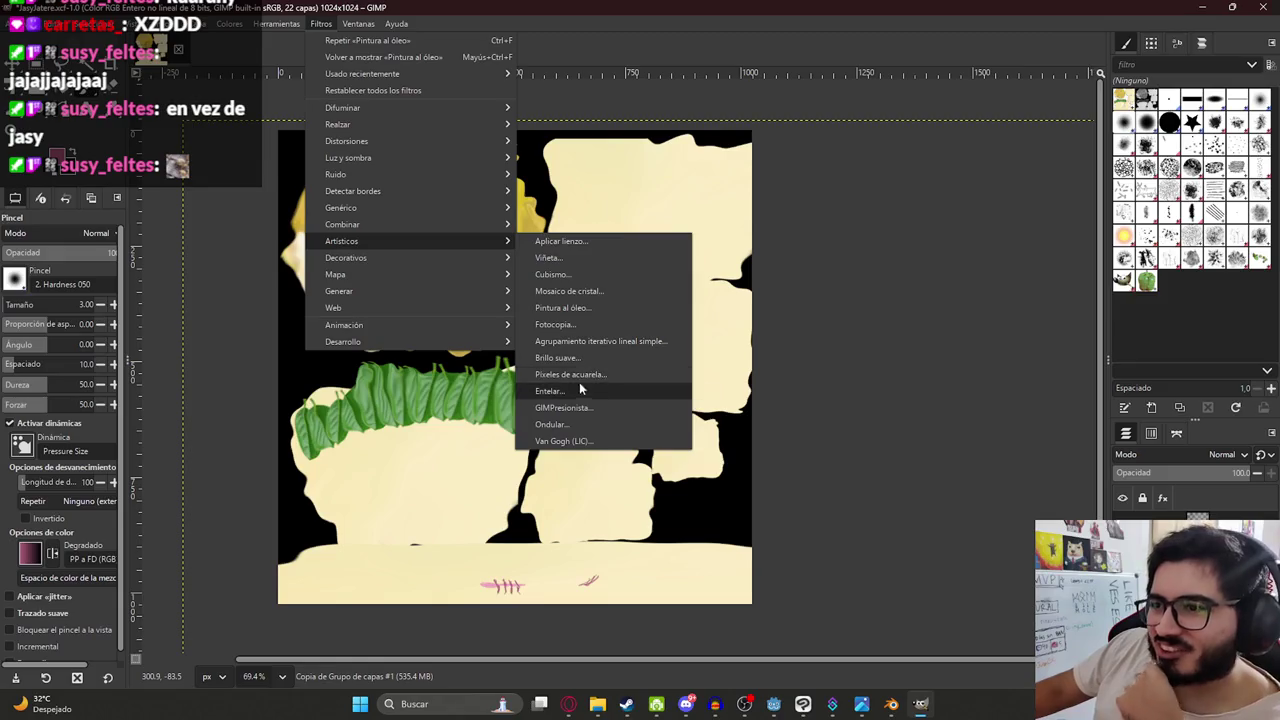
Apply the Artistic > Oil Painting filter to the character texture.
left_click(575, 308)
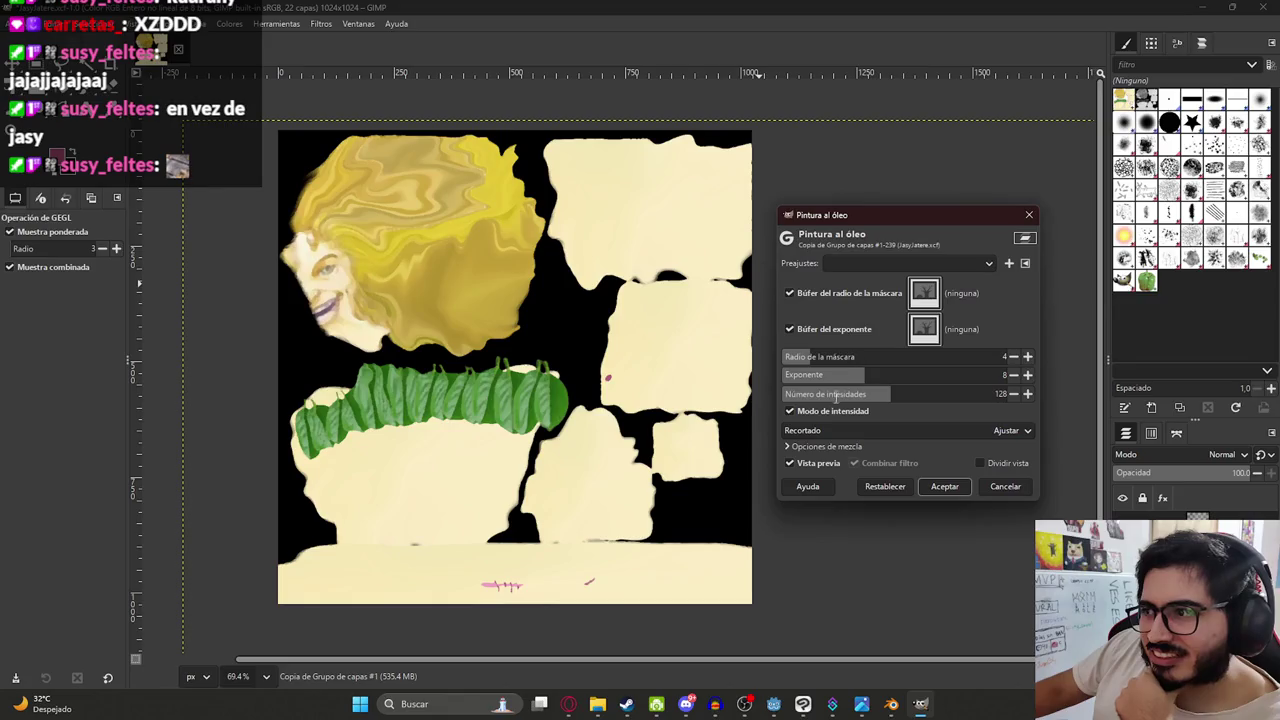
scroll(514, 610, "up", 2, "ctrl")
scroll(409, 509, "down", 2, "ctrl")
scroll(329, 268, "up", 1, "ctrl")
scroll(329, 268, "up", 2, "ctrl")
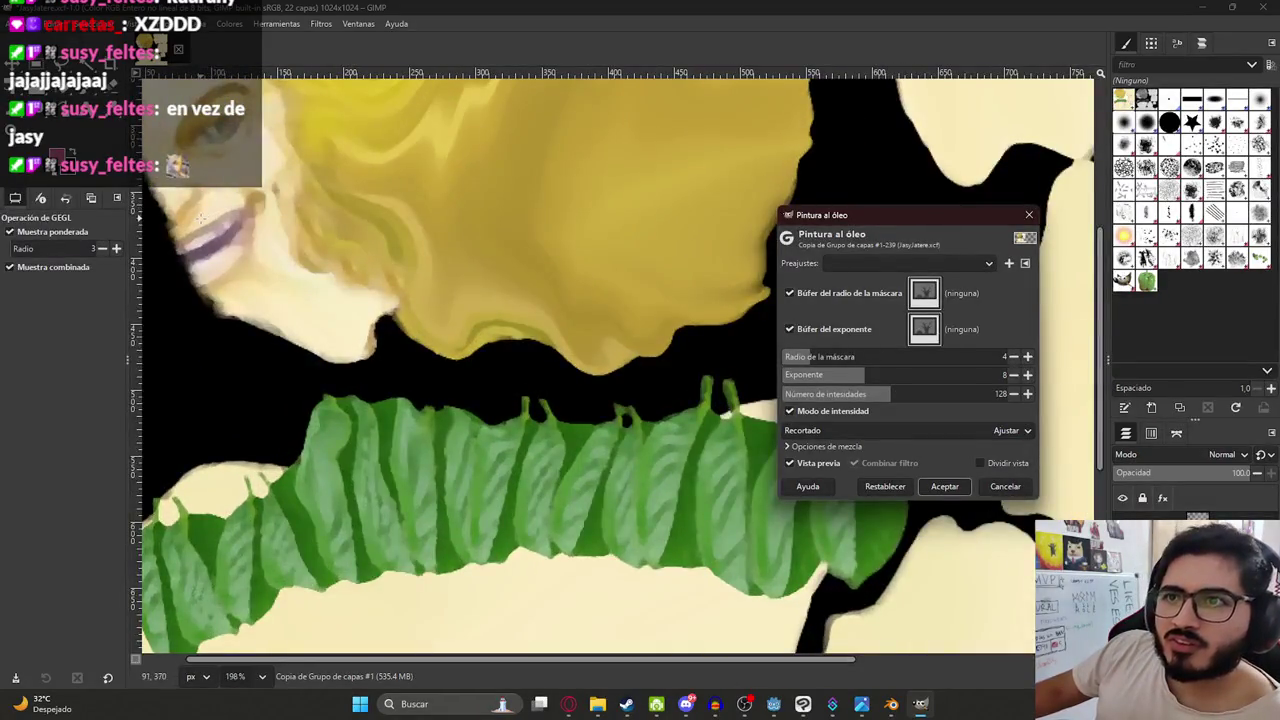
scroll(200, 215, "down", 3, "ctrl")
left_click(945, 486)
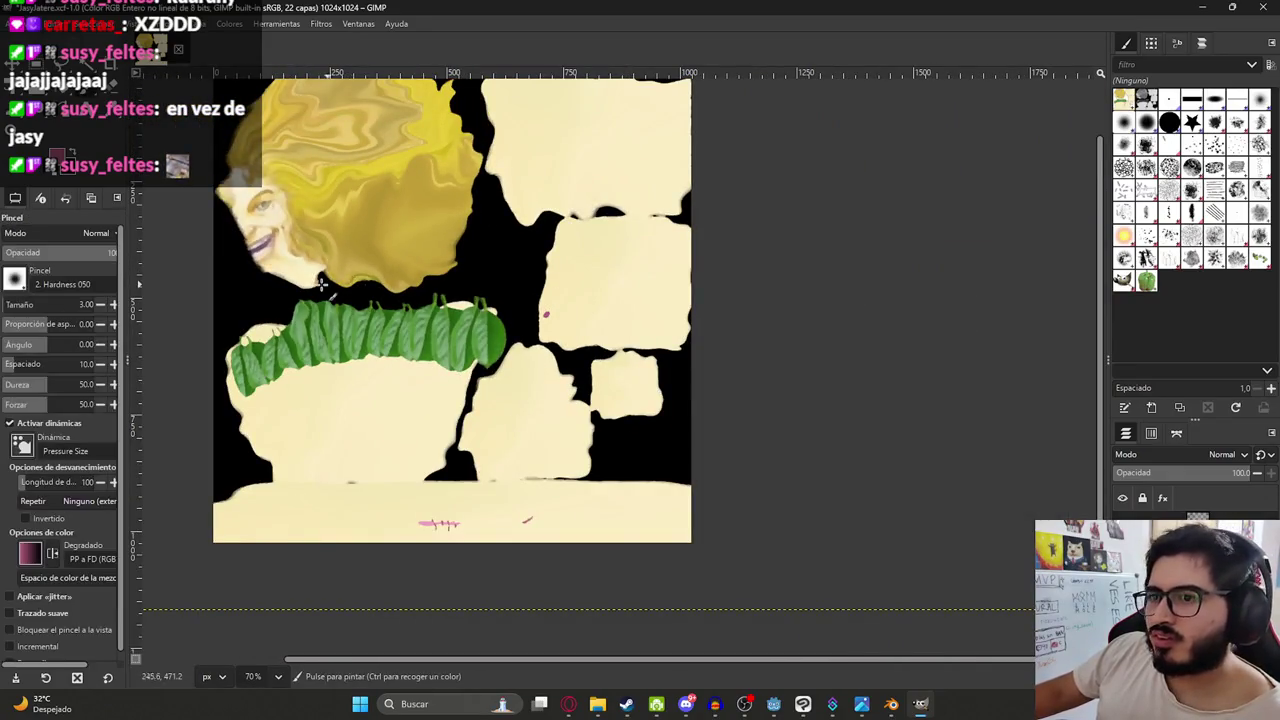
Save the texture and export it as JasyJatereTexture.png.
scroll(329, 286, "down", 2, "ctrl")
scroll(262, 280, "up", 2, "ctrl")
key("ctrl+s")
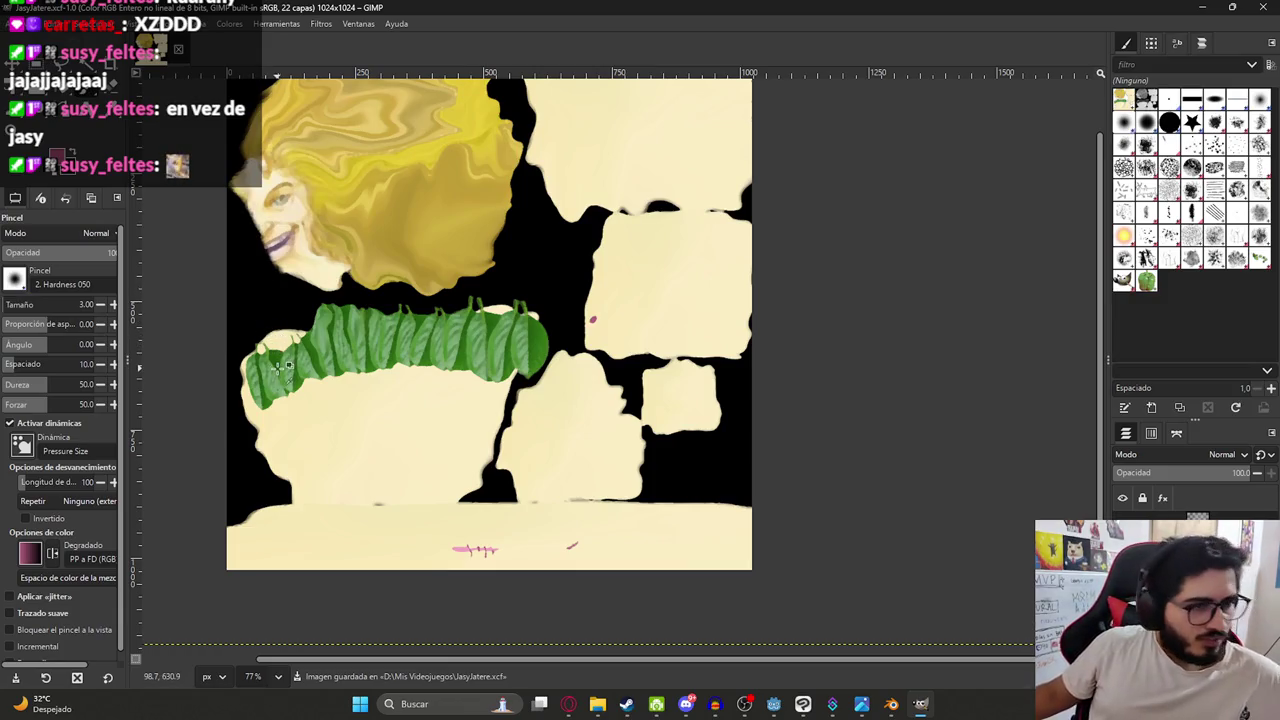
left_click(16, 23)
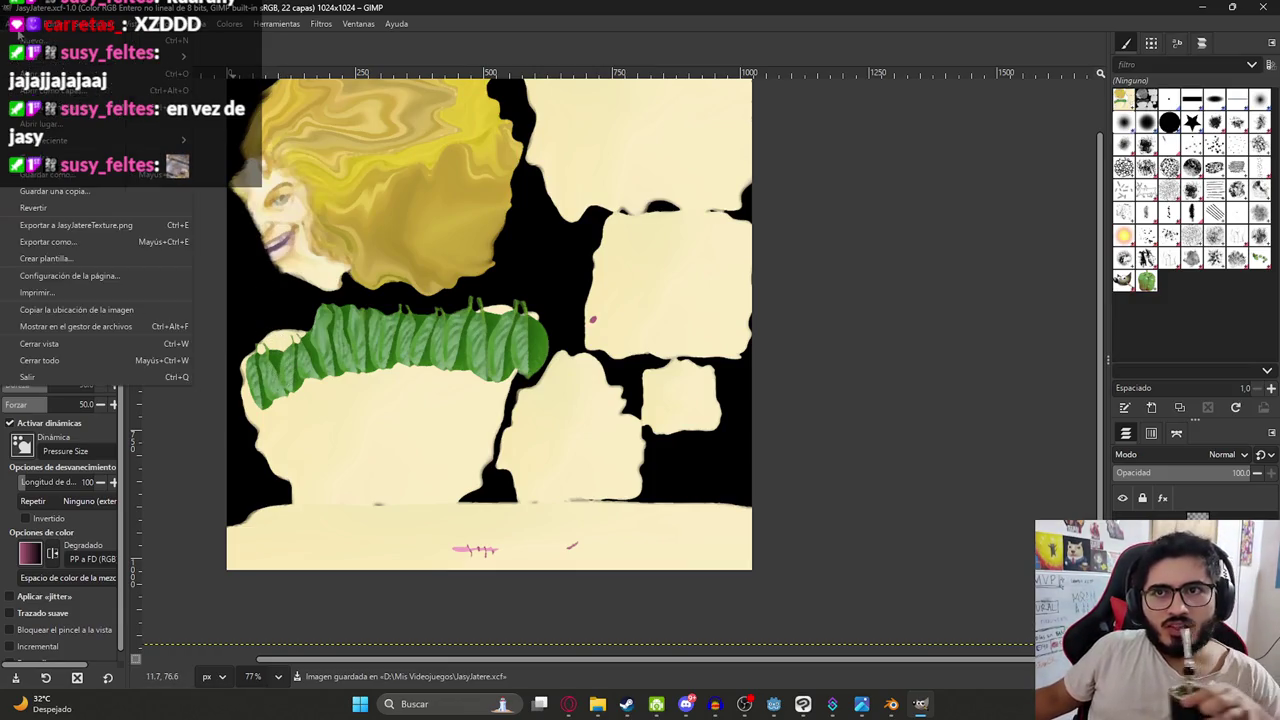
left_click(76, 225)
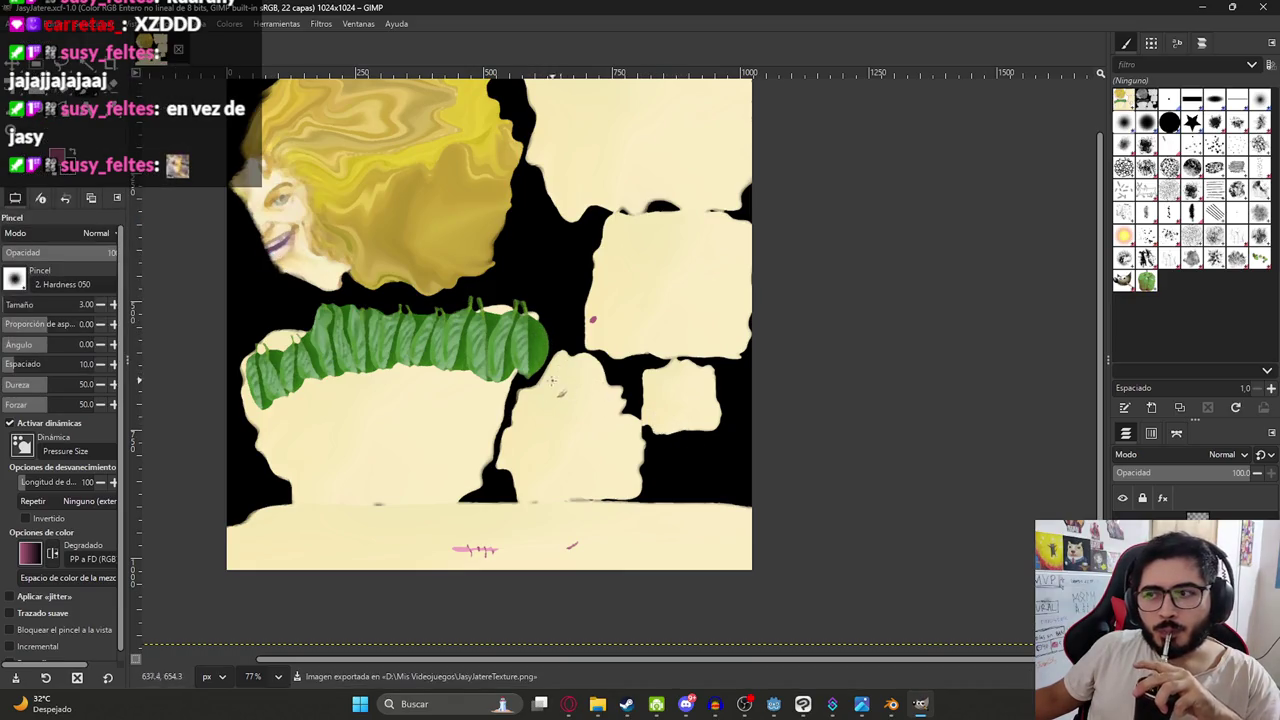
key("alt+Tab")
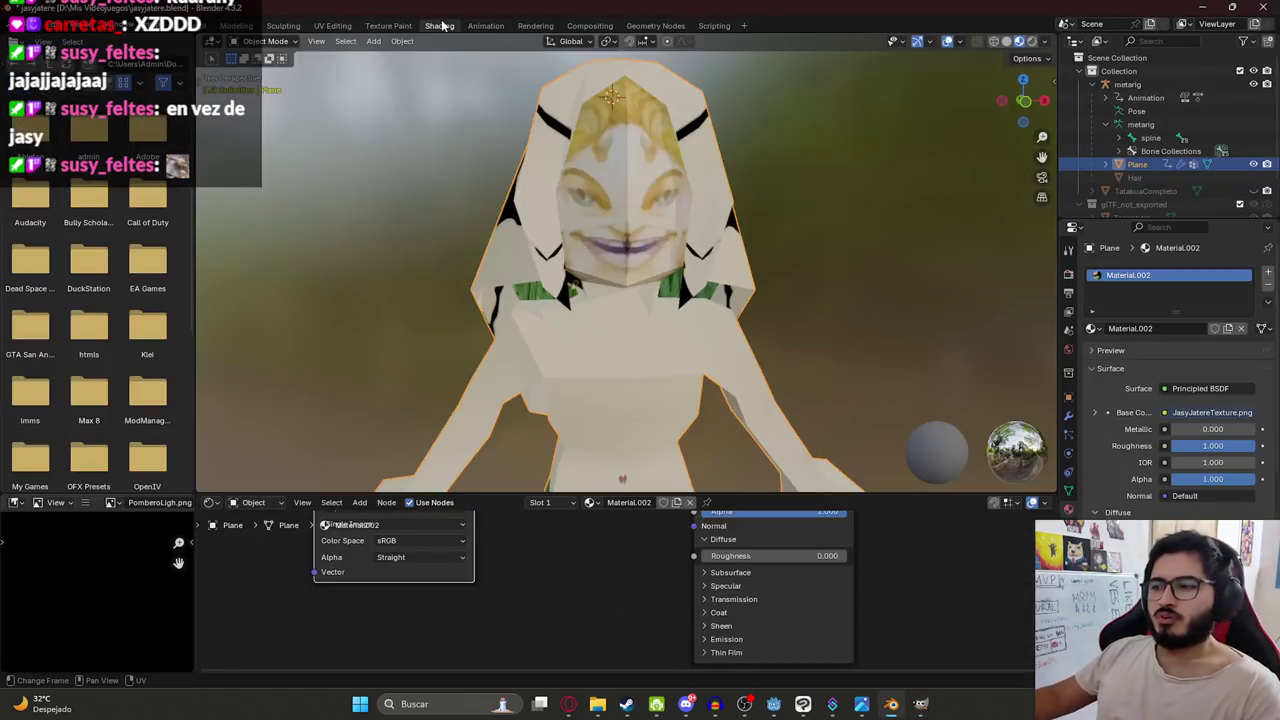
Load JasyJatereTexture.png into the material's Image Texture node in the Shading workspace.
left_click(439, 25)
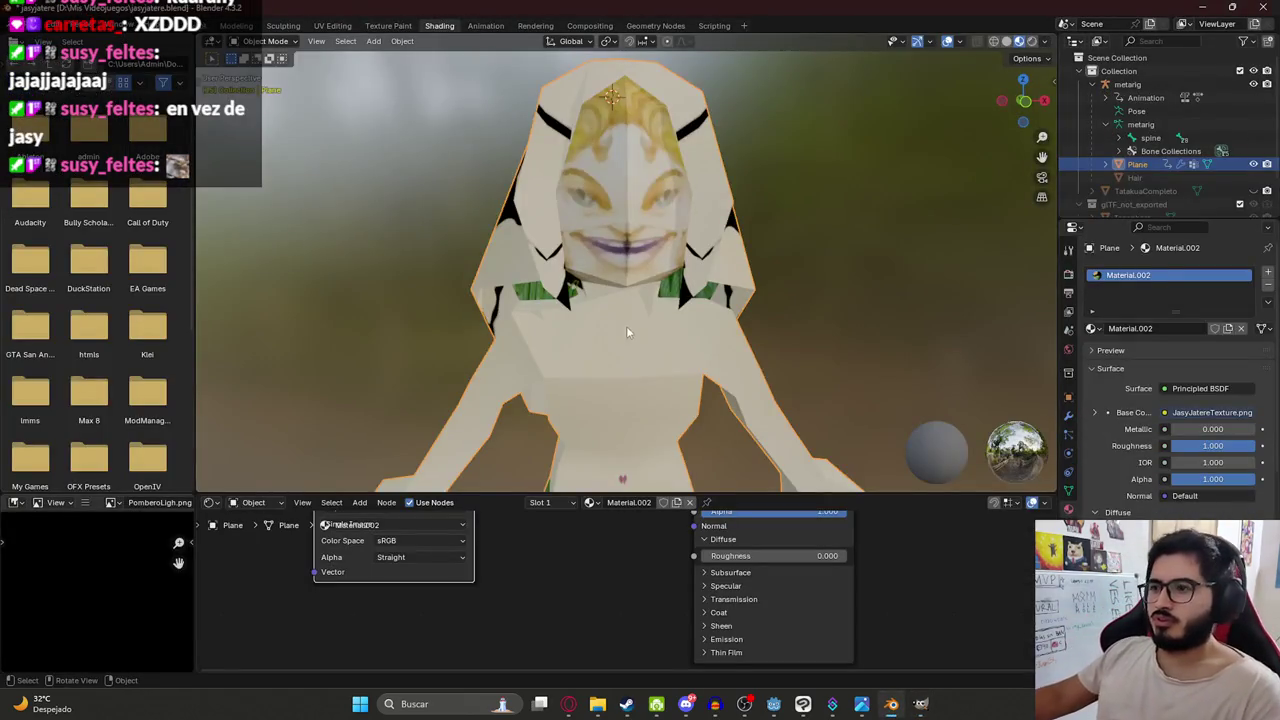
left_click_drag(470, 496, 500, 346)
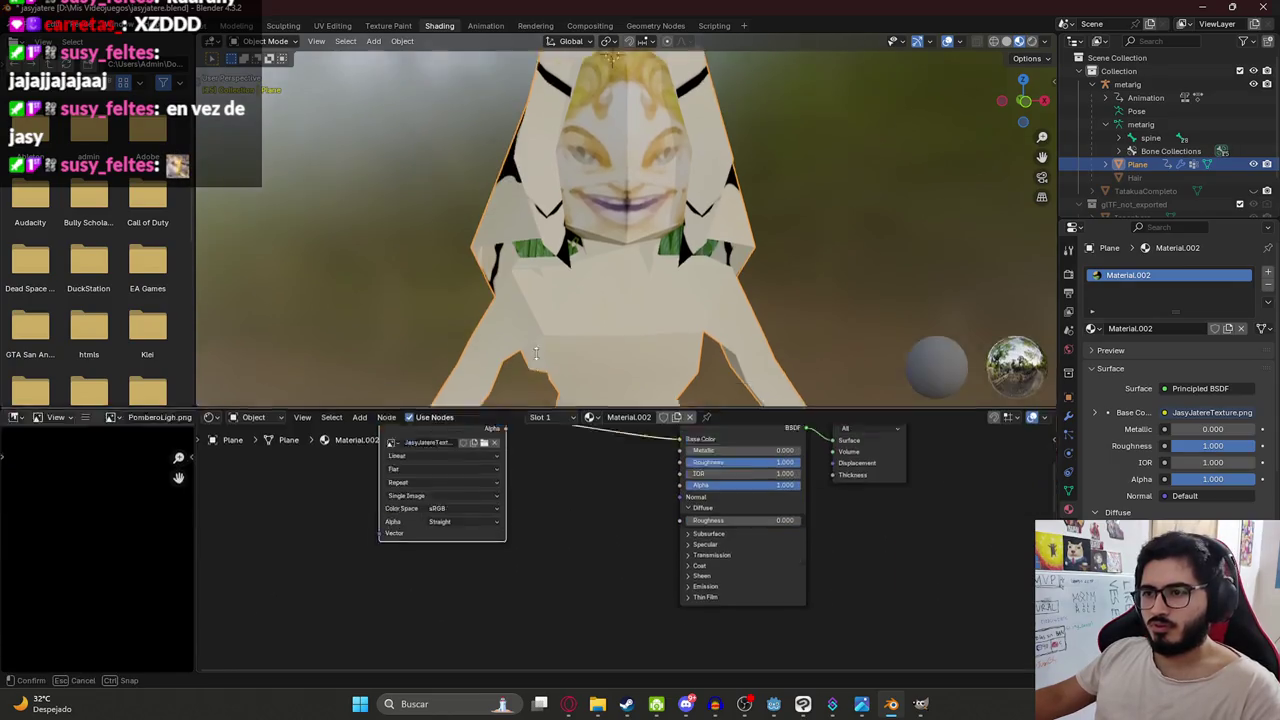
left_click(460, 381)
left_click(445, 381)
scroll(697, 367, "down", 5)
scroll(697, 367, "down", 3)
scroll(685, 367, "down", 3)
scroll(670, 368, "down", 3)
scroll(660, 368, "down", 3)
scroll(660, 368, "down", 3)
scroll(660, 368, "down", 3)
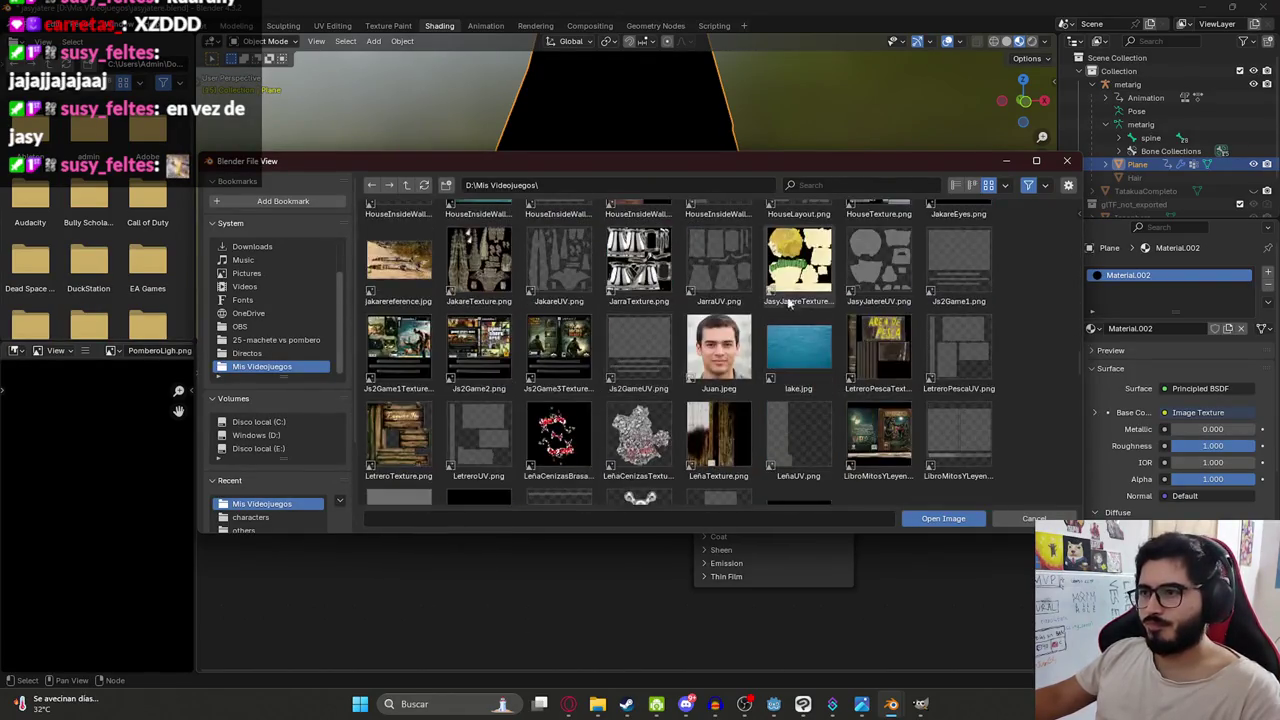
double_click(714, 345)
Apply flat shading, then smooth shading, to the character model.
mouse_move(628, 175)
middle_mouse_down()
mouse_move(743, 142)
mouse_move(710, 129)
middle_mouse_up()
scroll(624, 200, "up", 2)
scroll(603, 226, "up", 2)
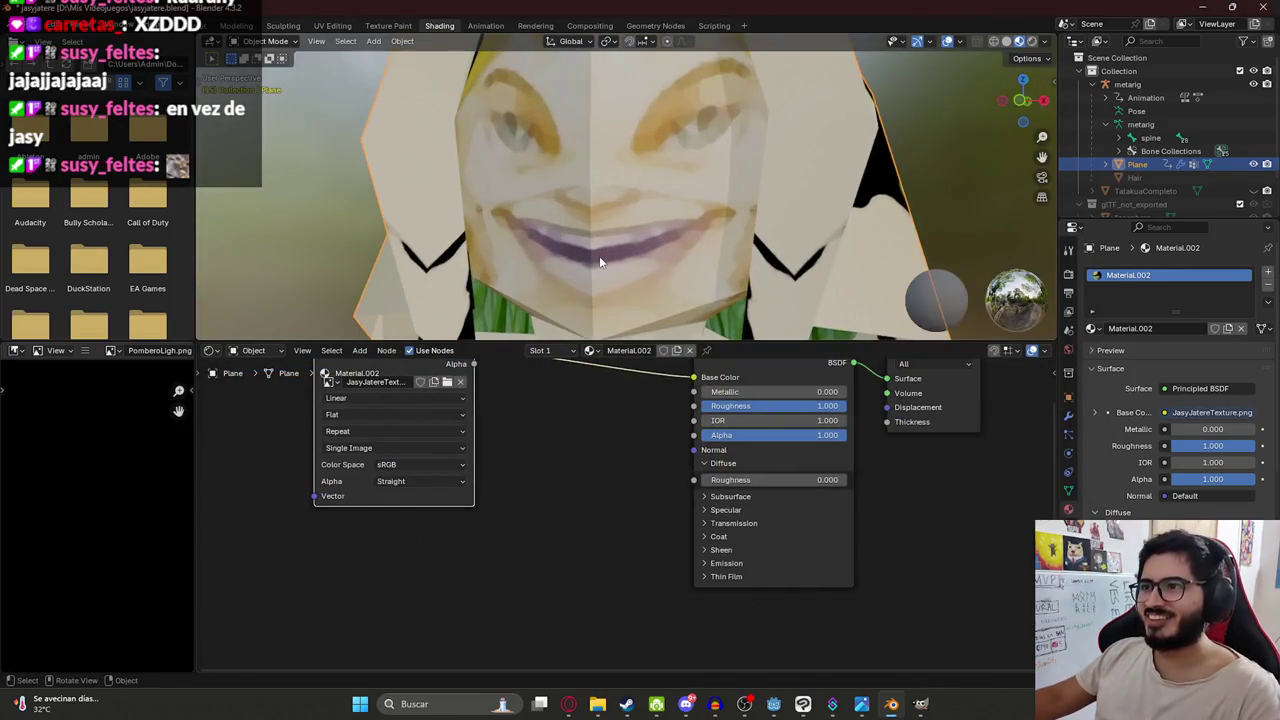
right_click(599, 256)
left_click(562, 276)
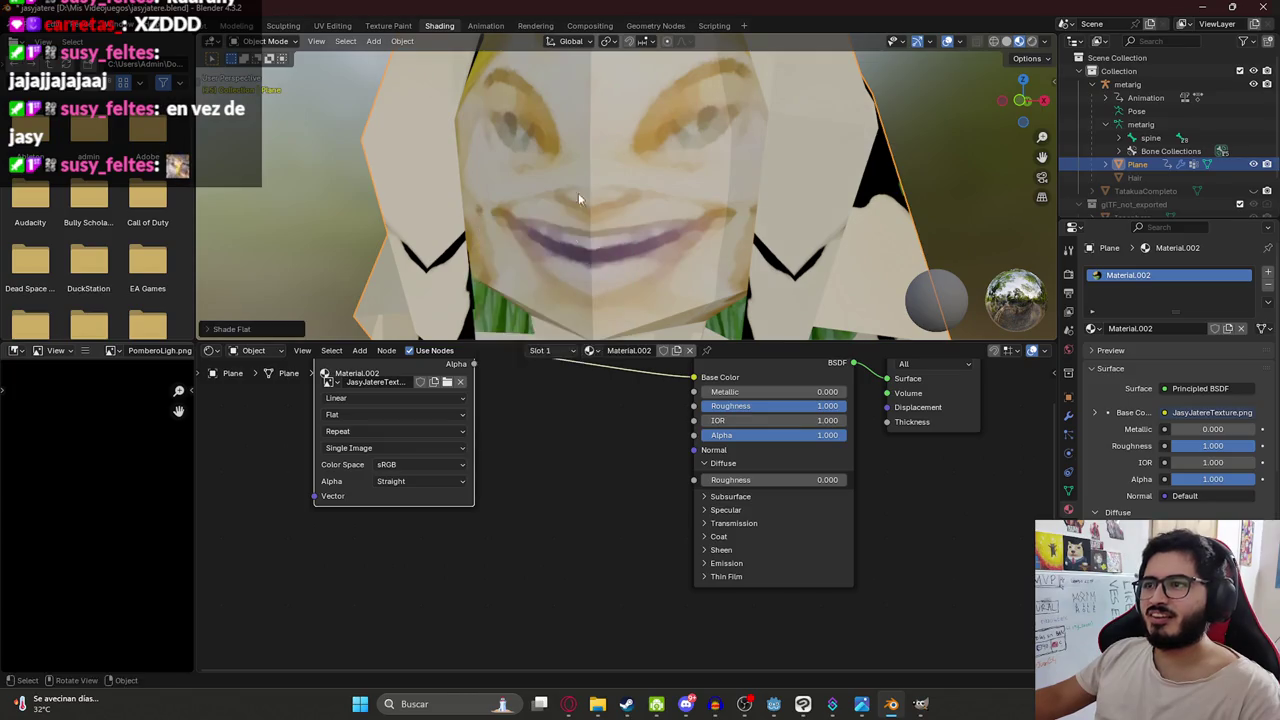
right_click(578, 190)
left_click(572, 158)
scroll(575, 191, "down", 5)
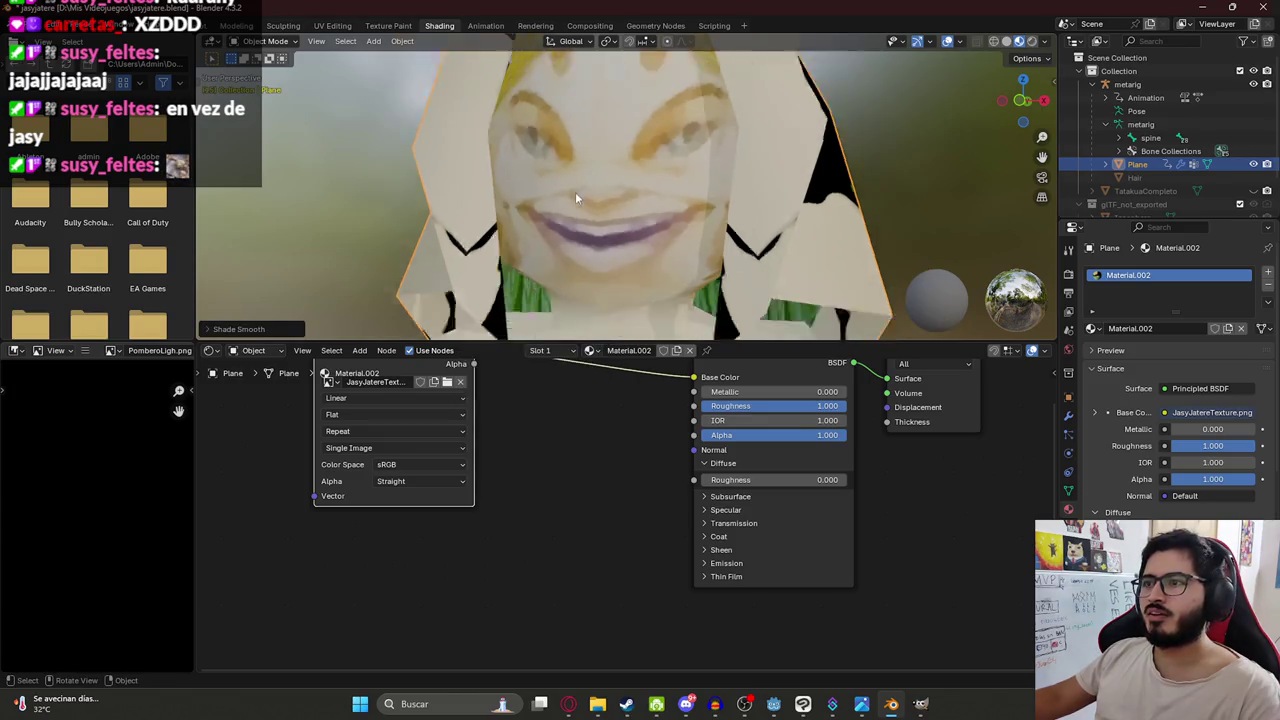
scroll(585, 184, "up", 3)
mouse_move(585, 184)
middle_mouse_down()
mouse_move(665, 165)
mouse_move(492, 186)
mouse_move(388, 132)
mouse_move(623, 103)
mouse_move(725, 150)
mouse_move(576, 194)
mouse_move(689, 201)
mouse_move(513, 208)
middle_mouse_up()
Enter Edit Mode on the character and inspect the shorts from front and side.
middle_click_drag(537, 143, 596, 150)
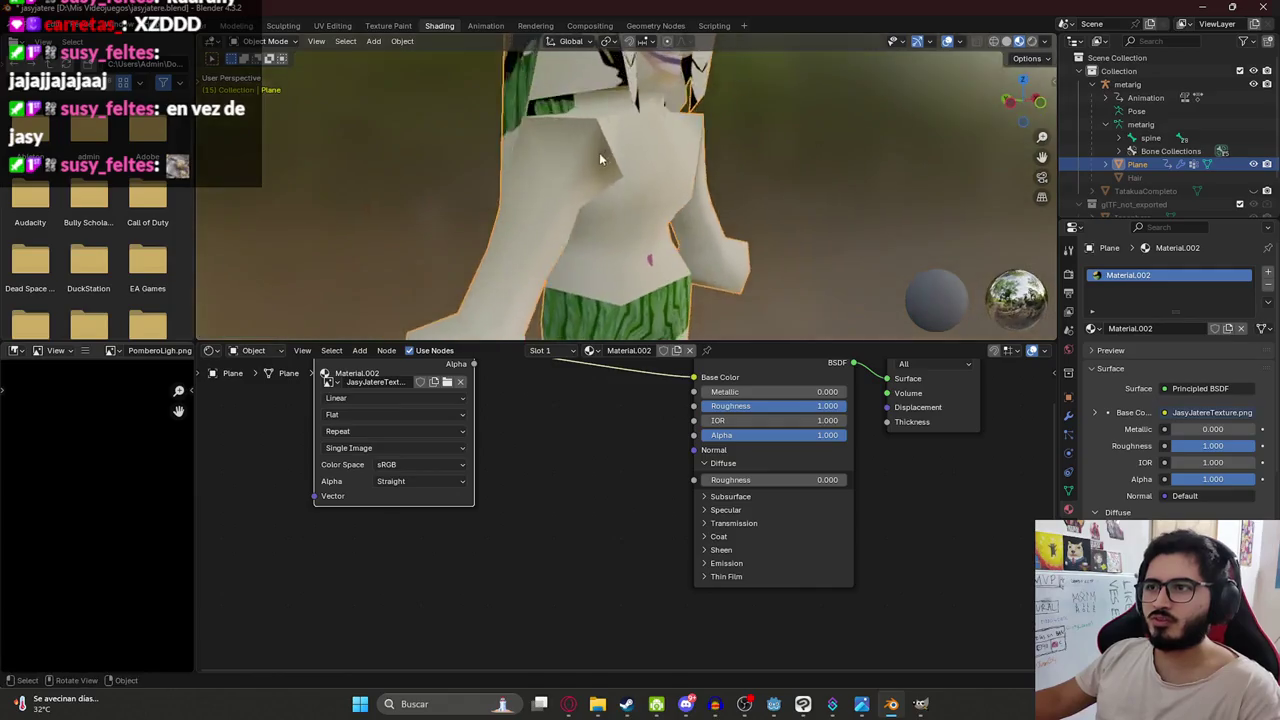
key("Tab")
key("Tab")
mouse_move(653, 117)
middle_mouse_down()
mouse_move(651, 144)
mouse_move(765, 112)
mouse_move(708, 188)
mouse_move(494, 230)
middle_mouse_up()
mouse_move(600, 191)
middle_mouse_down()
mouse_move(618, 103)
mouse_move(618, 138)
mouse_move(371, 136)
mouse_move(1030, 145)
middle_mouse_up()
key("Tab")
scroll(807, 245, "up", 5)
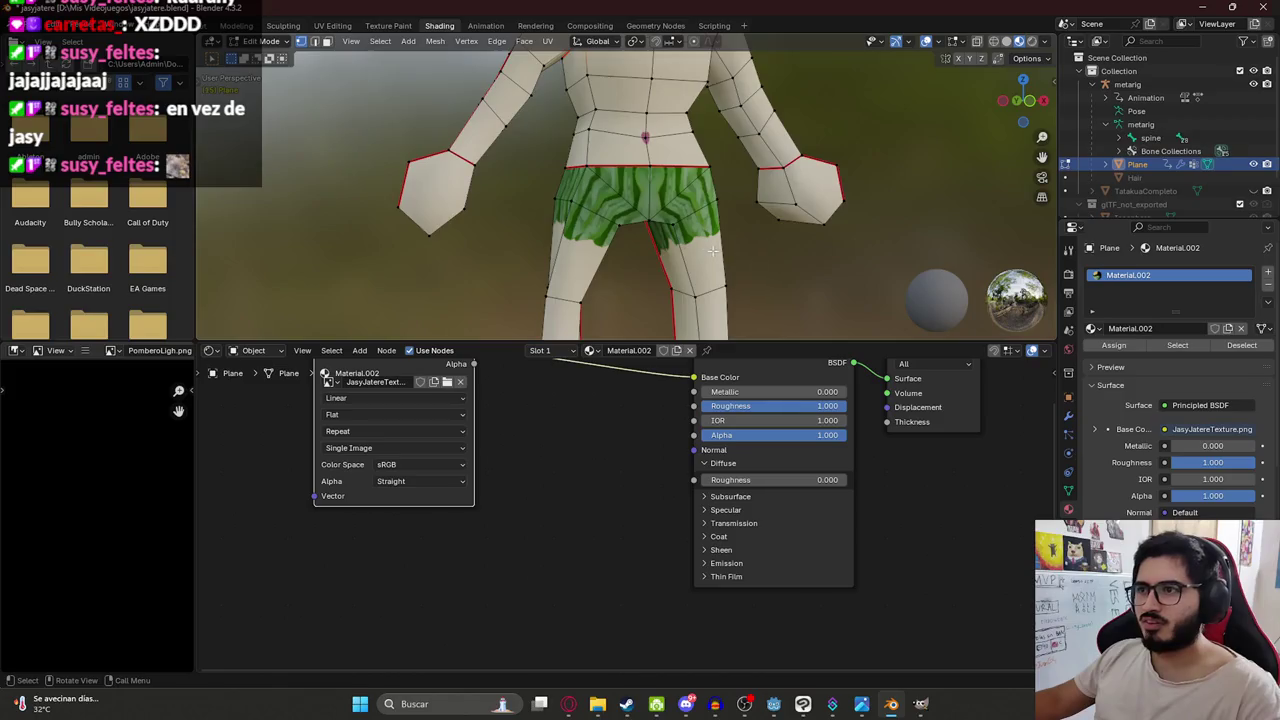
scroll(678, 229, "up", 1)
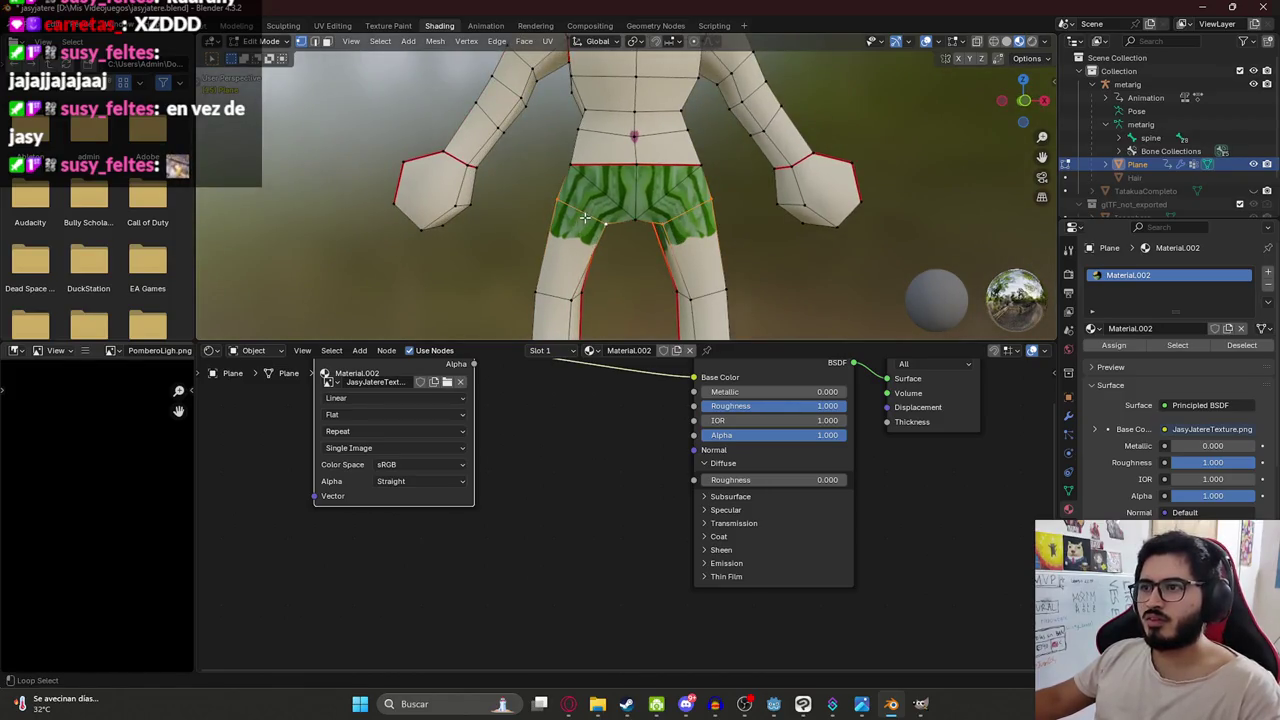
Try axis-constrained scaling of the shorts along Z, Y and X, then cancel it.
key("s")
key("x")
key("z")
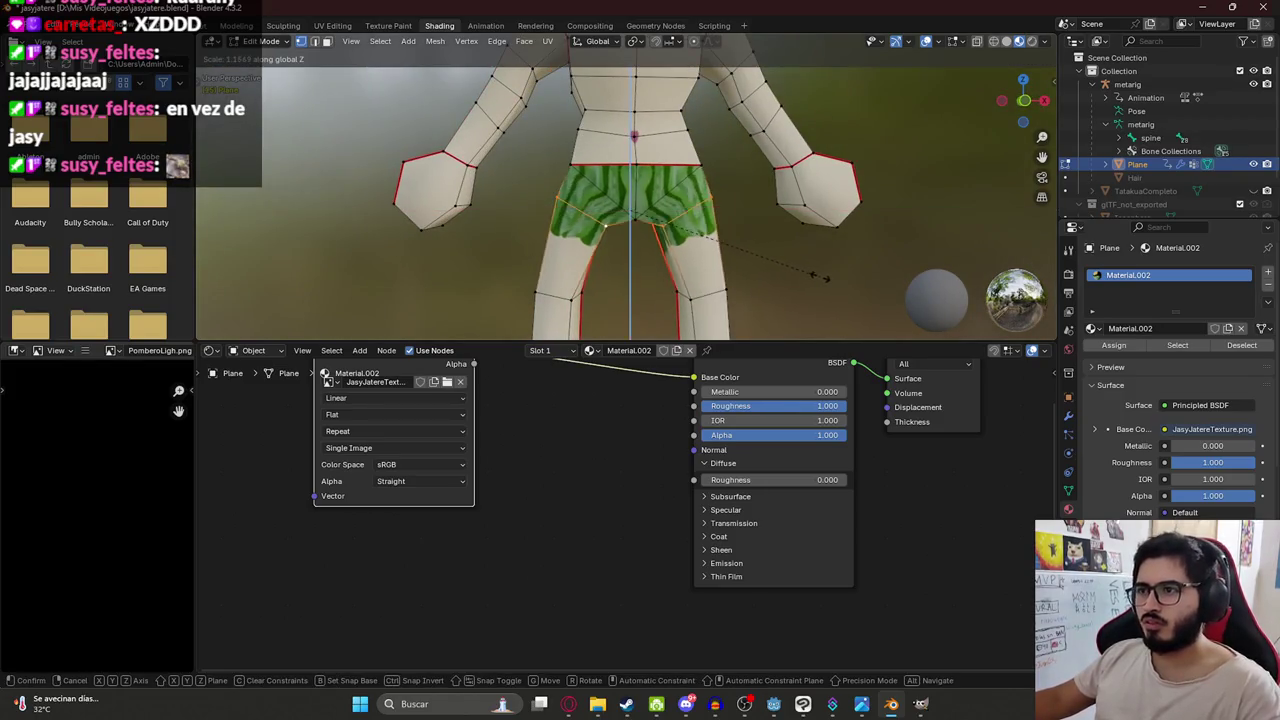
key("y")
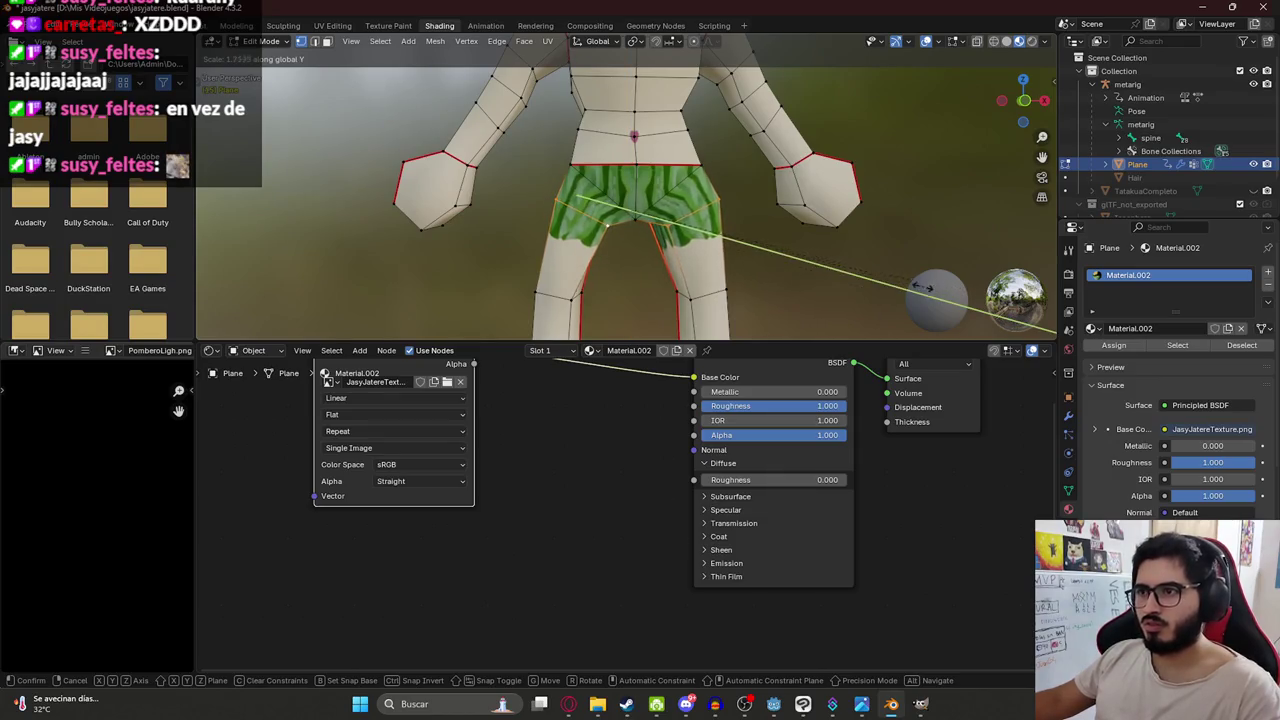
key("x")
key("x")
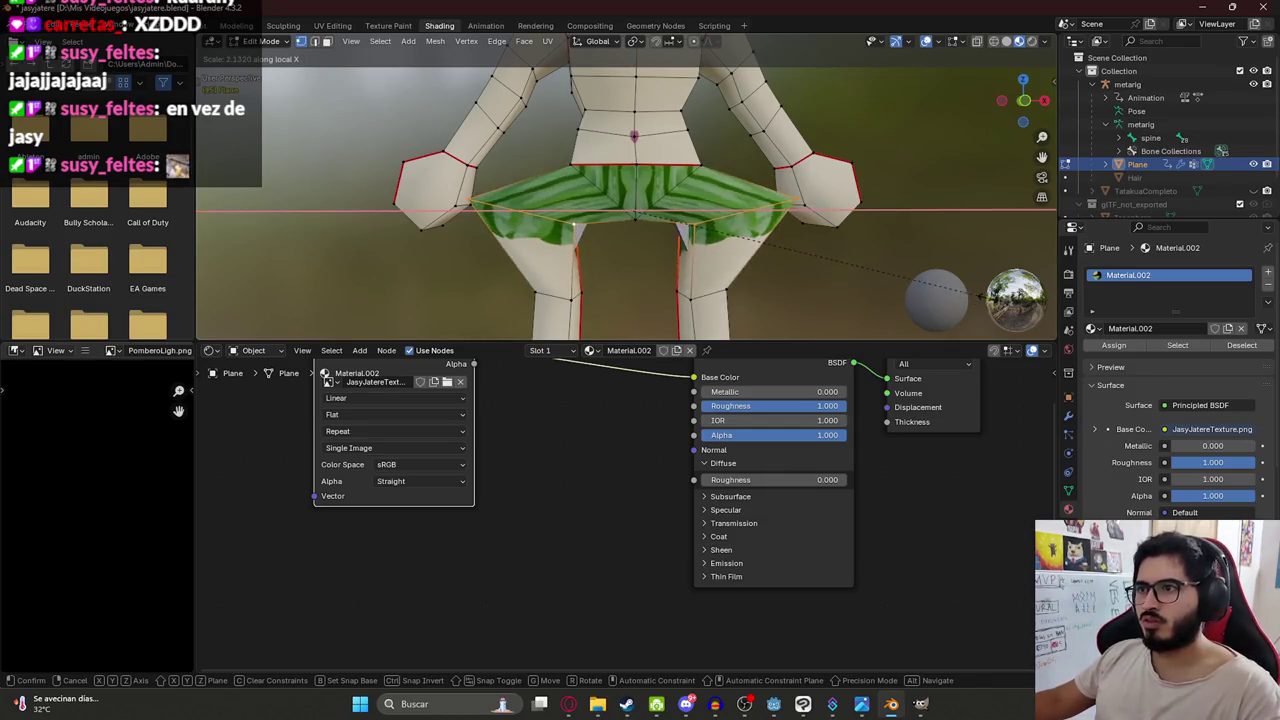
key("Escape")
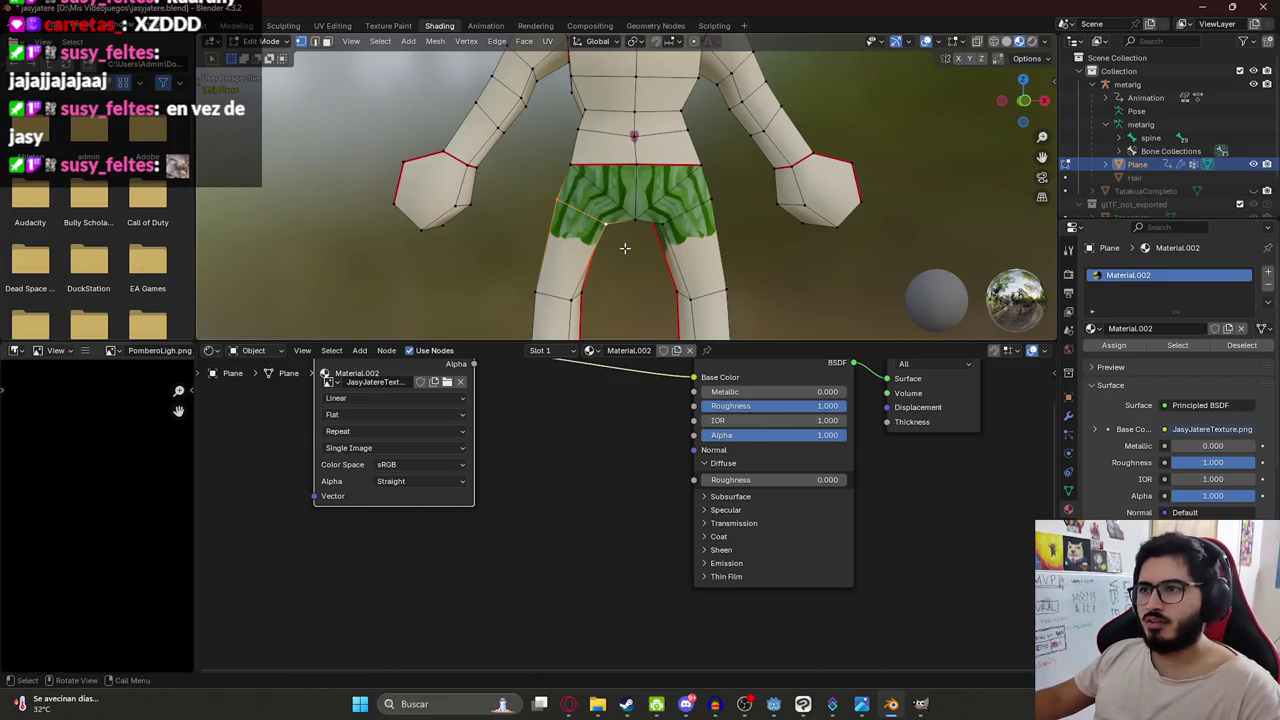
Scale the shorts up evenly, return to Object Mode and save jasyjatere.blend.
key("s")
left_click(645, 259)
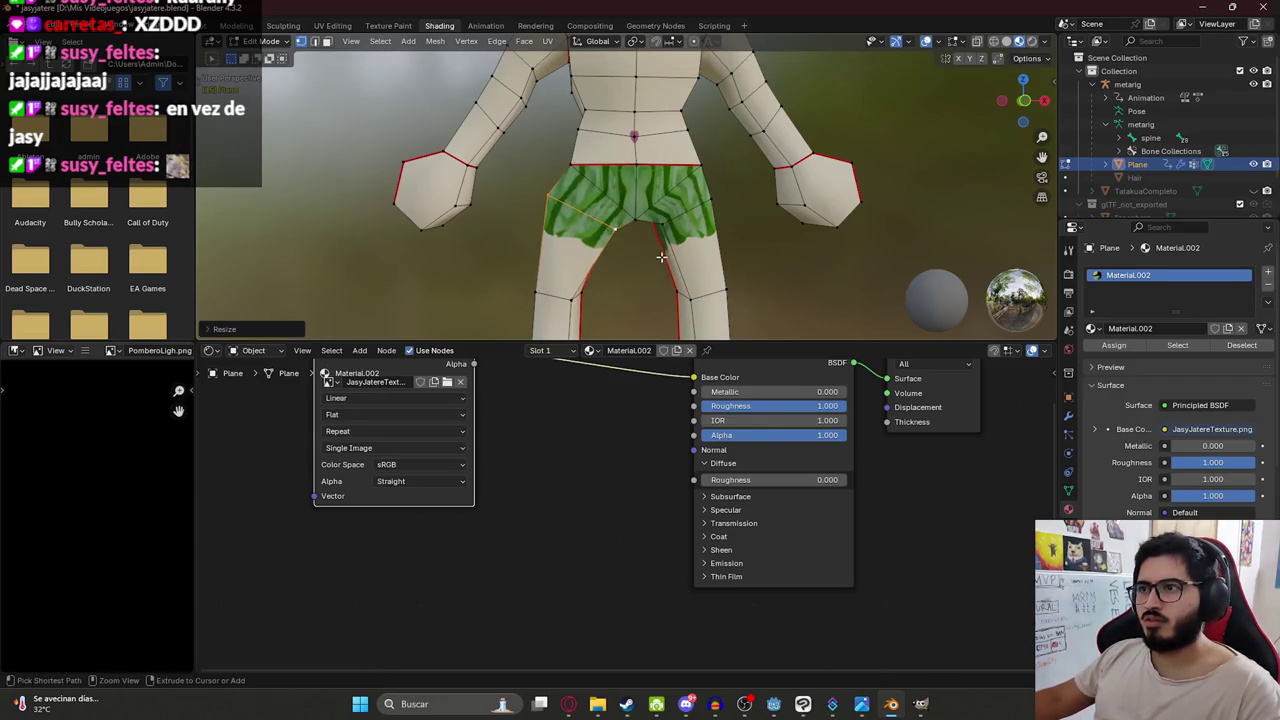
key("Tab")
scroll(680, 245, "down", 5)
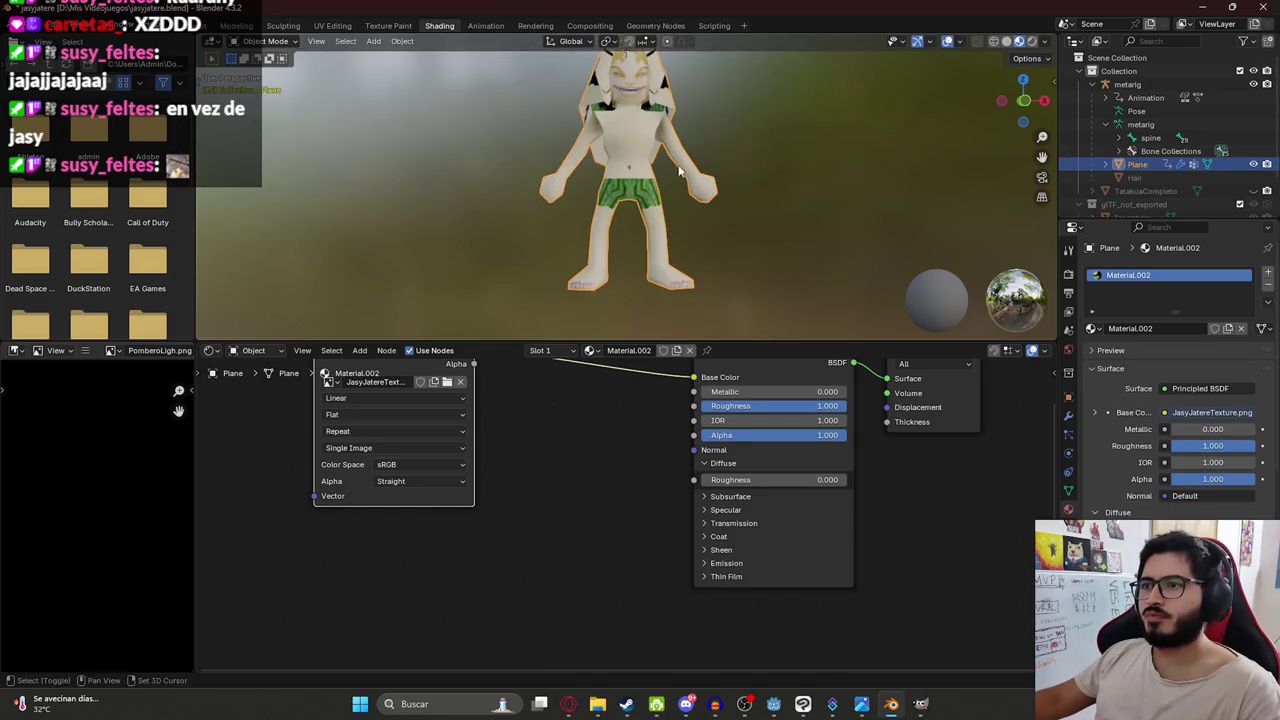
key("ctrl+s")
mouse_move(686, 222)
middle_mouse_down()
mouse_move(673, 231)
mouse_move(637, 172)
middle_mouse_up()
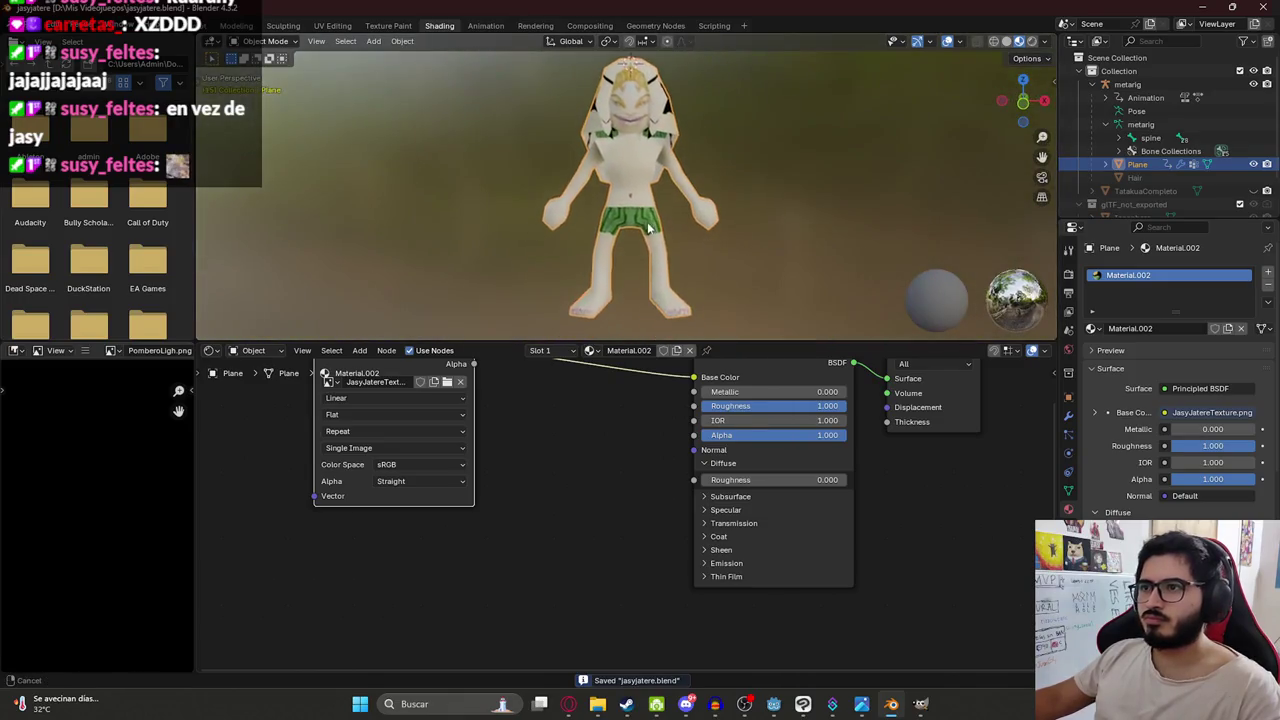
left_click(485, 25)
Frame a level front view of the character's face and enter Edit Mode.
mouse_move(439, 149)
middle_mouse_down()
mouse_move(527, 258)
mouse_move(595, 290)
middle_mouse_up()
scroll(595, 290, "up", 1)
scroll(555, 281, "up", 2)
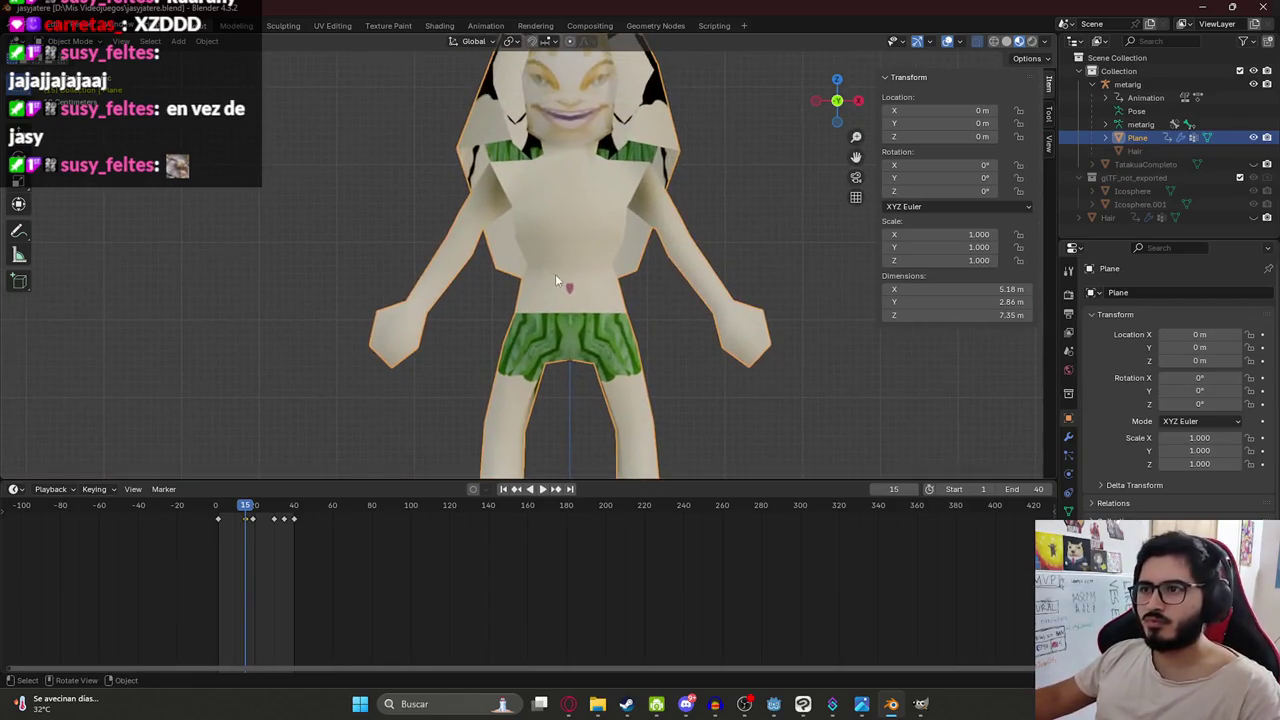
scroll(563, 230, "down", 2)
scroll(565, 195, "up", 4)
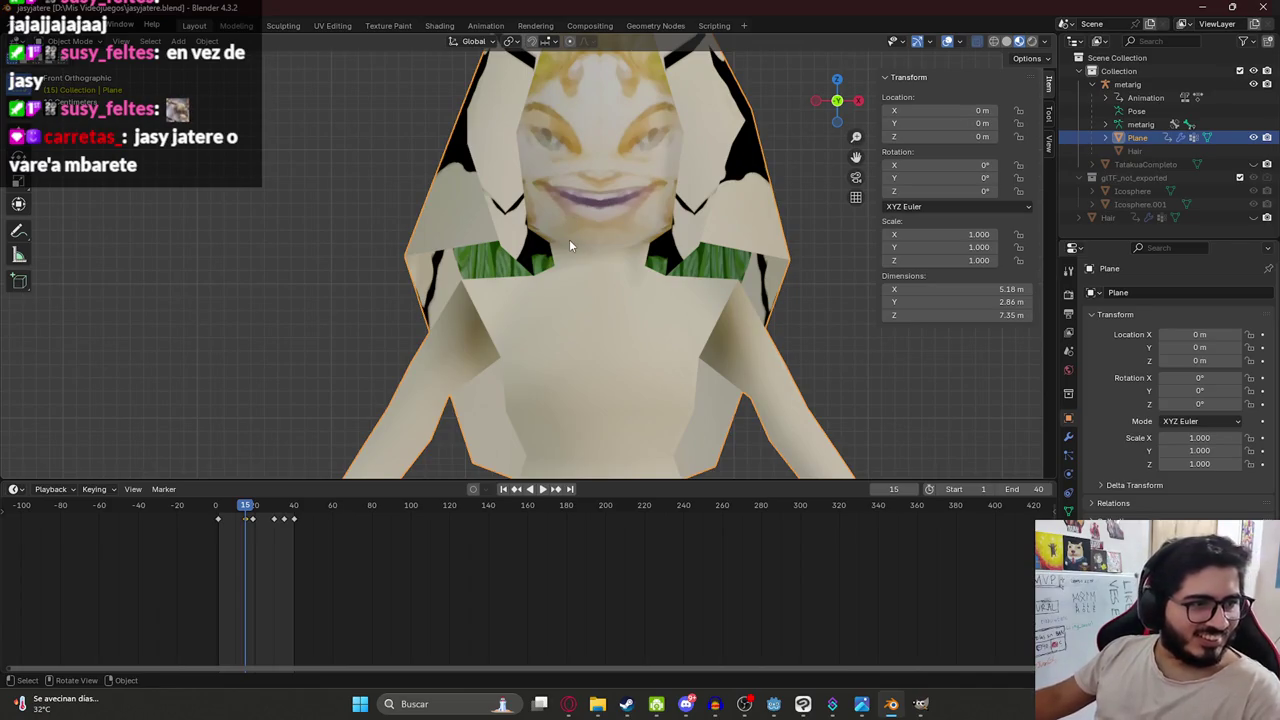
middle_click_drag(576, 239, 556, 308)
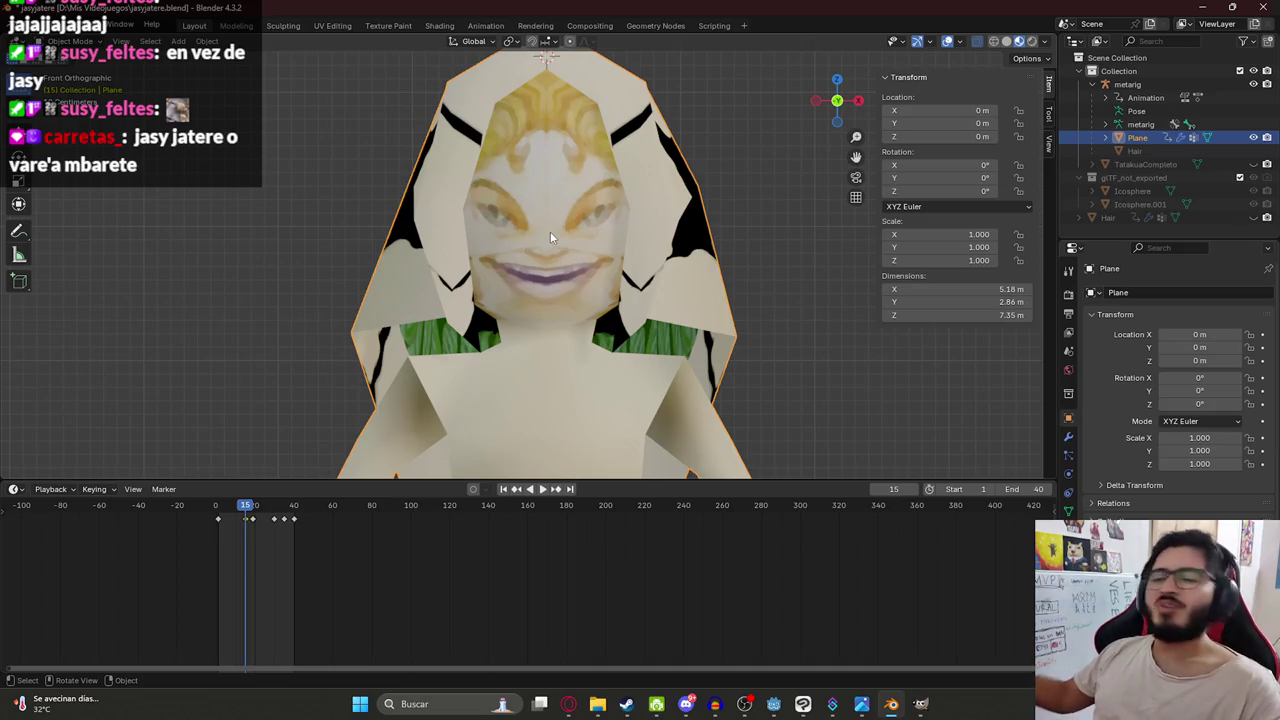
key("Tab")
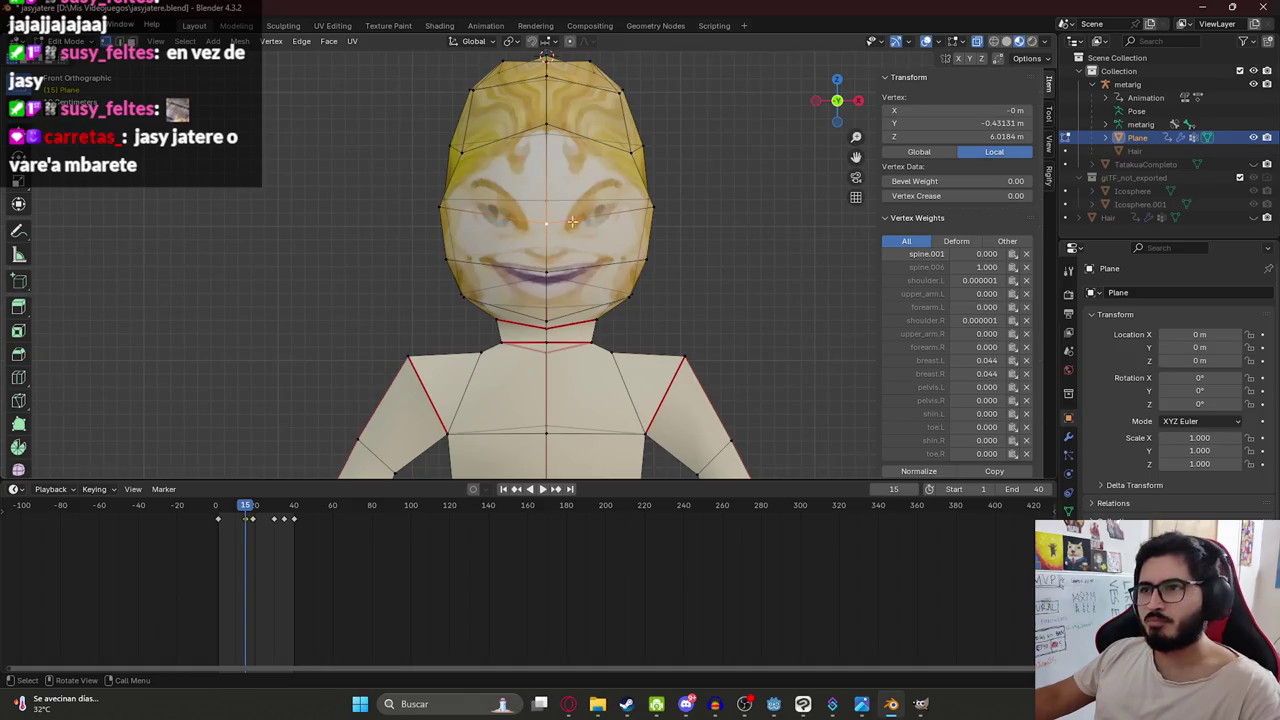
Raise the top head vertex vertically in three successive moves.
key("g")
key("z")
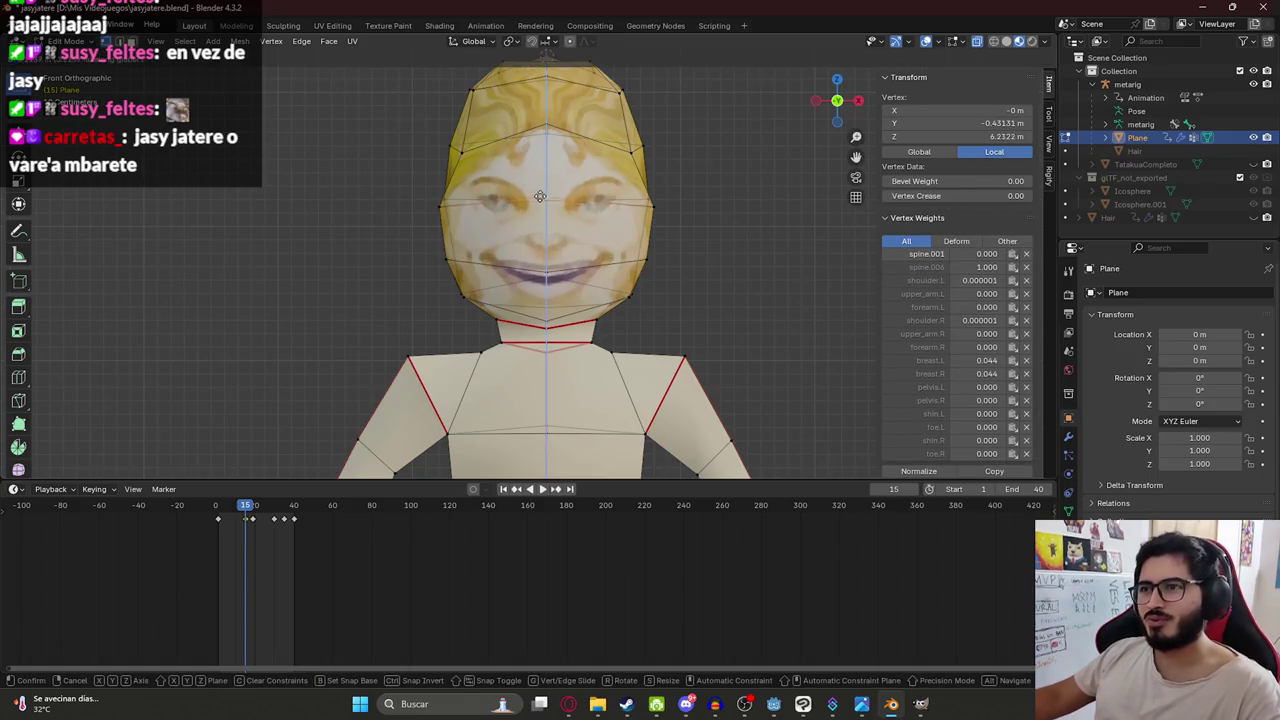
left_click(540, 187)
key("g")
key("z")
left_click(547, 177)
key("g")
key("z")
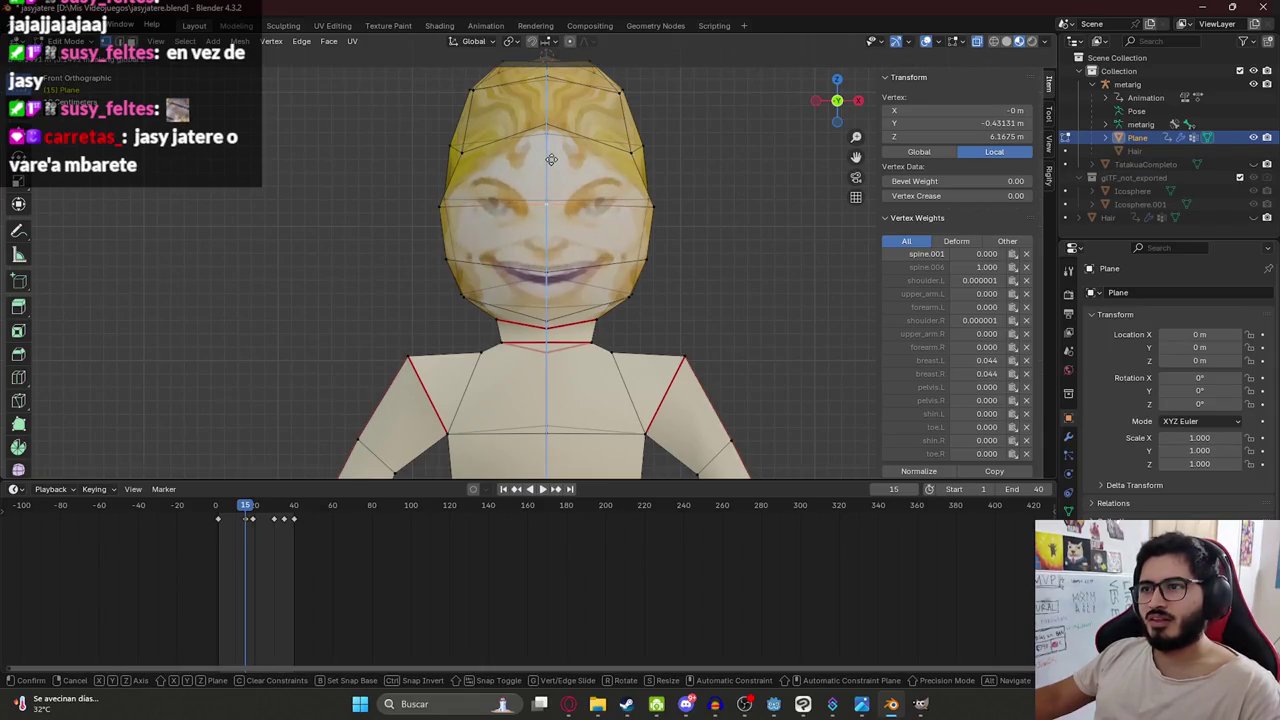
left_click(551, 160)
key("Tab")
Settle the crown vertex at Z 6.1675 m and deselect the character.
key("Tab")
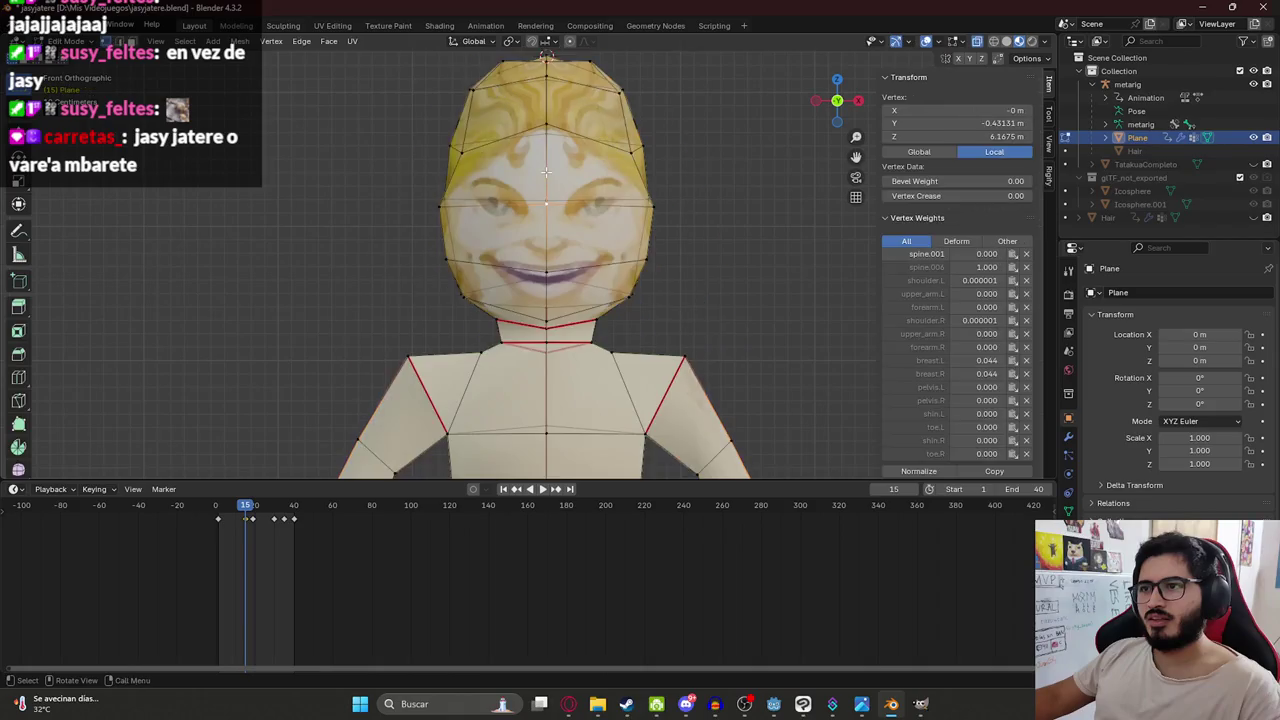
key("g")
key("z")
left_click(547, 169)
key("Tab")
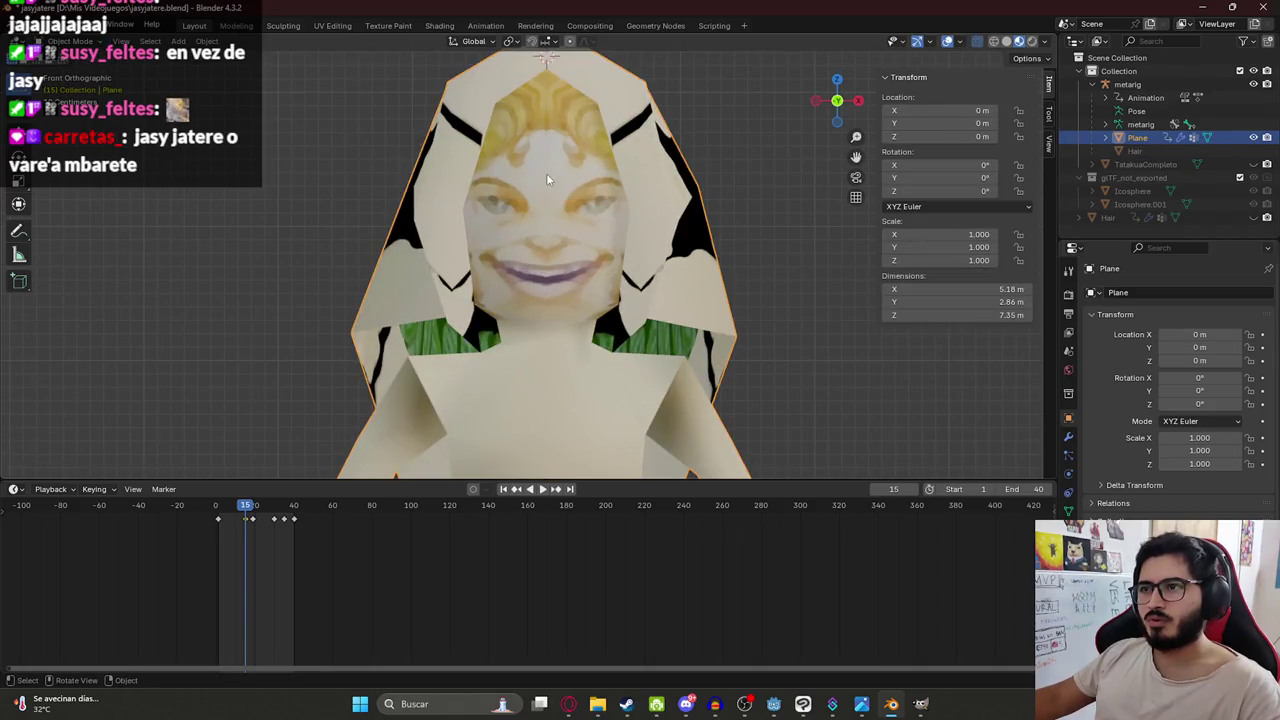
scroll(546, 173, "down", 4)
left_click(634, 343)
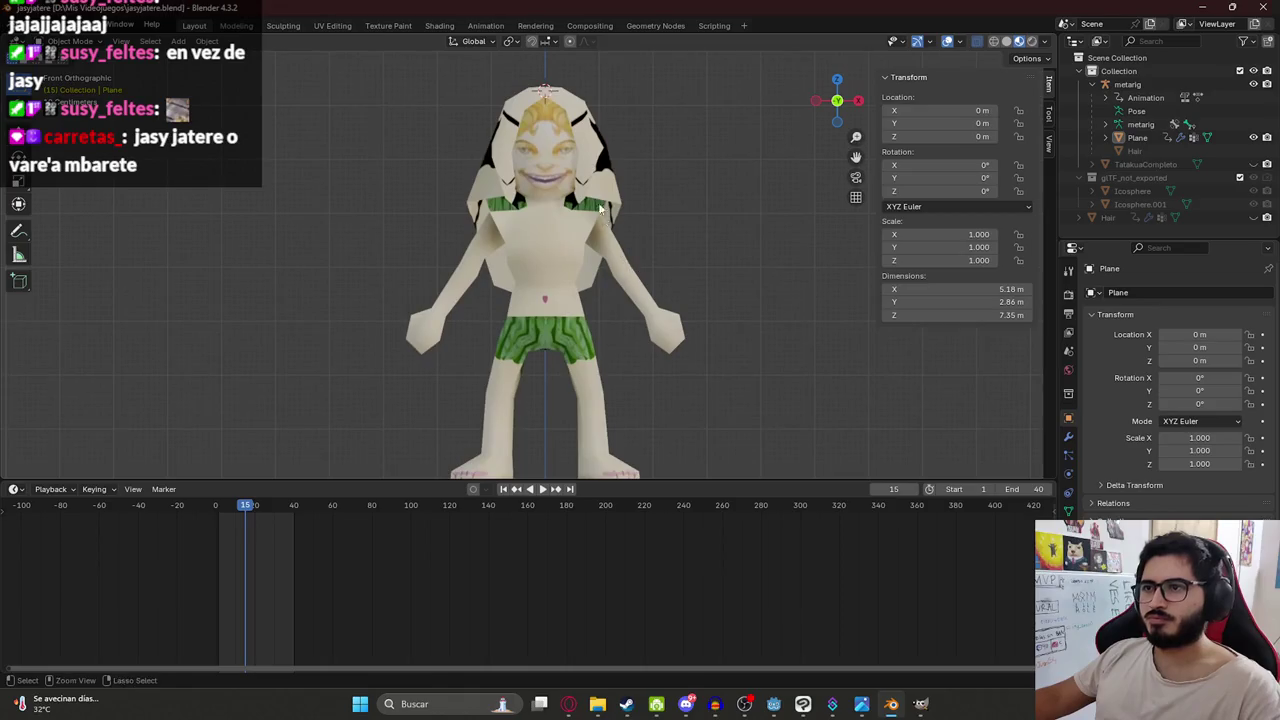
Save jasyjatere.blend and select the character mesh from a front view.
key("ctrl+s")
mouse_move(634, 343)
middle_mouse_down()
mouse_move(455, 272)
mouse_move(578, 293)
mouse_move(374, 268)
mouse_move(320, 298)
mouse_move(675, 313)
middle_mouse_up()
scroll(546, 218, "up", 5)
middle_click_drag(546, 218, 671, 224)
left_click(480, 290)
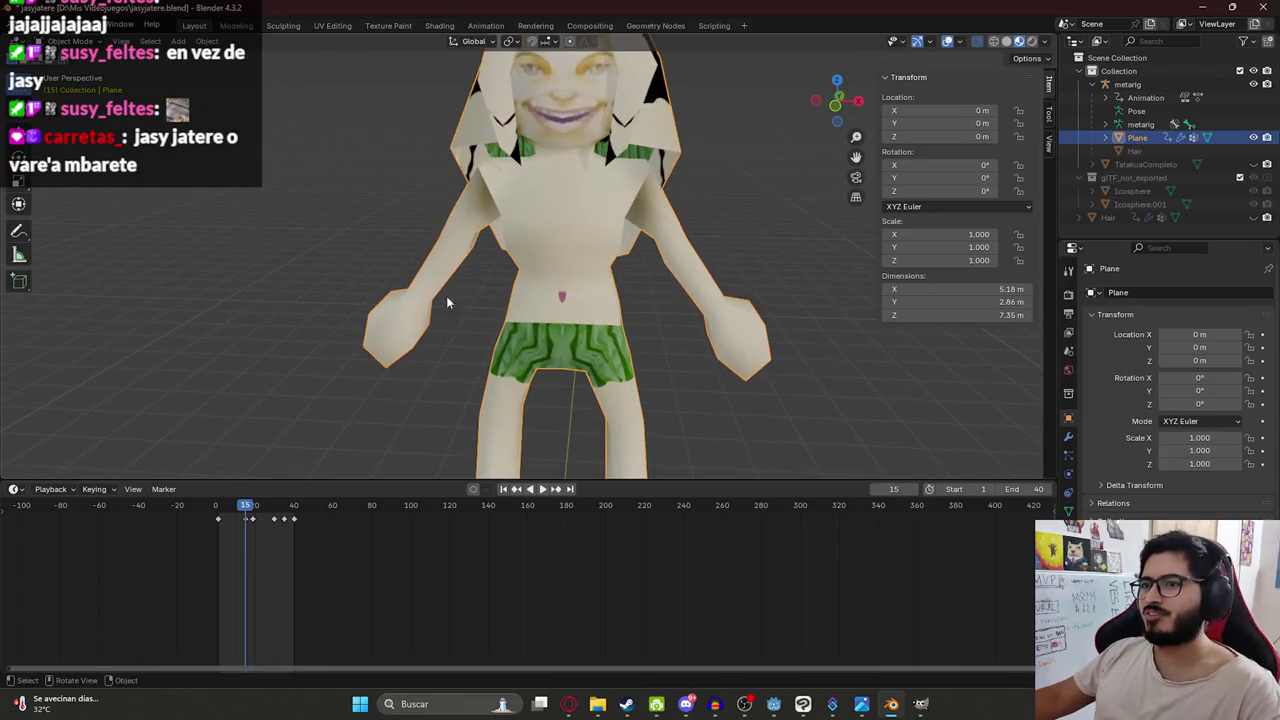
key("ctrl+s")
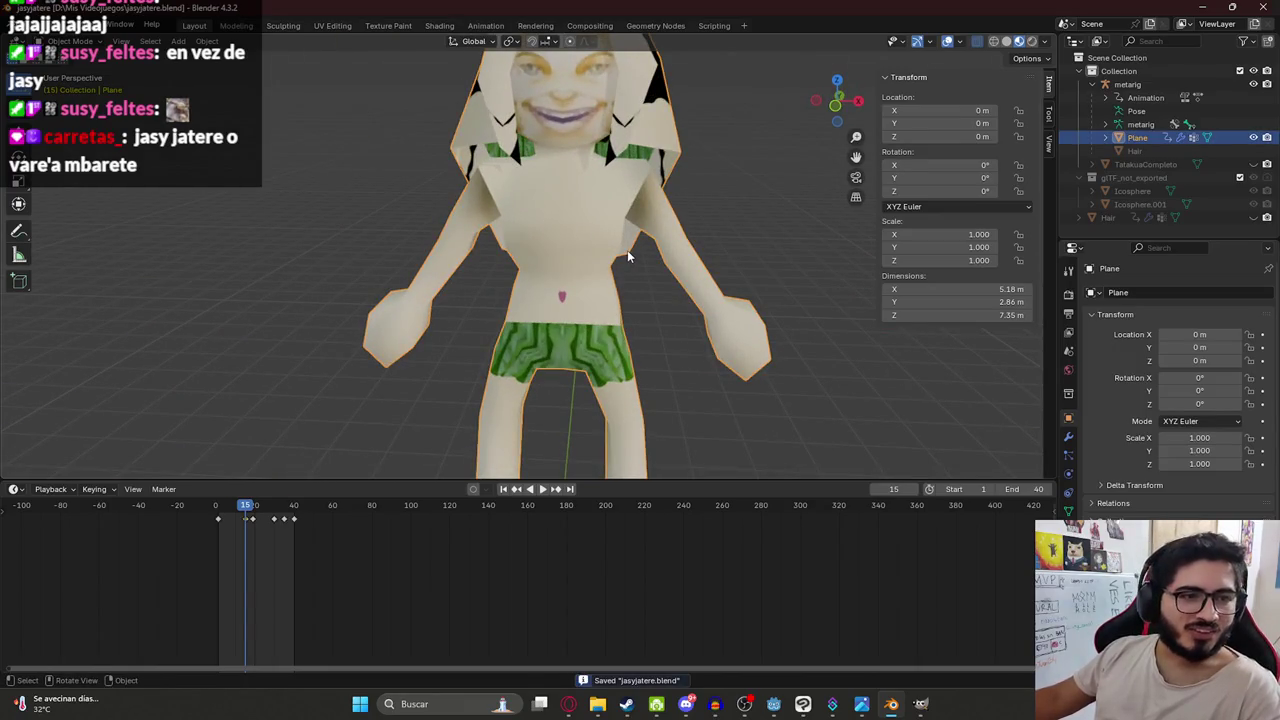
Scale the waist edge loop in straight front view.
middle_click_drag(671, 270, 629, 246)
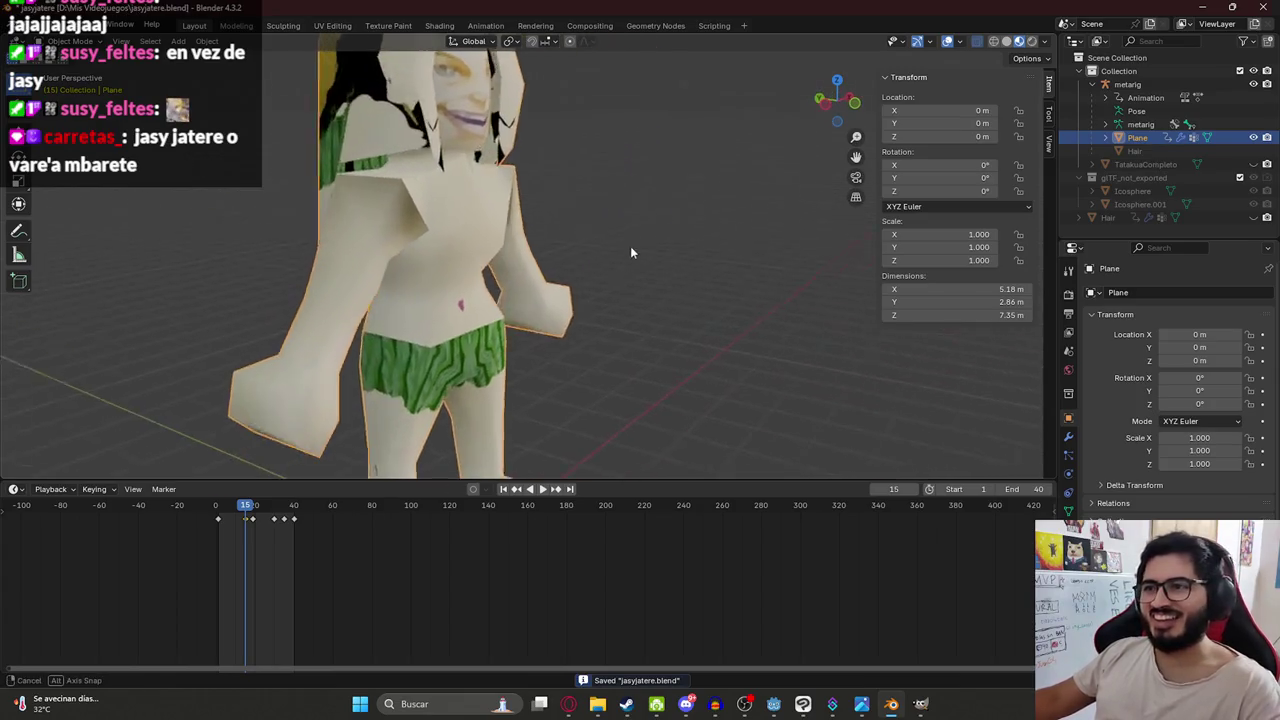
key("Tab")
scroll(523, 253, "up", 3)
left_click(523, 253, "alt")
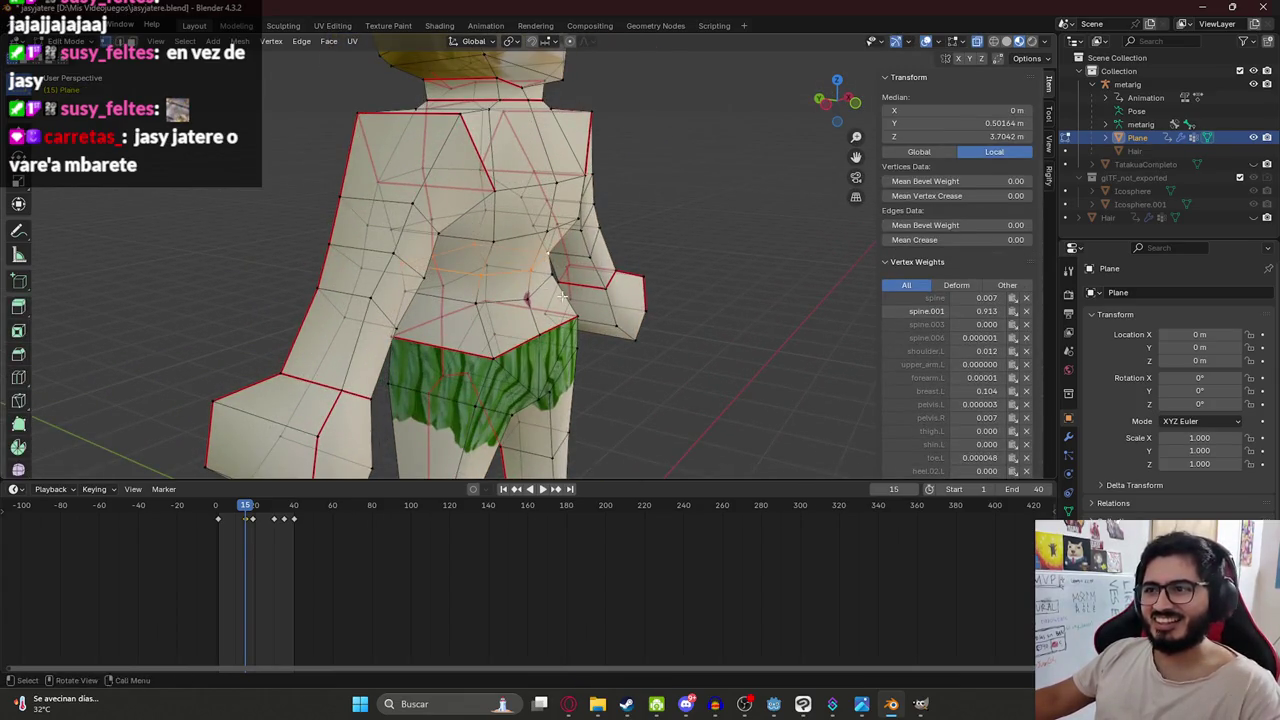
middle_click_drag(523, 253, 480, 288)
key("KP_1")
key("s")
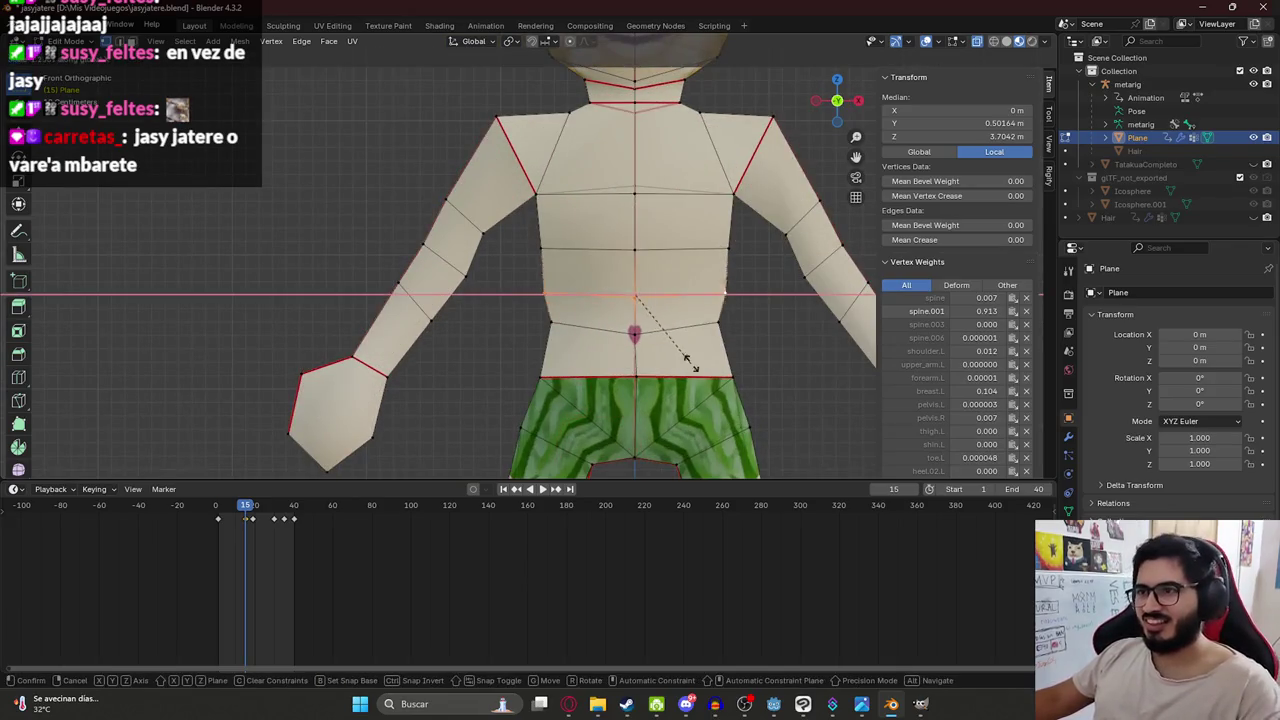
left_click(684, 361)
key("Tab")
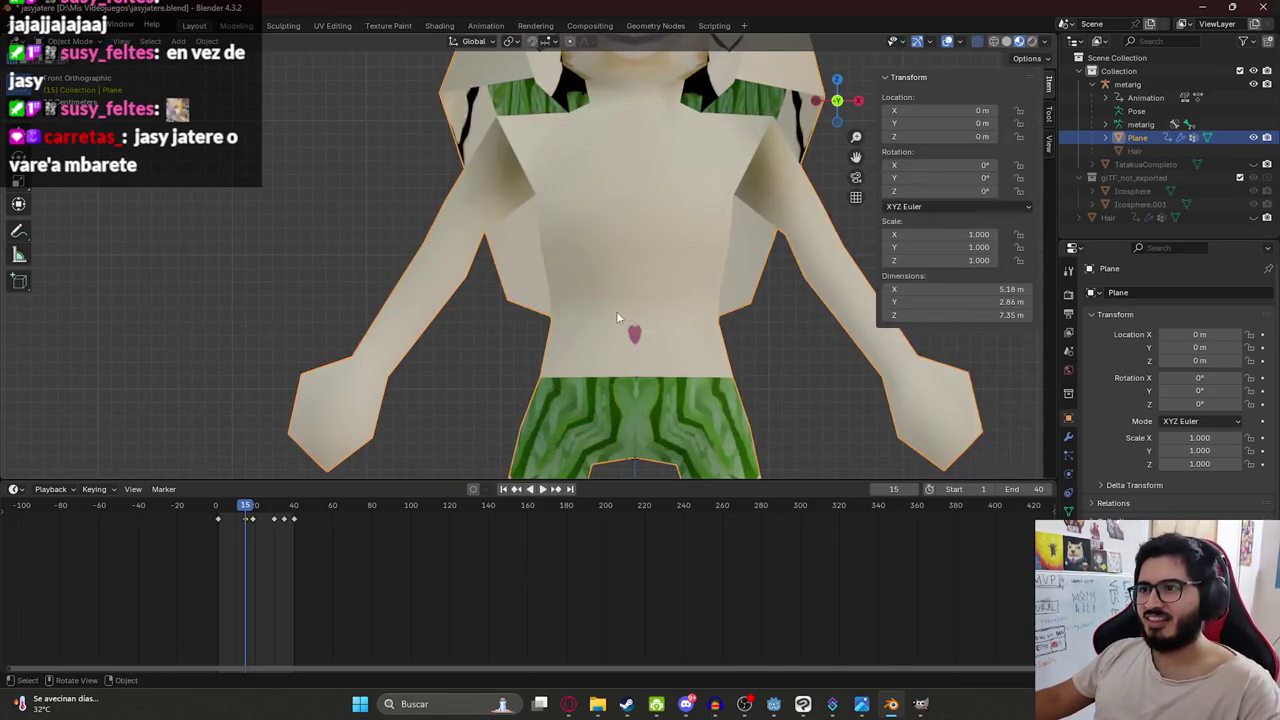
scroll(628, 330, "down", 3)
Move a side torso vertex along Y in three moves to change torso depth.
mouse_move(628, 330)
middle_mouse_down()
mouse_move(702, 346)
mouse_move(481, 317)
mouse_move(491, 309)
middle_mouse_up()
key("Tab")
left_click(493, 308)
key("g")
key("y")
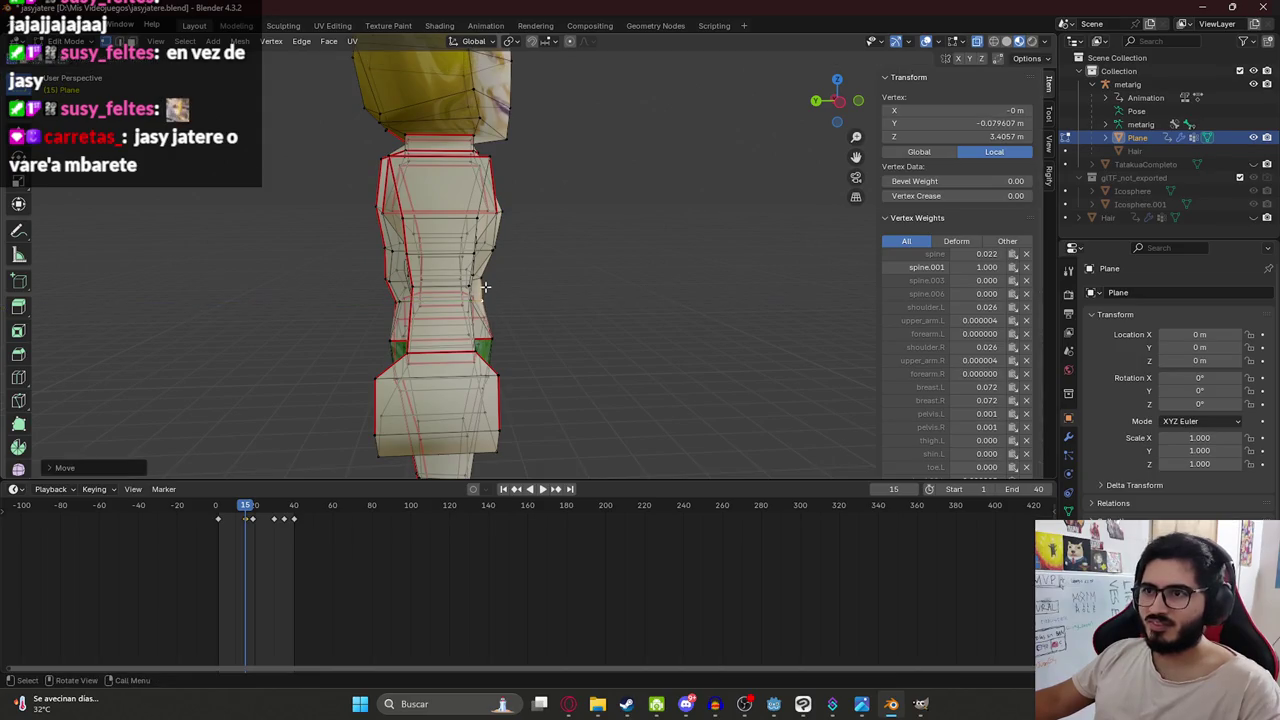
left_click(497, 292)
key("g")
key("y")
left_click(489, 303)
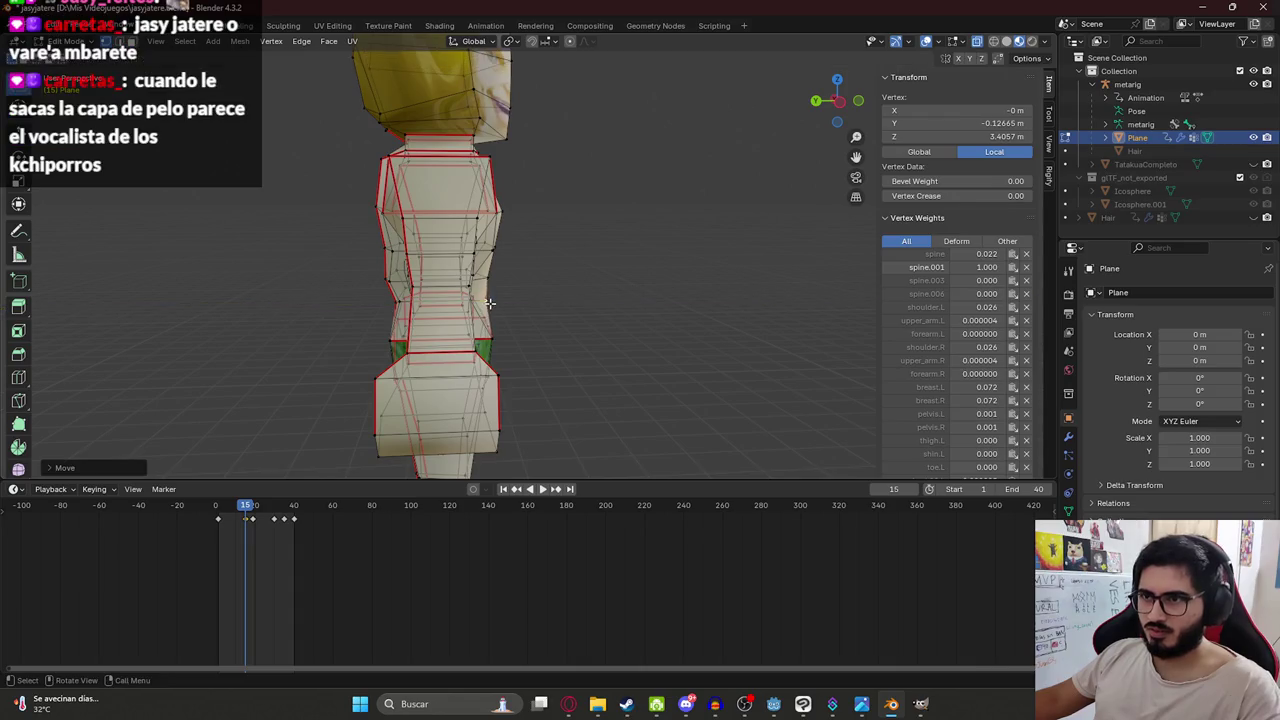
key("g")
key("y")
left_click(383, 323)
mouse_move(383, 323)
middle_mouse_down()
mouse_move(375, 343)
mouse_move(736, 259)
middle_mouse_up()
key("Tab")
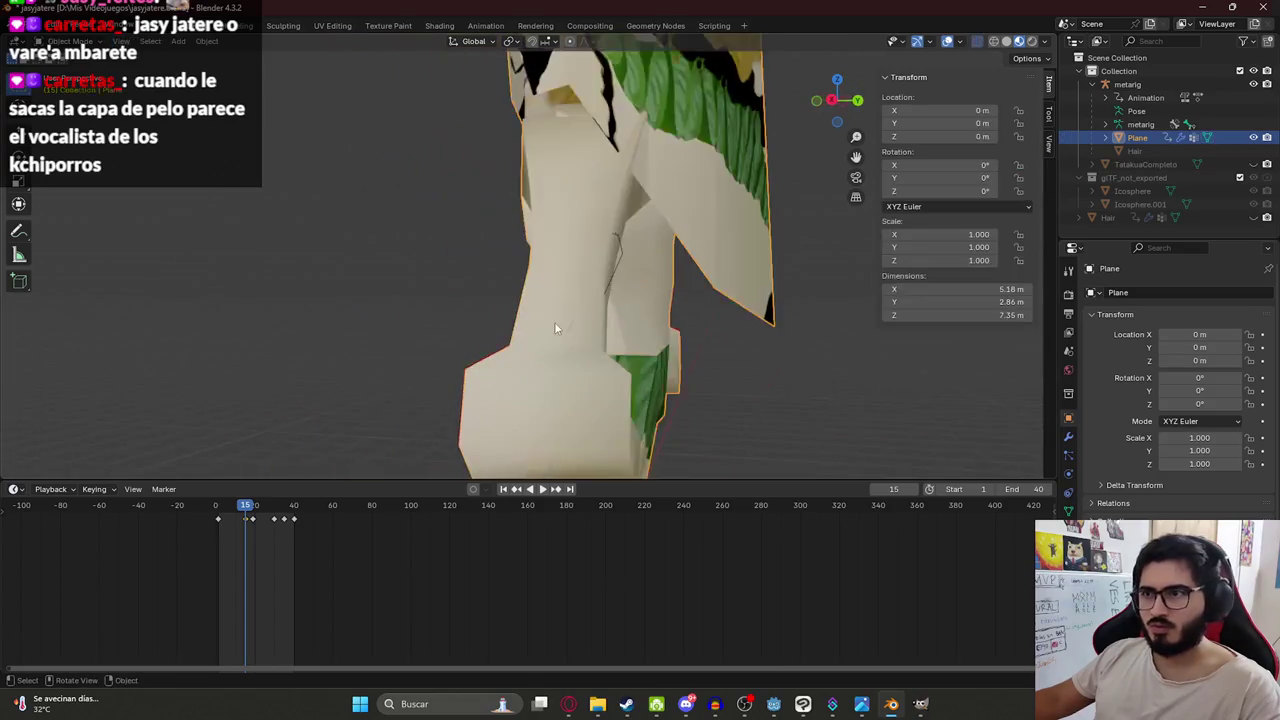
Select the character, save jasyjatere.blend and go to the texture in GIMP.
scroll(736, 259, "up", 2)
left_click(604, 236)
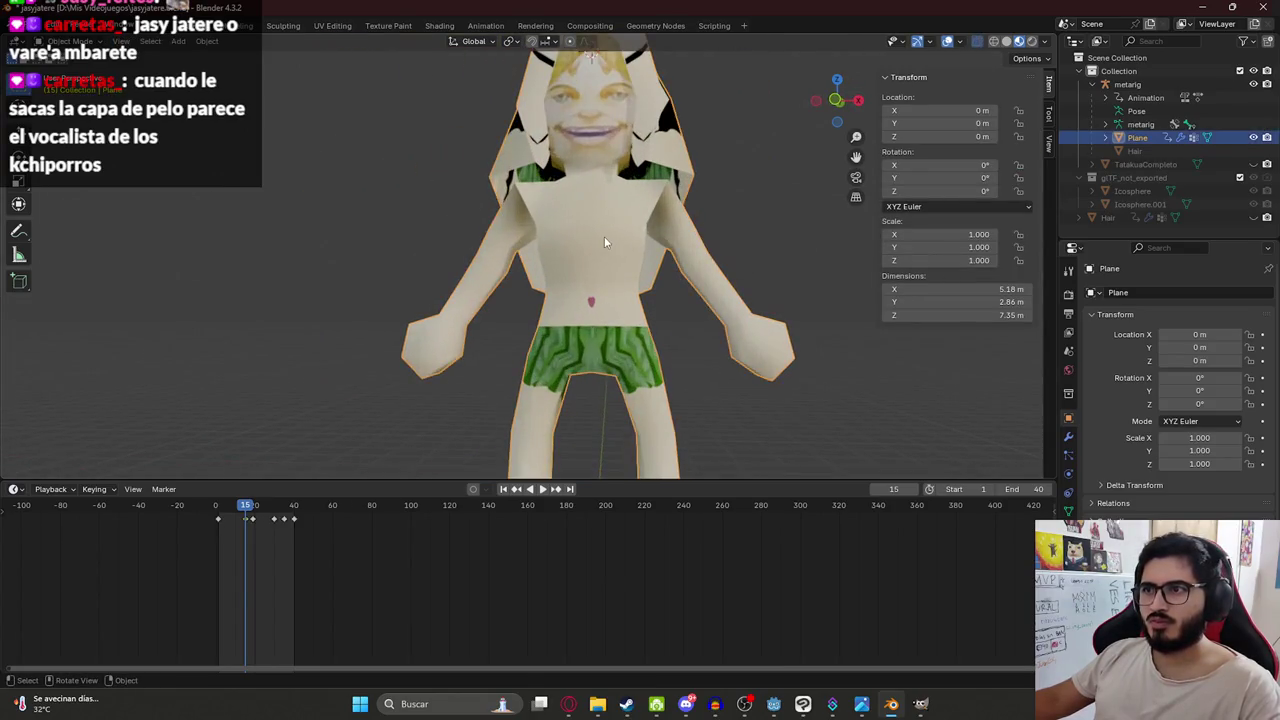
key("ctrl+s")
scroll(634, 199, "up", 2)
left_click(920, 704)
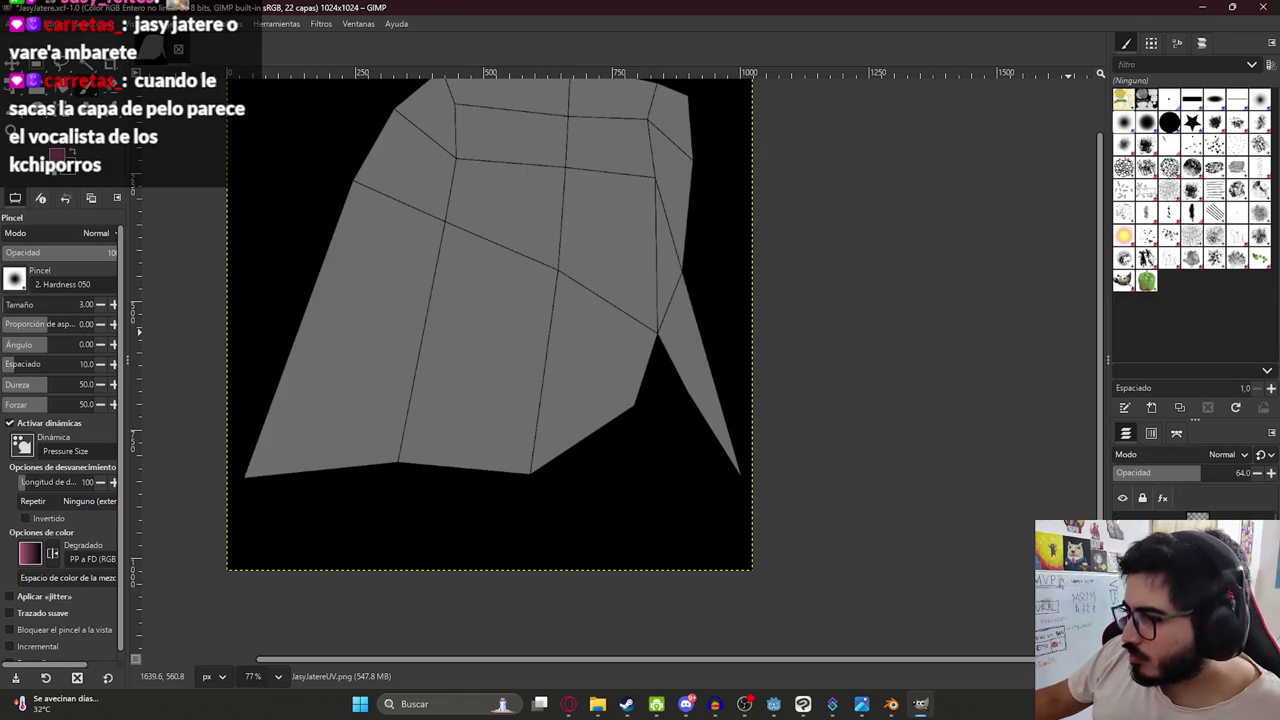
Save the texture image in GIMP.
key("ctrl+s")
scroll(537, 357, "down", 3, "ctrl")
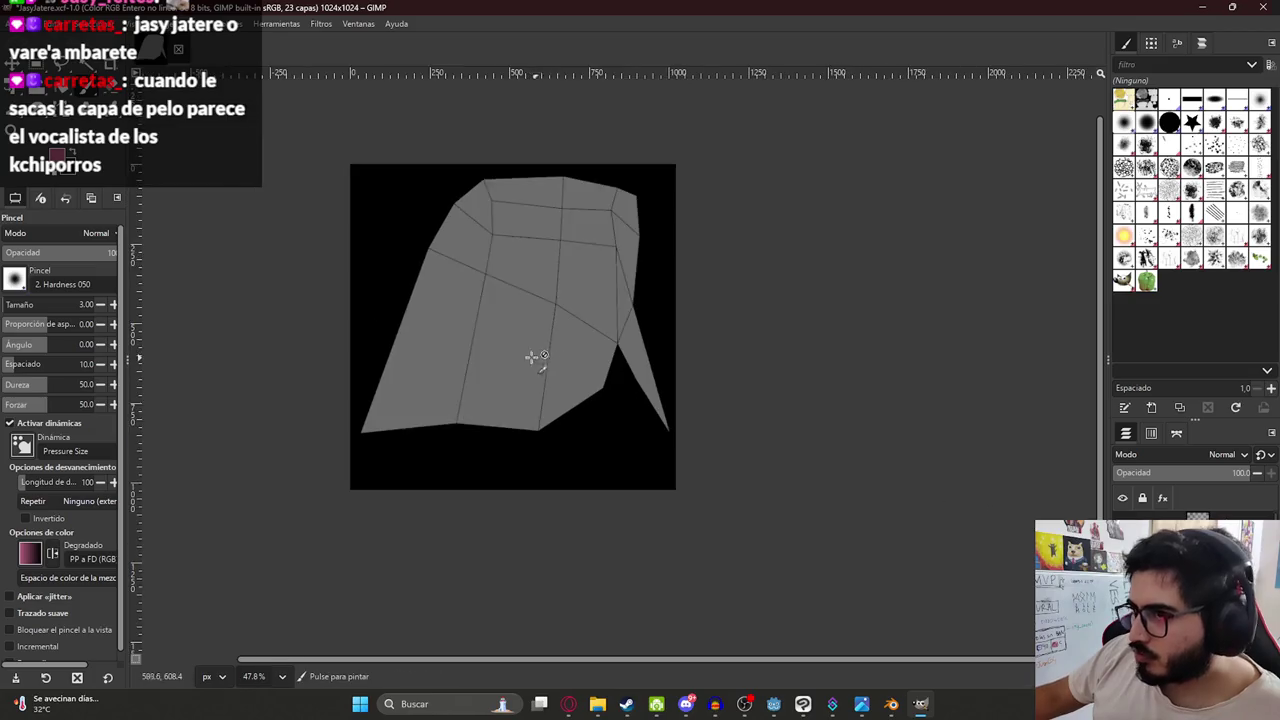
scroll(440, 383, "up", 2, "ctrl")
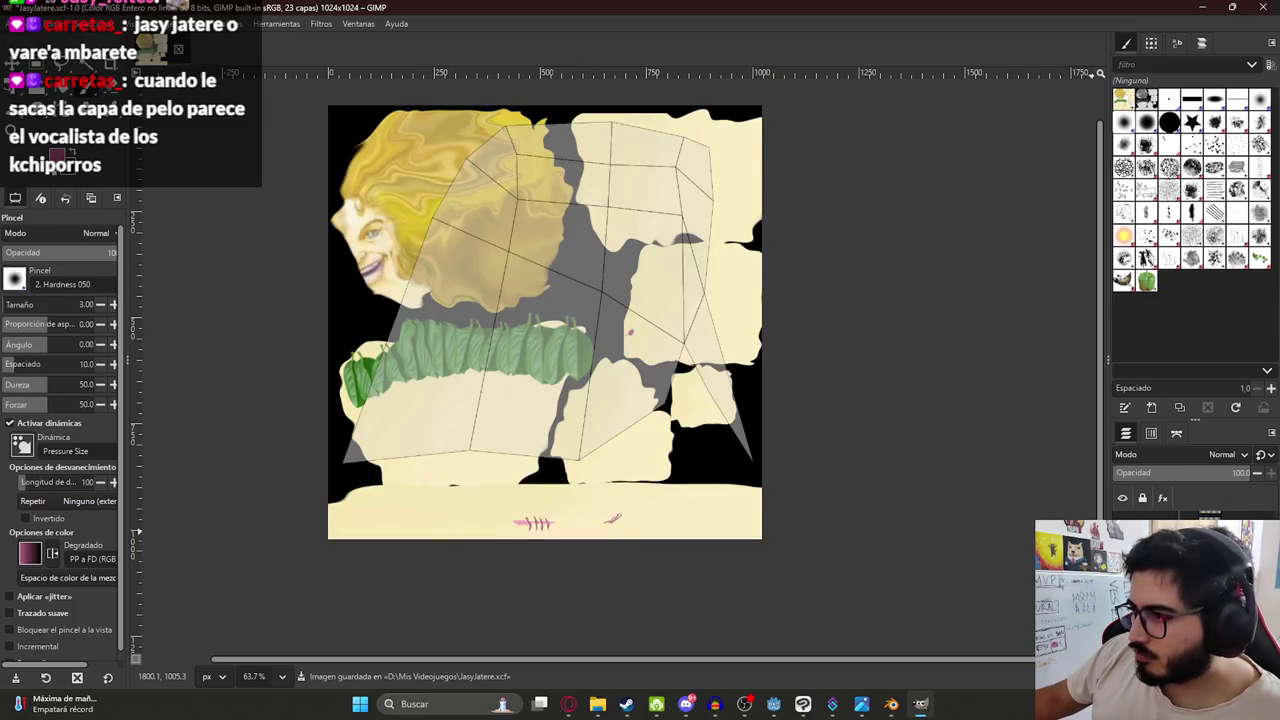
Copy the whole hair layer and paste it as a new layer over the UV layout.
key("ctrl+a")
key("ctrl+c")
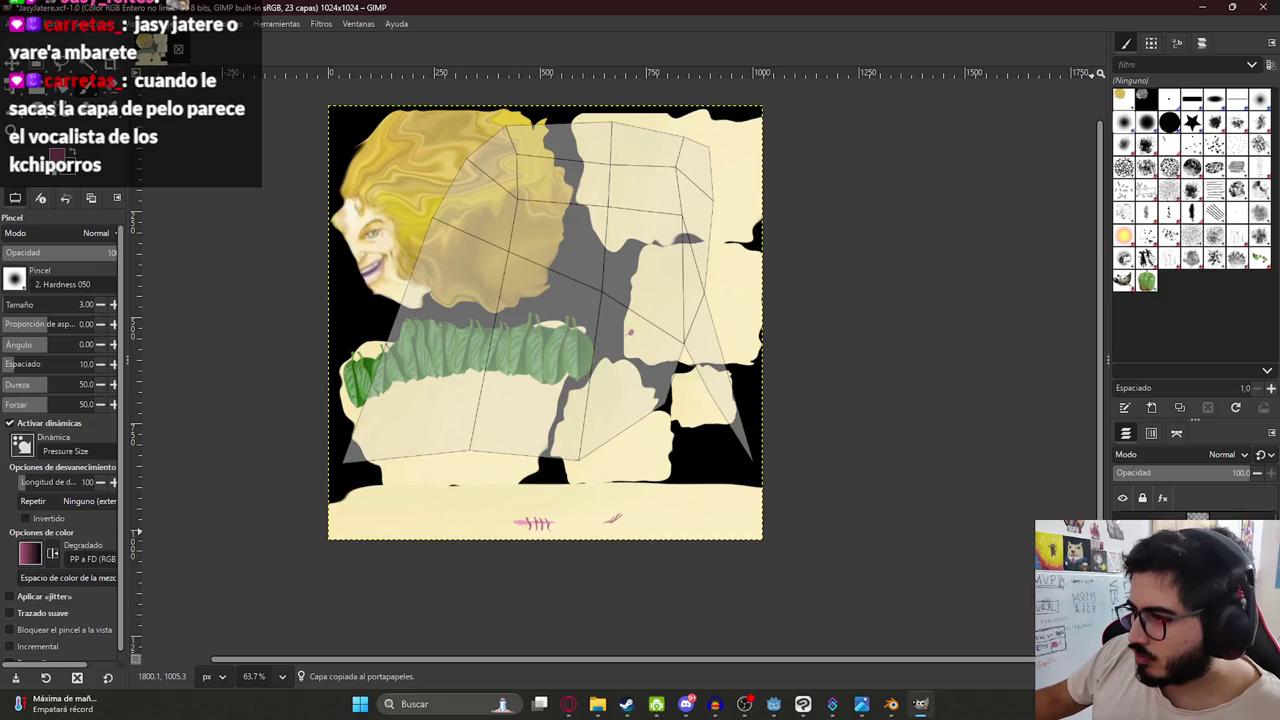
key("ctrl+v")
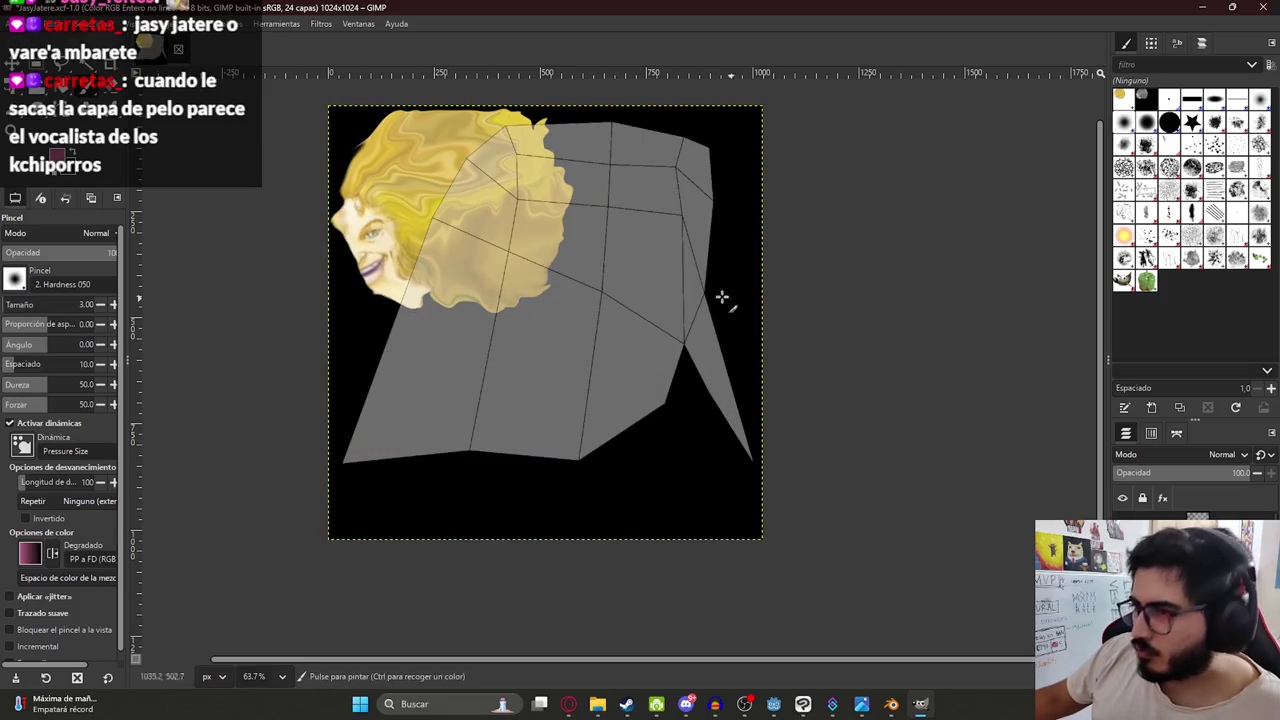
scroll(484, 245, "down", 2, "ctrl")
scroll(488, 251, "up", 5, "ctrl")
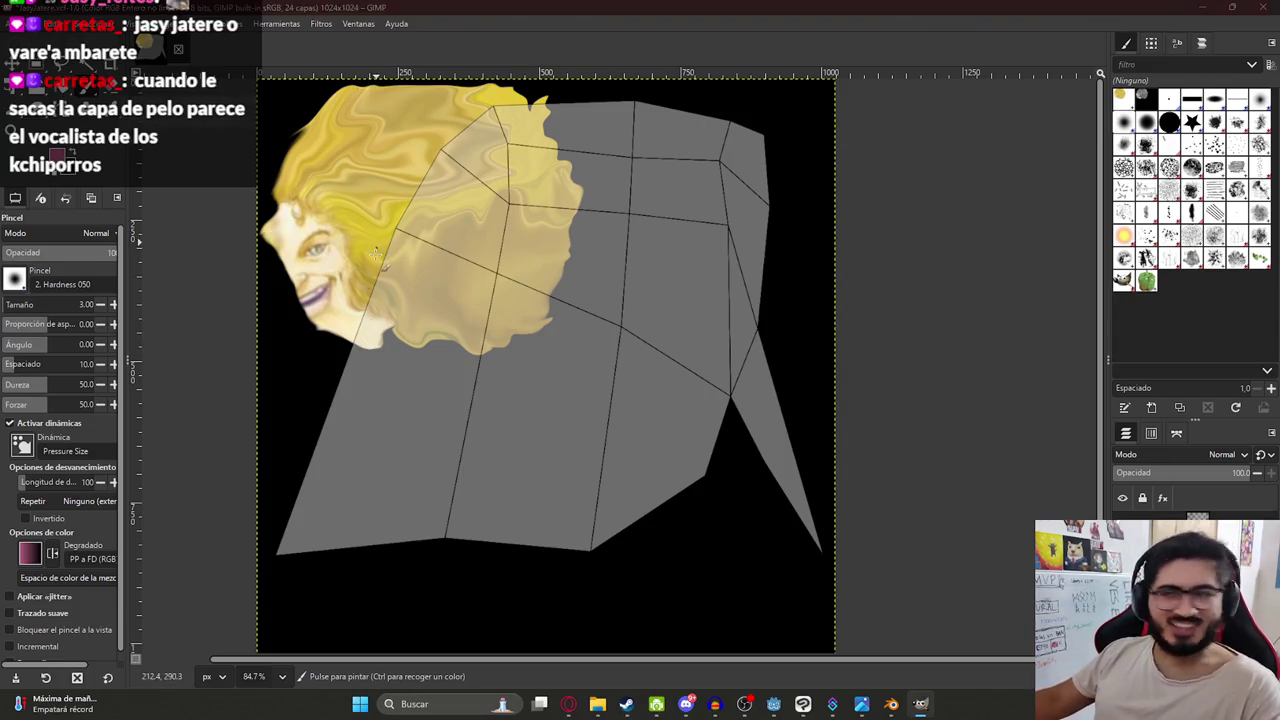
key("alt+Tab")
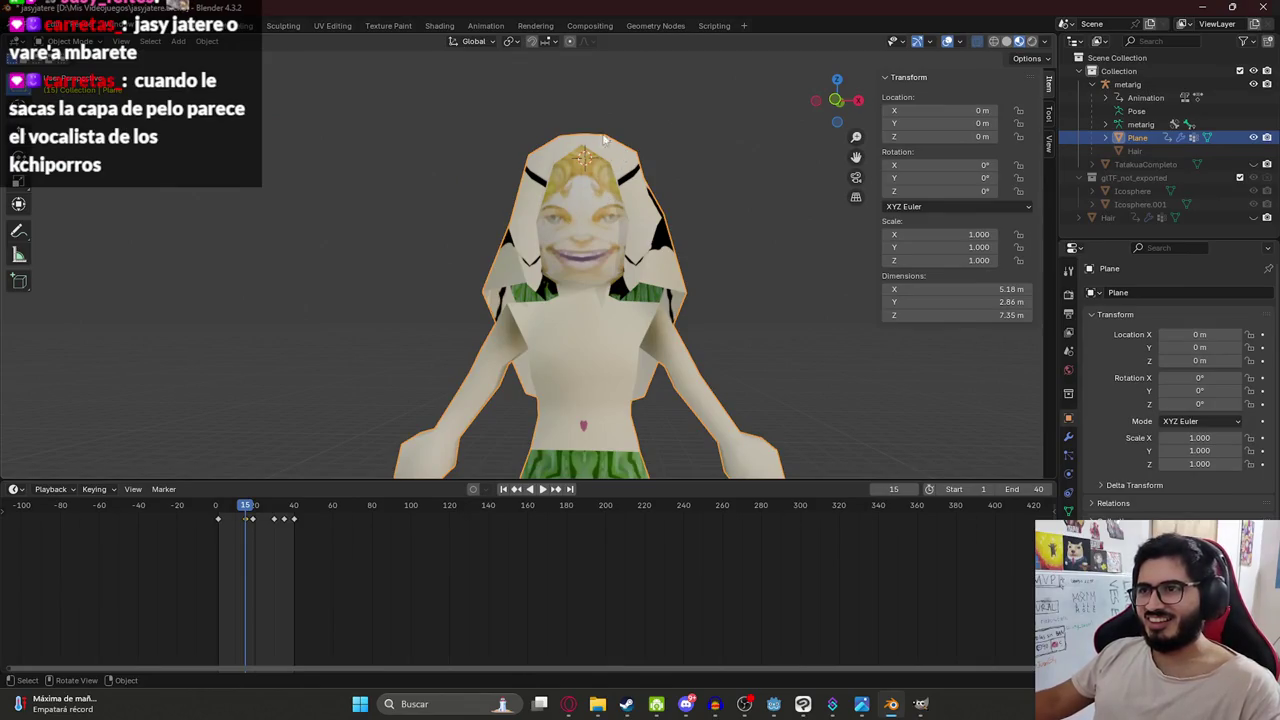
key("alt+Tab")
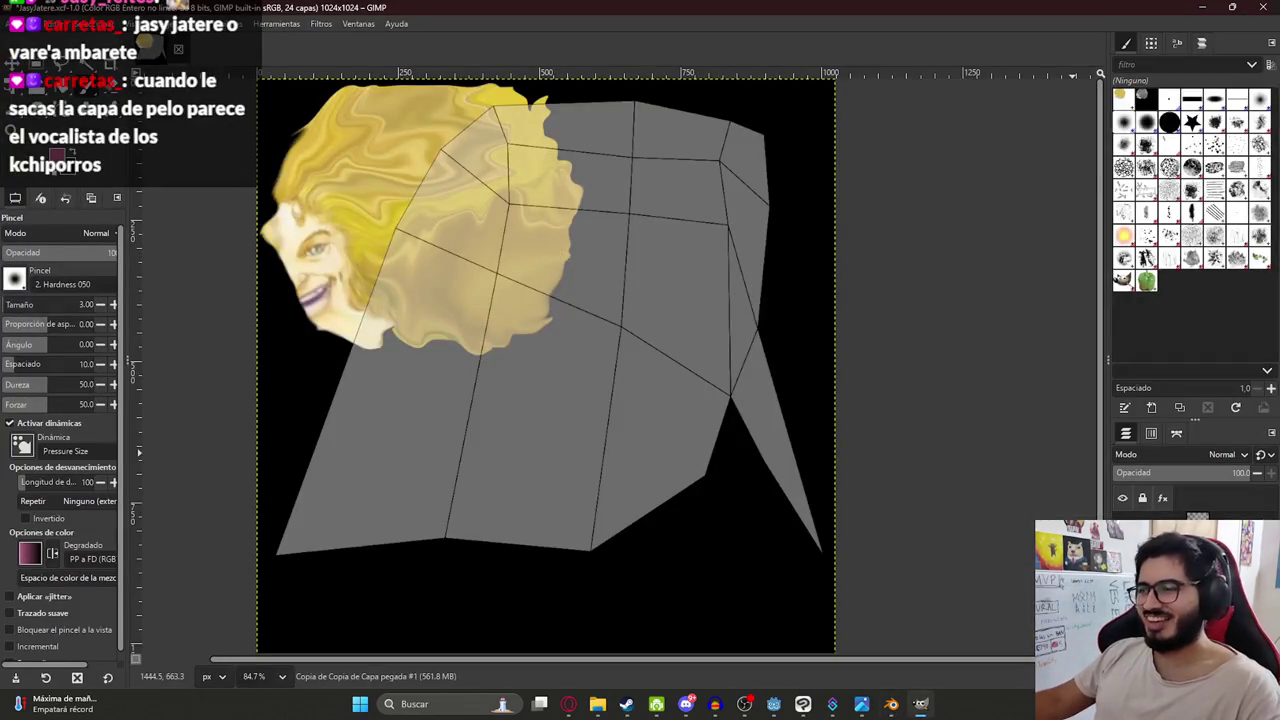
Try scaling, rotating and moving the pasted hair, then cancel and undo it.
key("shift+t")
left_click(490, 345)
mouse_move(543, 366)
left_mouse_down()
mouse_move(527, 232)
mouse_move(640, 401)
mouse_move(683, 212)
left_mouse_up()
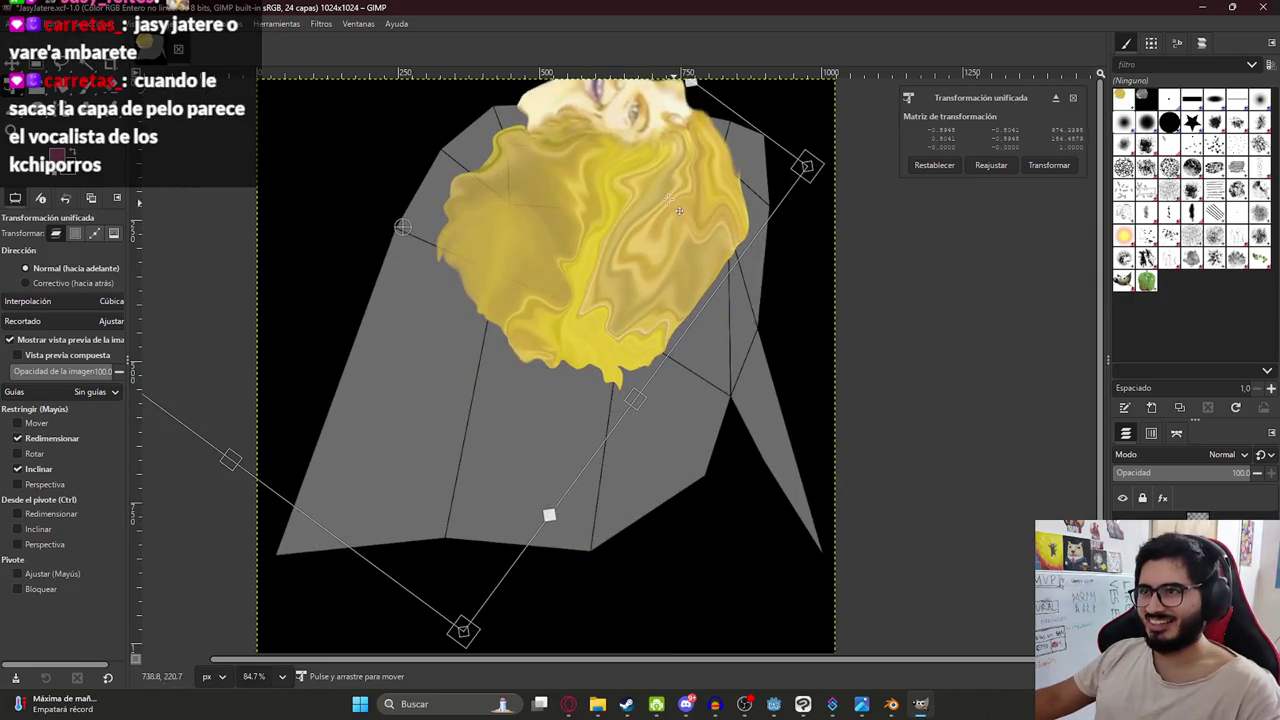
left_click_drag(285, 510, 287, 590)
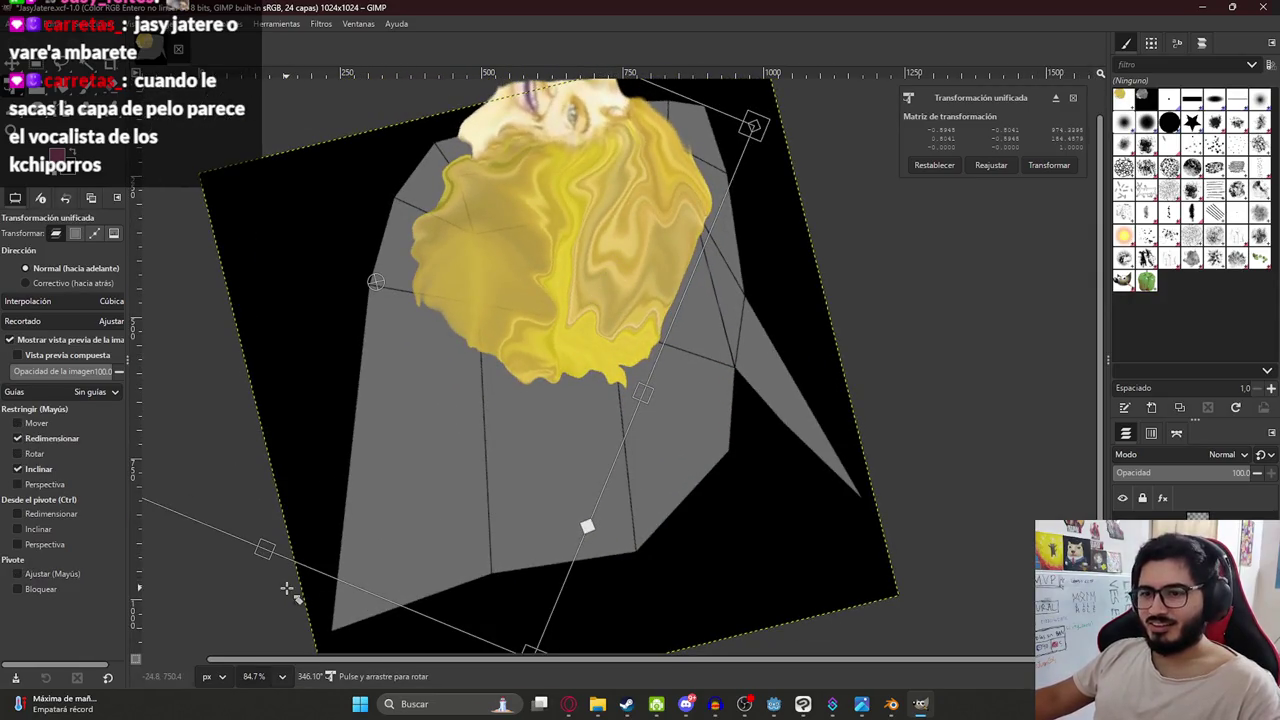
left_click_drag(252, 659, 277, 647)
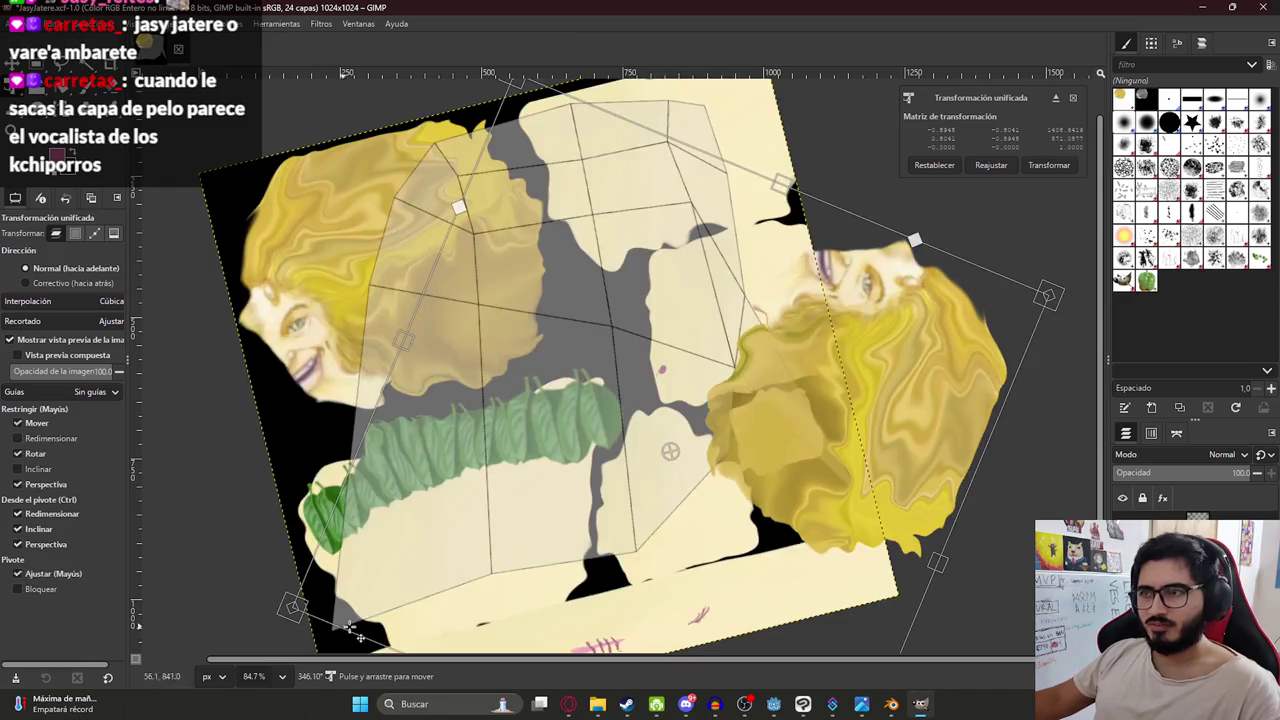
key("Escape")
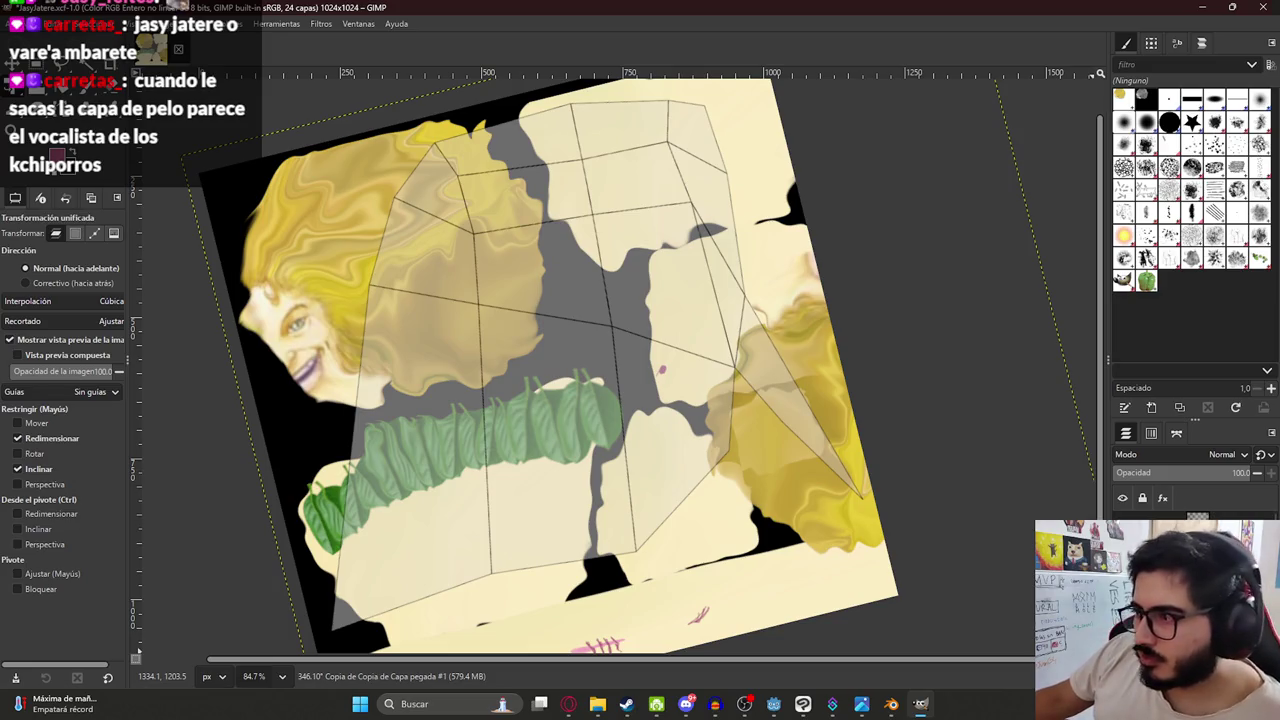
key("ctrl+z")
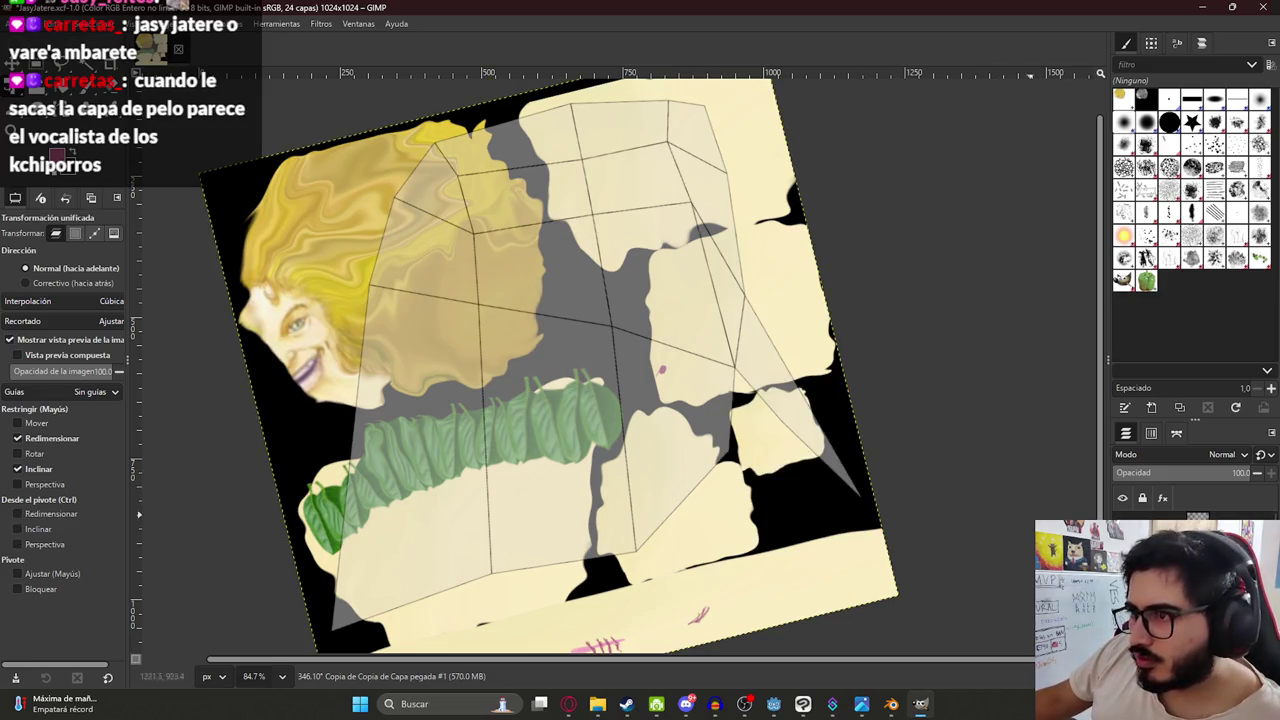
Rotate the hair layer group to 346.10° and save the texture.
left_click(549, 384)
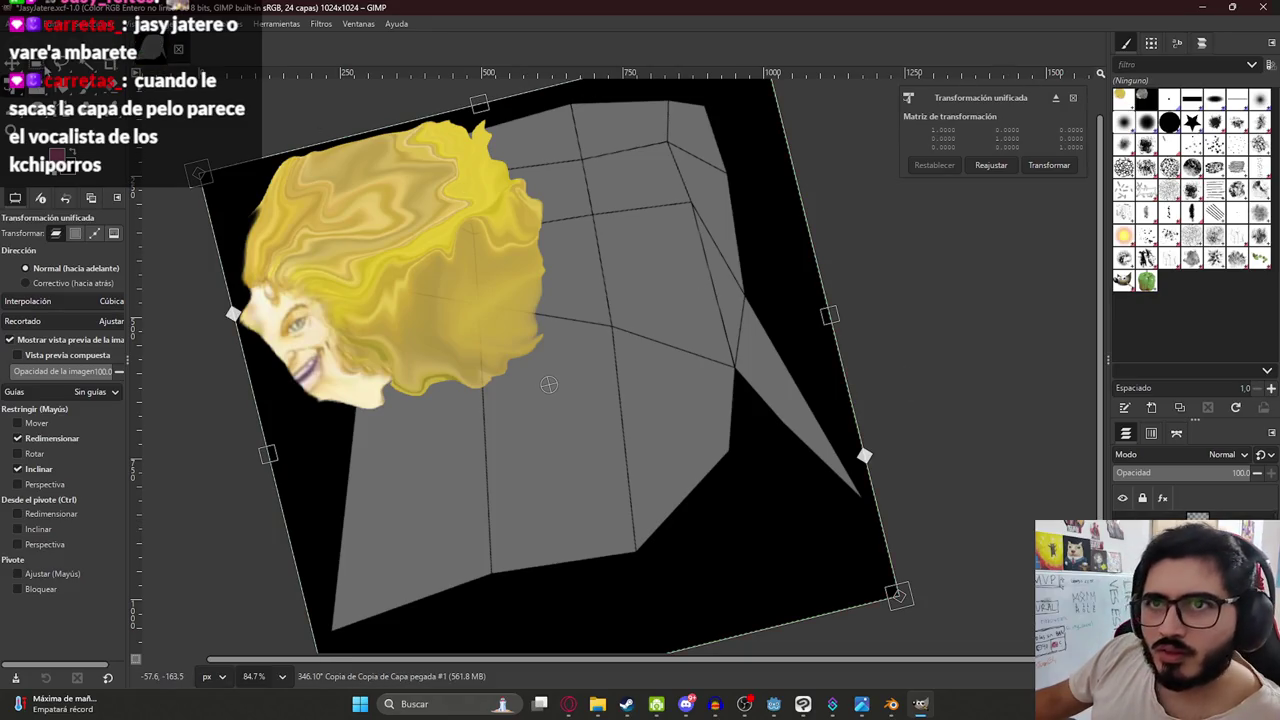
key("Return")
key("m")
scroll(517, 394, "down", 2, "ctrl")
key("ctrl+s")
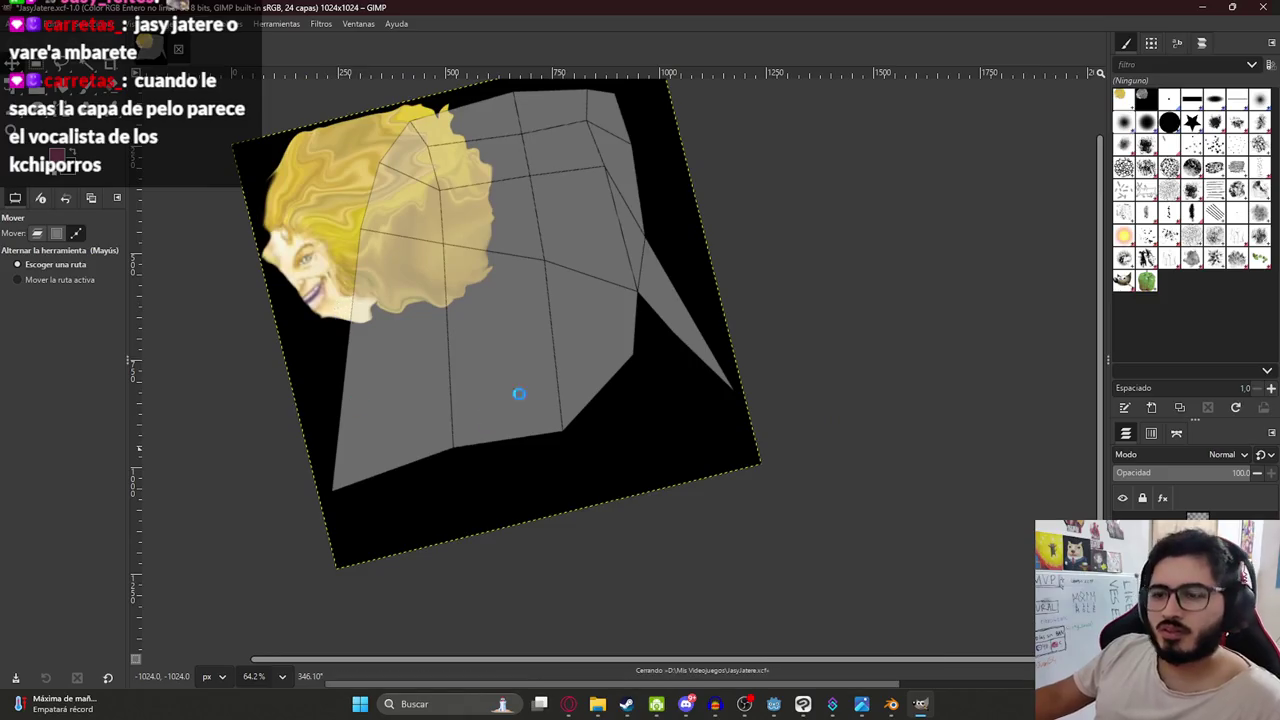
Ask Gemini how to fix the rotated canvas view in GIMP.
left_click(268, 680)
left_click(268, 680)
left_click(565, 706)
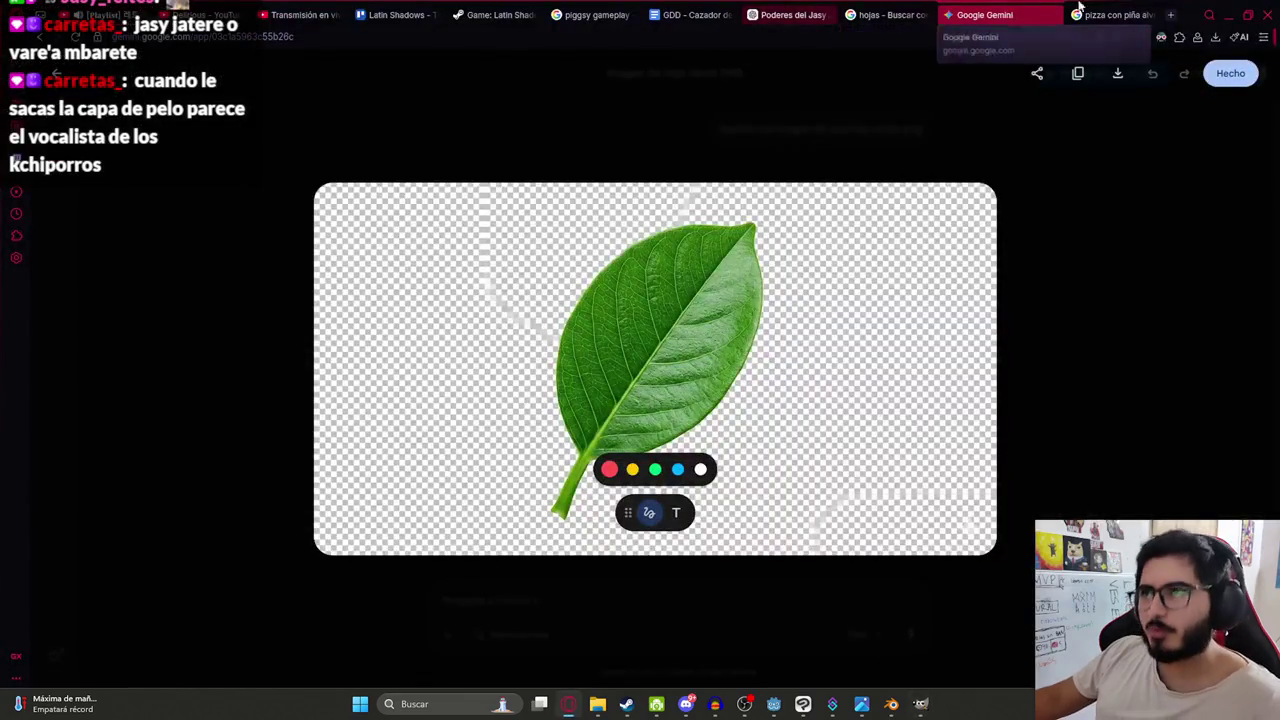
left_click(873, 168)
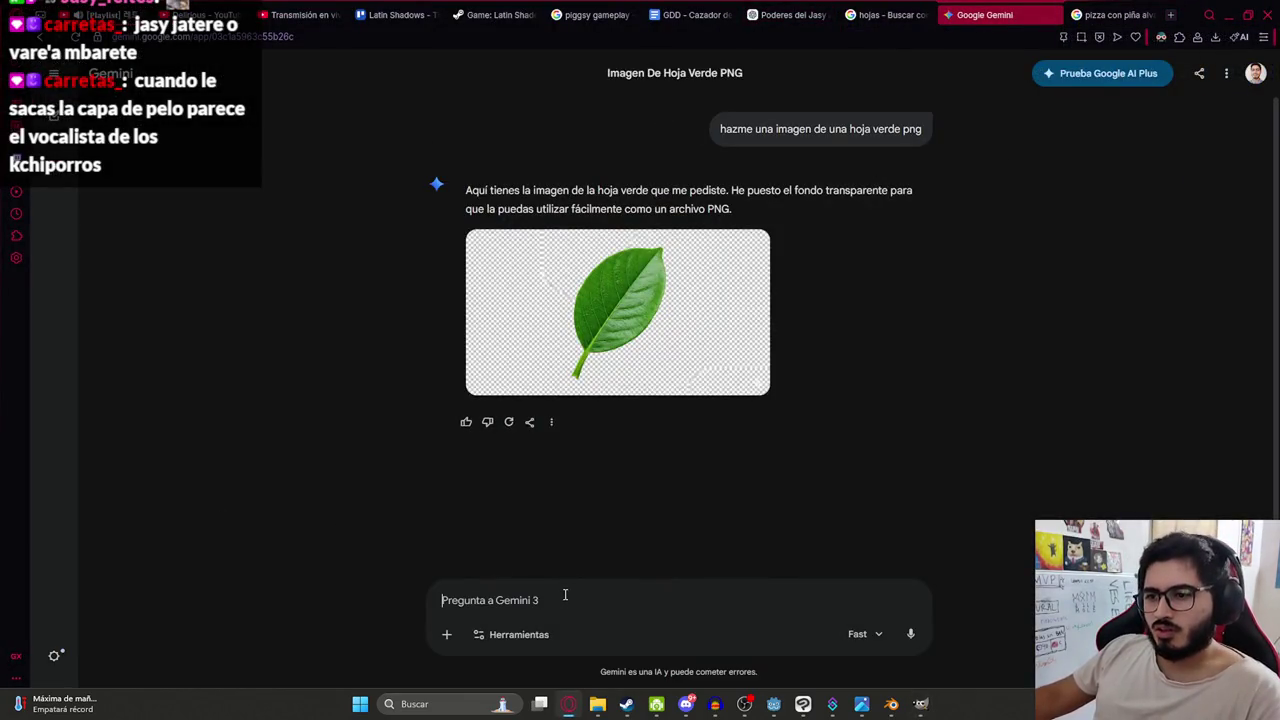
type("como coloco bien en gimp la rotacion")
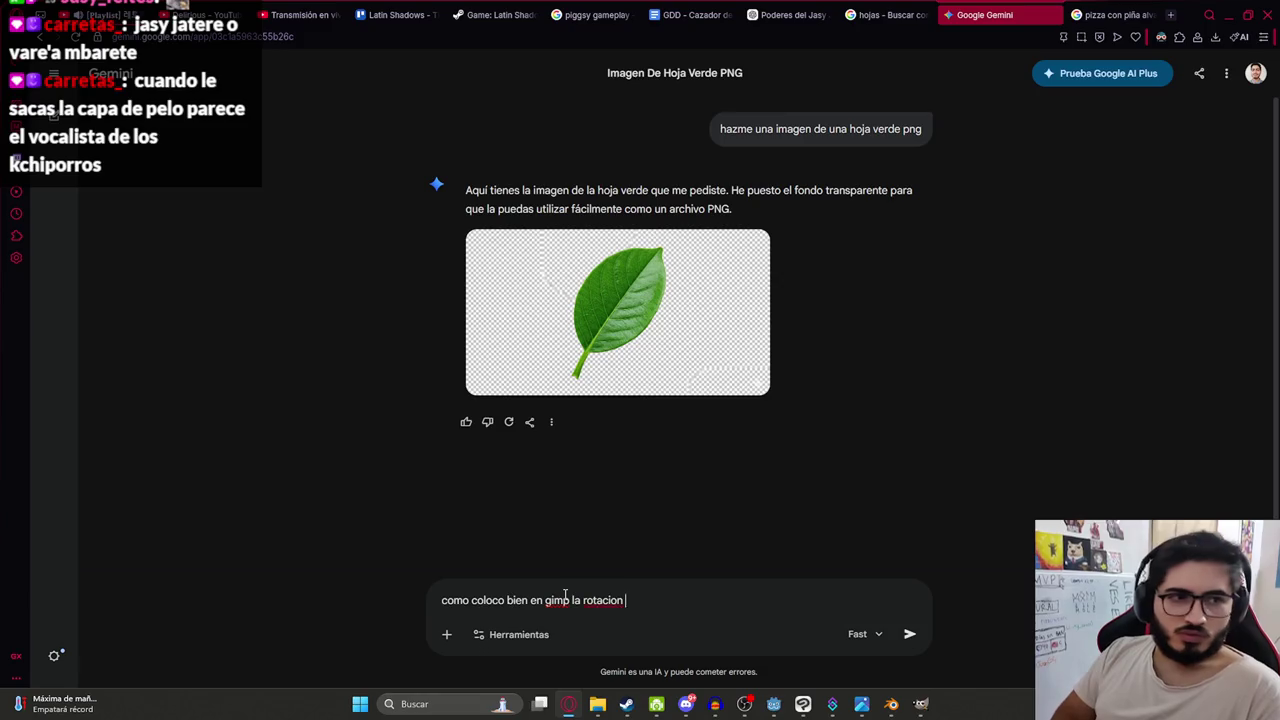
key("Return")
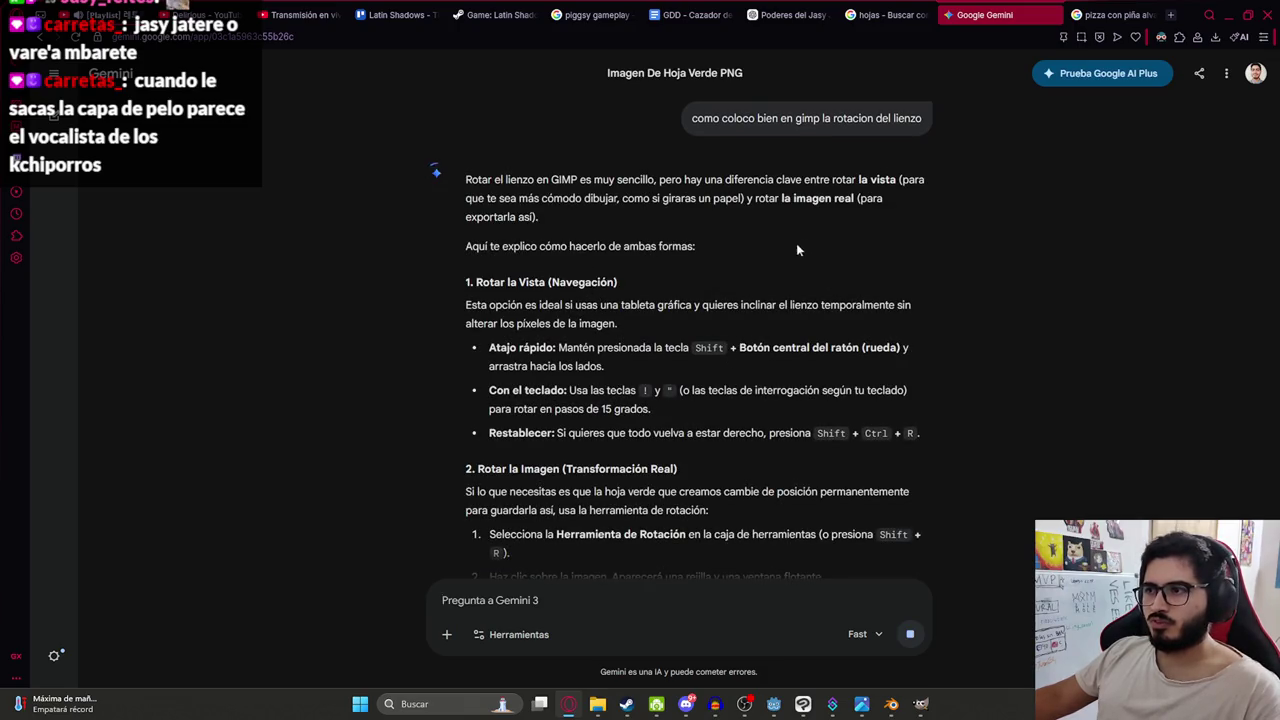
Back in GIMP, rotate the canvas view until it is roughly straight.
key("alt+Tab")
middle_click_drag(640, 298, 634, 297, "shift")
mouse_move(252, 418)
middle_mouse_down("shift")
mouse_move(286, 414)
mouse_move(334, 338)
middle_mouse_up("shift")
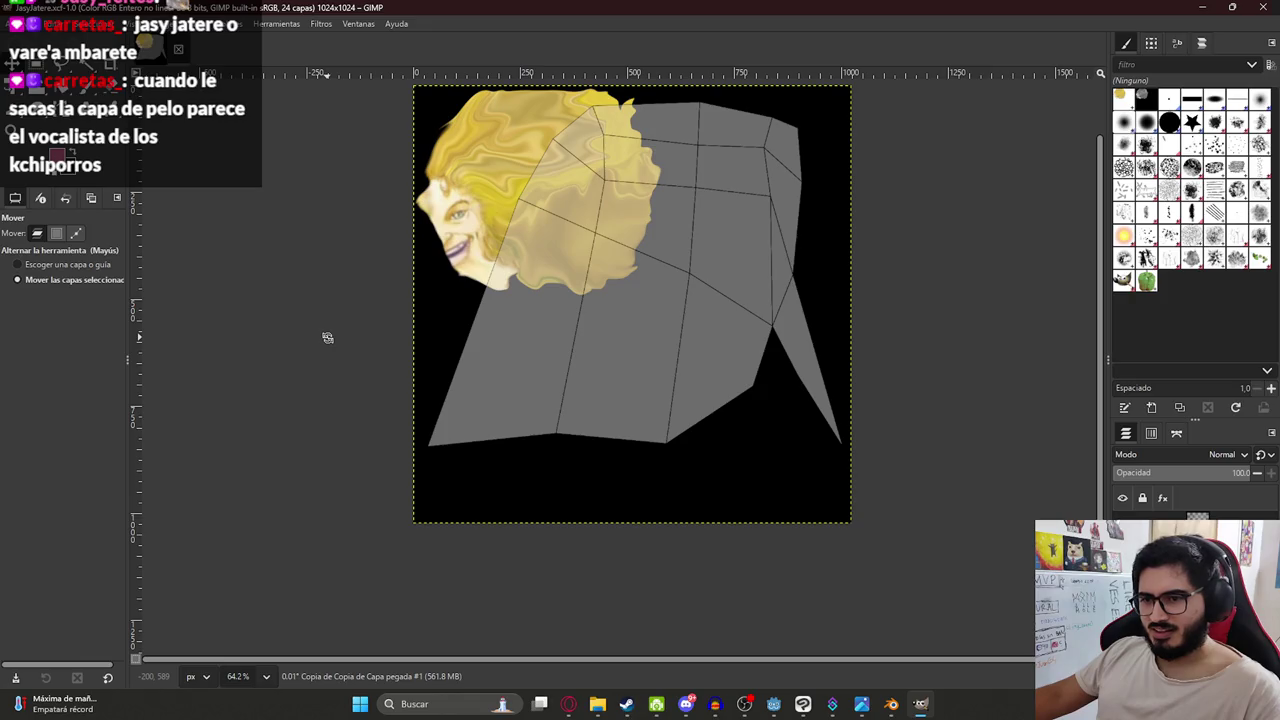
Straighten the canvas view with Shift+Ctrl+R, checking Gemini's answer along the way.
key("alt+Tab")
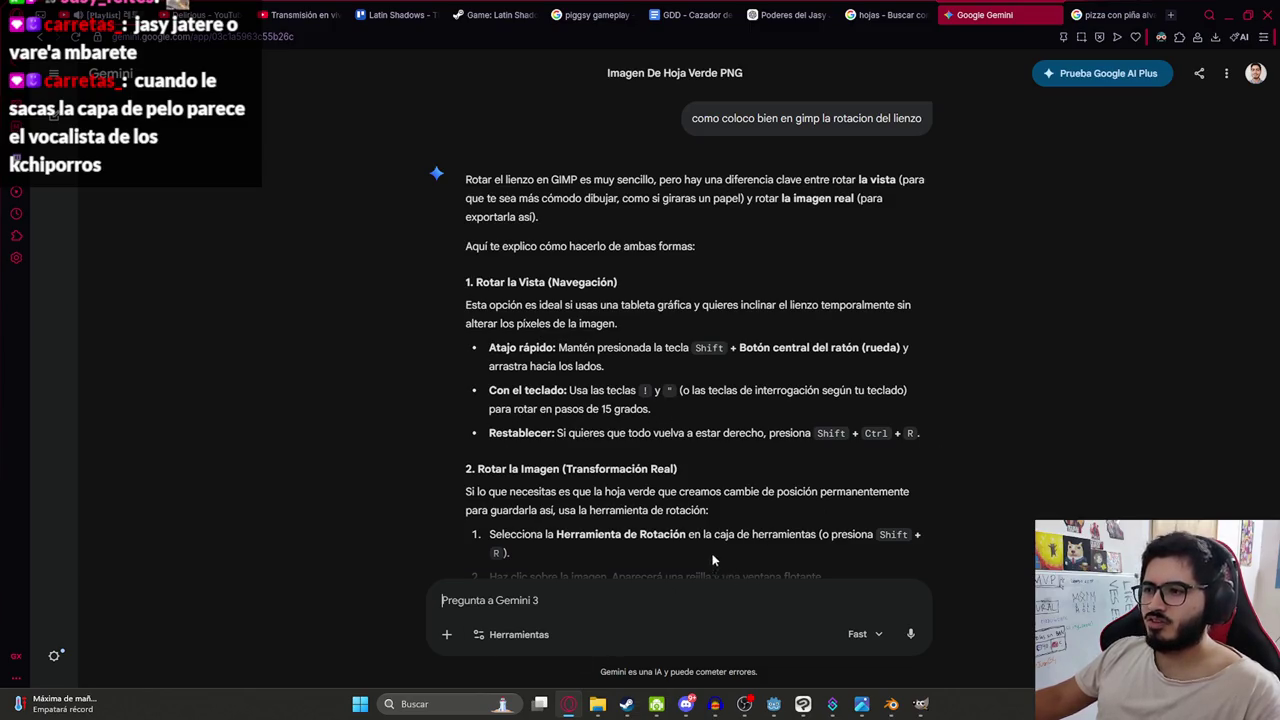
key("alt+Tab")
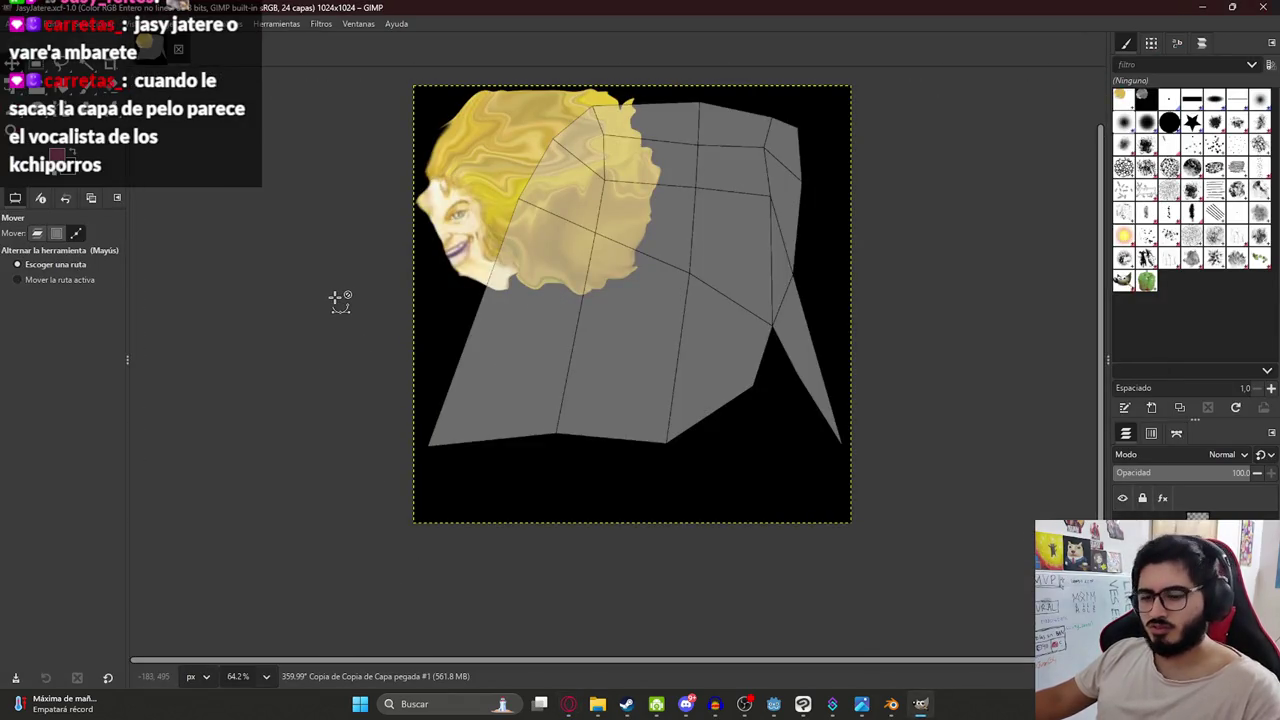
key("ctrl+shift+r")
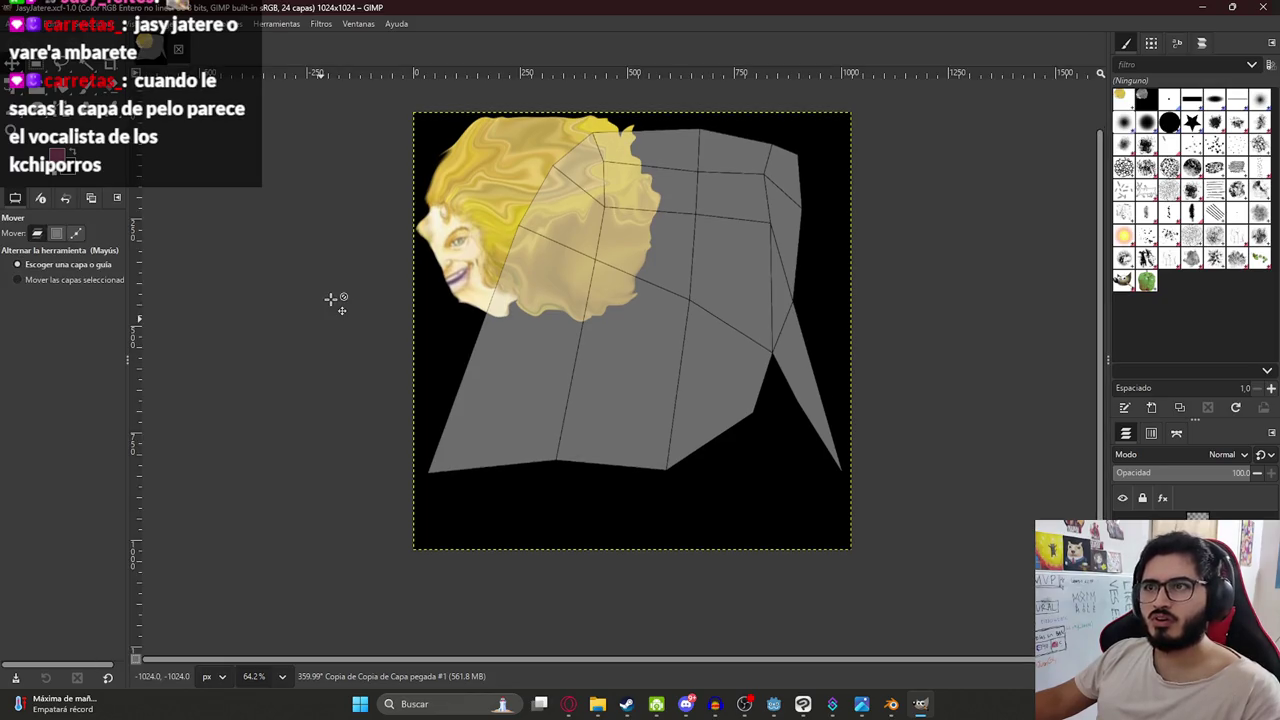
middle_click_drag(298, 452, 299, 443, "shift")
middle_click_drag(168, 529, 165, 540, "shift")
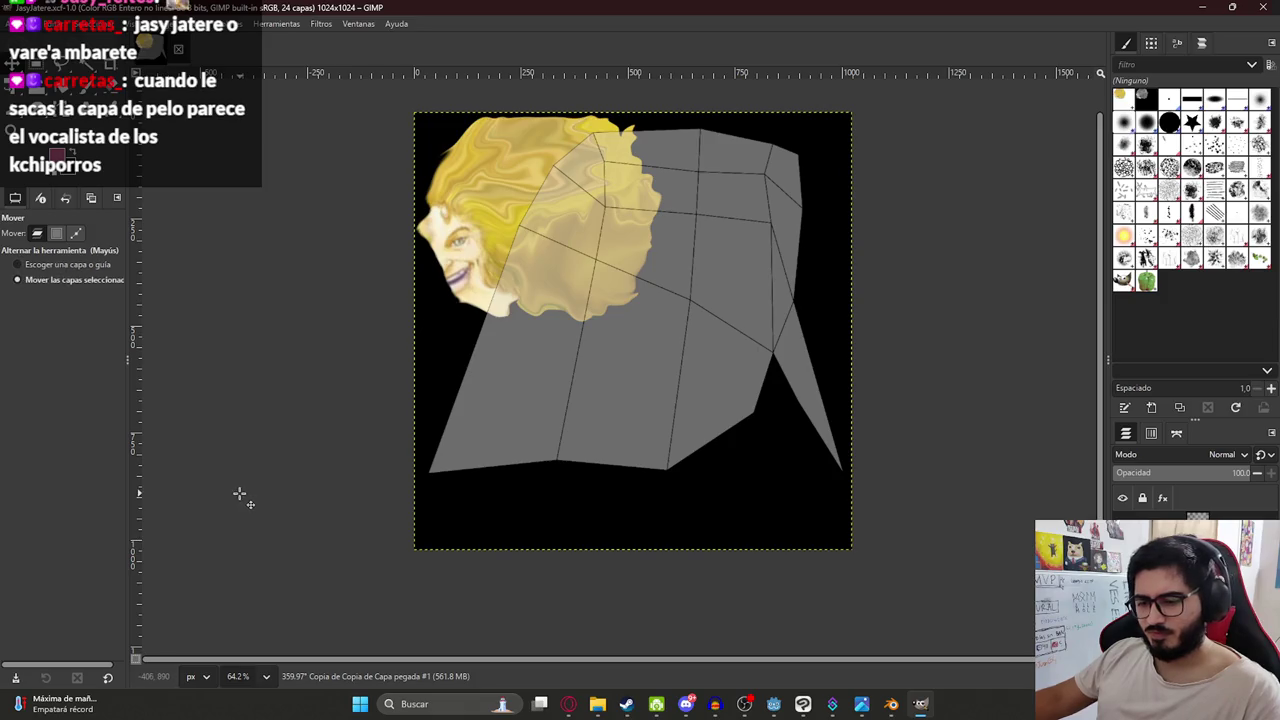
key("ctrl+shift+r")
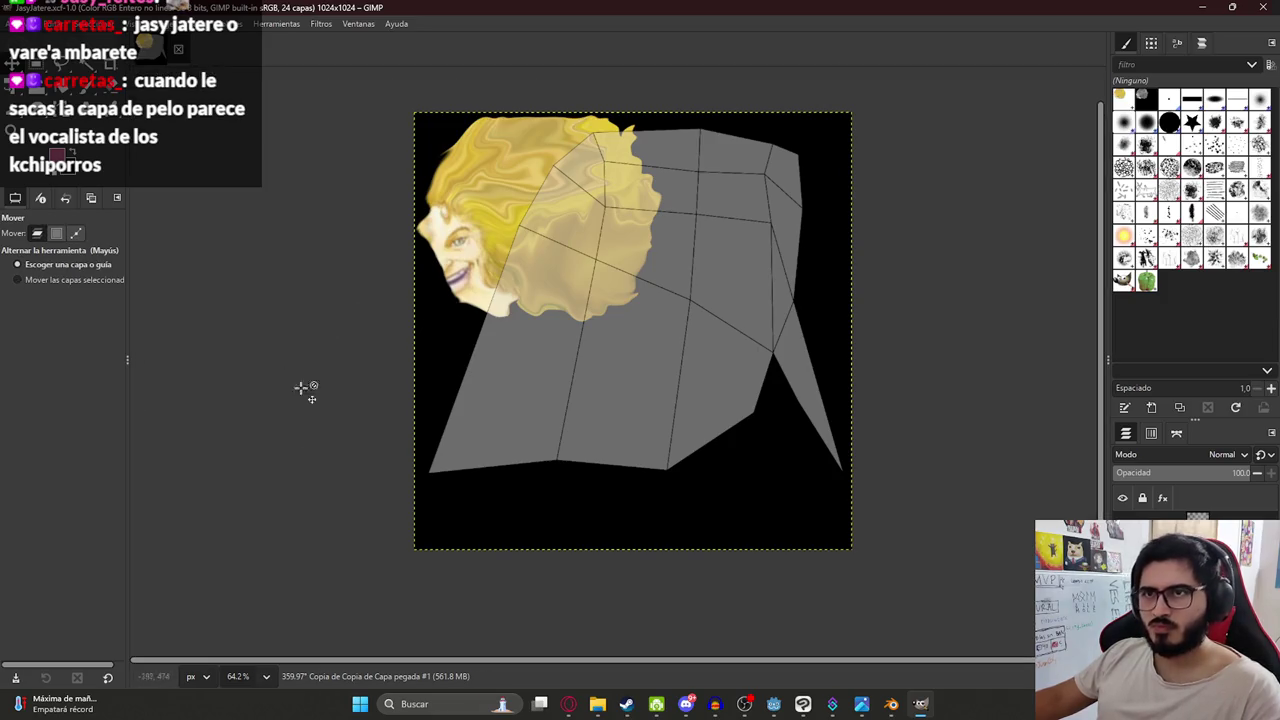
key("alt")
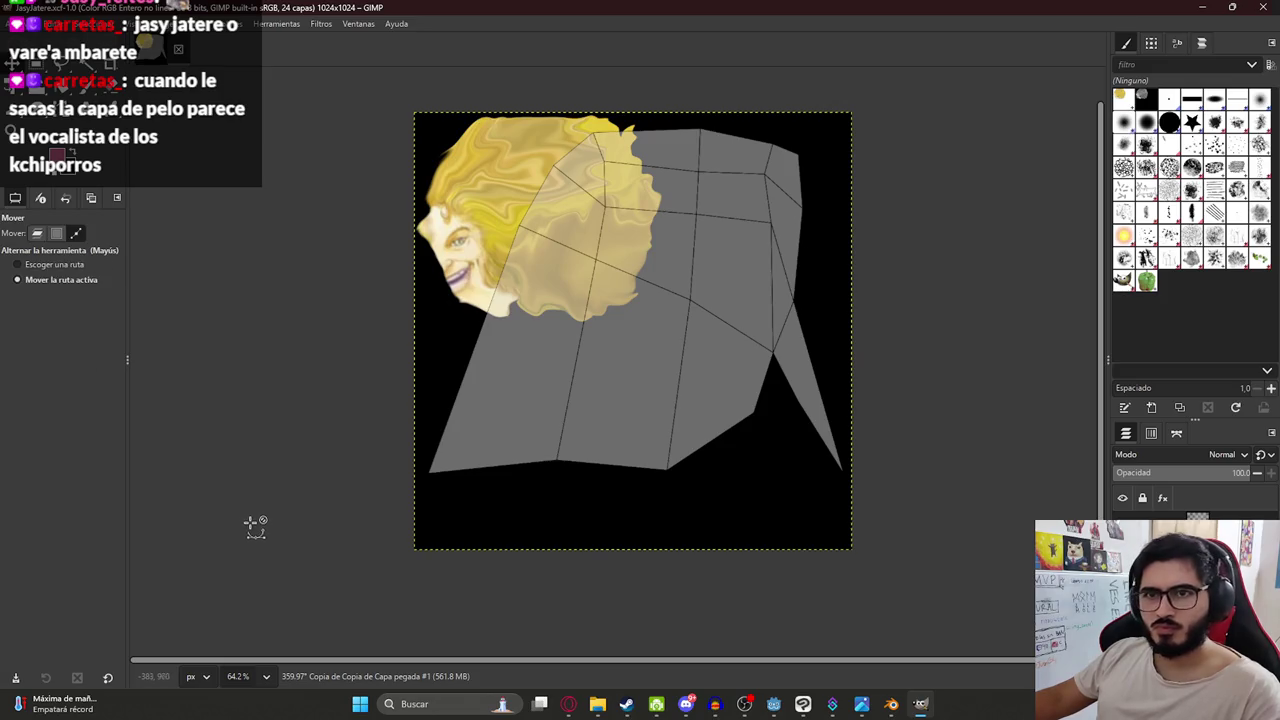
key("ctrl+shift+r")
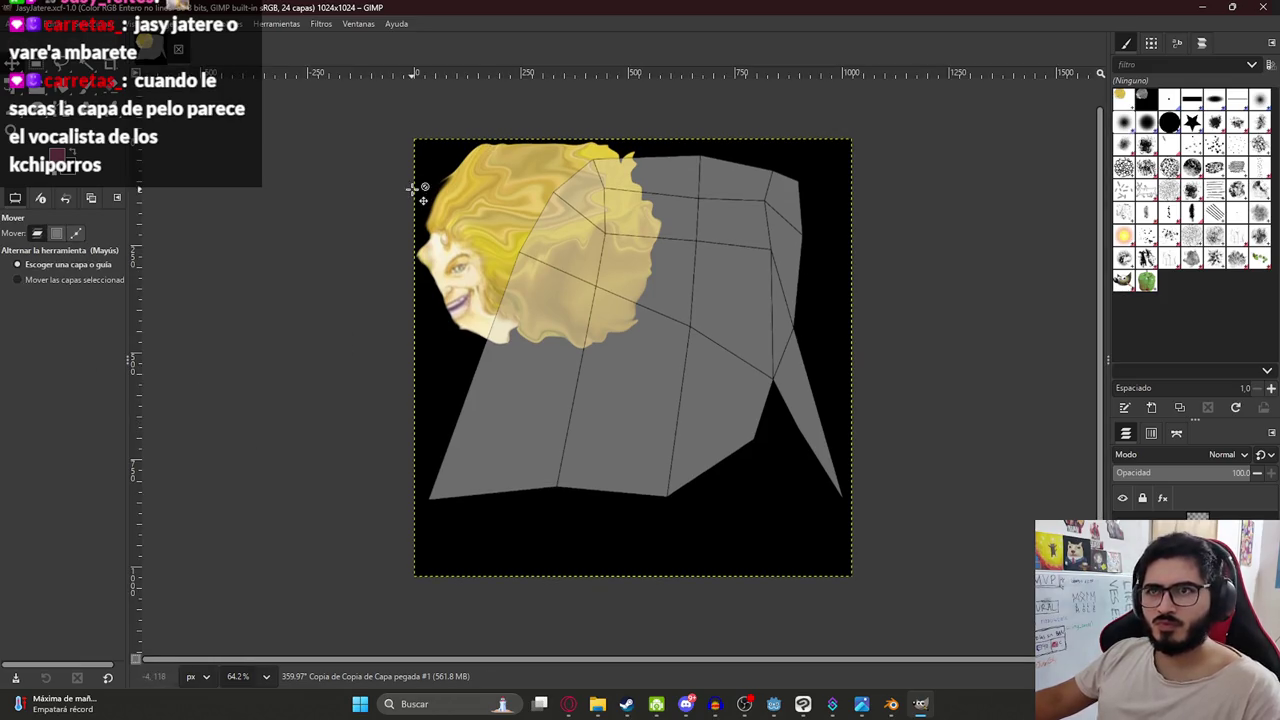
Reread Gemini's tips, then move the hair layer right and down over the cape.
key("alt+Tab")
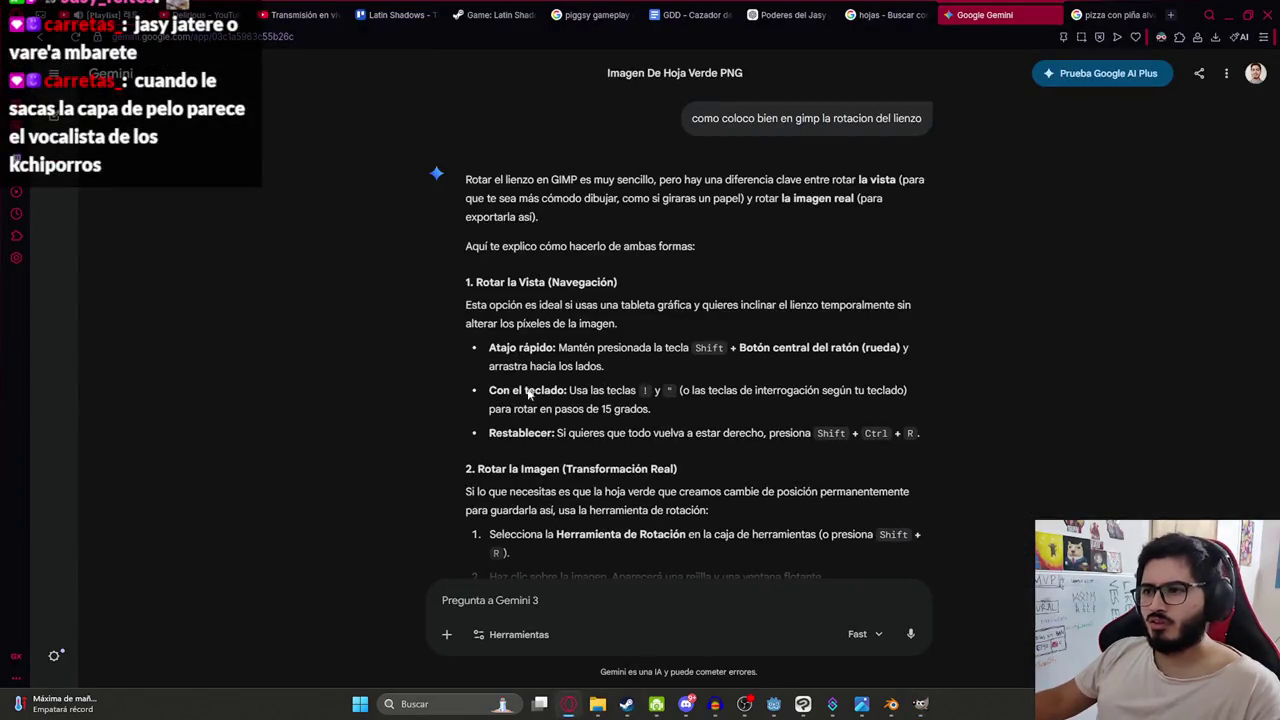
scroll(523, 366, "down", 2)
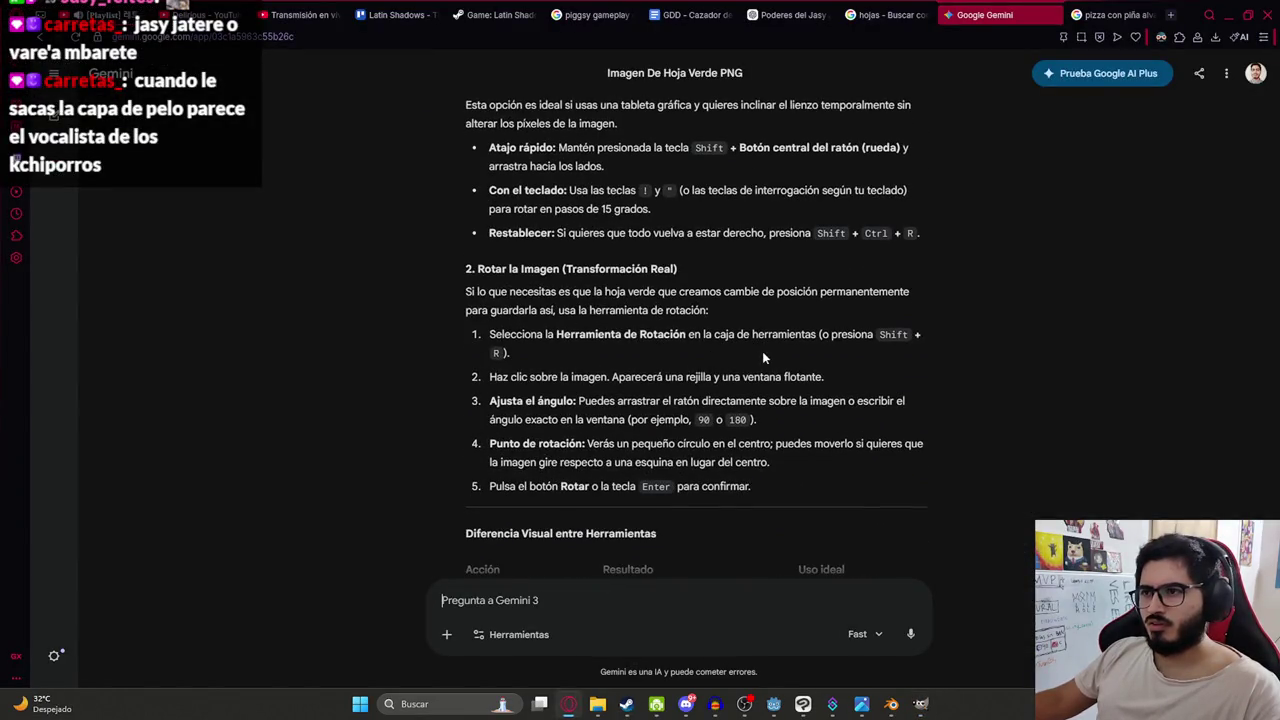
key("alt+Tab")
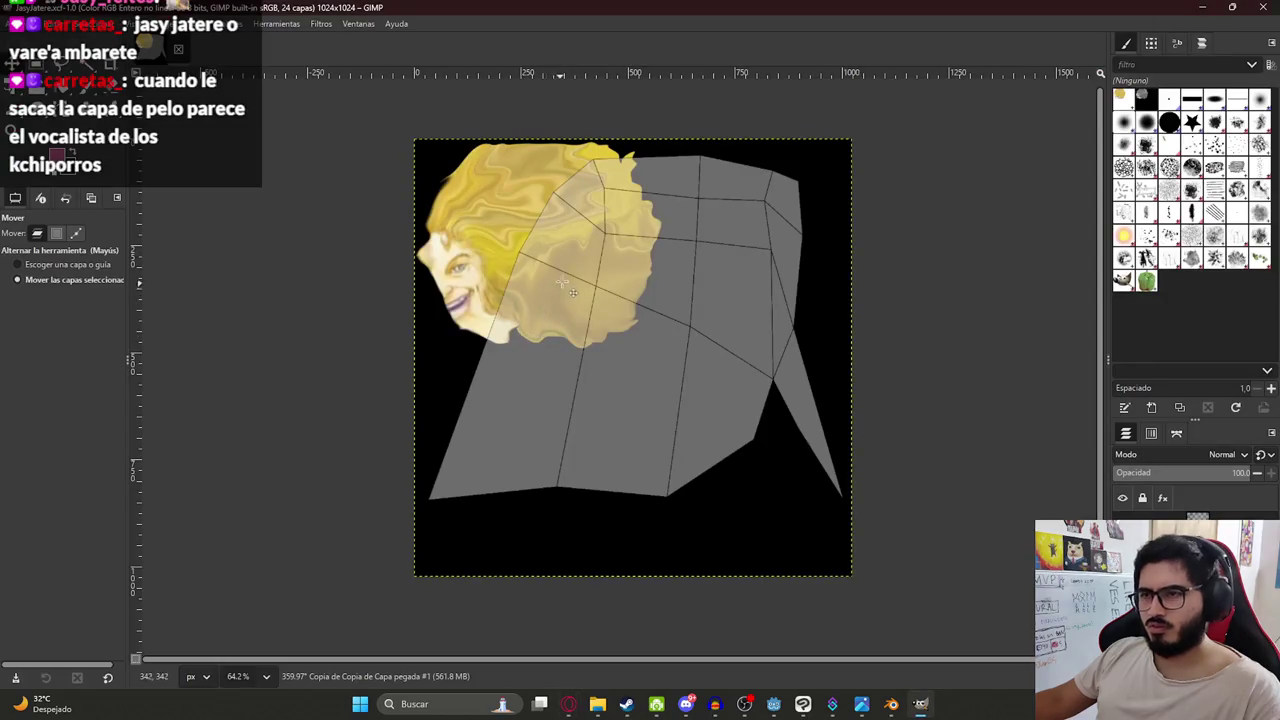
left_click_drag(507, 217, 579, 261)
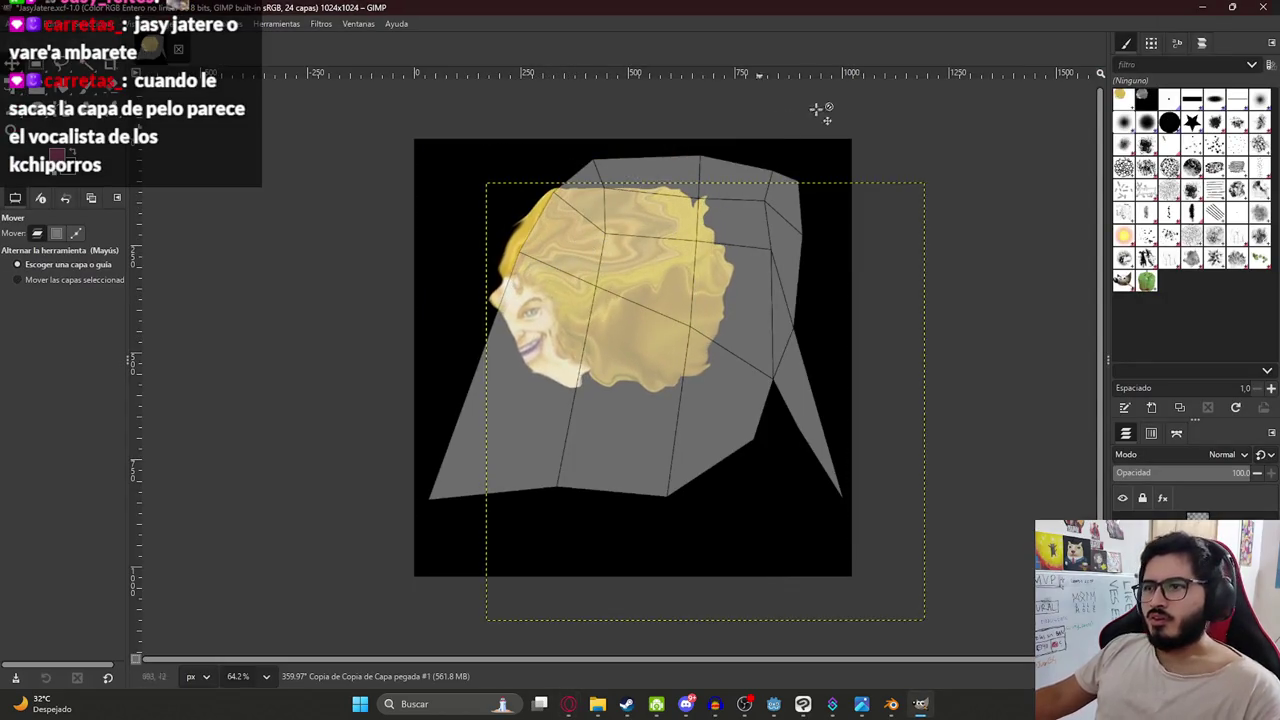
Rotate the hair layer with Unified Transform so the face sits at the top, then zoom in.
key("shift+t")
left_click(922, 209)
mouse_move(1007, 233)
left_mouse_down()
mouse_move(775, 291)
mouse_move(690, 212)
left_mouse_up()
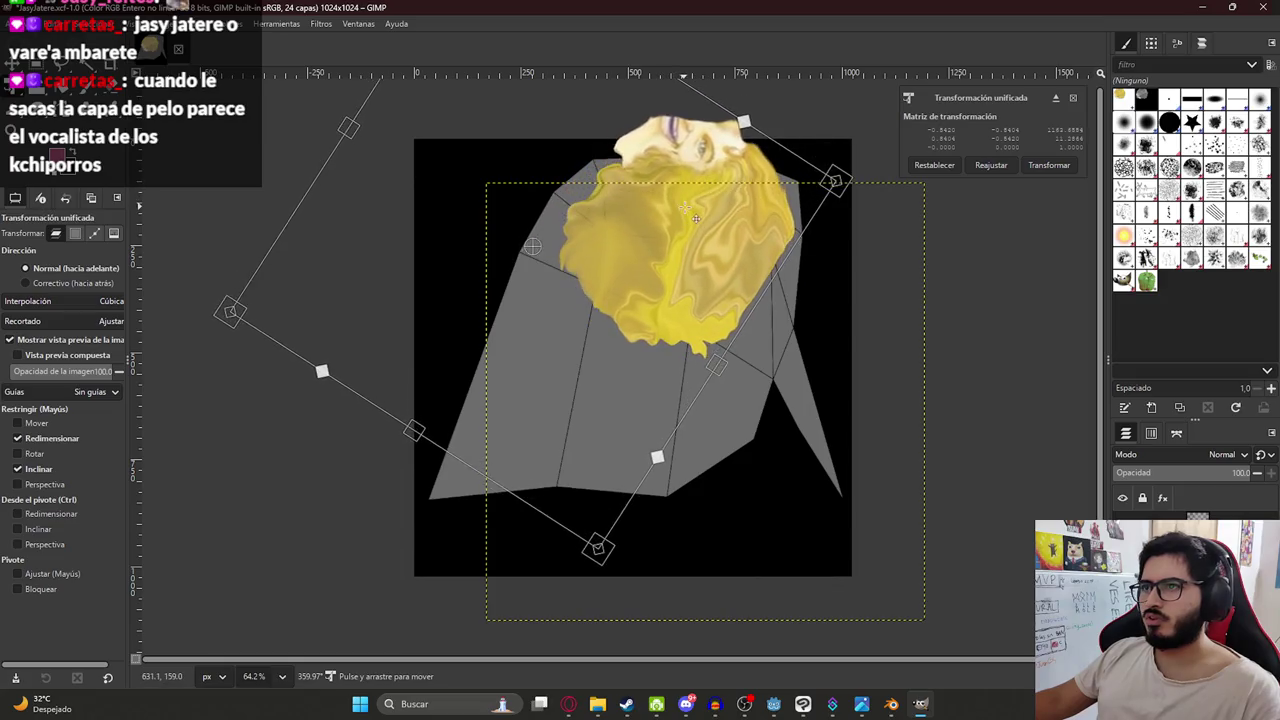
key("Return")
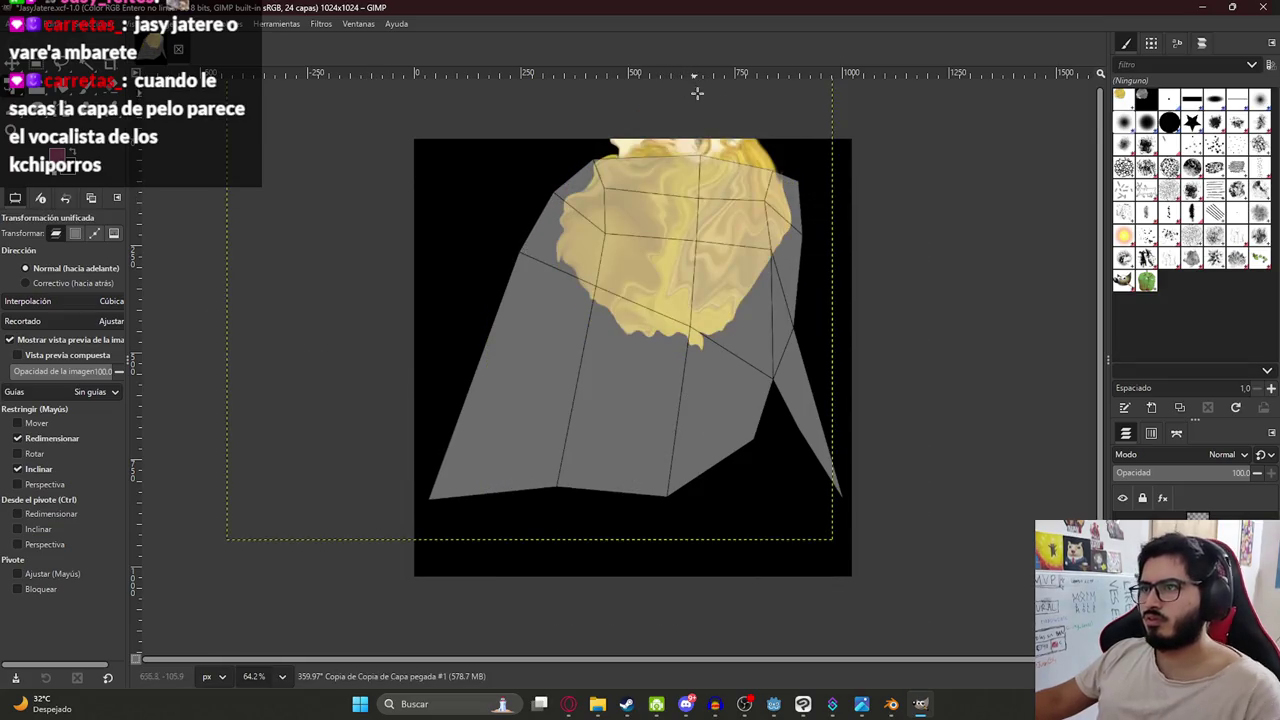
middle_click_drag(694, 91, 702, 268)
scroll(582, 182, "up", 1, "ctrl")
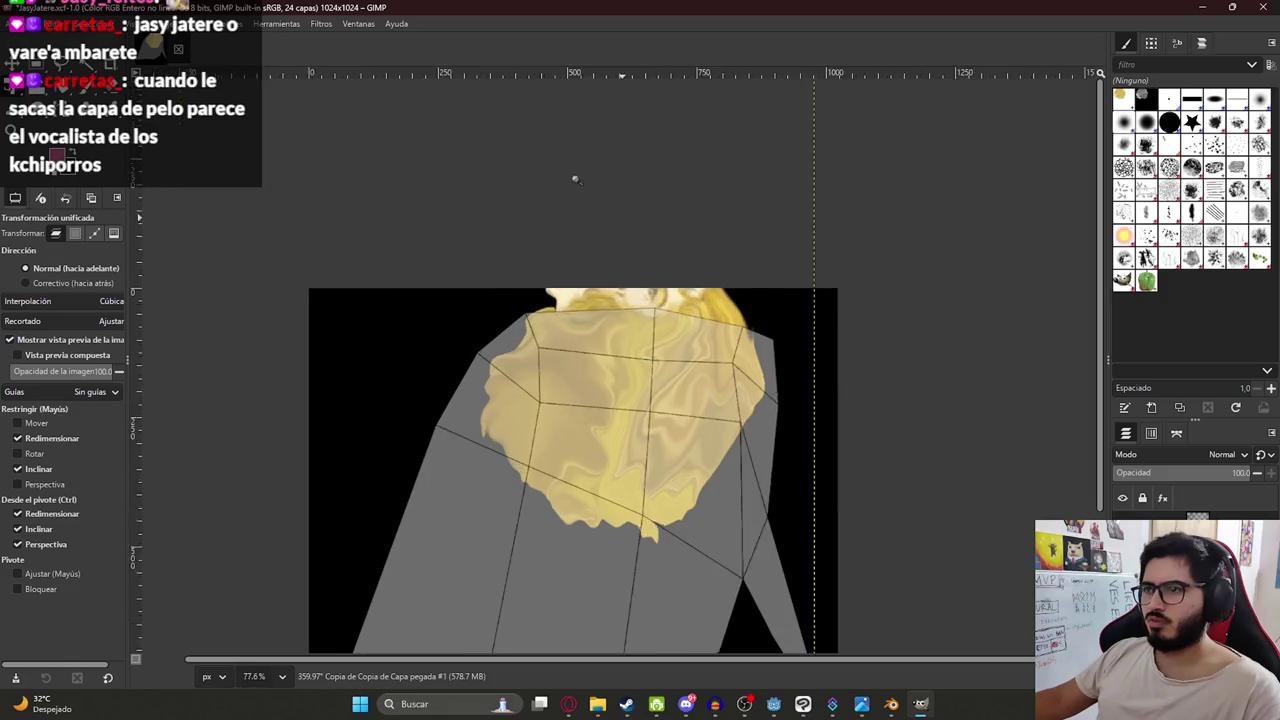
scroll(650, 290, "up", 2, "ctrl")
scroll(714, 394, "up", 2, "ctrl")
key("w")
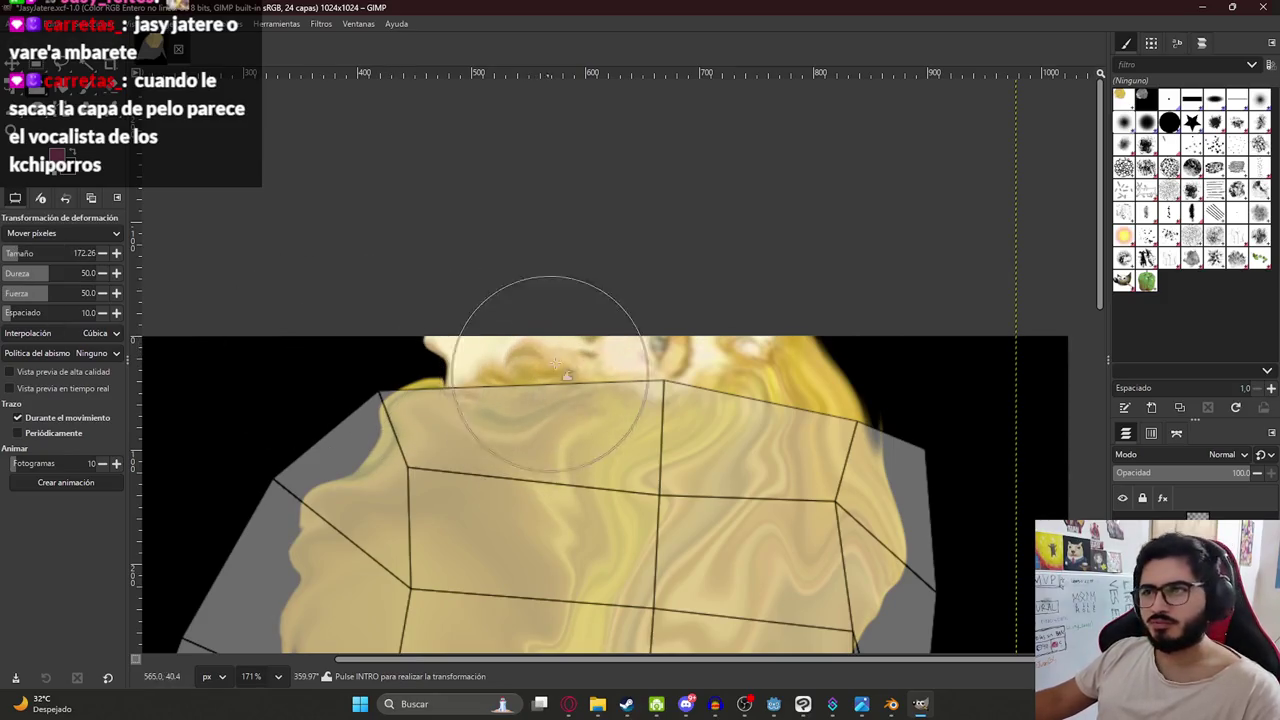
Warp the hair top toward the centre line and push its left edge outward.
mouse_move(517, 350)
left_mouse_down()
mouse_move(551, 337)
mouse_move(663, 386)
mouse_move(660, 412)
mouse_move(714, 337)
mouse_move(780, 323)
mouse_move(852, 436)
mouse_move(857, 386)
mouse_move(943, 486)
mouse_move(808, 357)
mouse_move(792, 381)
left_mouse_up()
mouse_move(386, 371)
left_mouse_down()
mouse_move(365, 432)
mouse_move(300, 520)
mouse_move(228, 490)
mouse_move(300, 400)
left_mouse_up()
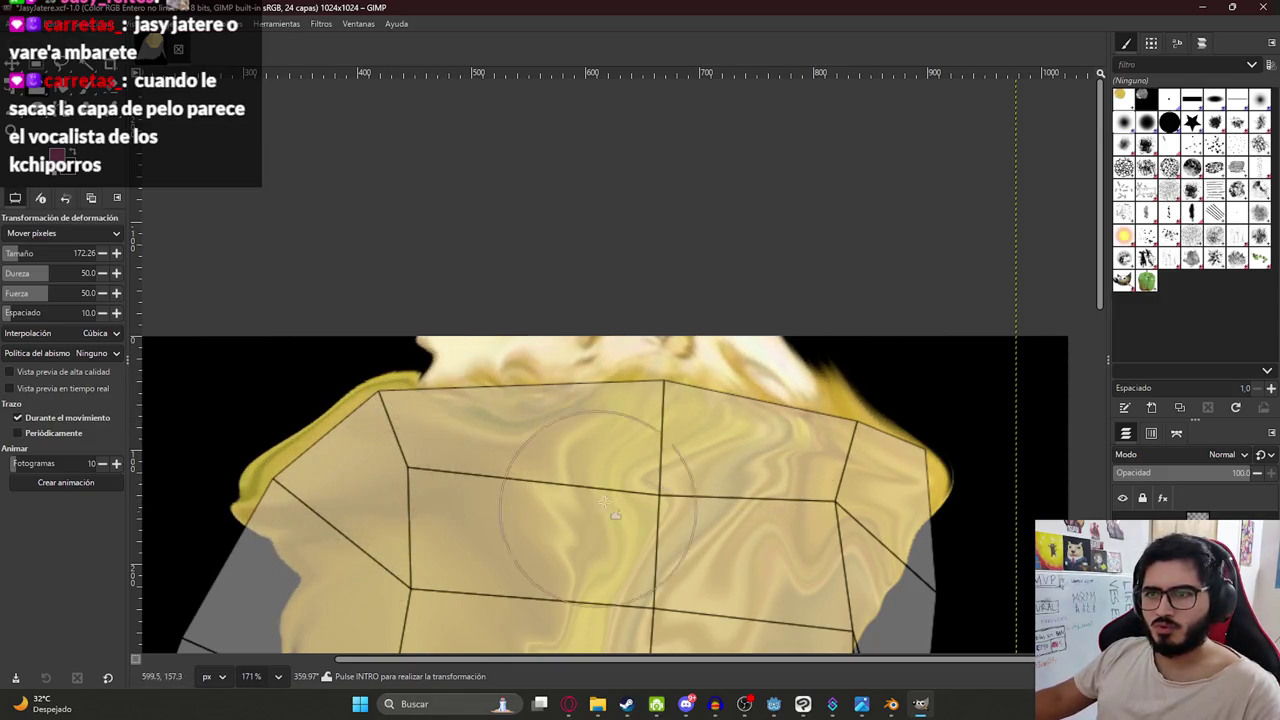
scroll(525, 369, "up", 2, "ctrl")
scroll(509, 360, "down", 4, "ctrl")
scroll(654, 317, "down", 3)
scroll(645, 308, "down", 1)
Pull the hair's lower edges down over the cape to its bottom-left corner.
left_click_drag(530, 240, 389, 397)
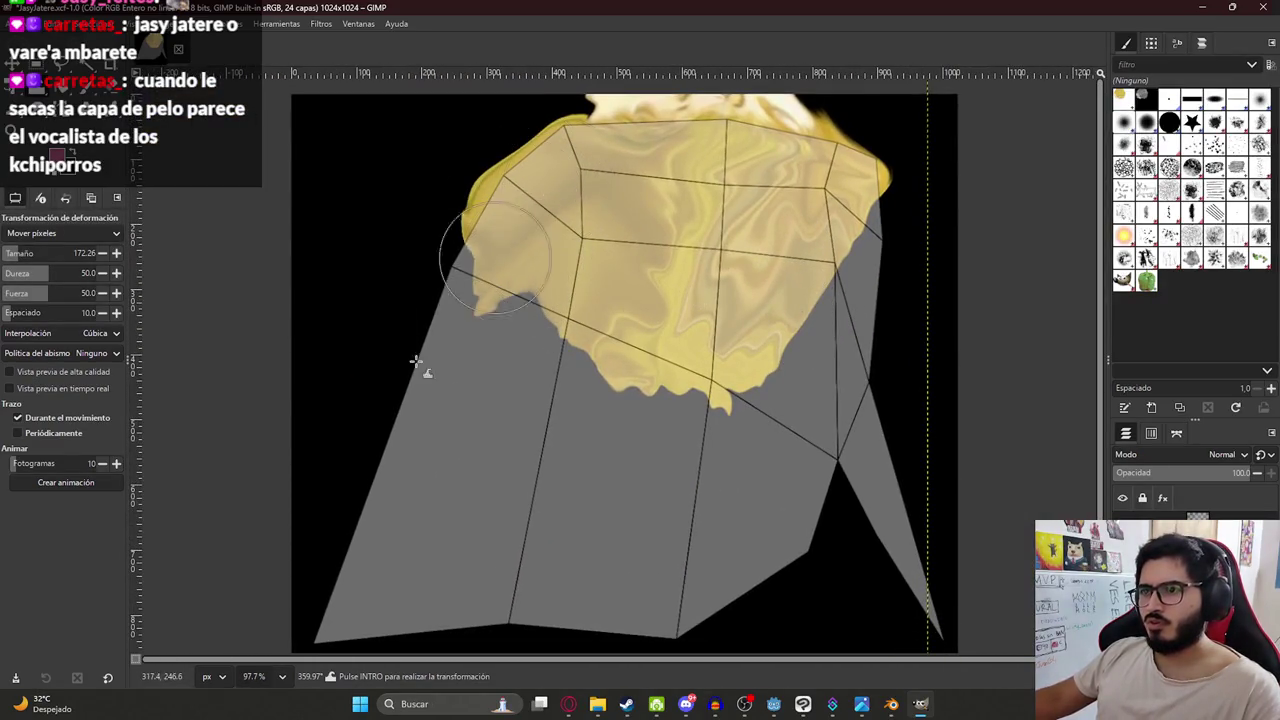
mouse_move(470, 300)
left_mouse_down()
mouse_move(374, 509)
mouse_move(429, 486)
left_mouse_up()
left_click_drag(520, 340, 591, 423)
mouse_move(640, 260)
left_mouse_down()
mouse_move(552, 427)
mouse_move(660, 200)
mouse_move(550, 270)
left_mouse_up()
mouse_move(620, 220)
left_mouse_down()
mouse_move(700, 320)
mouse_move(544, 454)
mouse_move(414, 334)
mouse_move(700, 230)
mouse_move(600, 200)
mouse_move(648, 157)
mouse_move(560, 180)
mouse_move(640, 200)
mouse_move(470, 380)
mouse_move(700, 345)
mouse_move(766, 428)
mouse_move(640, 400)
mouse_move(700, 300)
mouse_move(827, 333)
mouse_move(870, 135)
mouse_move(880, 250)
mouse_move(851, 294)
mouse_move(846, 386)
mouse_move(885, 290)
mouse_move(840, 470)
mouse_move(810, 379)
mouse_move(740, 470)
mouse_move(857, 549)
mouse_move(688, 481)
mouse_move(657, 571)
mouse_move(720, 380)
mouse_move(620, 420)
mouse_move(647, 287)
mouse_move(710, 440)
mouse_move(634, 529)
mouse_move(476, 448)
mouse_move(471, 594)
mouse_move(514, 606)
mouse_move(514, 671)
mouse_move(580, 697)
mouse_move(726, 609)
mouse_move(590, 500)
mouse_move(554, 338)
mouse_move(423, 357)
mouse_move(500, 400)
mouse_move(333, 495)
mouse_move(360, 505)
mouse_move(414, 600)
mouse_move(400, 560)
mouse_move(735, 552)
left_mouse_up()
mouse_move(497, 534)
left_mouse_down()
mouse_move(414, 537)
mouse_move(371, 606)
mouse_move(476, 493)
mouse_move(400, 610)
mouse_move(500, 560)
mouse_move(682, 680)
mouse_move(766, 620)
mouse_move(820, 629)
mouse_move(800, 470)
mouse_move(885, 407)
mouse_move(877, 580)
mouse_move(920, 590)
mouse_move(937, 615)
mouse_move(899, 483)
mouse_move(940, 557)
mouse_move(946, 625)
left_mouse_up()
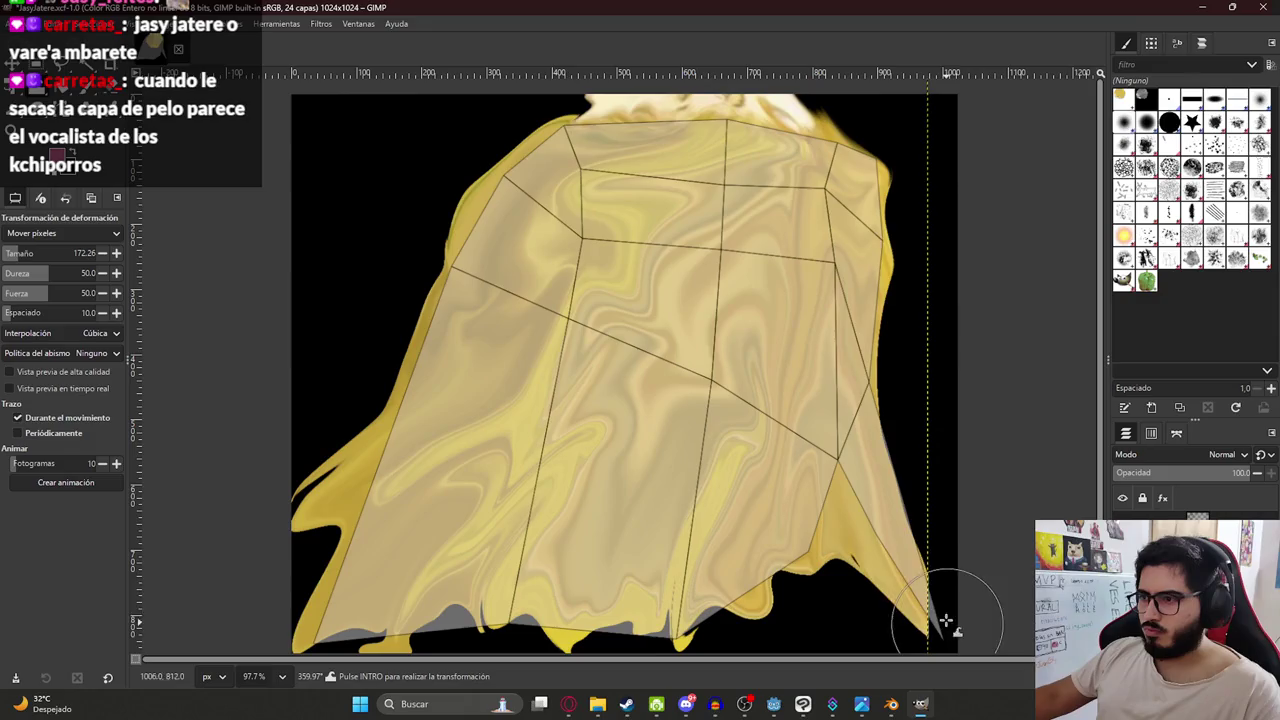
right_click(1046, 214)
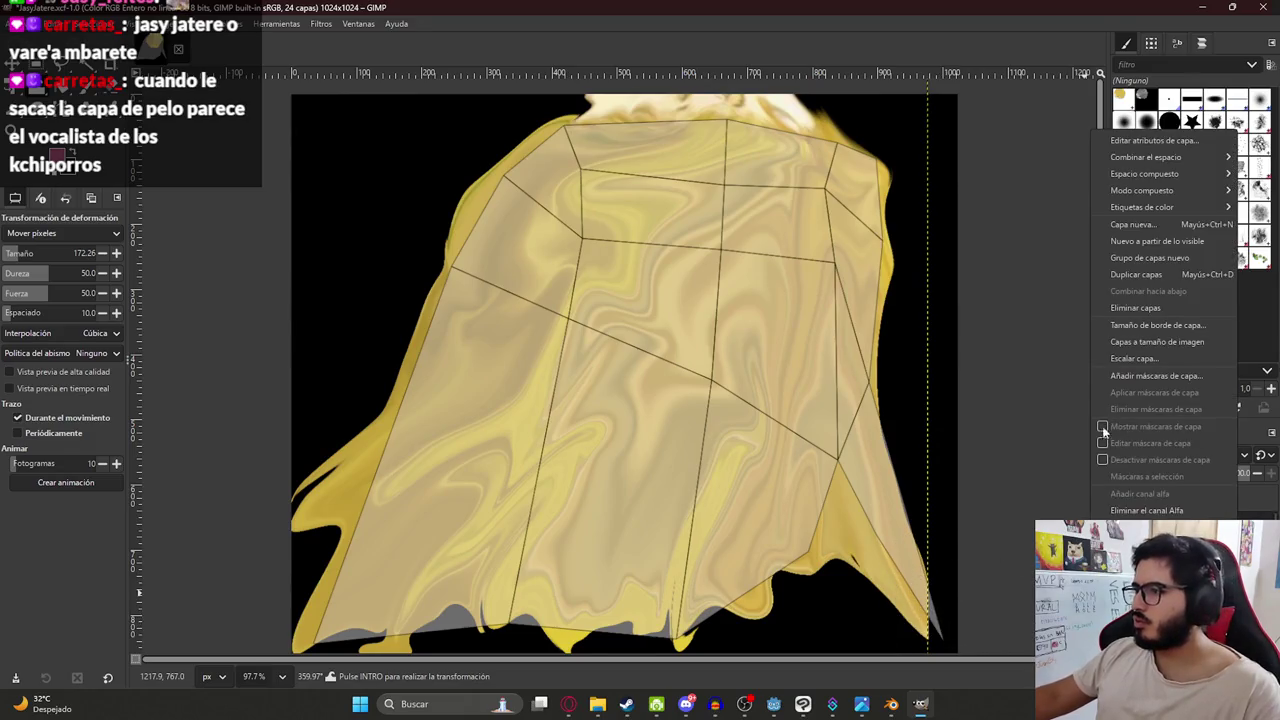
Expand the hair layer to image size, refine the warp across the cape, and commit it.
left_click(1166, 341)
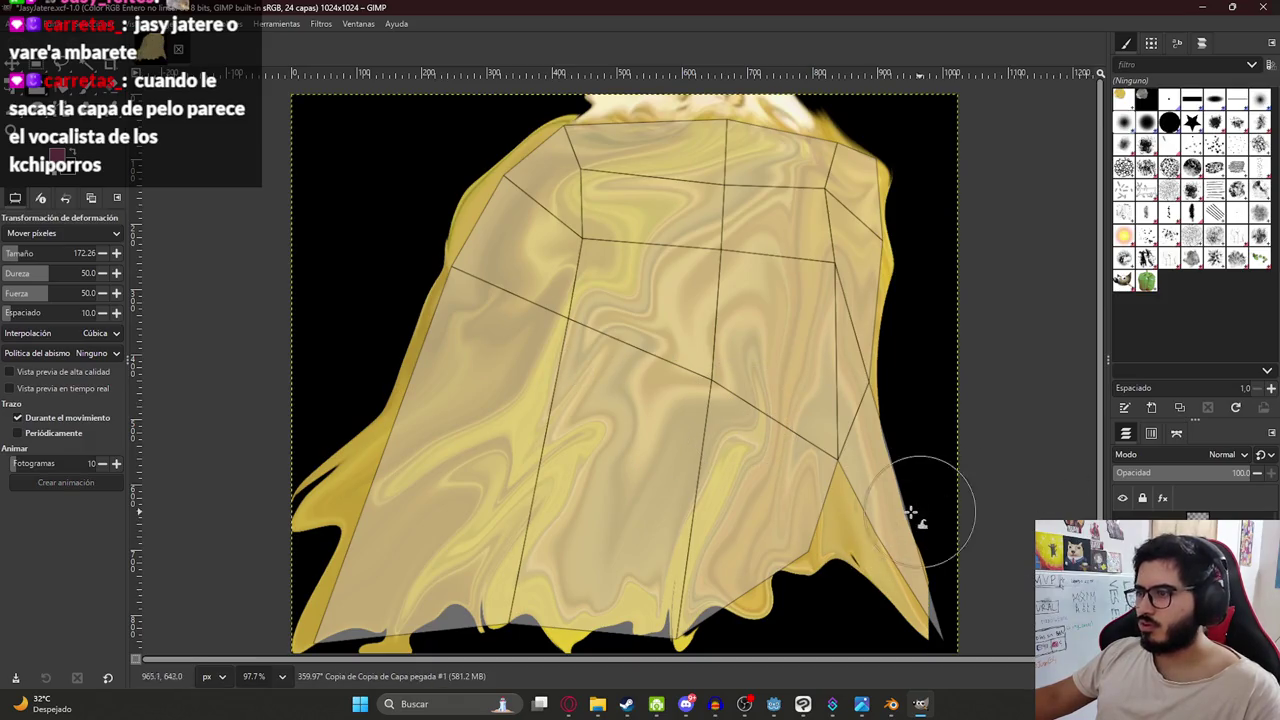
left_click_drag(912, 512, 960, 640)
mouse_move(855, 148)
left_mouse_down()
mouse_move(700, 178)
mouse_move(668, 295)
left_mouse_up()
mouse_move(583, 320)
left_mouse_down()
mouse_move(608, 505)
mouse_move(675, 608)
mouse_move(286, 614)
left_mouse_up()
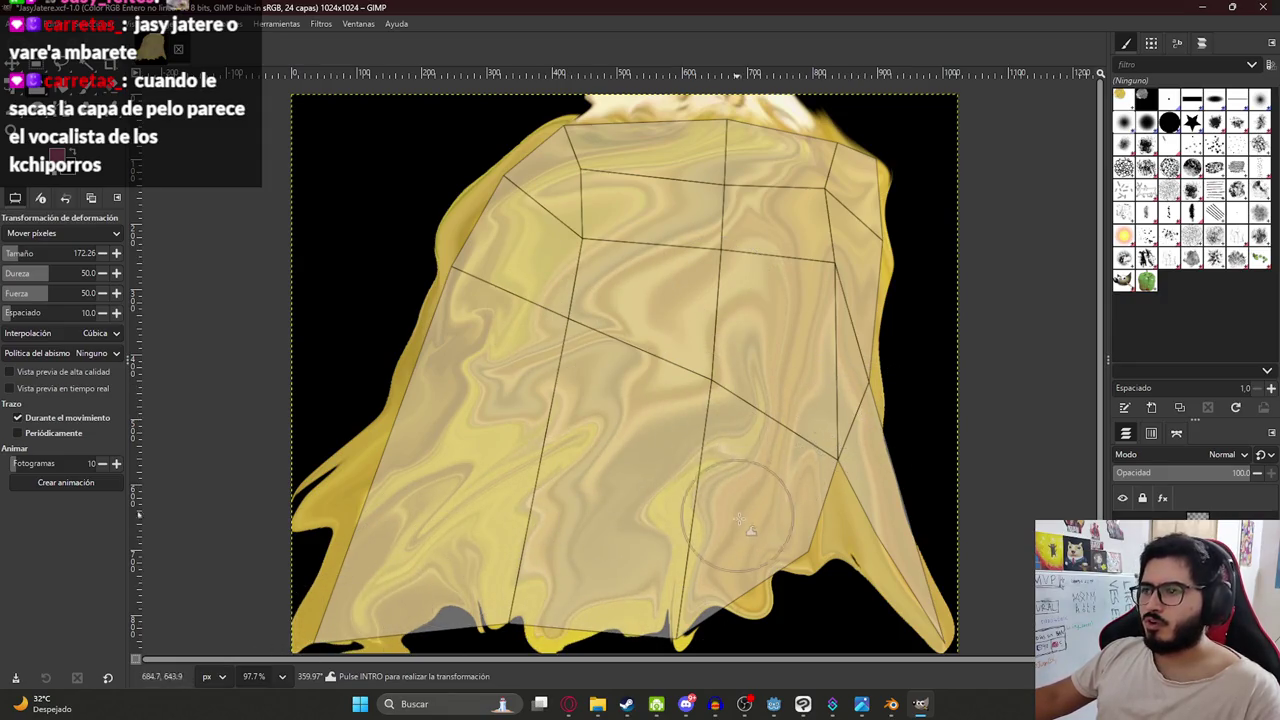
left_click_drag(738, 518, 780, 250)
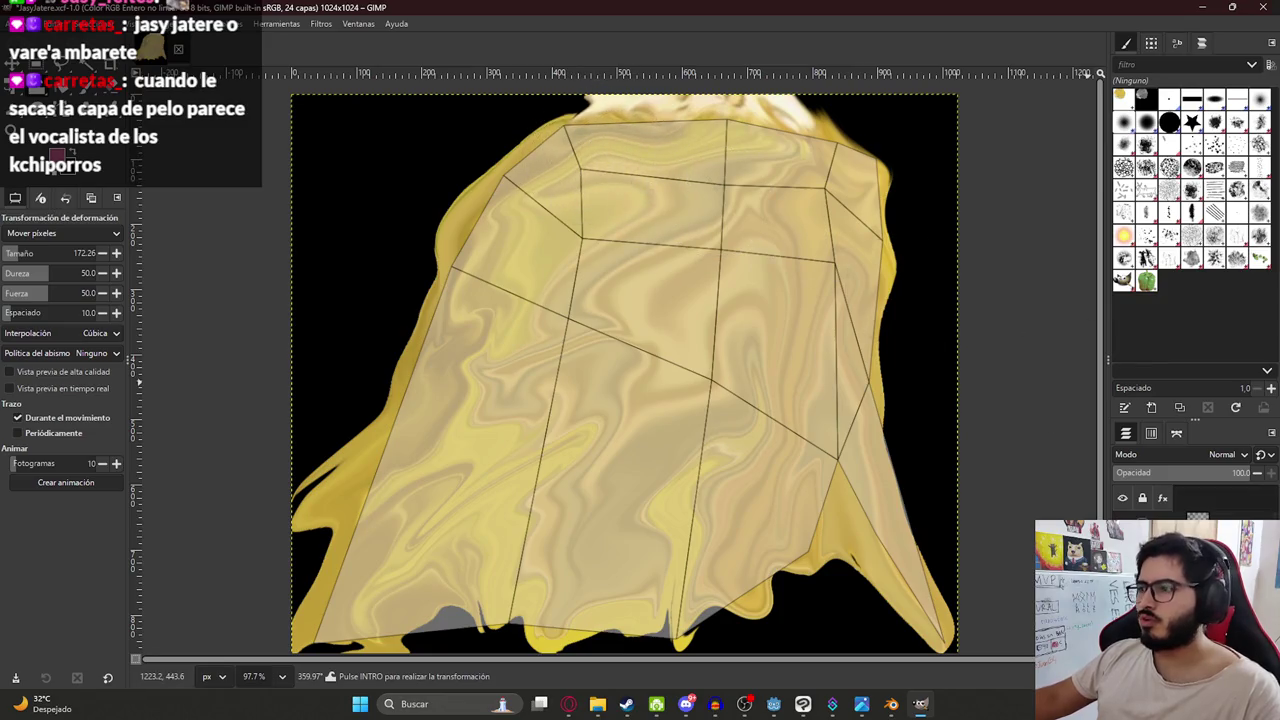
key("ctrl+c")
scroll(620, 380, "down", 3, "ctrl")
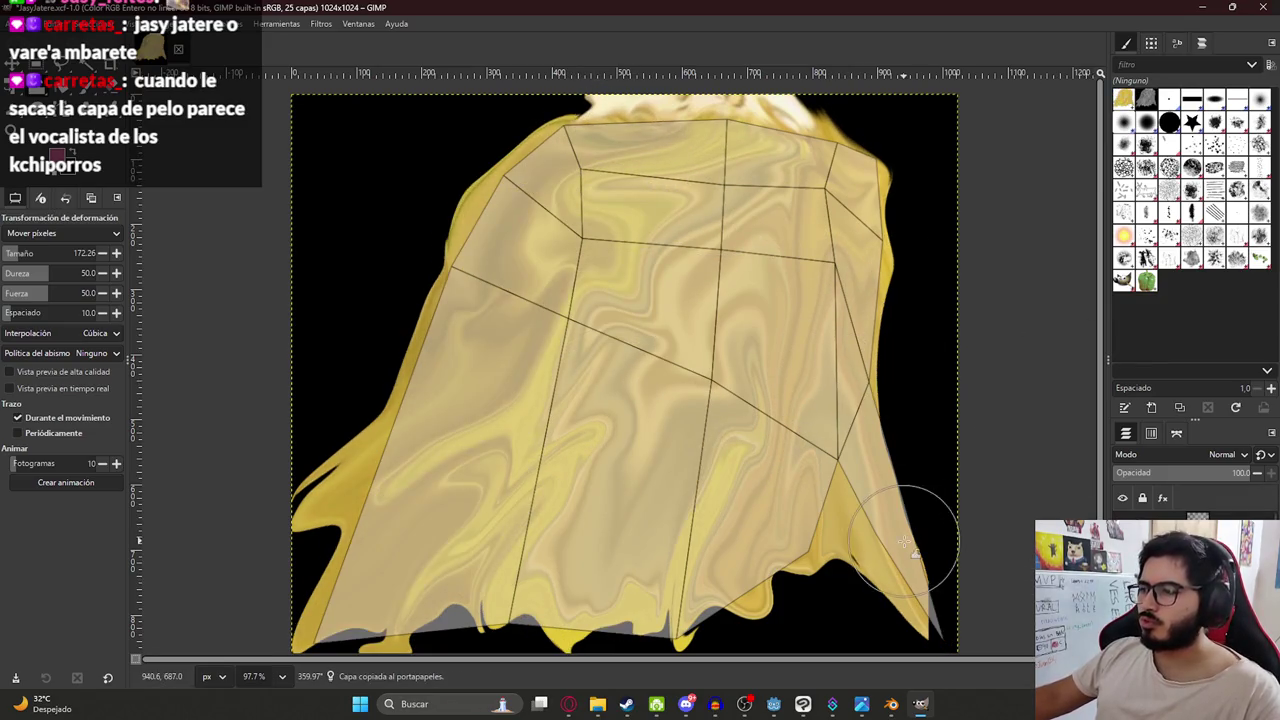
Switch to the Eraser and try a small erase and a one-pixel test stroke.
key("e")
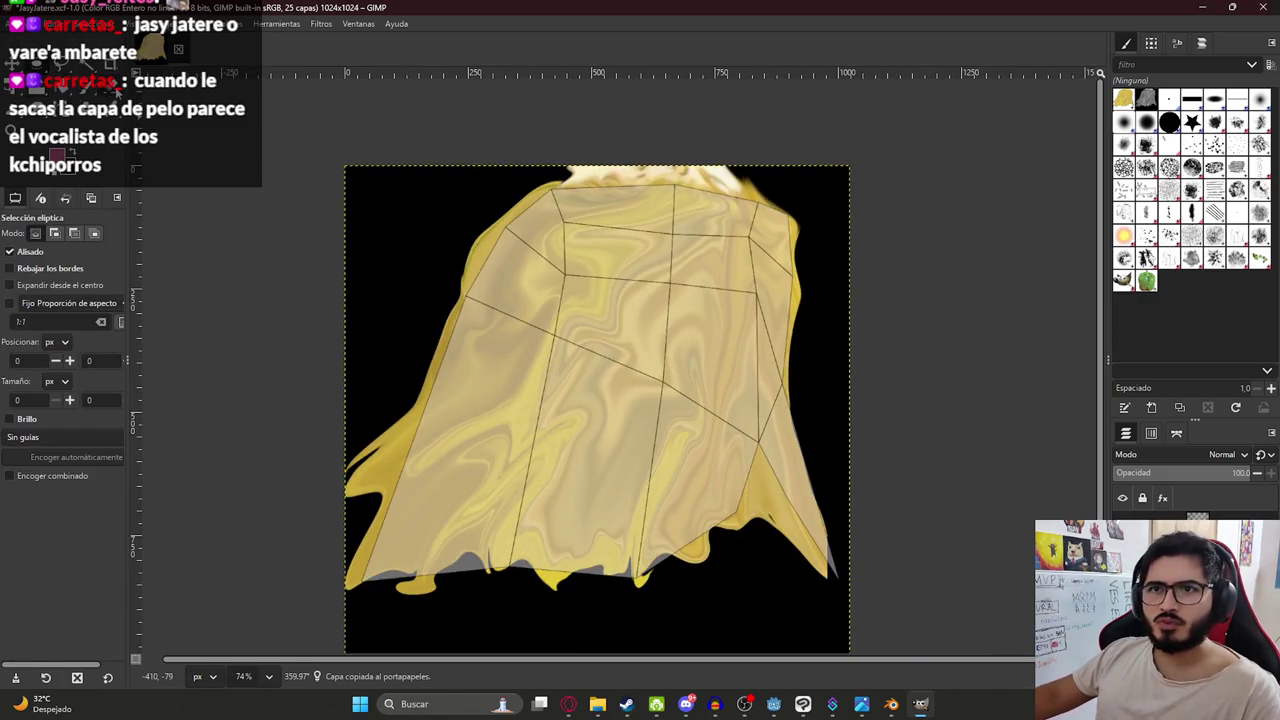
key("shift+e")
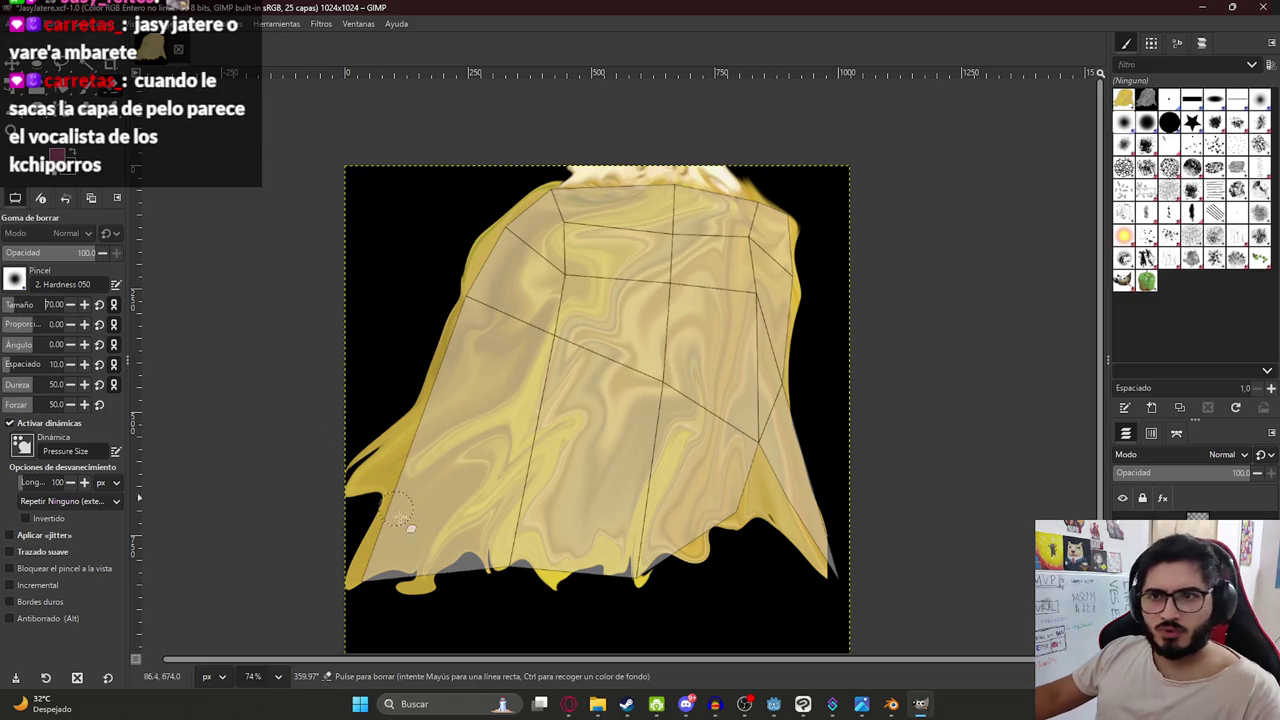
left_click(437, 578)
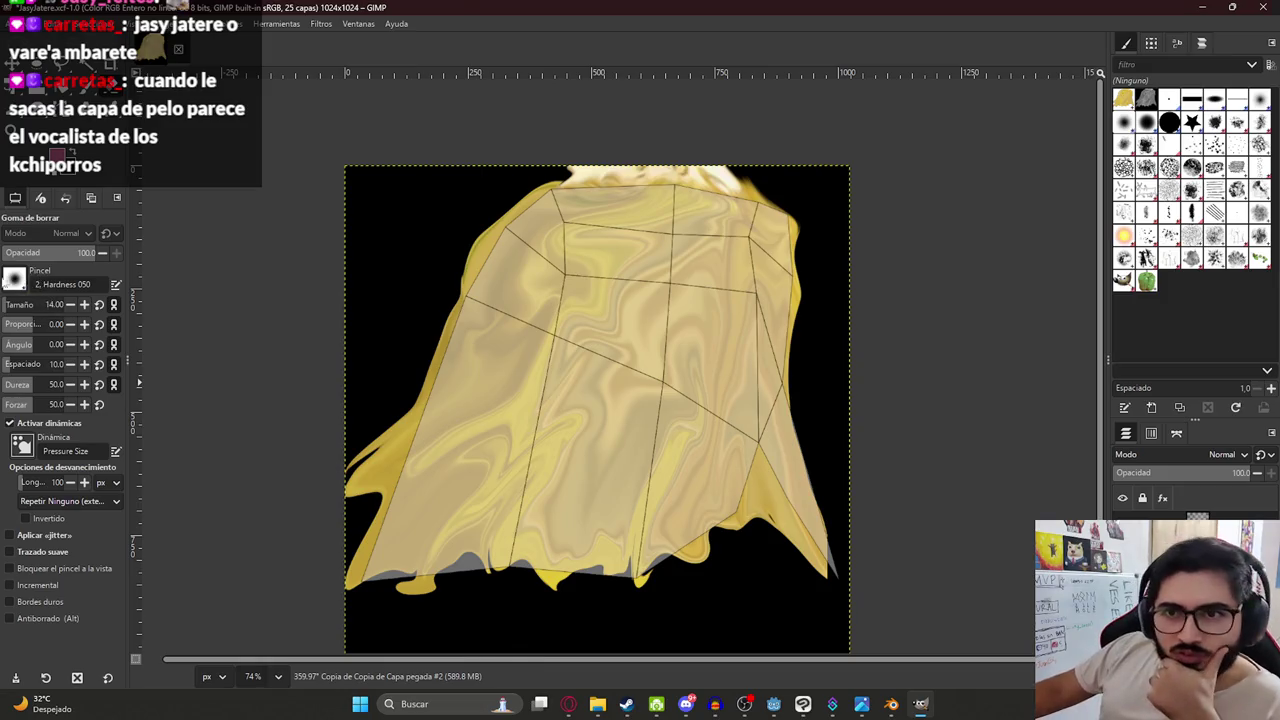
key("alt+Tab")
key("alt+Tab")
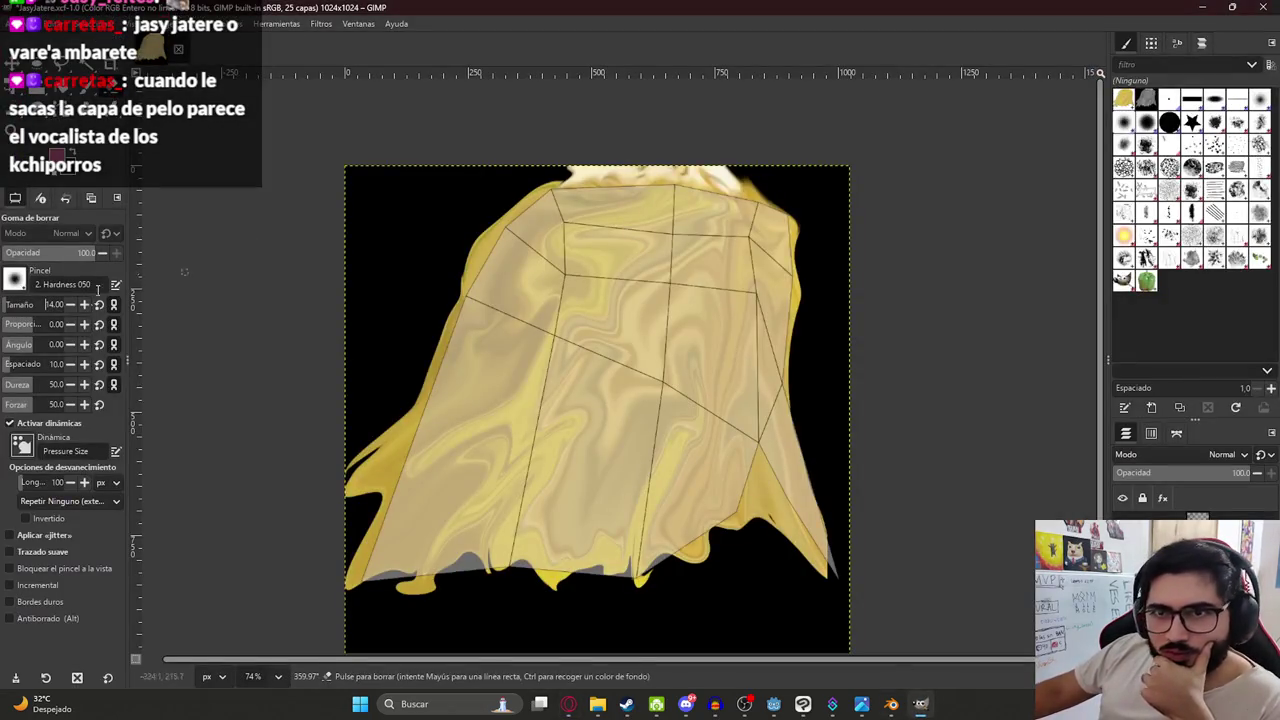
left_click(18, 283)
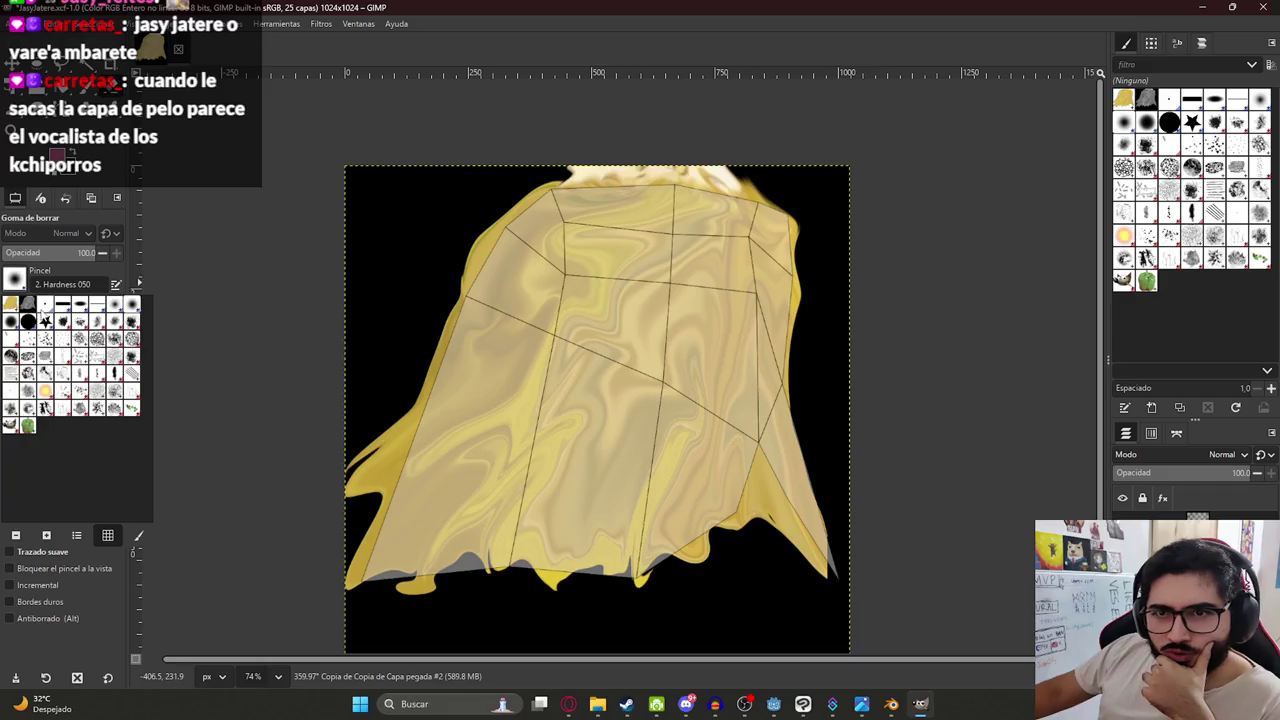
left_click(45, 304)
left_click_drag(465, 448, 471, 485)
key("ctrl+z")
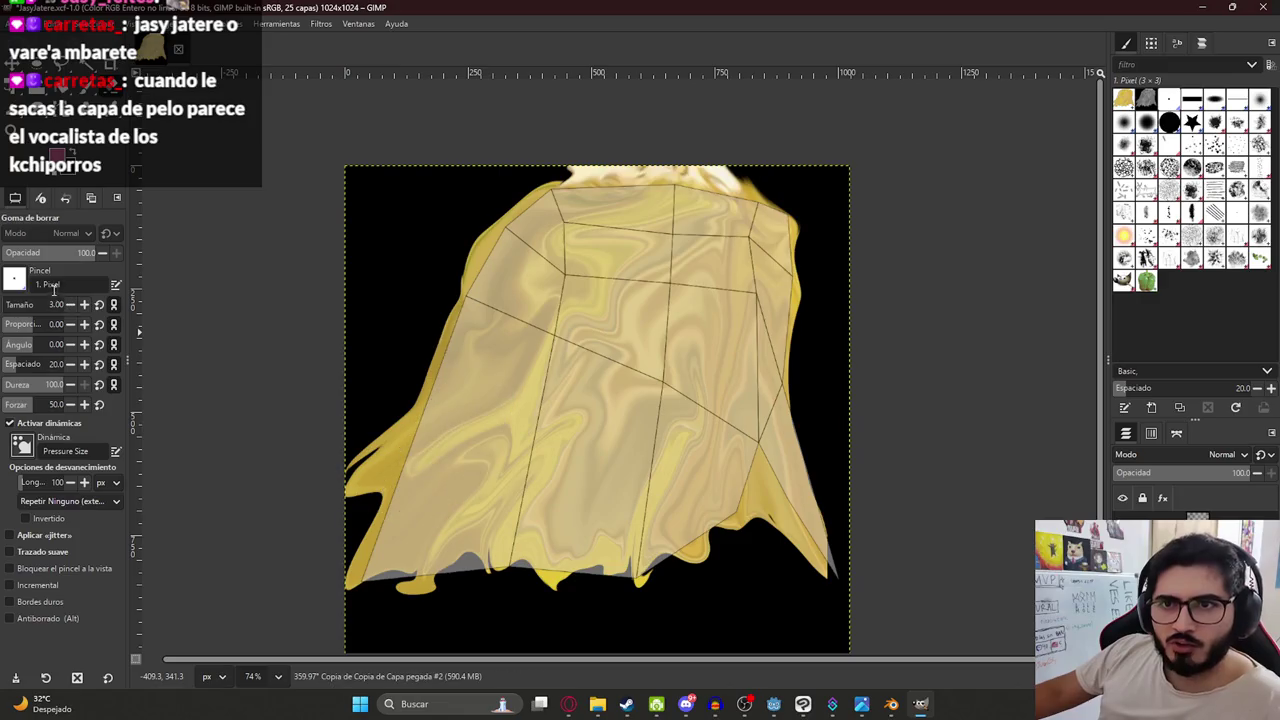
Erase Hatch Pen 01 streaks at about 107° into the cape's lower-left hem.
left_click(16, 281)
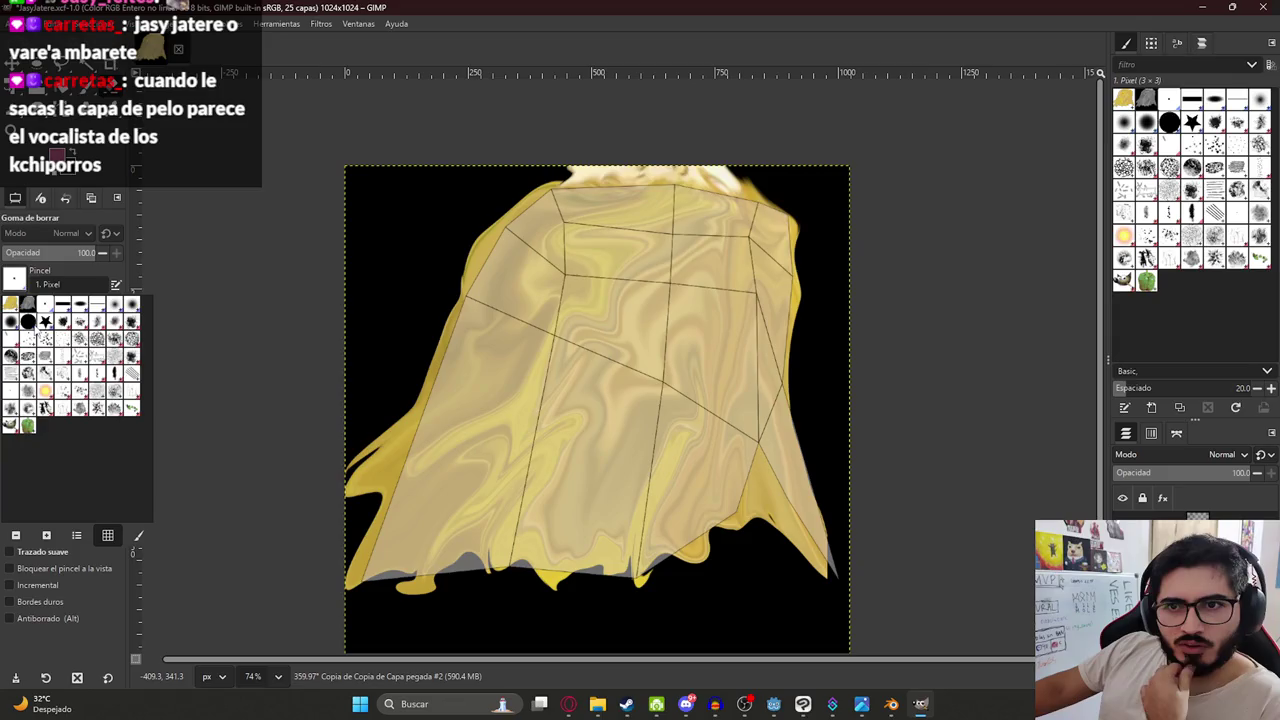
left_click_drag(486, 457, 565, 440)
key("ctrl+z")
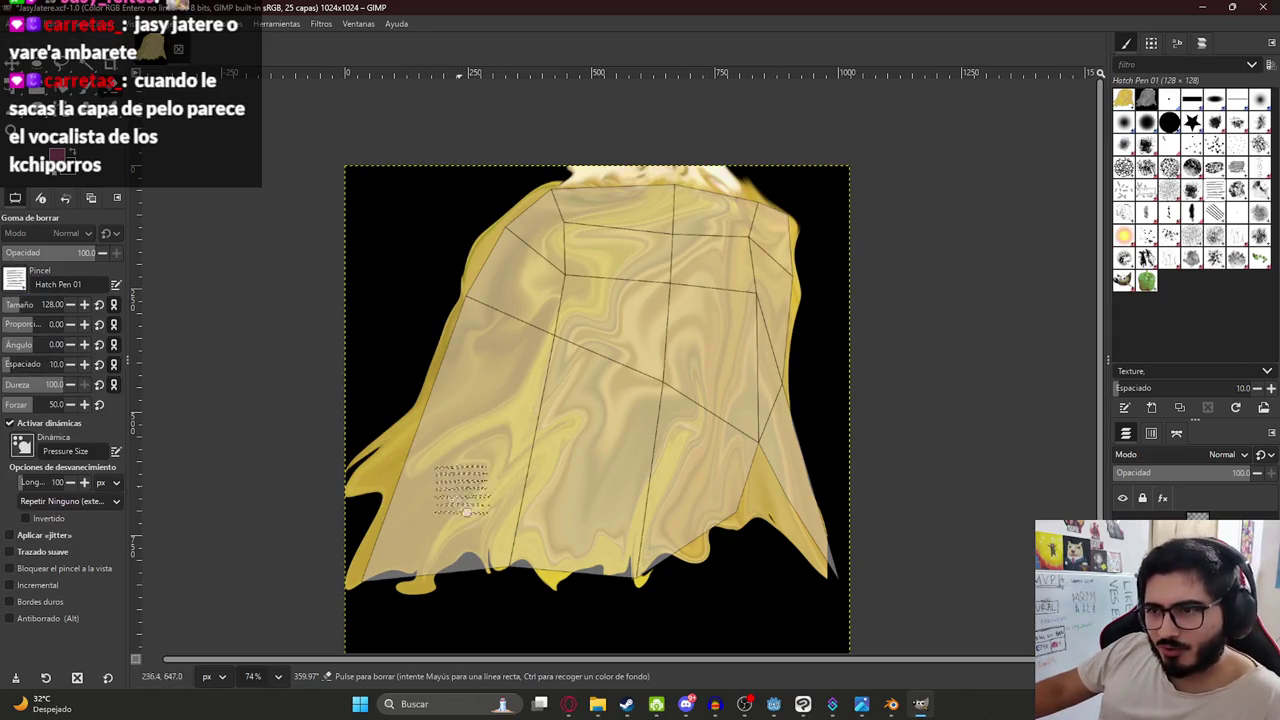
key("ctrl+z")
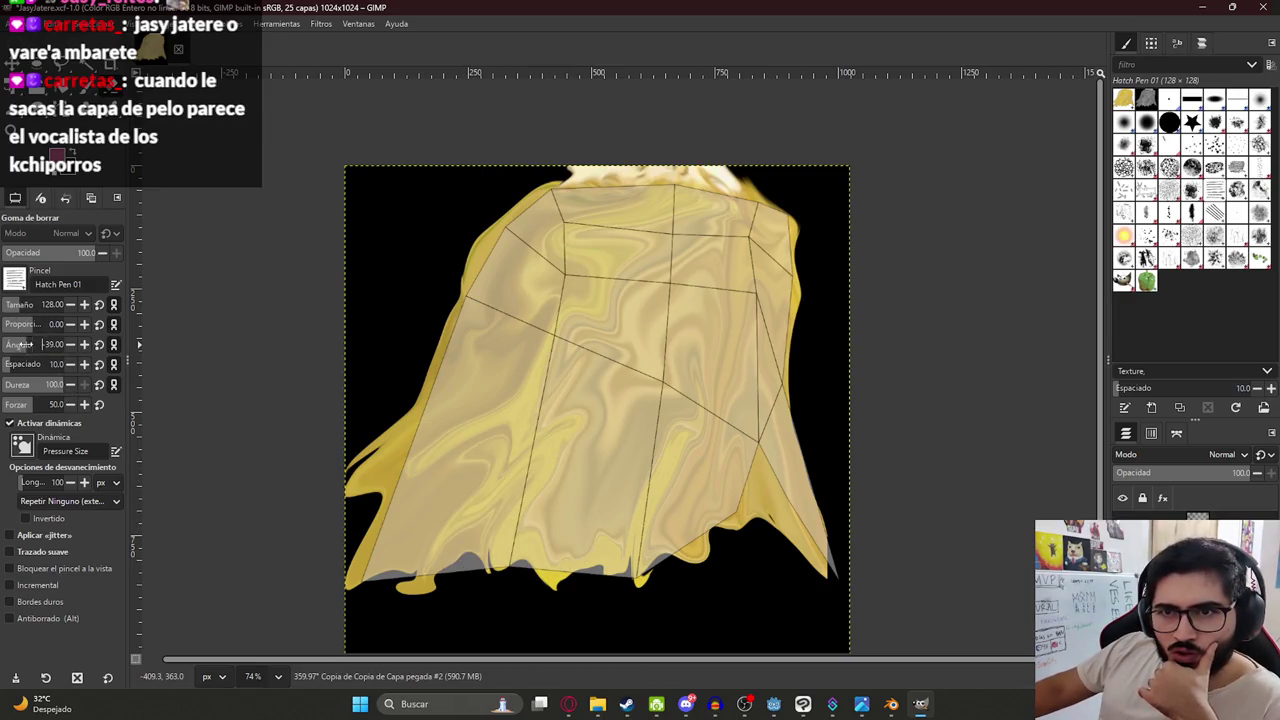
left_click_drag(22, 344, 40, 350)
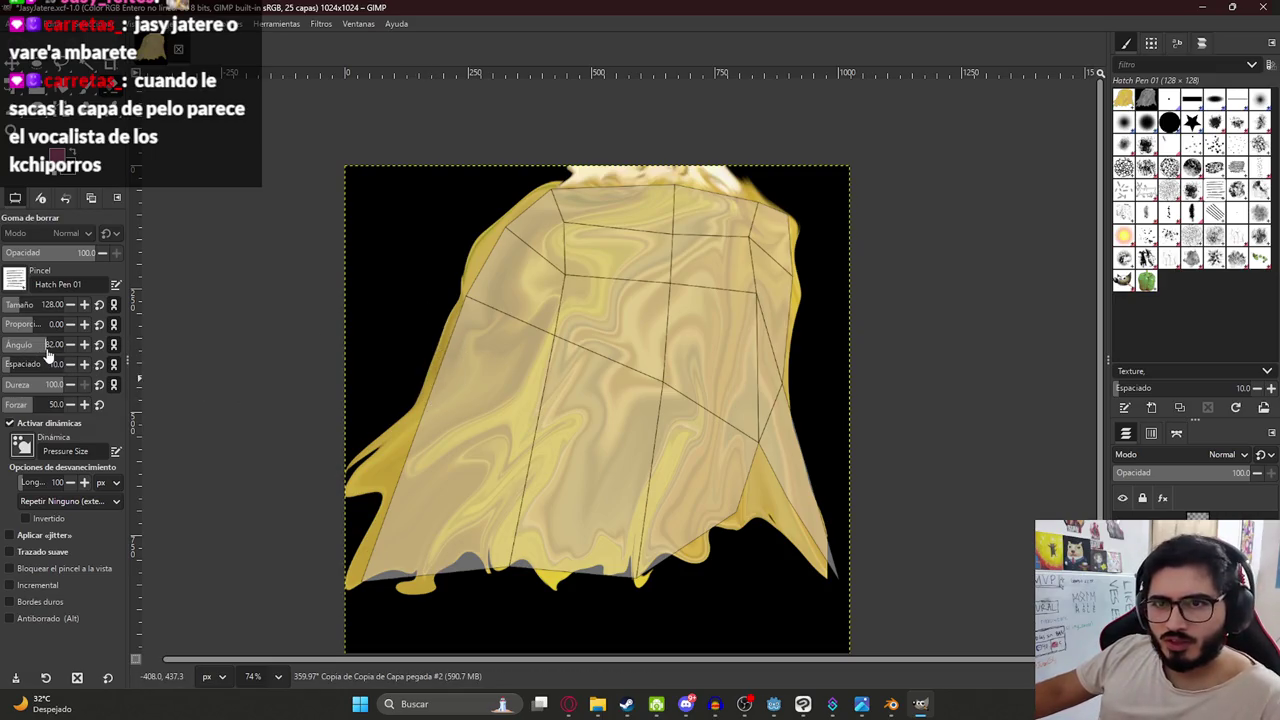
left_click_drag(47, 350, 41, 344)
mouse_move(470, 500)
left_mouse_down()
mouse_move(429, 586)
mouse_move(448, 537)
mouse_move(363, 594)
mouse_move(366, 549)
mouse_move(378, 625)
mouse_move(430, 535)
mouse_move(440, 565)
mouse_move(475, 575)
mouse_move(520, 461)
mouse_move(505, 525)
mouse_move(535, 560)
mouse_move(590, 575)
left_mouse_up()
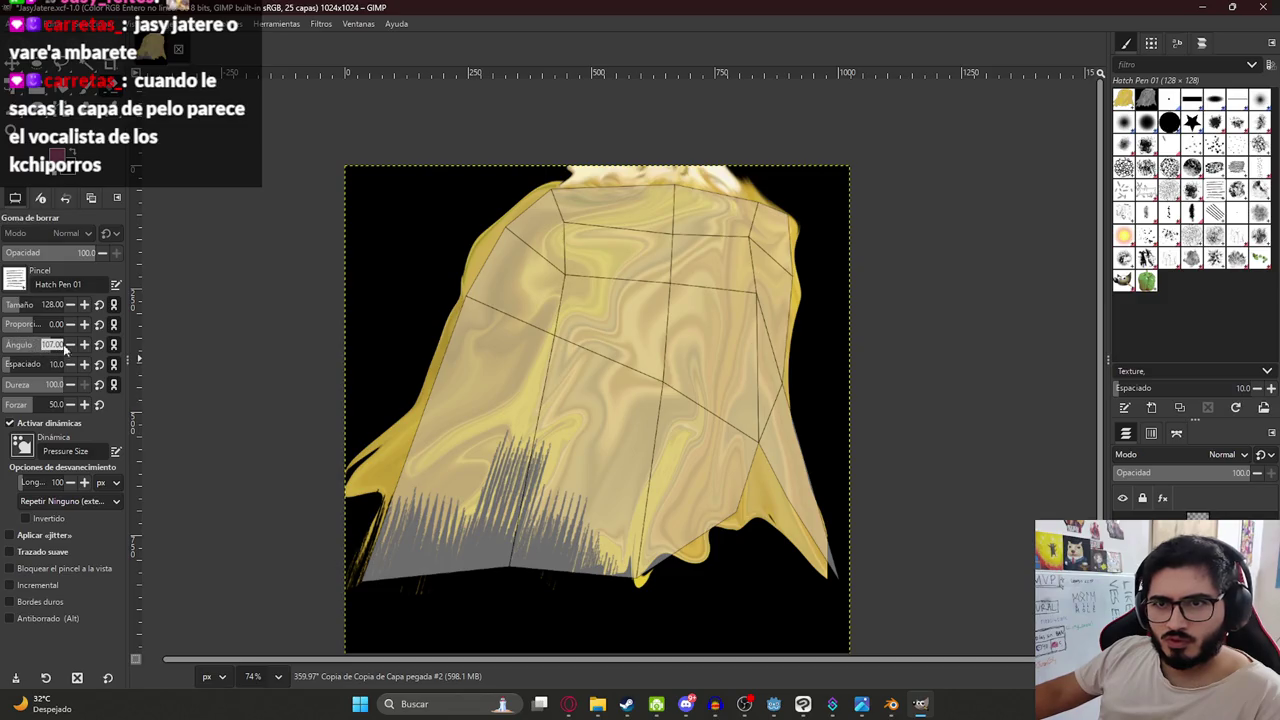
left_click_drag(70, 344, 97, 343)
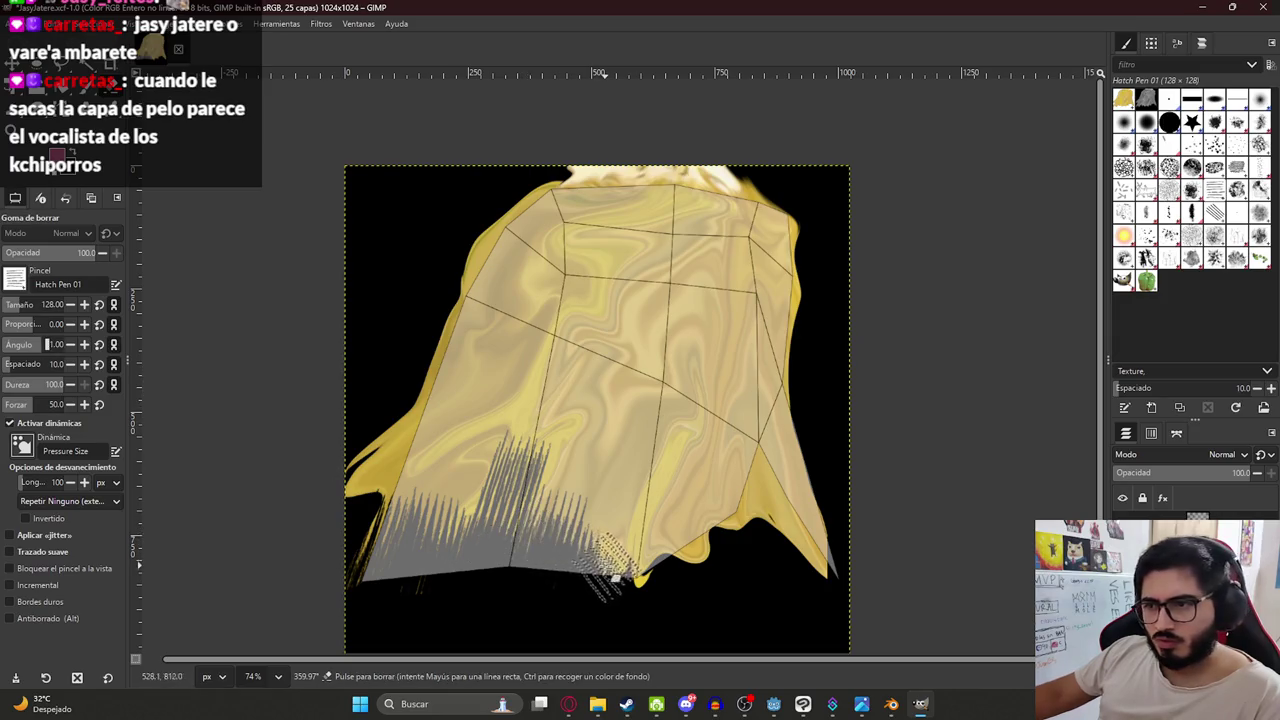
type("74")
Erase more hatch streaks along the lower cape, then undo them.
mouse_move(570, 545)
left_mouse_down()
mouse_move(687, 575)
mouse_move(700, 495)
mouse_move(745, 455)
mouse_move(672, 506)
mouse_move(607, 620)
left_mouse_up()
key("ctrl+z")
key("ctrl+z")
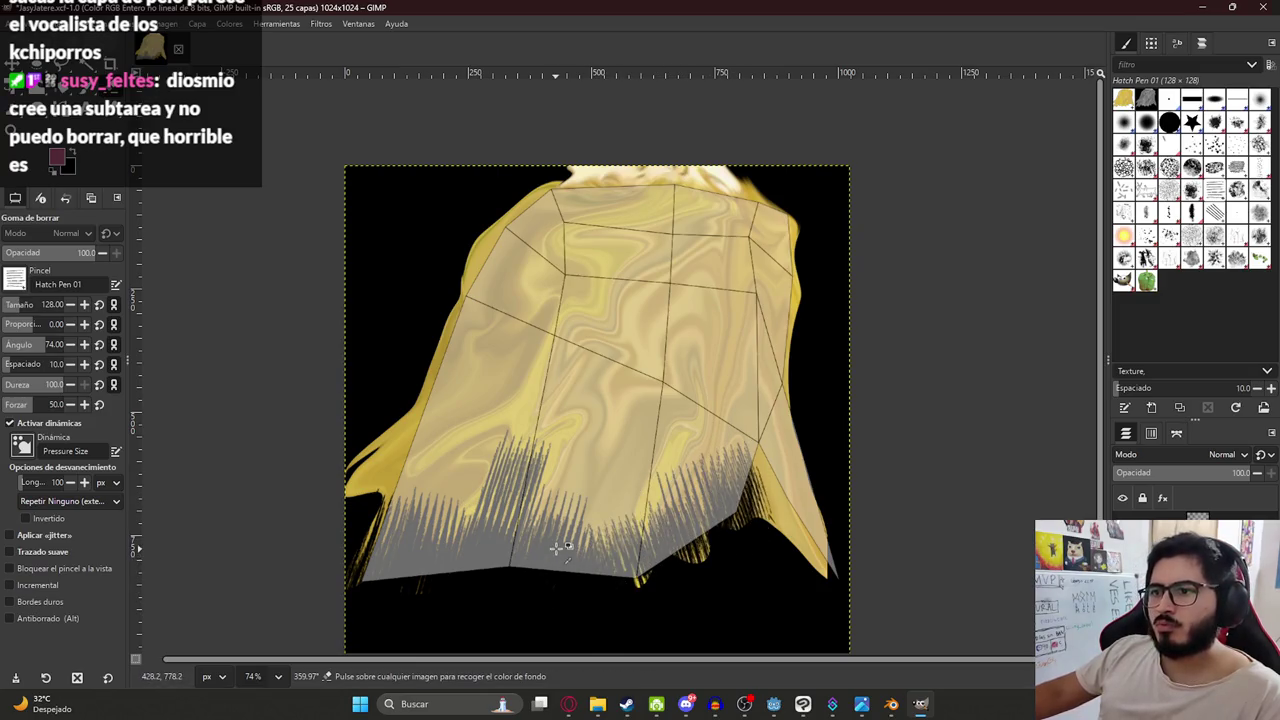
key("ctrl+z")
key("ctrl+z")
key("ctrl+z")
key("ctrl+z")
key("ctrl+z")
key("ctrl+z")
key("ctrl+z")
key("ctrl+z")
key("ctrl+z")
key("ctrl+z")
key("ctrl+z")
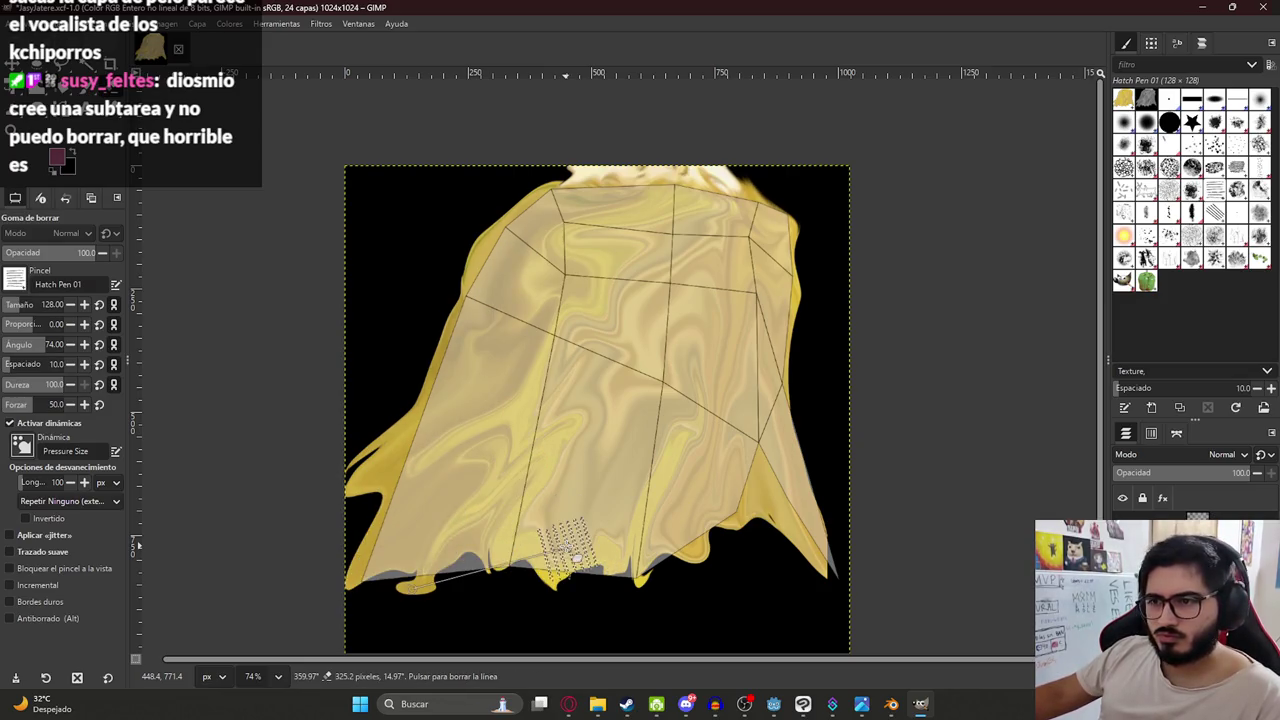
key("ctrl+z")
key("ctrl+z")
key("ctrl+shift+z")
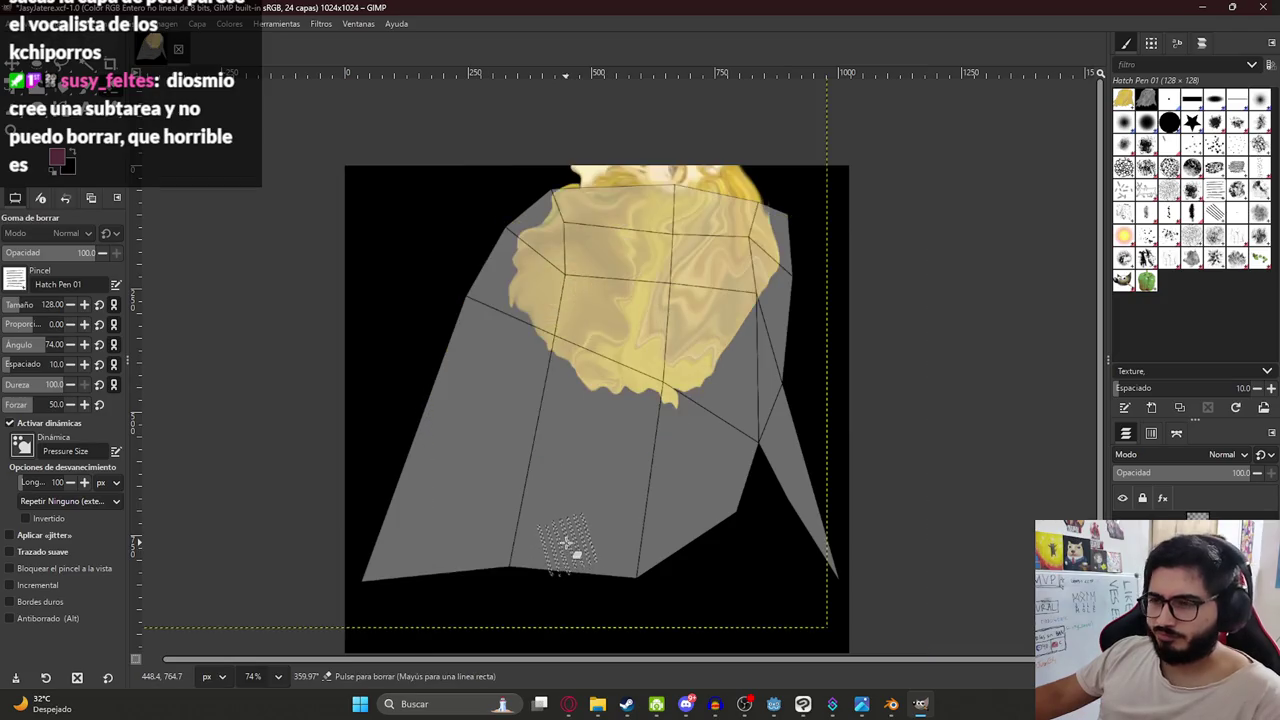
key("ctrl+shift+z")
key("ctrl+shift+z")
key("ctrl+shift+z")
key("ctrl+shift+z")
key("ctrl+z")
key("ctrl+z")
key("ctrl+z")
key("ctrl+z")
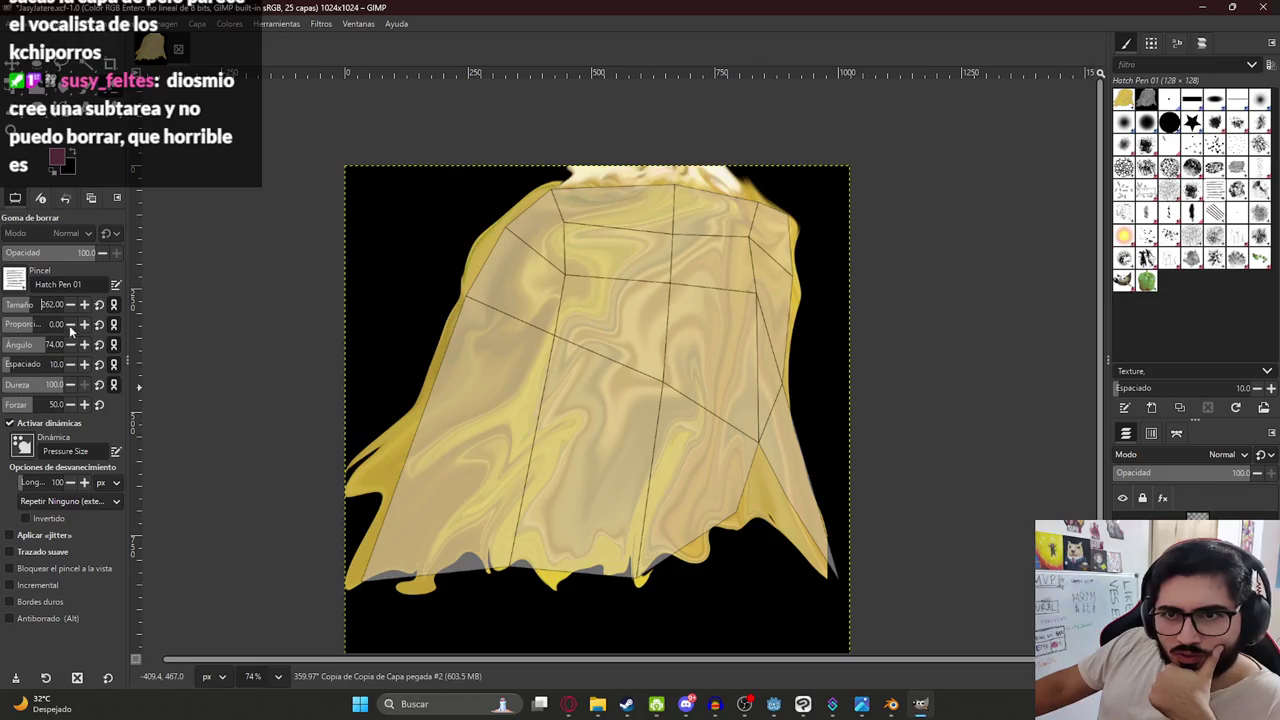
Set the brush angle to -20° and erase hatch streaks from lower-left to lower-right hem.
mouse_move(30, 344)
left_mouse_down()
mouse_move(58, 344)
mouse_move(47, 344)
left_mouse_up()
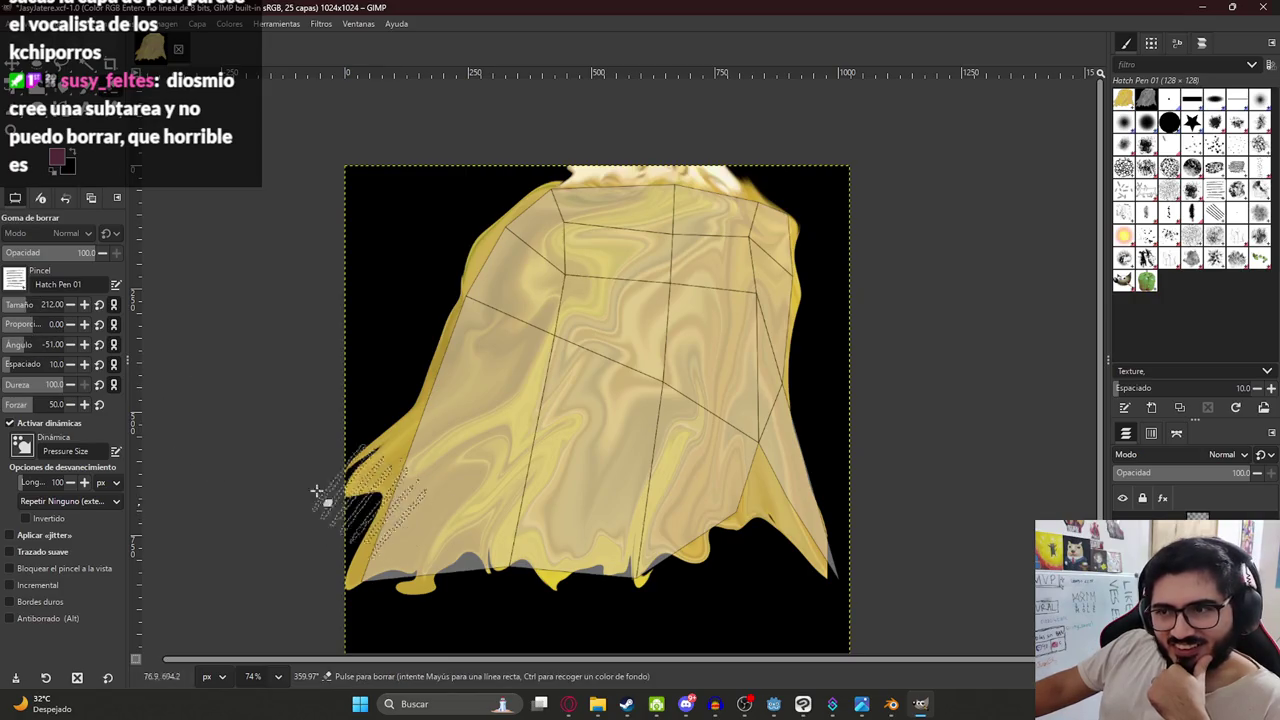
type("-20")
key("Return")
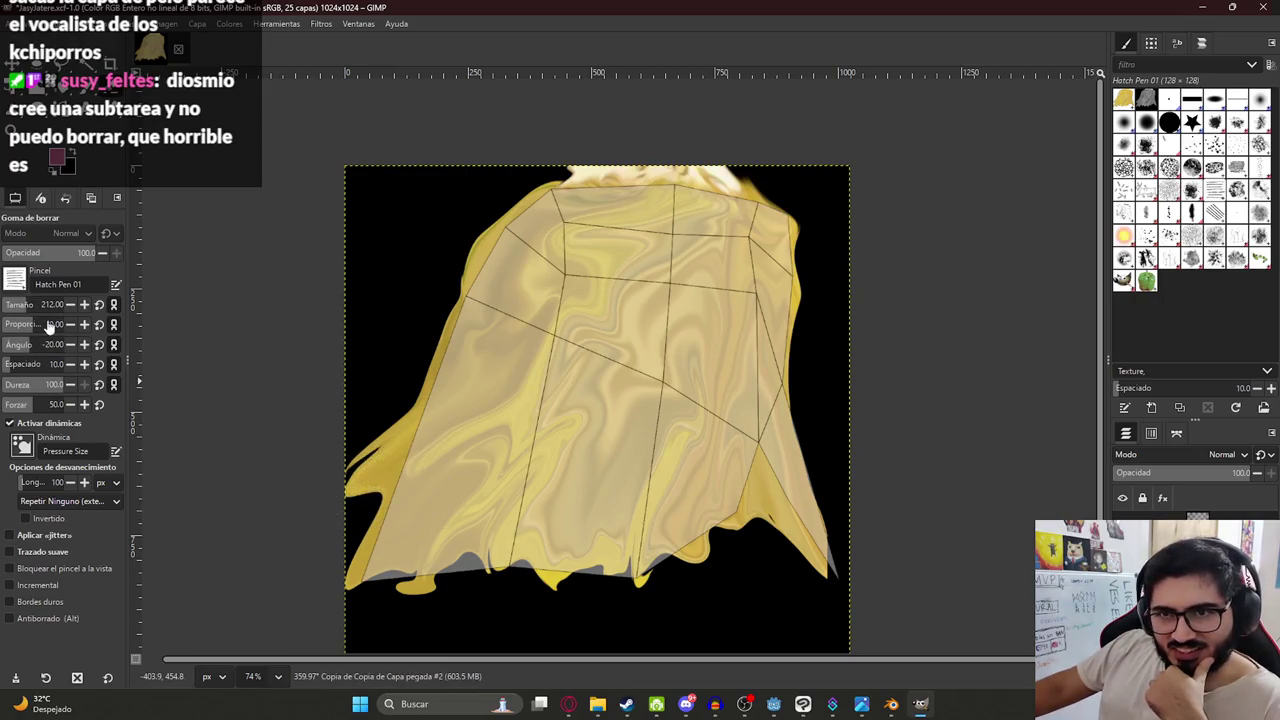
scroll(62, 346, "up", 2)
scroll(18, 344, "up", 2)
mouse_move(337, 561)
left_mouse_down()
mouse_move(430, 520)
mouse_move(420, 600)
mouse_move(397, 580)
mouse_move(457, 606)
mouse_move(514, 586)
mouse_move(492, 560)
mouse_move(605, 636)
left_mouse_up()
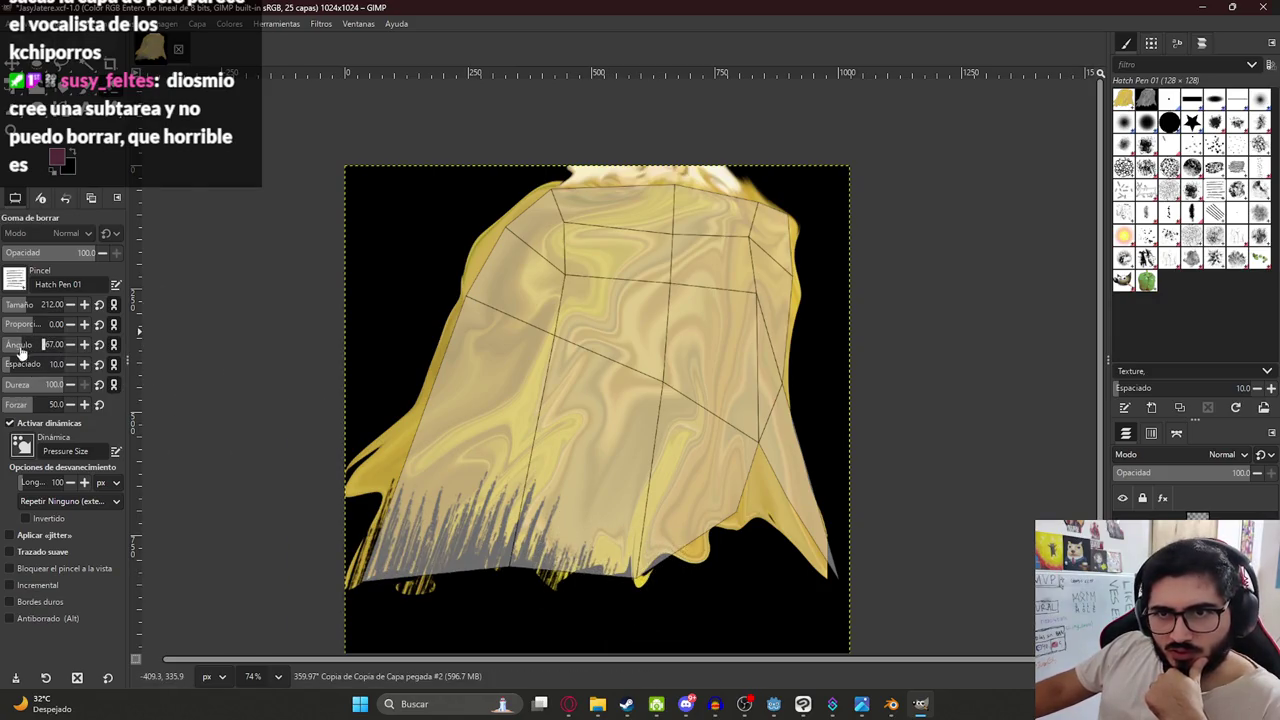
left_click_drag(557, 586, 655, 580)
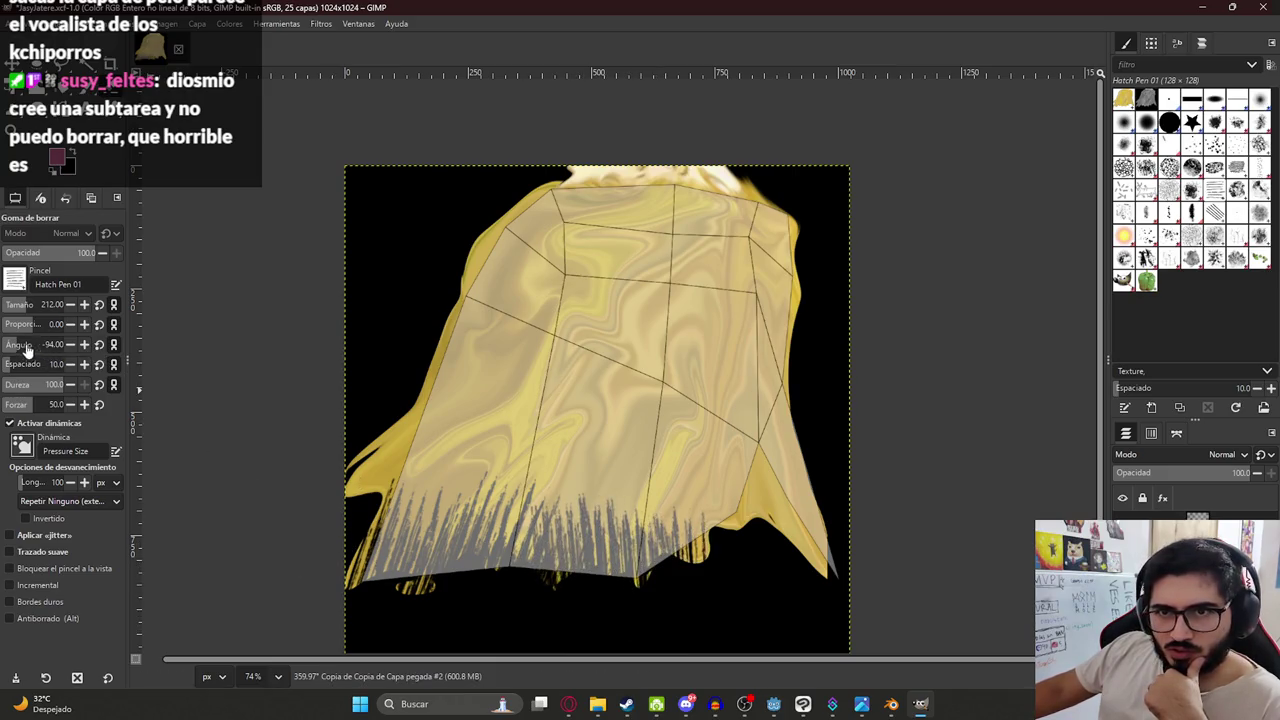
mouse_move(743, 529)
left_mouse_down()
mouse_move(729, 529)
mouse_move(714, 571)
left_mouse_up()
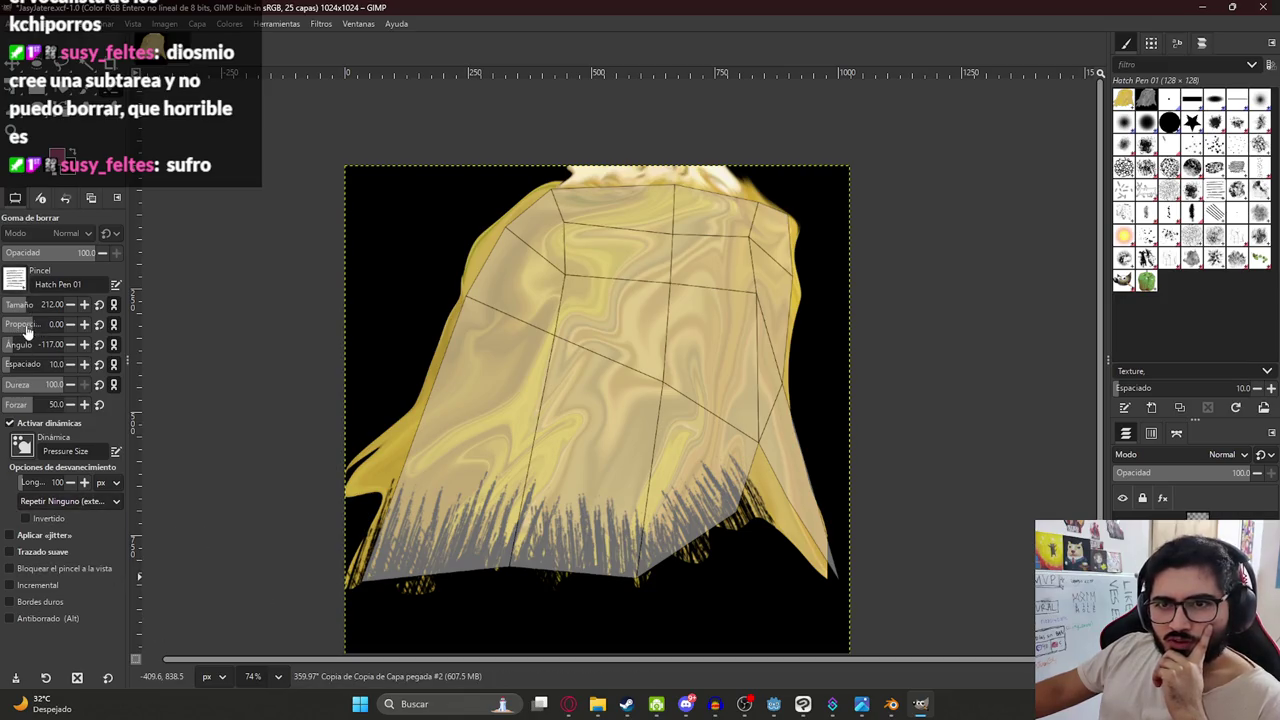
Rework the lower-right fringe at about 35°, then switch the eraser brush to Block 01.
left_click_drag(27, 350, 26, 350)
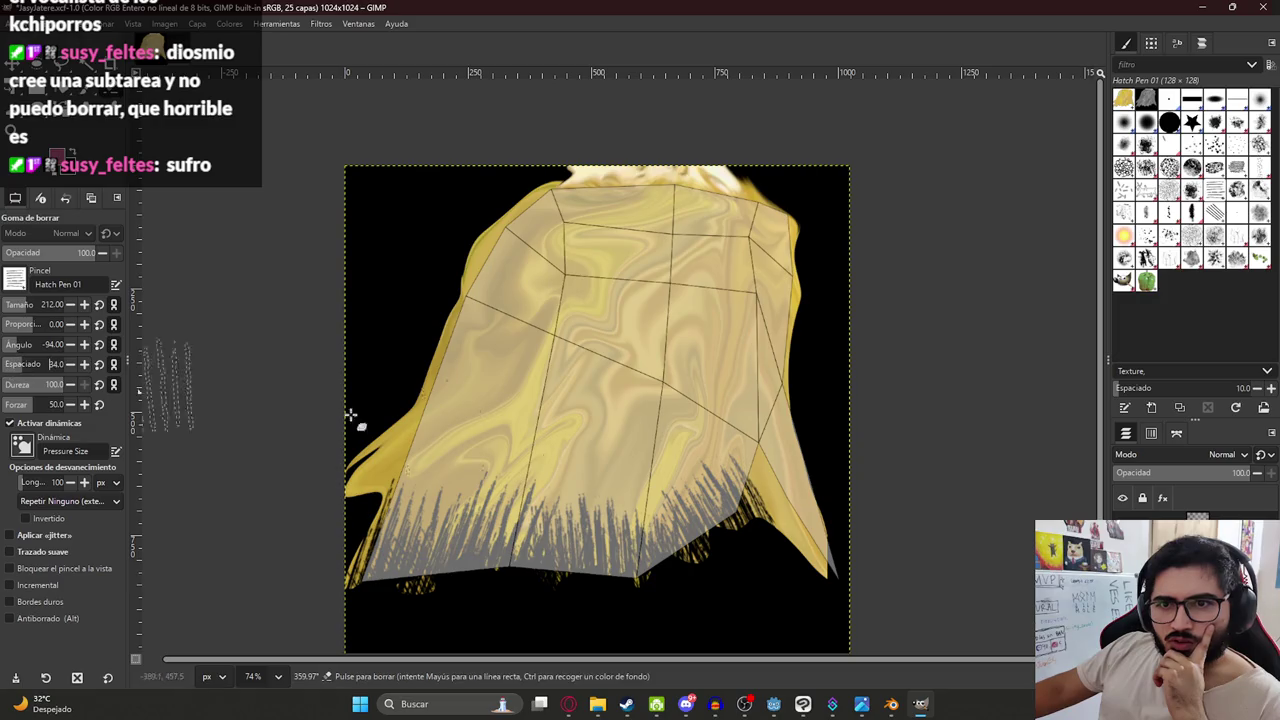
mouse_move(590, 548)
left_mouse_down()
mouse_move(641, 543)
mouse_move(629, 594)
left_mouse_up()
key("ctrl+z")
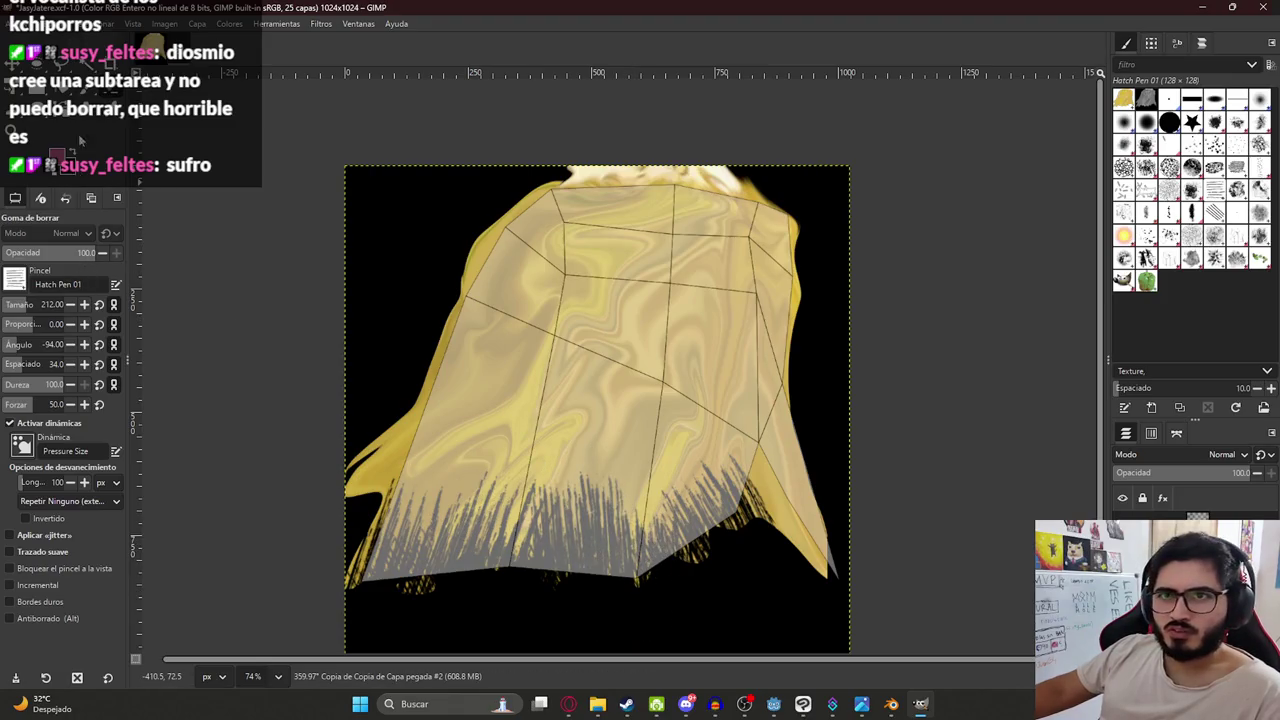
left_click(15, 279)
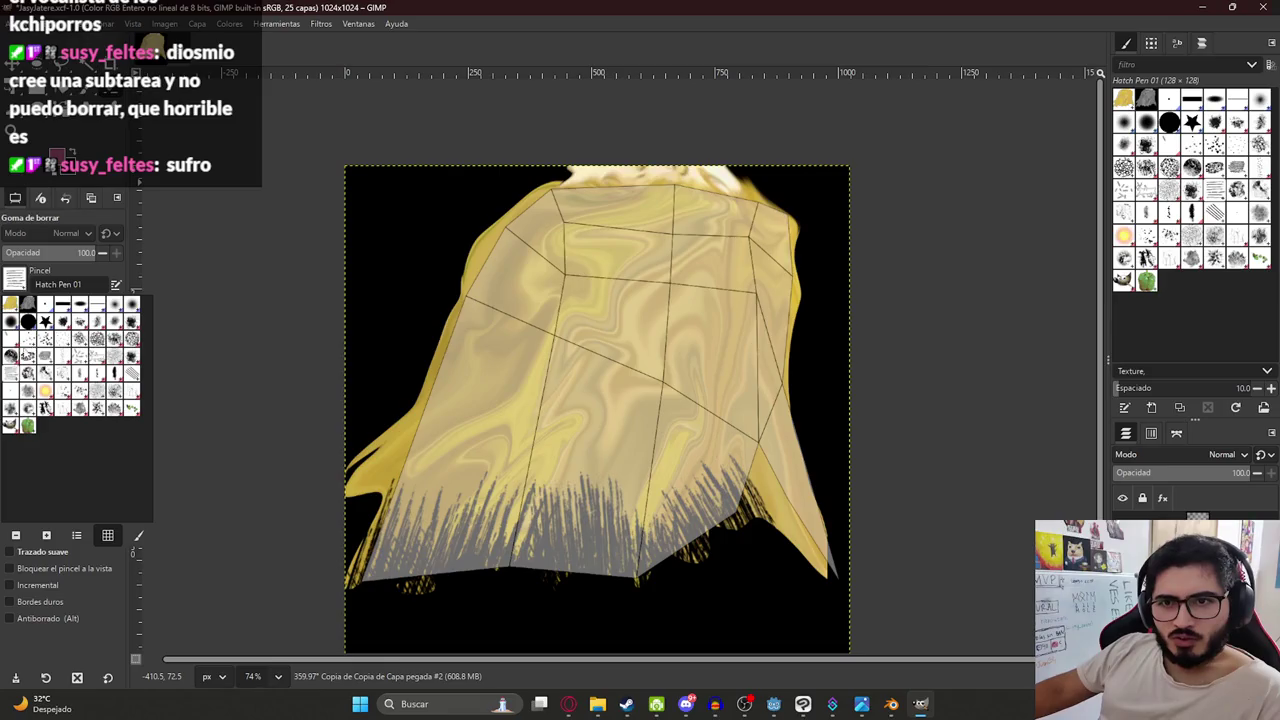
left_click(62, 303)
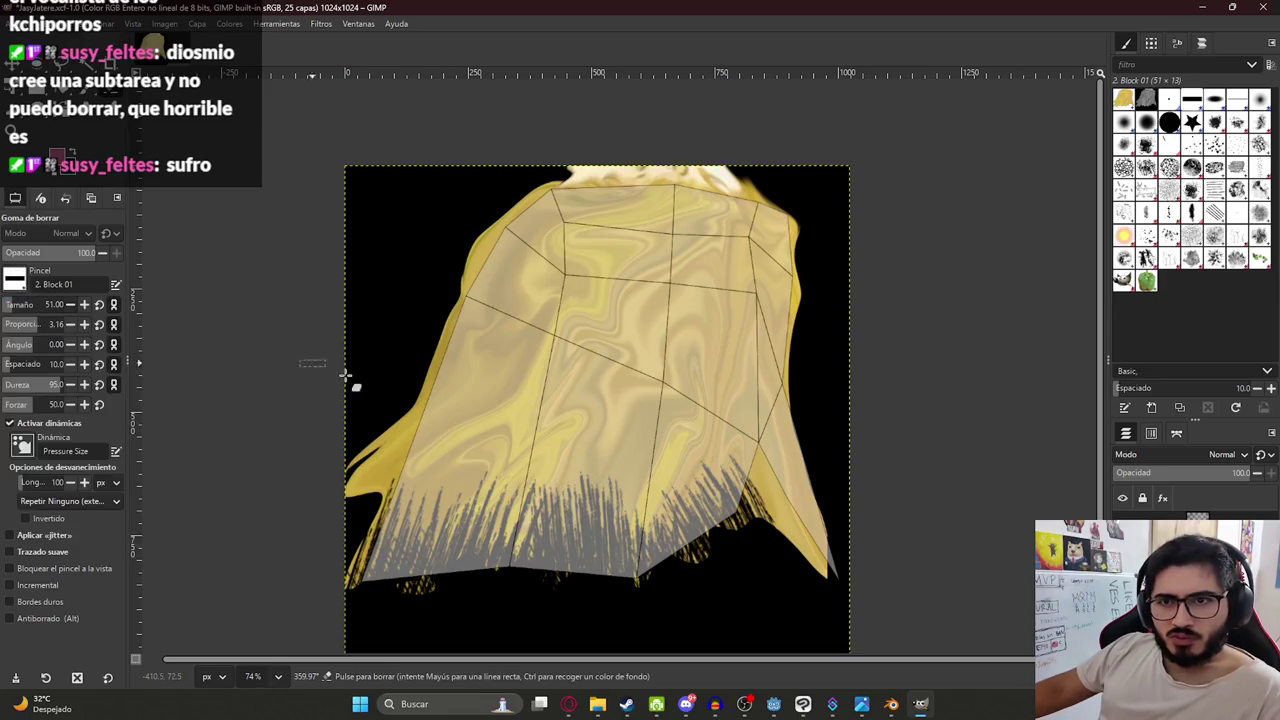
Test the Block 01 brush and set its angle to about -93.3°.
left_click_drag(540, 385, 490, 510)
key("ctrl+z")
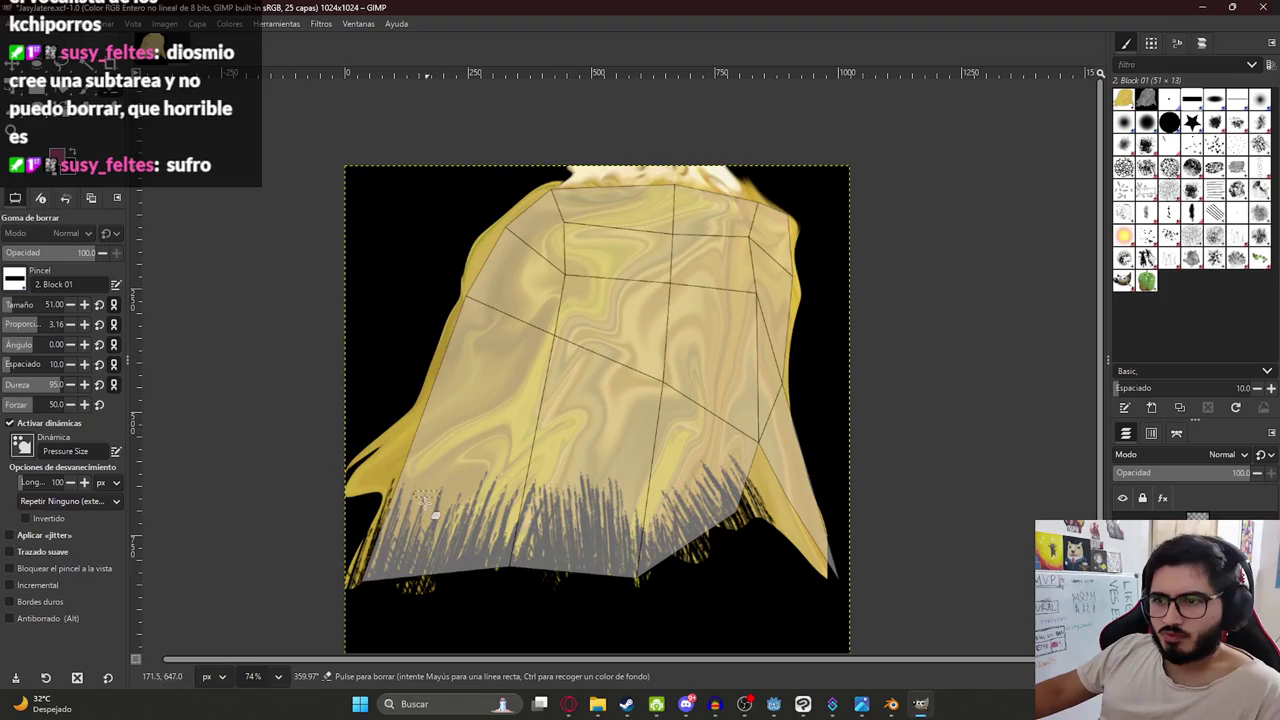
left_click_drag(45, 344, 110, 344)
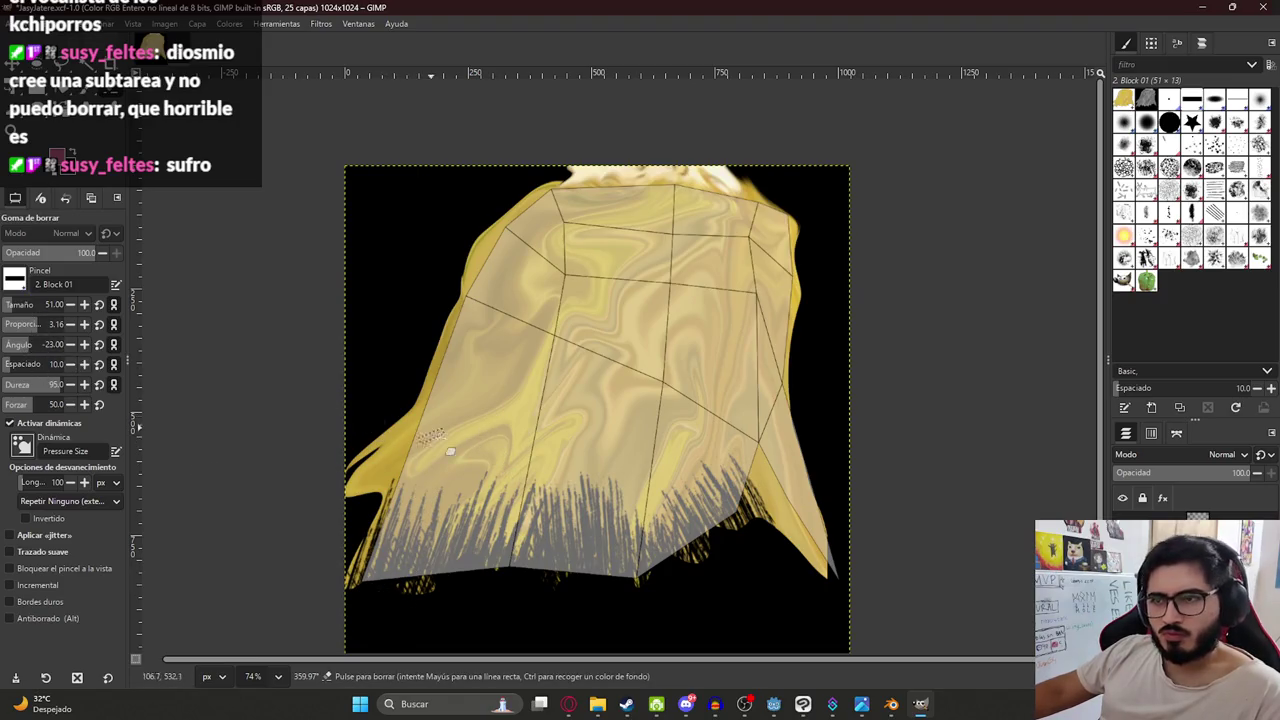
left_click(33, 344)
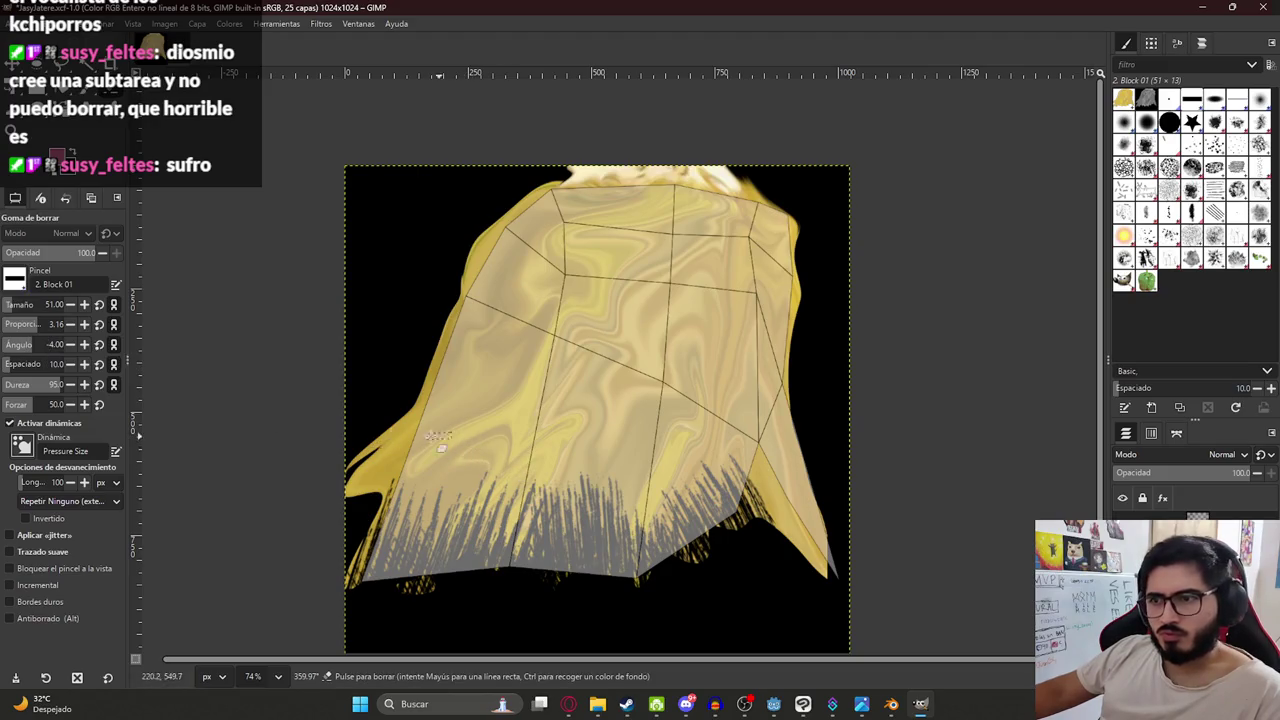
left_click_drag(14, 343, 383, 402)
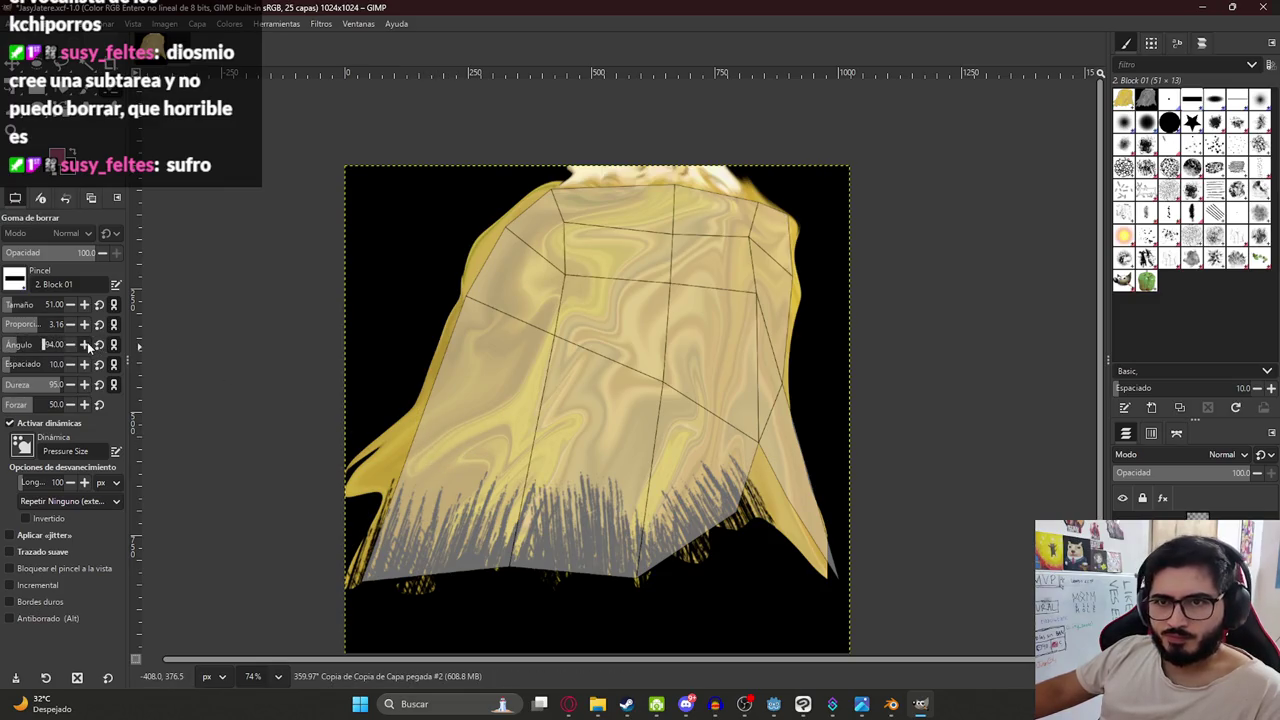
left_click_drag(87, 342, 104, 356)
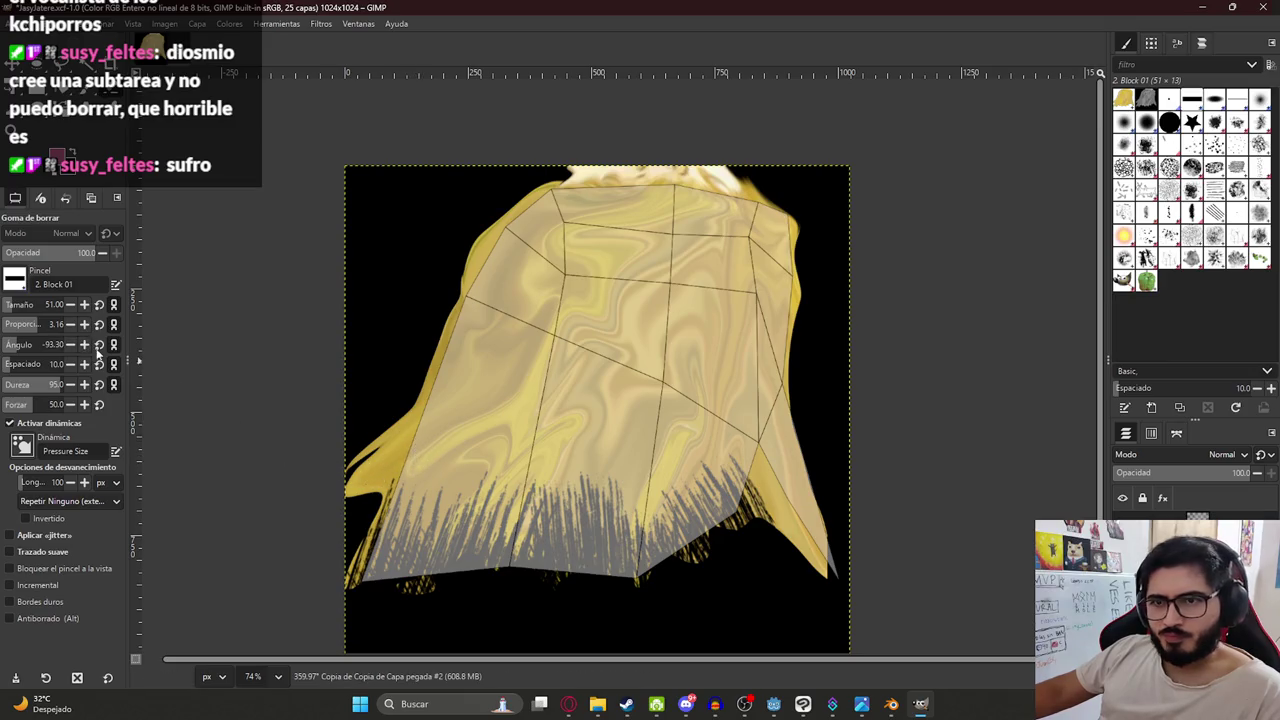
Erase blade-like streaks into the lower-left grass fringe, then undo them all.
left_click_drag(488, 476, 480, 500)
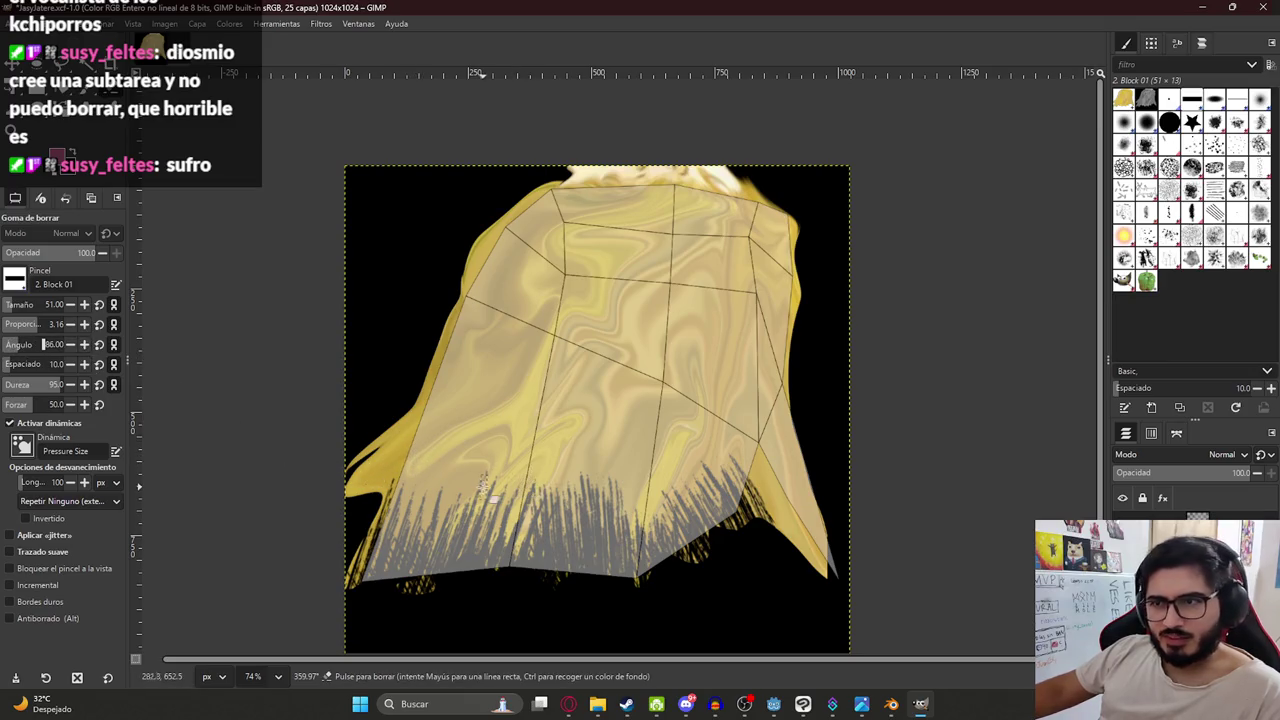
left_click_drag(468, 452, 460, 540)
left_click_drag(450, 490, 425, 558)
key("ctrl+z")
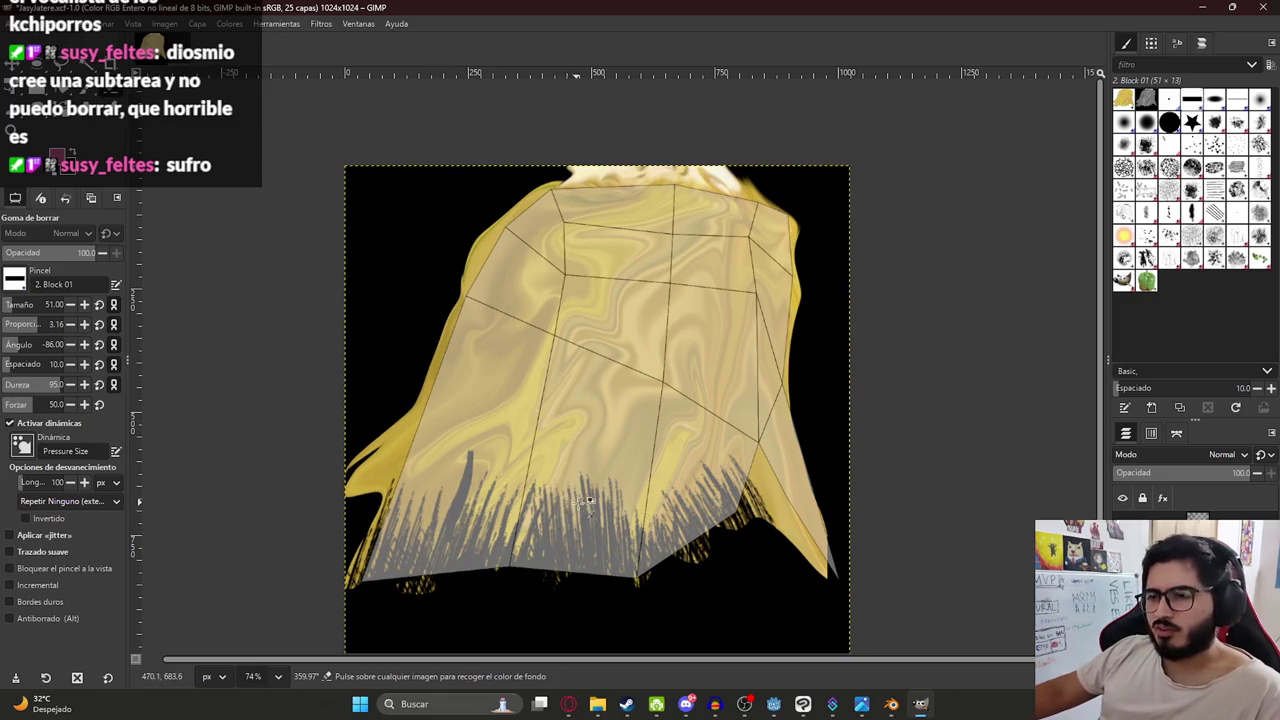
key("ctrl+z")
key("ctrl+z")
key("ctrl+z")
key("ctrl+z")
key("ctrl+z")
key("ctrl+z")
key("ctrl+z")
key("ctrl+z")
key("ctrl+z")
key("ctrl+z")
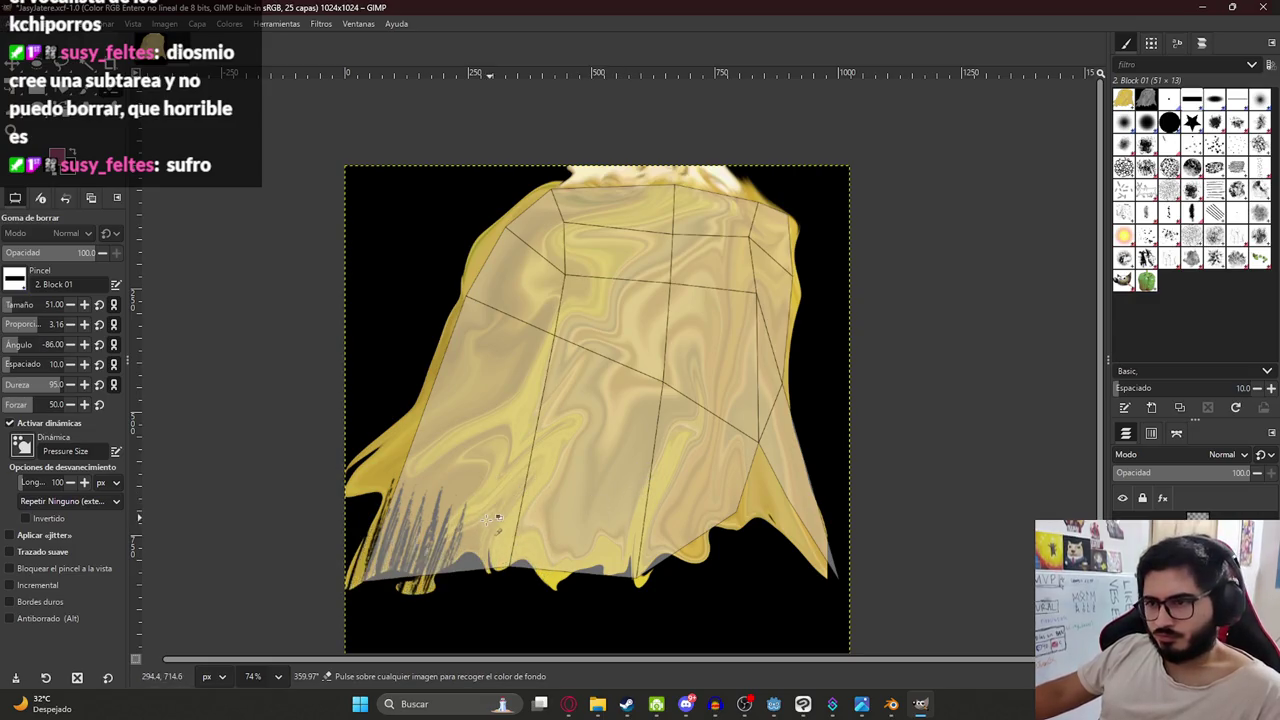
key("ctrl+z")
key("ctrl+z")
key("ctrl+z")
key("ctrl+z")
key("ctrl+z")
key("ctrl+z")
key("ctrl+z")
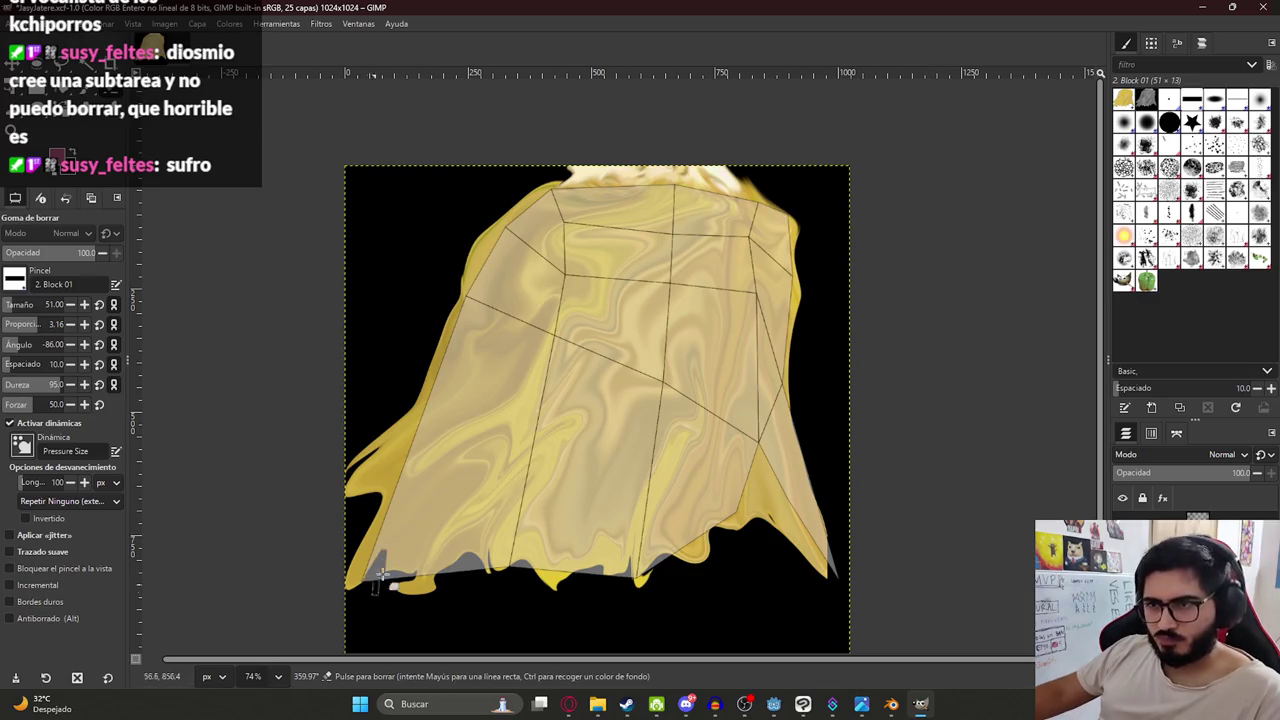
mouse_move(397, 586)
left_mouse_down()
mouse_move(440, 508)
mouse_move(428, 570)
left_mouse_up()
key("ctrl+z")
key("ctrl+z")
key("ctrl+z")
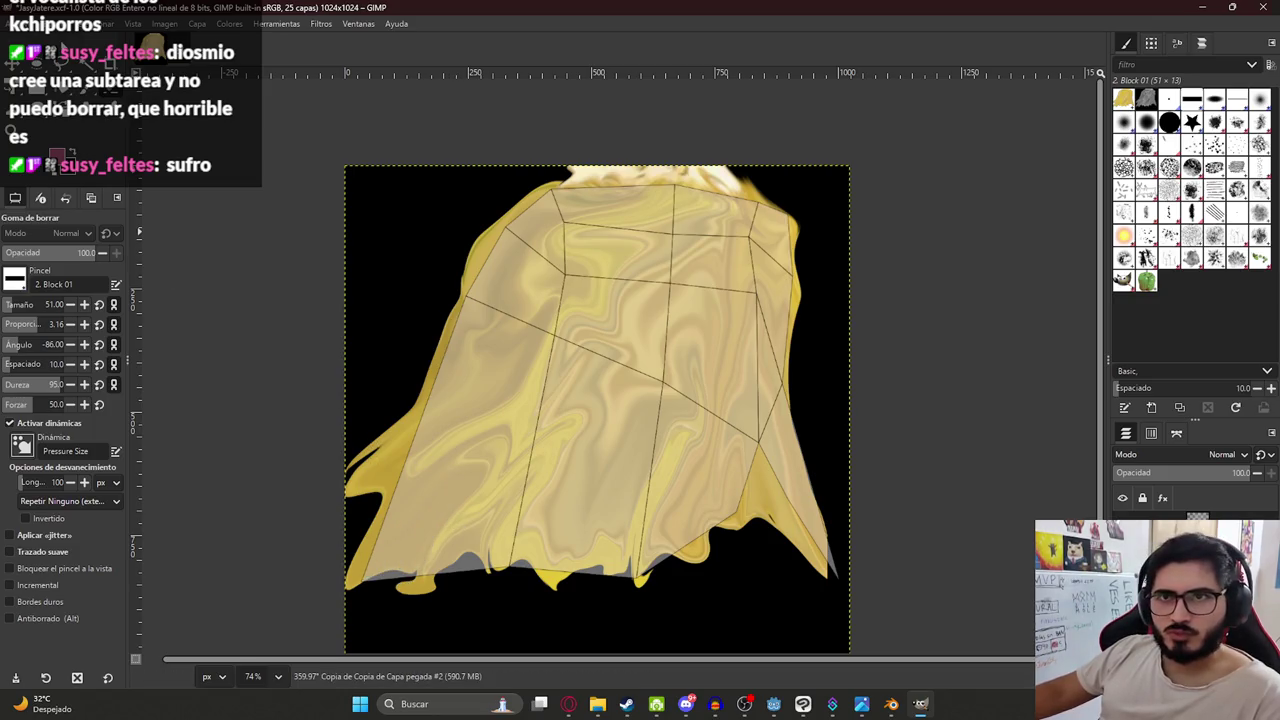
key("f")
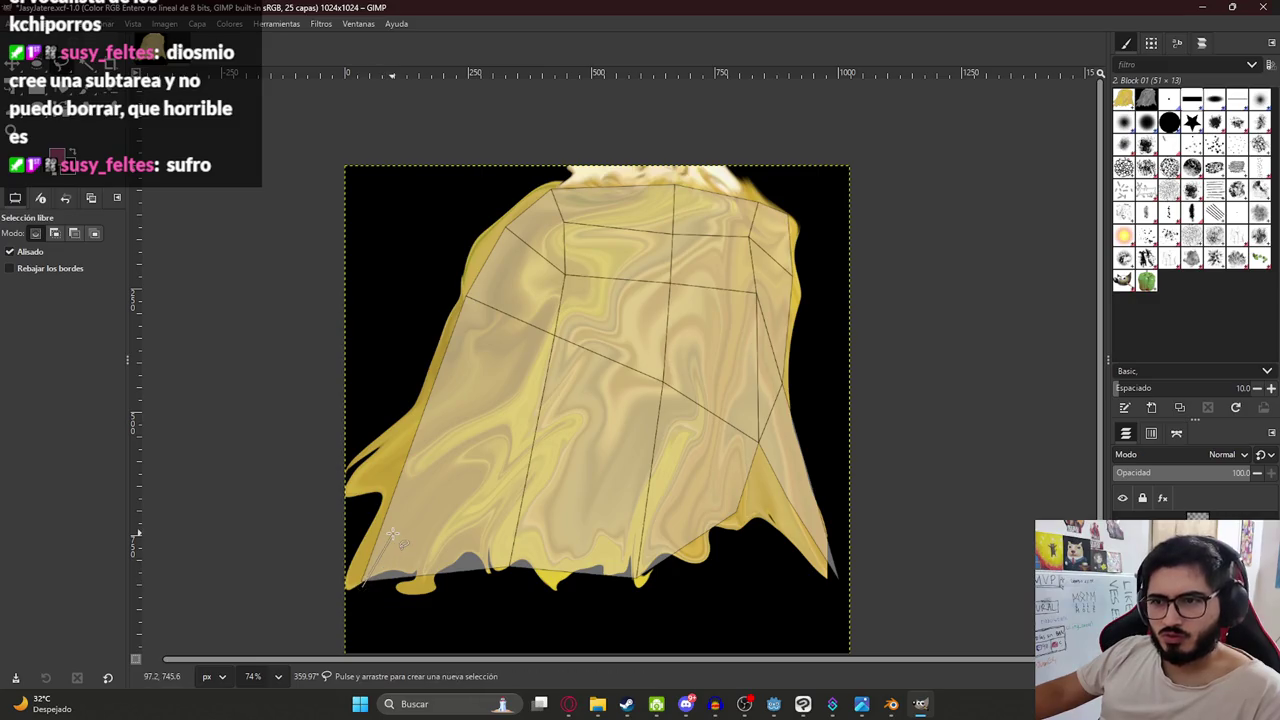
Trace jagged strands along the hair's bottom edge, cut them away, and deselect.
left_click(428, 469)
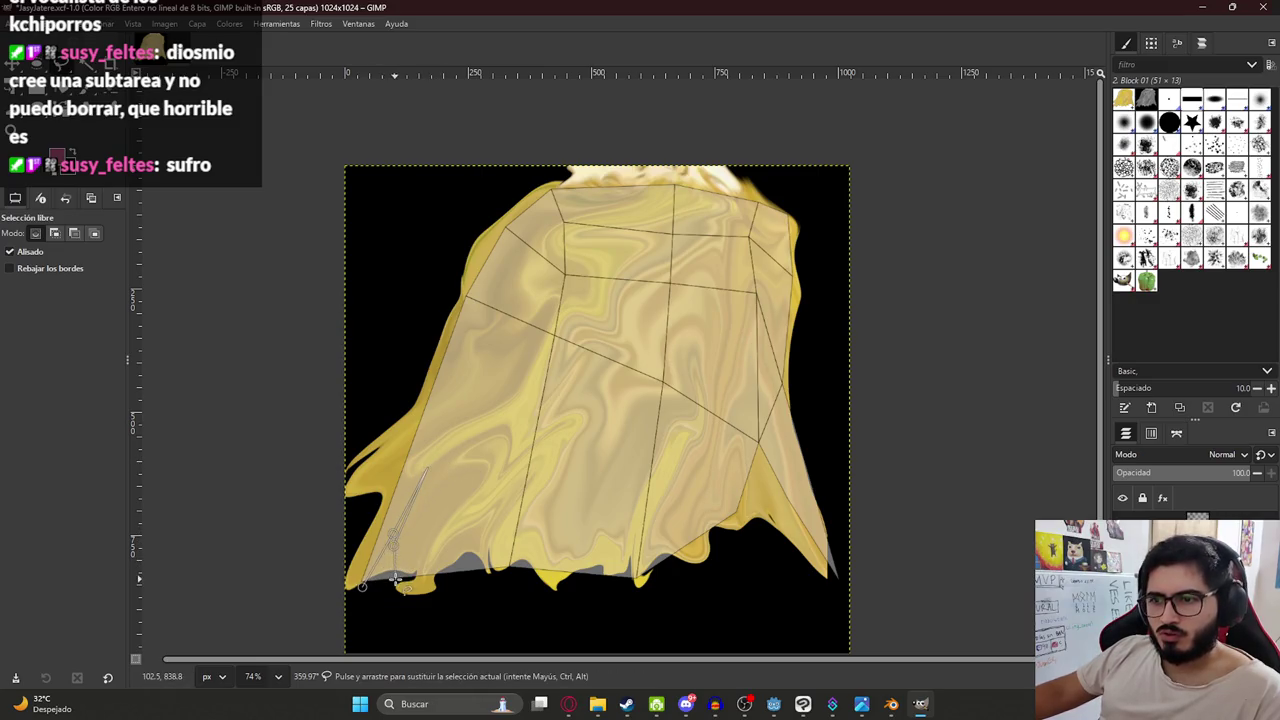
left_click(439, 564)
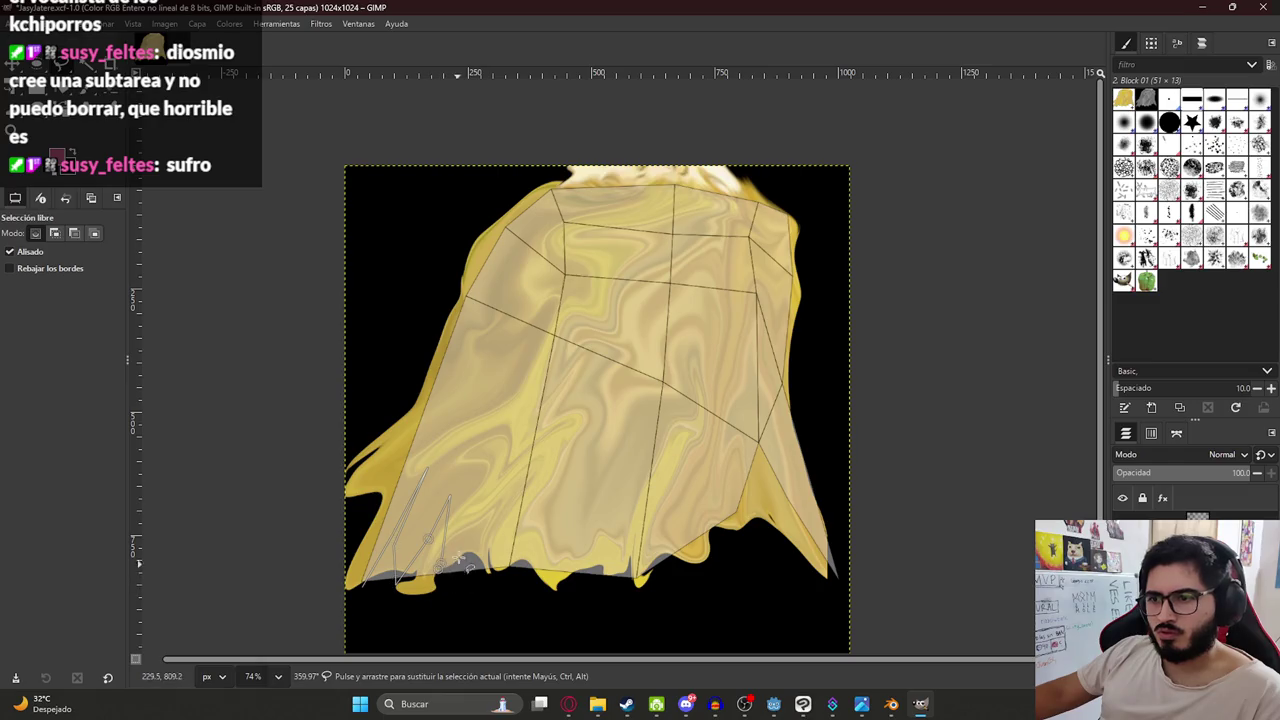
mouse_move(512, 487)
left_mouse_down()
mouse_move(491, 553)
mouse_move(540, 472)
left_mouse_up()
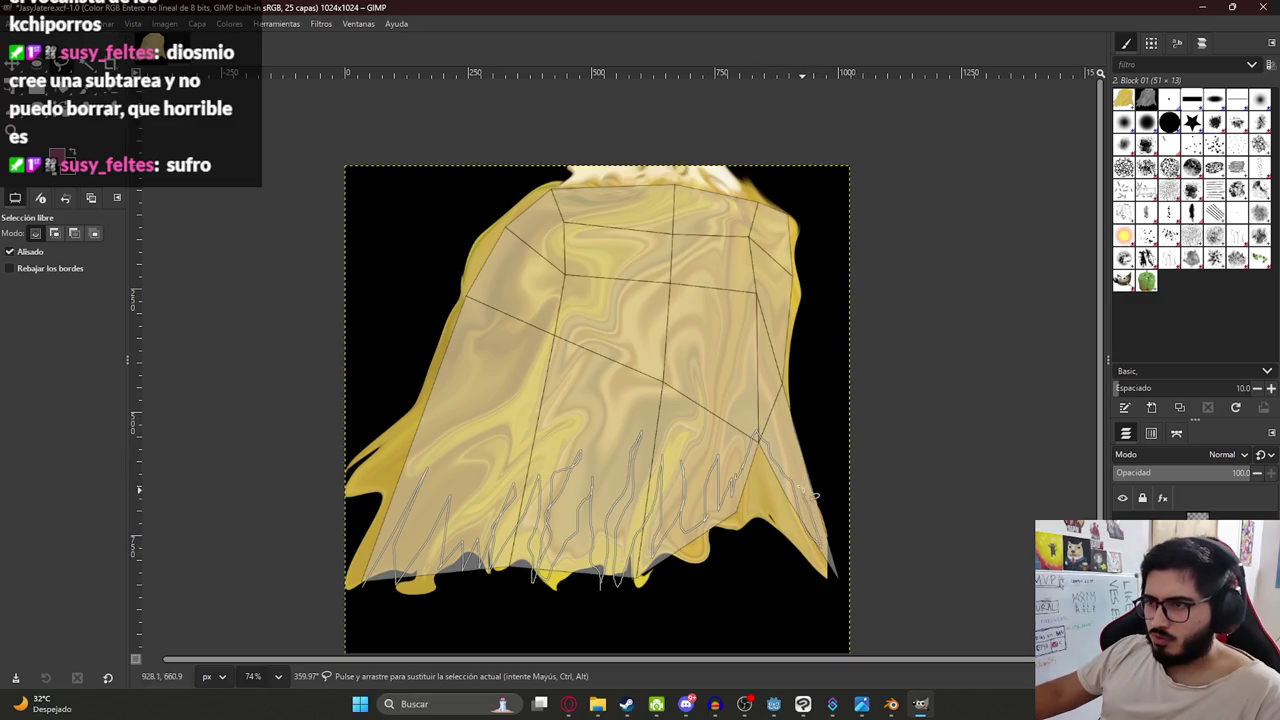
left_click_drag(806, 422, 230, 490)
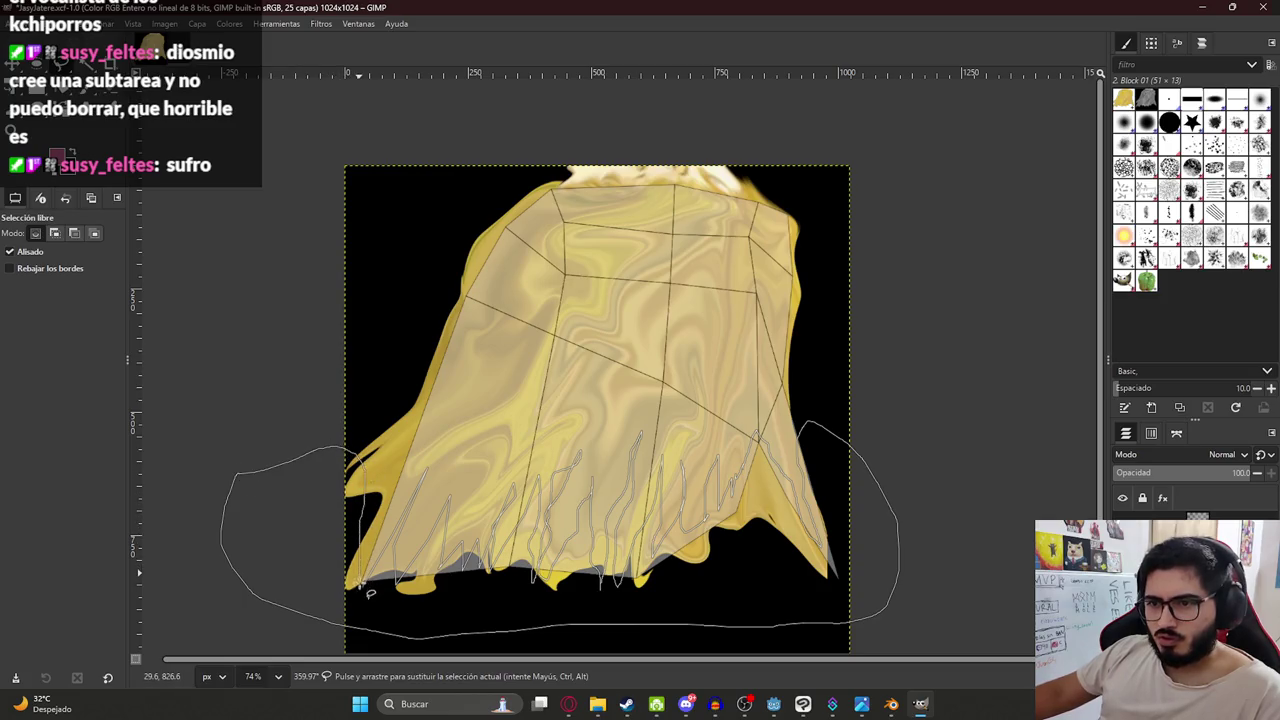
key("Return")
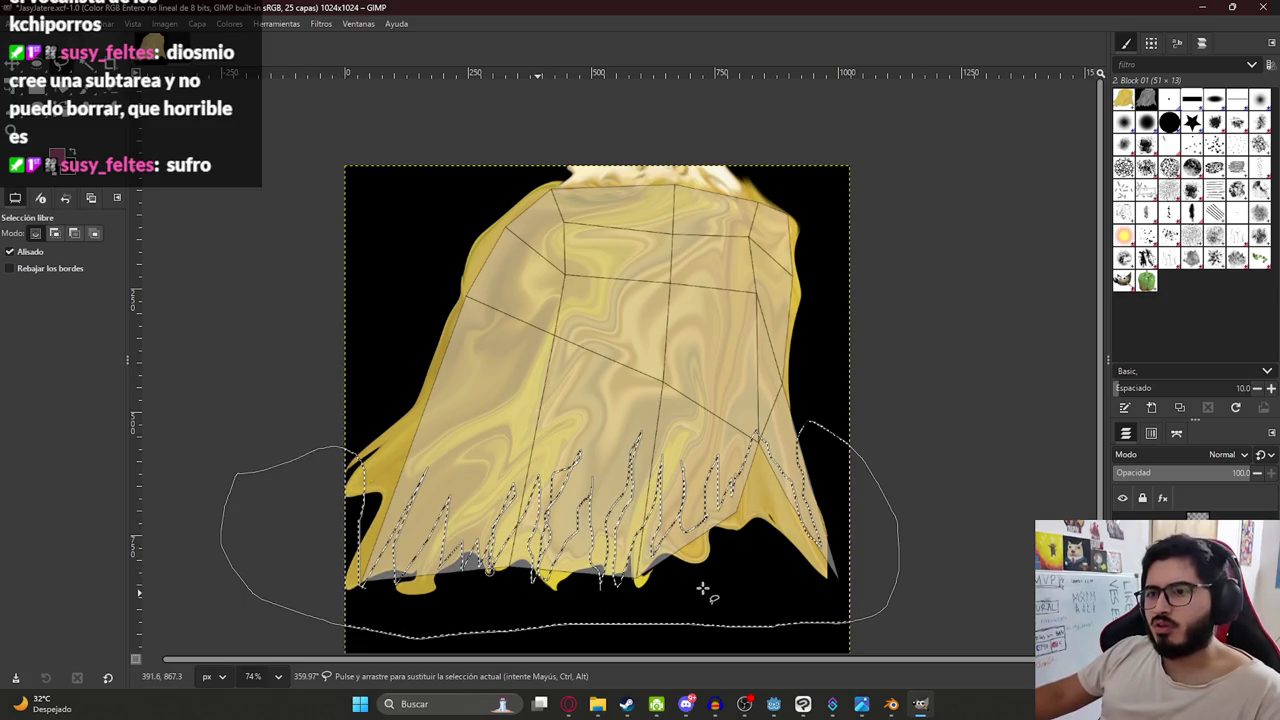
key("ctrl+x")
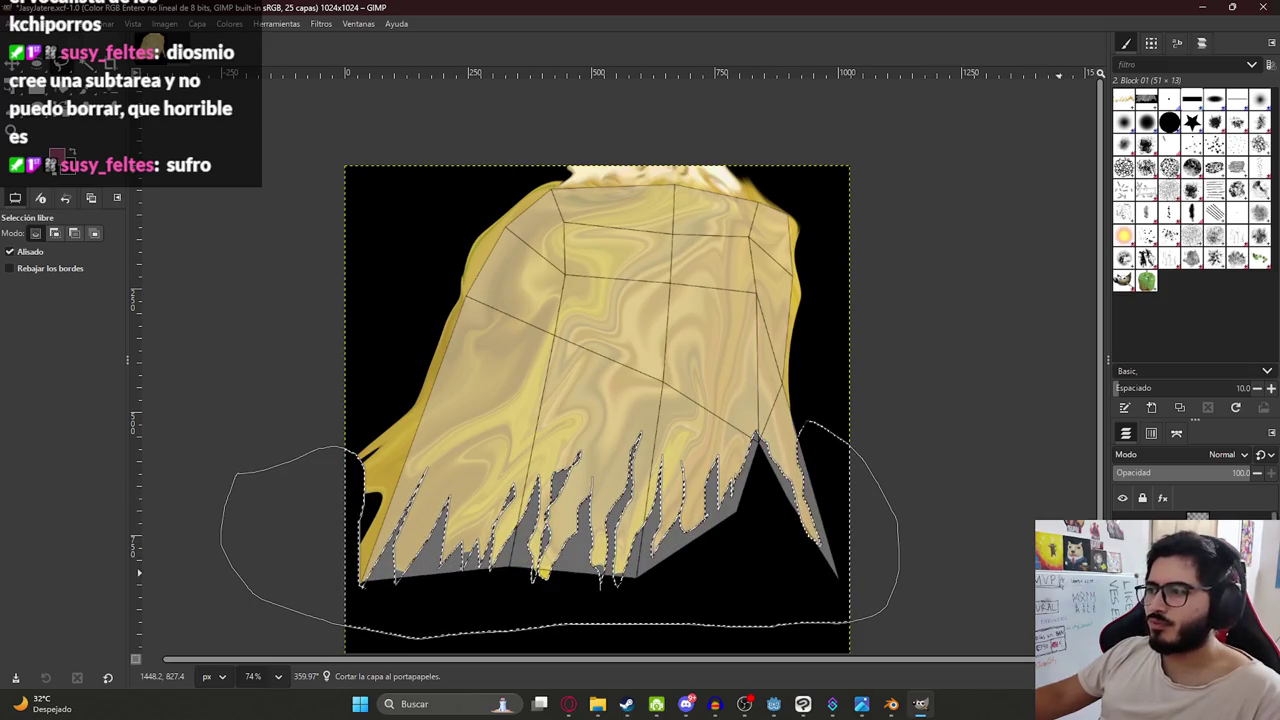
key("u")
key("ctrl+shift+a")
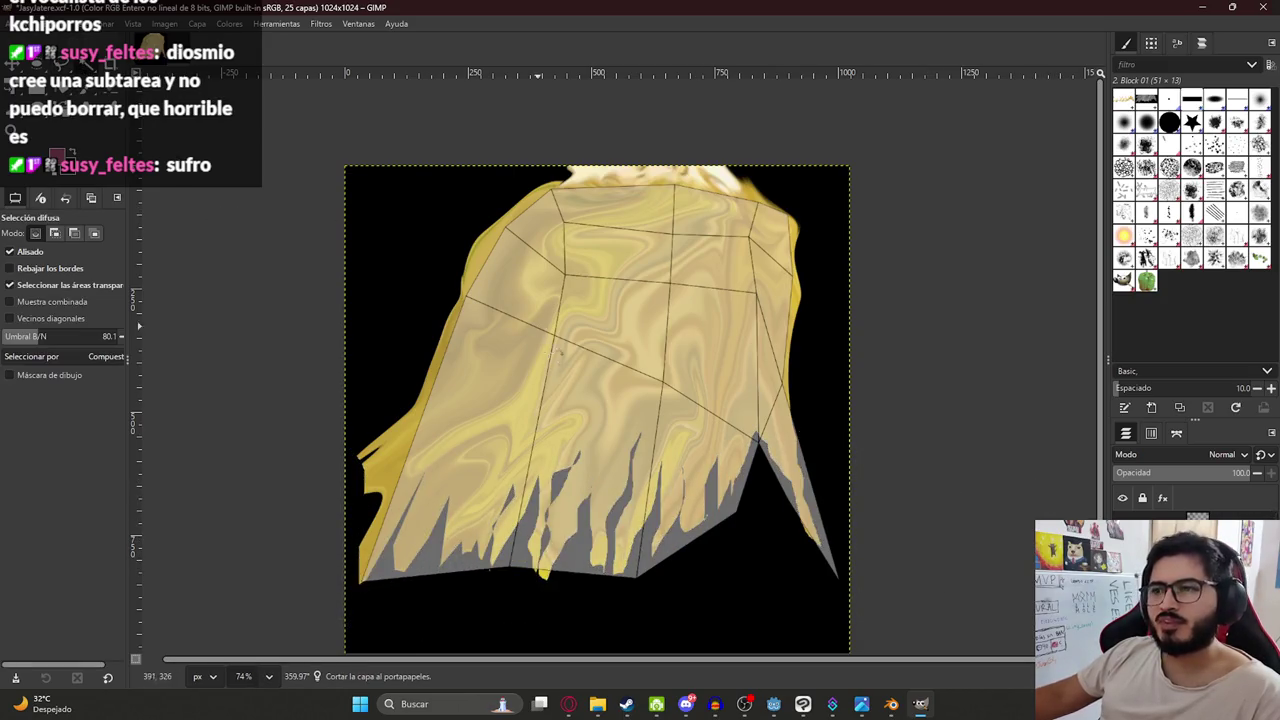
Erase part of the grey wedge at the lower right of the texture.
scroll(575, 421, "down", 1, "ctrl")
scroll(580, 415, "up", 2, "ctrl")
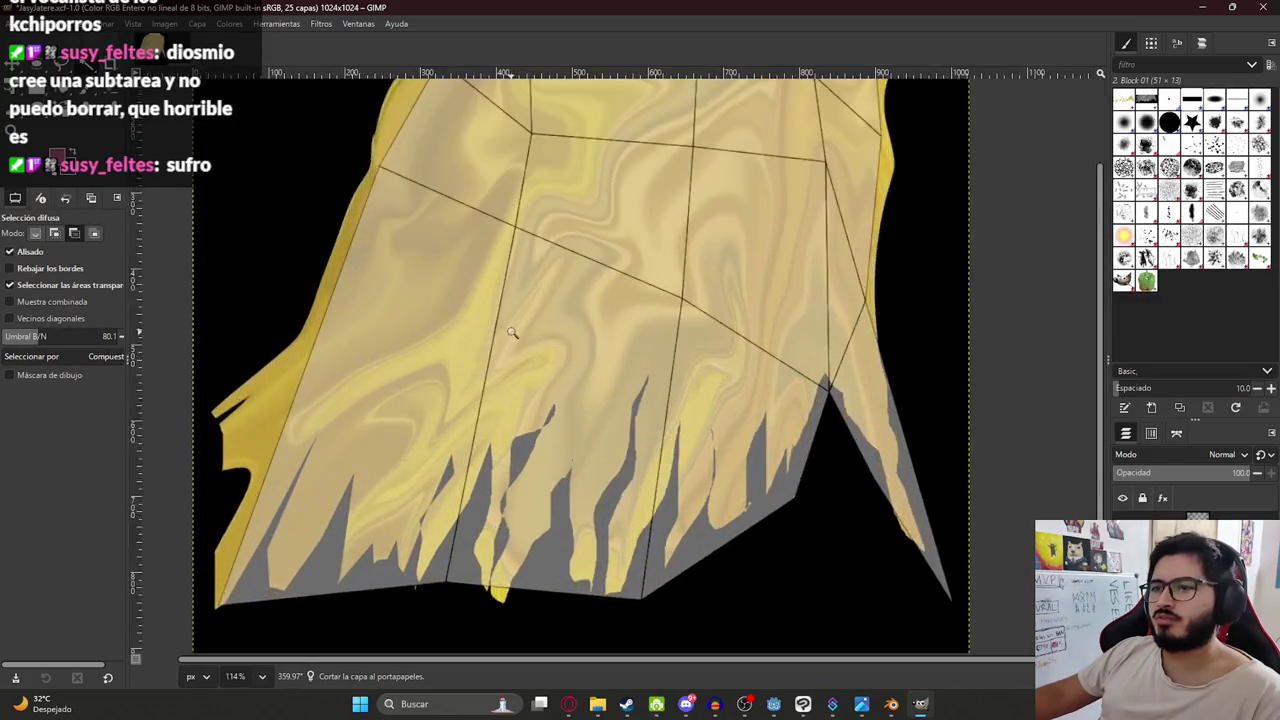
scroll(588, 412, "down", 2, "ctrl")
scroll(588, 412, "up", 1, "ctrl")
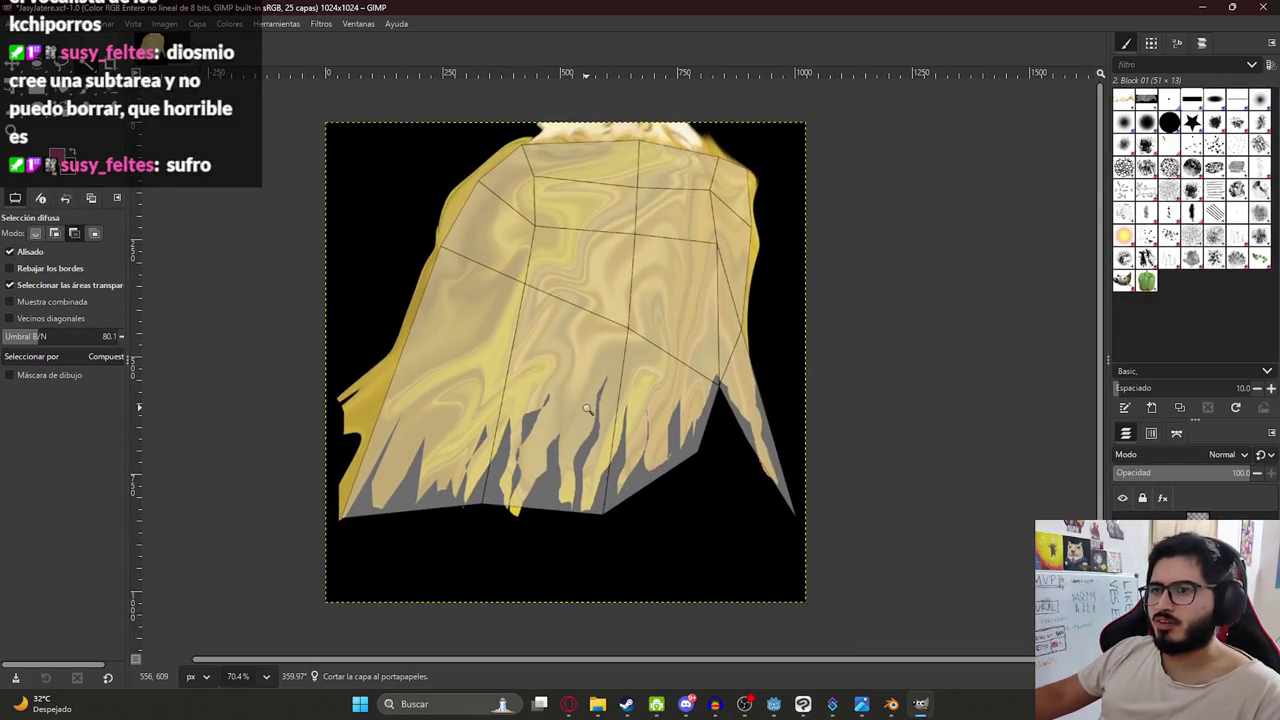
key("e")
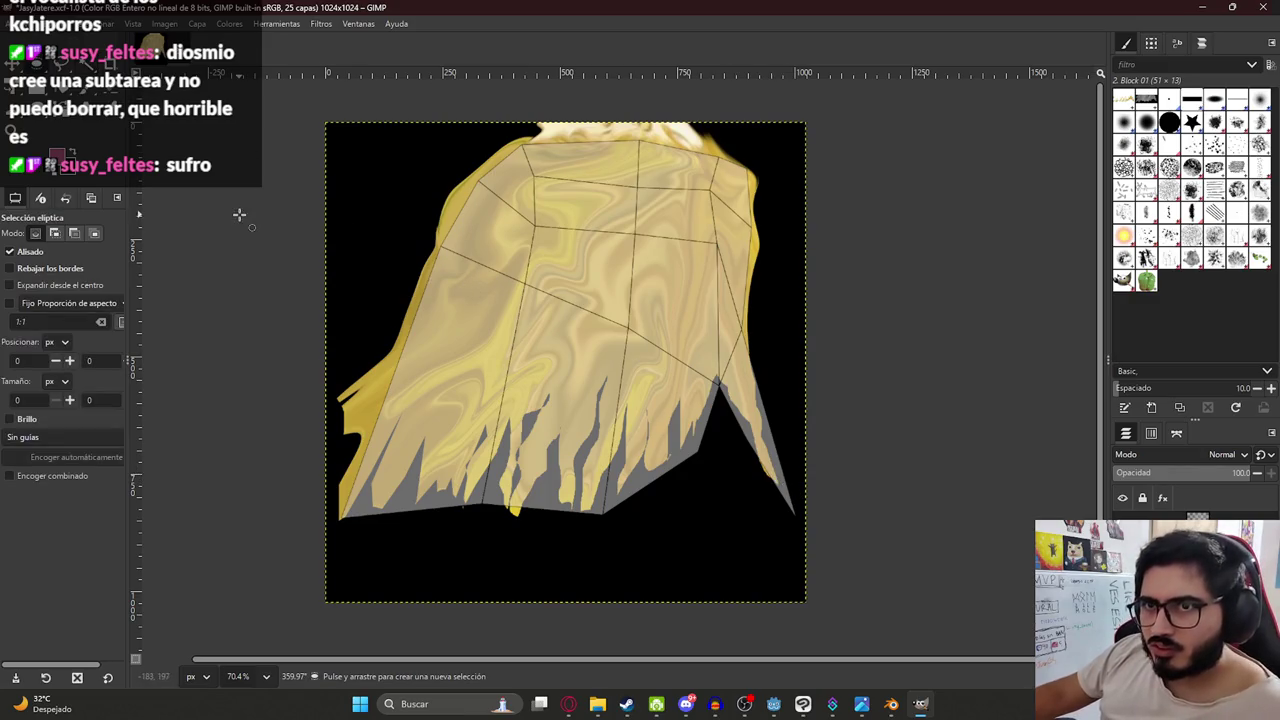
key("shift+e")
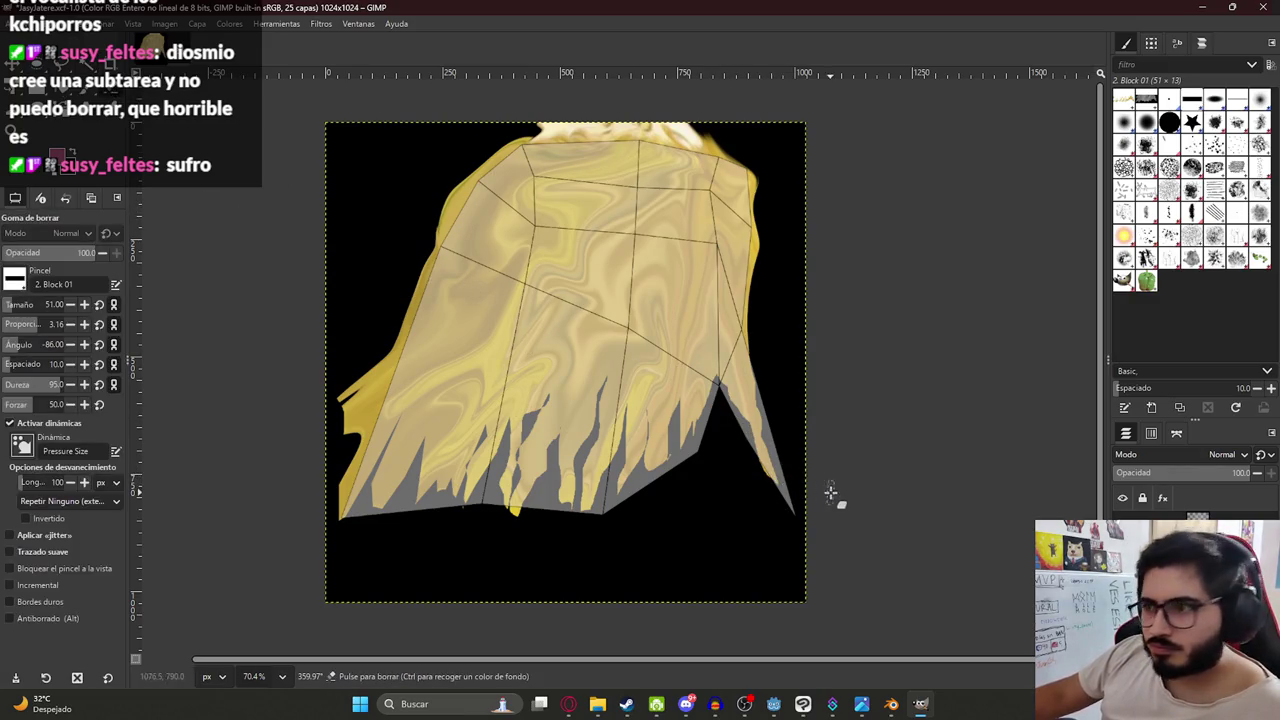
mouse_move(781, 497)
left_mouse_down()
mouse_move(751, 466)
mouse_move(785, 505)
left_mouse_up()
Copy and paste the hair layer several times to thicken the hair.
key("shift+f")
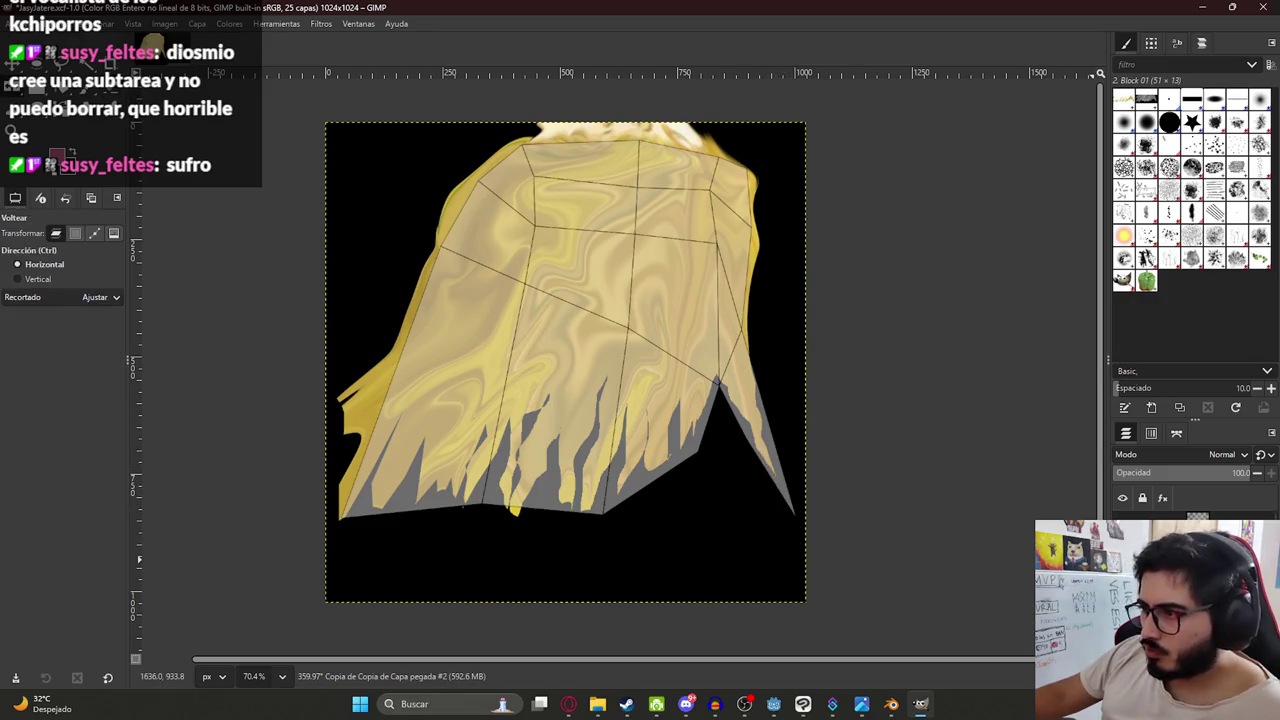
key("ctrl+c")
key("ctrl+v")
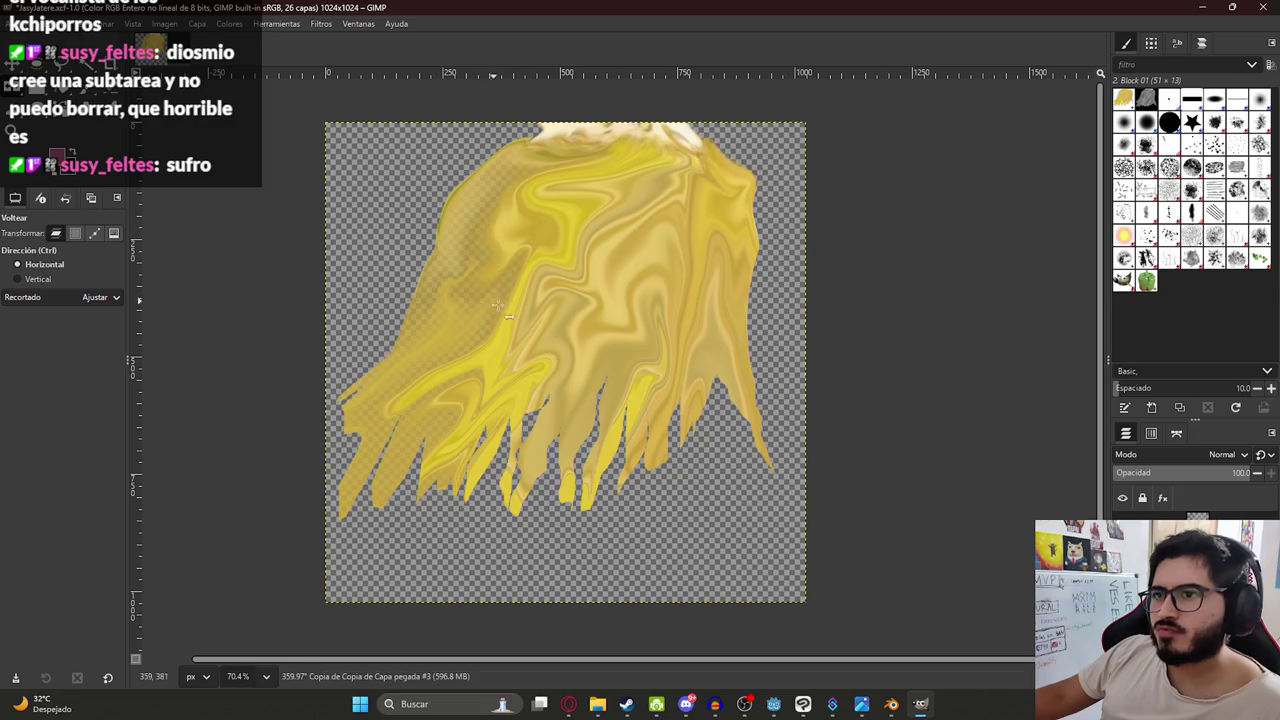
key("ctrl+c")
key("ctrl+v")
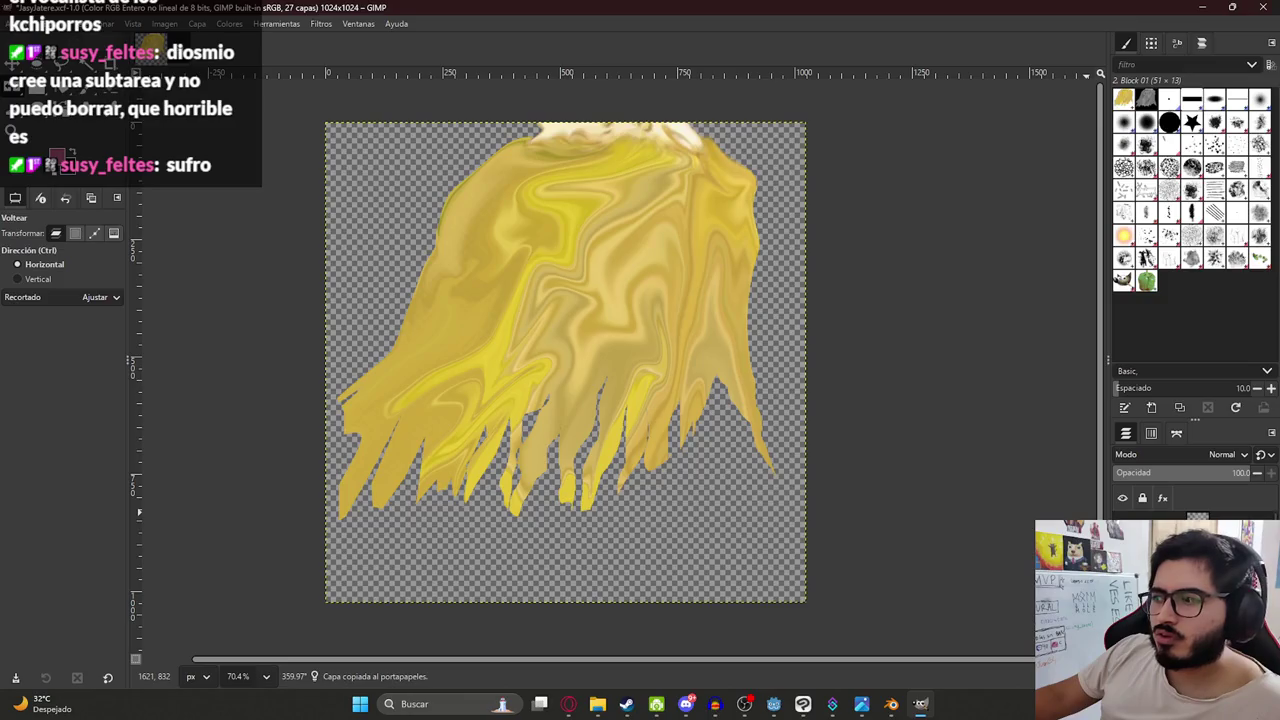
key("ctrl+v")
key("ctrl+v")
Merge the hair copies down and merge the hair layer groups together.
right_click(1226, 495)
right_click(1226, 495)
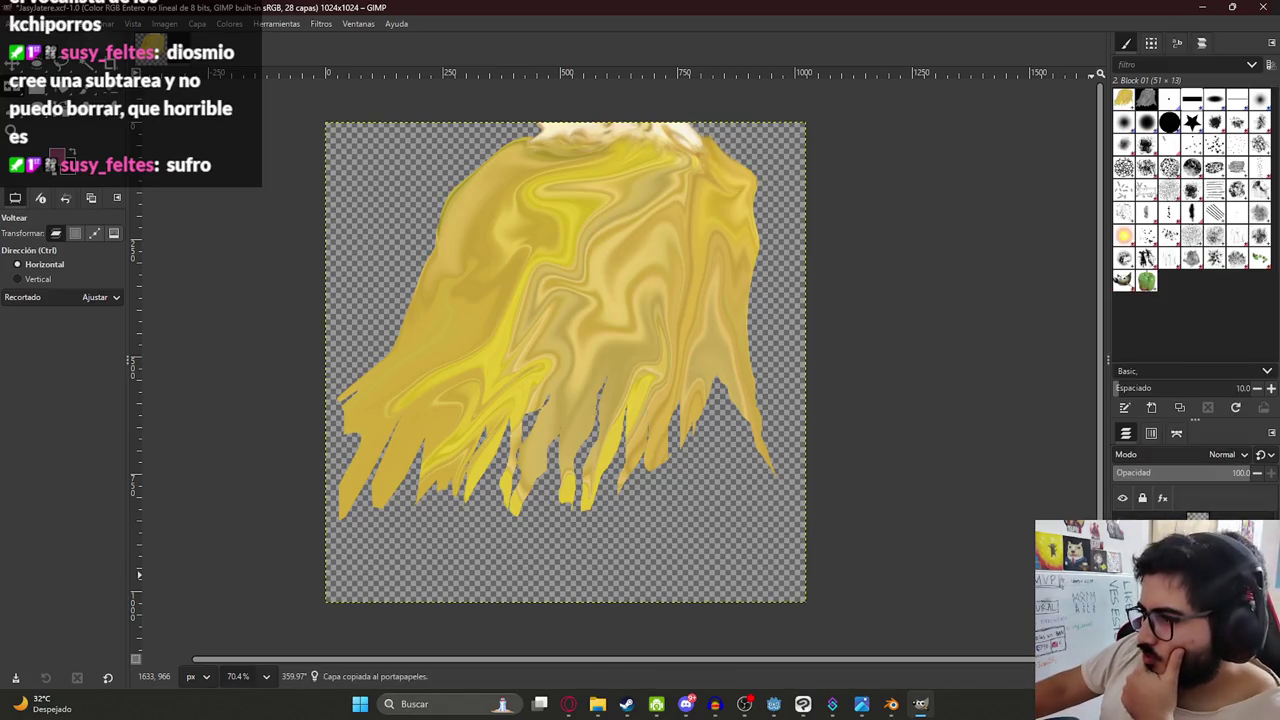
right_click(1228, 545)
left_click(1184, 302)
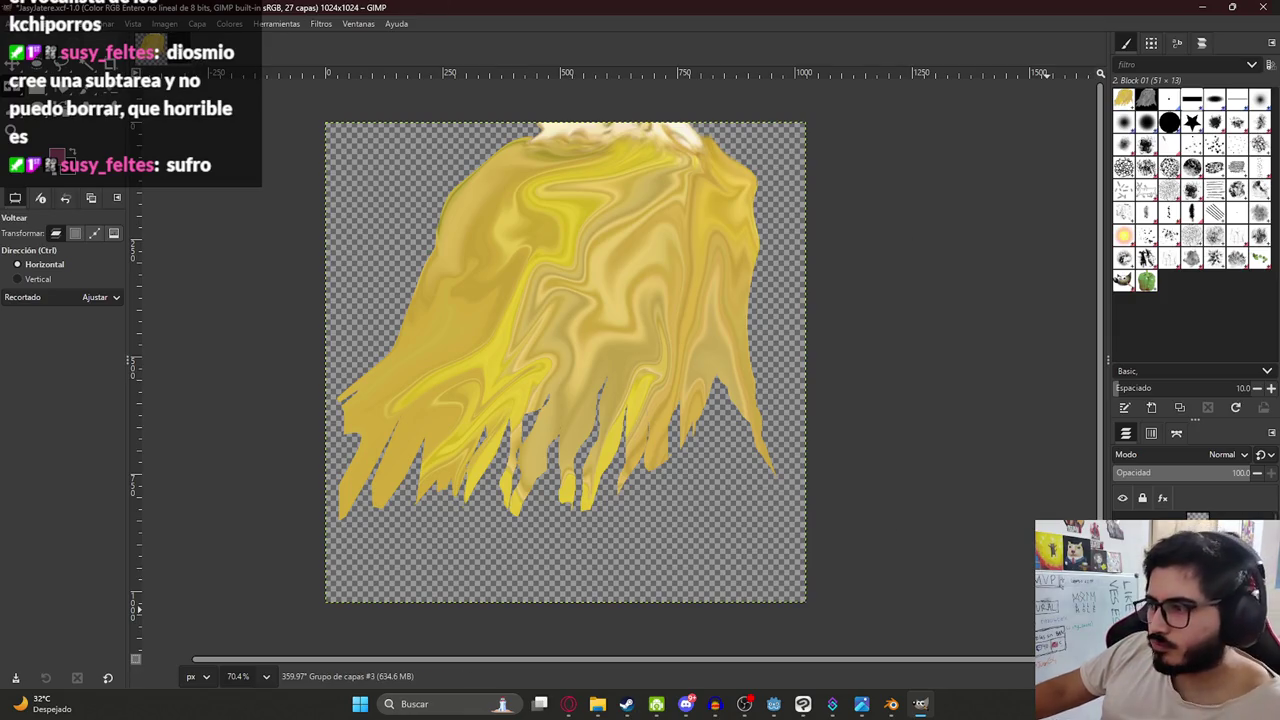
left_click(1200, 560)
right_click(1200, 520)
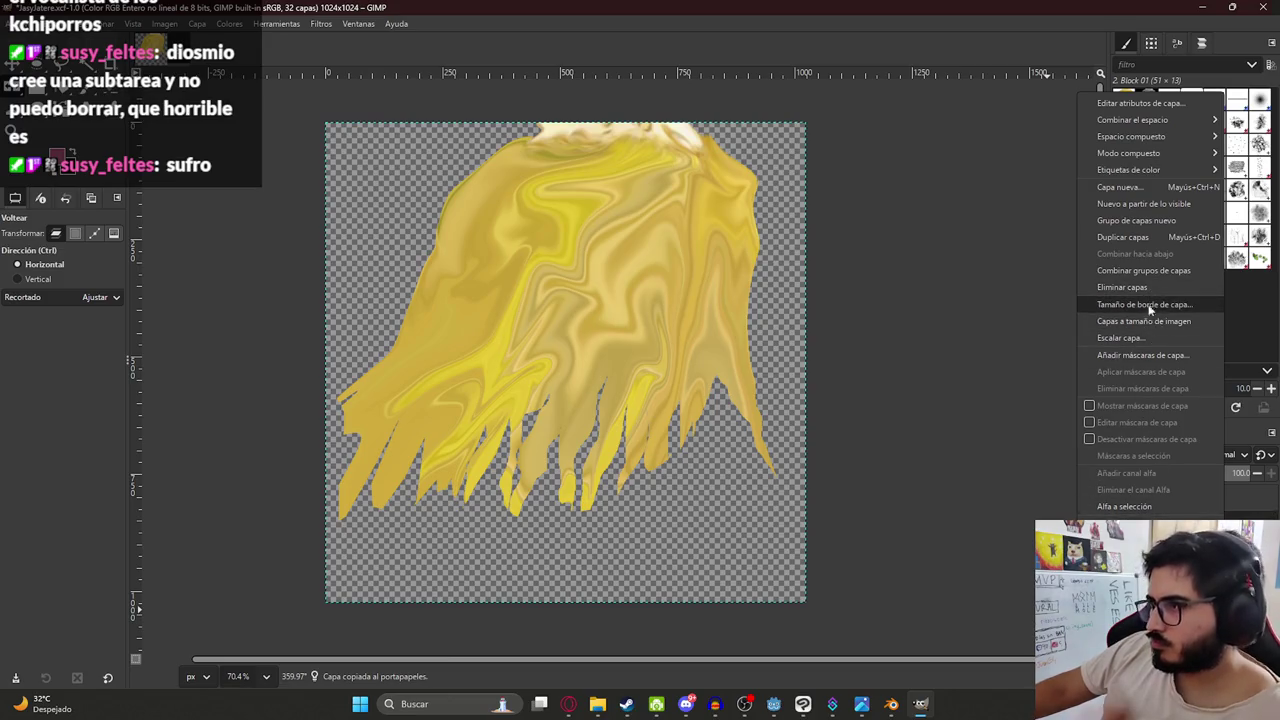
left_click(1146, 274)
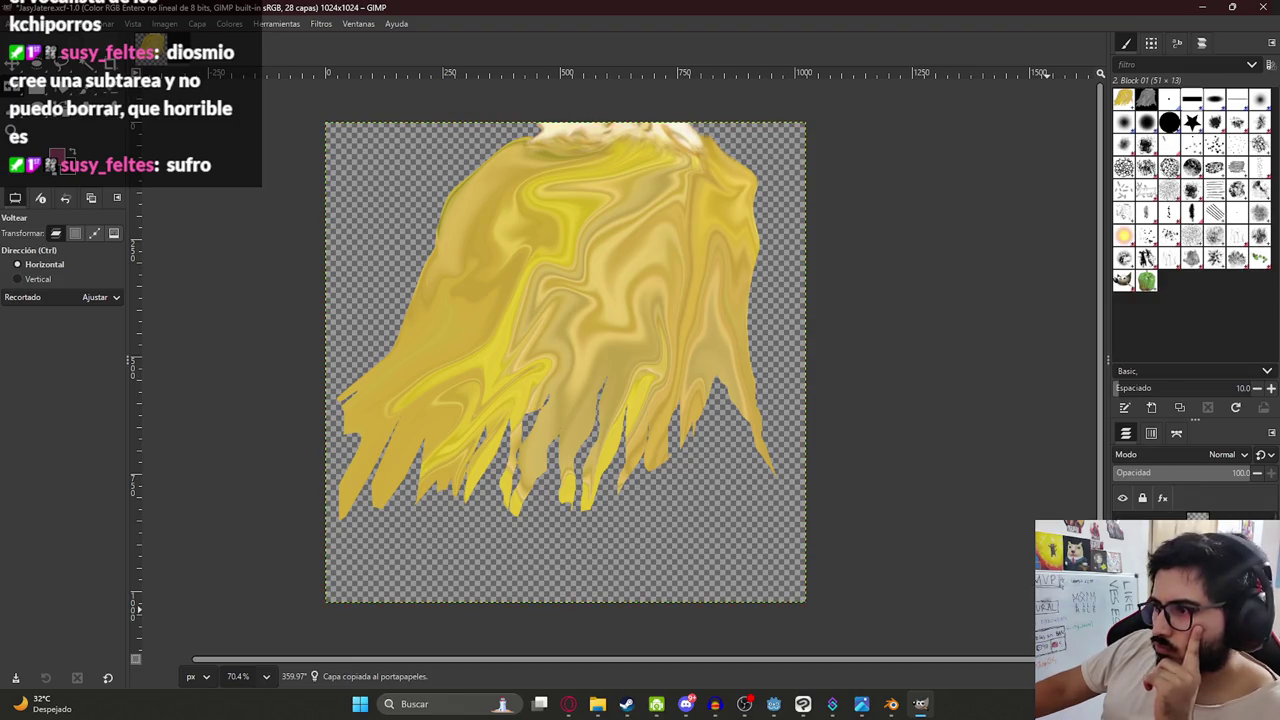
left_click(277, 23)
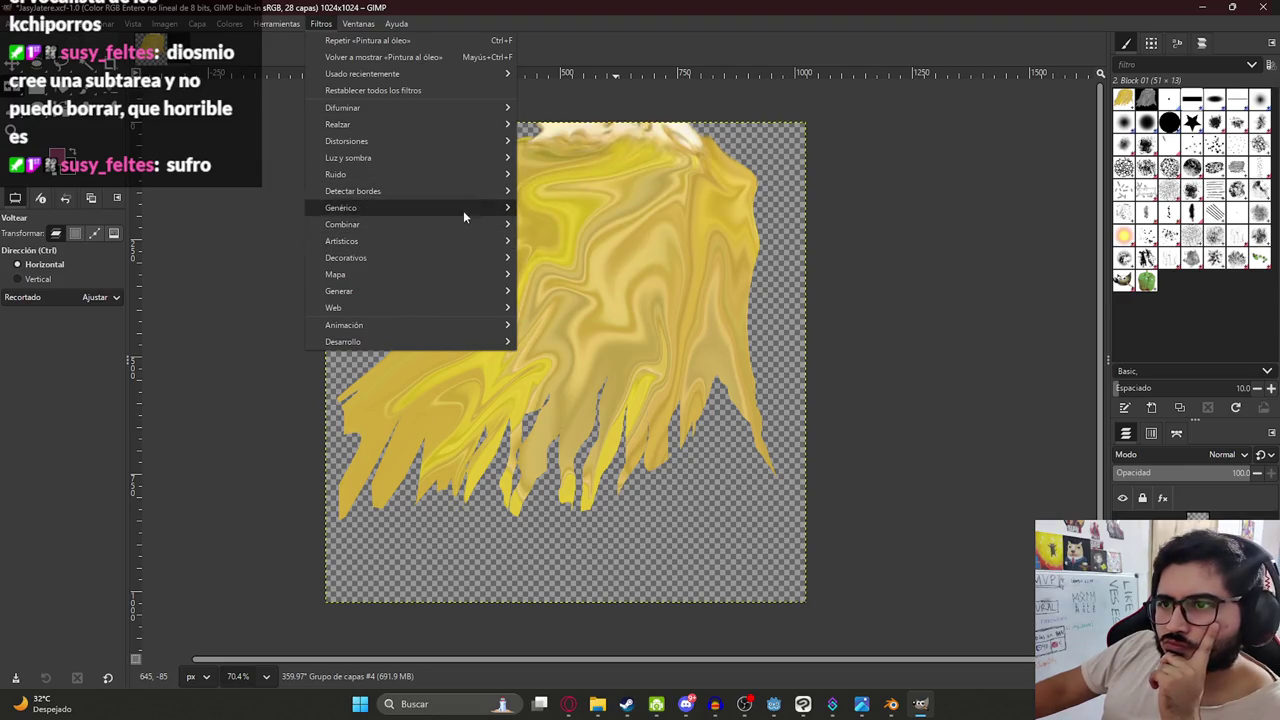
mouse_move(341, 241)
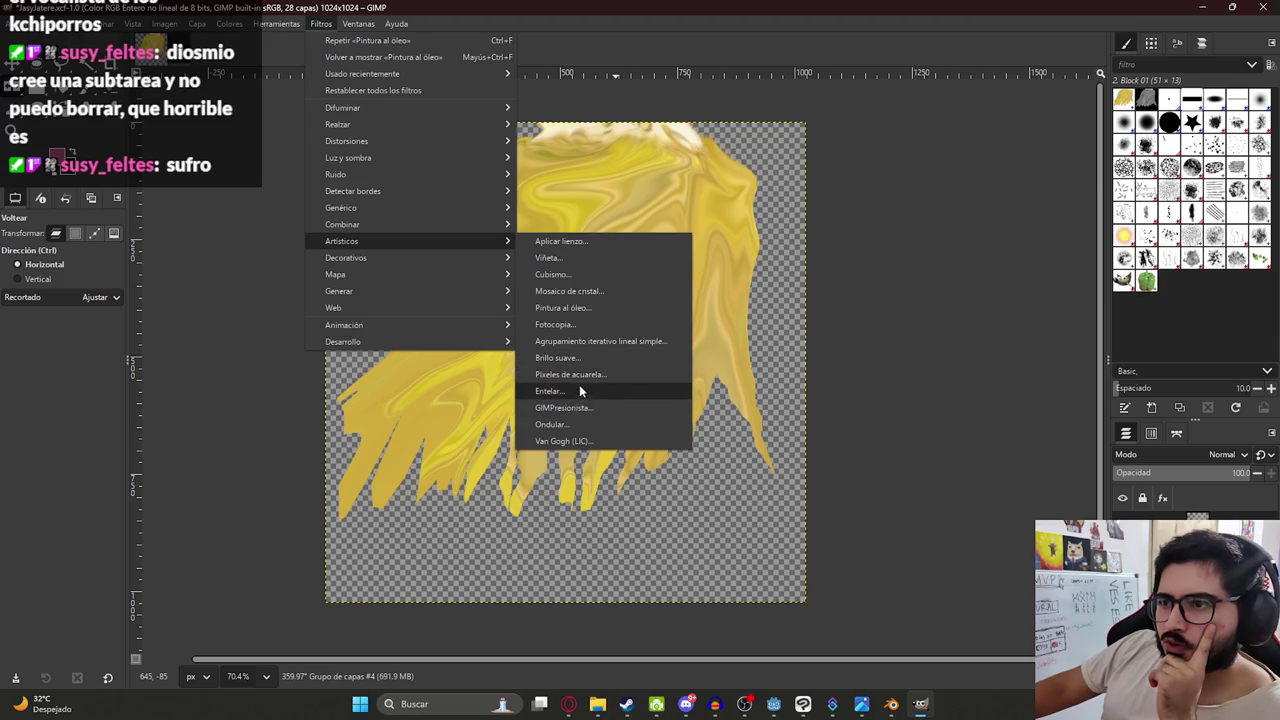
Apply GIMP's Oil Painting filter to the spiky yellow hair with mask radius 14.
left_click(570, 309)
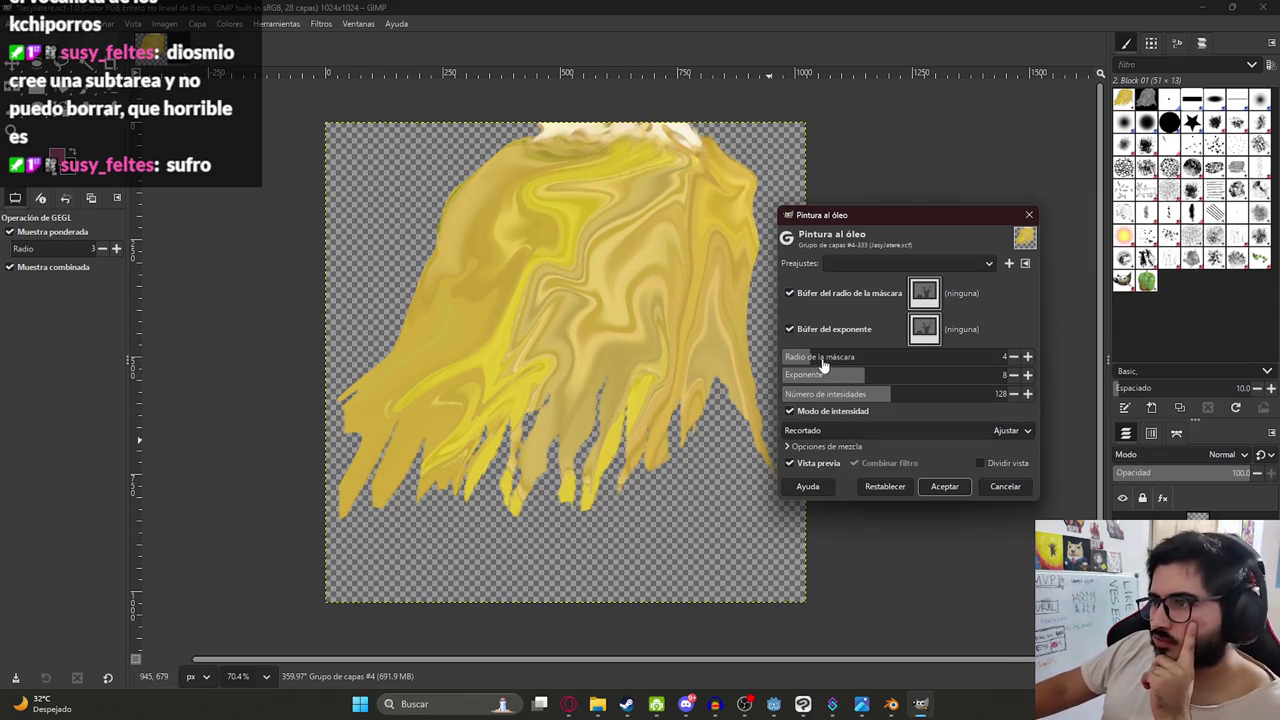
left_click_drag(896, 358, 904, 360)
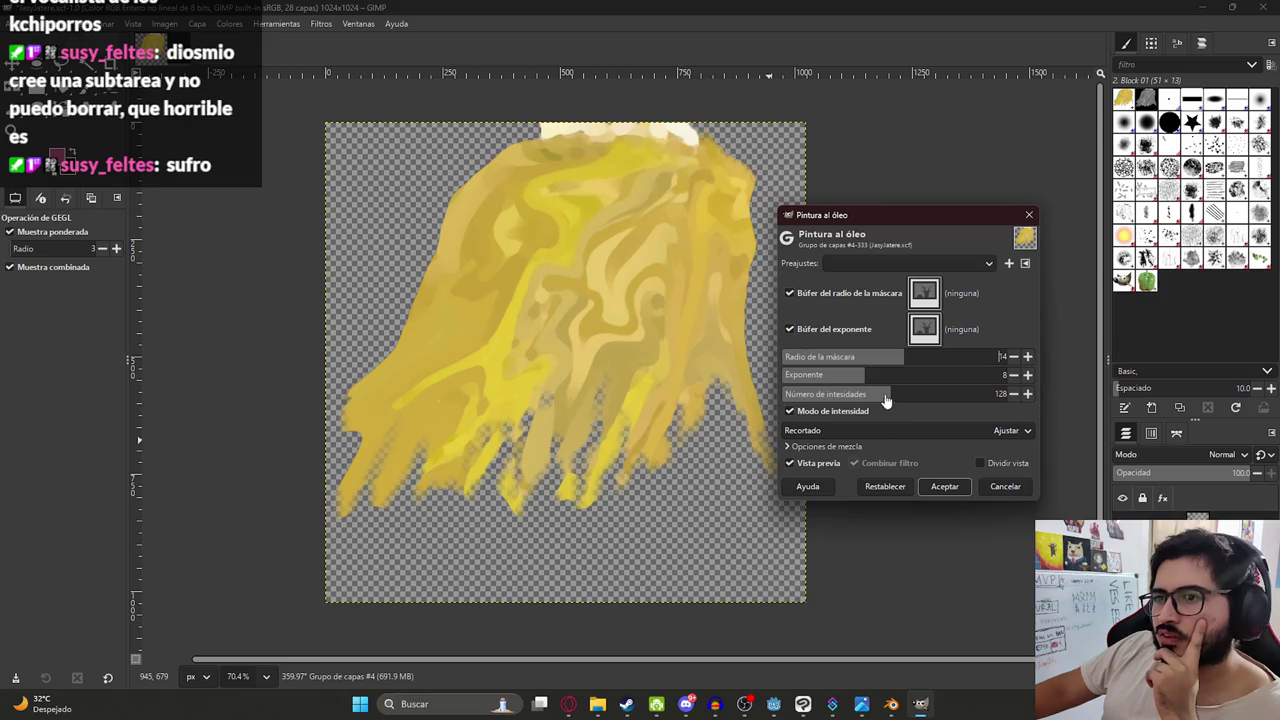
left_click(958, 488)
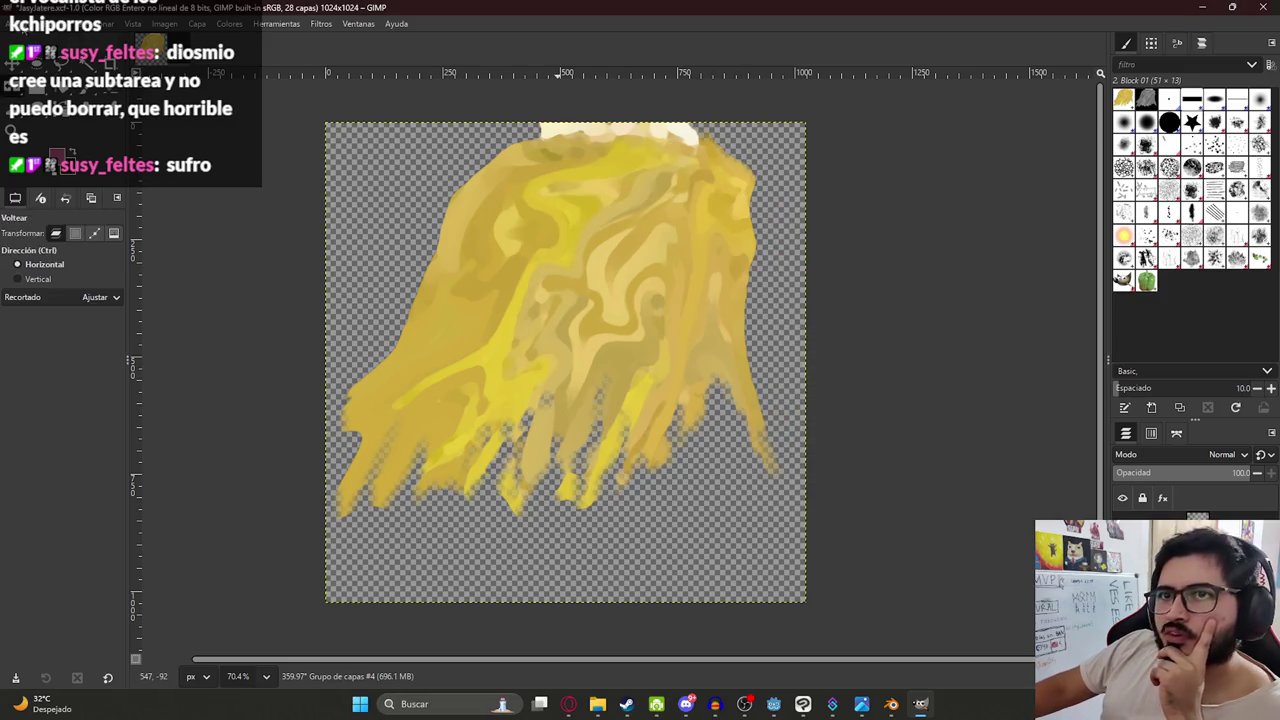
left_click(15, 23)
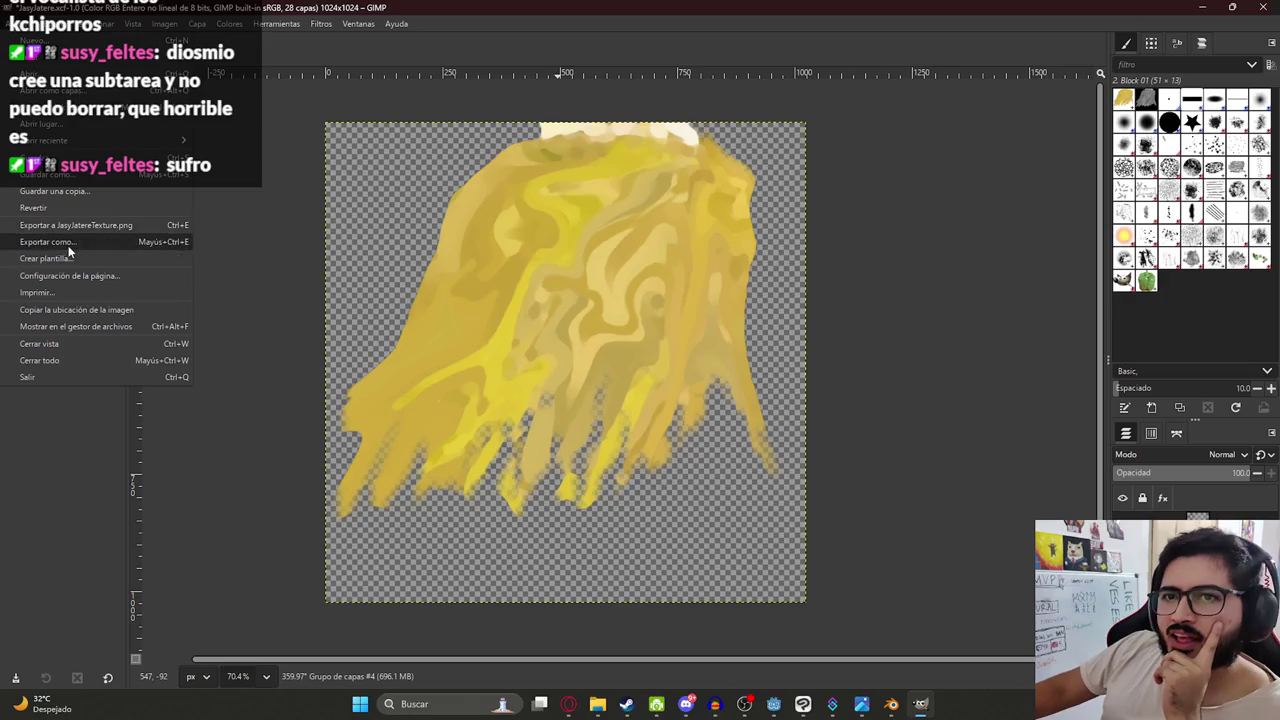
Export the oil-painted hair as JasyJatereHairTexture.png, save the GIMP project, and return to Blender.
left_click(68, 242)
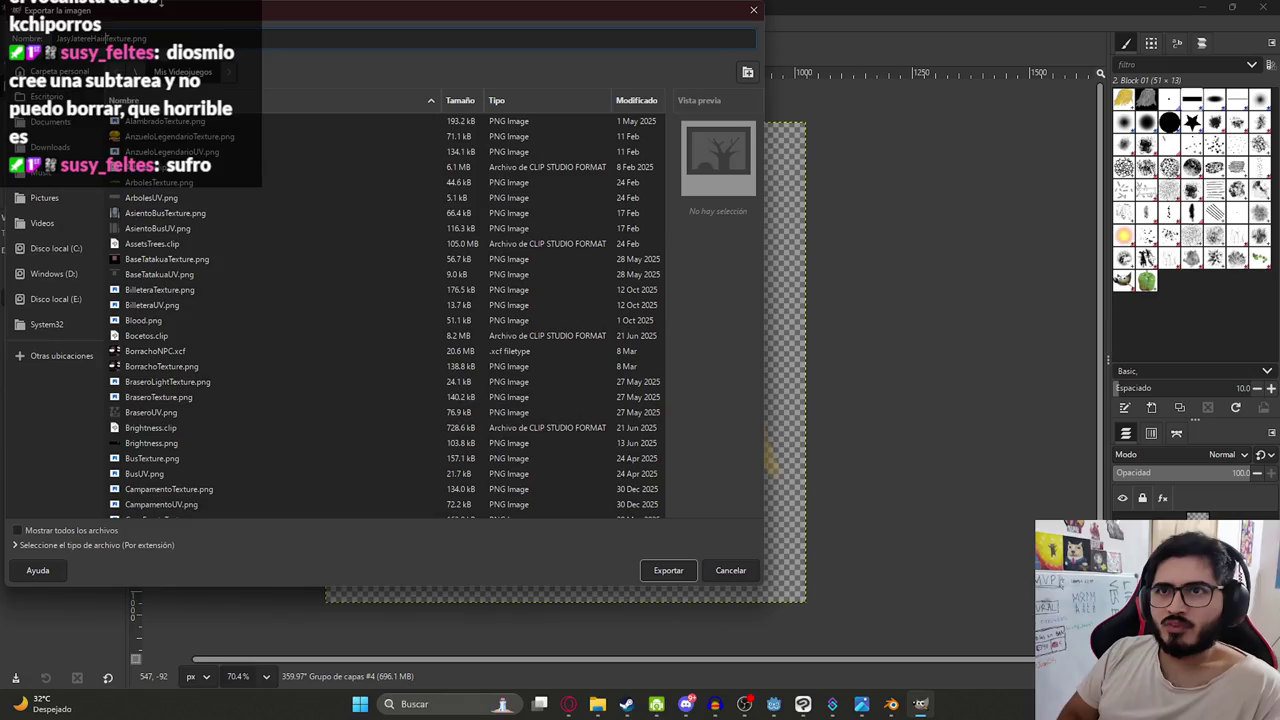
key("Escape")
key("ctrl+s")
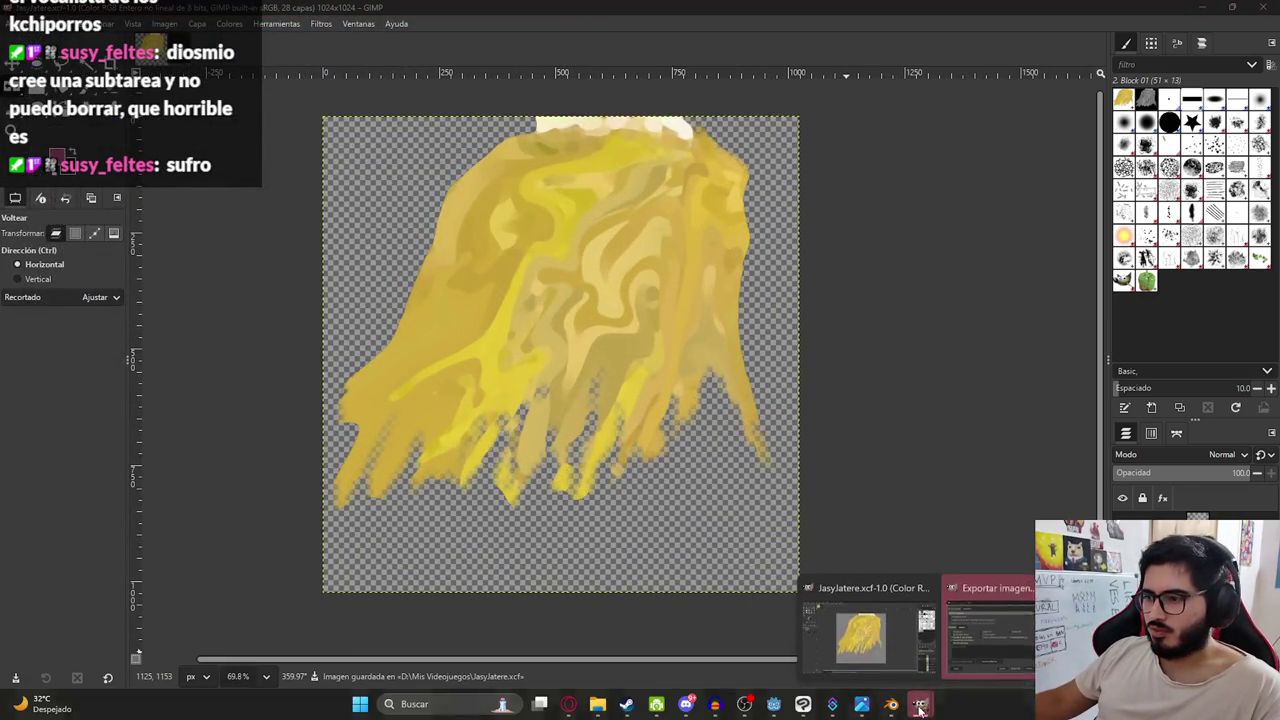
left_click(981, 638)
left_click(388, 444)
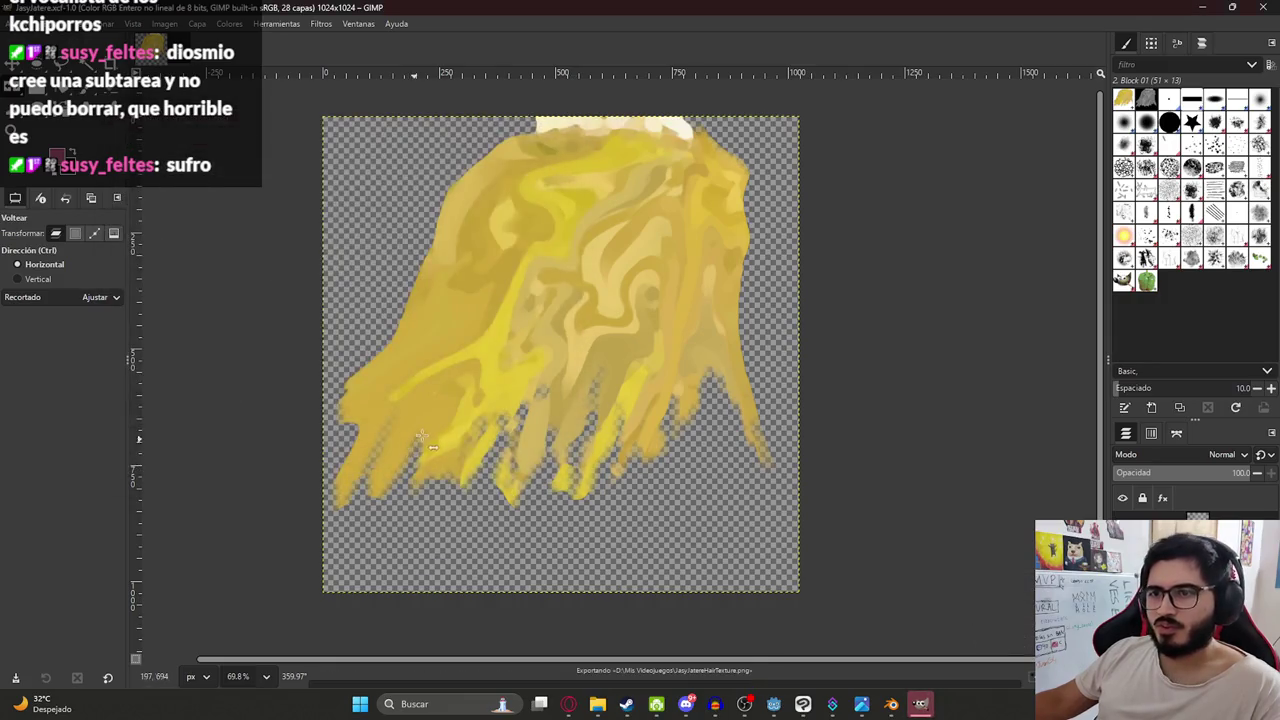
left_click(920, 704)
left_click(893, 706)
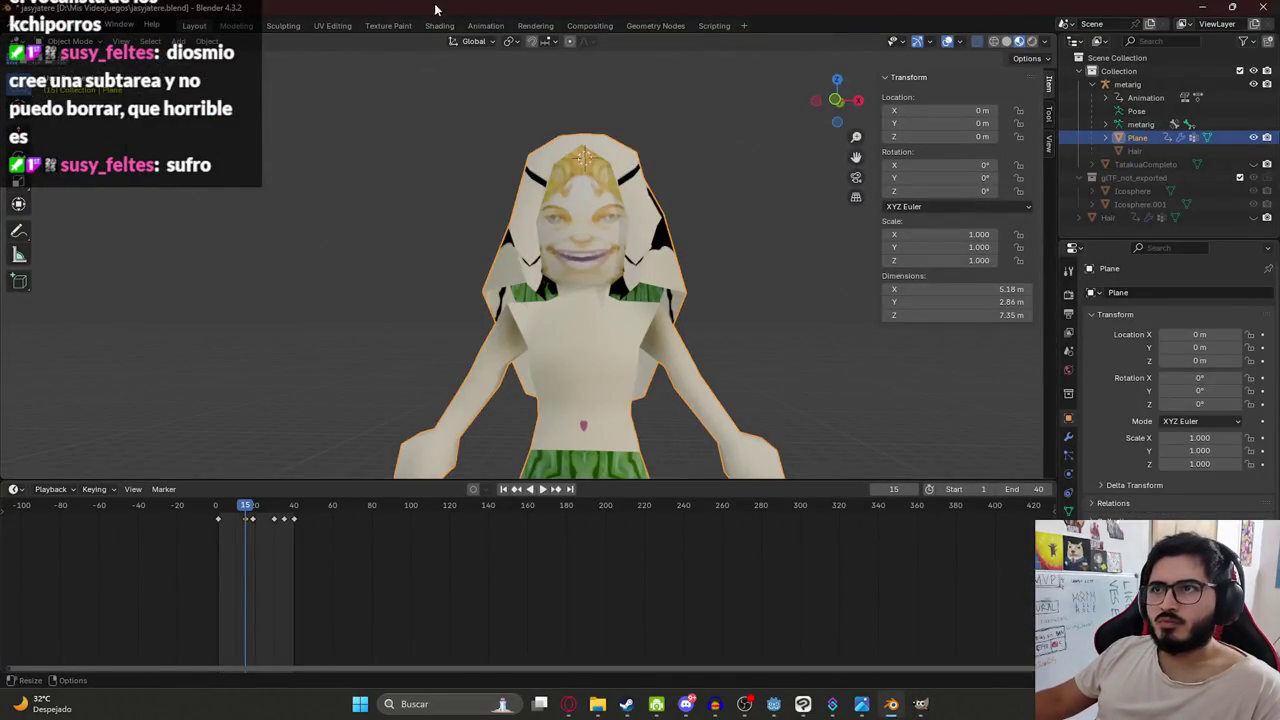
In the Shading workspace, enter Edit Mode on the character and reveal the hidden hair geometry.
left_click(441, 25)
middle_click_drag(639, 192, 624, 268)
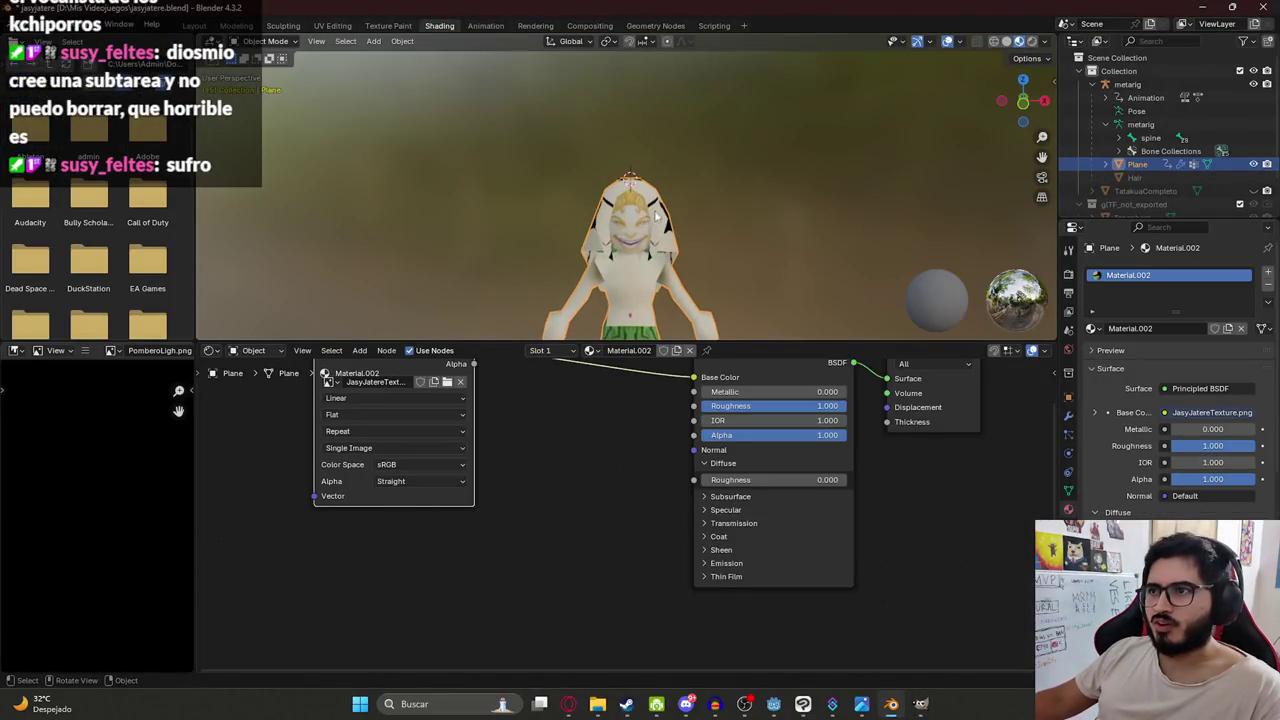
scroll(608, 260, "up", 5)
scroll(608, 255, "up", 2)
mouse_move(574, 186)
middle_mouse_down()
mouse_move(529, 118)
mouse_move(558, 199)
middle_mouse_up()
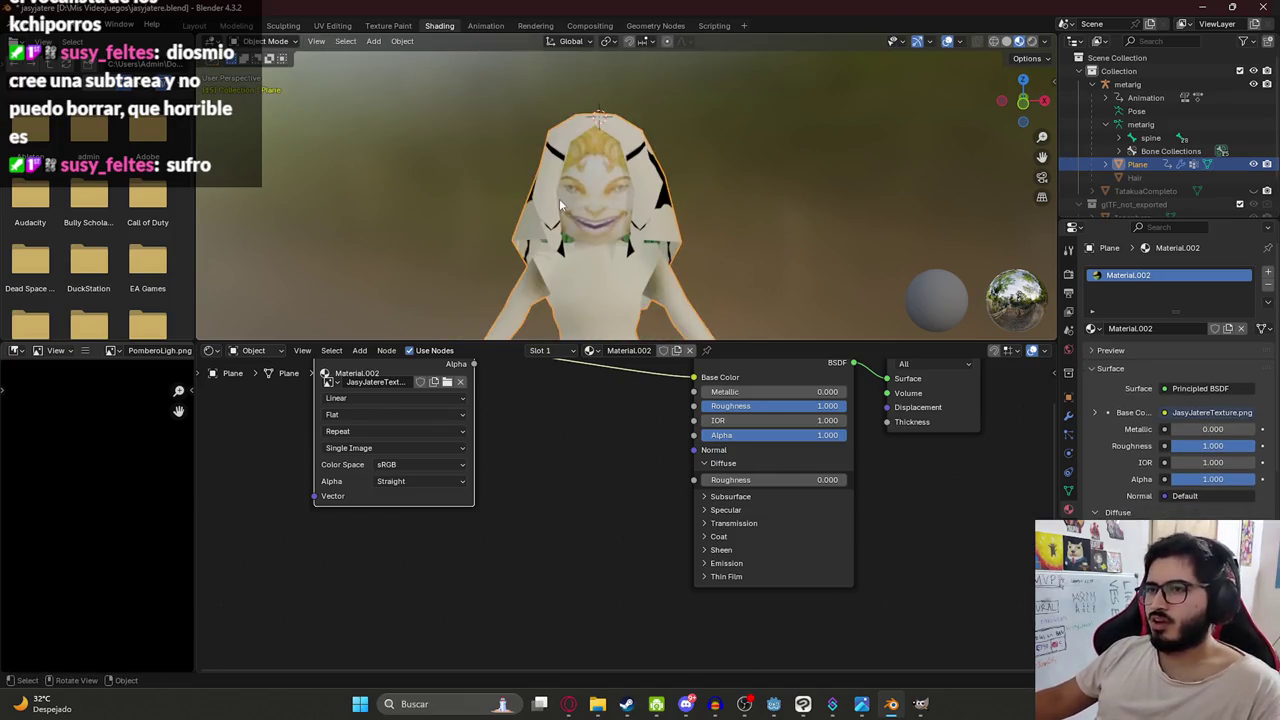
key("Tab")
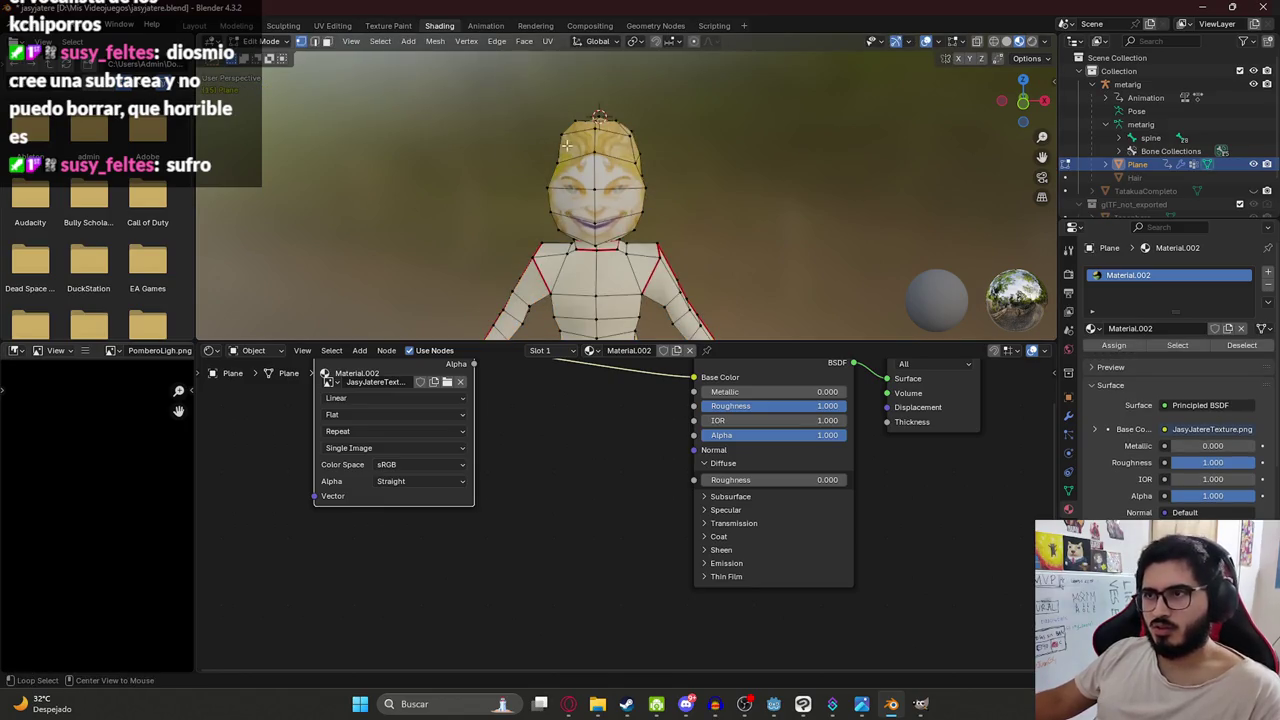
key("alt+h")
mouse_move(663, 188)
middle_mouse_down()
mouse_move(664, 209)
mouse_move(690, 206)
middle_mouse_up()
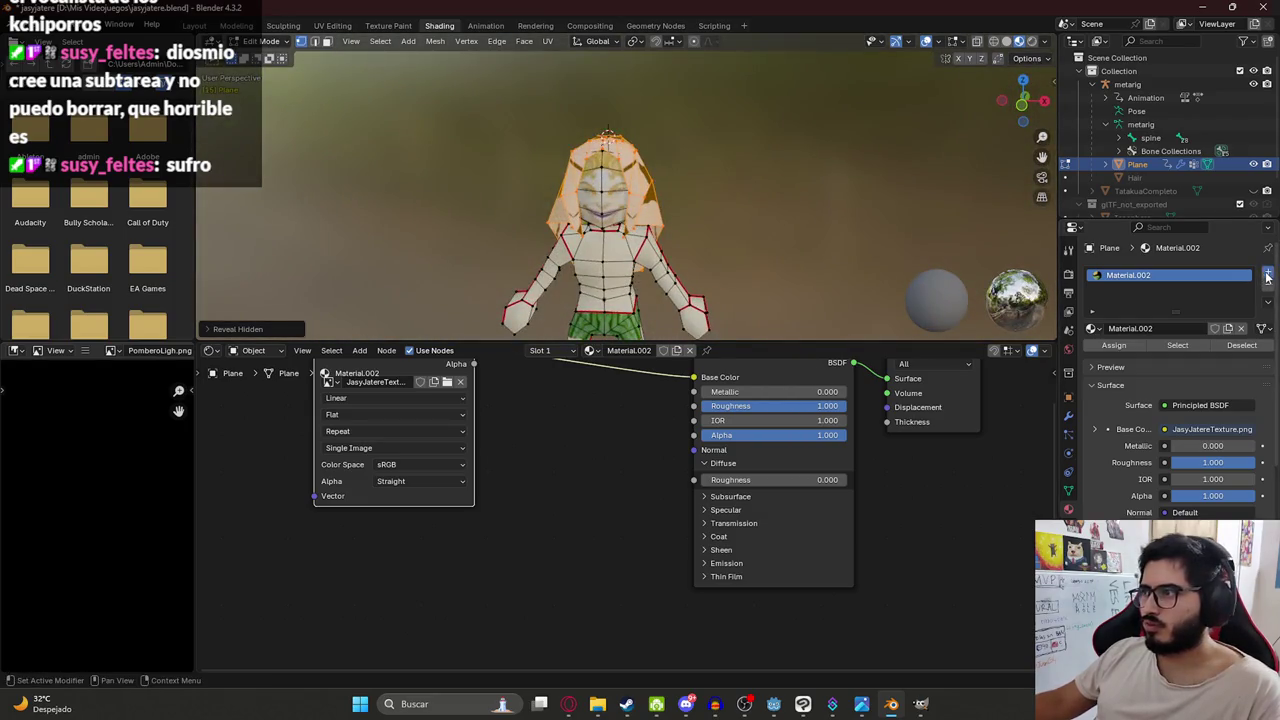
Add a new material slot and material with an Image Texture node feeding Base Color.
left_click(1267, 275)
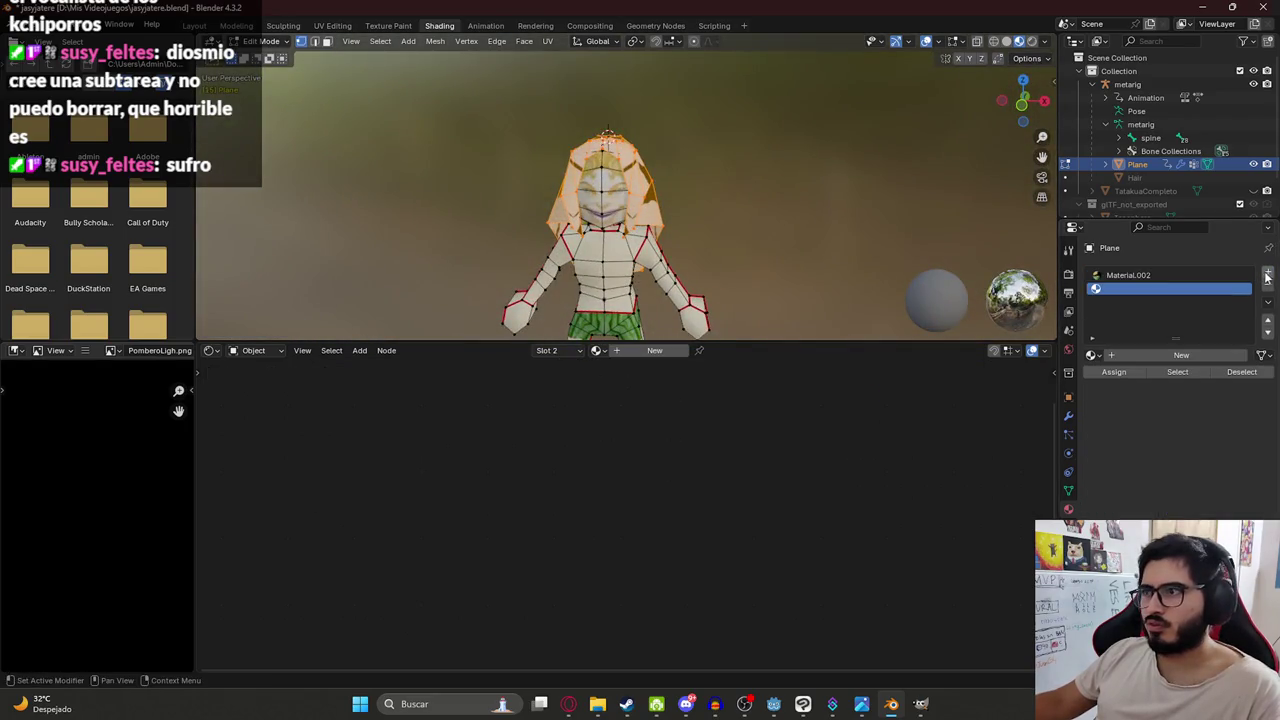
left_click(628, 353)
middle_click_drag(746, 395, 756, 482)
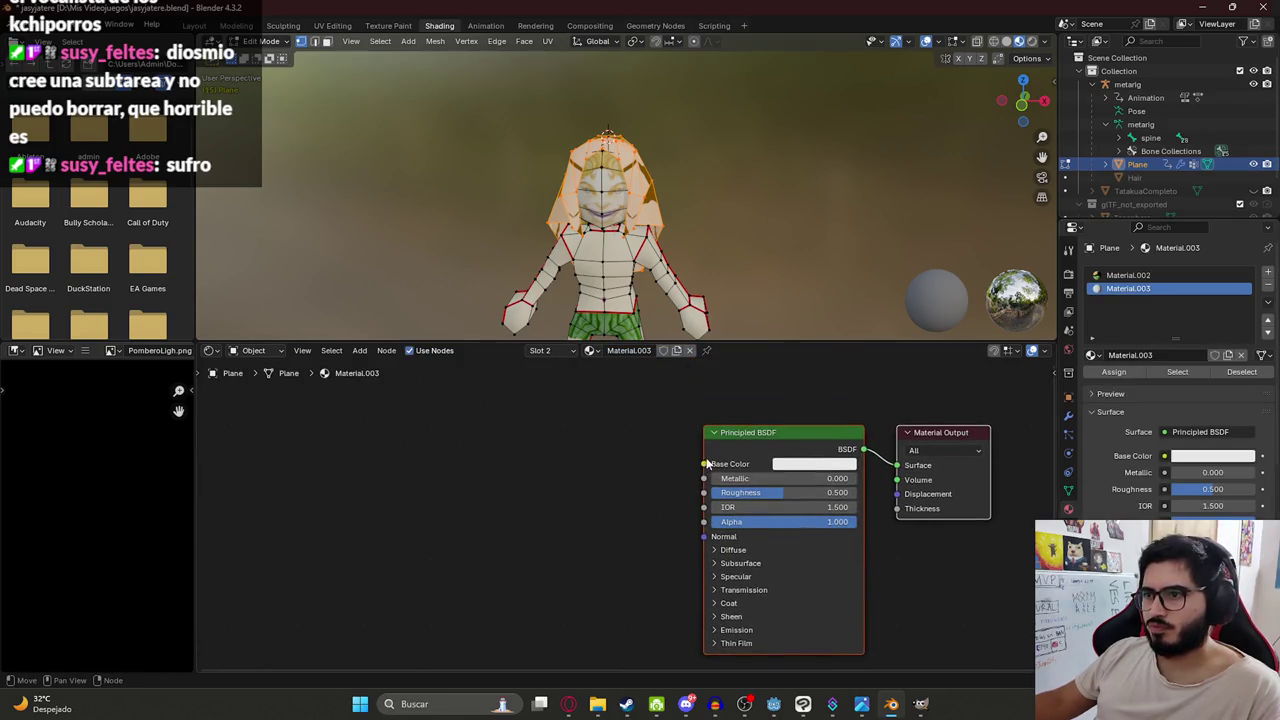
left_click_drag(706, 463, 322, 465)
left_click(428, 487)
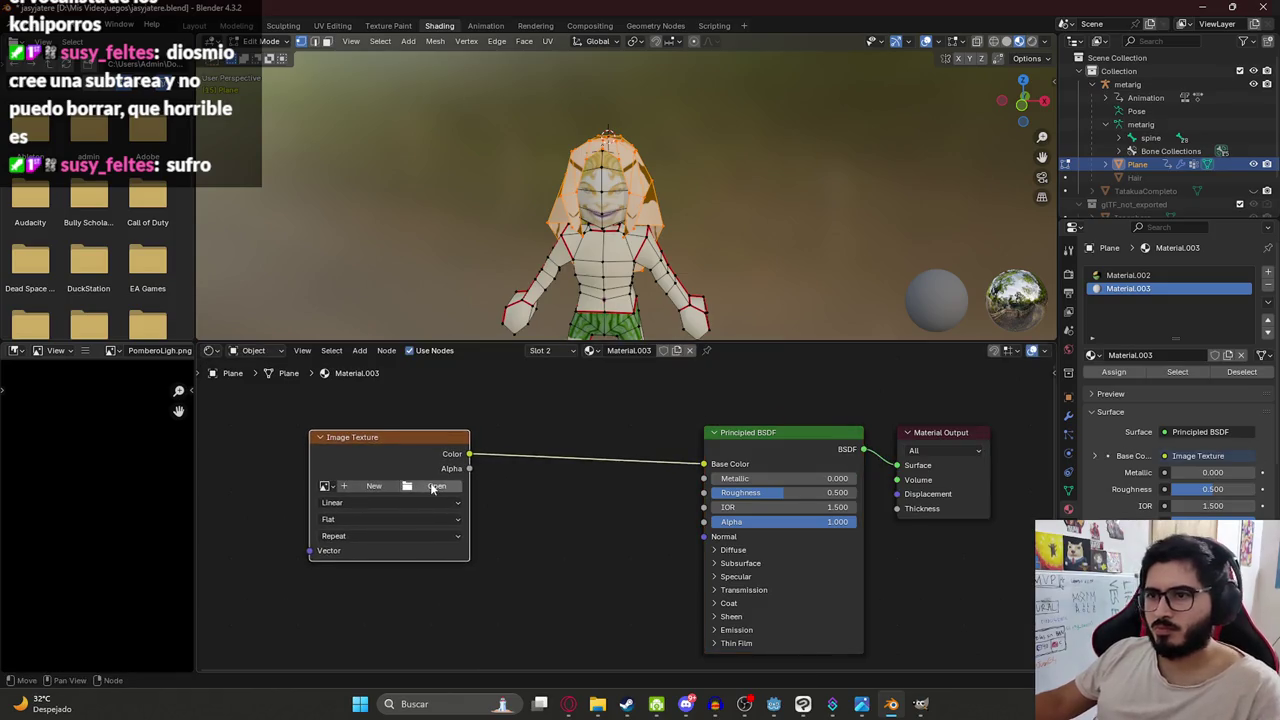
Load JasyJatereHairTexture.png into the Image Texture node.
left_click(438, 487)
scroll(612, 359, "down", 5)
scroll(600, 380, "down", 5)
scroll(575, 420, "down", 5)
scroll(575, 420, "down", 5)
scroll(650, 390, "down", 5)
scroll(750, 350, "down", 5)
double_click(800, 320)
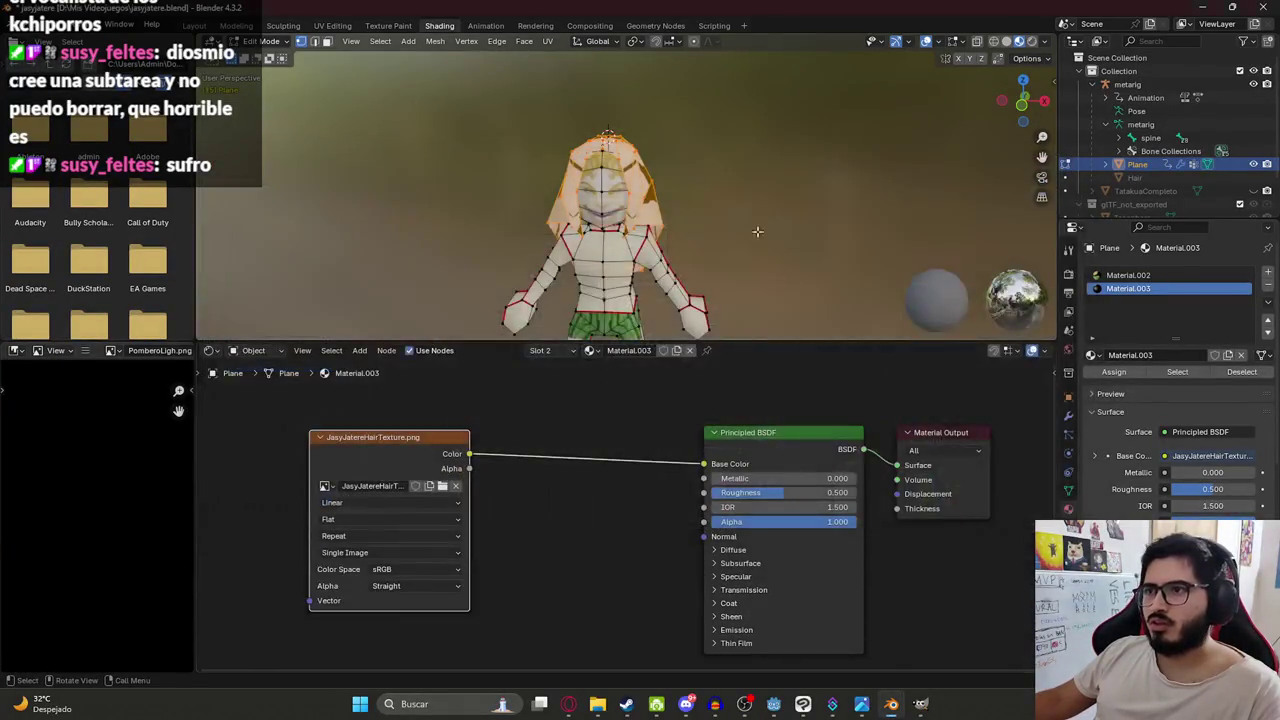
Assign the new material to the hair faces and link the texture's Alpha to the material Alpha.
mouse_move(560, 300)
middle_mouse_down()
mouse_move(676, 325)
mouse_move(700, 300)
middle_mouse_up()
scroll(700, 250, "up", 2)
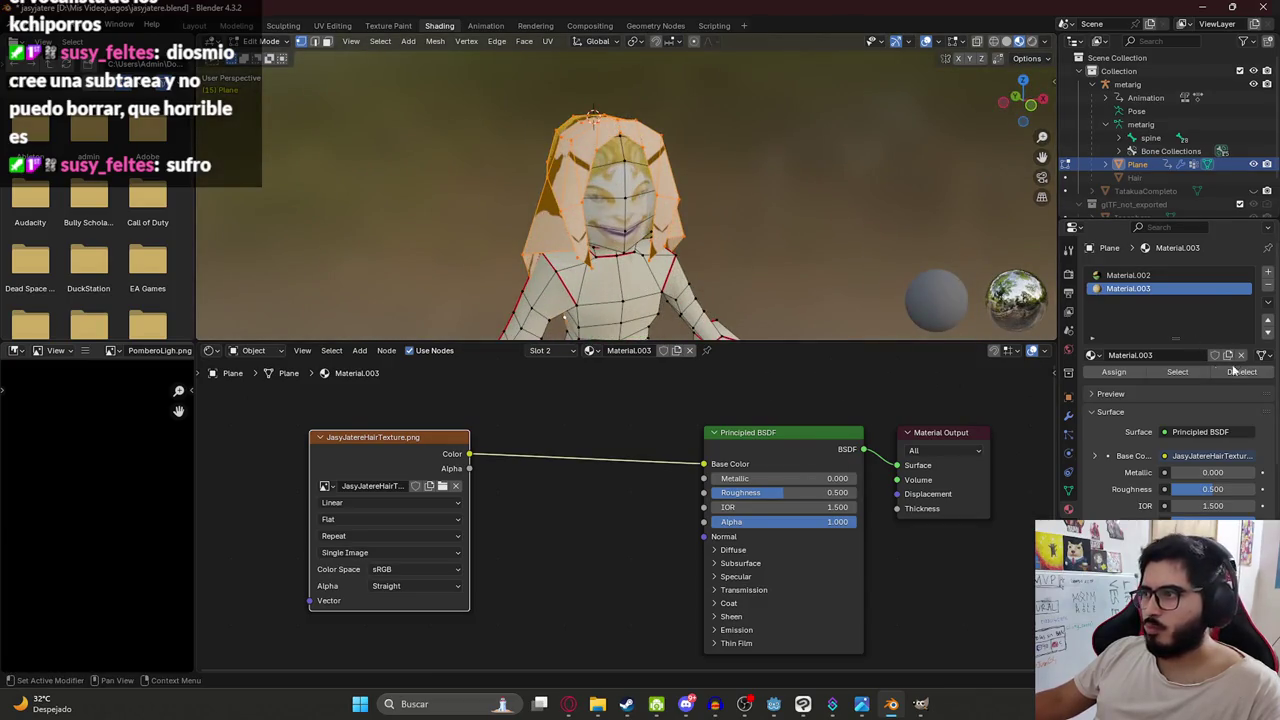
left_click(1121, 377)
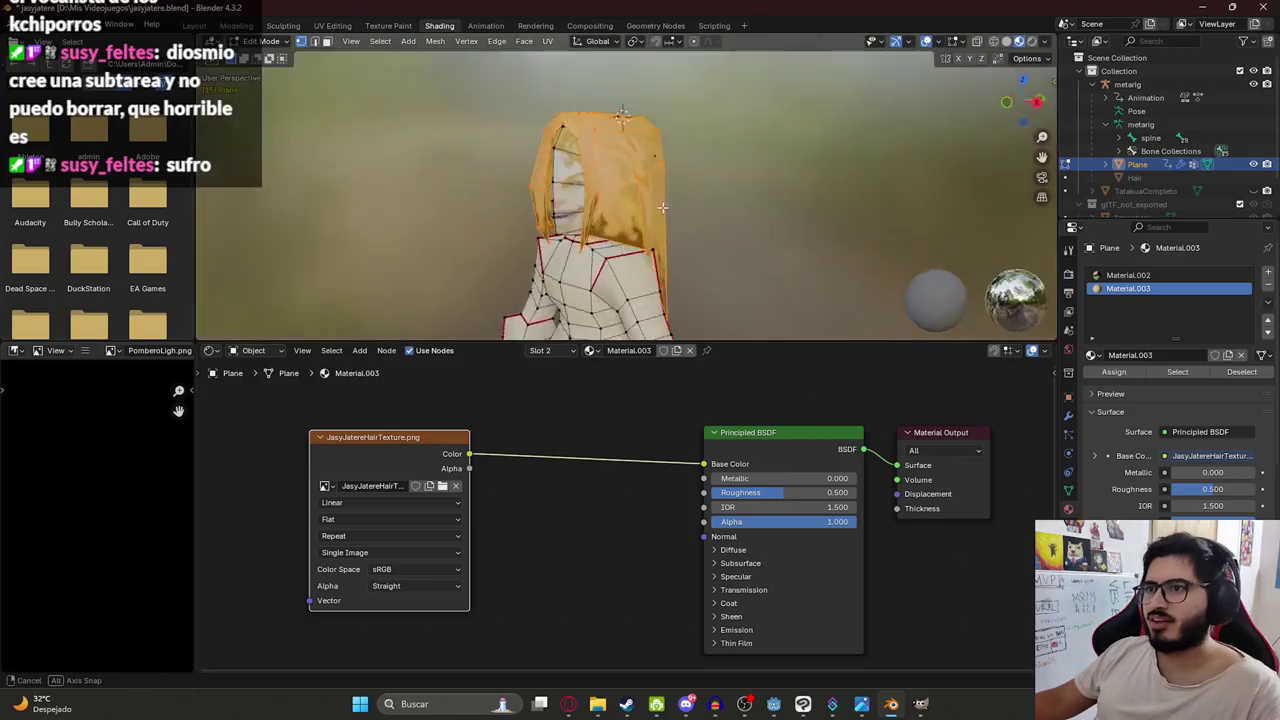
middle_click_drag(700, 250, 620, 260)
left_click_drag(492, 494, 470, 469)
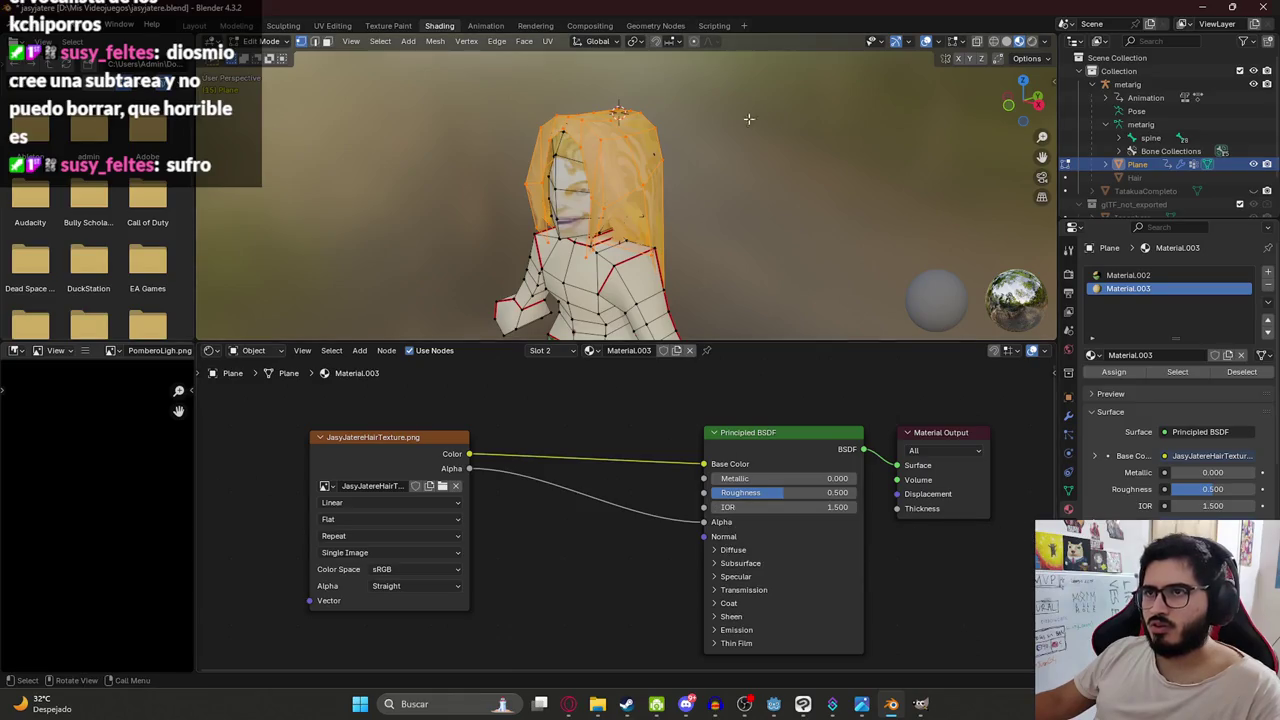
Return to Object Mode and raise the hair material's Roughness from 0.500 to 1.000.
key("Tab")
middle_click_drag(670, 158, 608, 172)
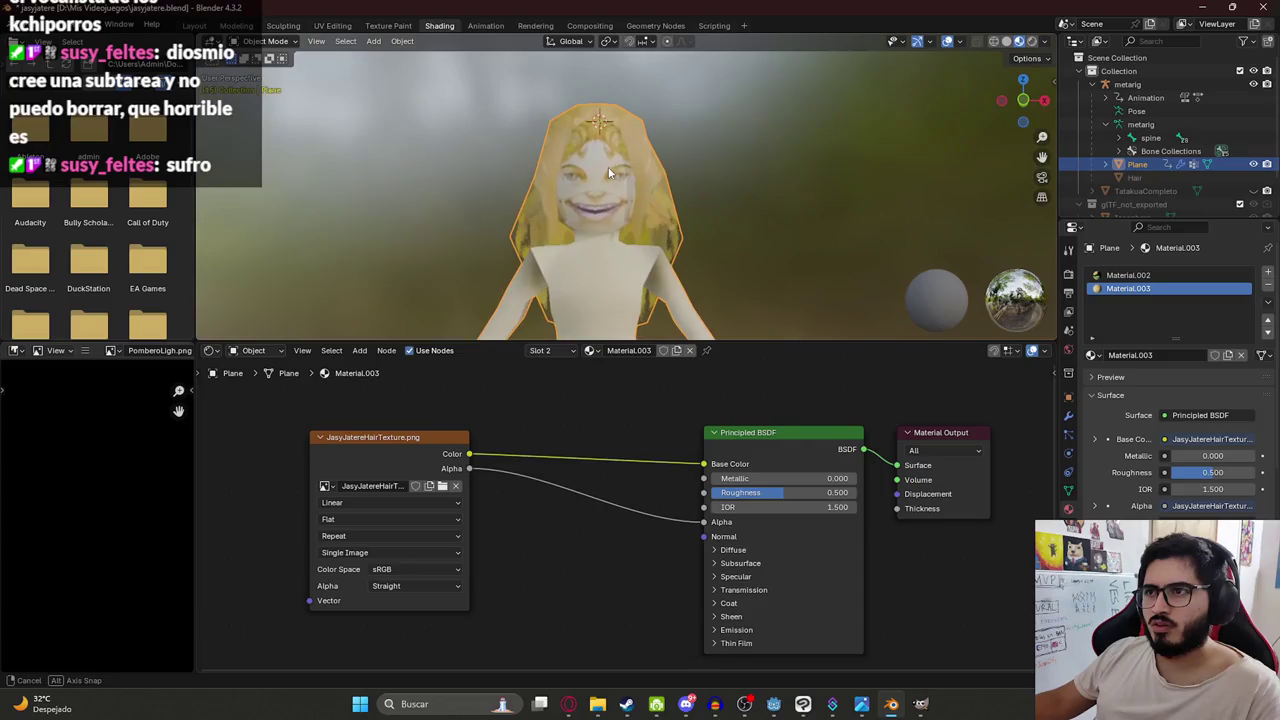
scroll(633, 283, "up", 4)
left_click_drag(780, 492, 850, 492)
Inspect the textured hair from a side angle and save jasyjatere.blend.
mouse_move(765, 149)
middle_mouse_down()
mouse_move(684, 203)
mouse_move(438, 204)
mouse_move(661, 226)
mouse_move(665, 163)
mouse_move(486, 210)
mouse_move(526, 187)
mouse_move(778, 212)
mouse_move(718, 199)
mouse_move(687, 155)
mouse_move(646, 170)
mouse_move(646, 126)
mouse_move(699, 106)
mouse_move(692, 184)
mouse_move(656, 209)
mouse_move(769, 166)
mouse_move(736, 204)
mouse_move(625, 273)
mouse_move(601, 150)
middle_mouse_up()
scroll(687, 155, "up", 3)
left_click(604, 154)
left_click(812, 103)
mouse_move(812, 103)
middle_mouse_down()
mouse_move(656, 116)
mouse_move(639, 214)
middle_mouse_up()
scroll(643, 98, "up", 2)
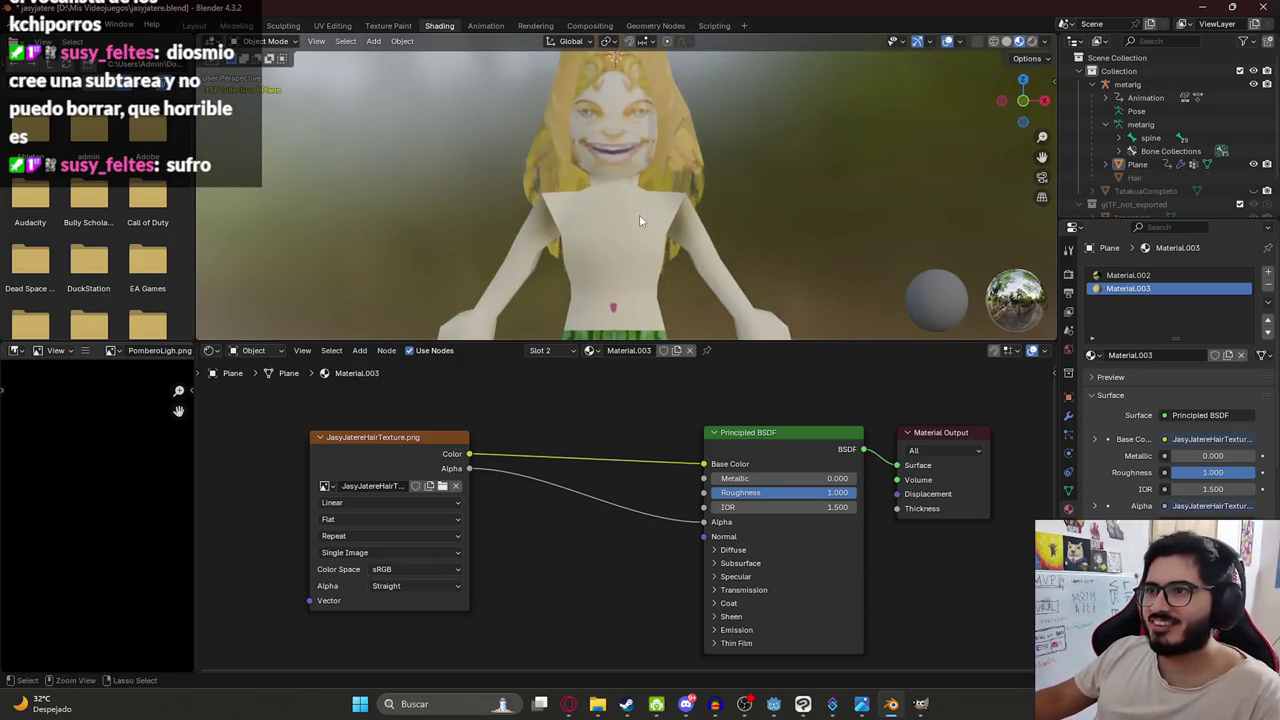
key("ctrl+s")
scroll(582, 161, "down", 5)
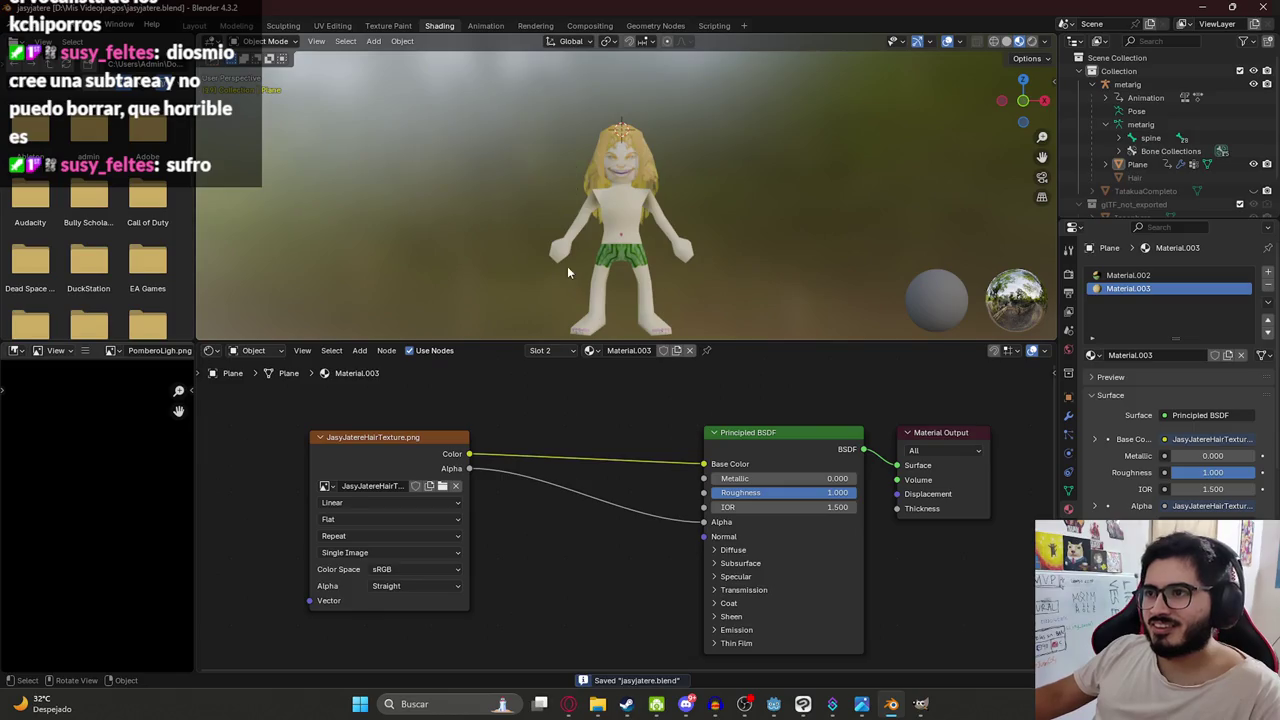
left_click(487, 26)
Reset the playhead to frame 0 and select the metarig, using wireframe shading to reach it.
left_click(329, 422)
mouse_move(780, 220)
middle_mouse_down()
mouse_move(818, 168)
mouse_move(832, 95)
mouse_move(777, 208)
middle_mouse_up()
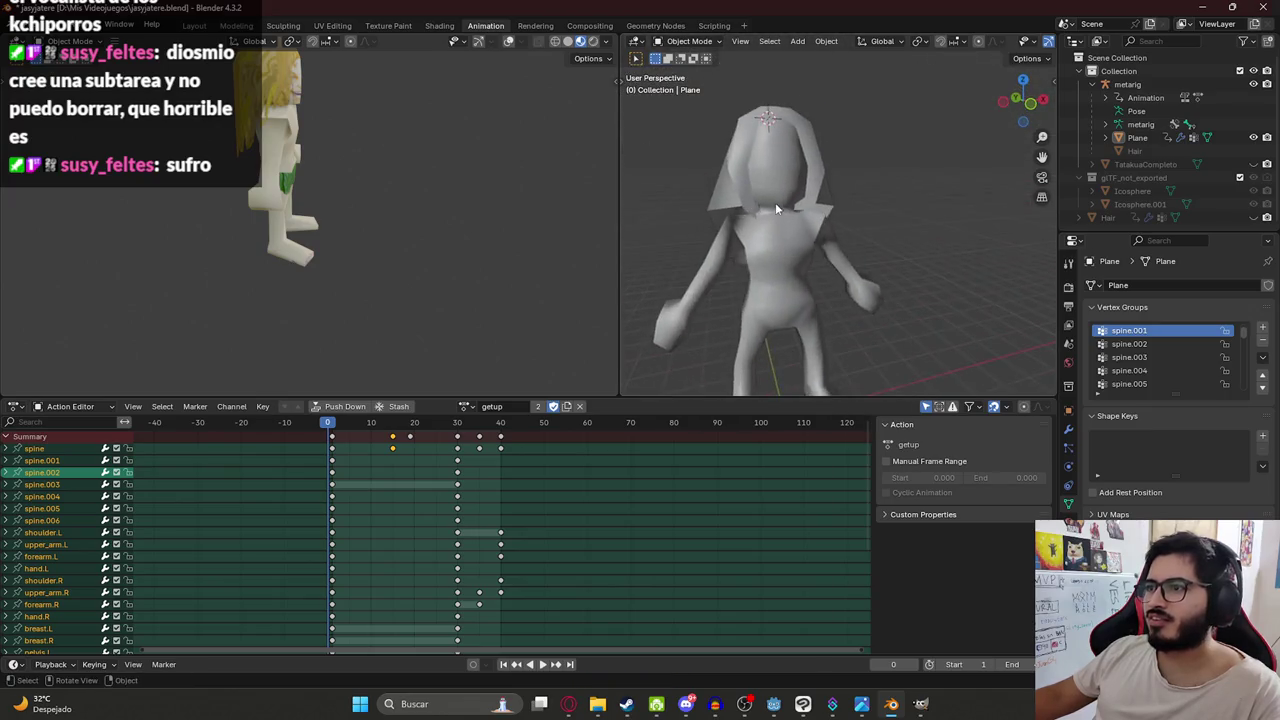
scroll(777, 208, "up", 3)
left_click(765, 214)
key("z")
left_click(675, 216)
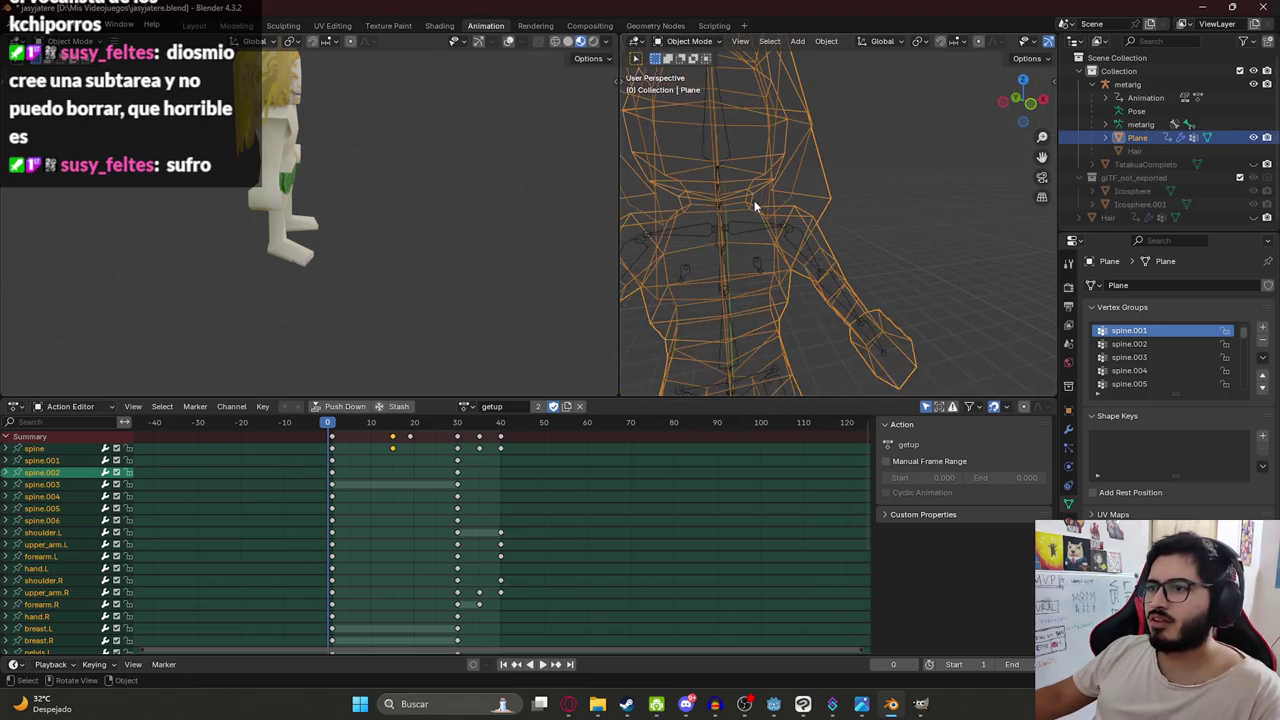
left_click(722, 140)
key("z")
left_click(735, 250)
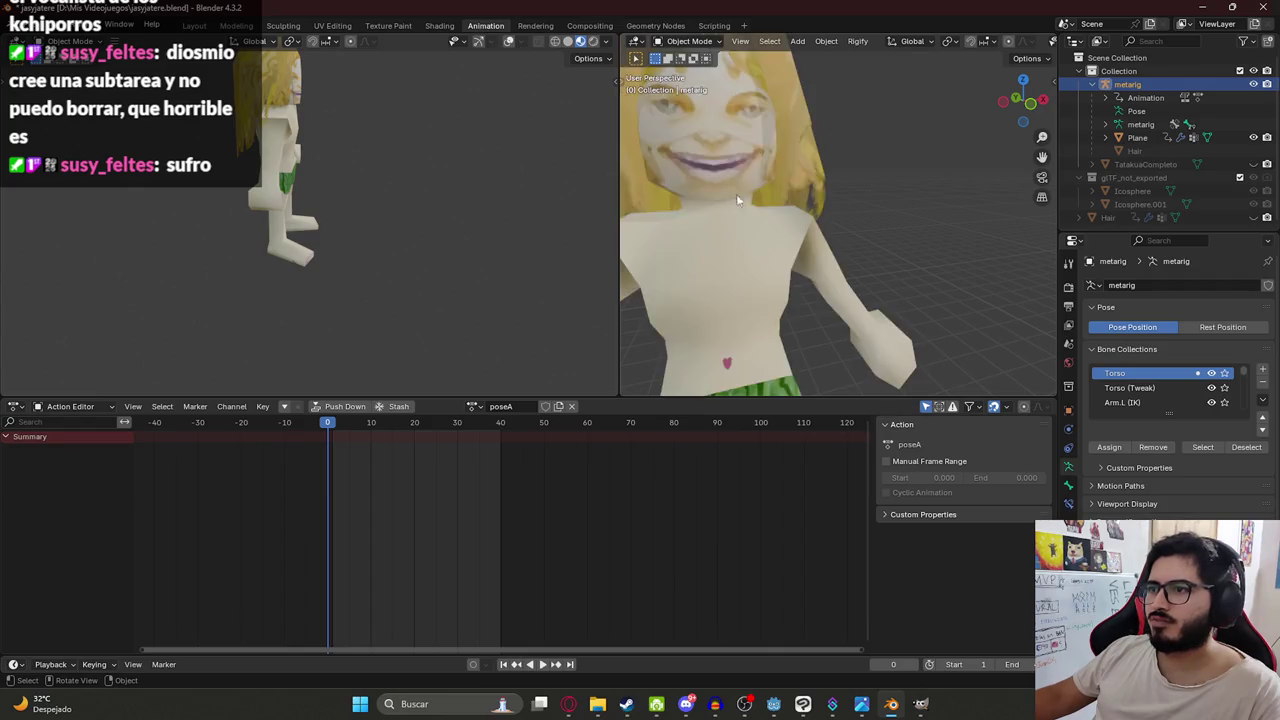
Make run the rig's active action and scrub it to frame 22.
left_click(474, 406)
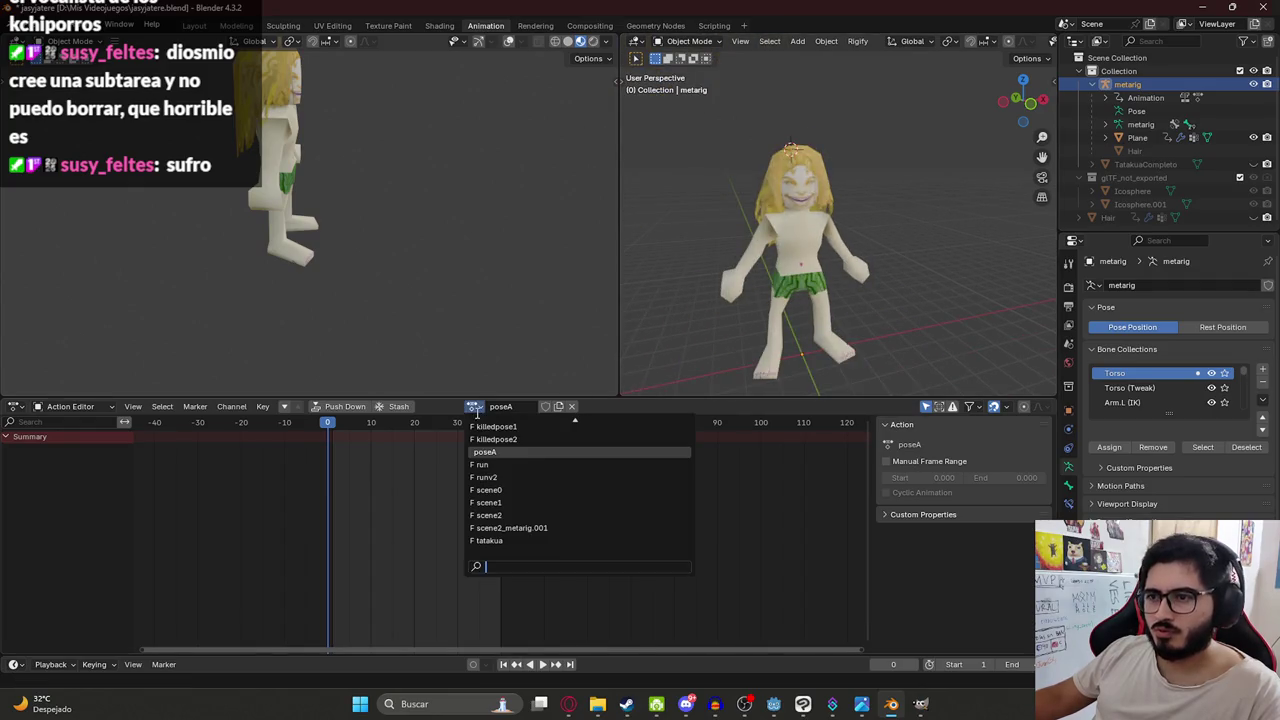
left_click(495, 463)
left_click_drag(343, 436, 423, 436)
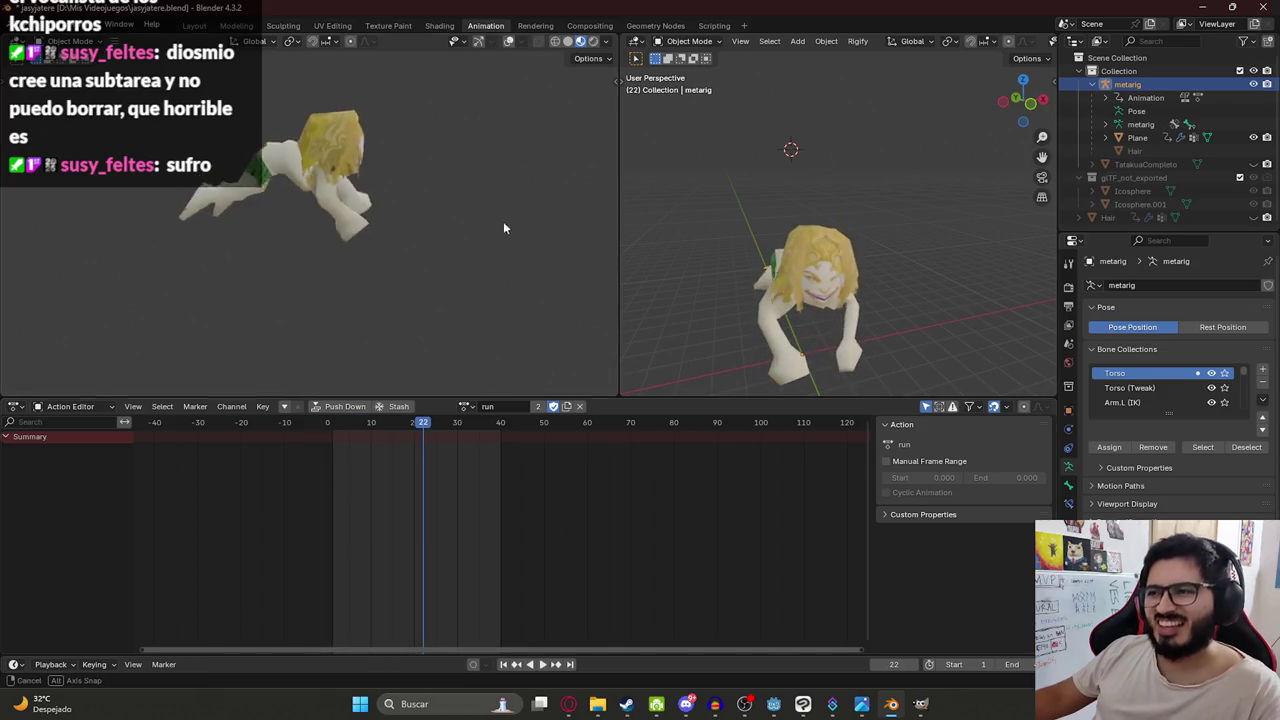
middle_click_drag(508, 221, 238, 158, "shift")
key("KP_Decimal")
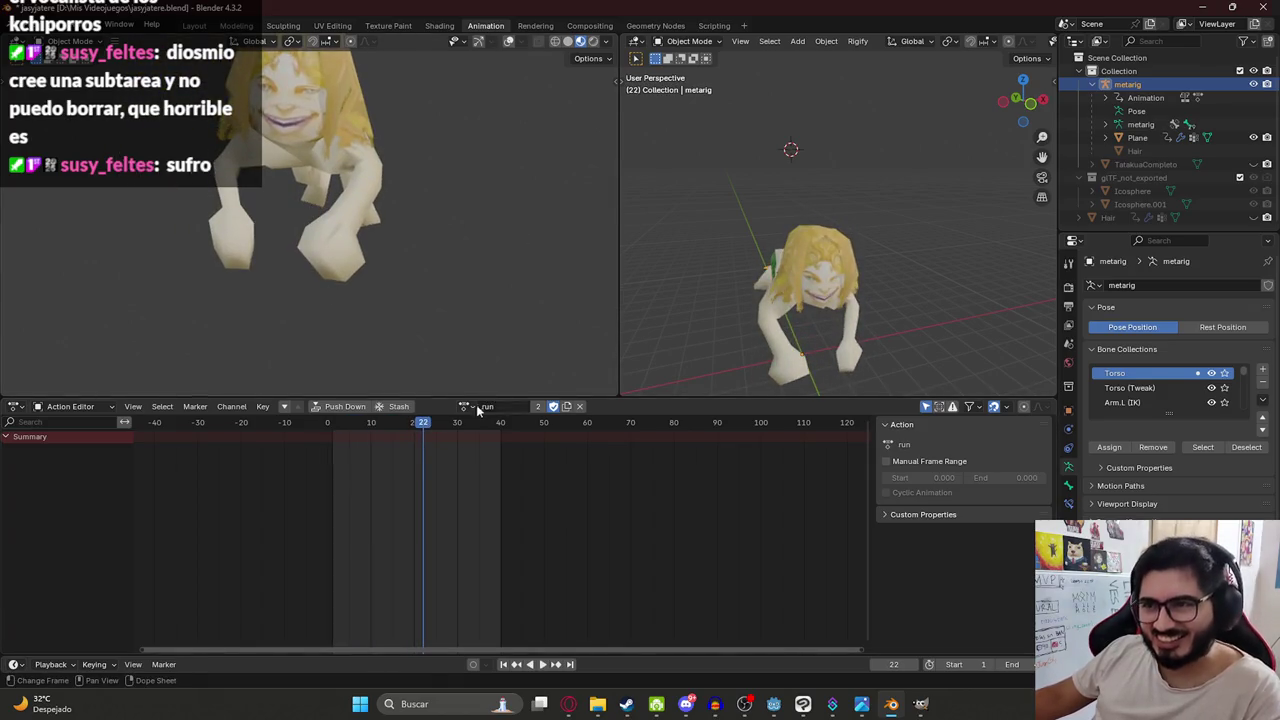
Switch the rig to the runv2 action and play it back.
left_click(474, 406)
left_click(508, 481)
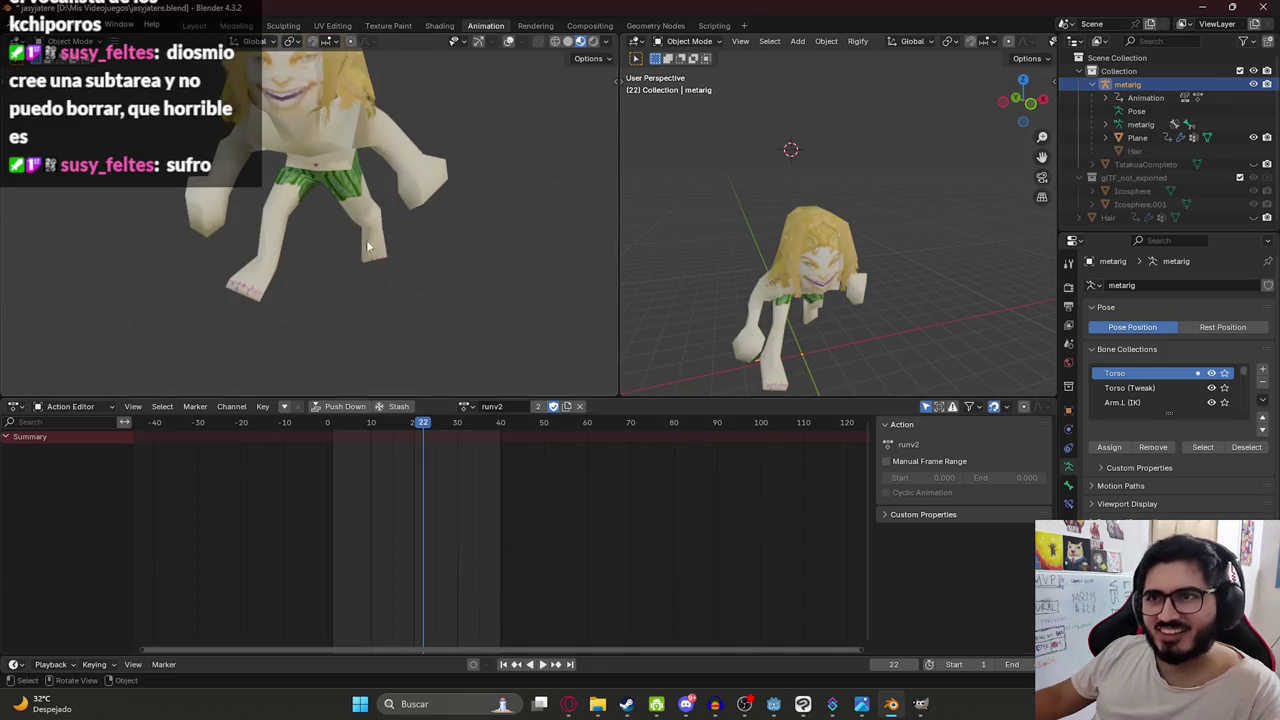
key("space")
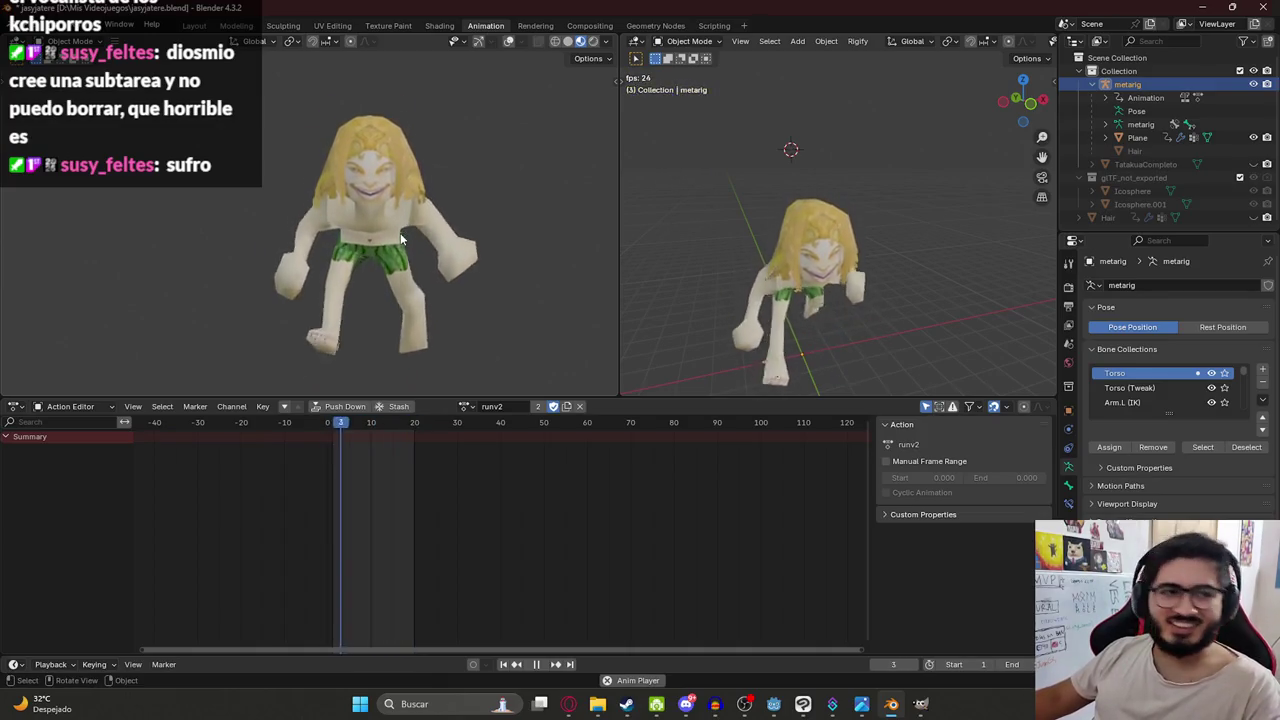
scroll(446, 188, "up", 2)
mouse_move(446, 188)
middle_mouse_down()
mouse_move(329, 196)
mouse_move(256, 236)
mouse_move(182, 239)
mouse_move(308, 255)
mouse_move(402, 245)
middle_mouse_up()
scroll(256, 229, "down", 2)
scroll(416, 111, "up", 3)
scroll(312, 179, "up", 3)
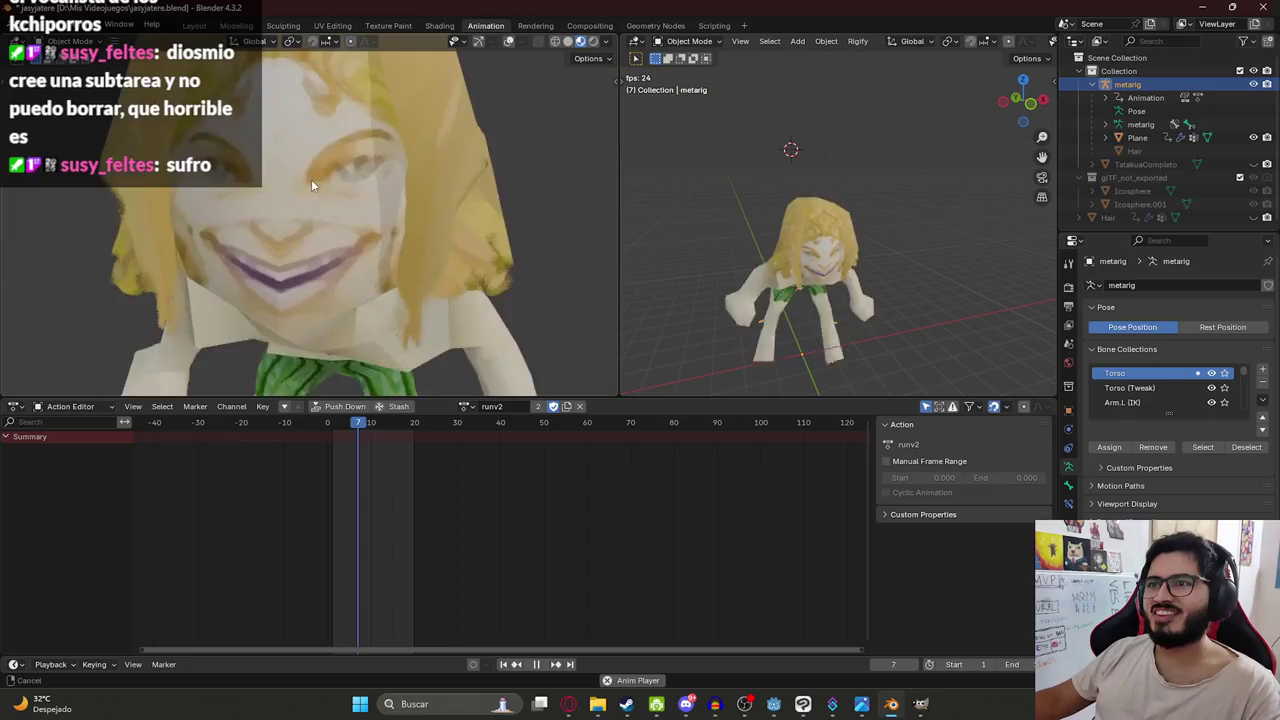
scroll(344, 178, "up", 2)
mouse_move(341, 428)
left_mouse_down()
mouse_move(400, 434)
mouse_move(358, 428)
left_mouse_up()
key("space")
scroll(461, 271, "down", 3)
scroll(373, 242, "down", 2)
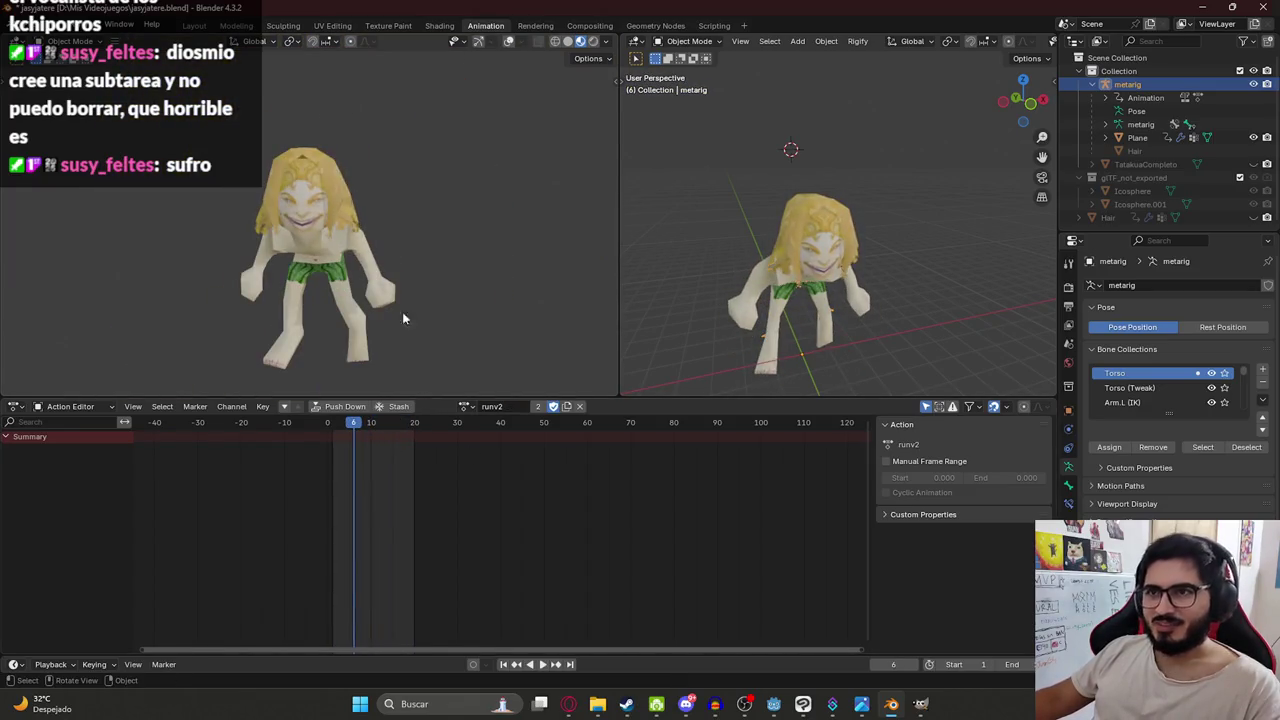
Set attack1 as the rig's action and play it, stopping at frame 26.
left_click(470, 406)
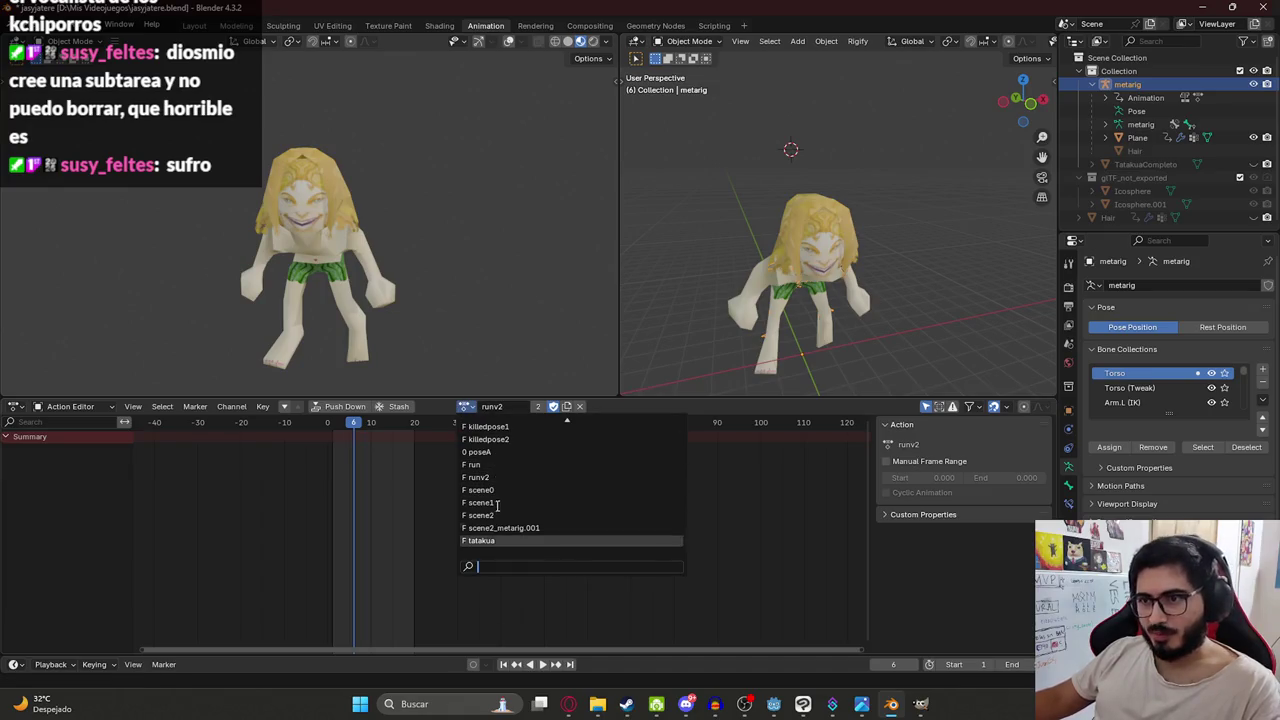
scroll(486, 544, "up", 3)
scroll(500, 490, "up", 3)
scroll(504, 446, "up", 3)
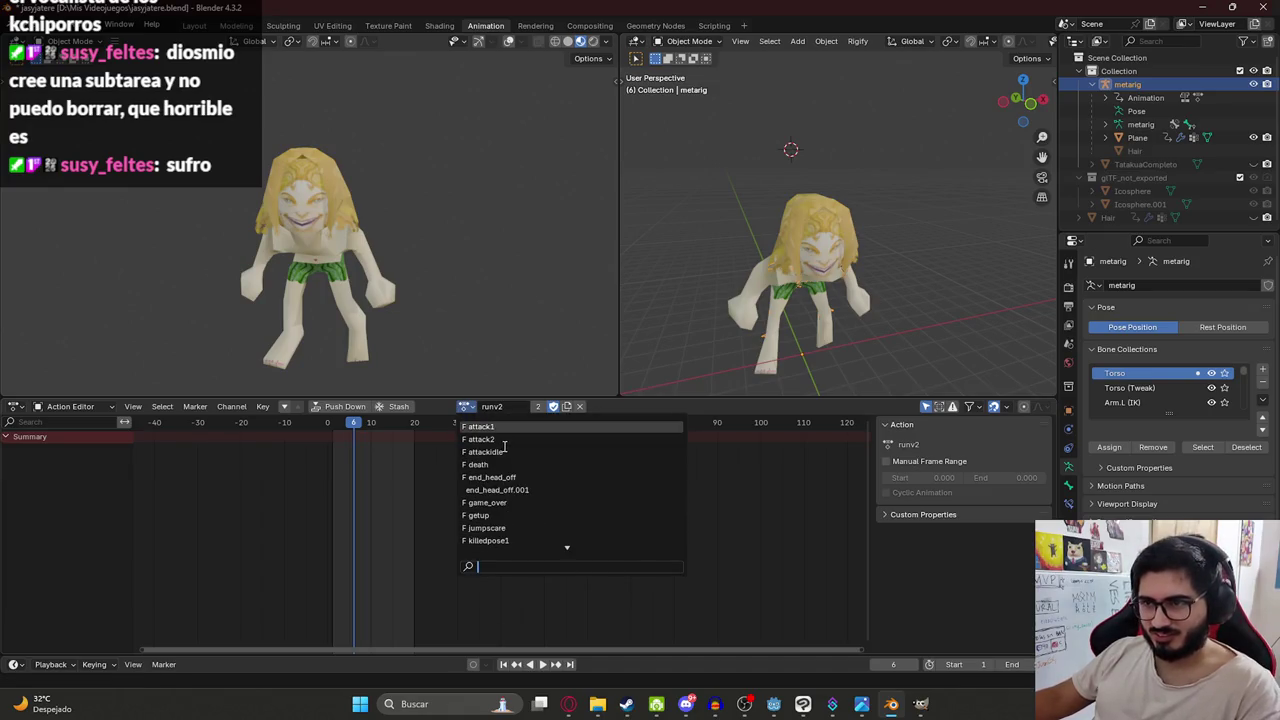
left_click(507, 428)
key("space")
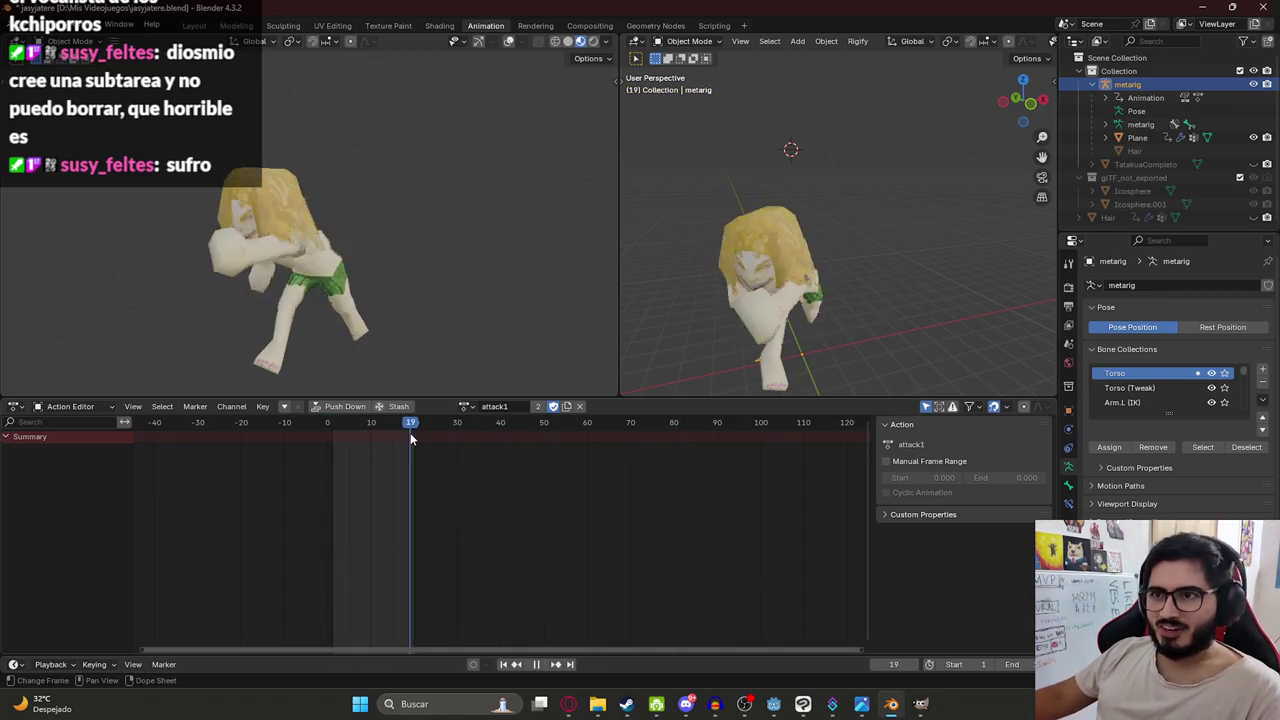
key("space")
Go back to the Layout workspace and view the character from the side.
scroll(297, 289, "up", 4)
scroll(316, 239, "down", 3)
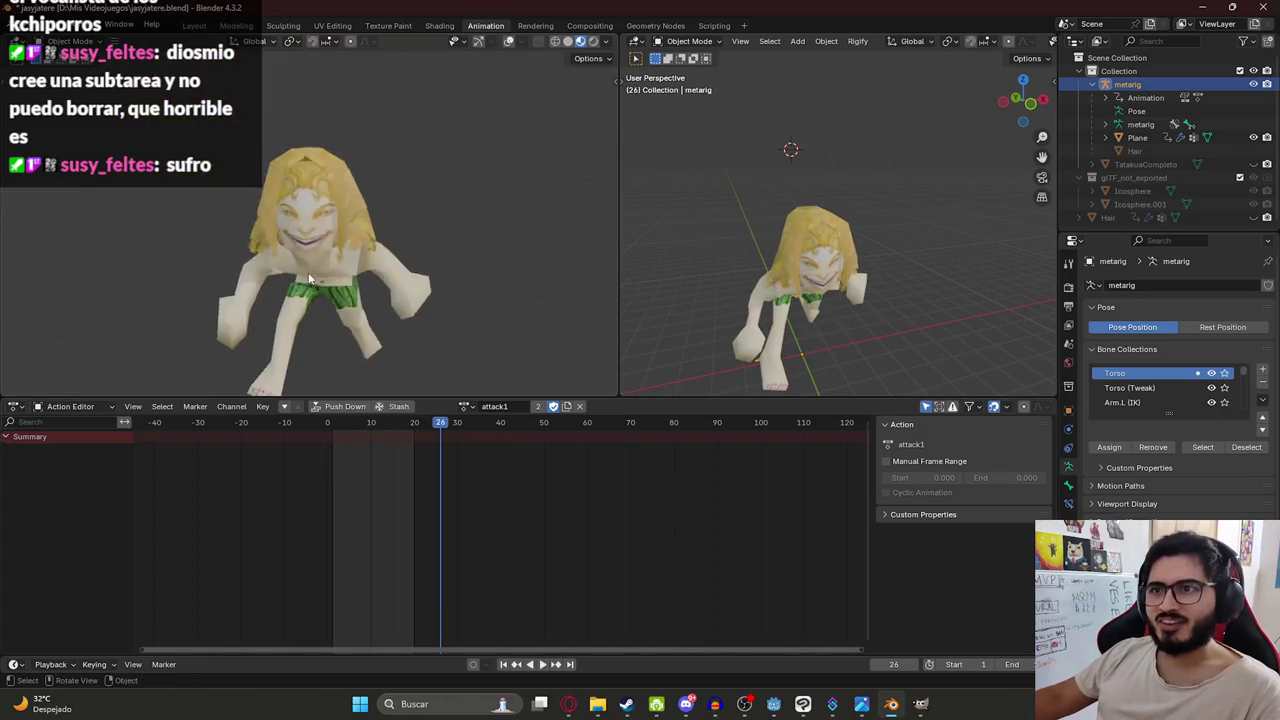
left_click(200, 25)
scroll(669, 312, "down", 1)
scroll(621, 272, "down", 3)
mouse_move(630, 338)
middle_mouse_down()
mouse_move(396, 330)
mouse_move(642, 309)
middle_mouse_up()
Save jasyjatere.blend, then view the character from the front and select its Plane mesh.
key("ctrl+s")
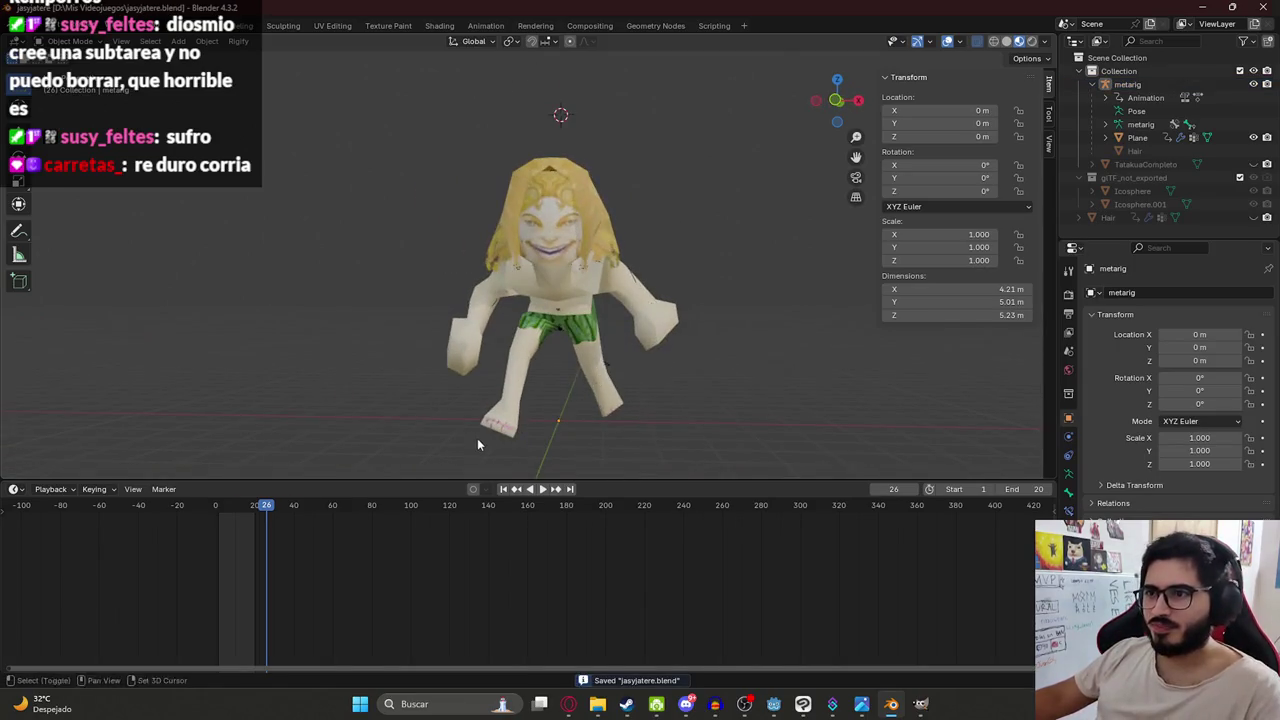
middle_click_drag(478, 444, 503, 360)
scroll(477, 469, "up", 4)
scroll(536, 467, "down", 4)
mouse_move(536, 467)
middle_mouse_down()
mouse_move(668, 282)
mouse_move(638, 192)
mouse_move(587, 271)
middle_mouse_up()
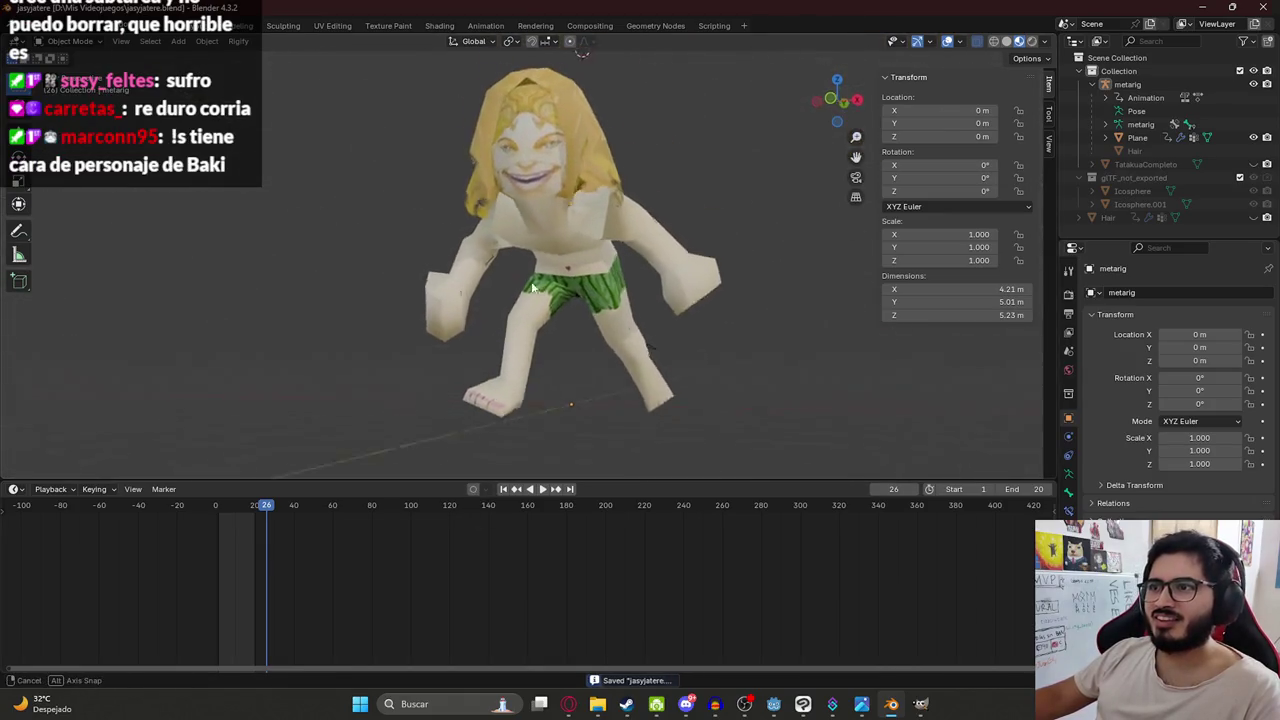
left_click(558, 190)
scroll(601, 195, "up", 3)
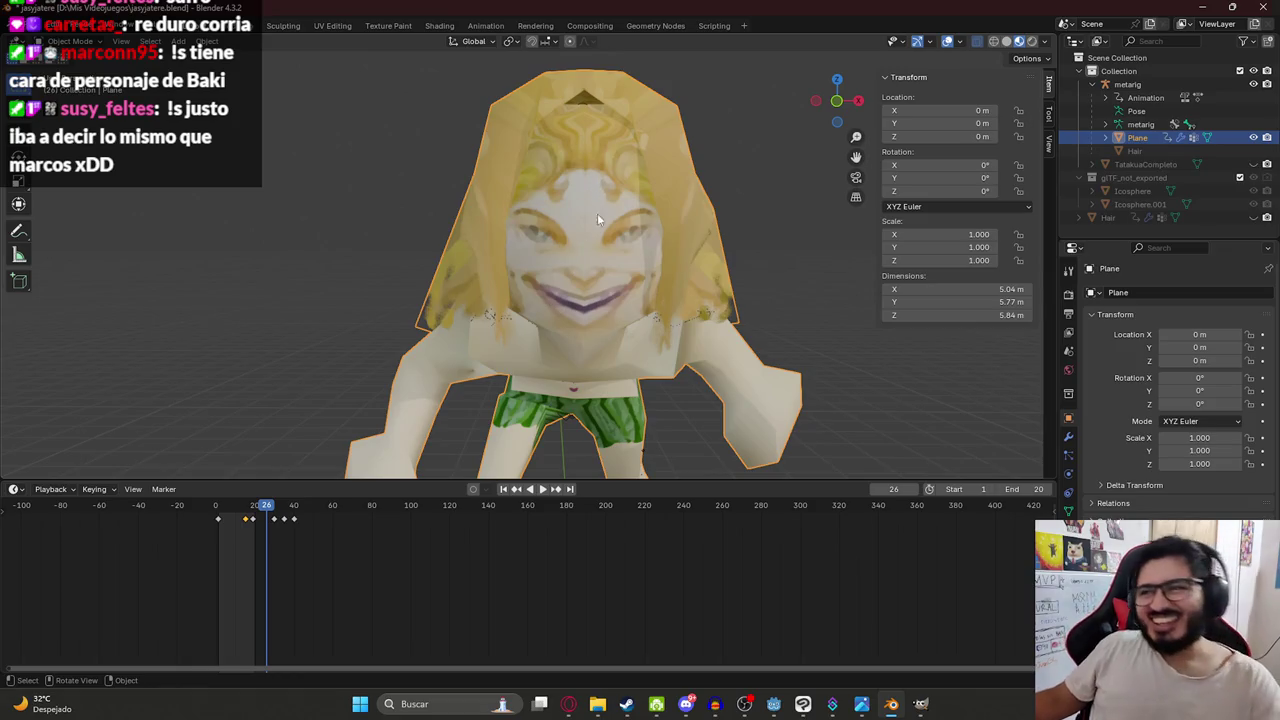
scroll(609, 303, "up", 3)
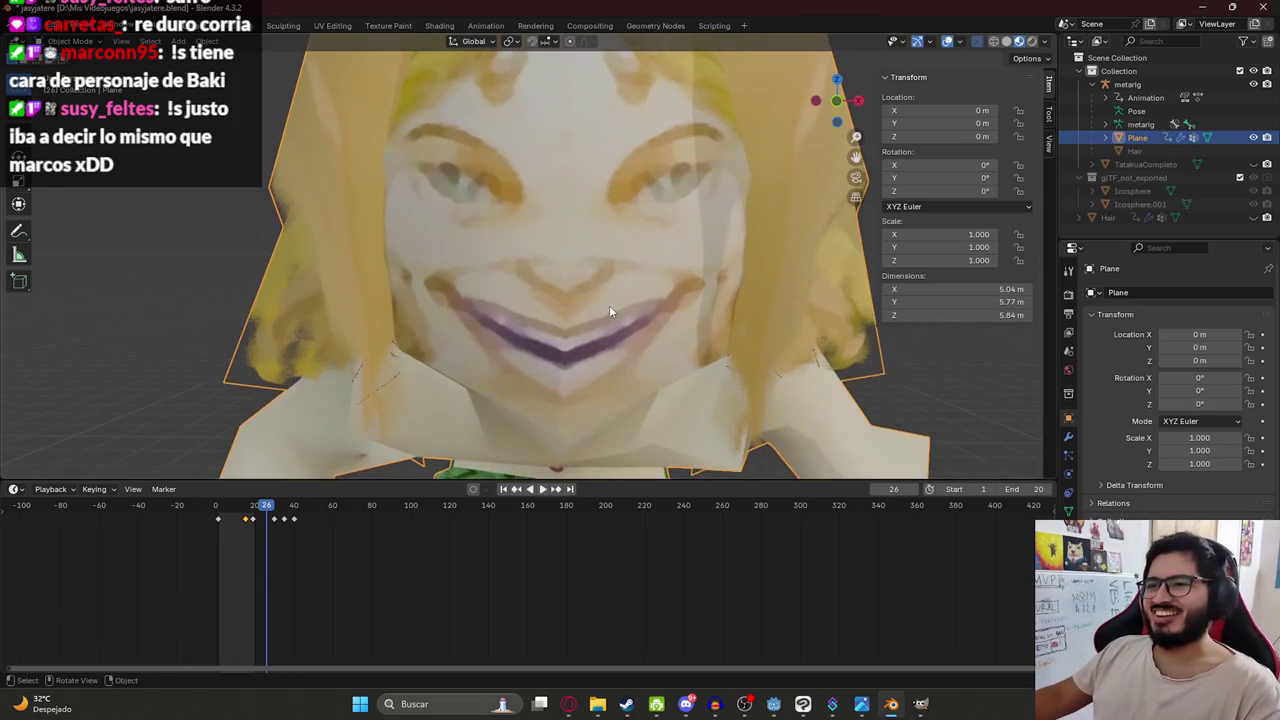
Nudge a lip vertex to reshape the mouth and check the result in Object Mode.
key("Tab")
middle_click_drag(613, 298, 589, 250, "shift")
scroll(589, 250, "up", 2)
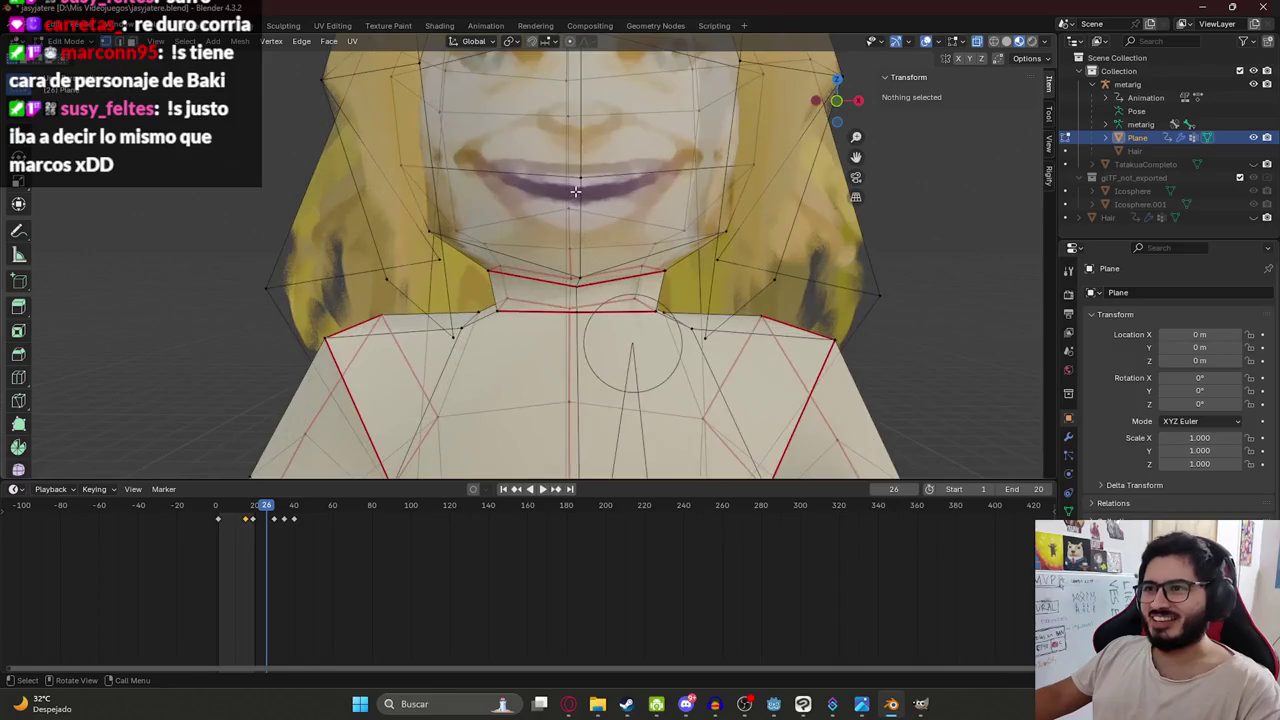
left_click(577, 174)
key("g")
left_click(577, 176)
scroll(578, 185, "down", 3)
scroll(580, 193, "down", 2)
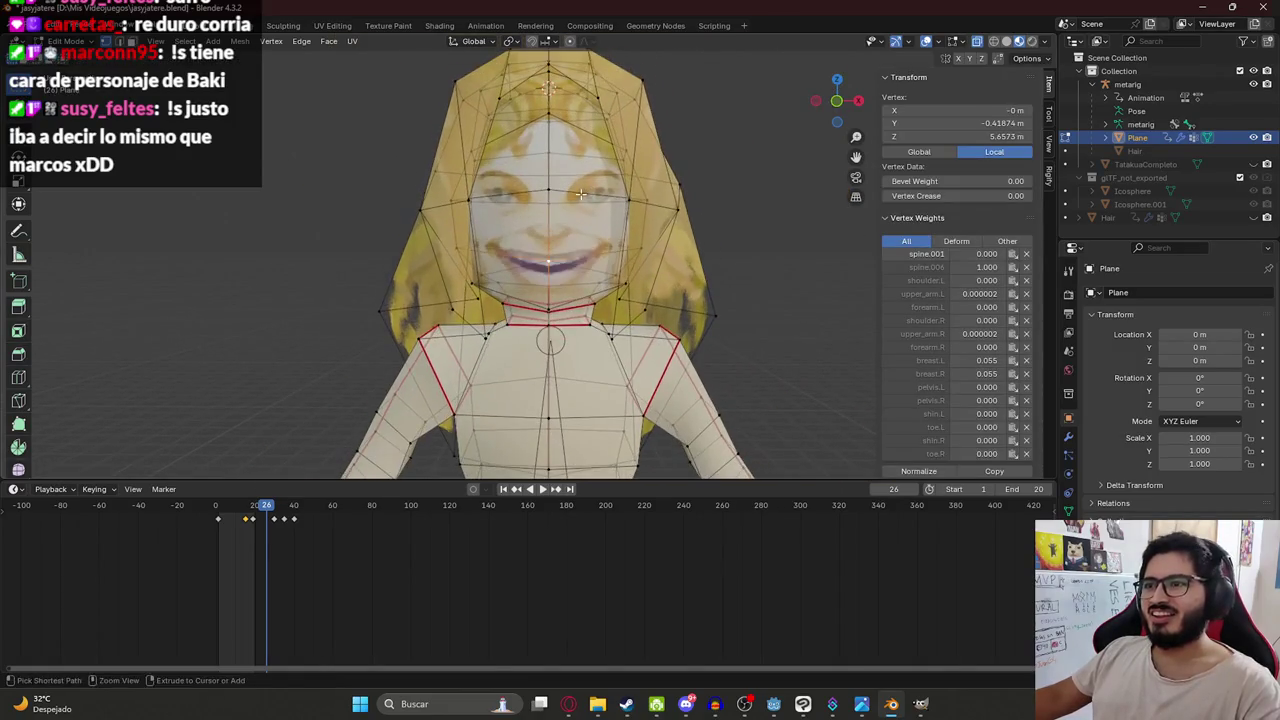
key("Tab")
scroll(558, 262, "down", 3)
scroll(648, 194, "up", 2)
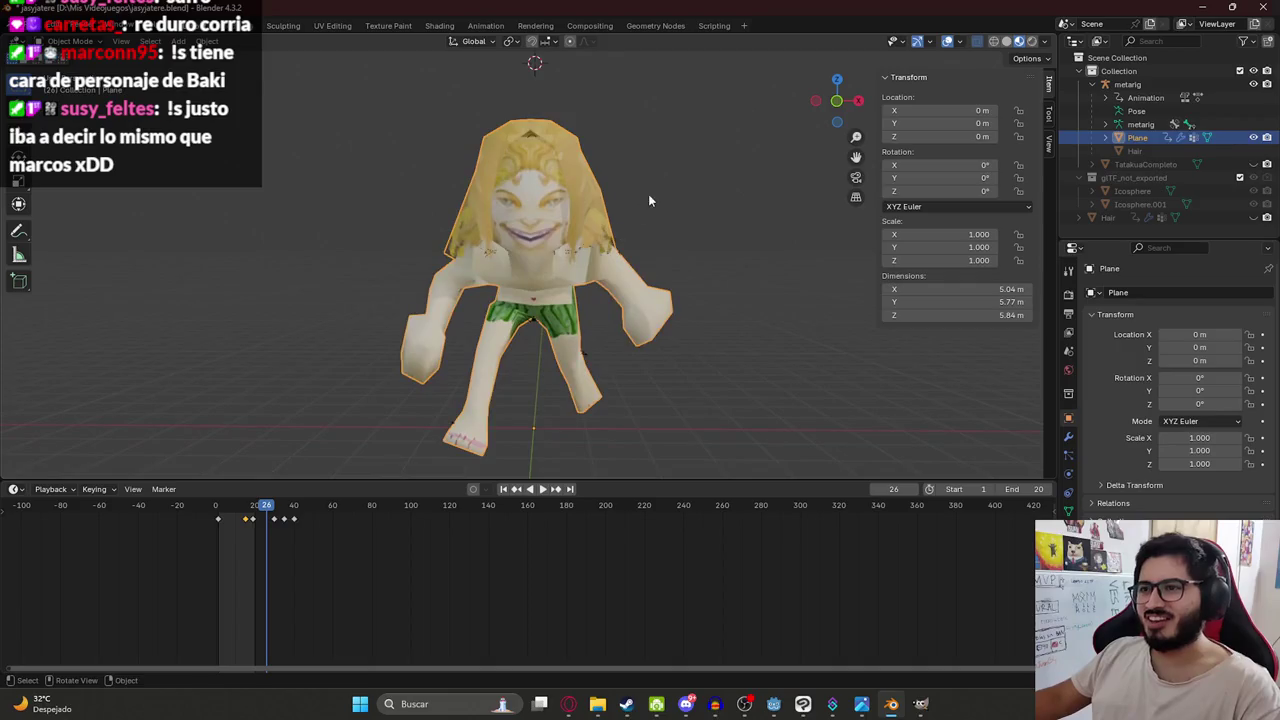
scroll(501, 224, "up", 2)
Raise a hair-top vertex along Z, then shift it along Y to -0.40581 m.
key("Tab")
scroll(512, 200, "up", 3)
scroll(512, 200, "up", 3)
left_click(511, 193)
left_click(511, 202)
key("g")
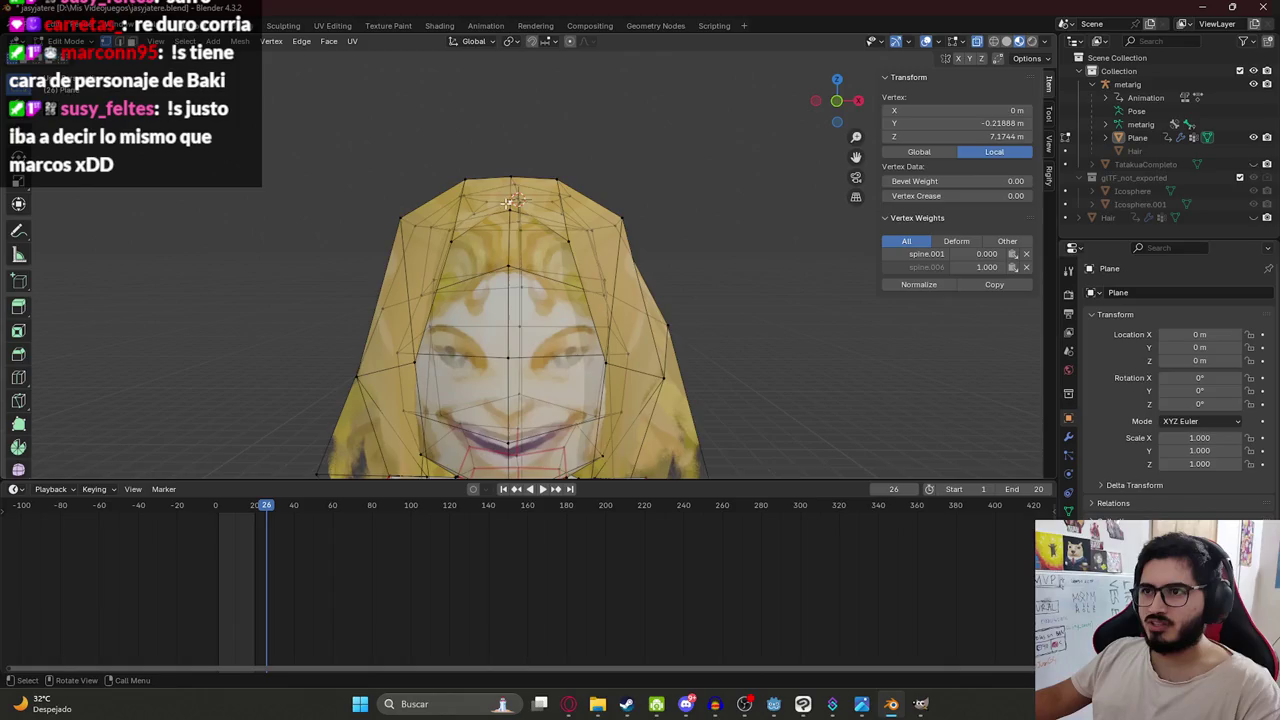
key("z")
left_click(500, 254)
key("g")
key("y")
left_click(680, 321)
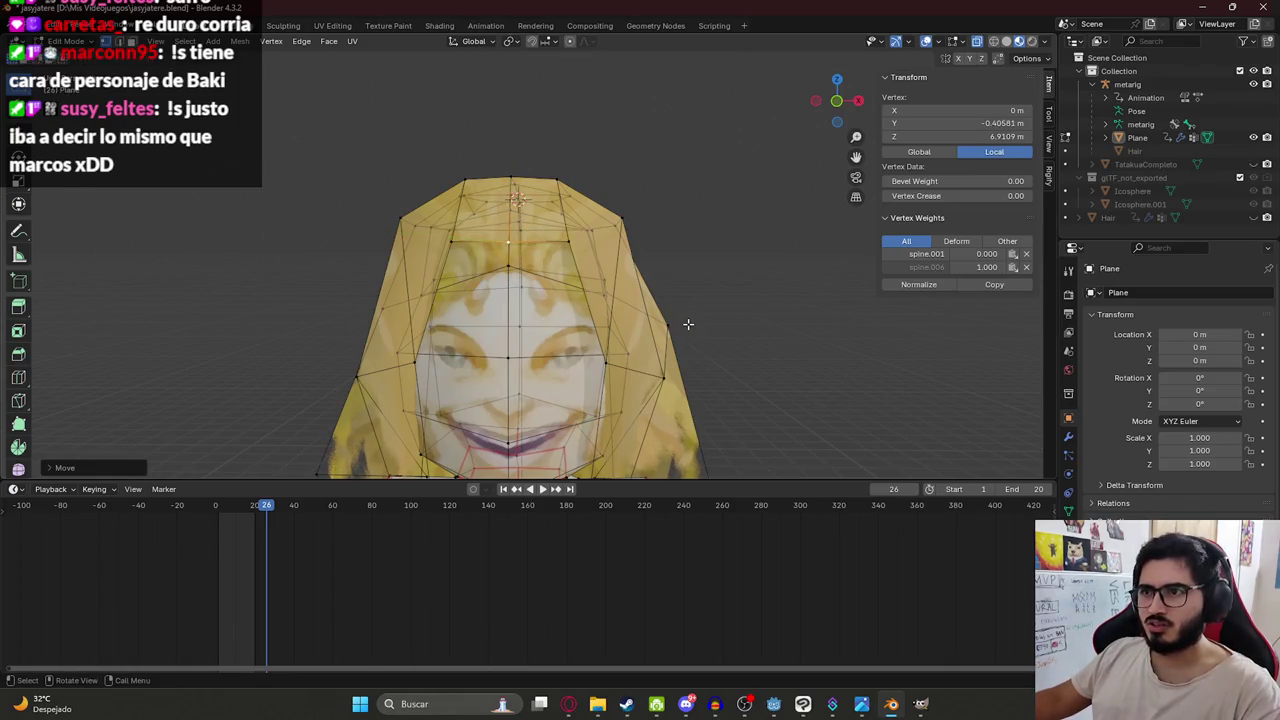
key("Tab")
Orbit around the character to inspect the reshaped hair from the side and above.
scroll(527, 251, "up", 5)
mouse_move(398, 242)
middle_mouse_down()
mouse_move(493, 219)
mouse_move(530, 292)
middle_mouse_up()
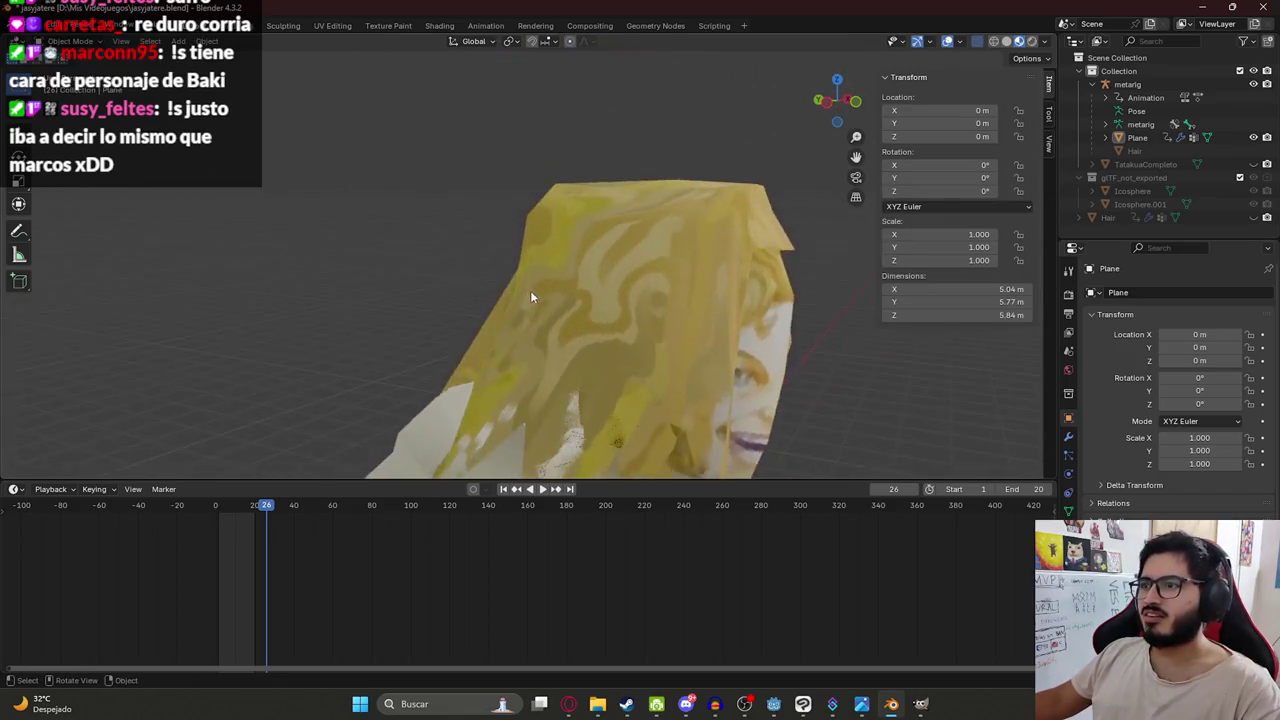
scroll(578, 250, "down", 5)
mouse_move(669, 213)
middle_mouse_down()
mouse_move(583, 357)
mouse_move(561, 204)
middle_mouse_up()
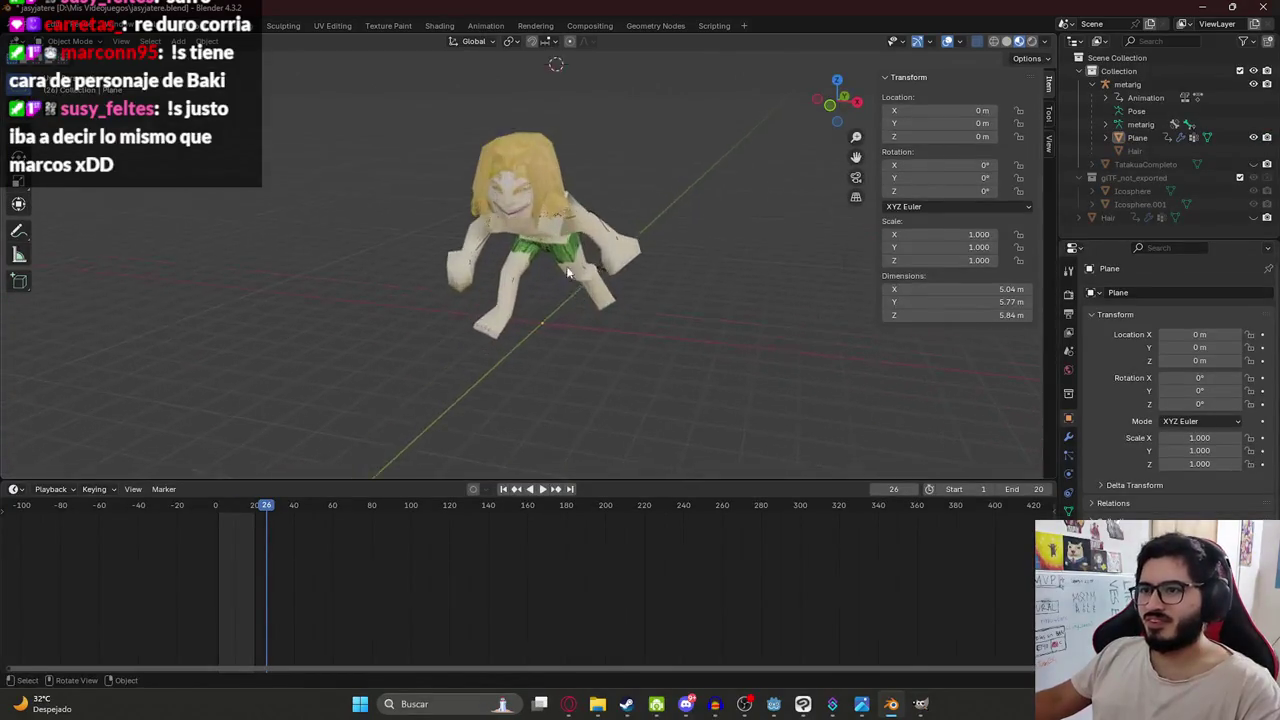
scroll(561, 204, "up", 3)
scroll(671, 110, "up", 2)
mouse_move(672, 115)
middle_mouse_down()
mouse_move(675, 180)
mouse_move(566, 182)
mouse_move(586, 154)
middle_mouse_up()
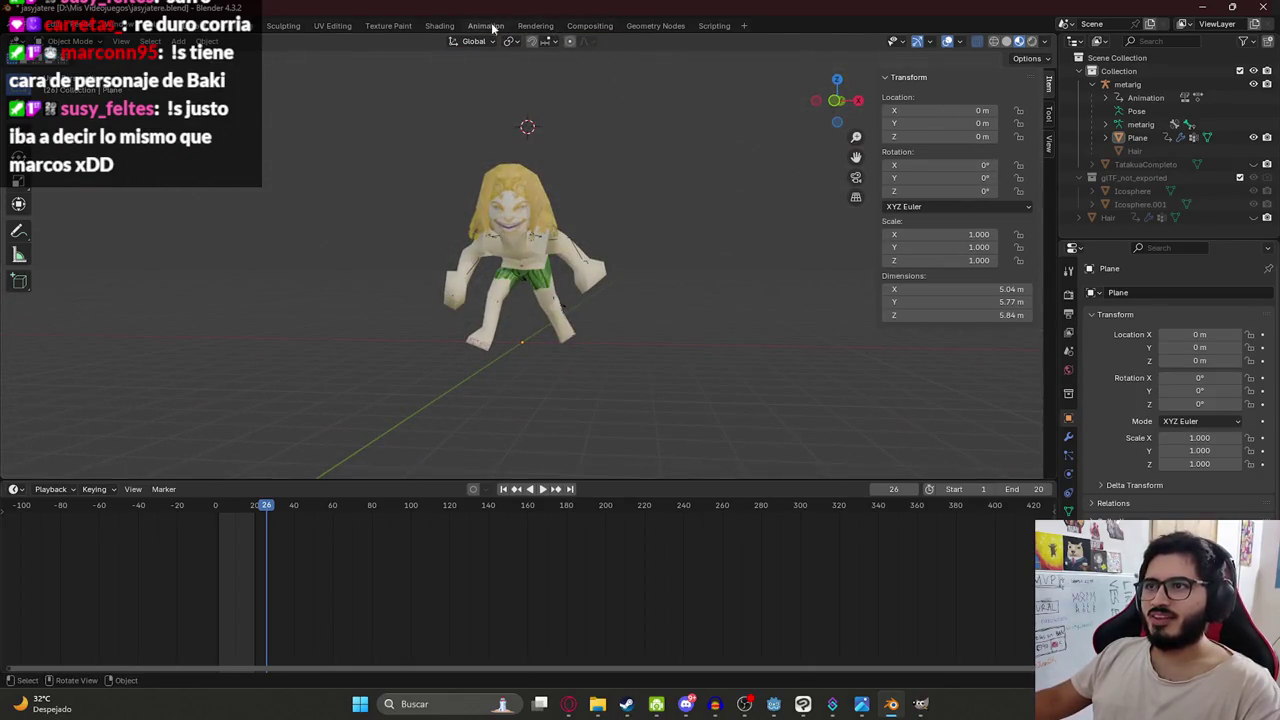
In the Animation workspace, show wireframe shading and put the metarig into Pose Mode.
left_click(486, 26)
key("z")
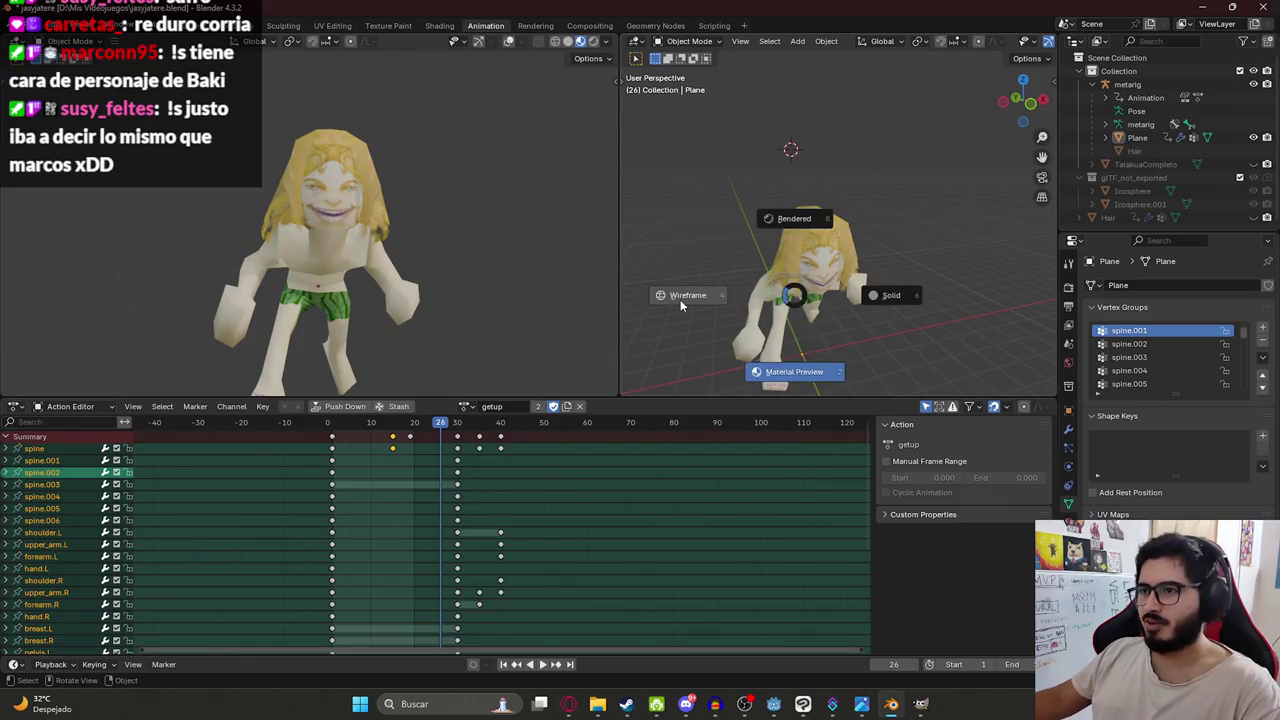
left_click(680, 299)
left_click(820, 230)
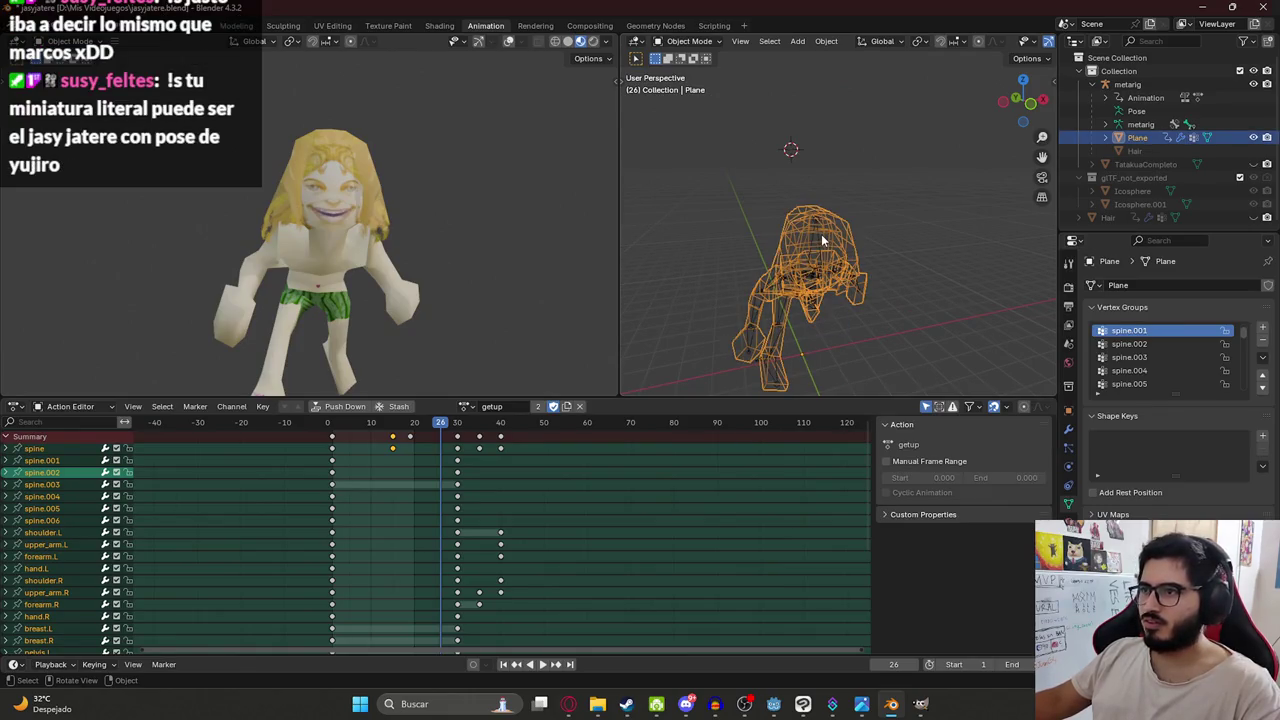
left_click(820, 234)
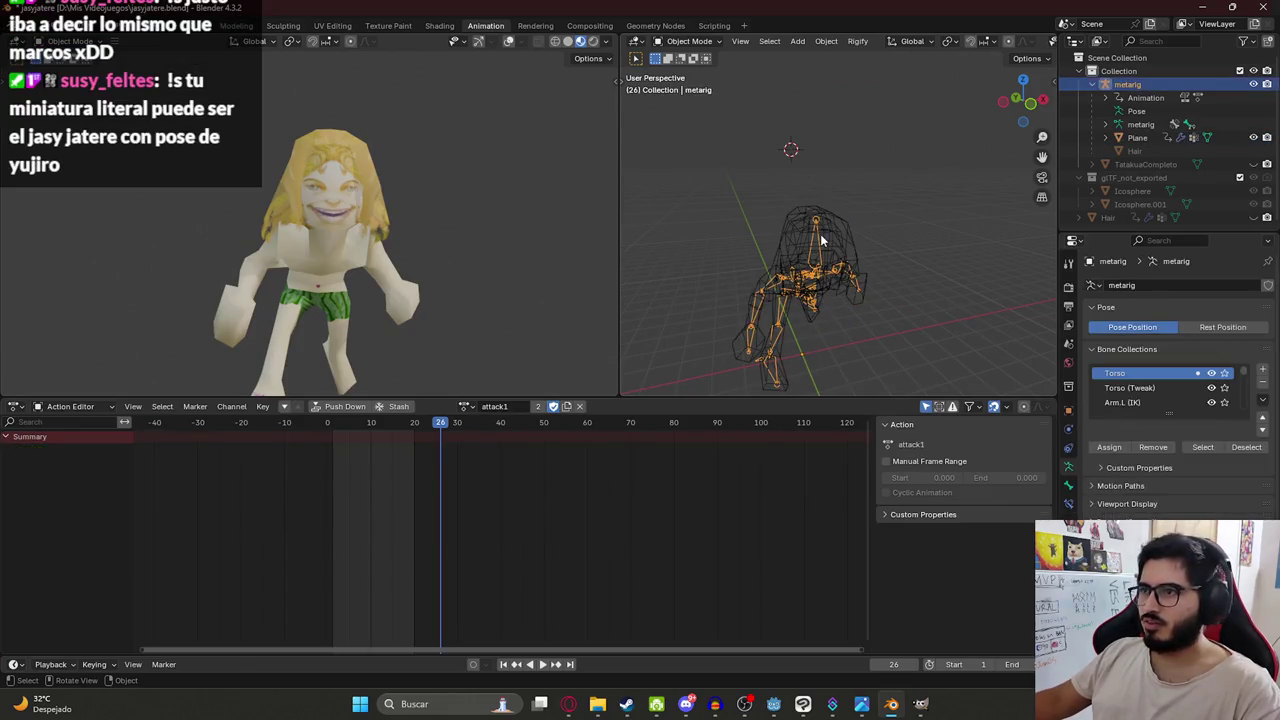
left_click(689, 41)
left_click(690, 86)
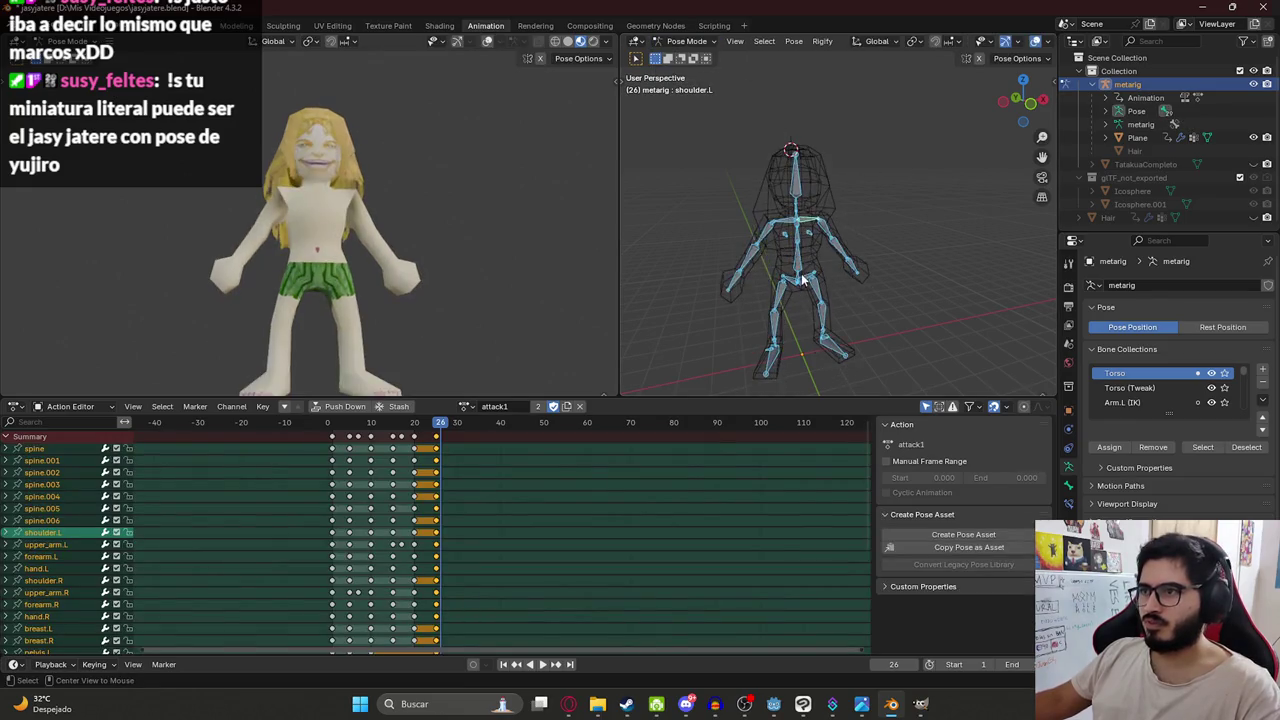
Deselect all bones, save jasyjatere.blend, and go back to the Layout workspace.
middle_click_drag(347, 262, 303, 268)
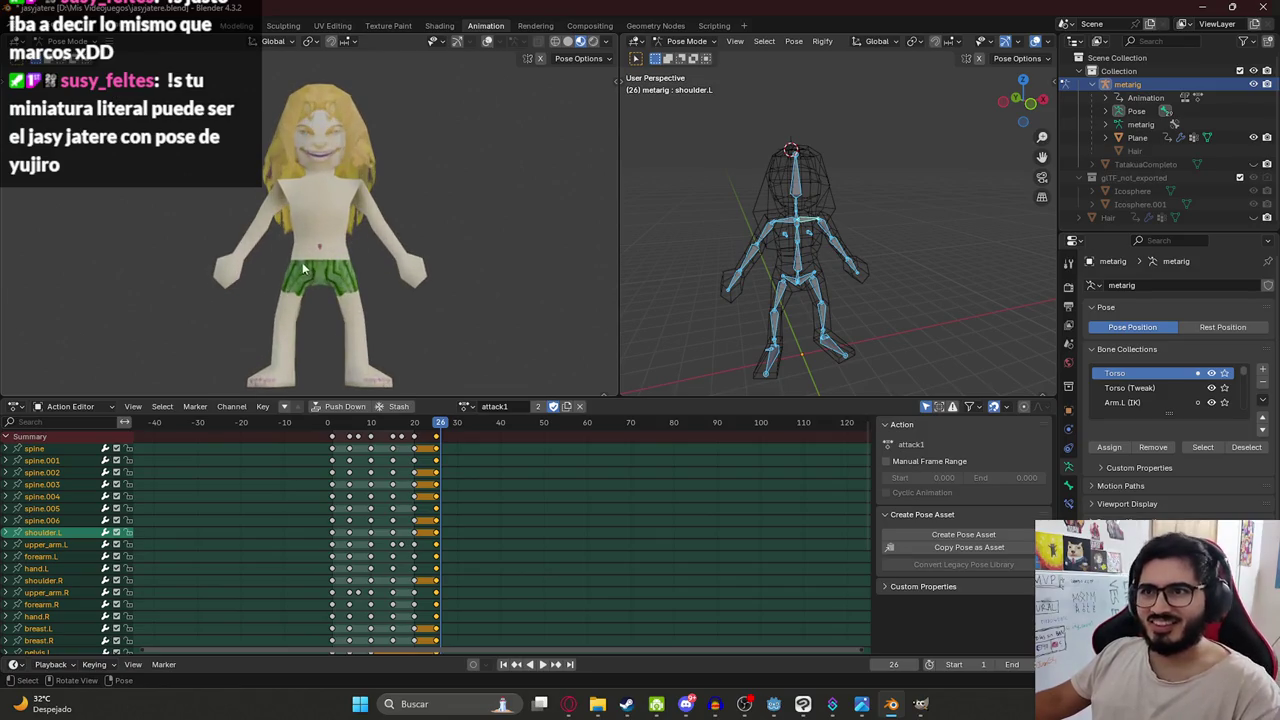
key("ctrl+s")
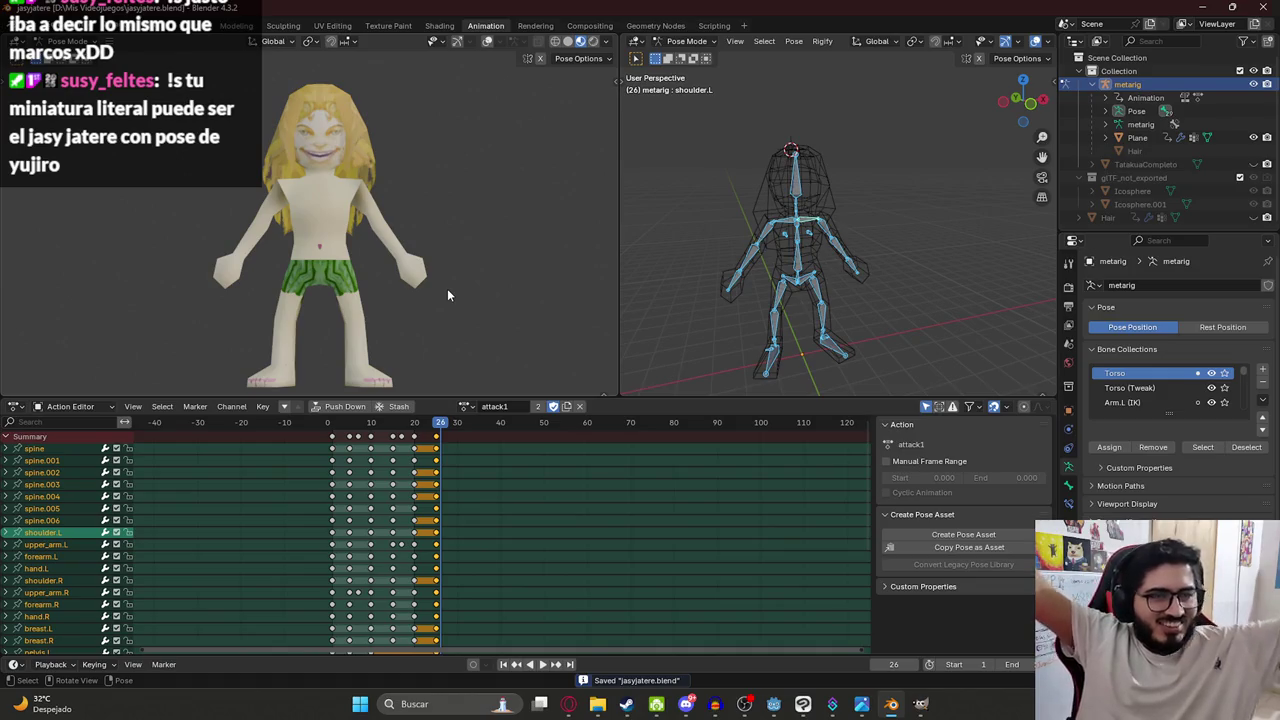
scroll(251, 190, "up", 4)
middle_click_drag(251, 190, 365, 318, "shift")
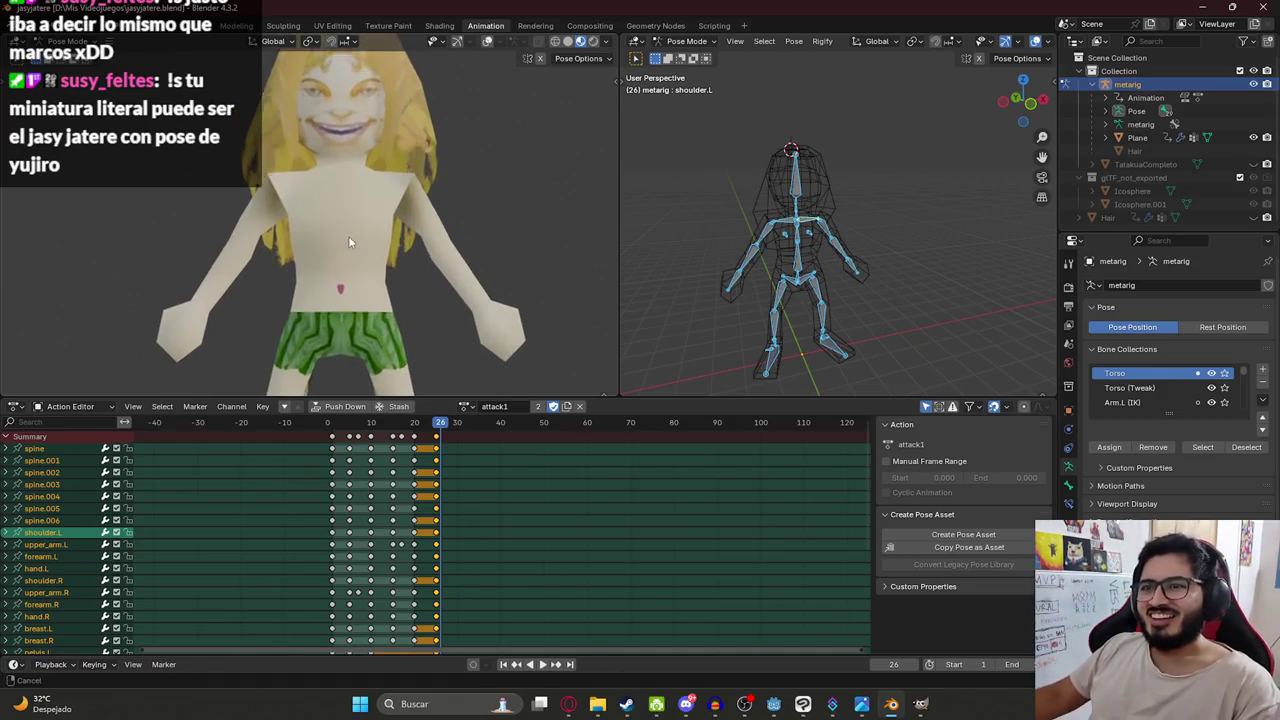
scroll(357, 298, "up", 3)
scroll(350, 351, "up", 2)
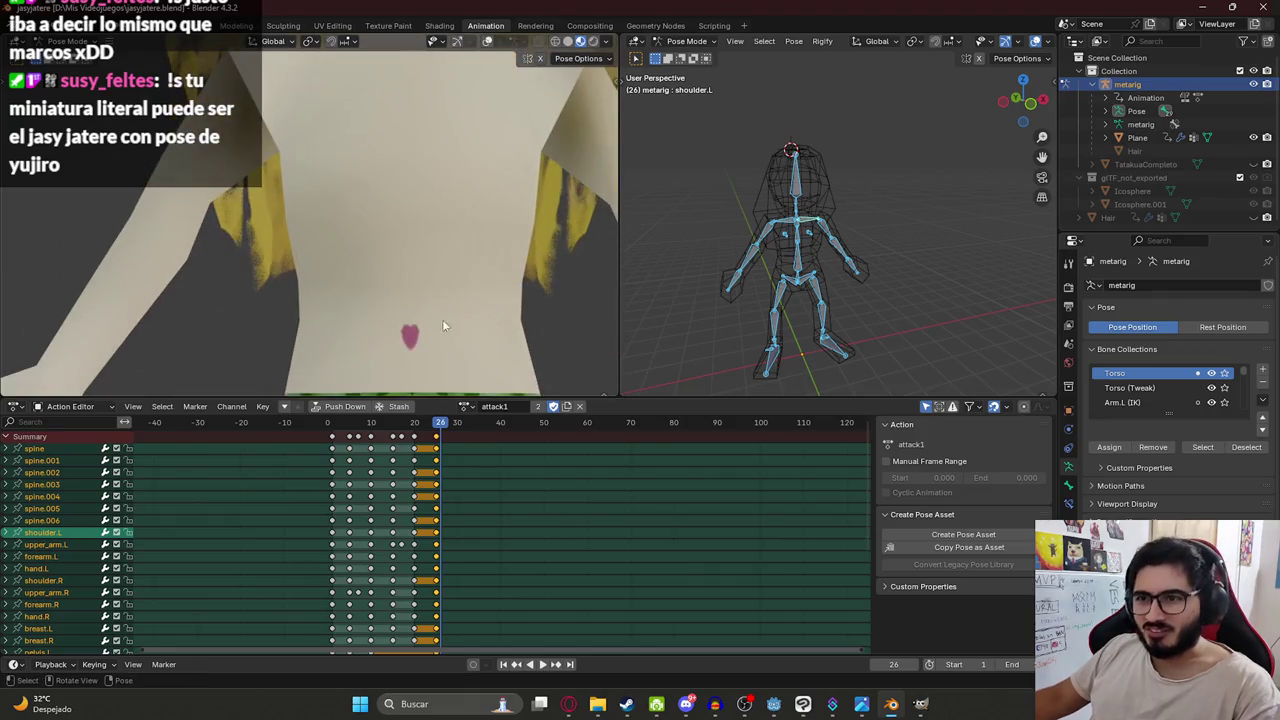
scroll(407, 354, "down", 5)
key("alt+a")
key("ctrl+s")
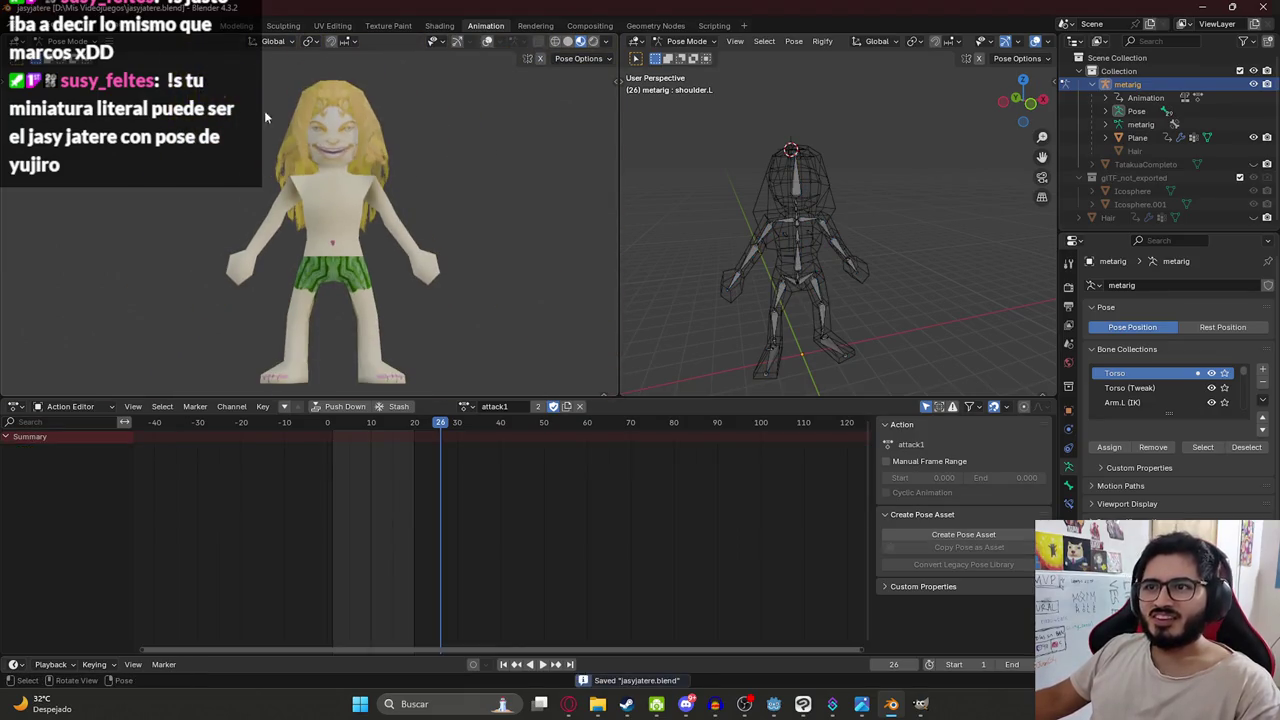
left_click(187, 25)
scroll(469, 156, "down", 3)
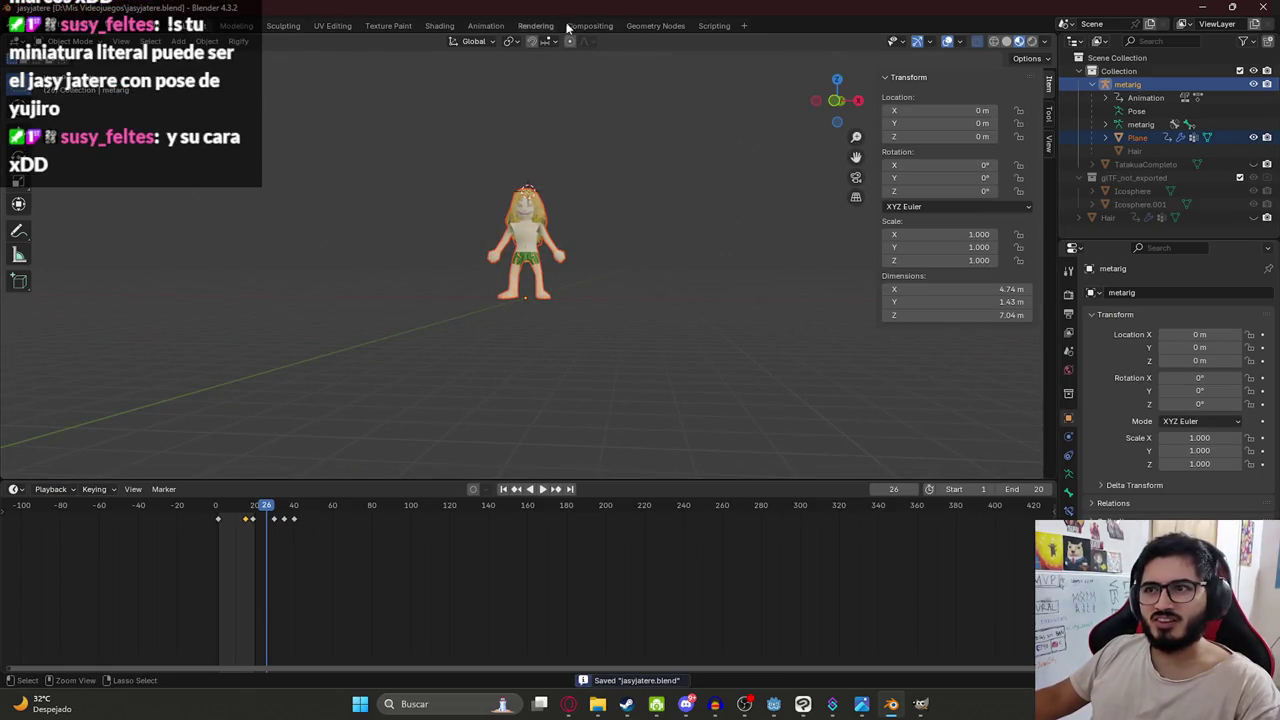
Start a glTF 2.0 export and browse to juegoterror1/assets/characters.
left_click(34, 27)
mouse_move(52, 226)
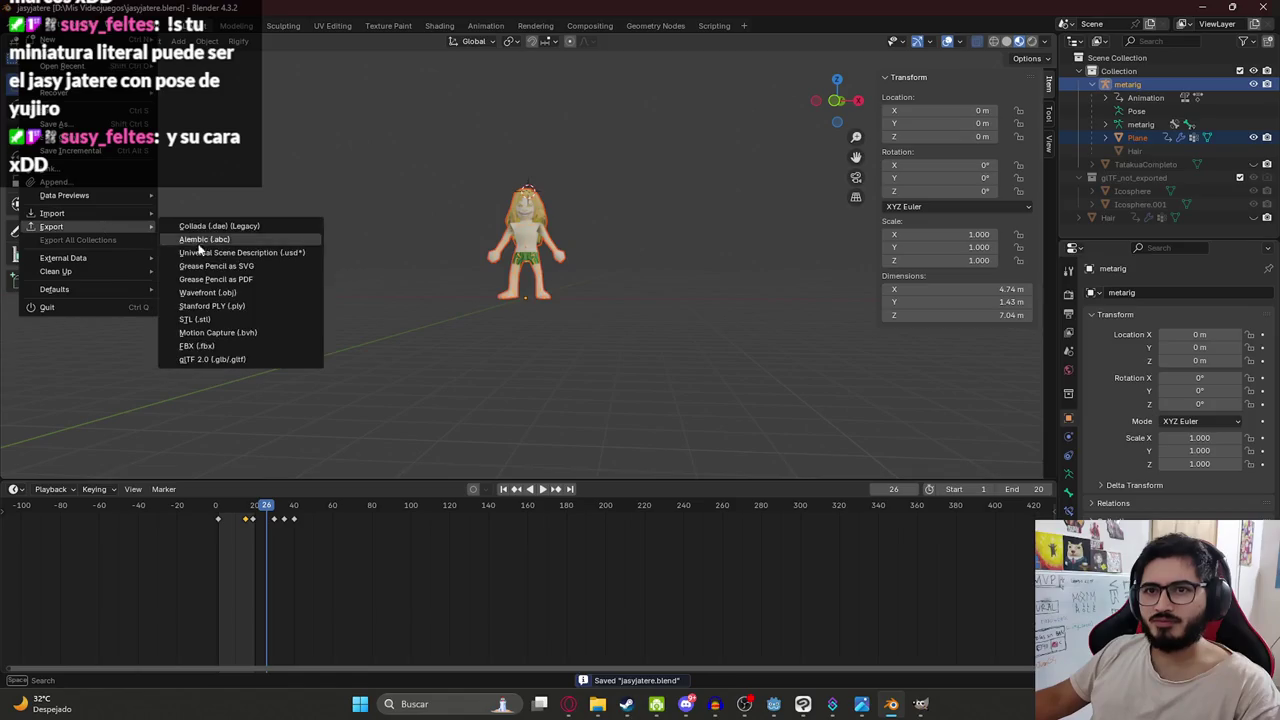
left_click(273, 362)
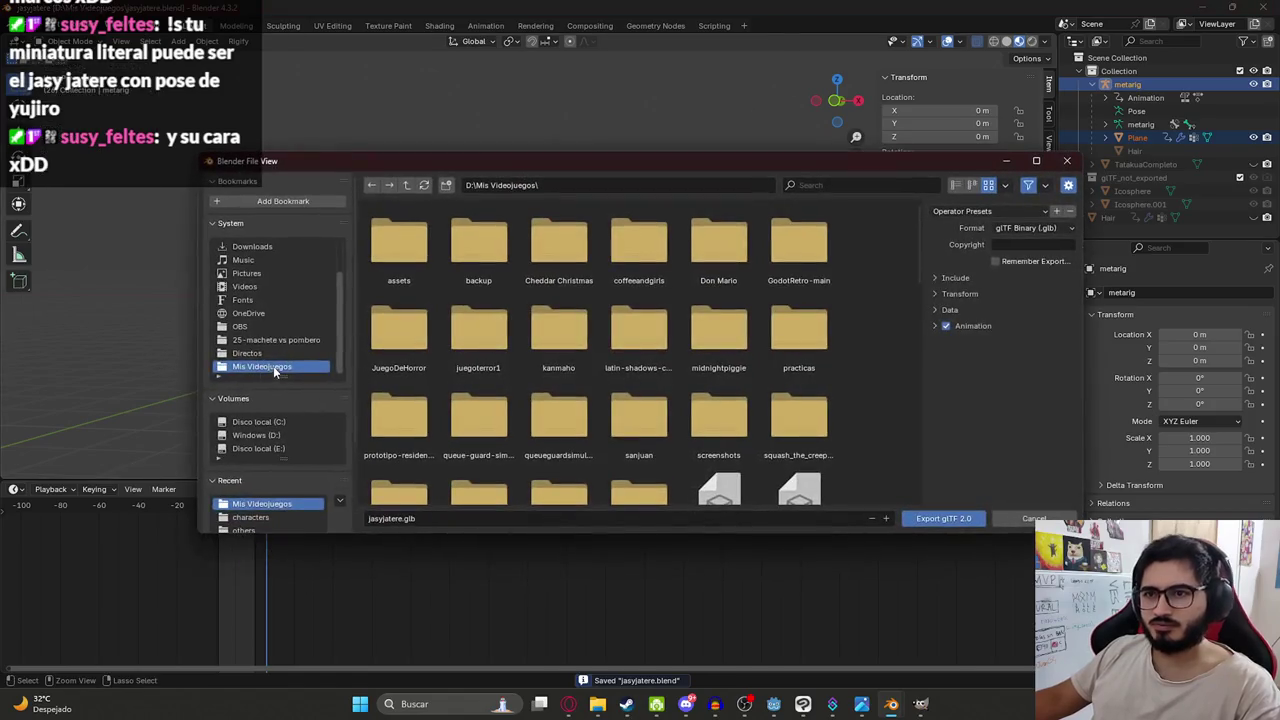
double_click(479, 330)
double_click(732, 262)
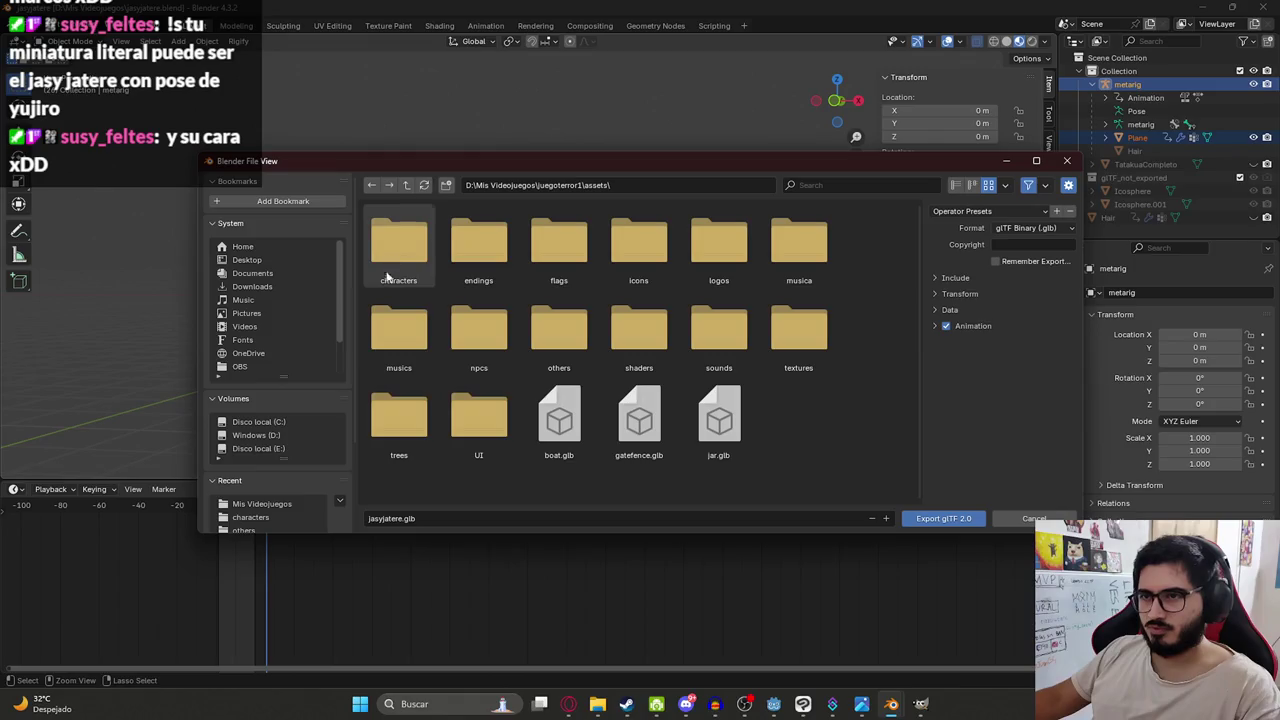
double_click(399, 270)
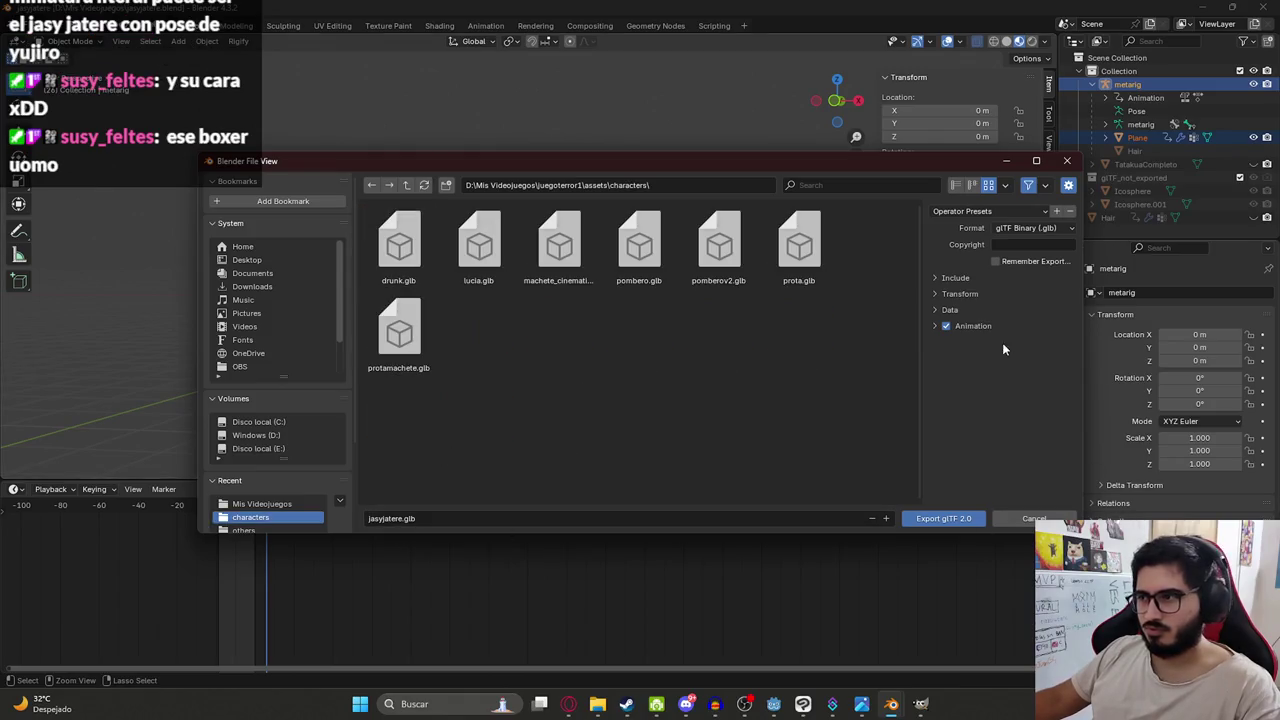
Export jasyjatere.glb there and return to the Level2 script in Godot.
left_click(955, 278)
left_click(966, 519)
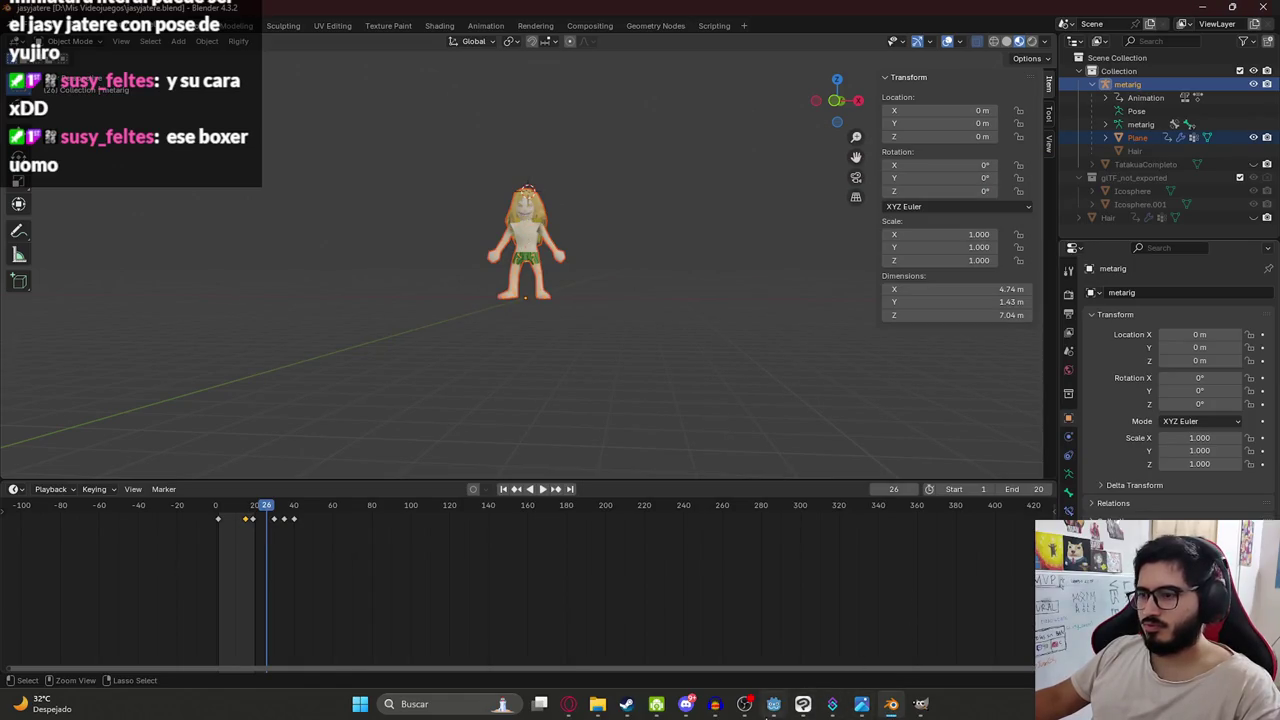
left_click(774, 704)
left_click(577, 228)
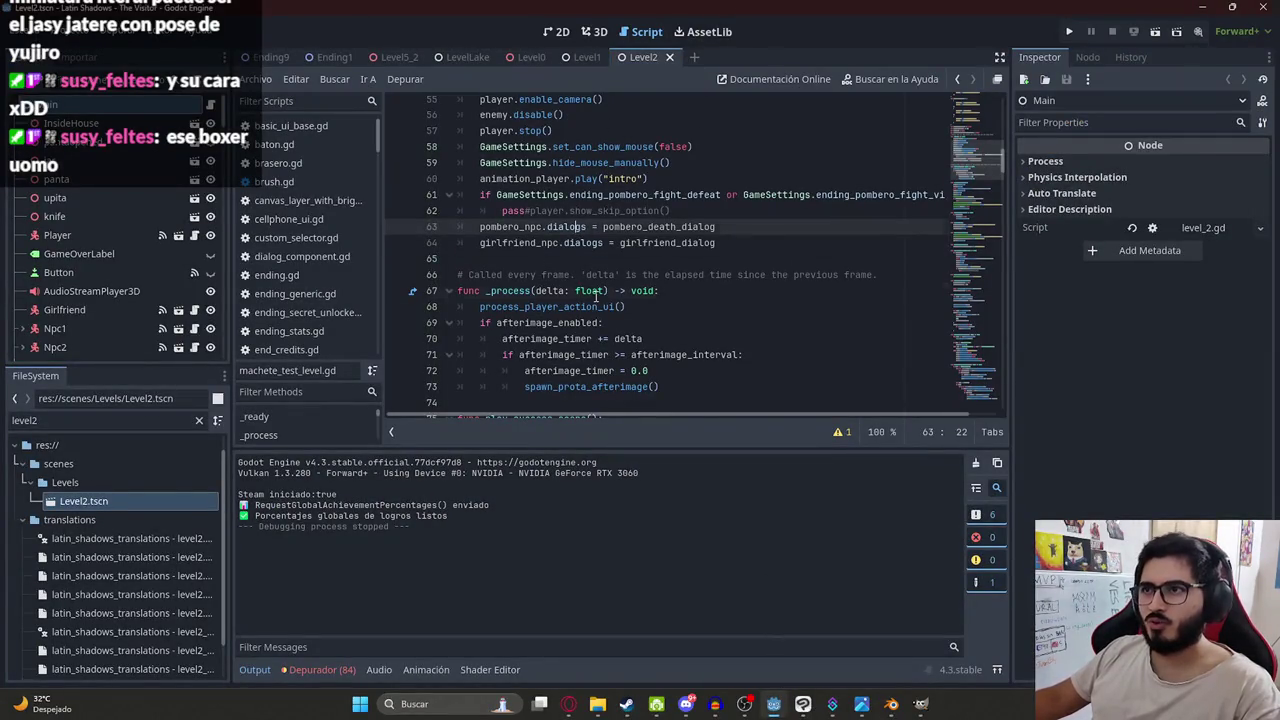
Look over the Level2 script and collapse the Levels folder while the model reimports.
left_click(597, 296)
left_click(960, 100)
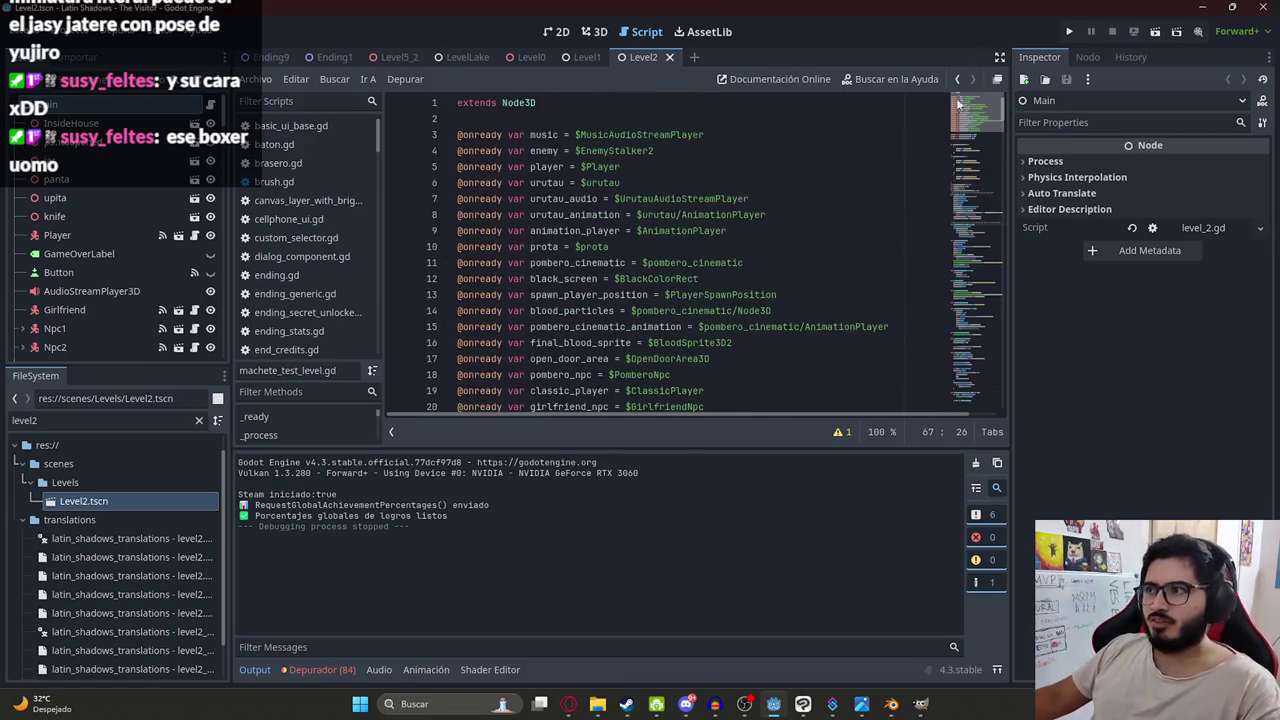
double_click(62, 484)
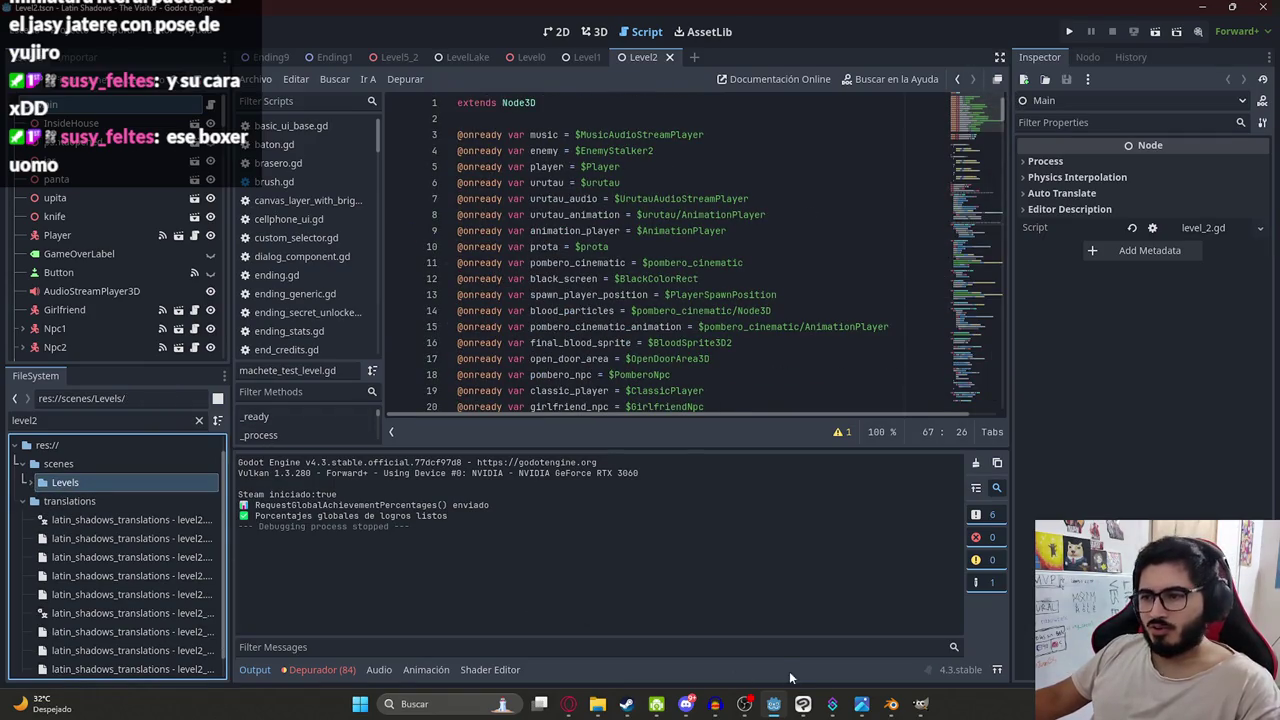
left_click(802, 704)
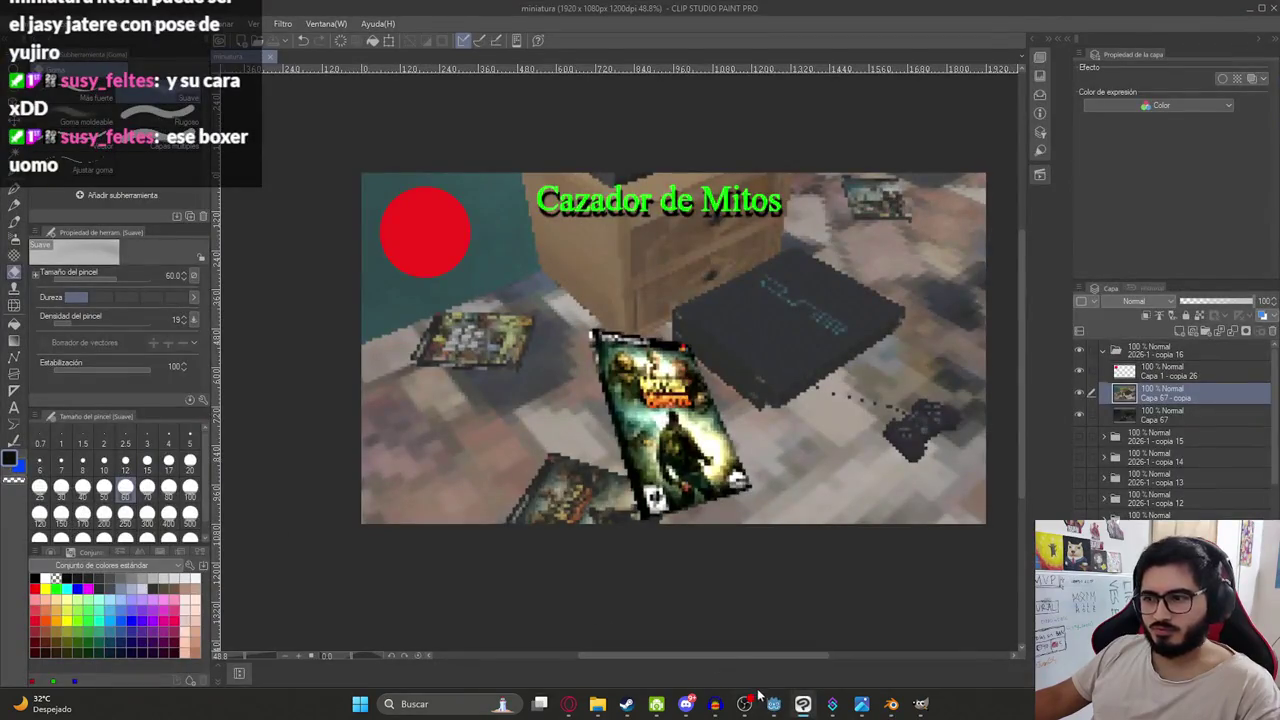
left_click(773, 704)
Expand res://scenes/Levels and clear the 'level2' FileSystem filter.
left_click(88, 502)
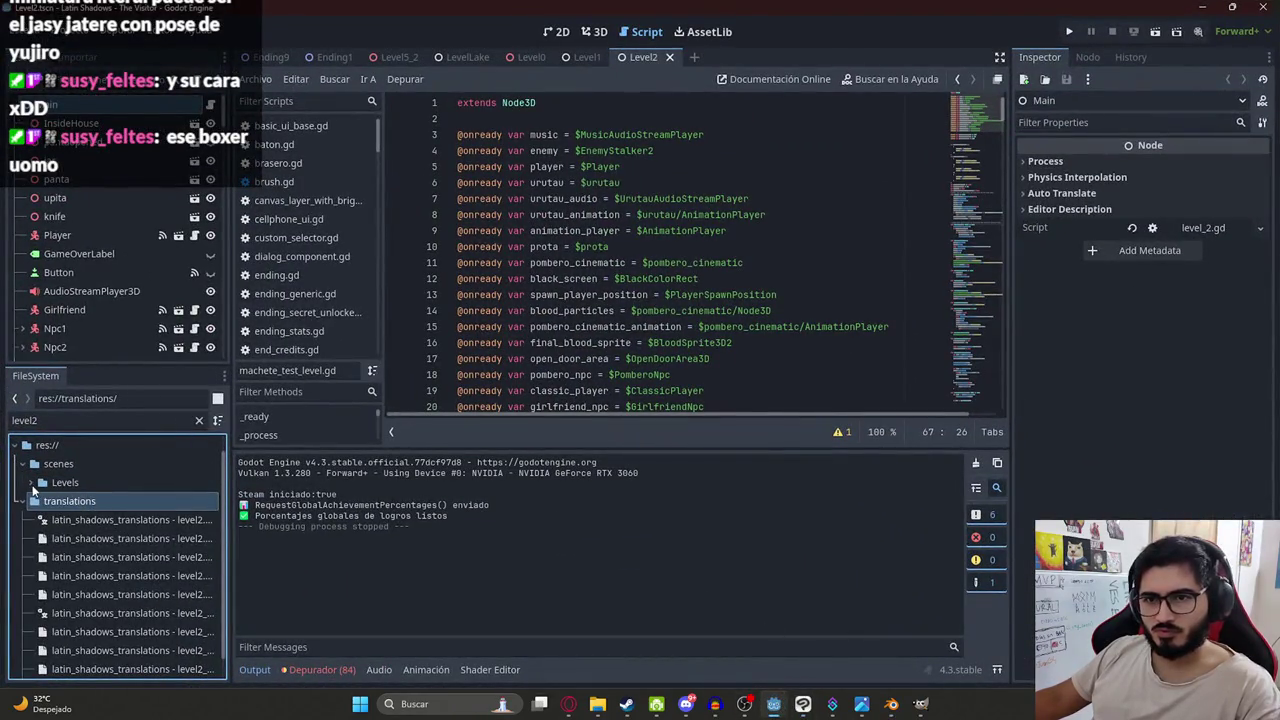
double_click(64, 482)
right_click(64, 482)
key("Escape")
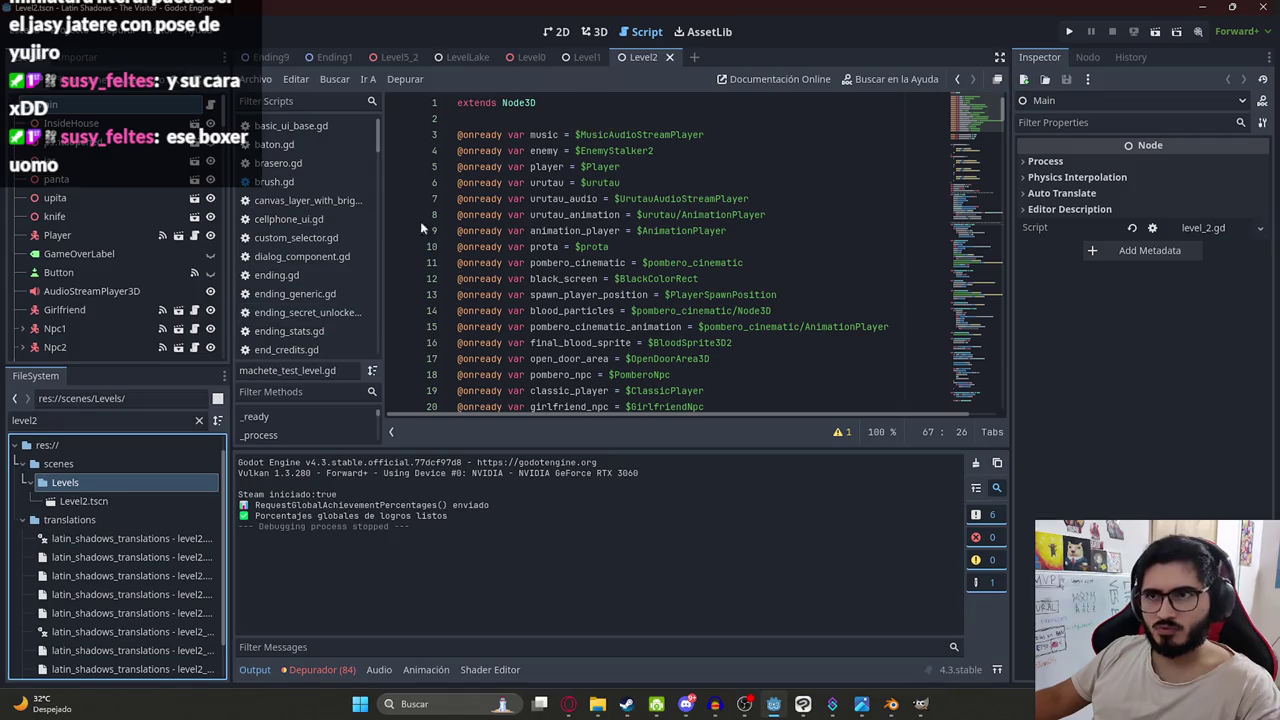
left_click(204, 421)
left_click(199, 420)
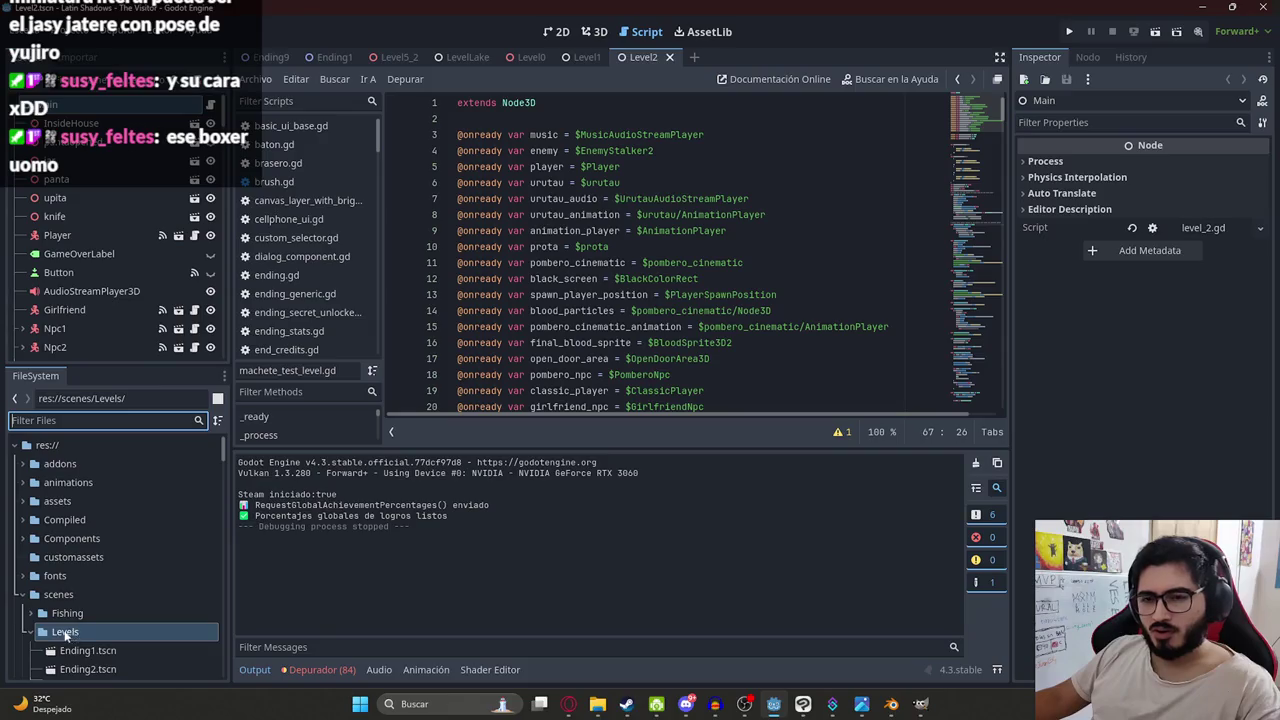
scroll(60, 630, "down", 2)
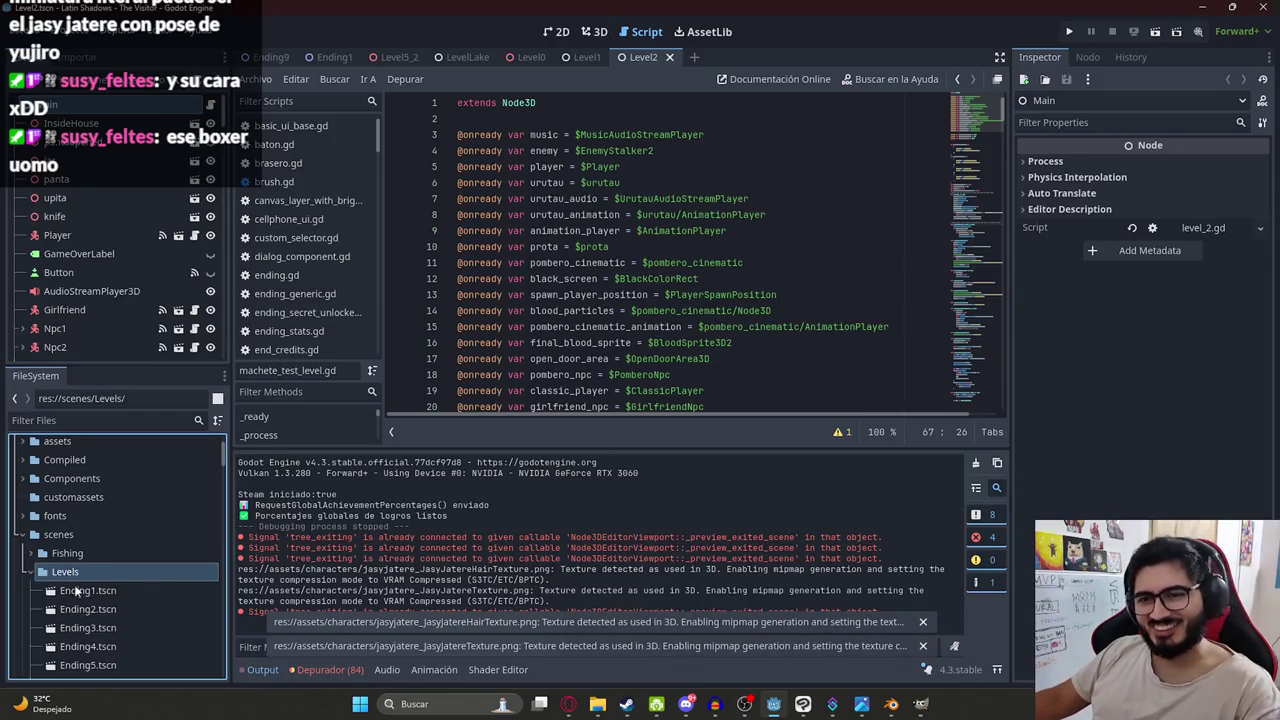
left_click(637, 330)
Create a new scene named MythsHunterLevel in the Levels folder.
right_click(124, 575)
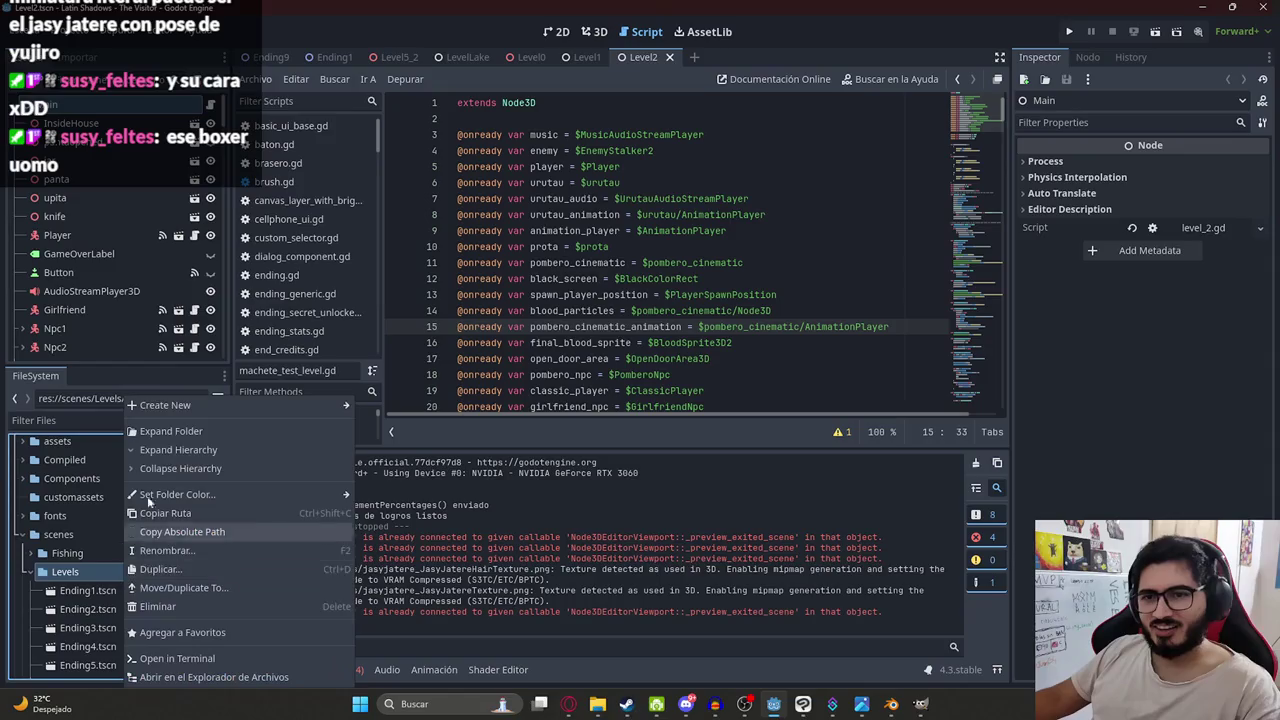
mouse_move(165, 405)
left_click(393, 421)
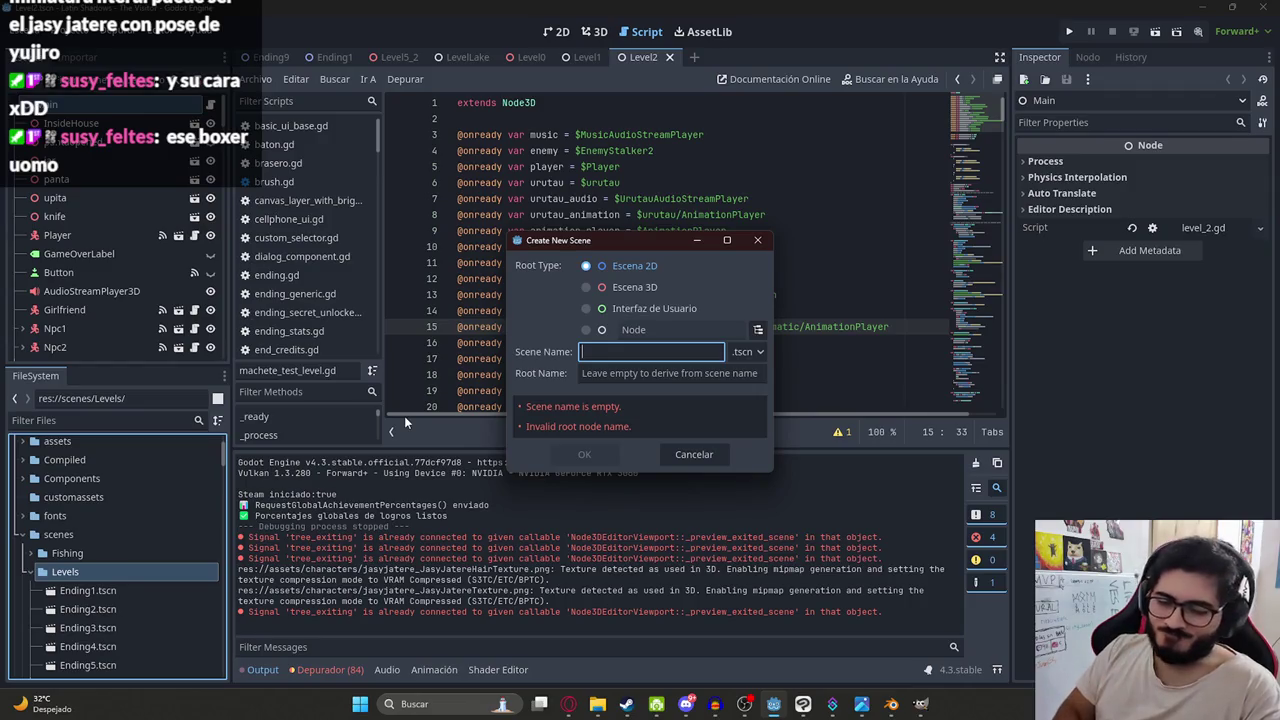
type("MythsHunter")
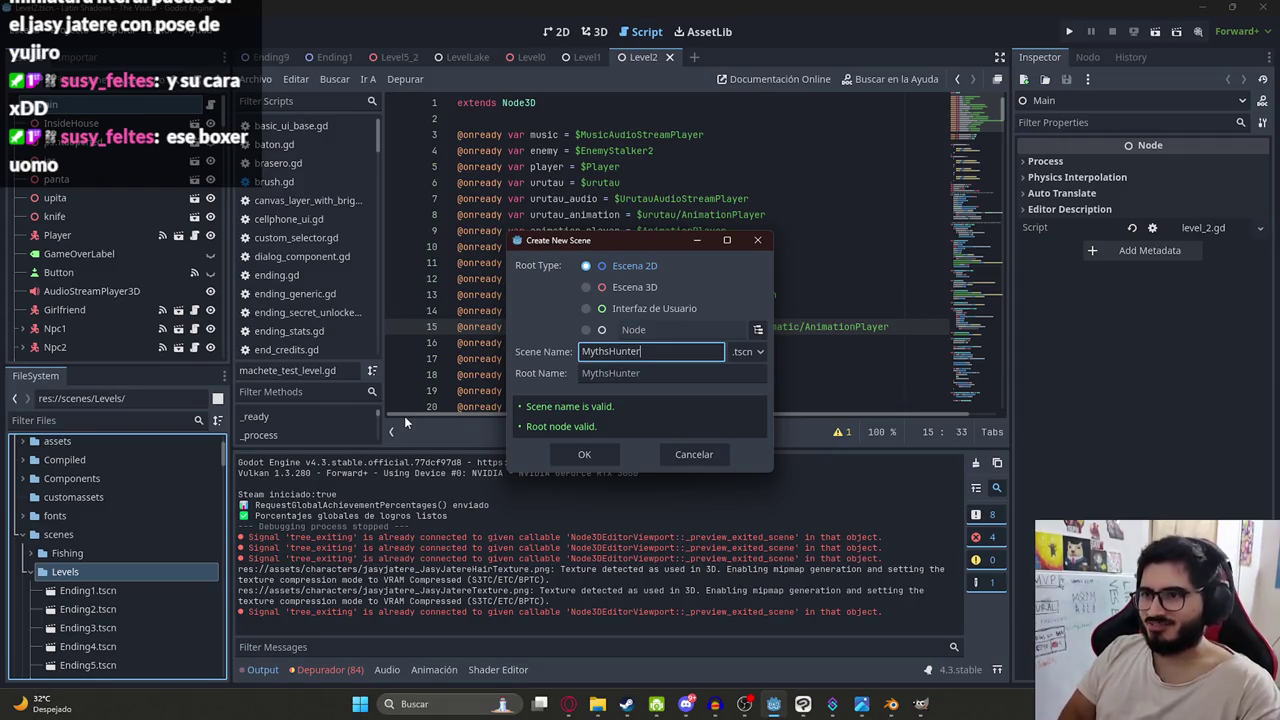
type("l")
key("Return")
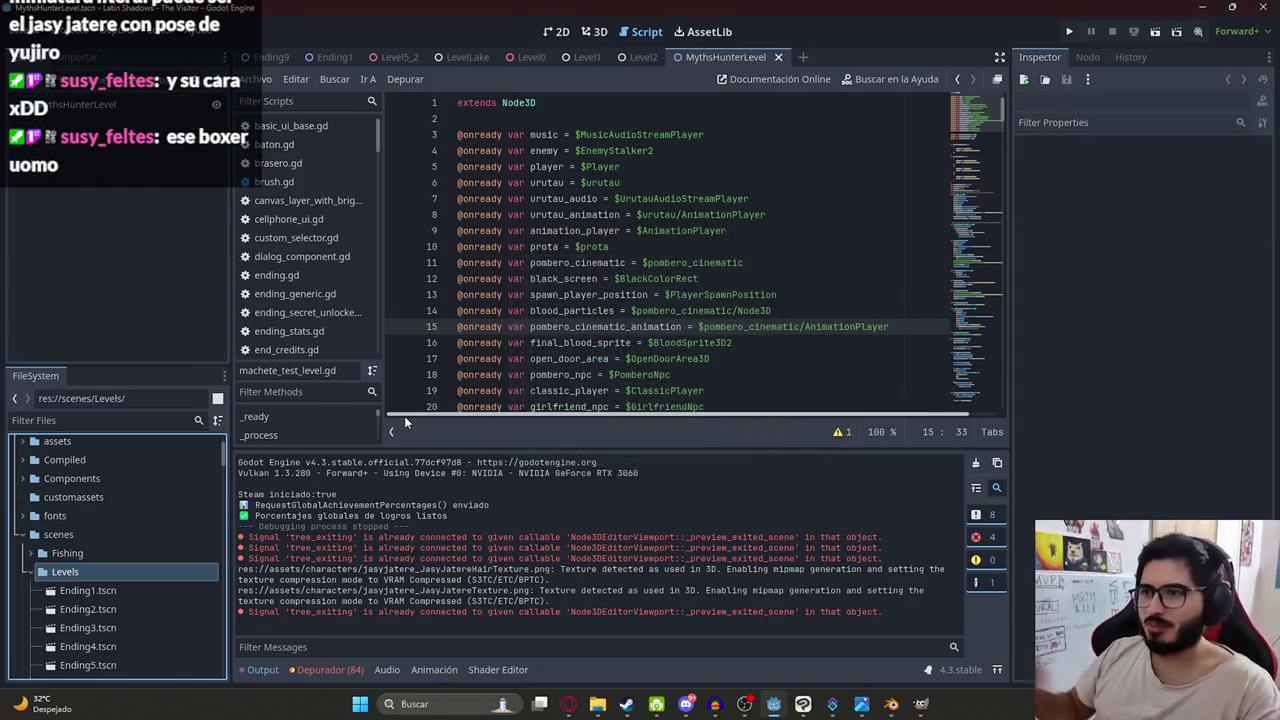
Change the scene's root node type to Node3D and save the scene.
right_click(62, 110)
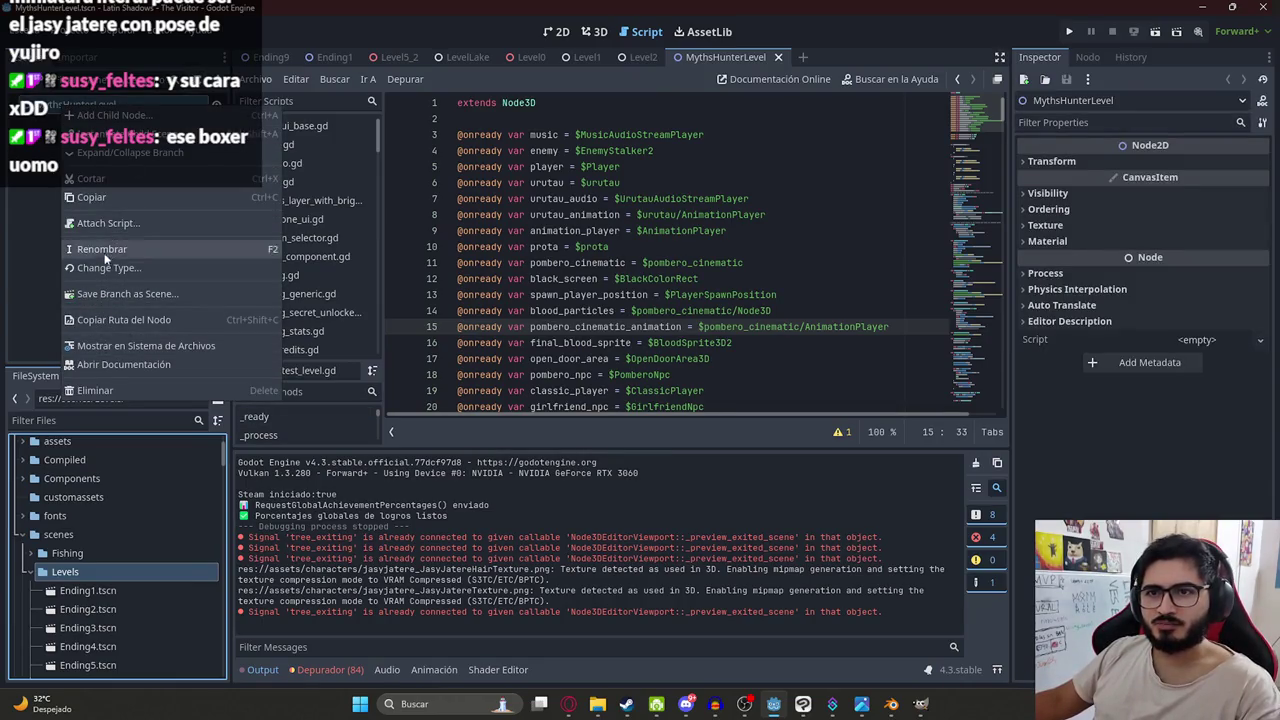
left_click(93, 268)
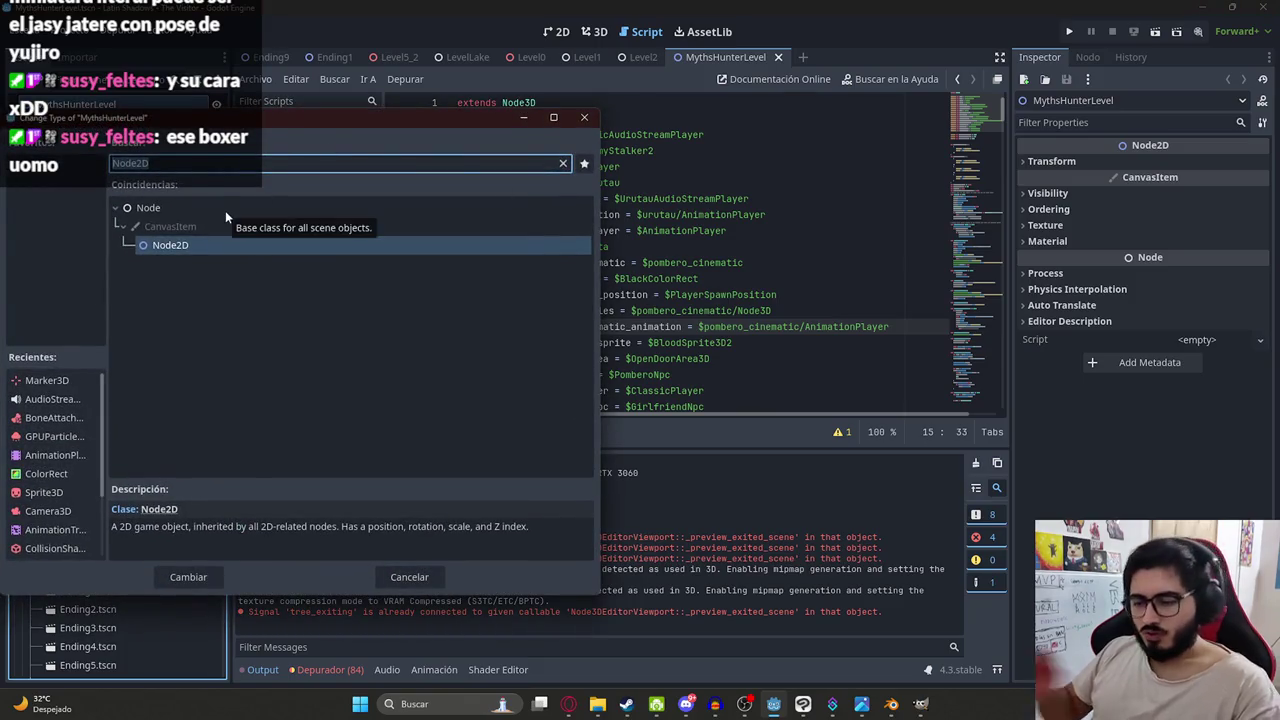
type("node3d")
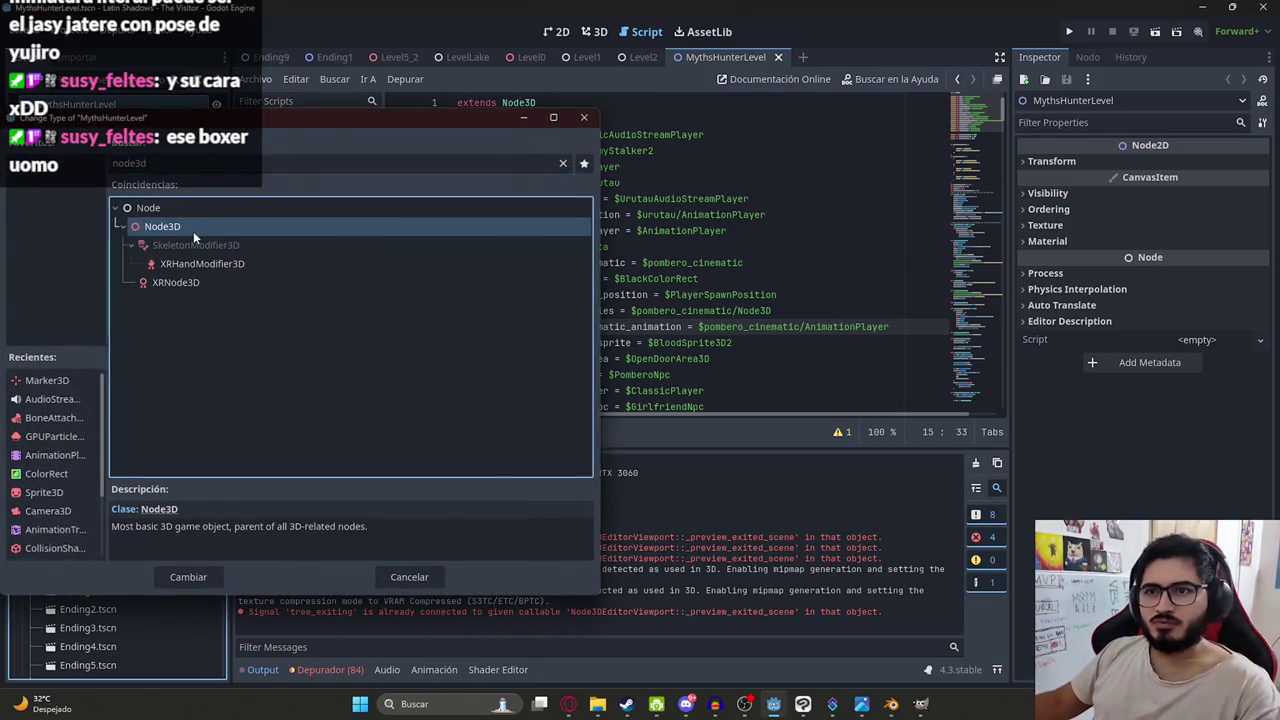
double_click(193, 231)
left_click(594, 31)
key("ctrl+s")
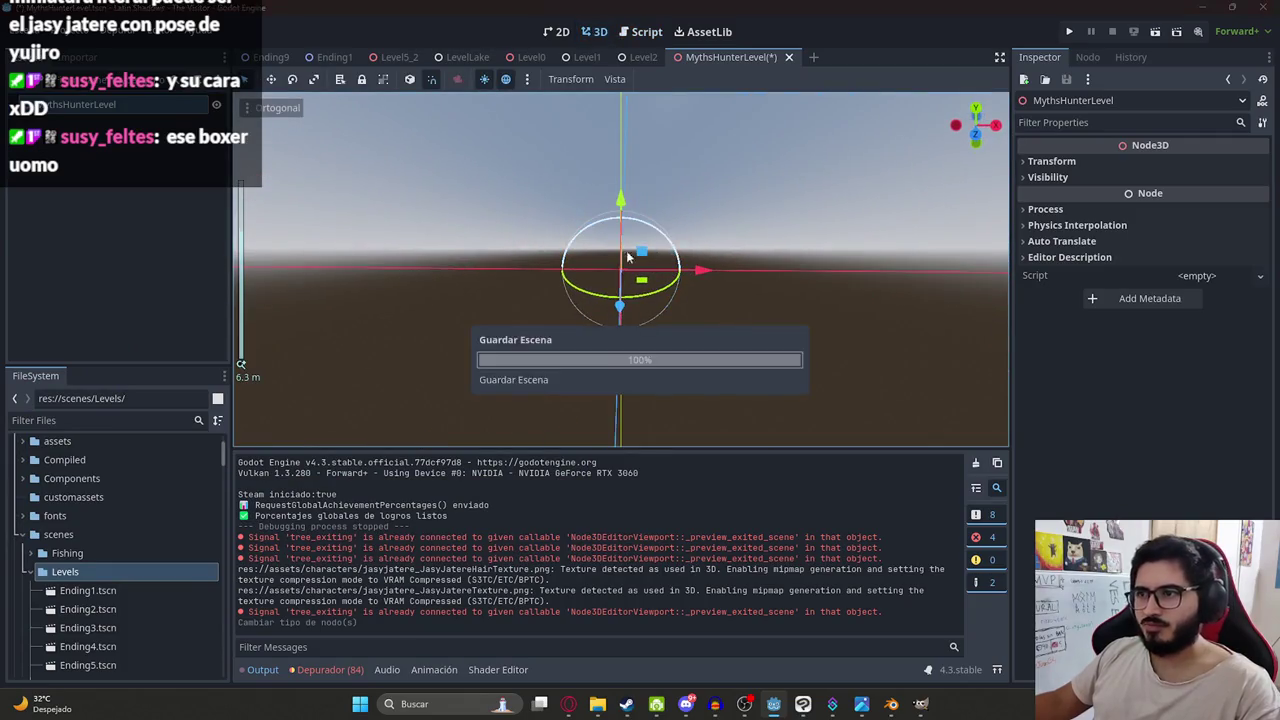
Filter the files for 'player' and drop MachetePlayer.tscn into the 3D viewport.
scroll(640, 280, "up", 3)
middle_click_drag(663, 277, 879, 233)
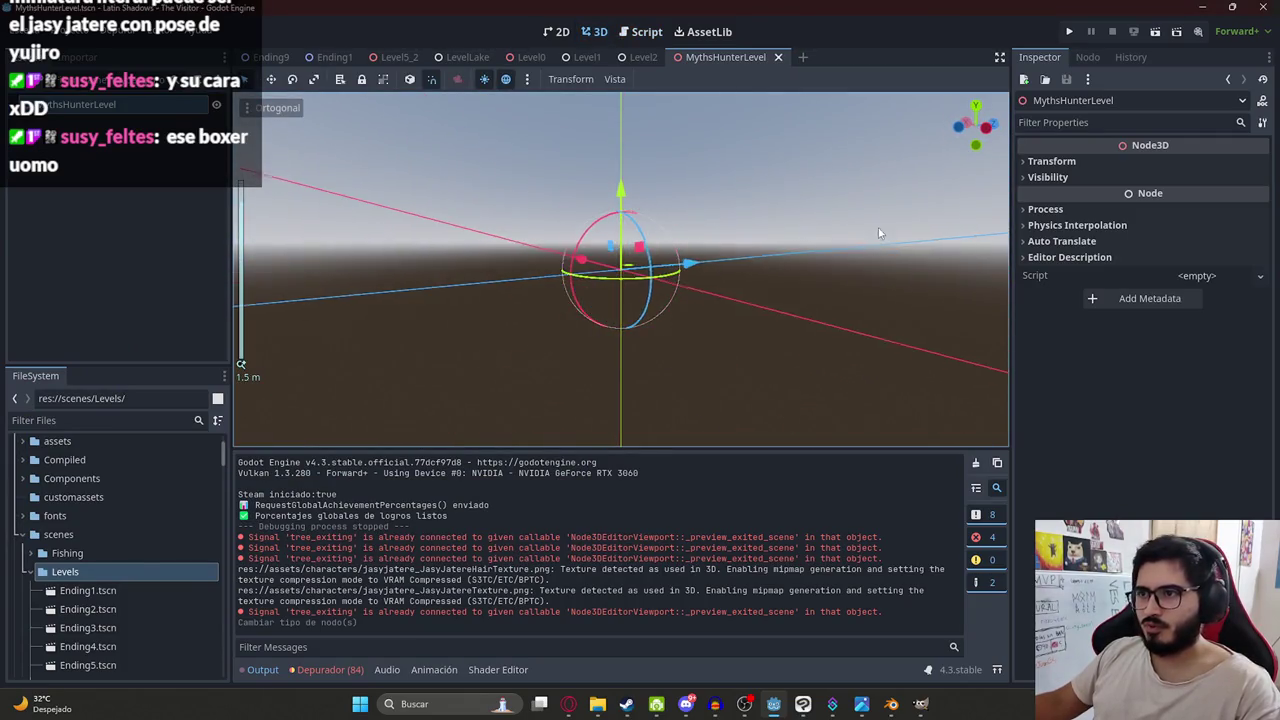
left_click(92, 421)
type("player")
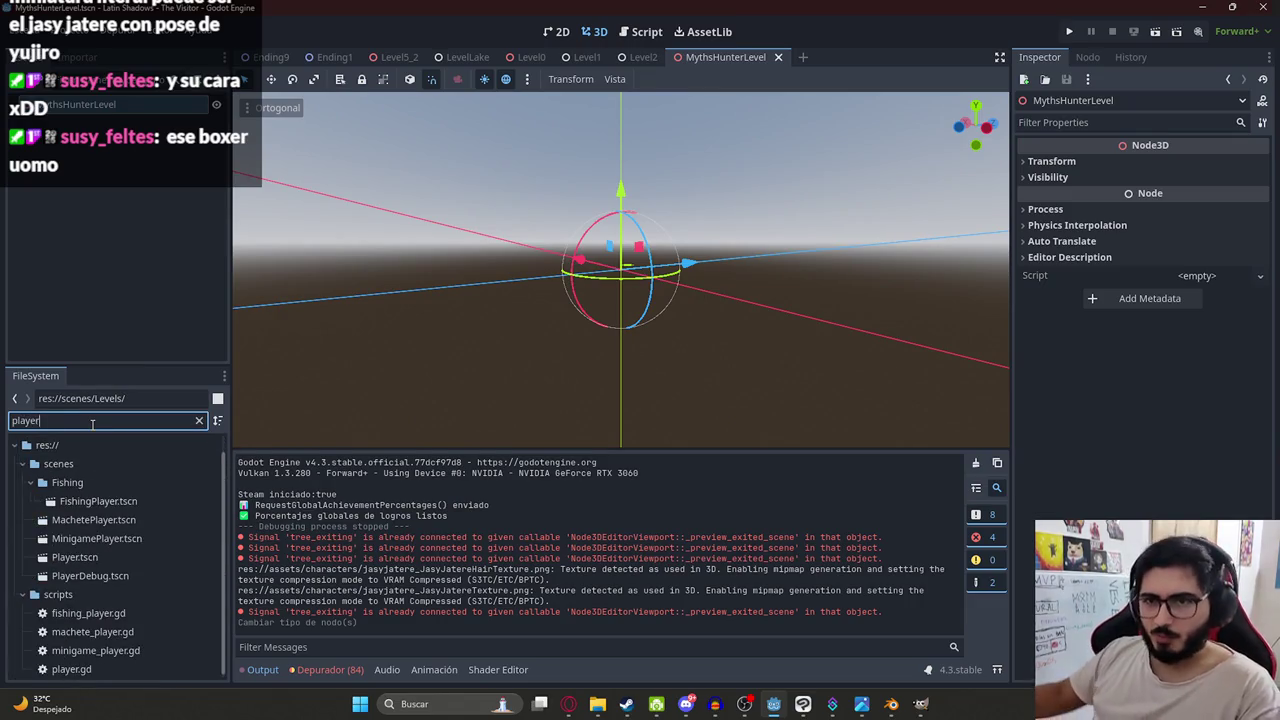
left_click_drag(118, 520, 634, 262)
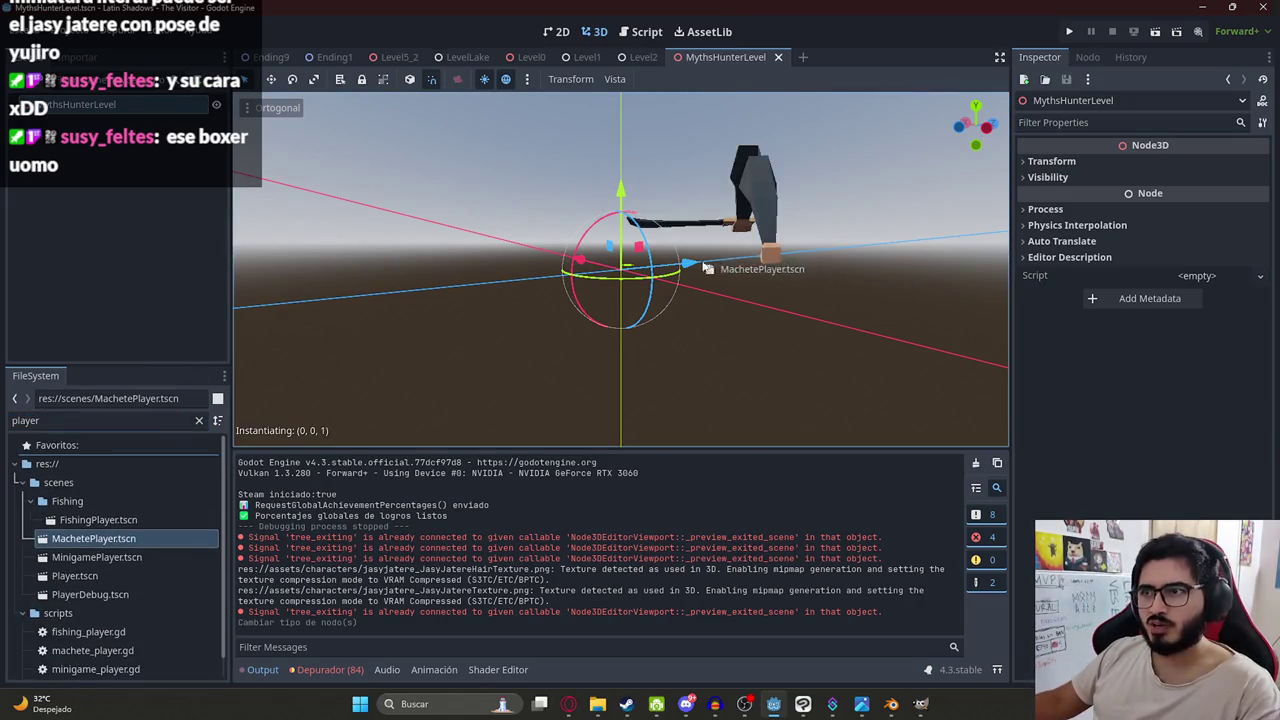
Raise the player along the Y axis and save the scene.
middle_click_drag(634, 262, 580, 285)
scroll(607, 300, "down", 3)
left_click_drag(620, 190, 616, 136)
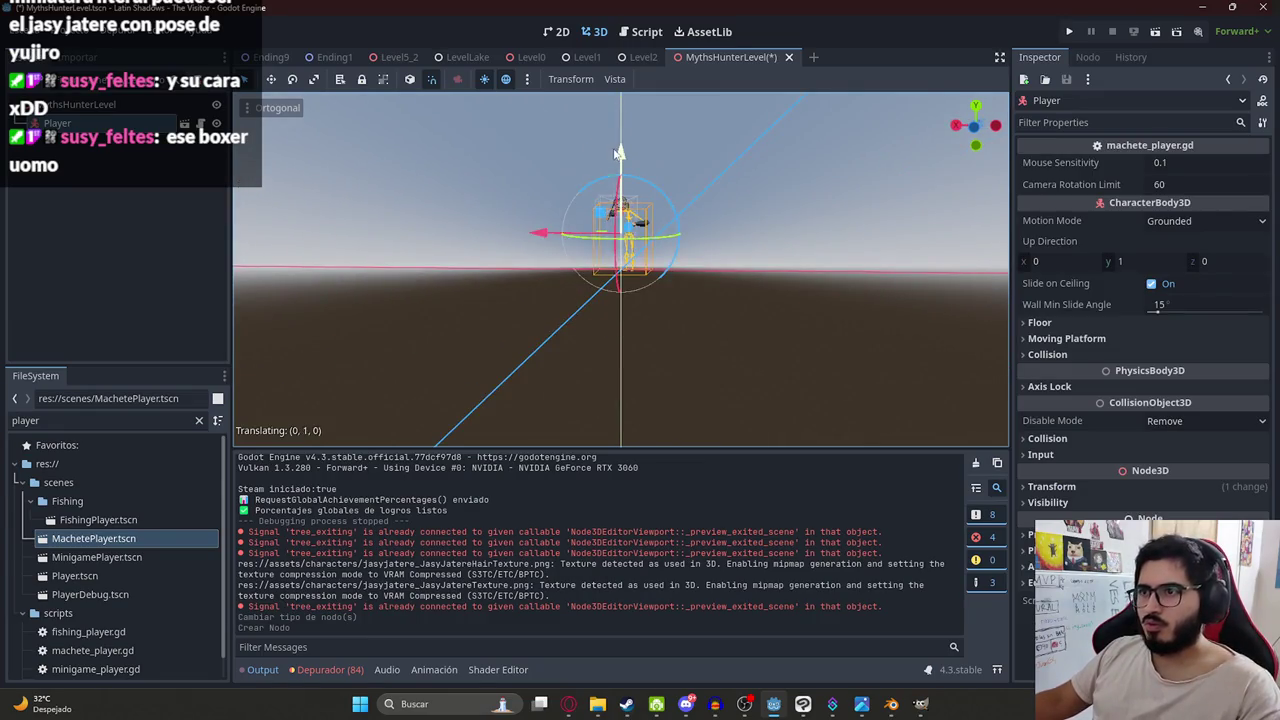
scroll(614, 140, "up", 4)
key("ctrl+s")
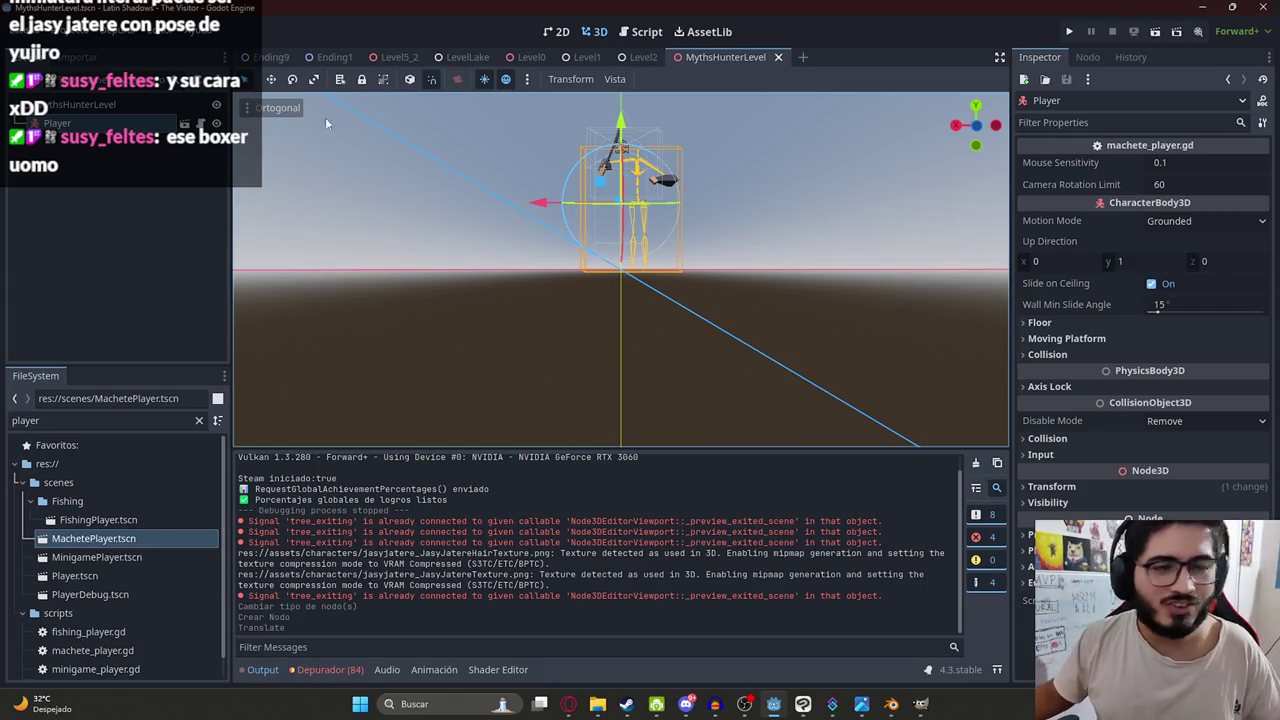
scroll(507, 228, "up", 2)
middle_click_drag(507, 228, 660, 202)
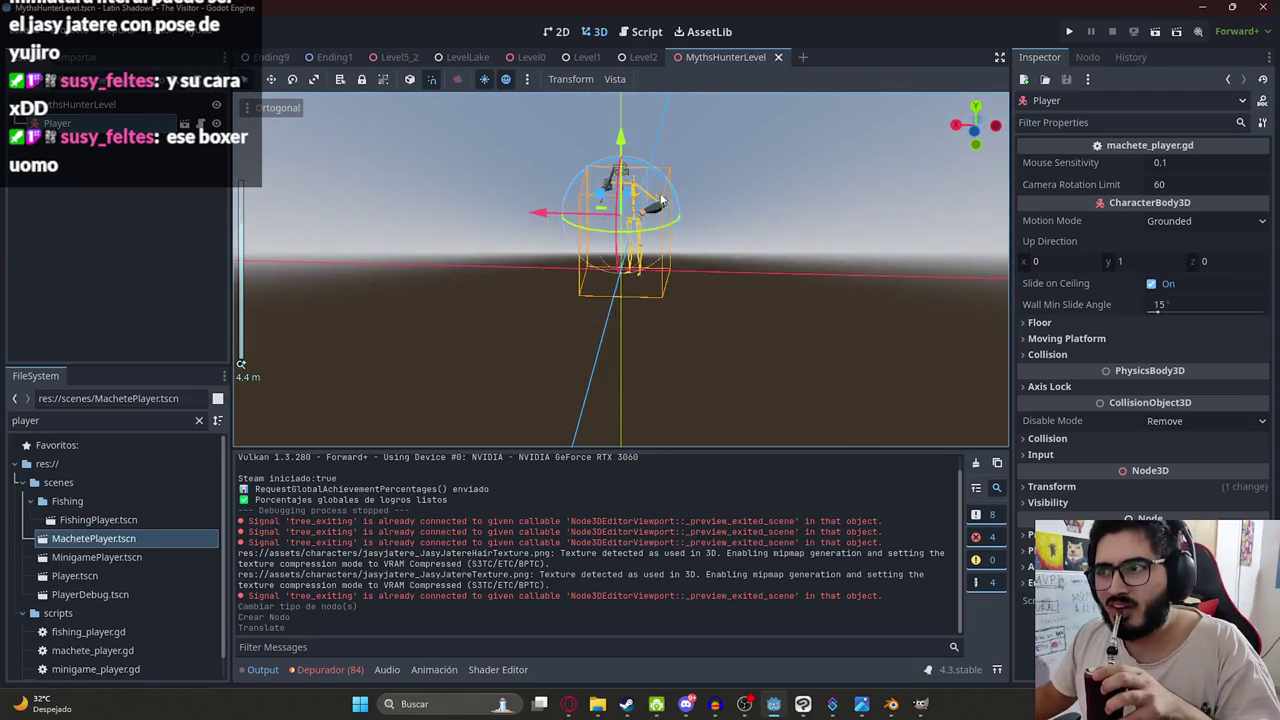
scroll(665, 145, "up", 3)
middle_click_drag(665, 145, 433, 125)
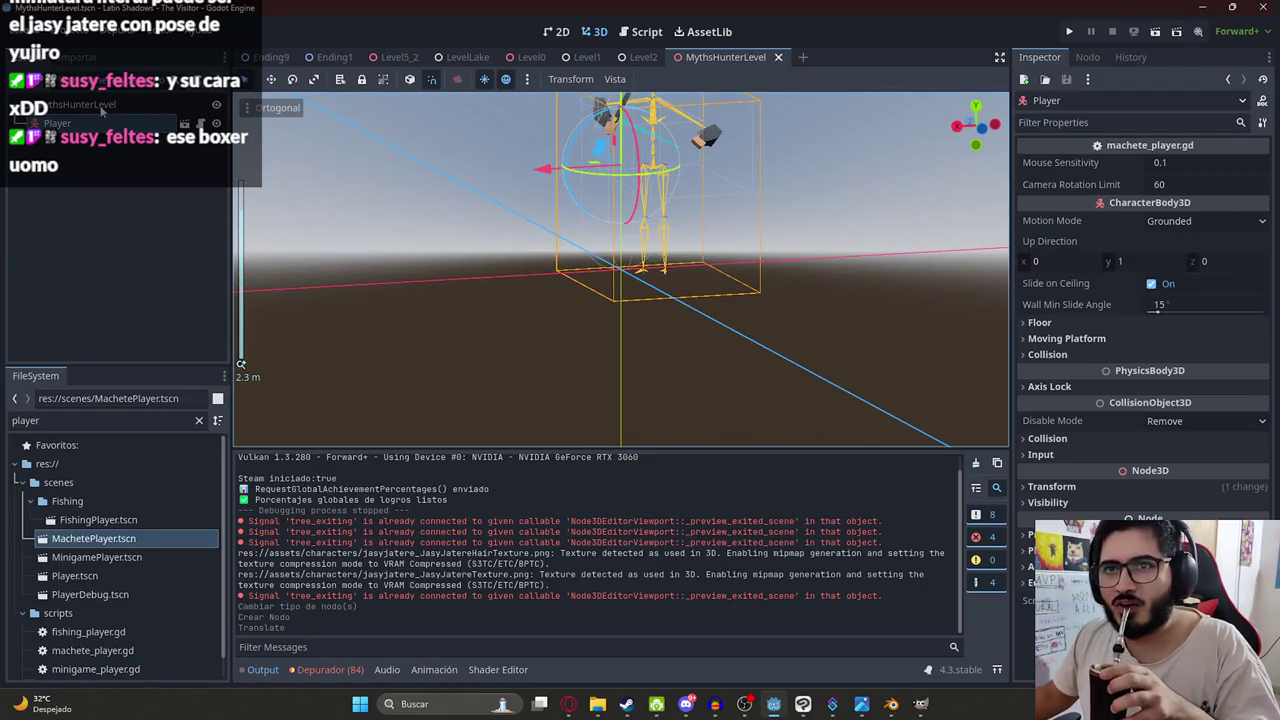
right_click(94, 111)
Add a MeshInstance3D with a new BoxMesh and scale it wide and flat into a floor.
left_click(120, 122)
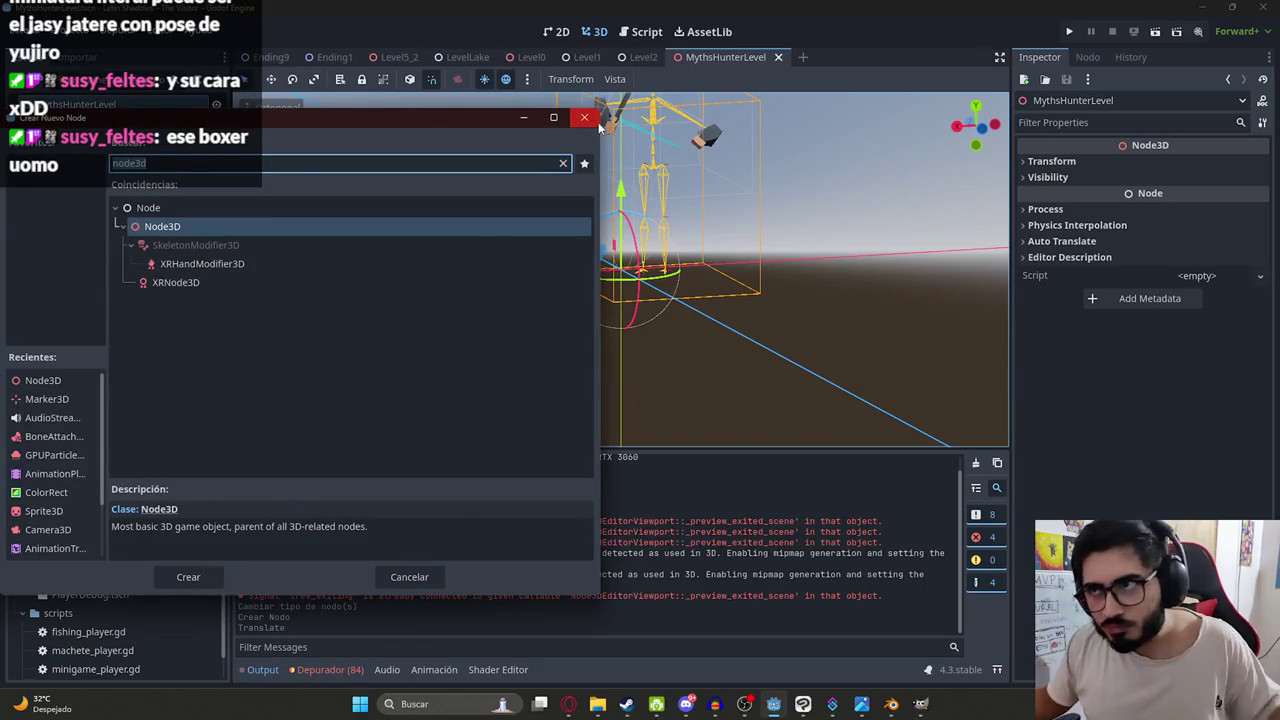
type("meshinstan")
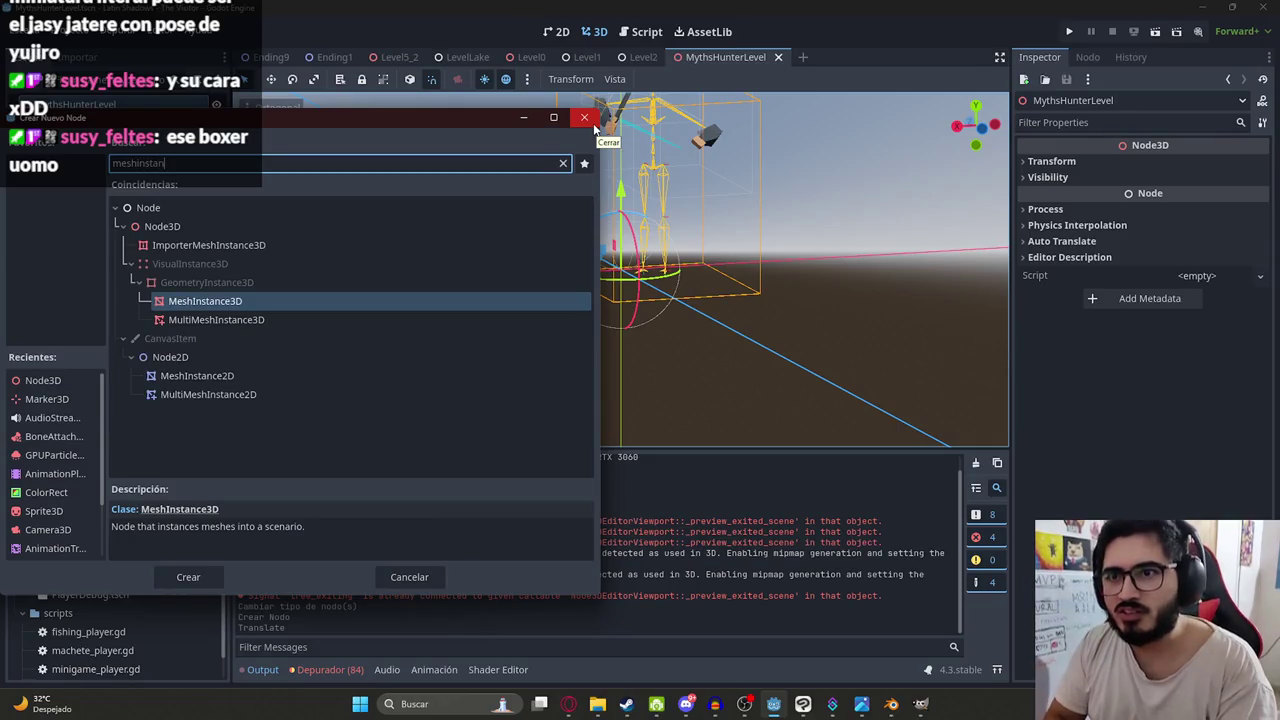
key("Return")
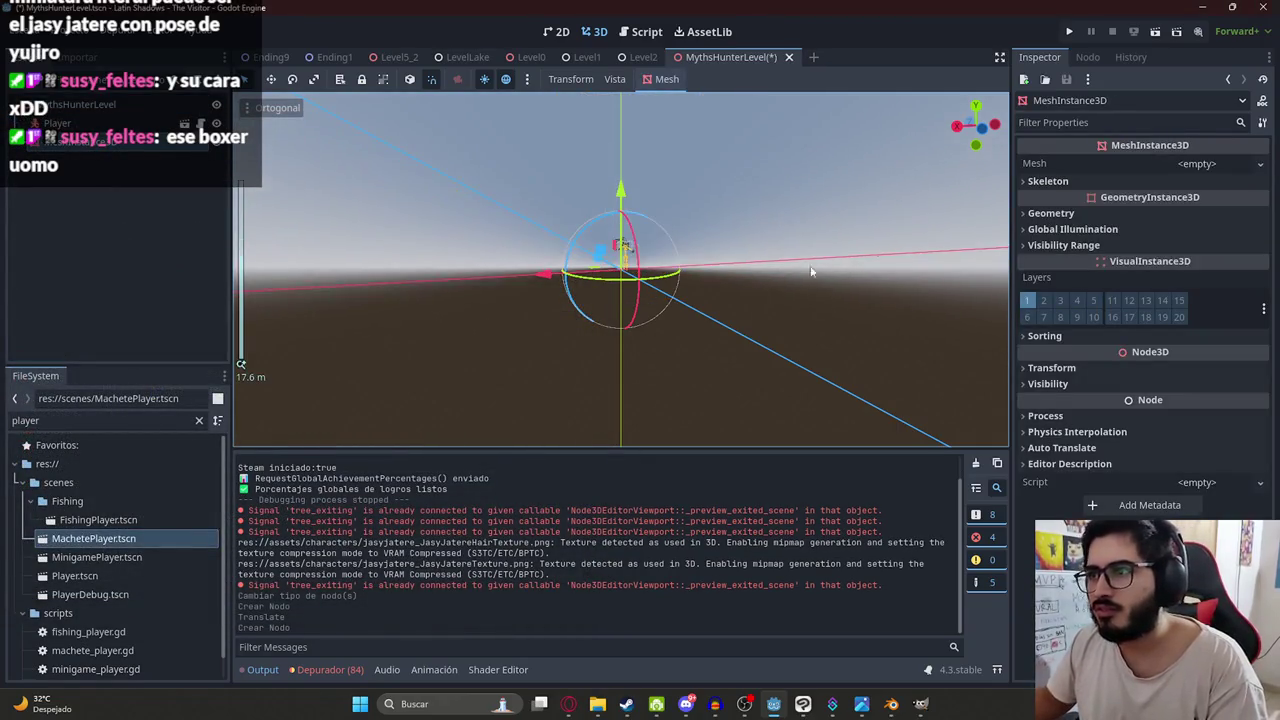
left_click(1175, 163)
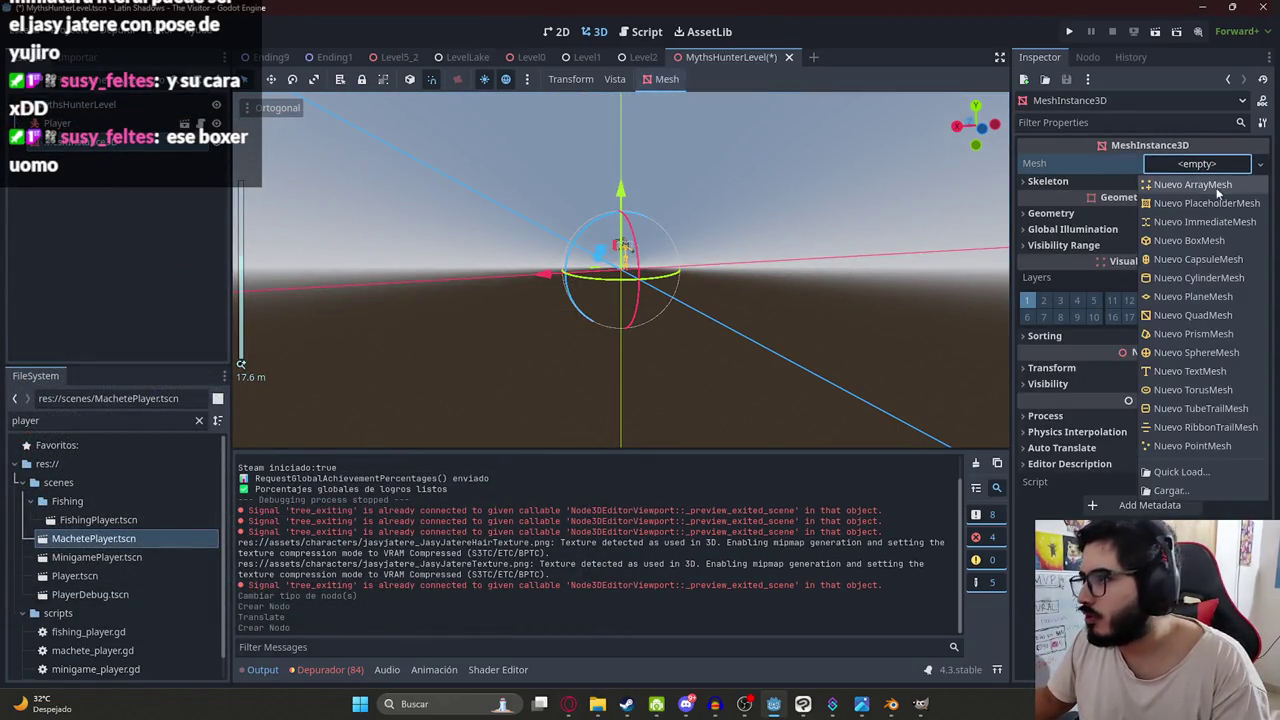
left_click(1188, 241)
middle_click_drag(630, 270, 725, 95)
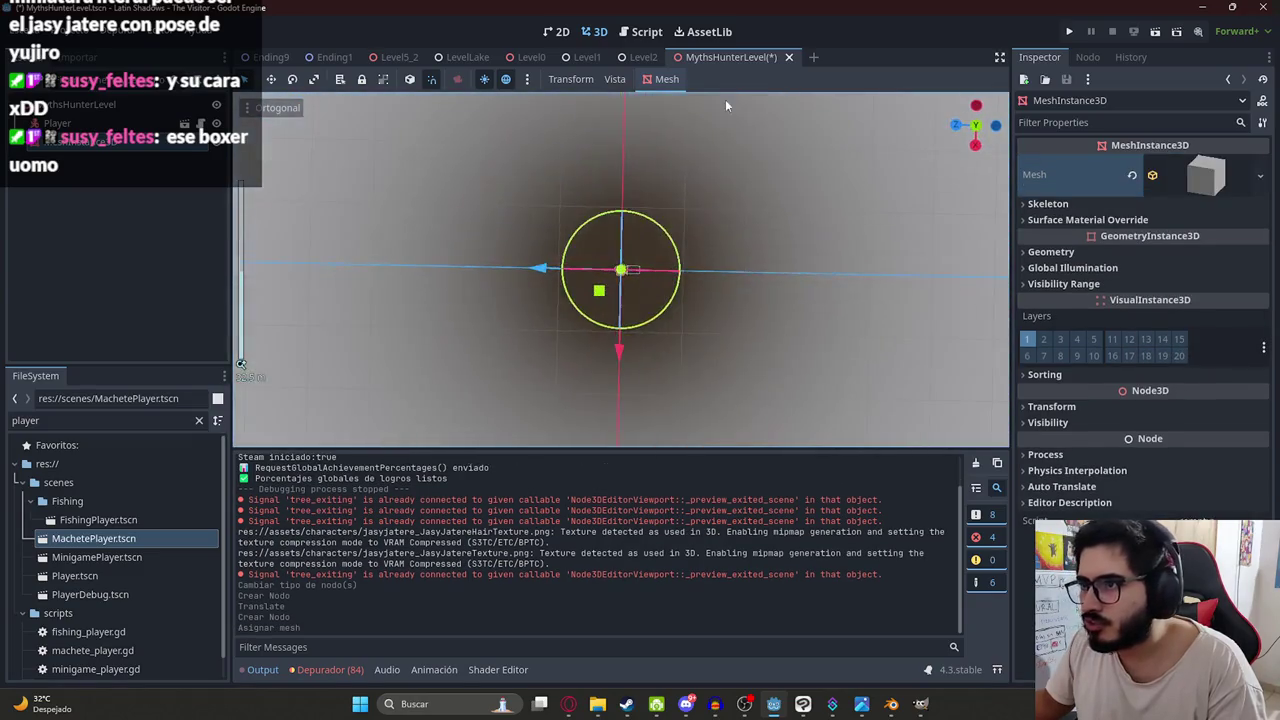
left_click(313, 79)
left_click_drag(598, 290, 20, 470)
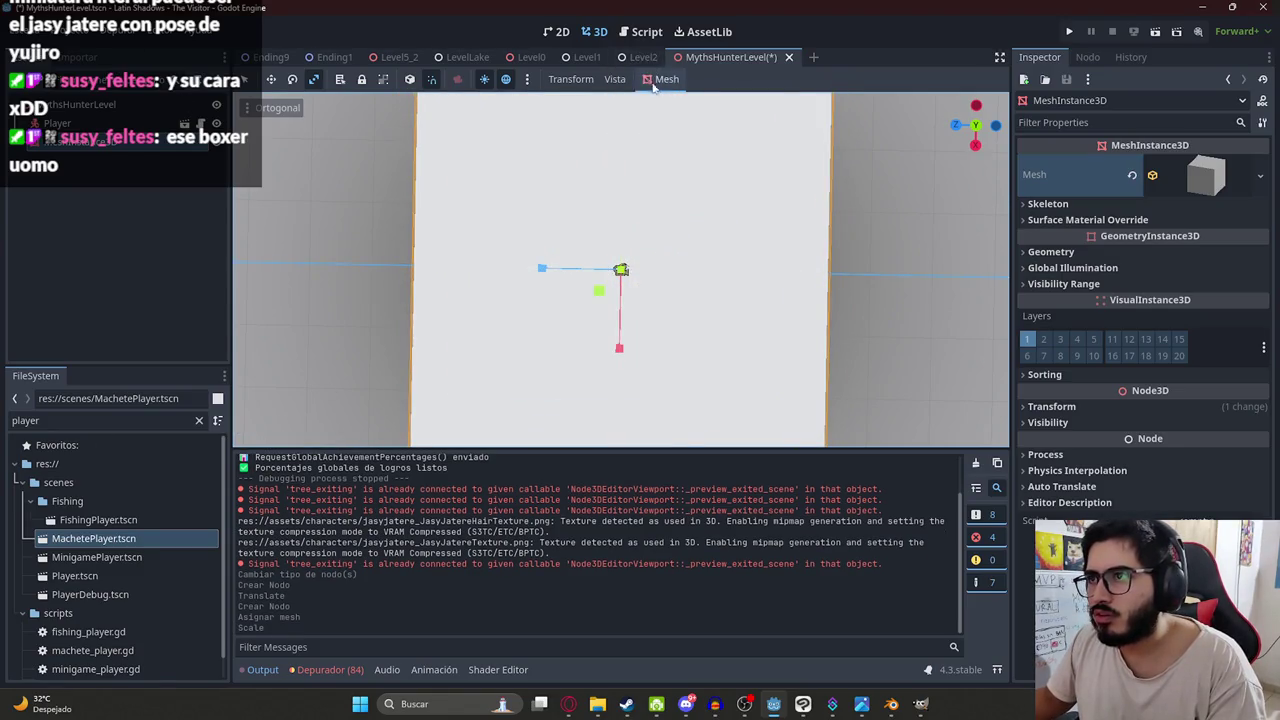
Generate trimesh collision for the floor as a Static Body child.
left_click(666, 79)
left_click(728, 116)
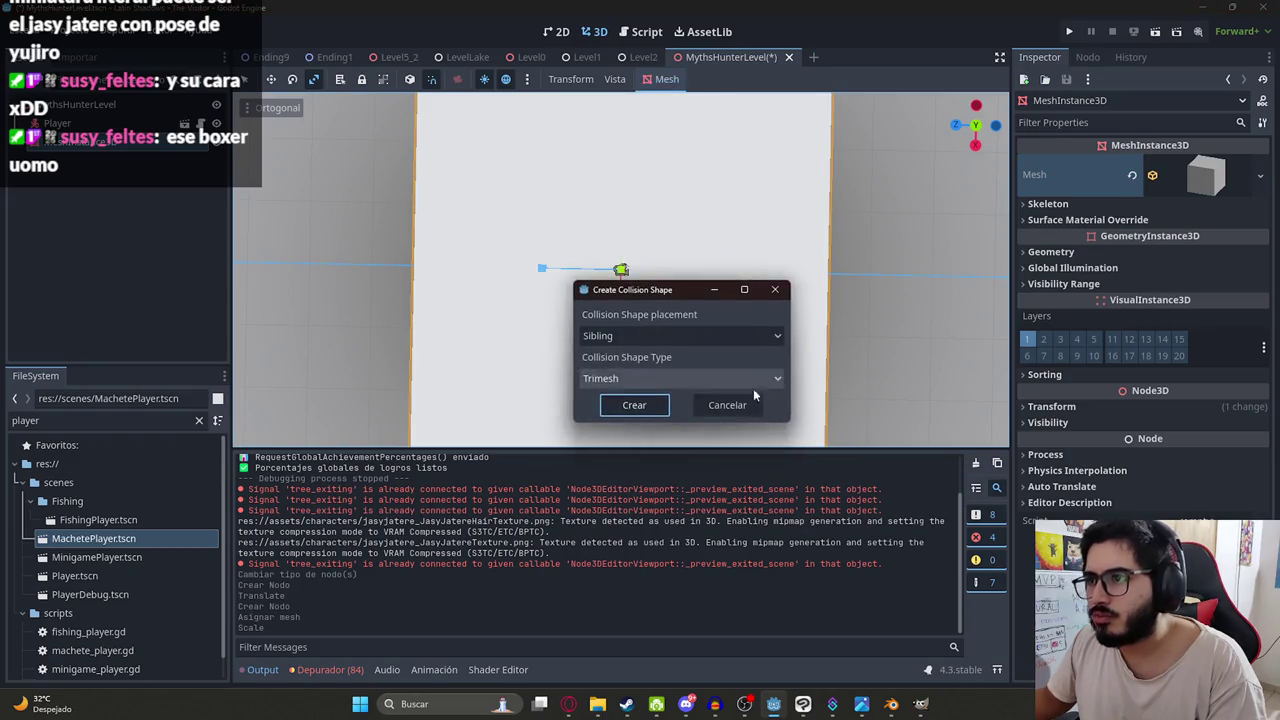
left_click(645, 337)
left_click(643, 369)
left_click(645, 378)
left_click(615, 396)
left_click(634, 405)
Reposition the Player so it stands just above the floor.
middle_click_drag(640, 400, 624, 188)
scroll(624, 188, "up", 5)
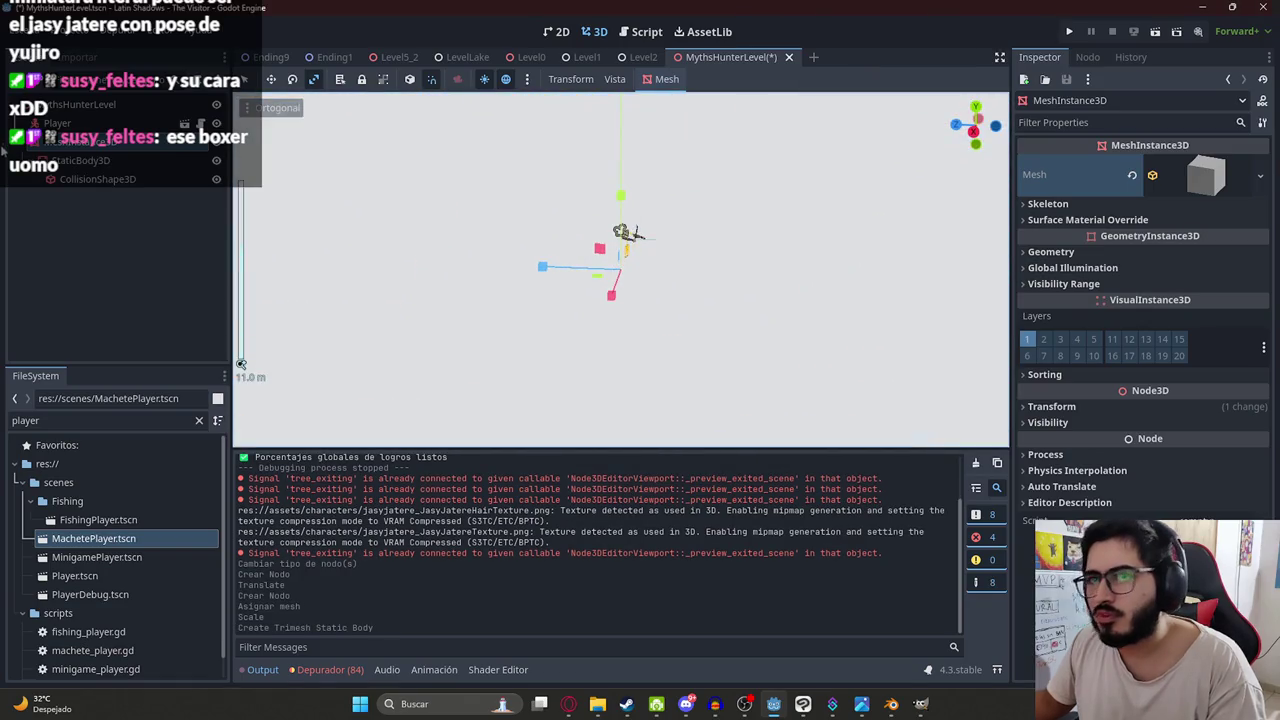
left_click(628, 235)
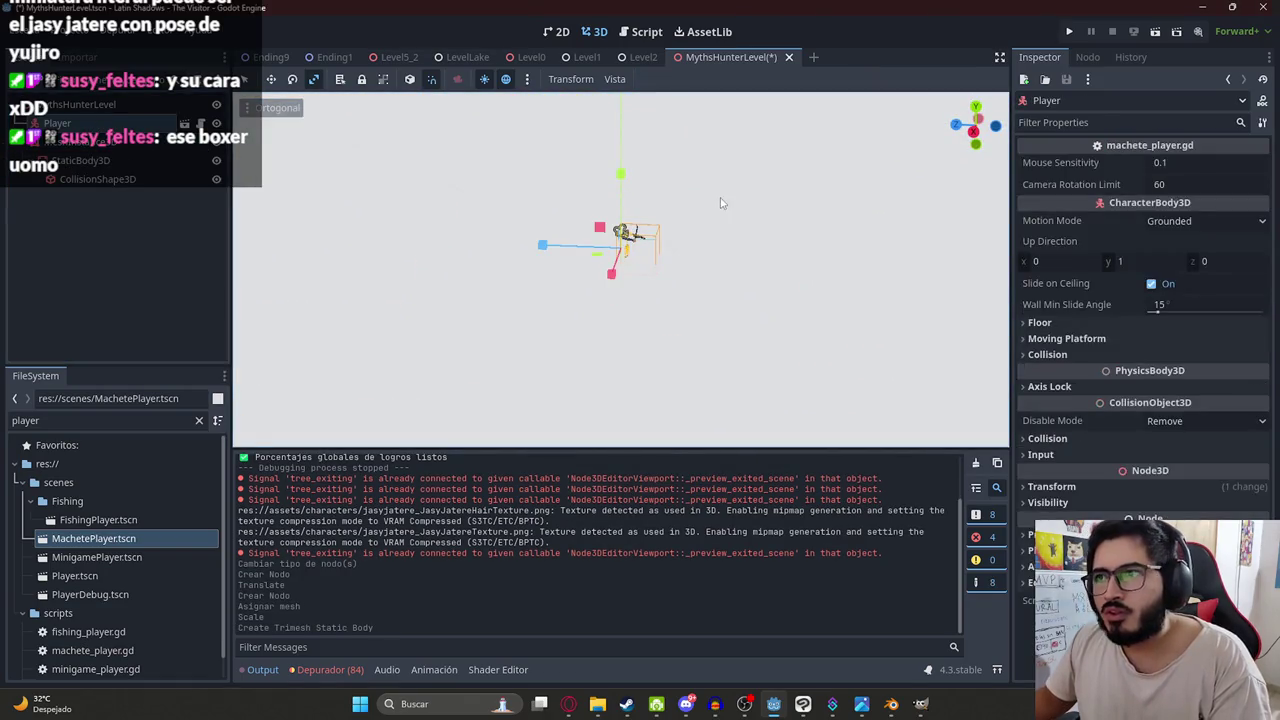
middle_click_drag(600, 300, 618, 230)
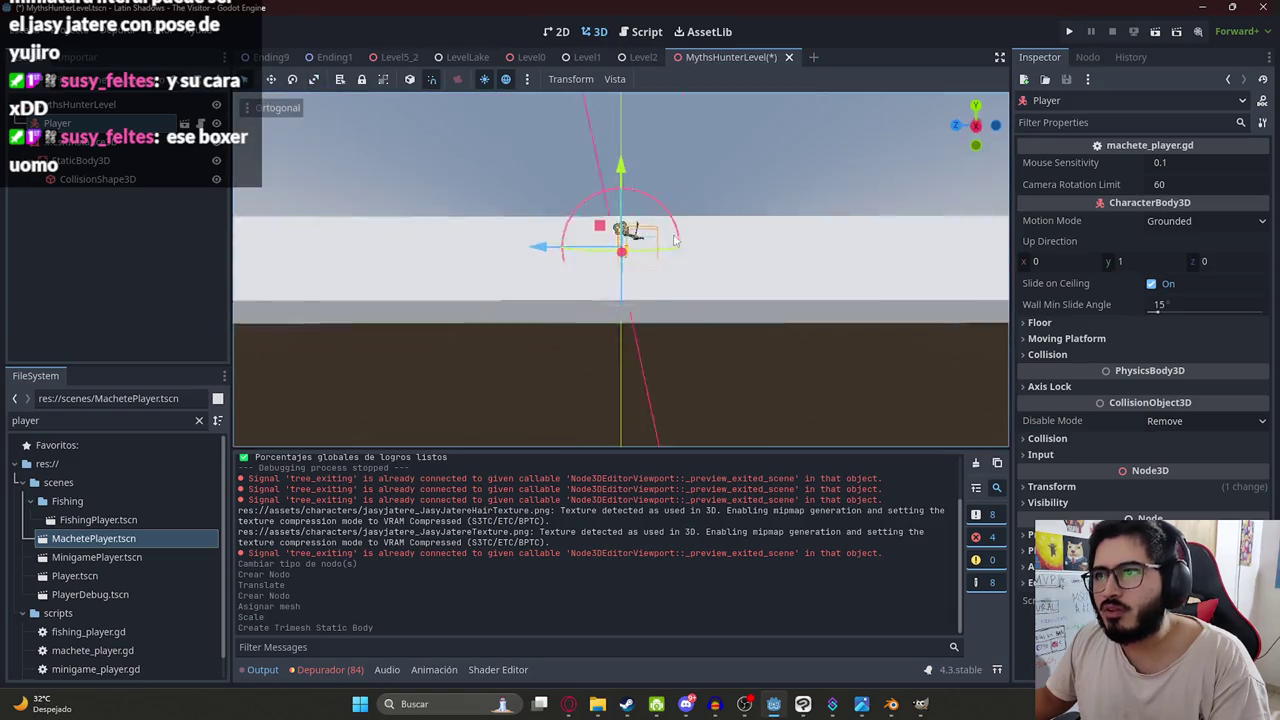
scroll(618, 208, "up", 3)
scroll(633, 292, "up", 3)
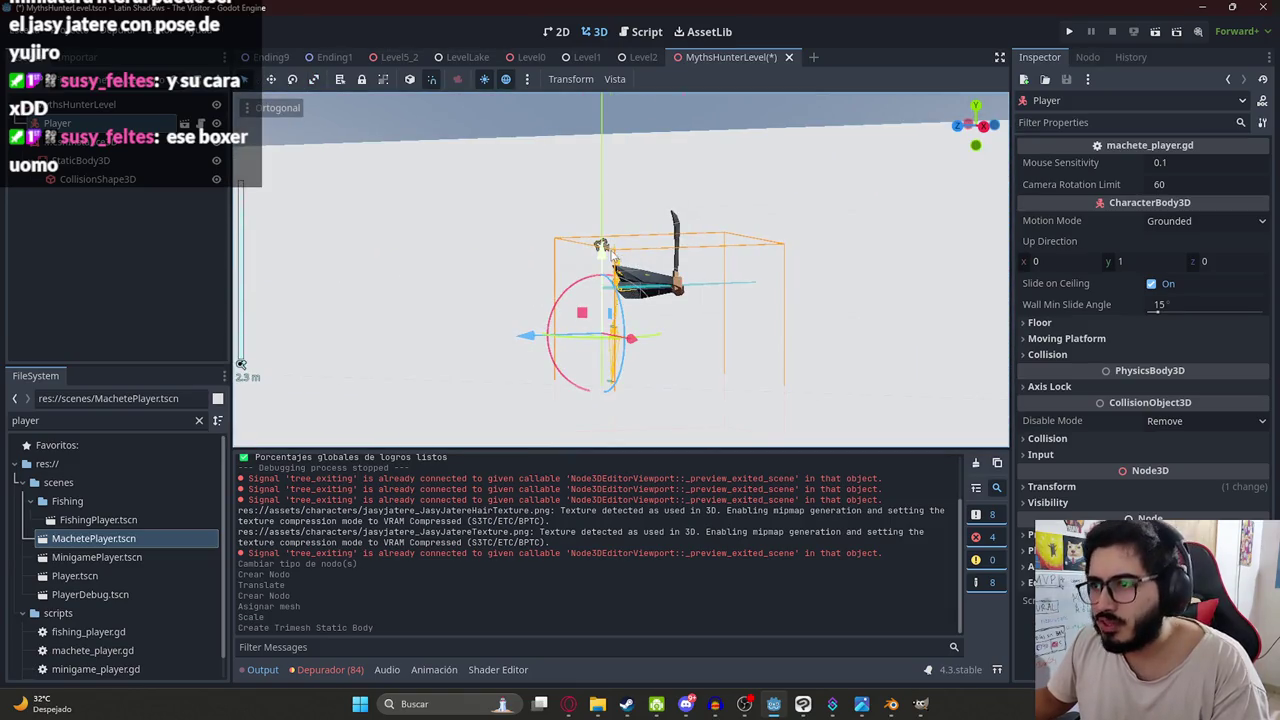
left_click_drag(608, 250, 625, 115)
mouse_move(640, 200)
middle_mouse_down()
mouse_move(736, 270)
mouse_move(737, 287)
middle_mouse_up()
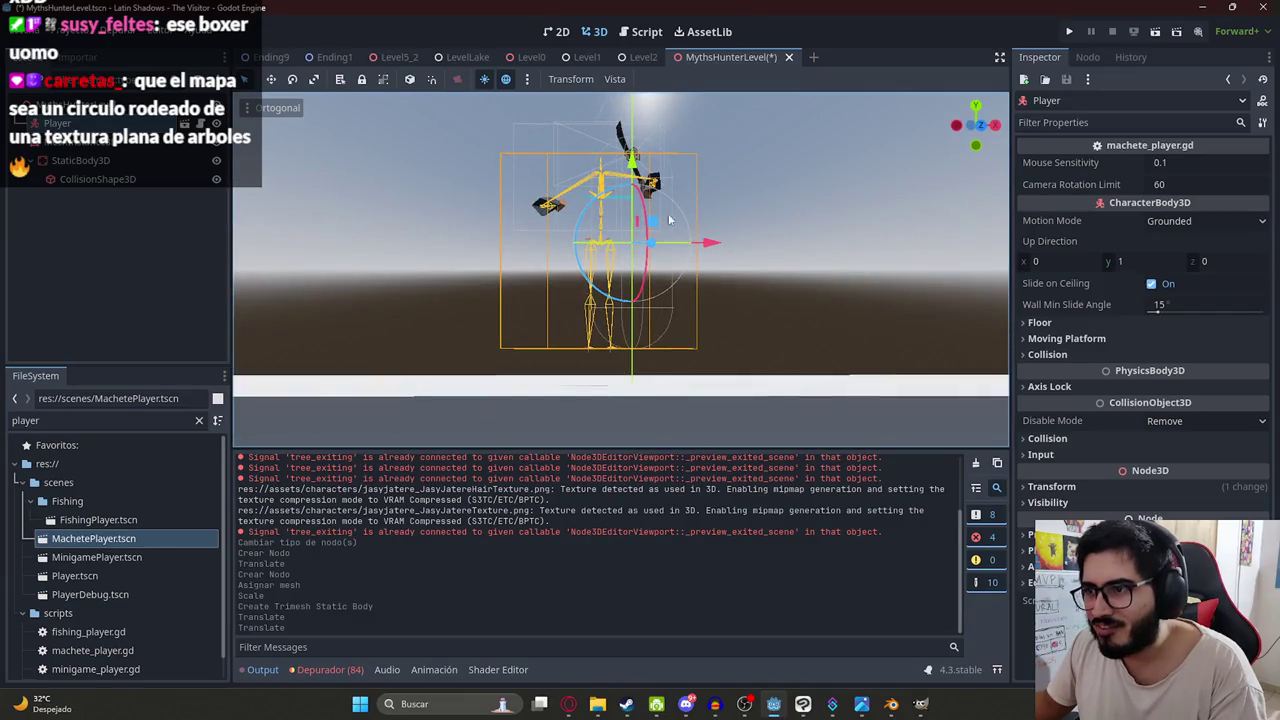
left_click_drag(630, 158, 807, 208)
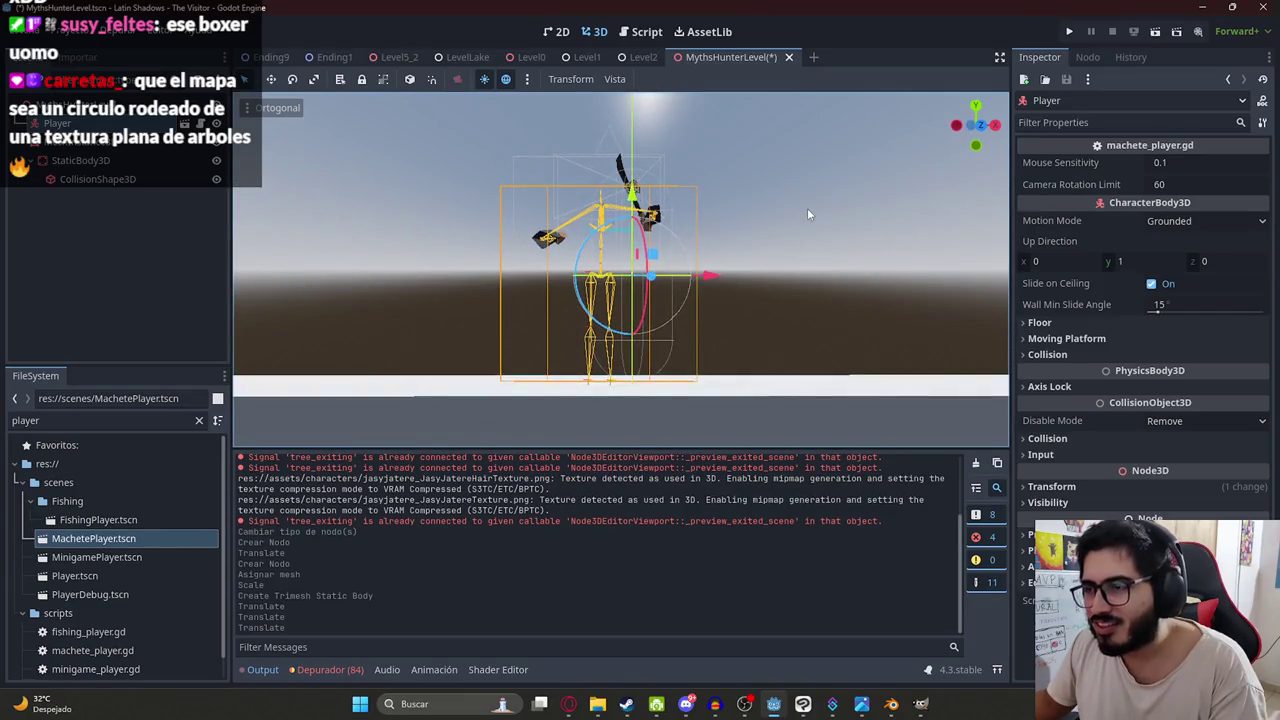
left_click(807, 208)
Save MythsHunterLevel, test-run it swinging the machete twice, then stop with F8.
right_click(710, 56)
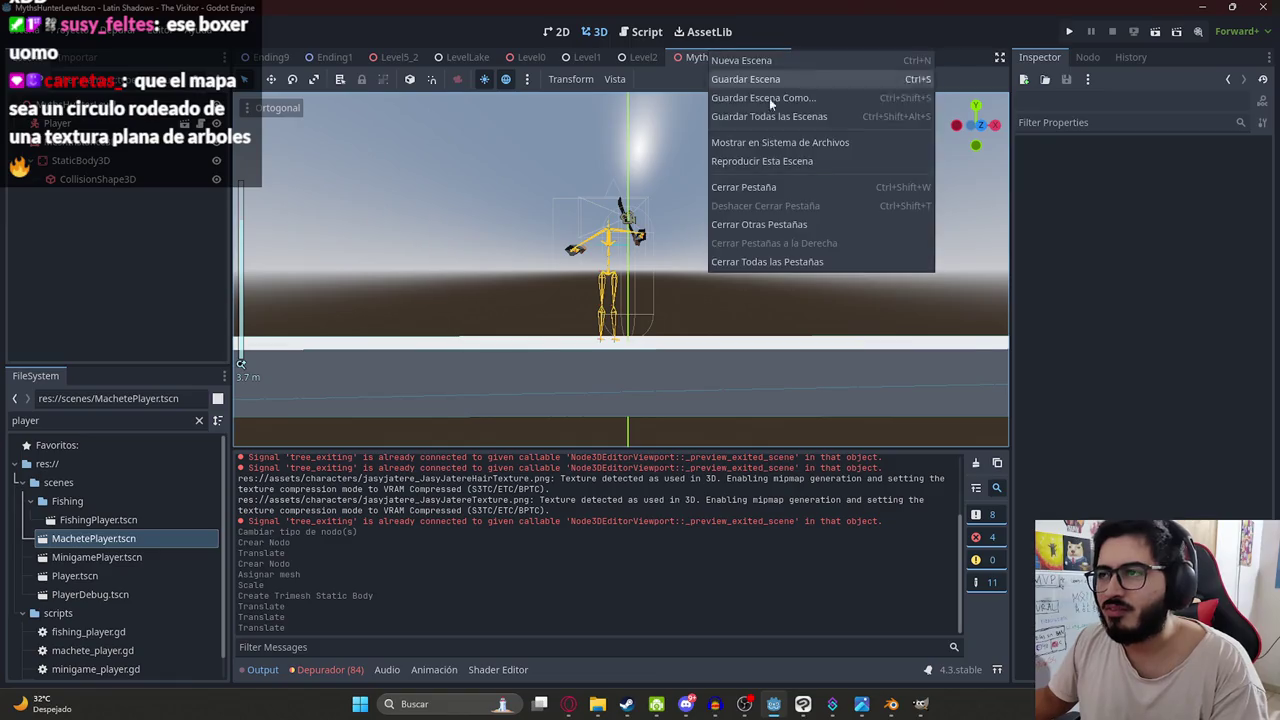
left_click(804, 155)
key("ctrl+s")
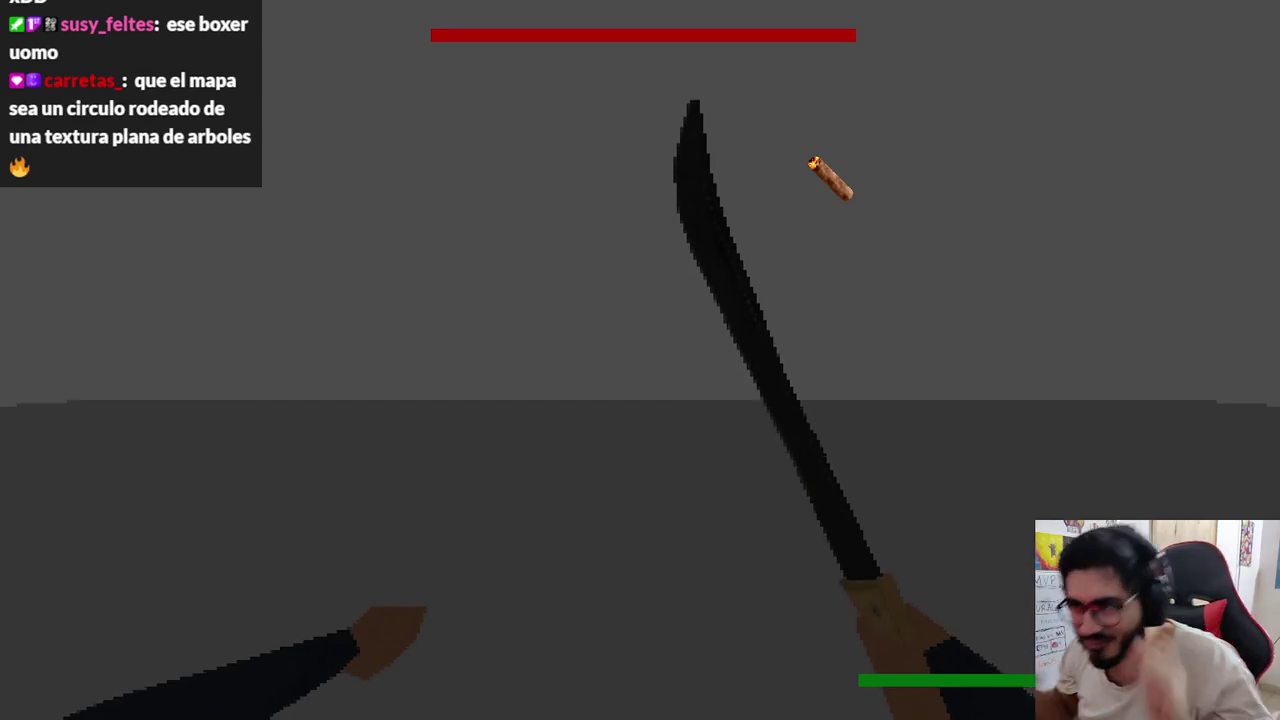
left_click(731, 229)
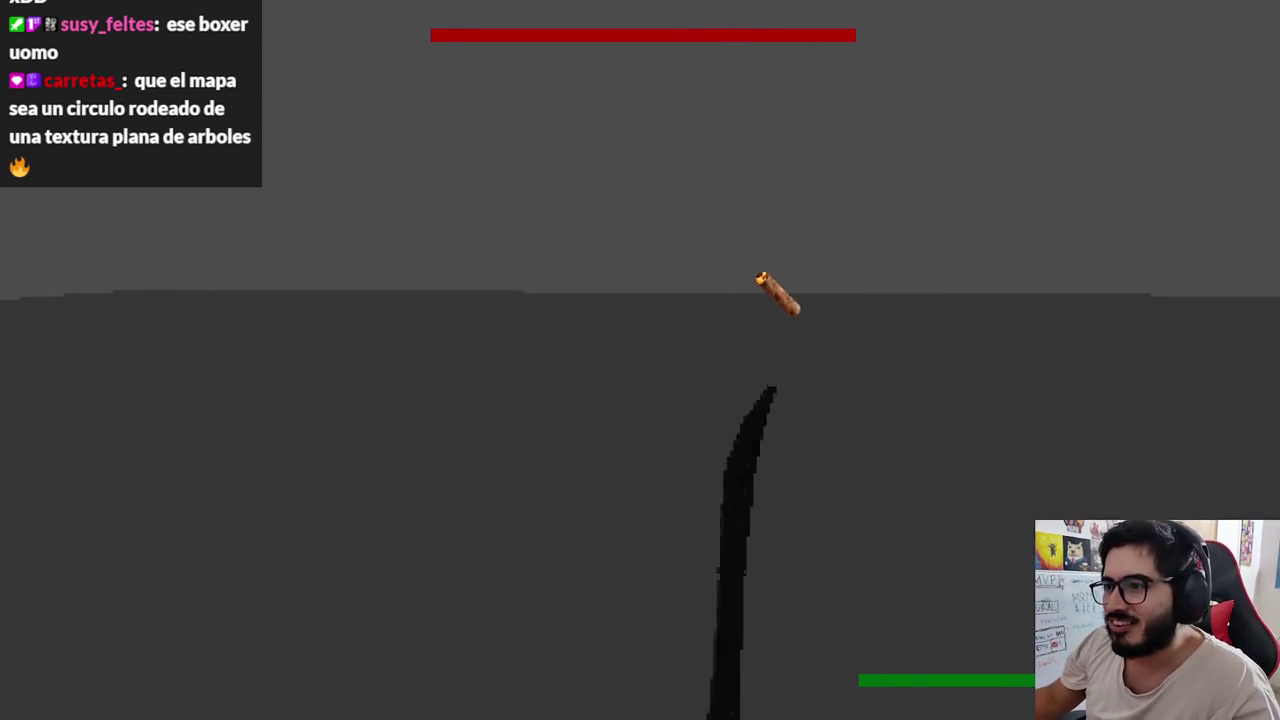
left_click(829, 271)
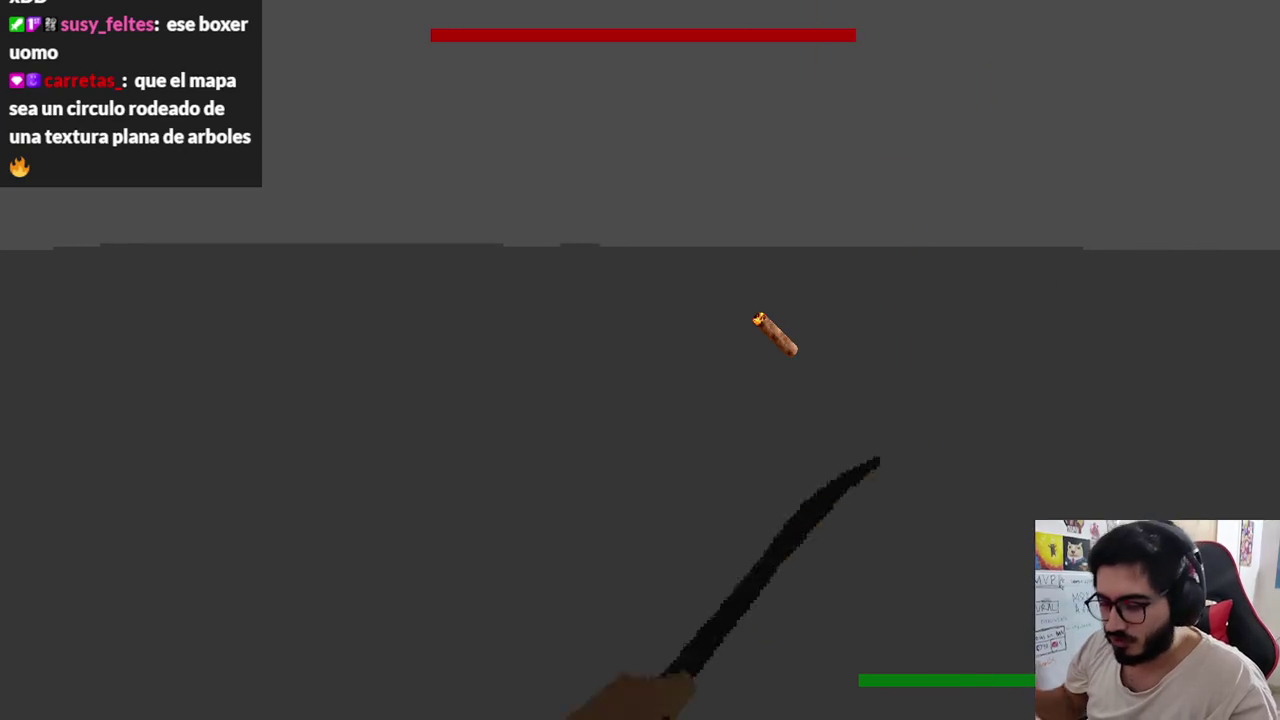
key("F8")
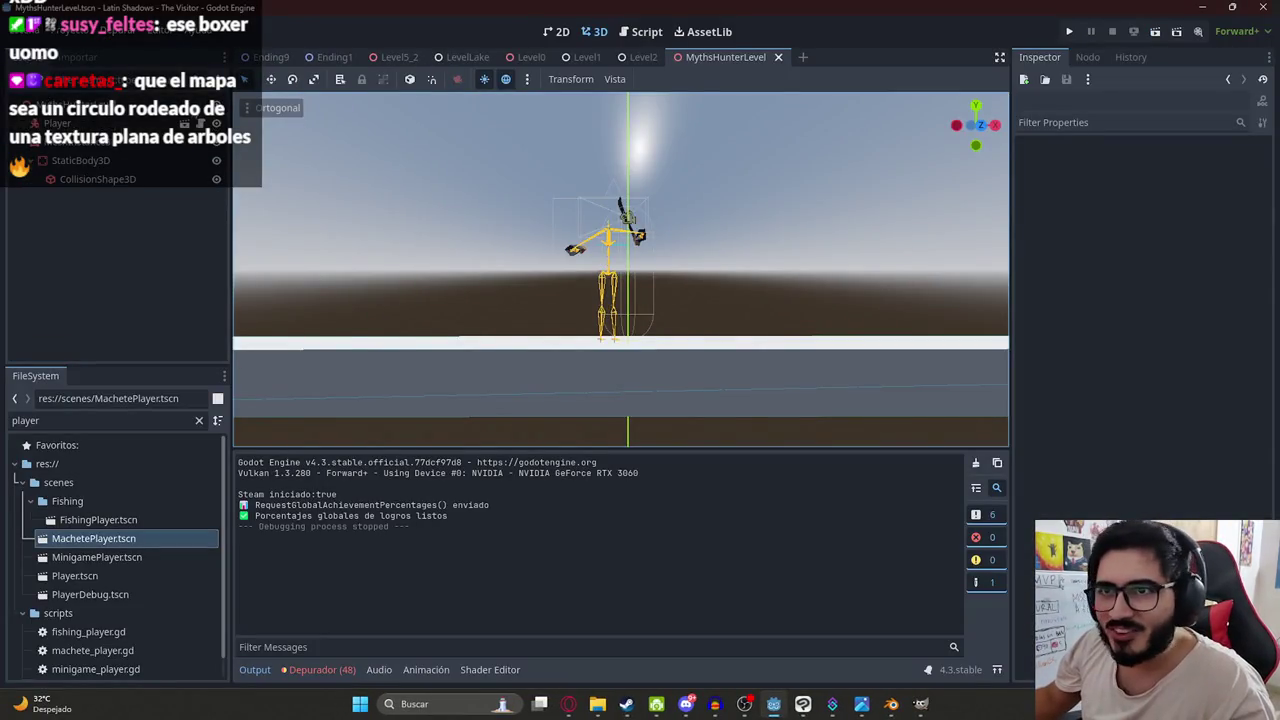
left_click(60, 104)
left_click(208, 82)
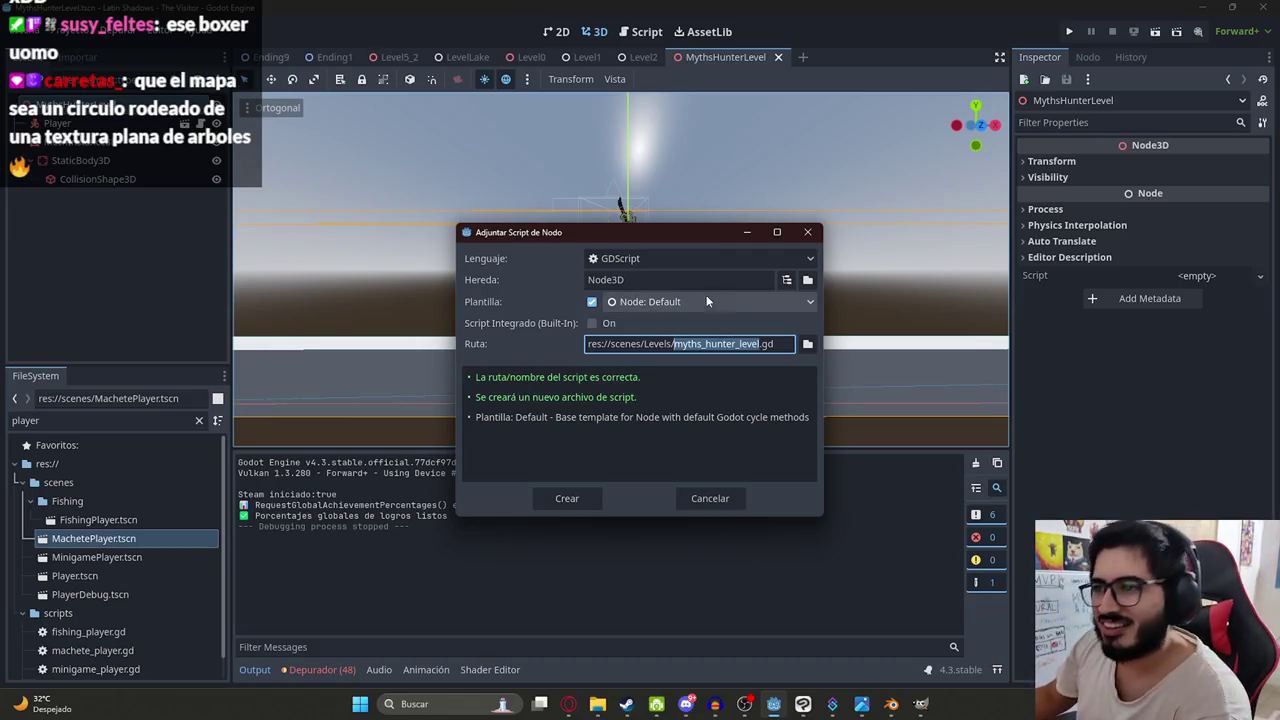
Create myths_hunter_level.gd in res://scripts and attach it to the level root.
left_click(807, 345)
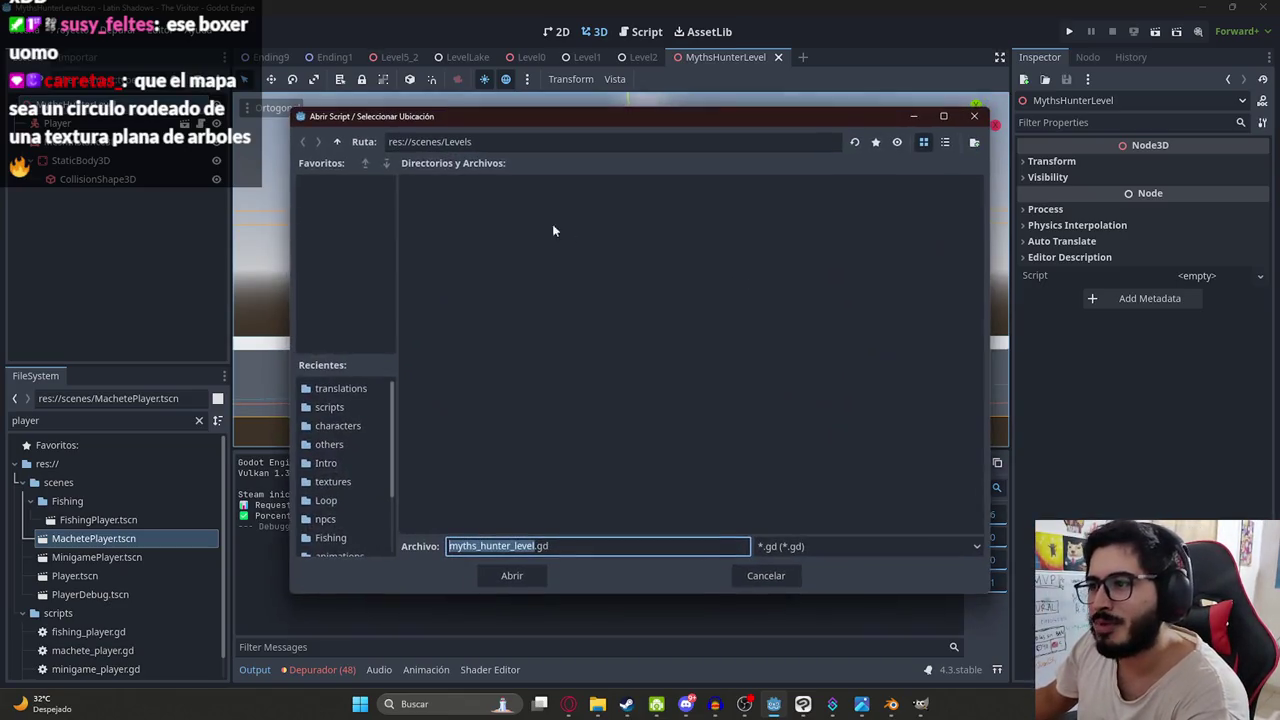
left_click(337, 142)
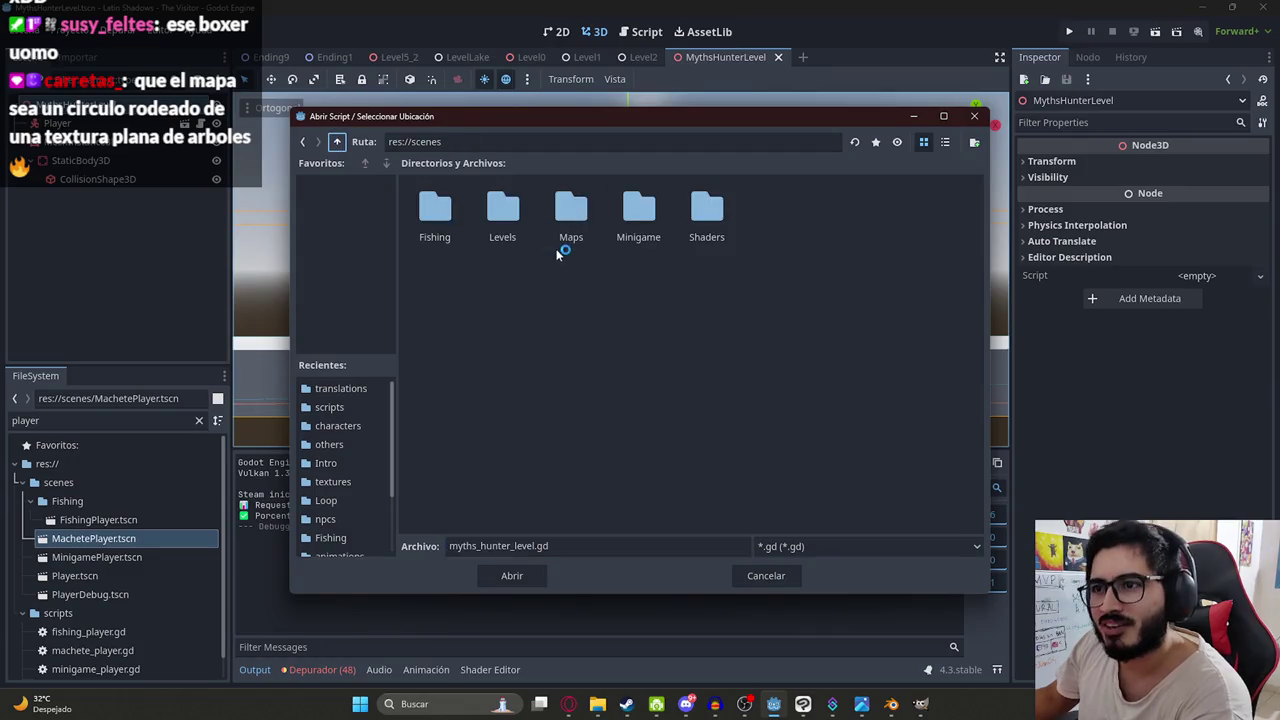
left_click(338, 142)
double_click(503, 285)
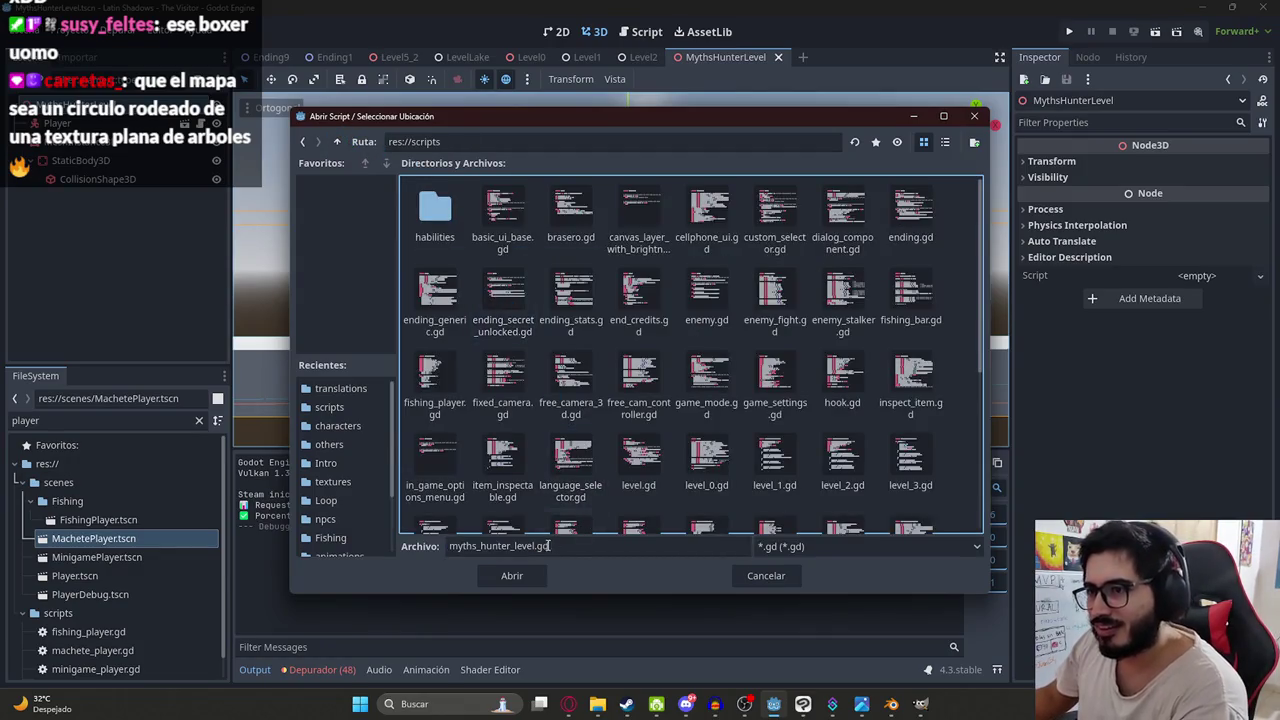
left_click(526, 580)
left_click(597, 490)
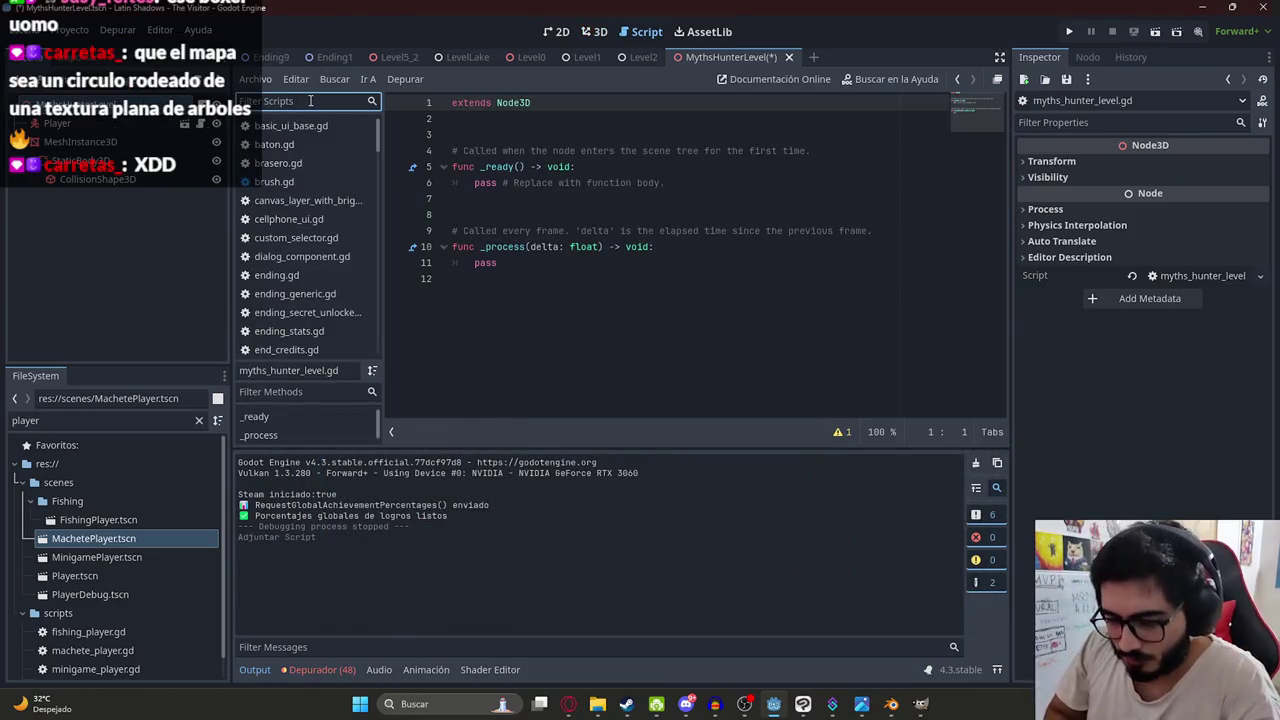
Open machete_test_level.gd and copy its two GameSettings setup lines.
type("level")
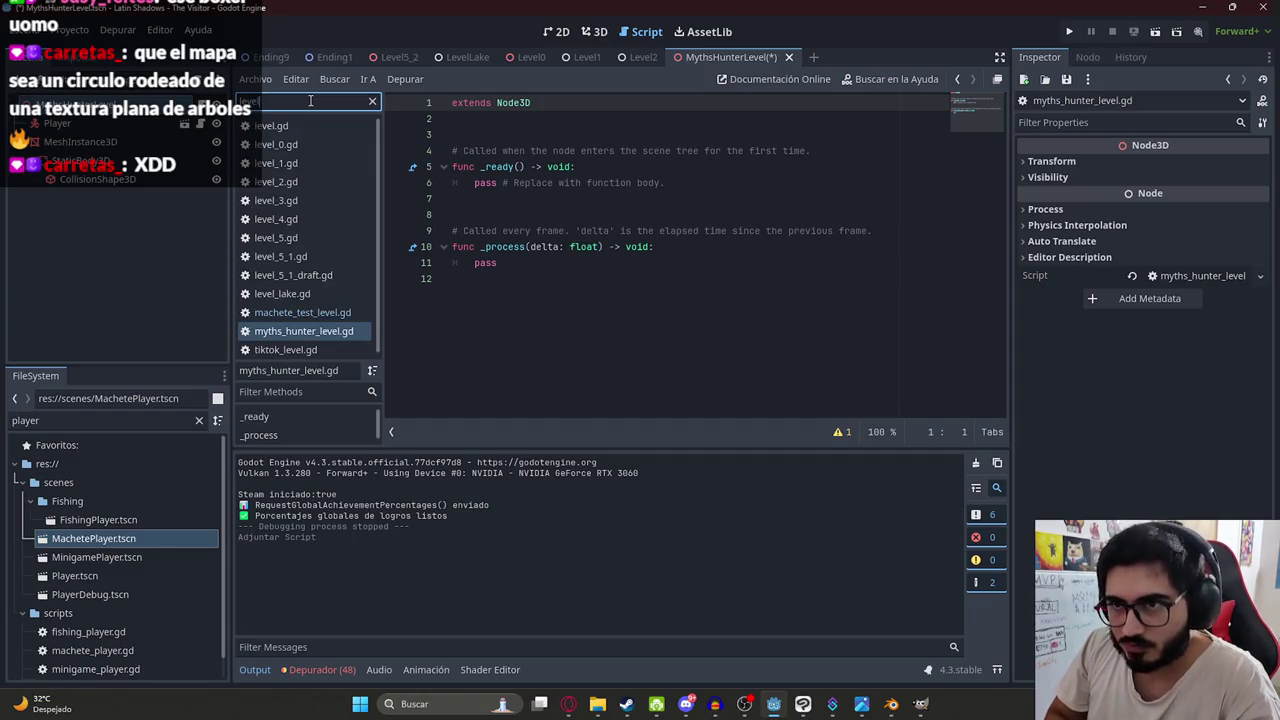
key("BackSpace")
key("BackSpace")
key("BackSpace")
type("machete")
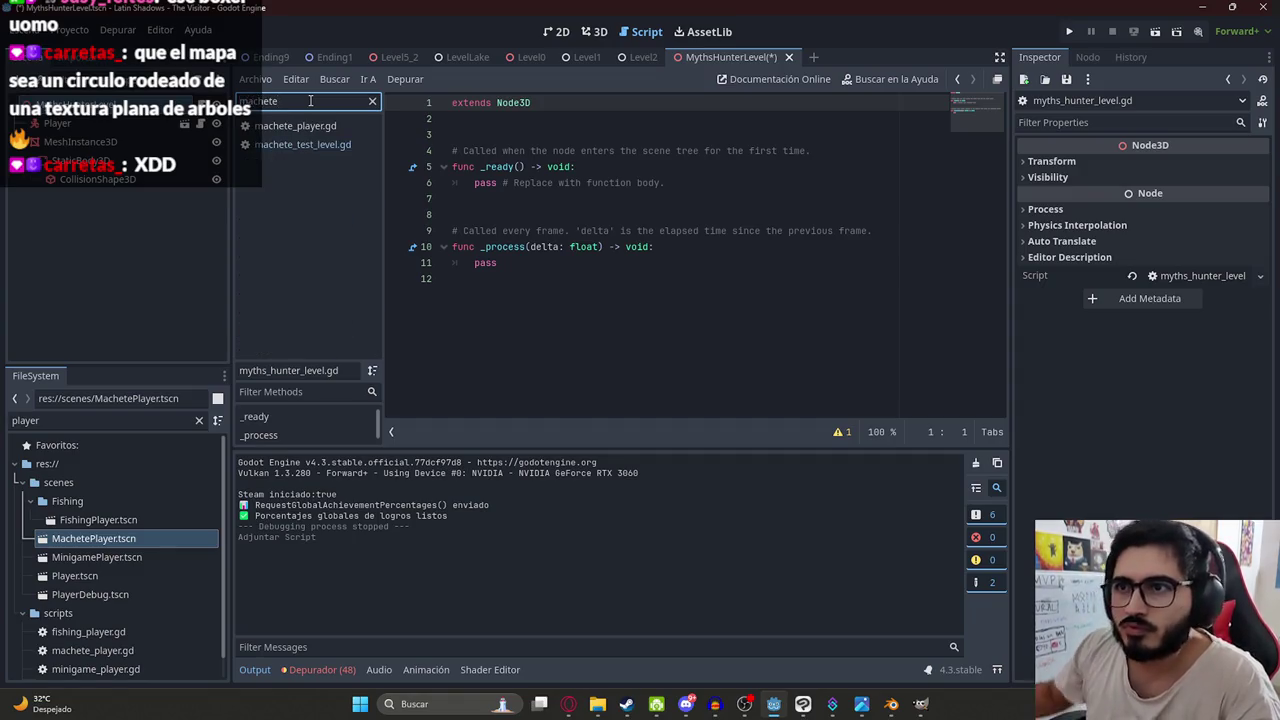
left_click(299, 145)
left_click(971, 155)
scroll(971, 160, "down", 5)
scroll(614, 236, "up", 3)
left_click_drag(682, 277, 487, 262)
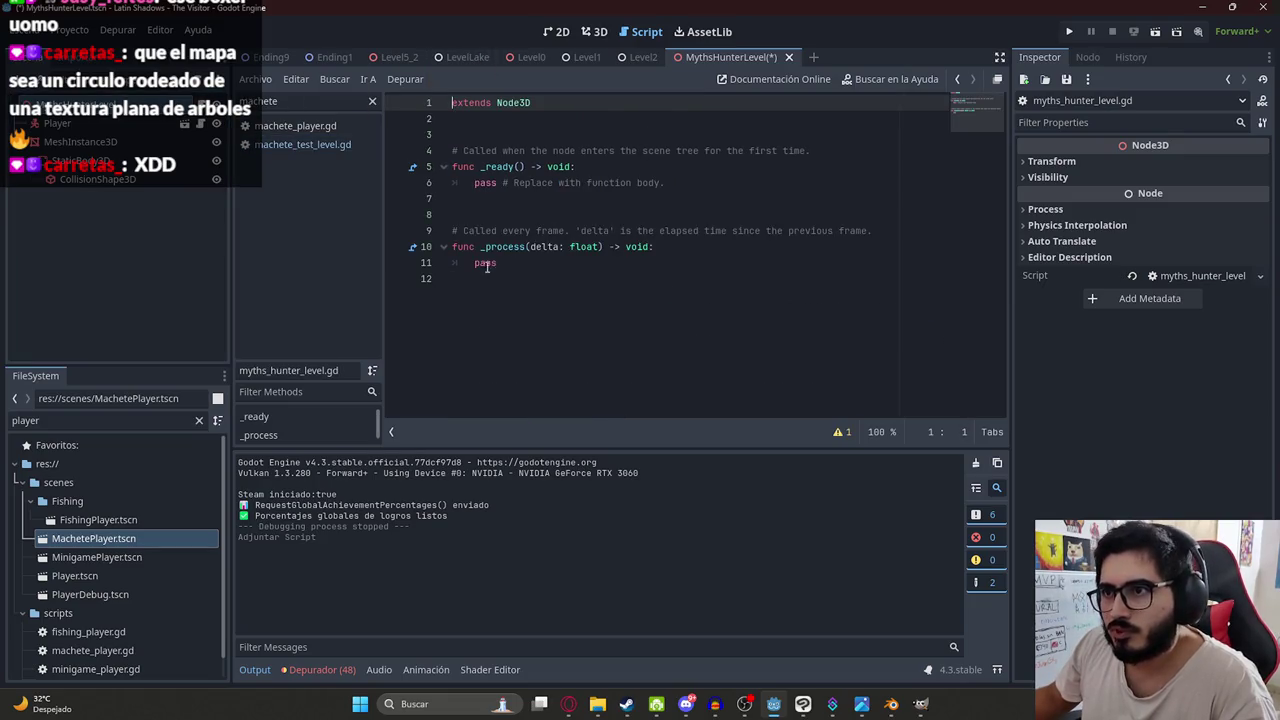
Replace the pass line in _ready with the GameSettings lines and save the script.
triple_click(476, 184)
type("GameSettings.set_can_show_mouse(false) \tGameSettings.hide_mouse_manually()")
key("ctrl+s")
left_click(595, 32)
double_click(68, 421)
type("jasy")
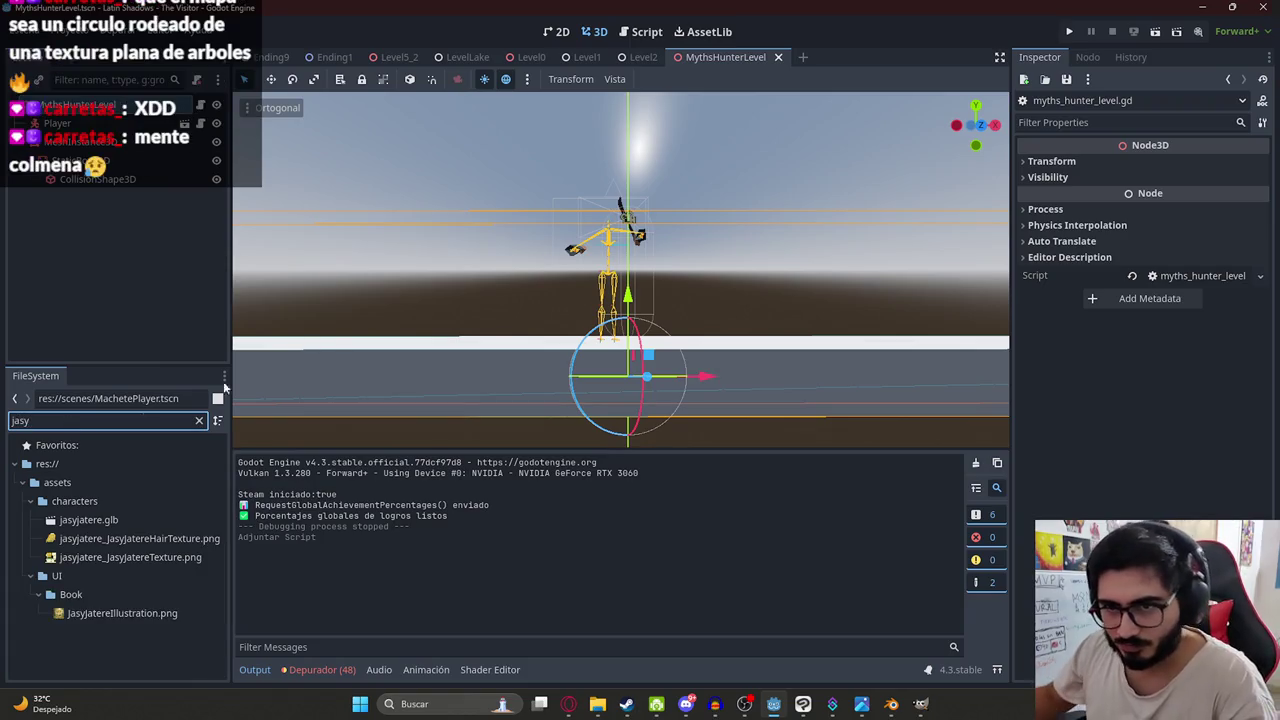
Drop jasyjatere.glb into the level, undoing and redoing the first misplaced drop.
left_click_drag(112, 520, 762, 256)
scroll(619, 236, "up", 3)
scroll(619, 236, "down", 2)
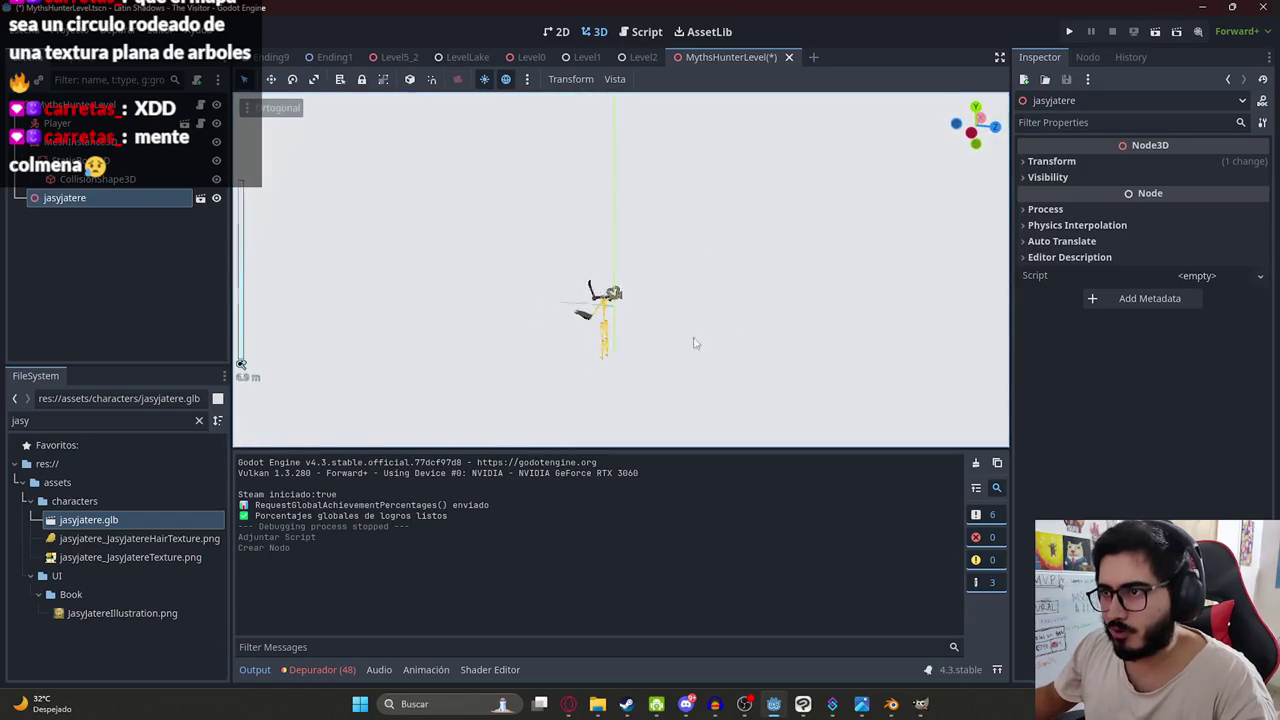
scroll(600, 300, "down", 5)
middle_click_drag(560, 286, 583, 271)
key("ctrl+z")
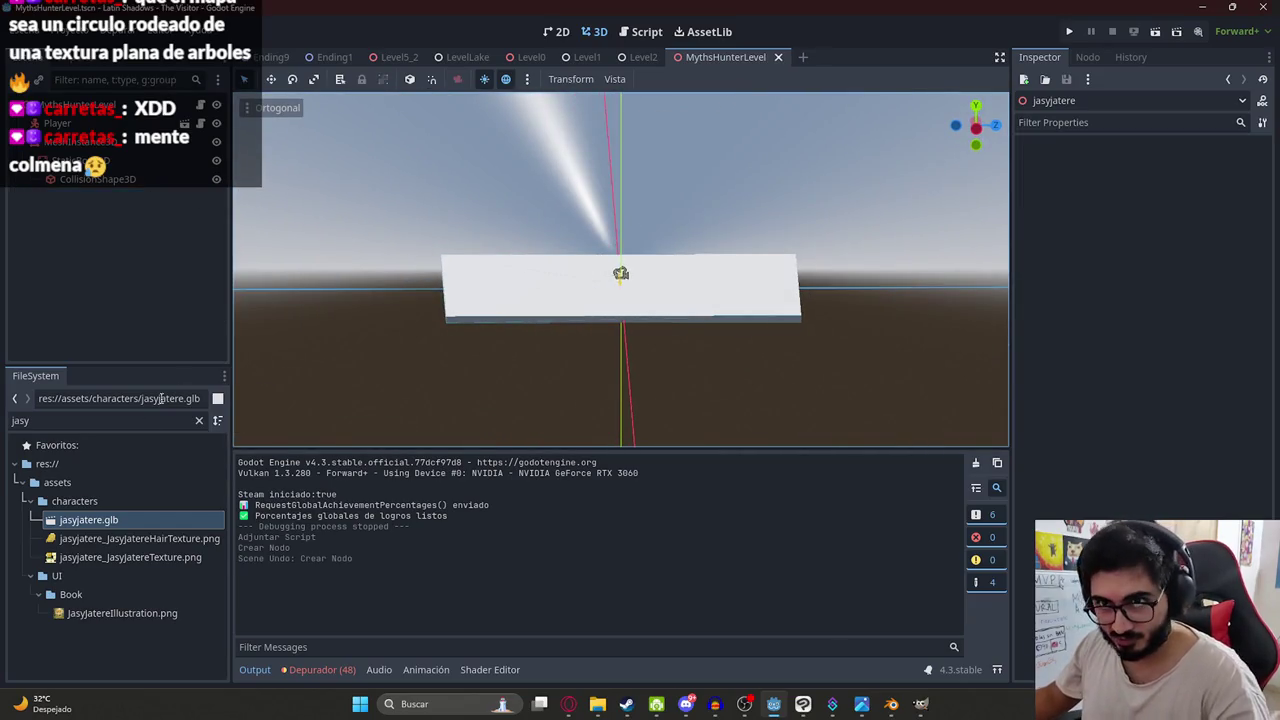
left_click_drag(88, 520, 578, 272)
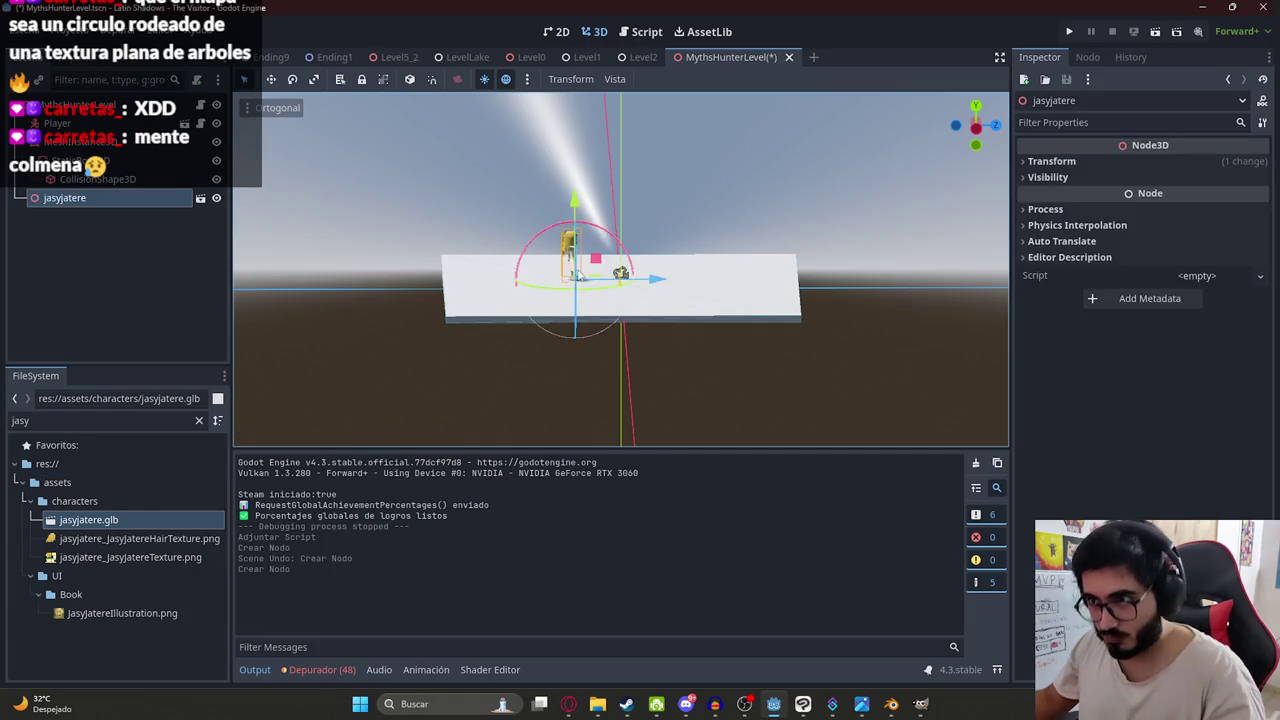
scroll(560, 280, "up", 2)
scroll(520, 285, "up", 3)
middle_click_drag(515, 287, 672, 305)
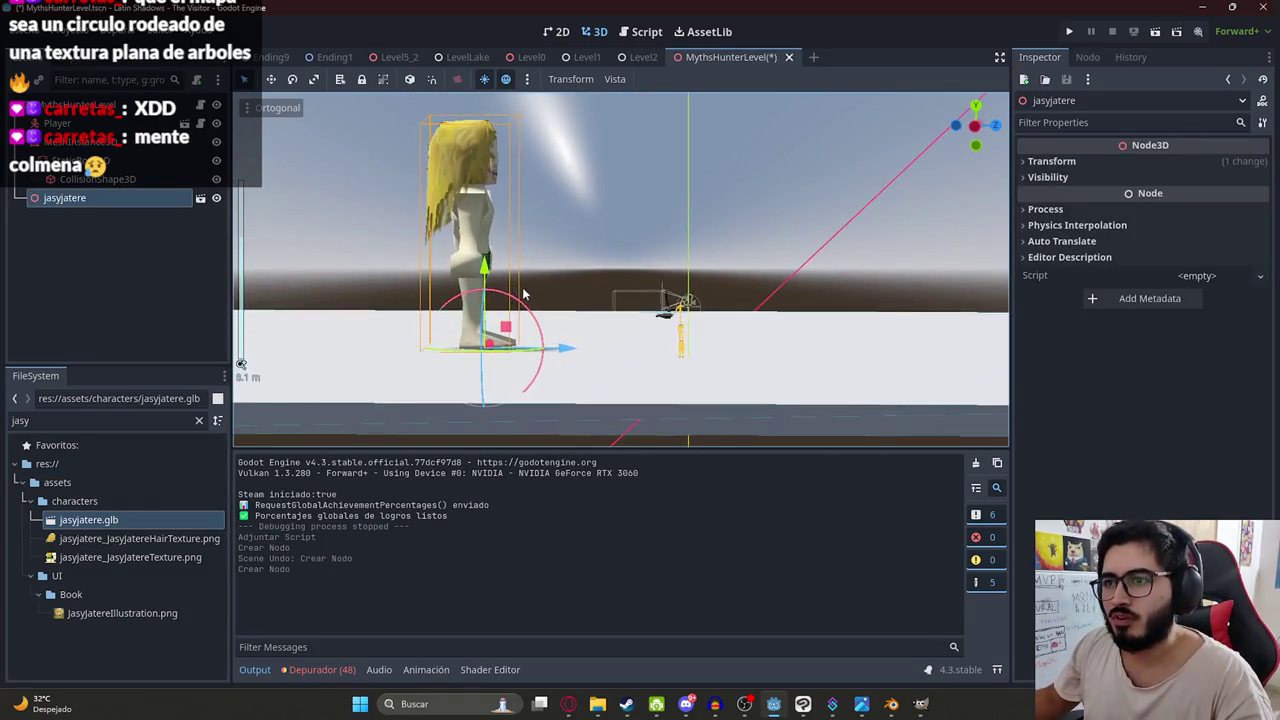
Scale the character to 0.17, move it in front of the player, and save the scene.
left_click(1052, 161)
left_click(1058, 279)
type("0.17")
key("Return")
scroll(760, 340, "up", 3)
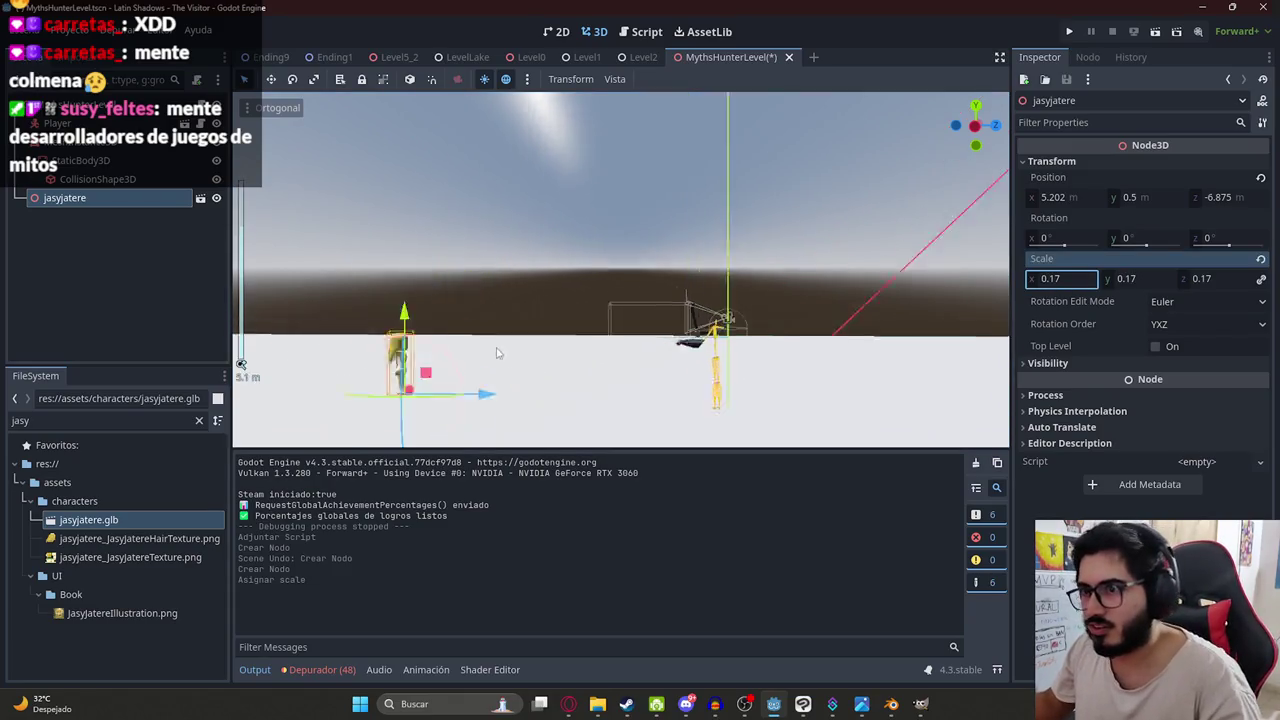
left_click_drag(450, 414, 710, 409)
right_click(730, 57)
left_click(744, 82)
Test-run the level, slash at the approaching Jasy Jatere, then stop the game.
key("F6")
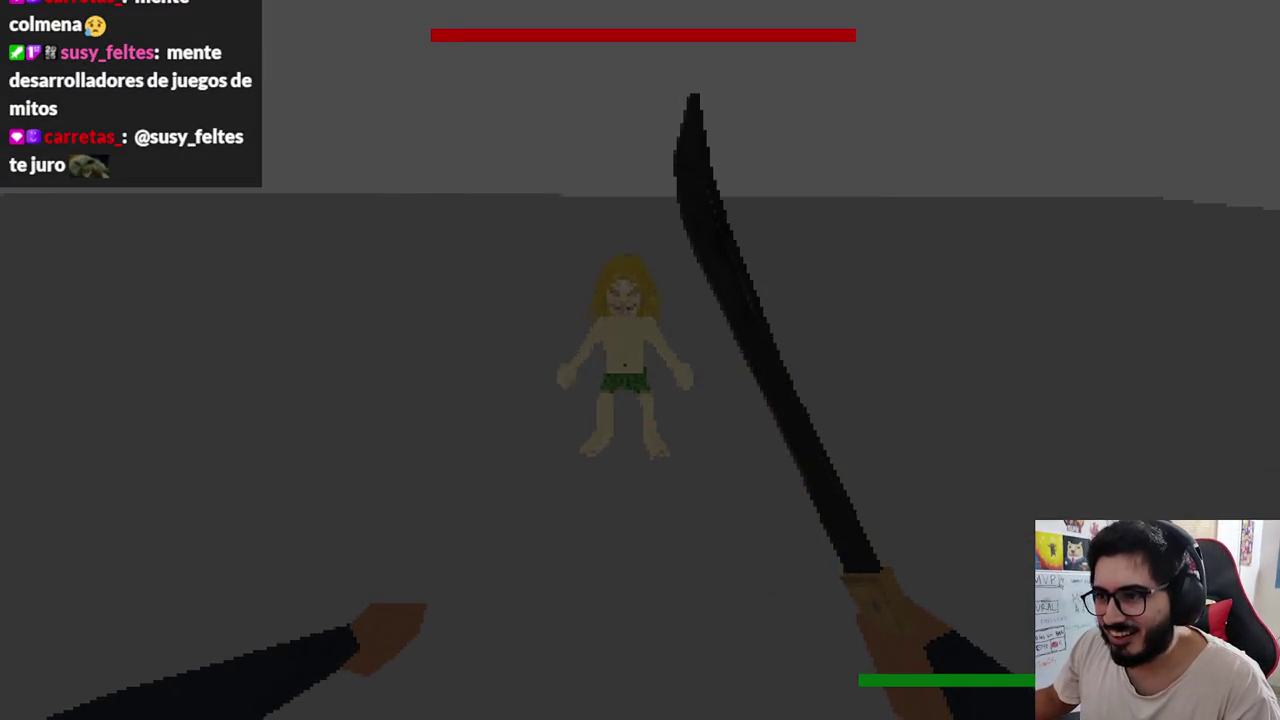
left_click(640, 360)
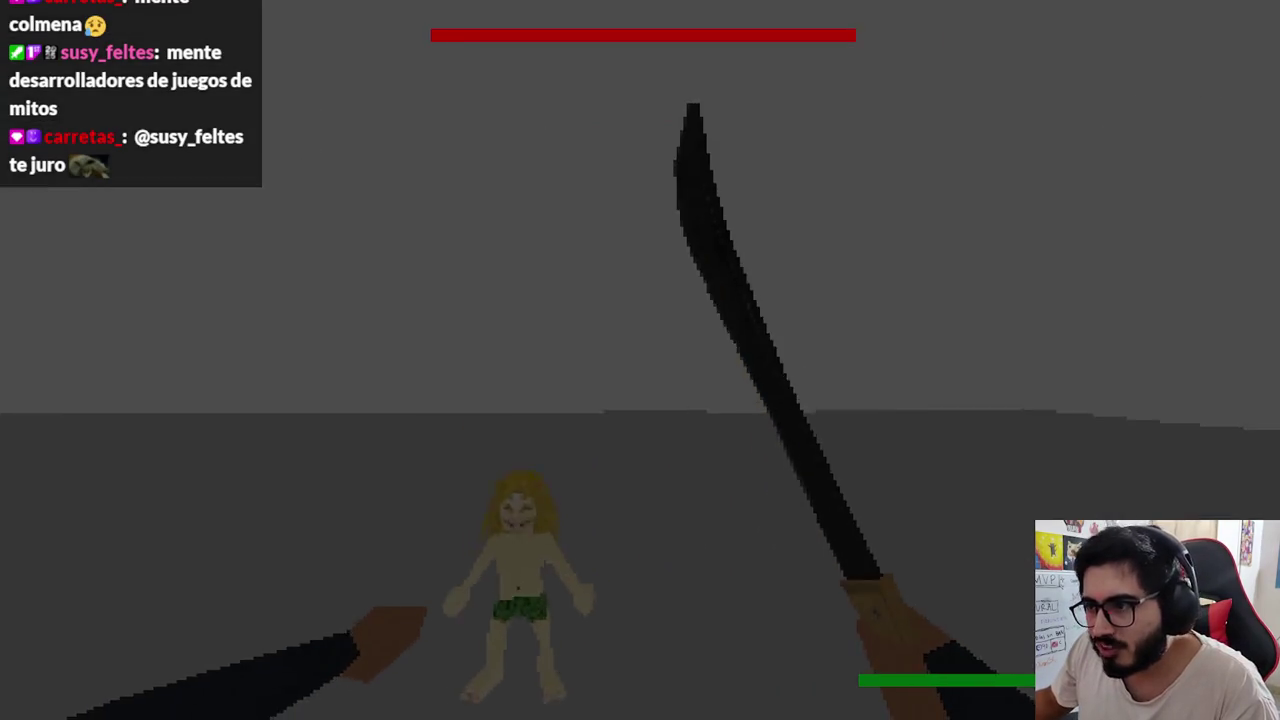
key("F8")
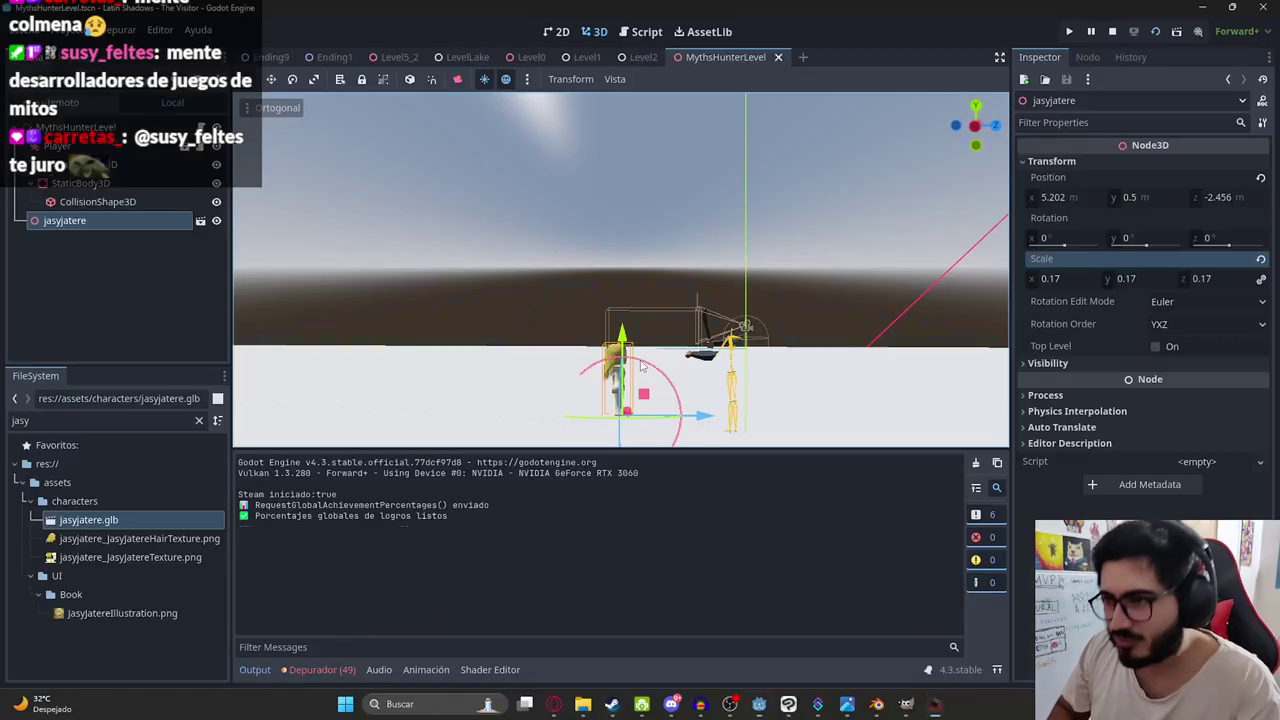
Set the jasyjatere character's scale to 0.2 and run the level again.
left_click(1063, 279)
type("0.2")
key("Return")
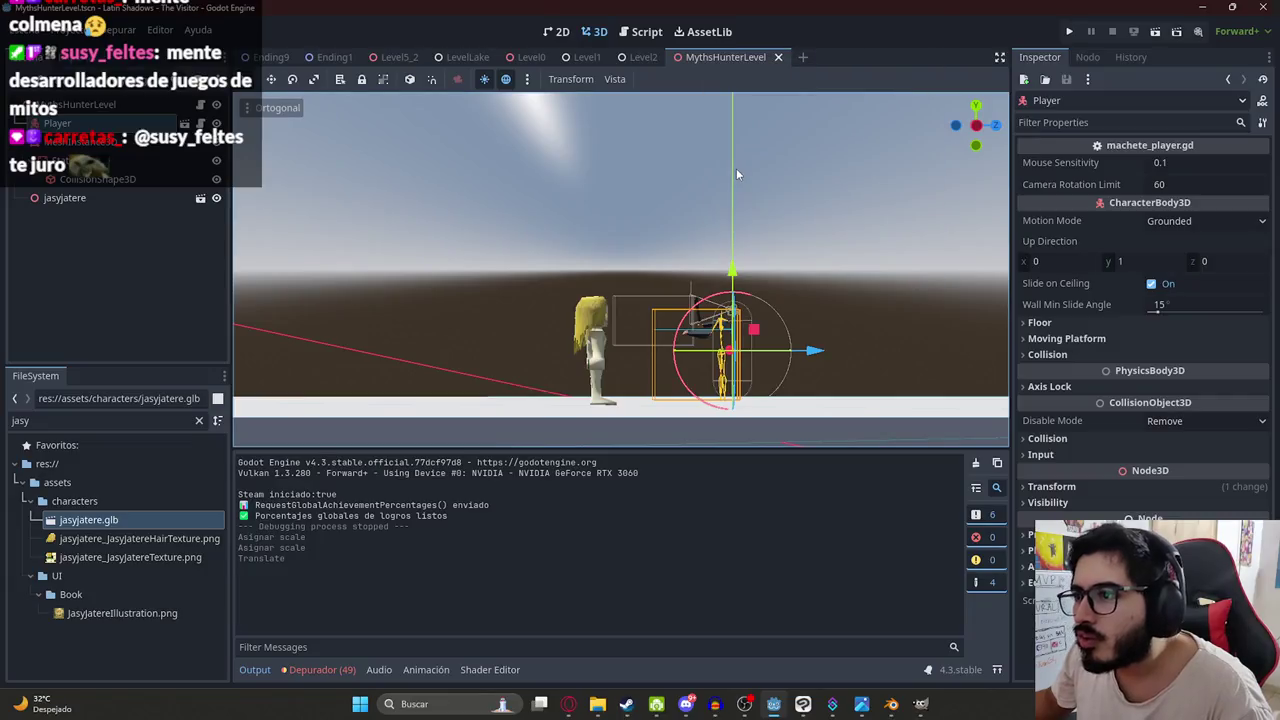
key("F5")
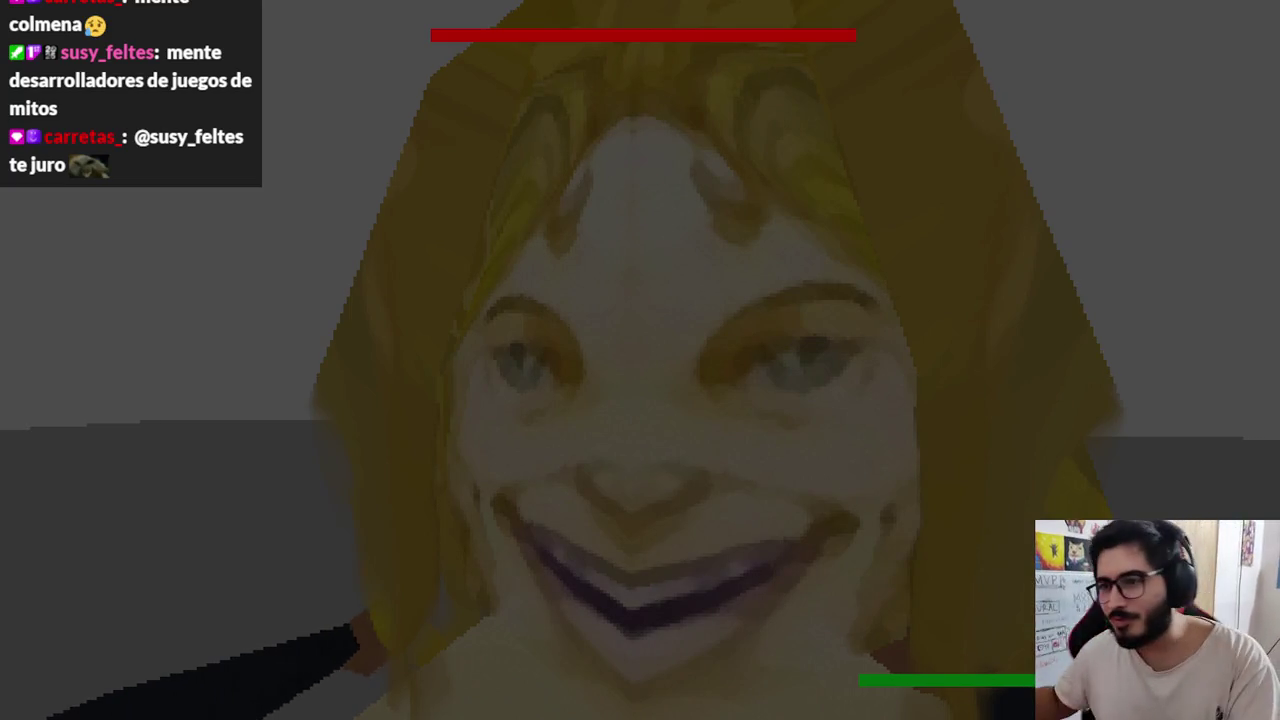
key("super")
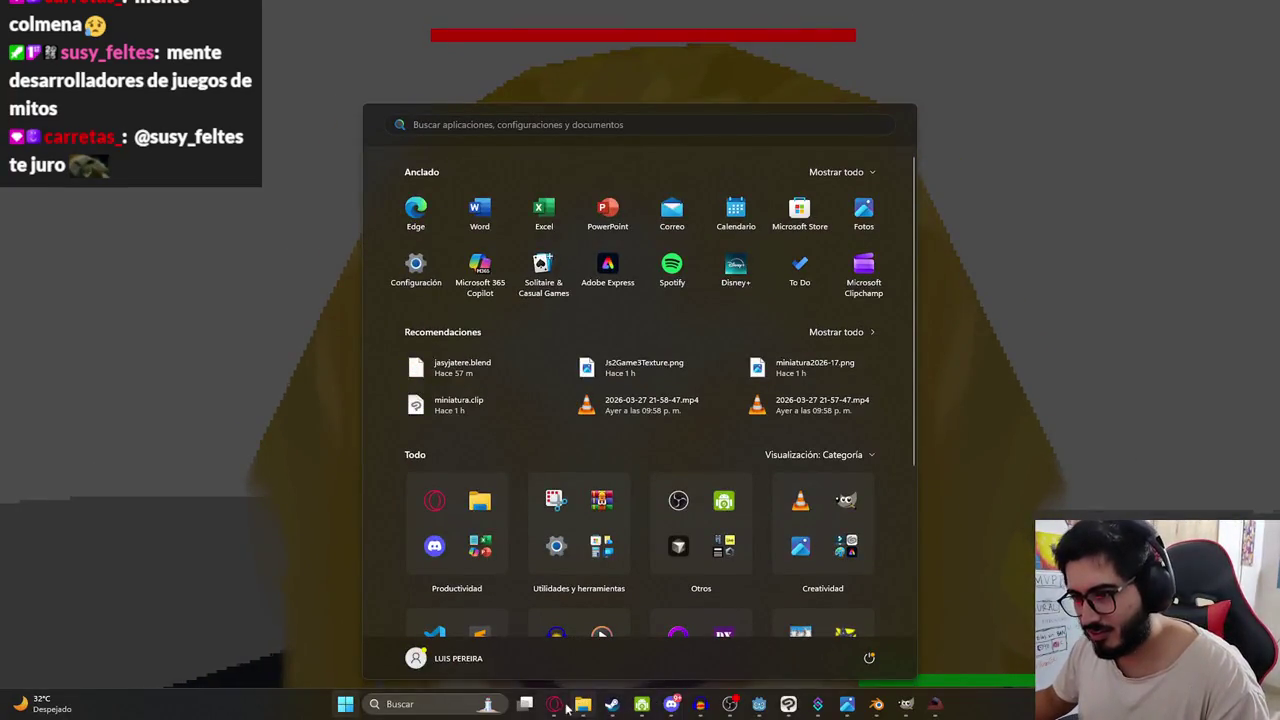
In the browser, restart the YouTube Delirious track from the beginning.
left_click(557, 704)
left_click(120, 14)
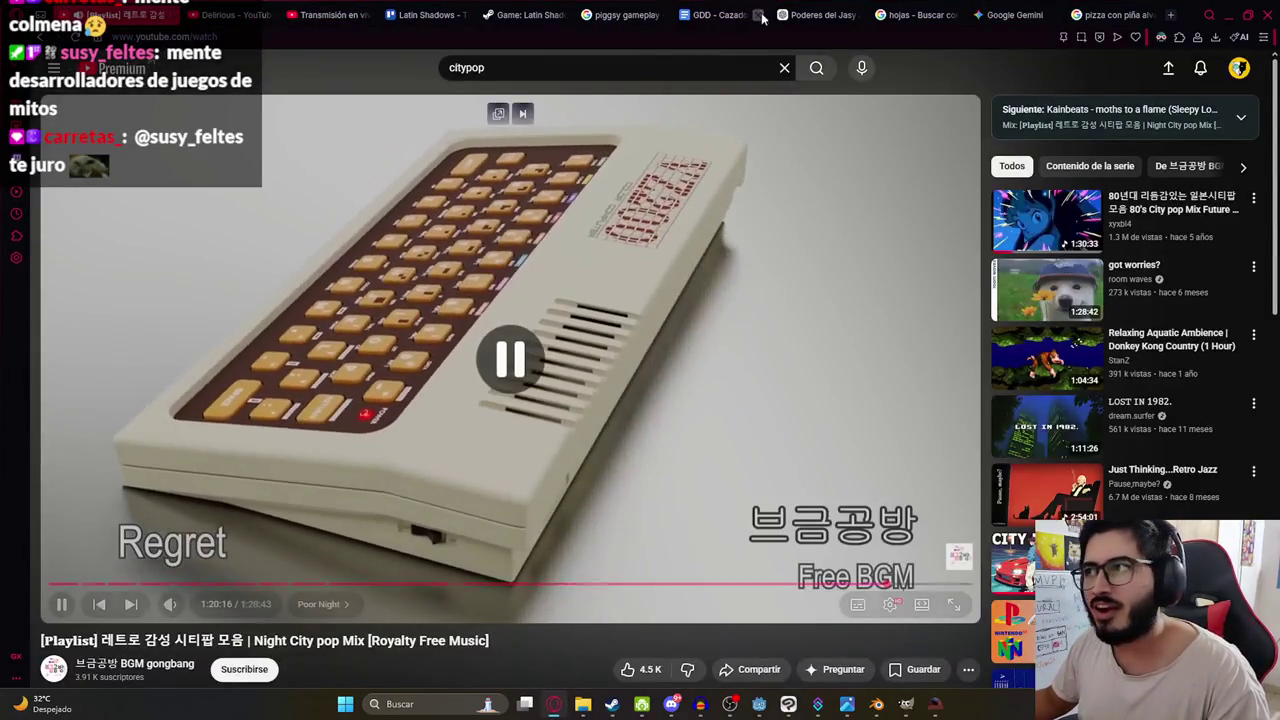
left_click_drag(820, 14, 333, 7)
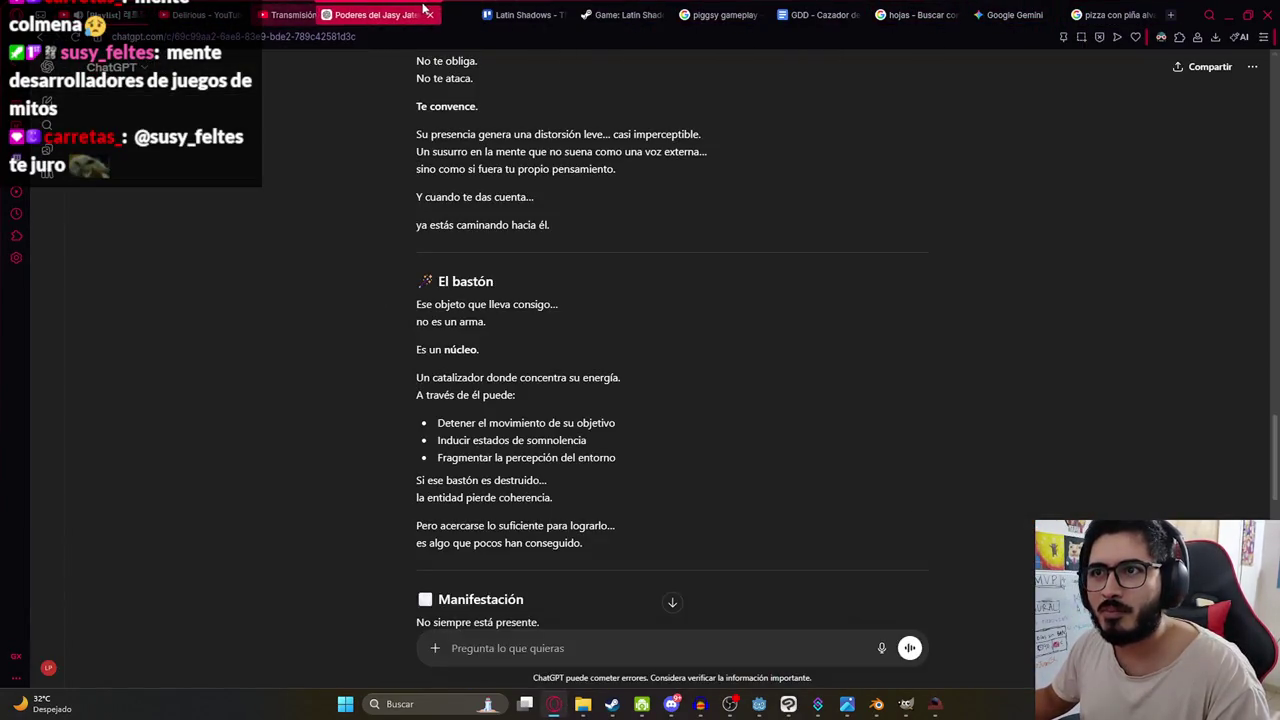
left_click(205, 14)
right_click(225, 428)
left_click(260, 443)
left_click(53, 590)
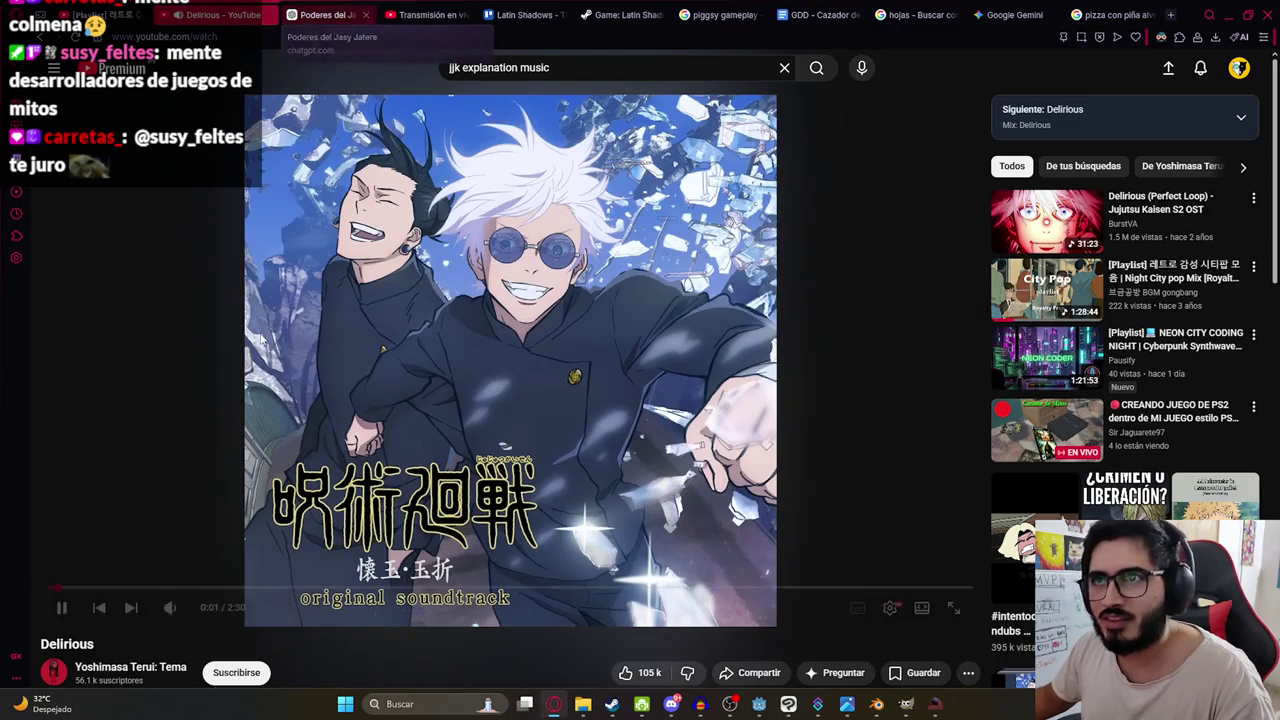
Have ChatGPT read the final Poderes del Jasy Jatere answer aloud with Leer en voz alta.
left_click(315, 14)
scroll(580, 508, "down", 2)
scroll(578, 500, "down", 10)
scroll(571, 505, "down", 5)
scroll(550, 497, "down", 2)
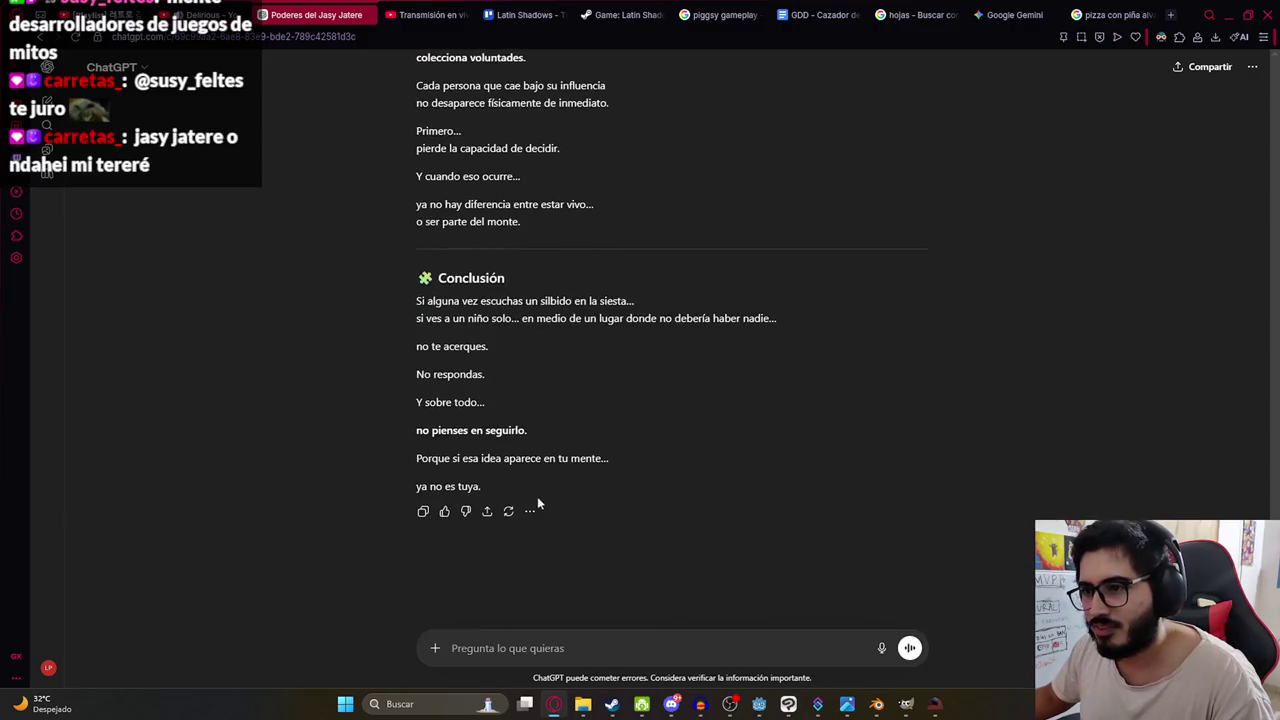
left_click(530, 512)
left_click(548, 482)
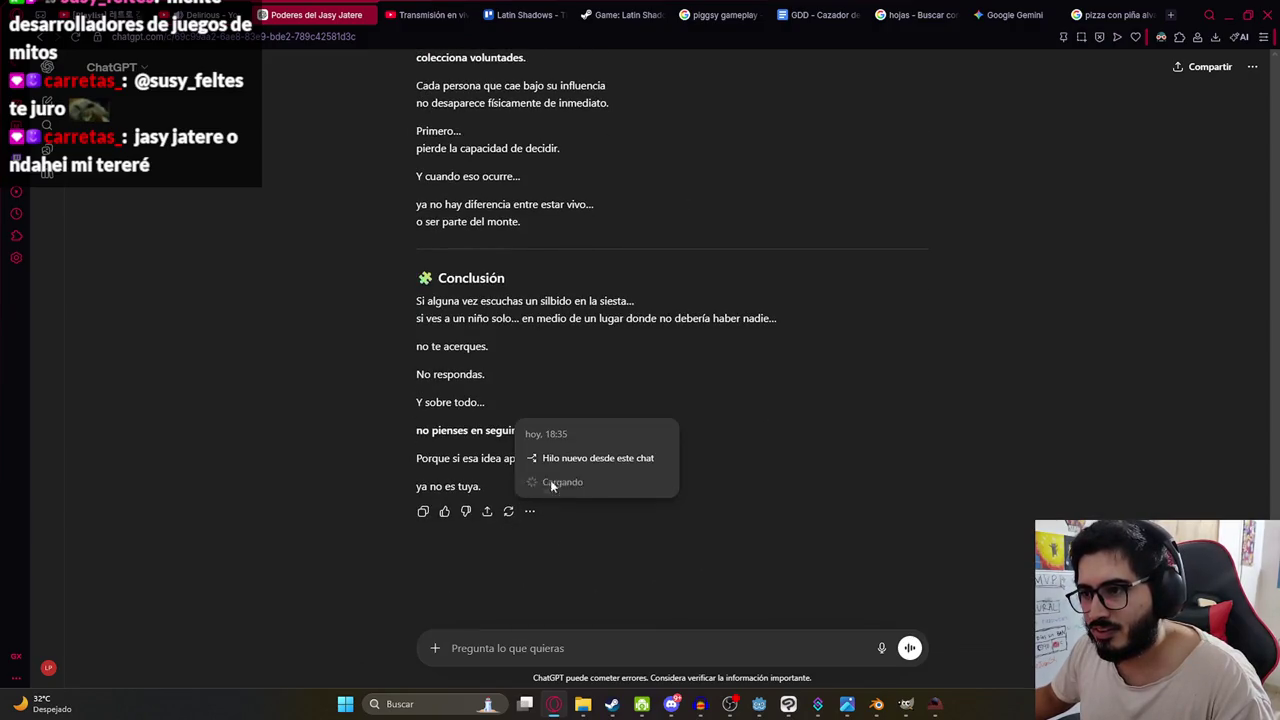
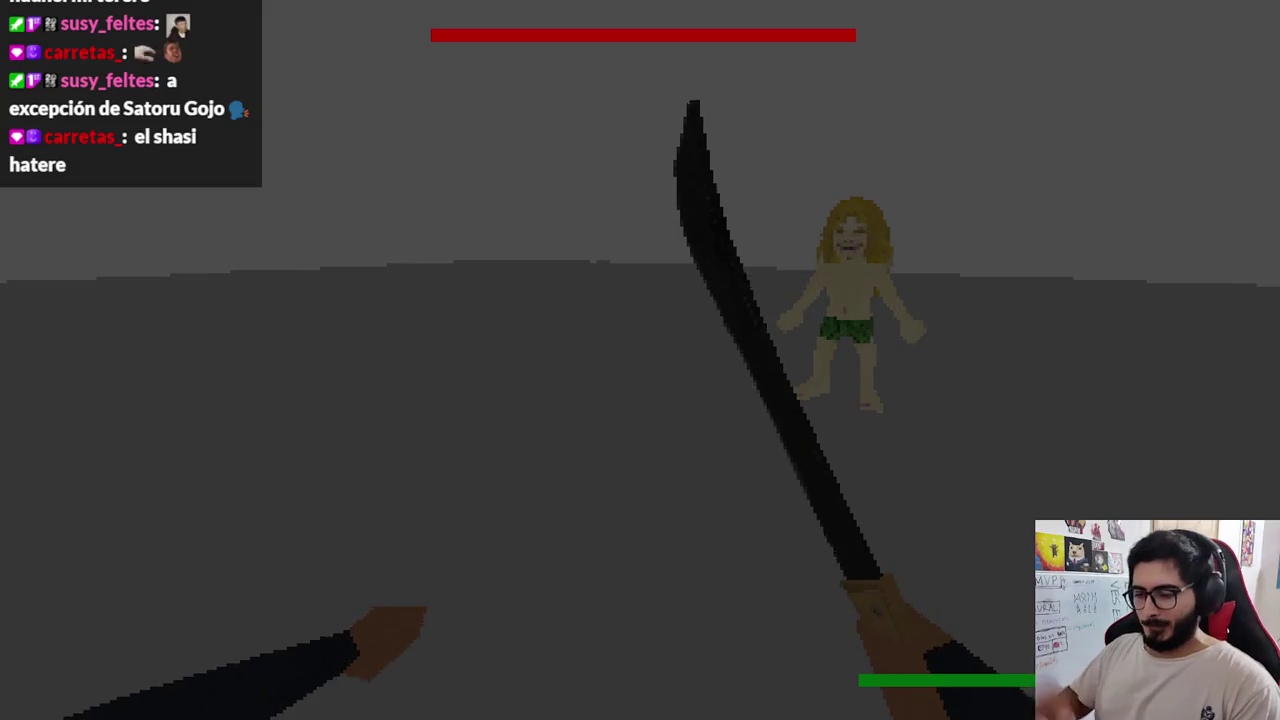
Return to Blender and save the jasyjatere scene.
key("alt+Tab")
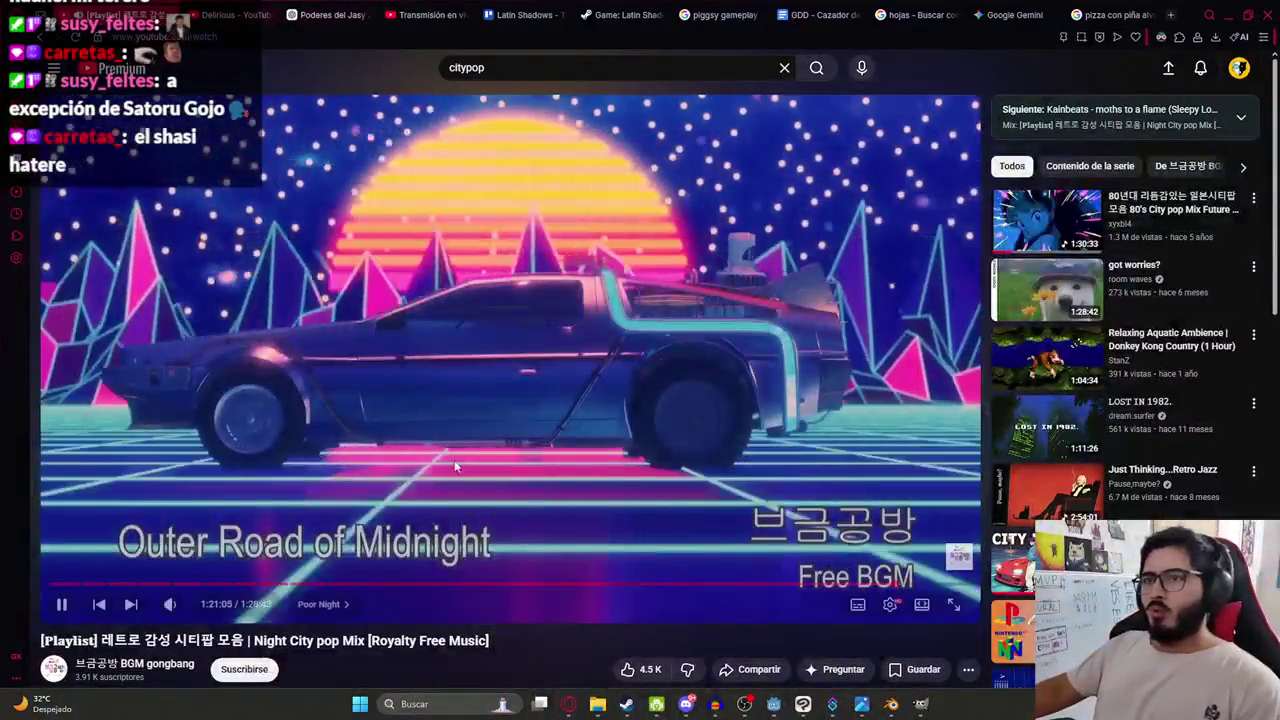
left_click(890, 704)
scroll(515, 223, "up", 4)
scroll(515, 223, "up", 2)
key("ctrl+s")
In Mis Videojuegos, copy and paste pomberov2.blend, then rename the copy pomberojs2version.blend.
left_click(597, 704)
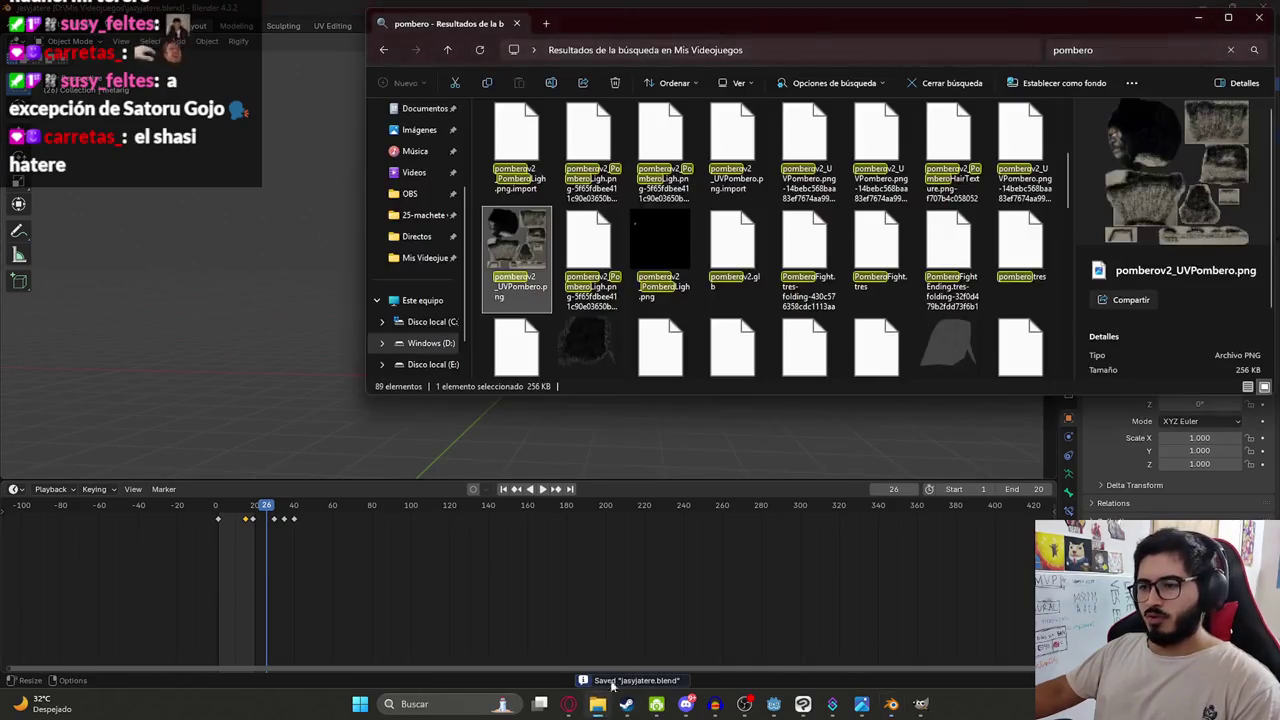
left_click(383, 50)
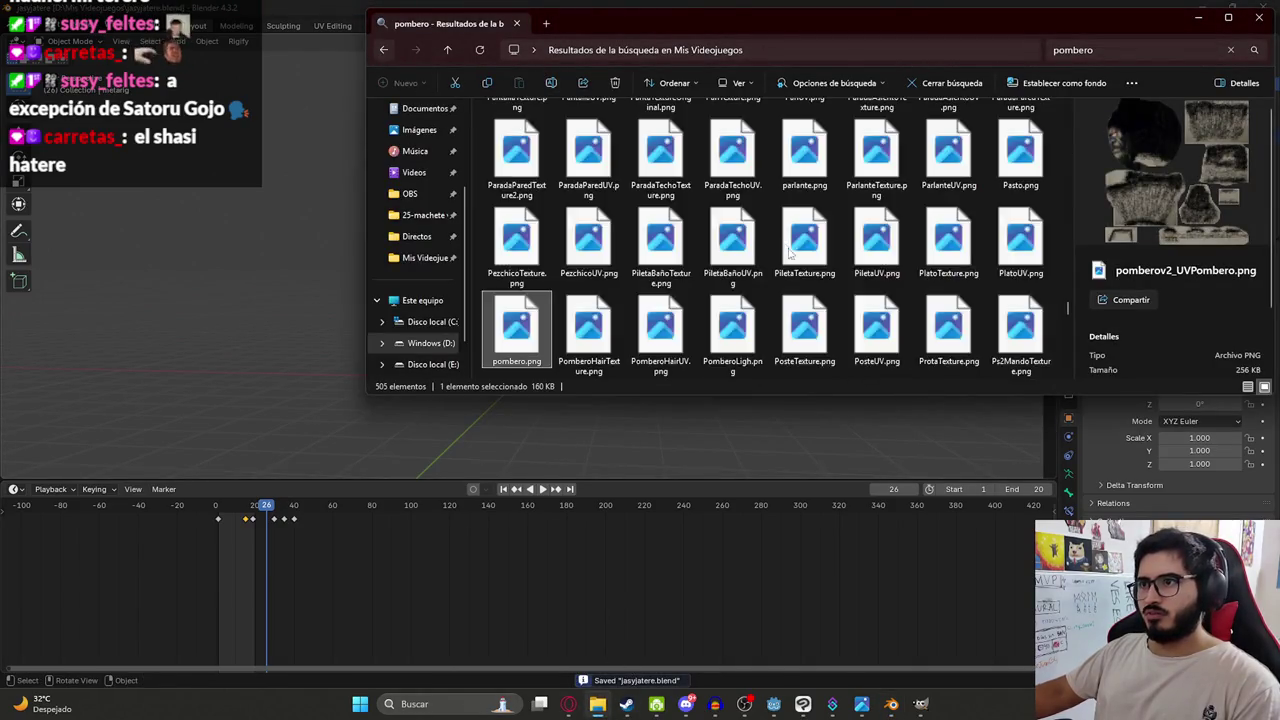
type("pombero")
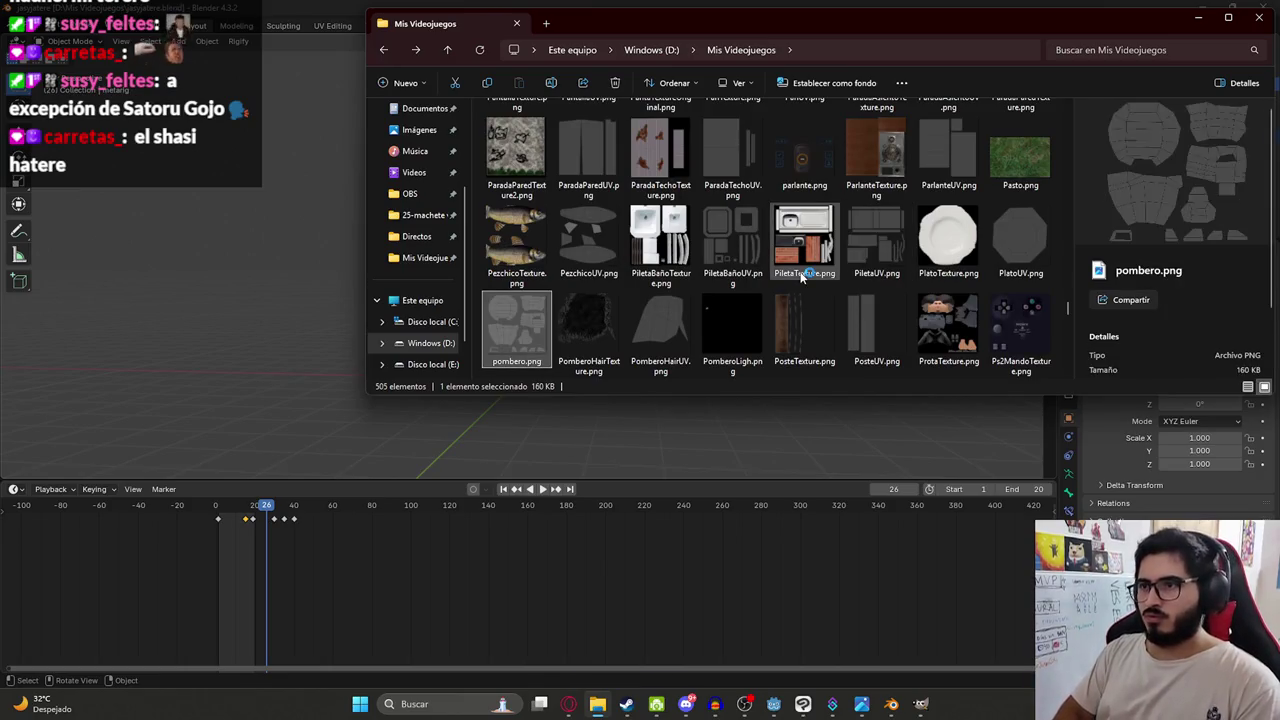
type("v2")
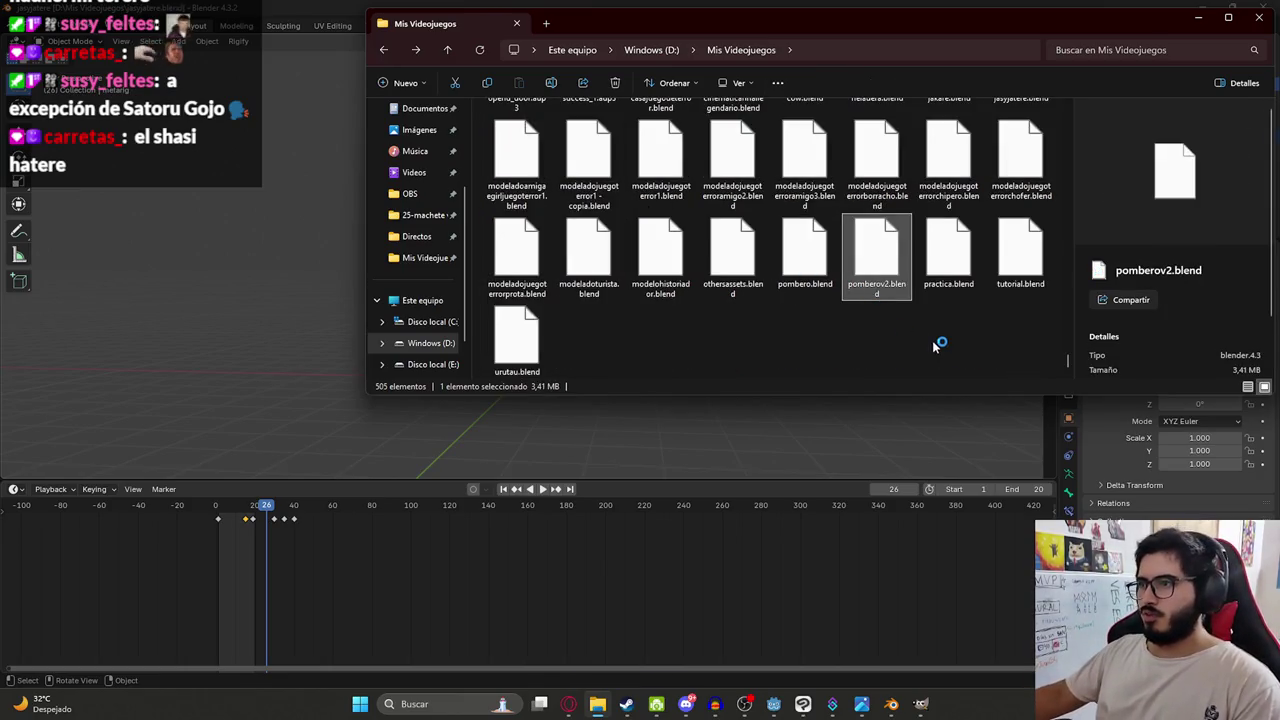
key("ctrl+c")
key("ctrl+v")
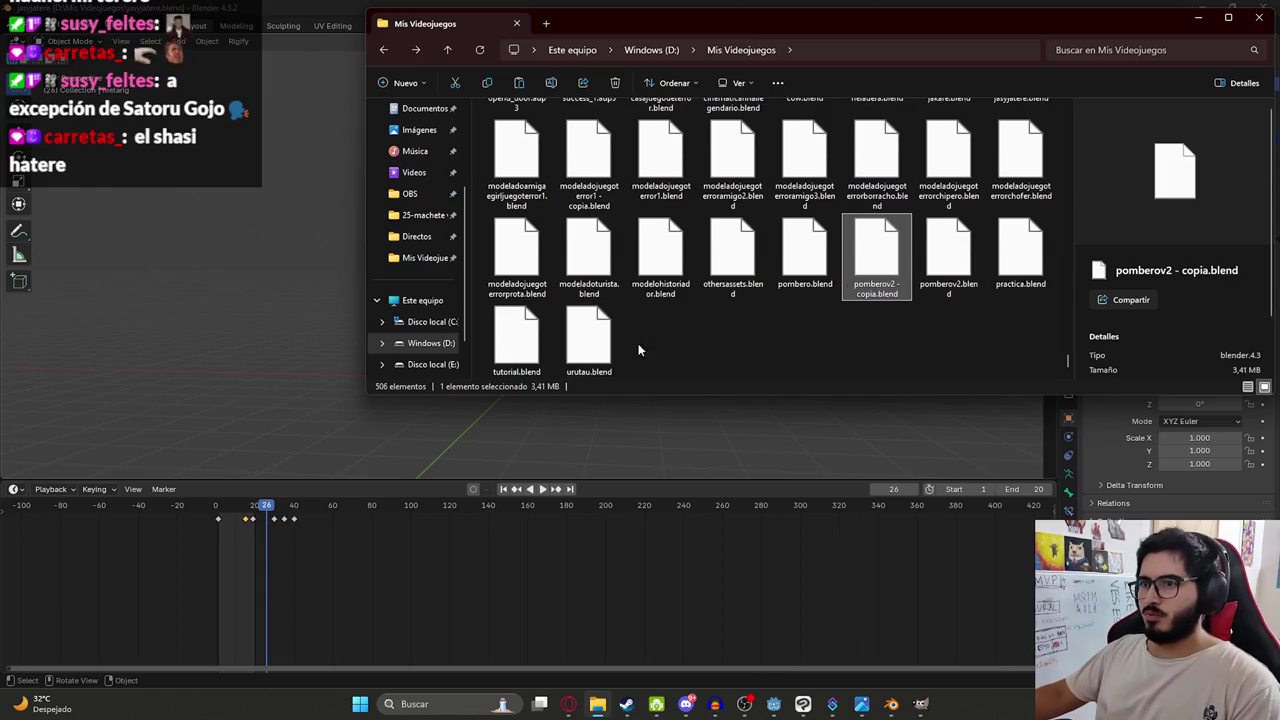
left_click(890, 293)
type("pombero")
type("version")
key("Return")
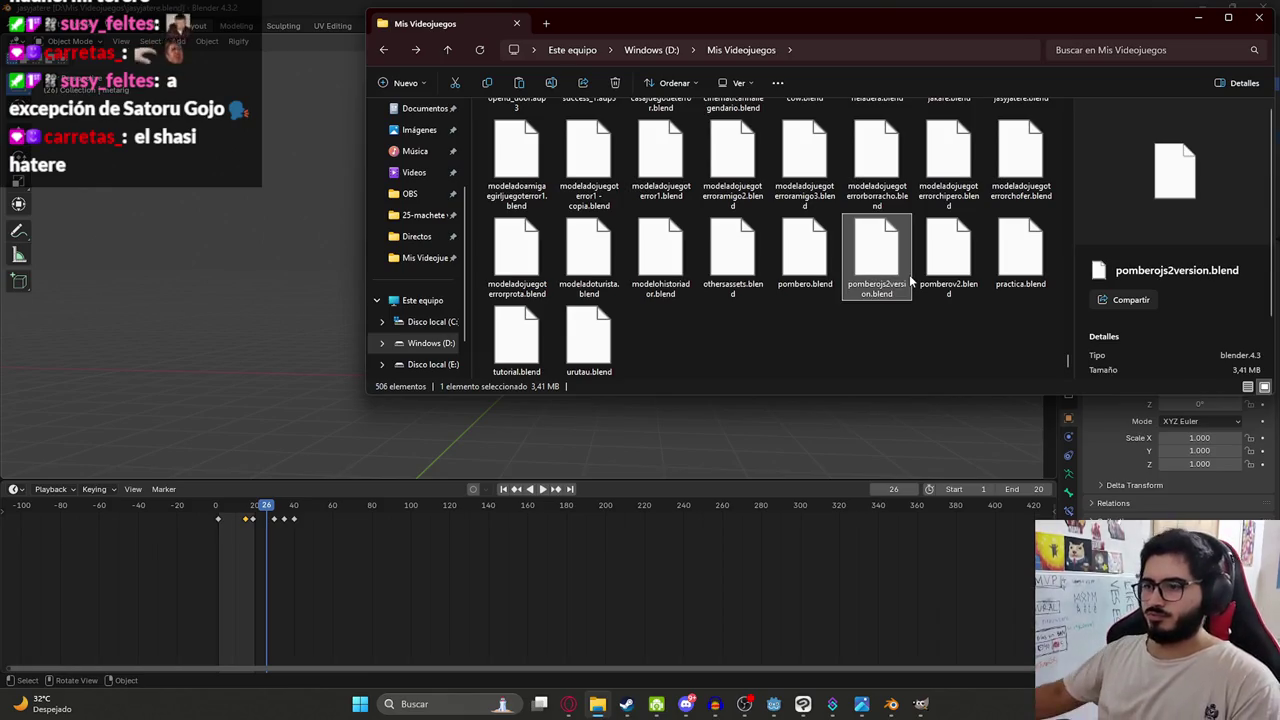
left_click(891, 703)
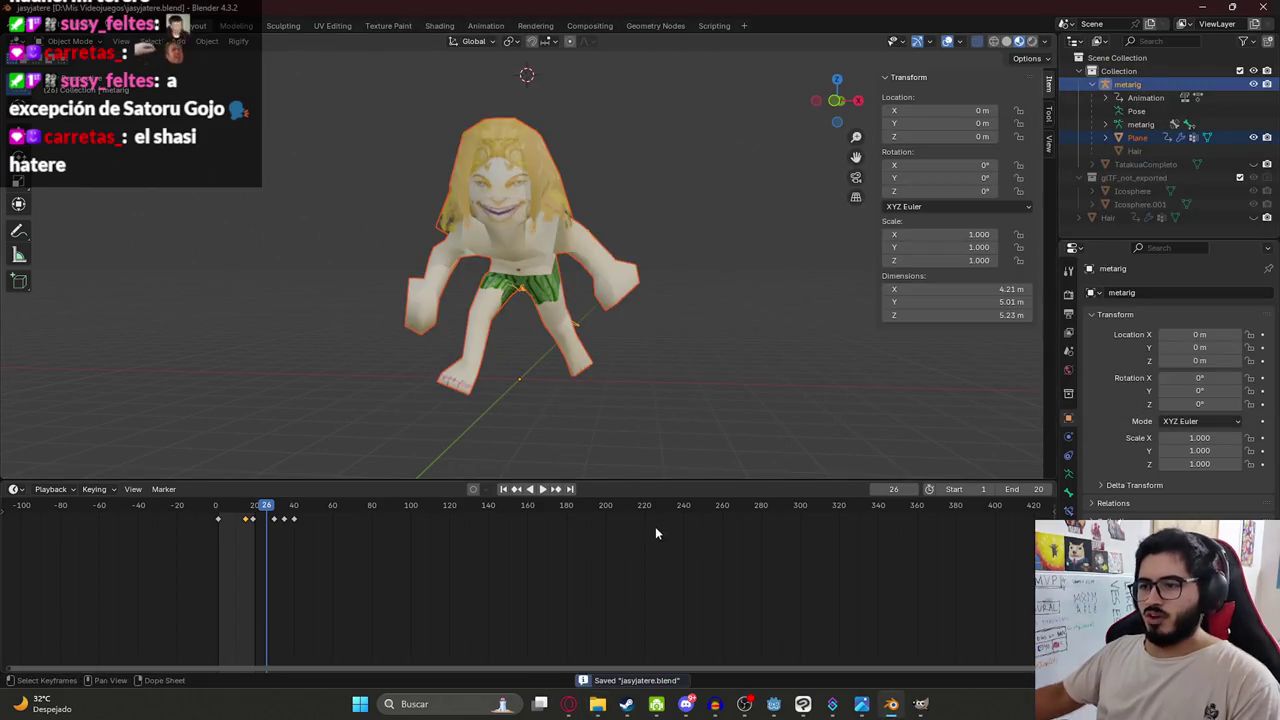
Launch a new Blender instance from the Start search and open pomberojs2version.blend via File > Open.
key("super")
type("bl")
key("Return")
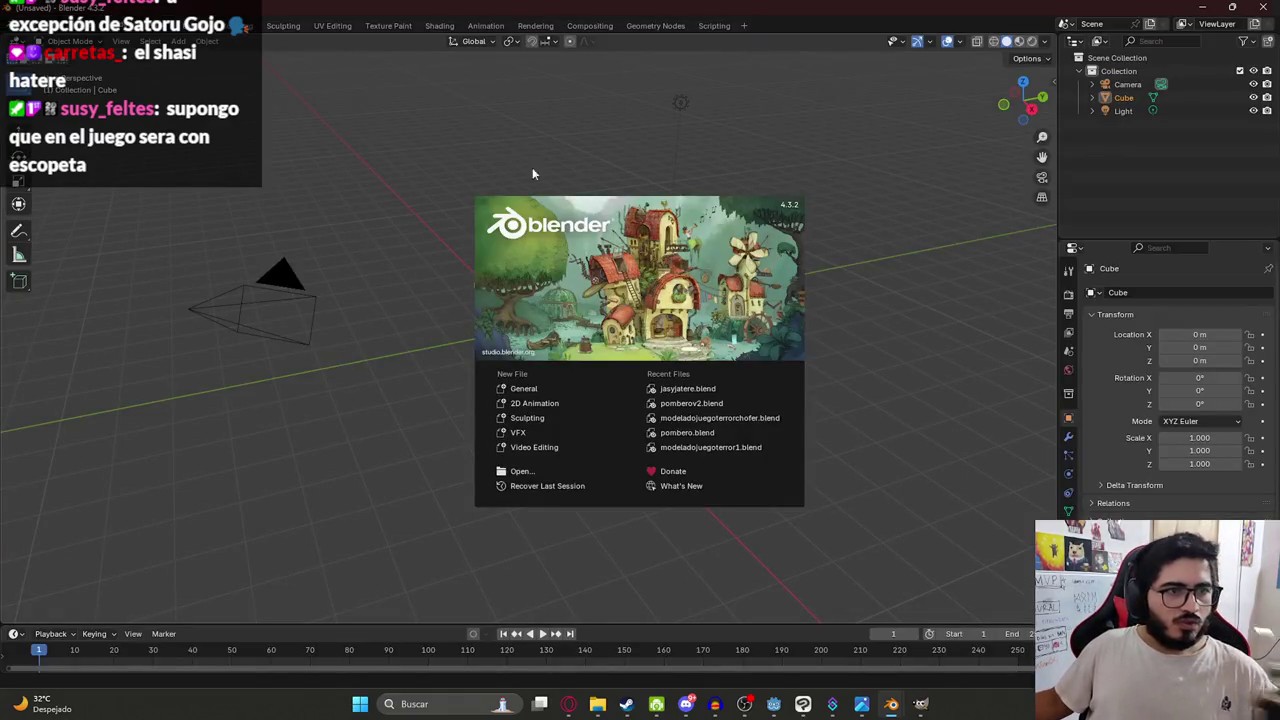
left_click(532, 172)
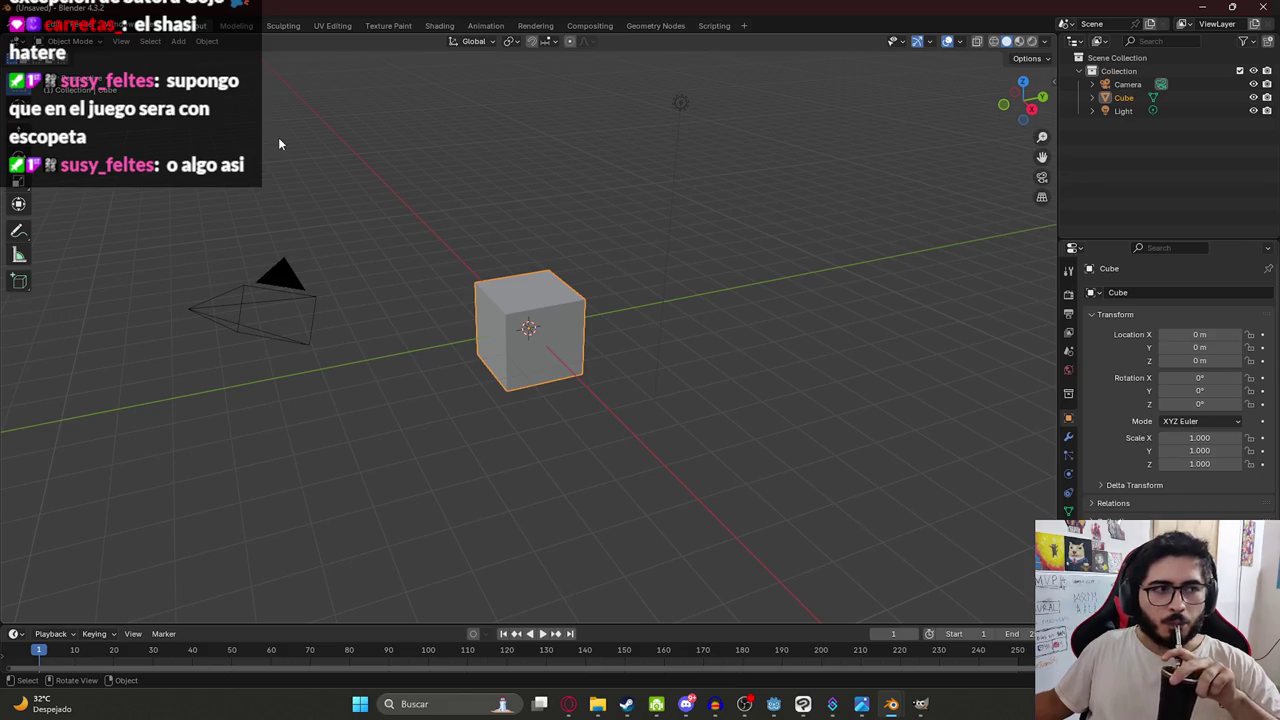
left_click(32, 25)
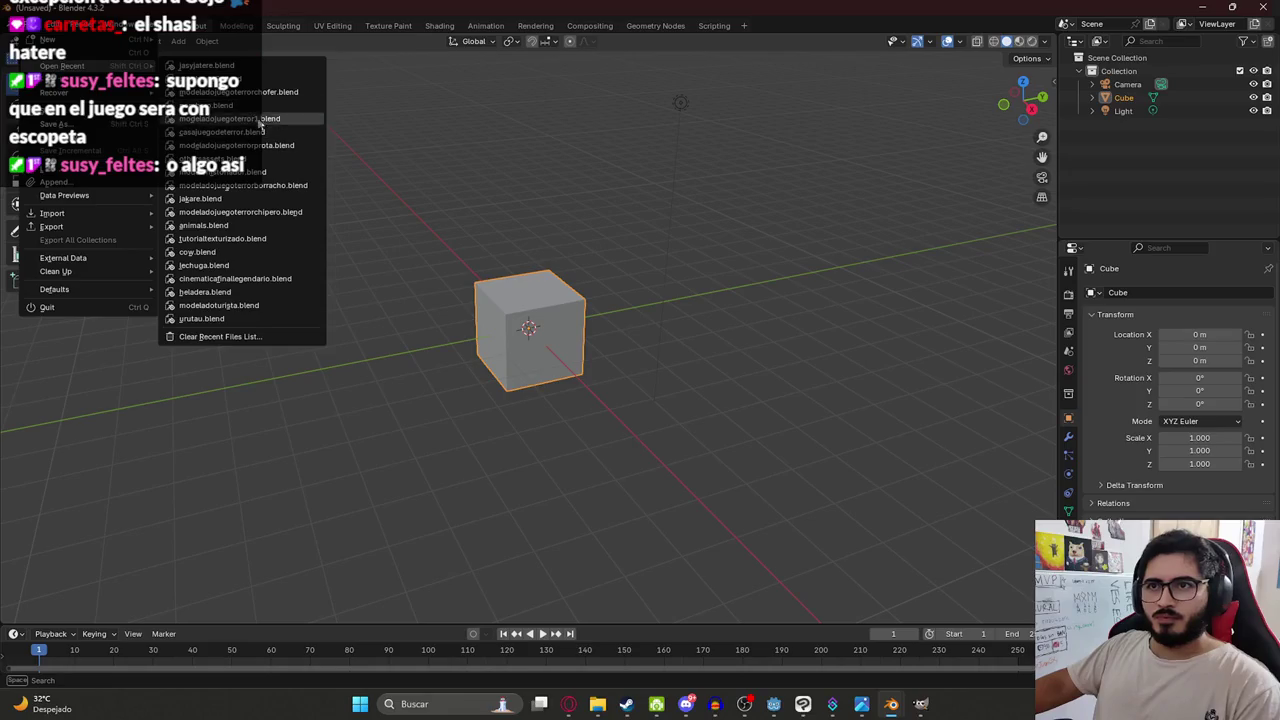
left_click(70, 52)
scroll(786, 388, "down", 4)
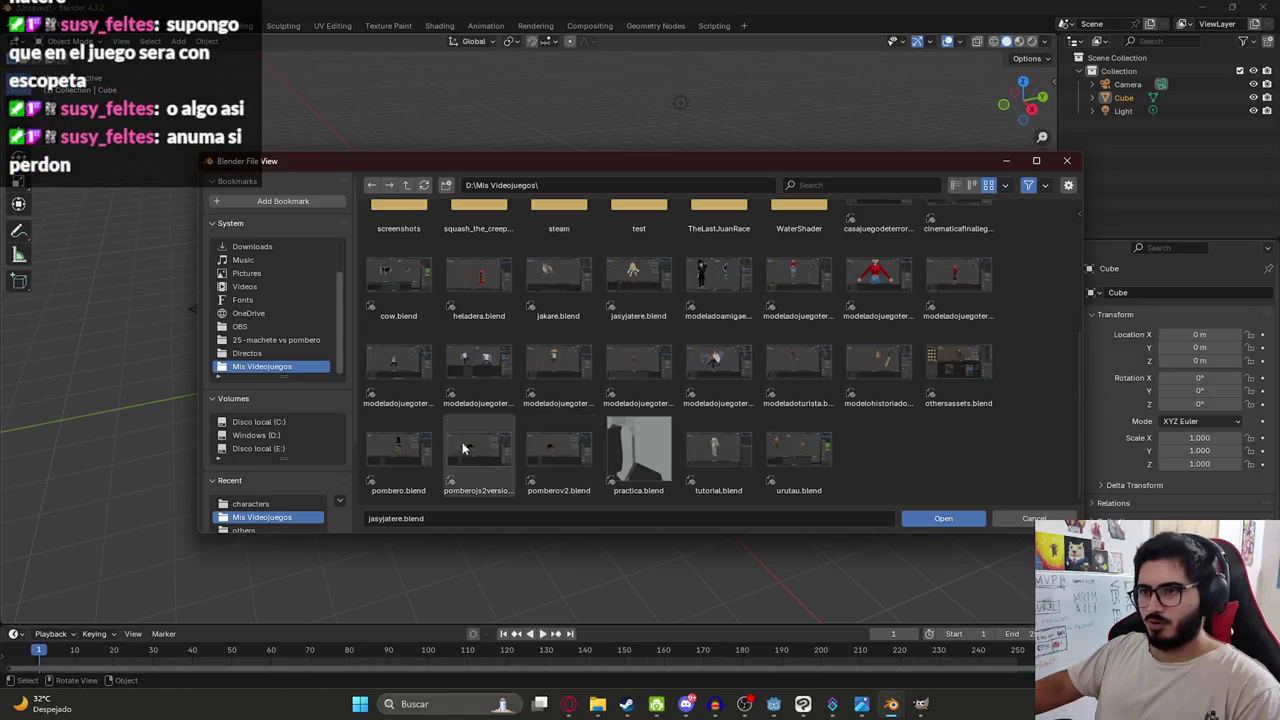
double_click(480, 464)
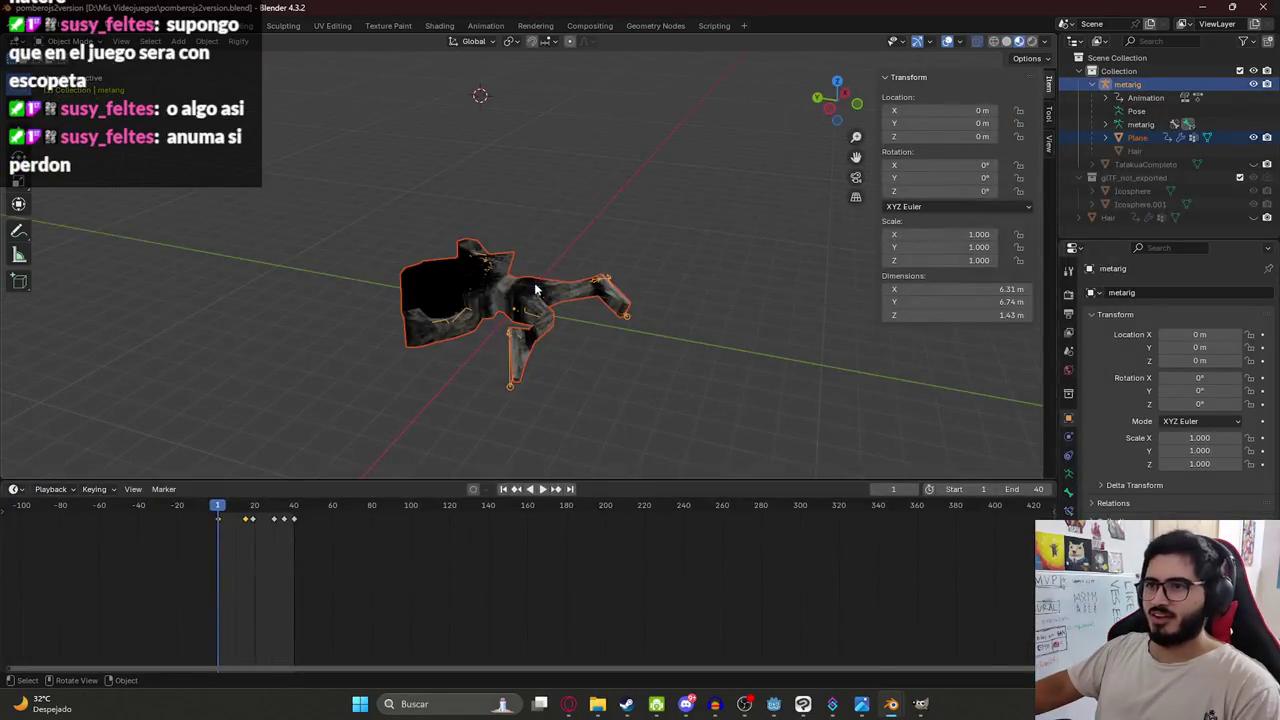
In the Animation workspace, duplicate the death action and rename the copy poseA.
left_click(485, 26)
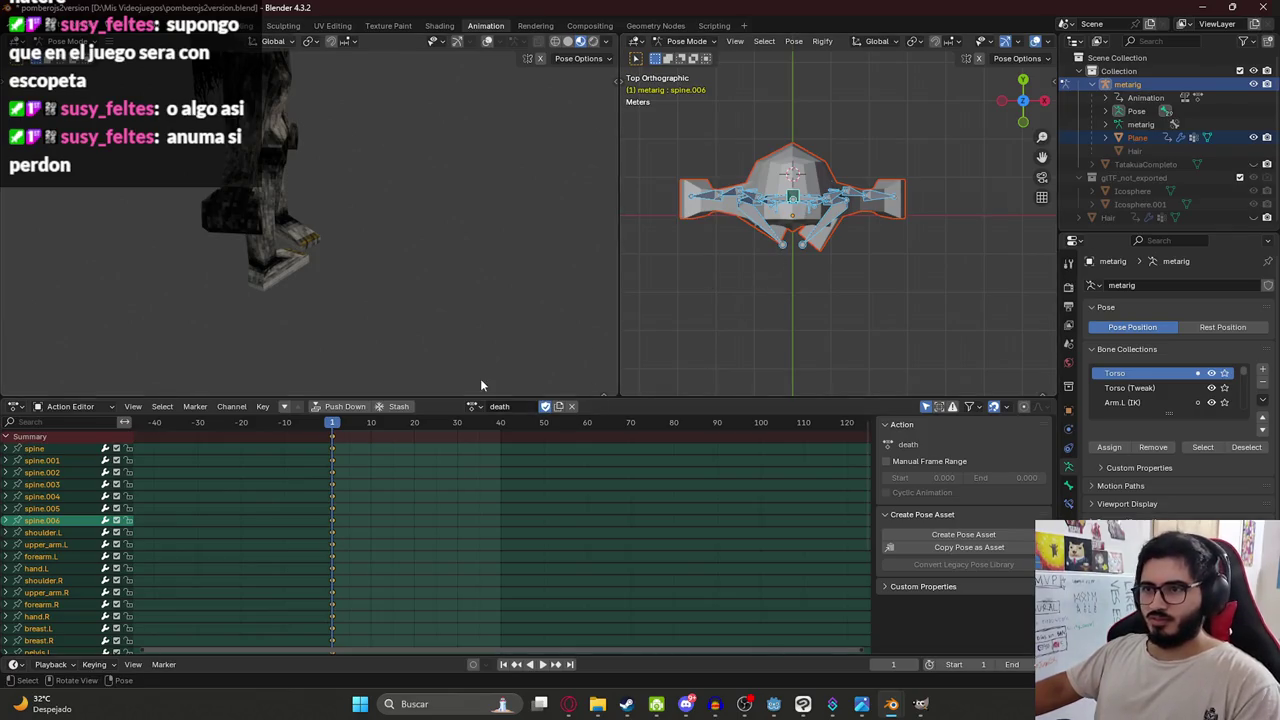
left_click_drag(340, 423, 332, 423)
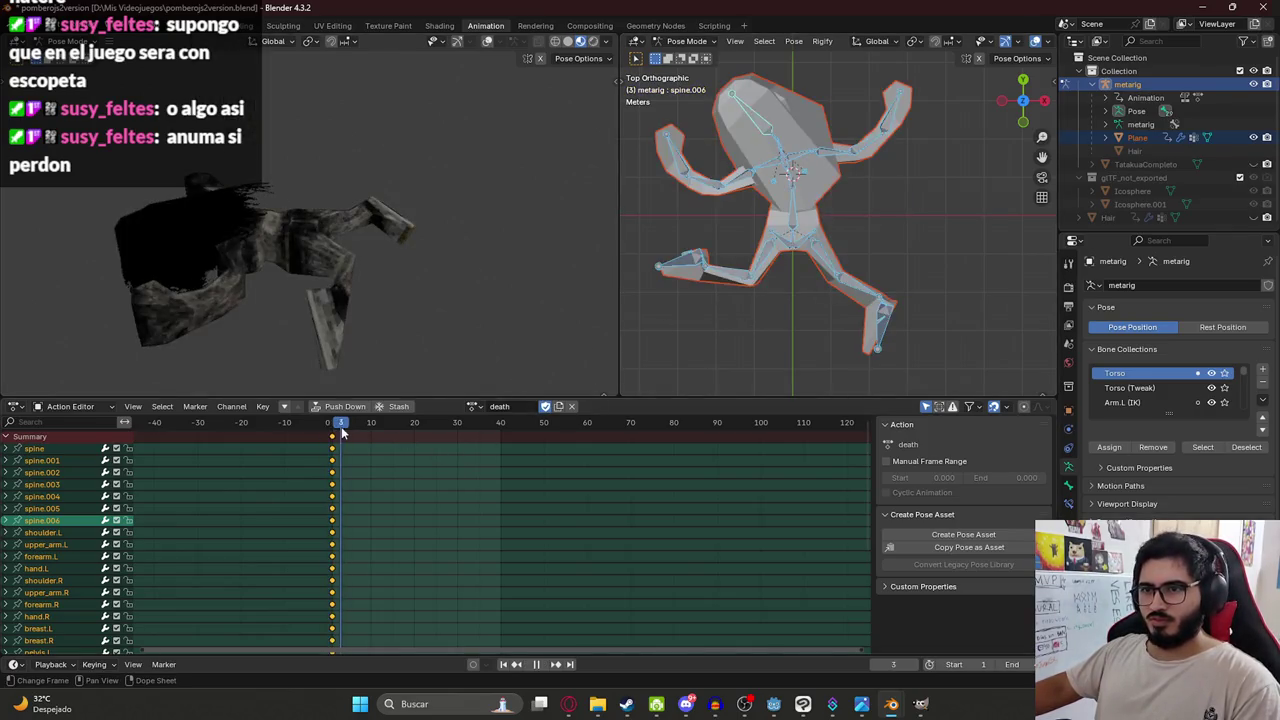
left_click(559, 409)
double_click(550, 404)
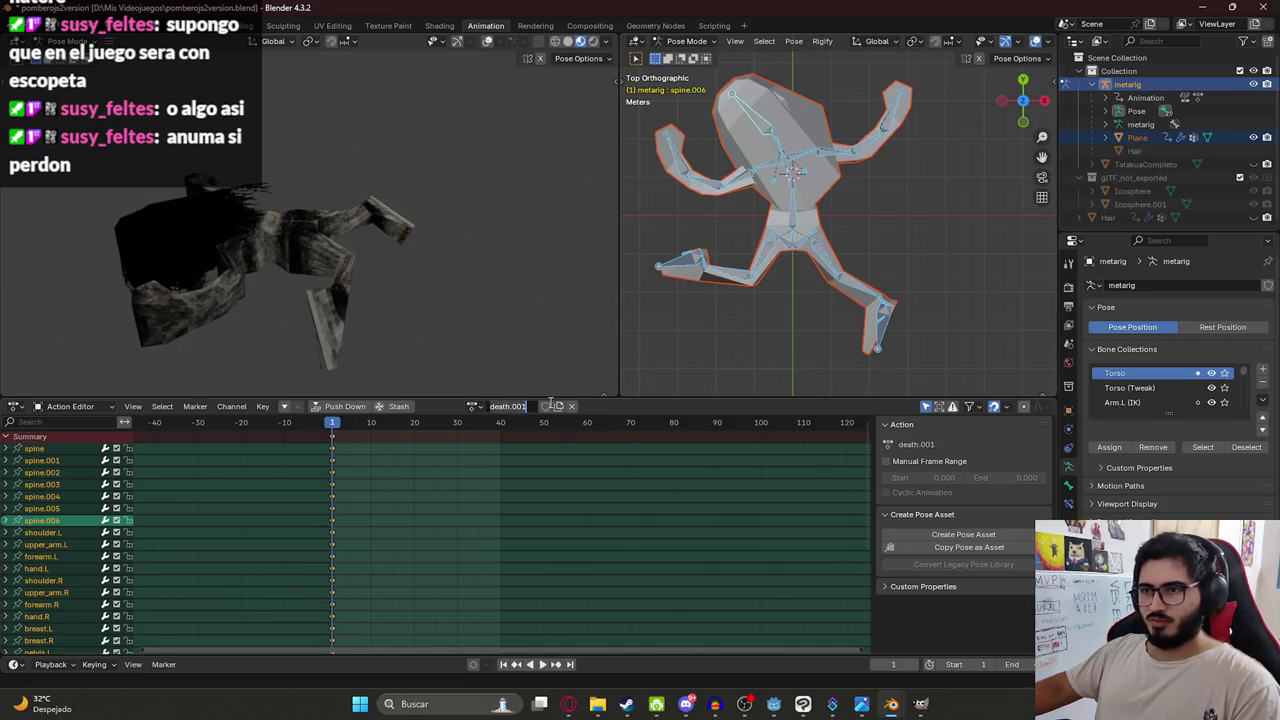
key("Return")
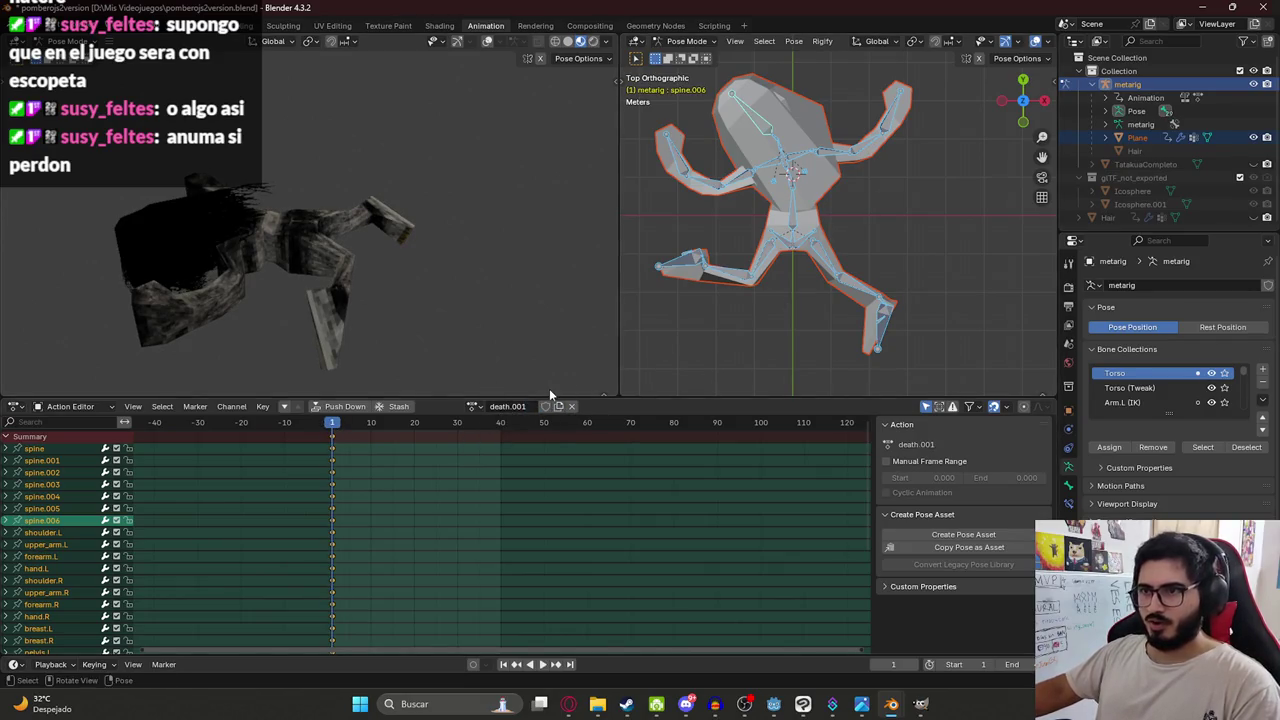
left_click_drag(523, 397, 523, 398)
double_click(518, 405)
type("poseA")
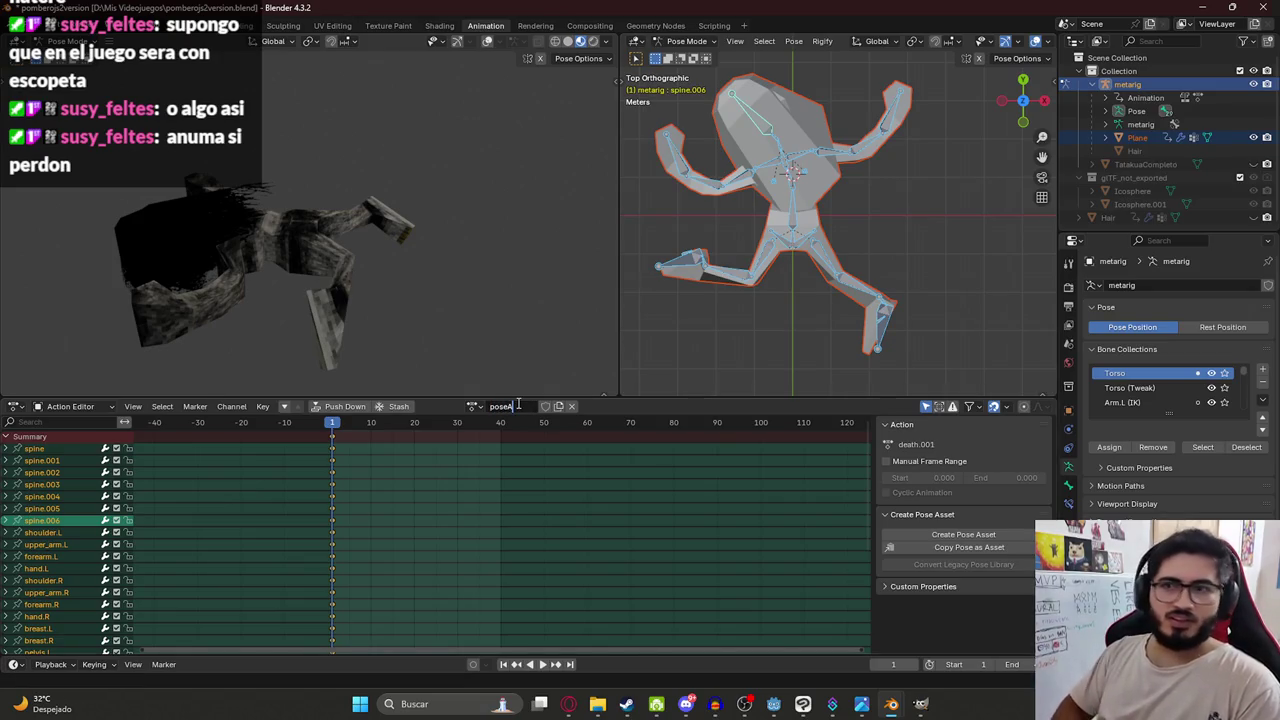
key("Return")
Clear the rig's pose back to rest, save, and view the rig from the front.
key("alt+r")
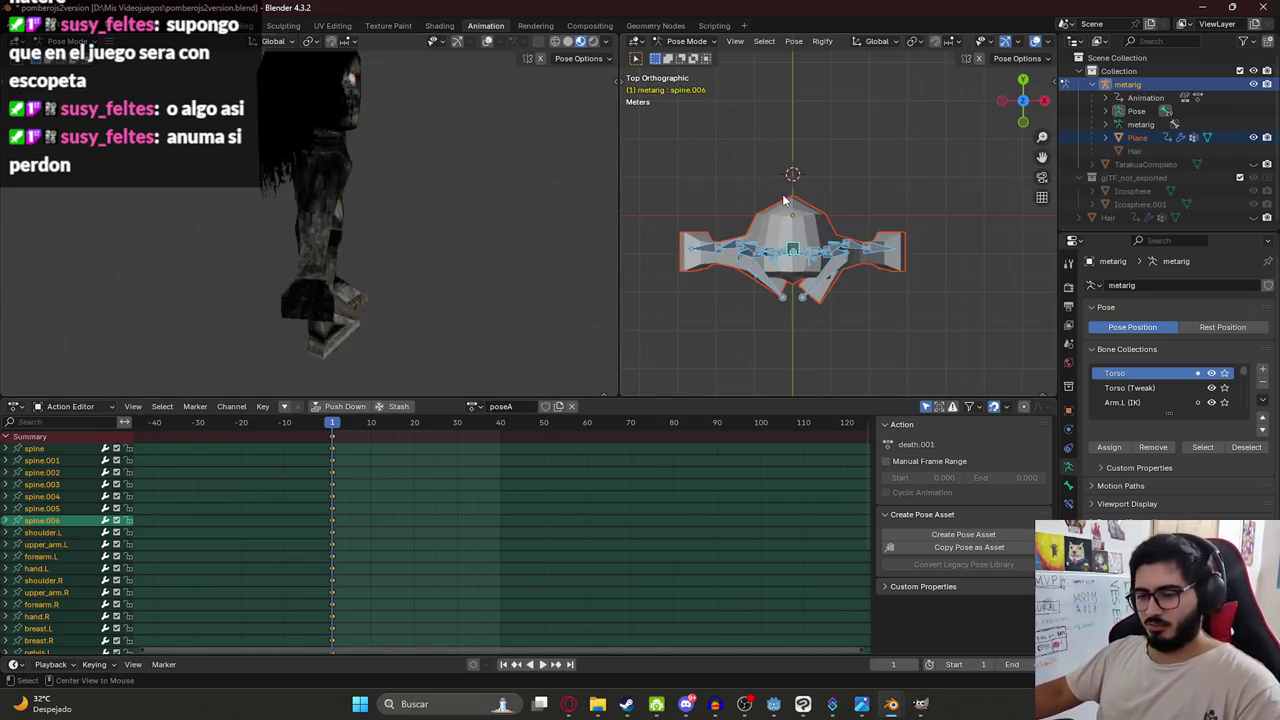
key("ctrl+s")
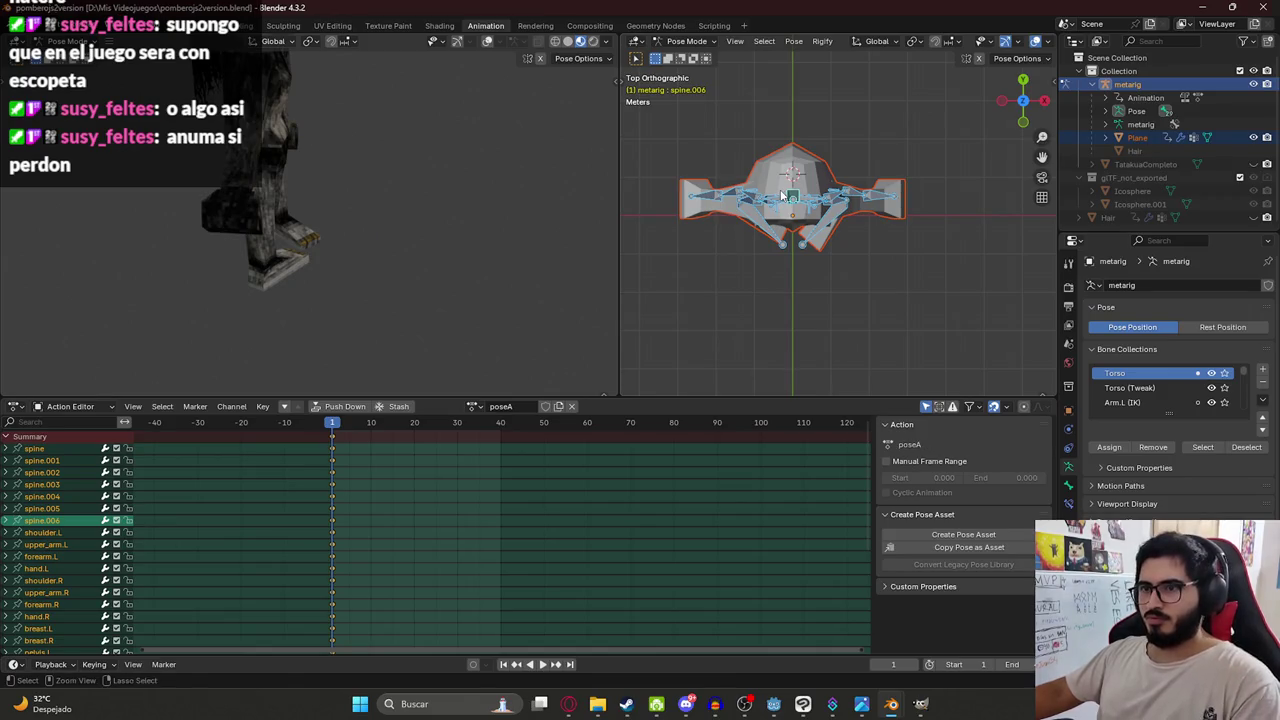
scroll(786, 196, "down", 3)
scroll(786, 196, "up", 5)
key("KP_1")
scroll(797, 127, "down", 4)
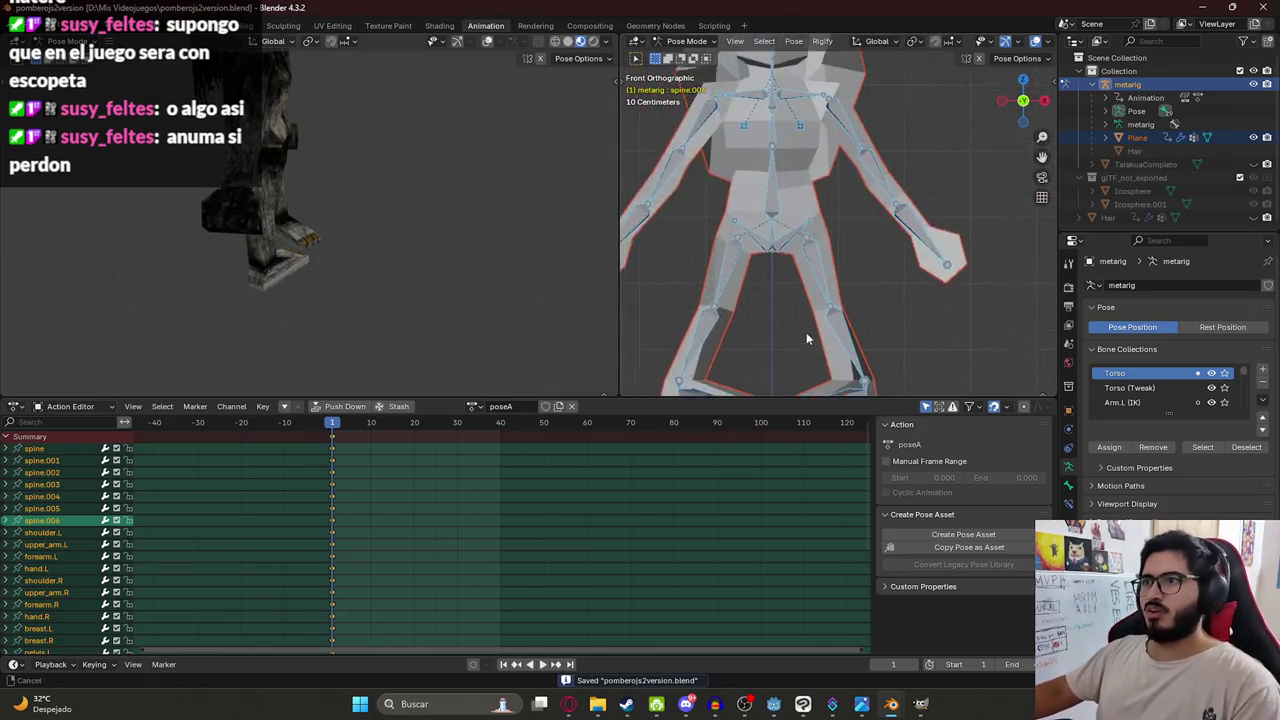
scroll(808, 334, "down", 1)
key("ctrl+Page_Up")
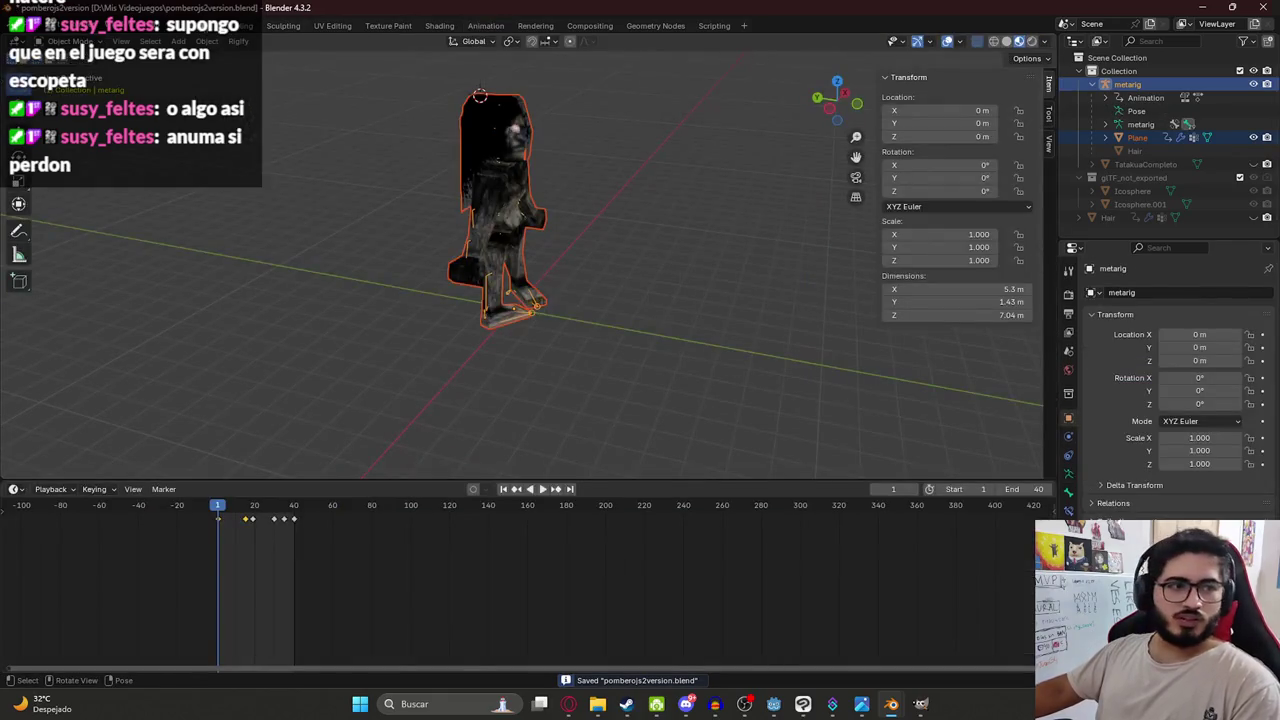
Frame the character from the front, select its mesh, and save the file.
scroll(676, 228, "up", 3)
key("KP_1")
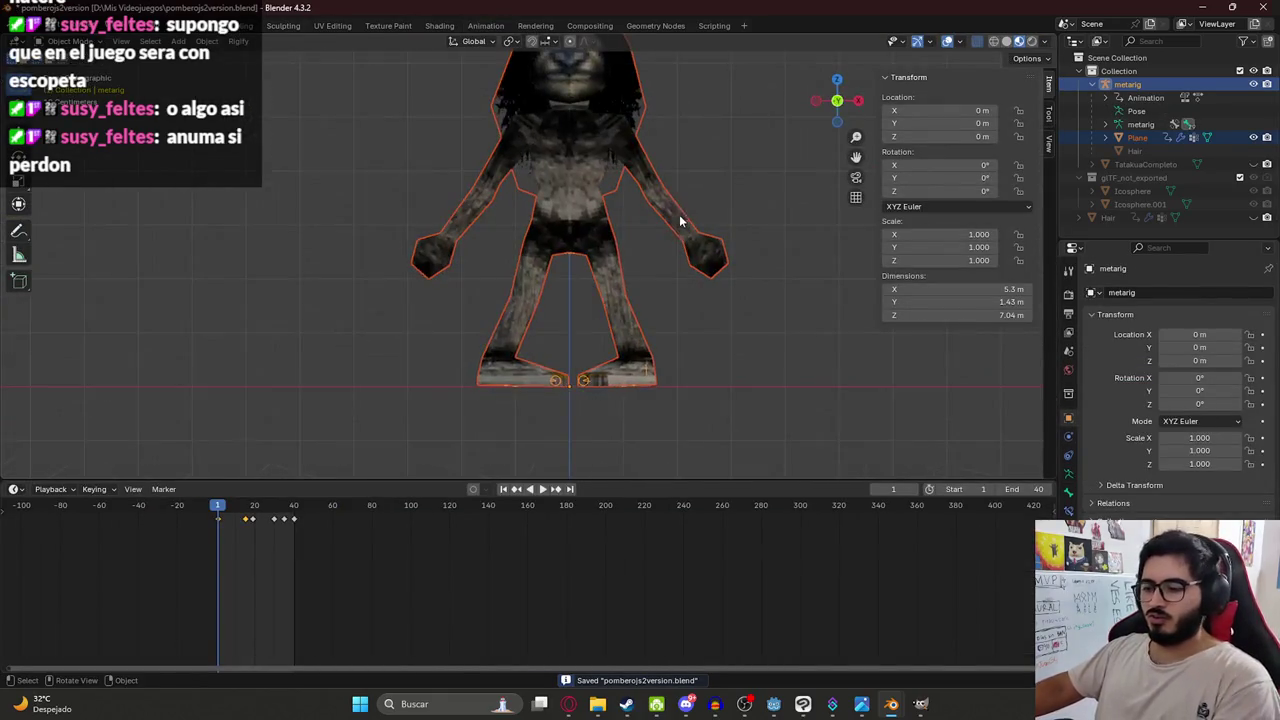
middle_click_drag(657, 182, 600, 240, "shift")
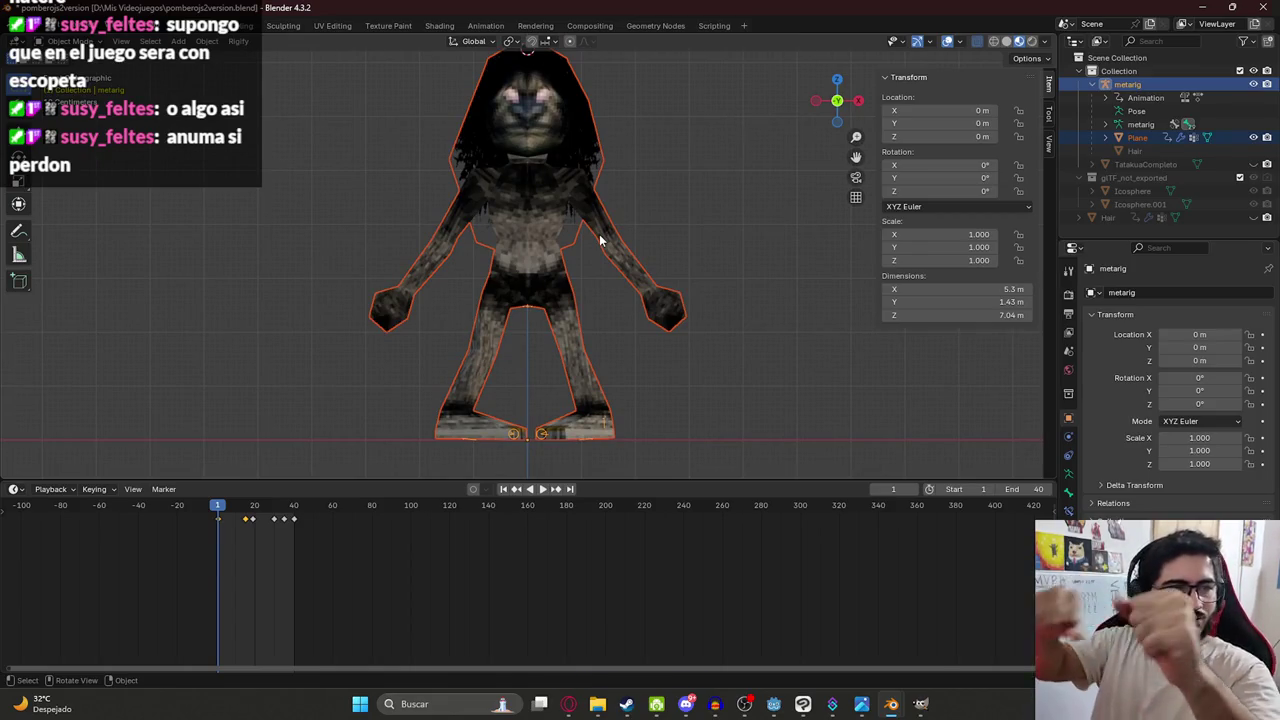
left_click(549, 167)
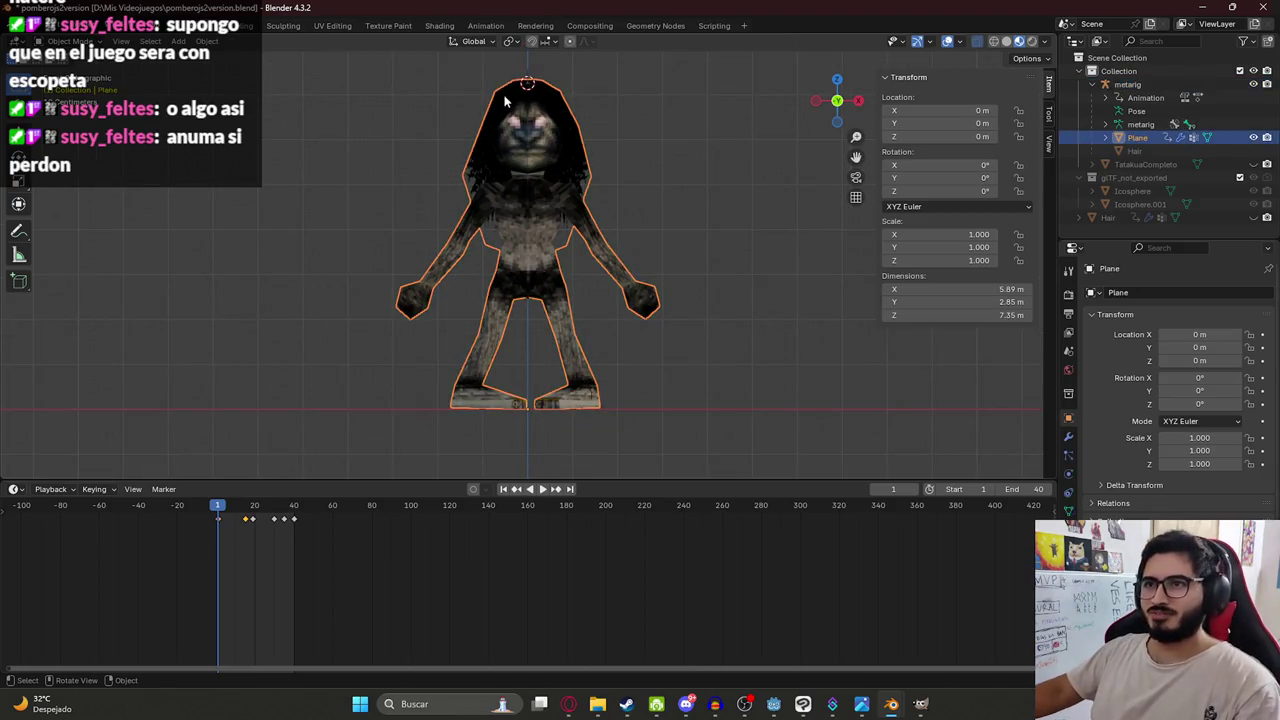
key("ctrl+s")
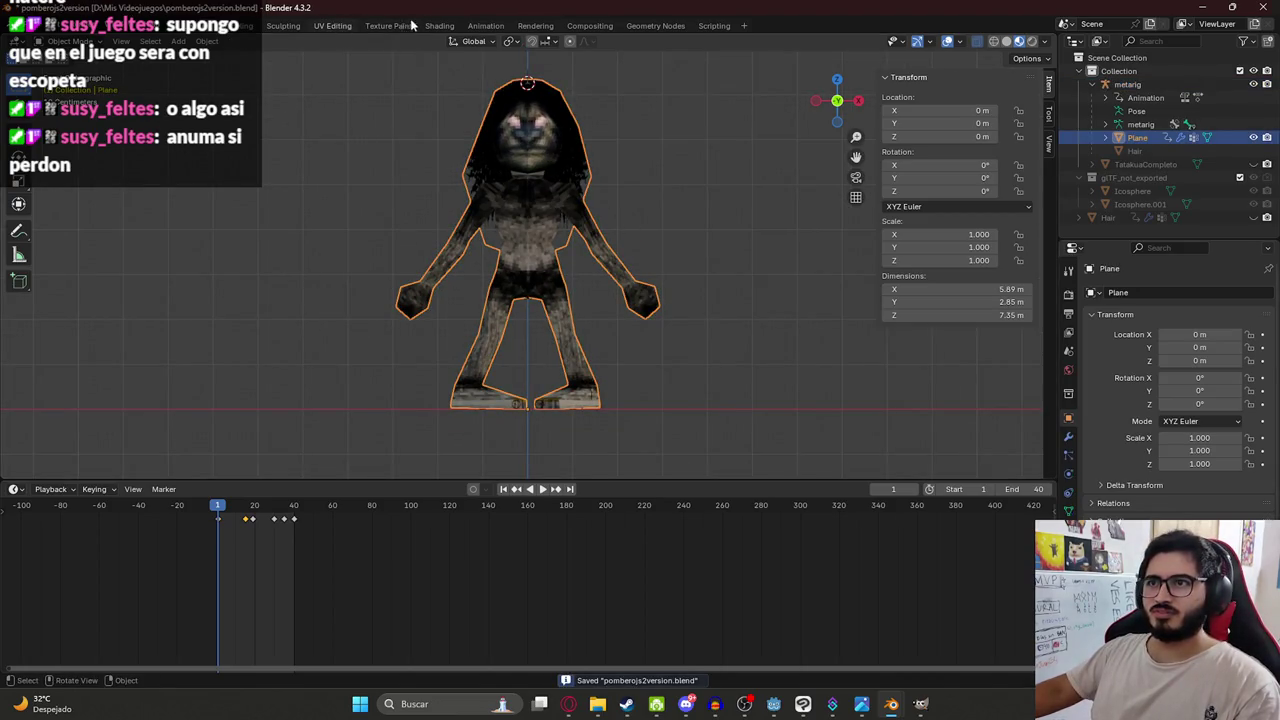
In the Shading workspace, show the Material.001 node setup, frame all nodes, and save again.
left_click(332, 25)
left_click(439, 25)
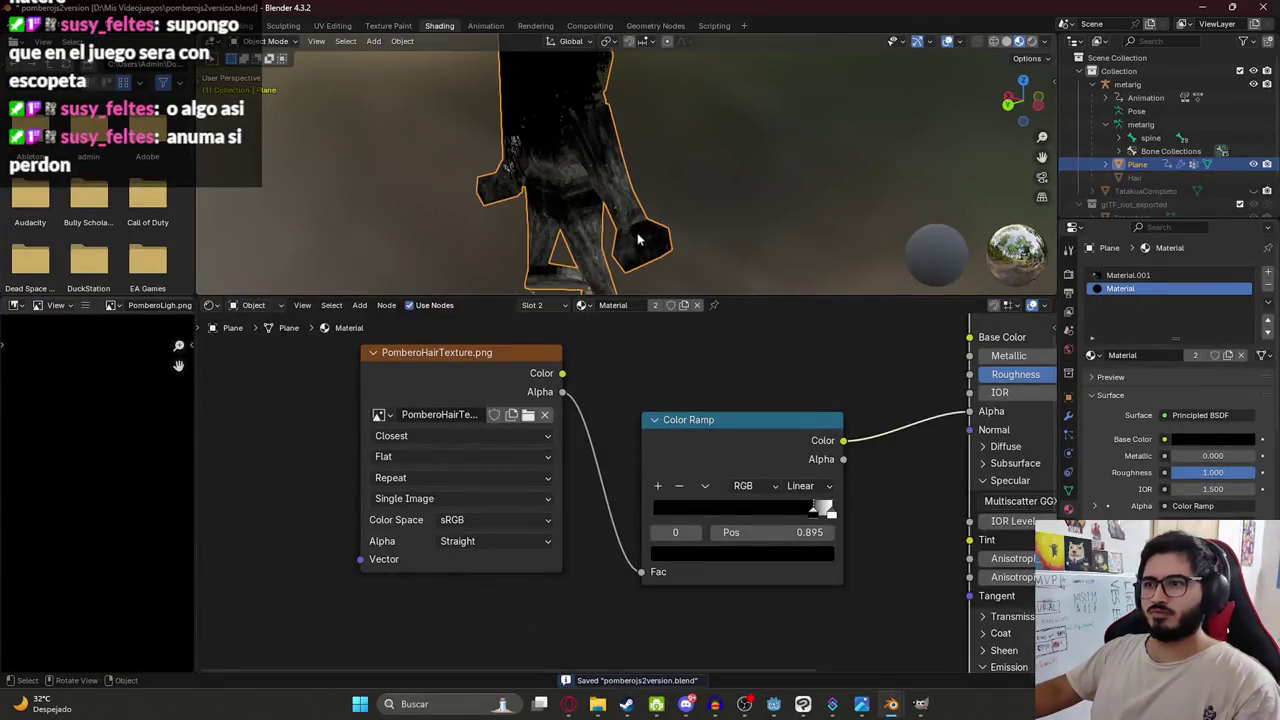
key("KP_1")
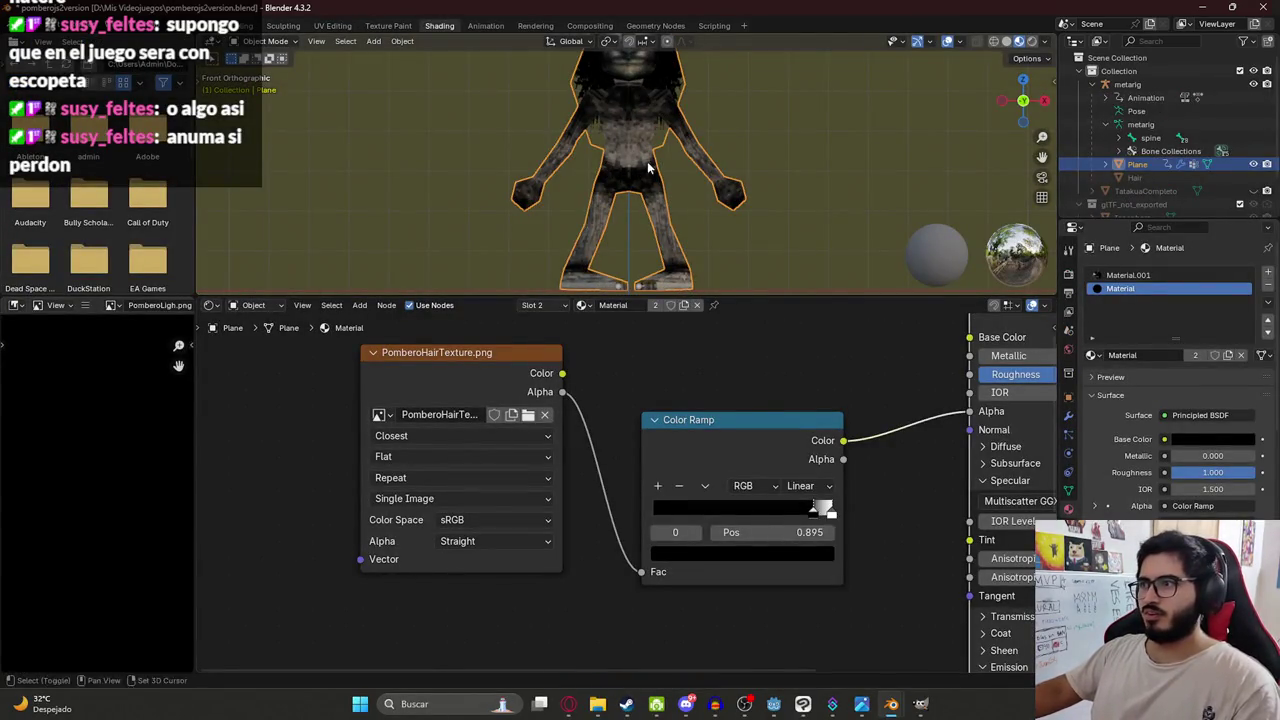
left_click(1229, 276)
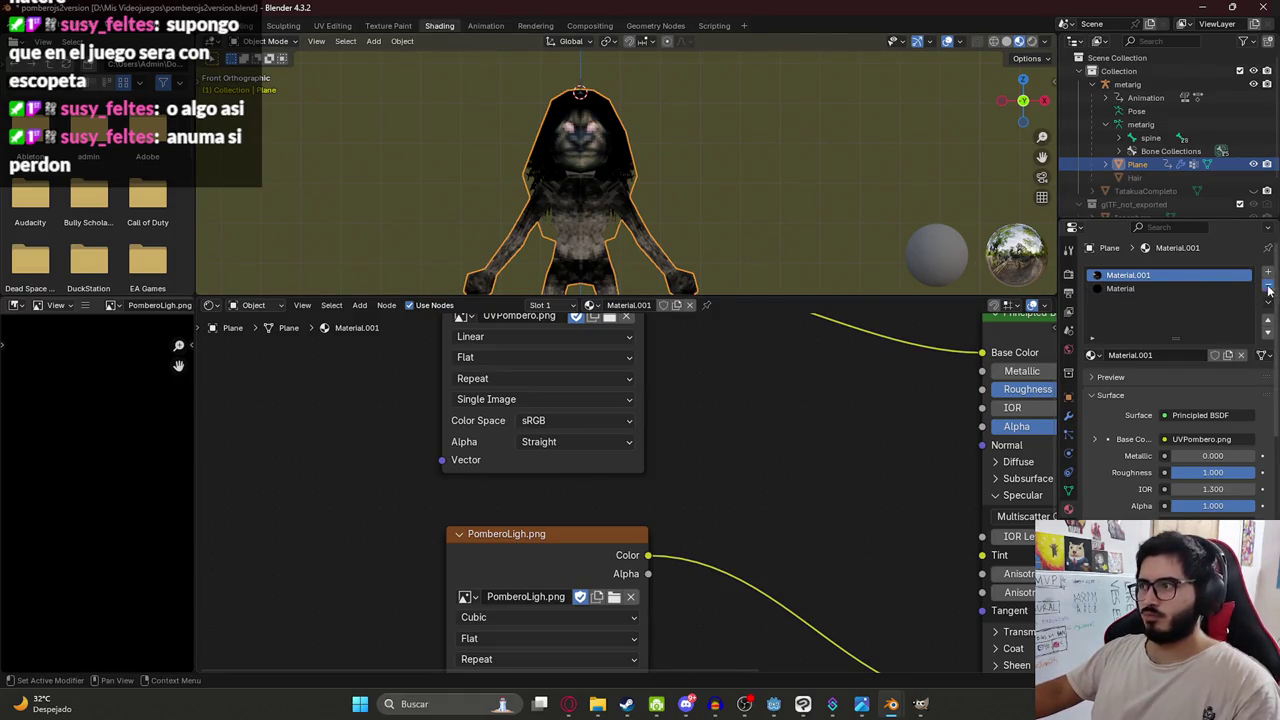
key("ctrl+z")
key("ctrl+shift+z")
scroll(531, 361, "down", 3)
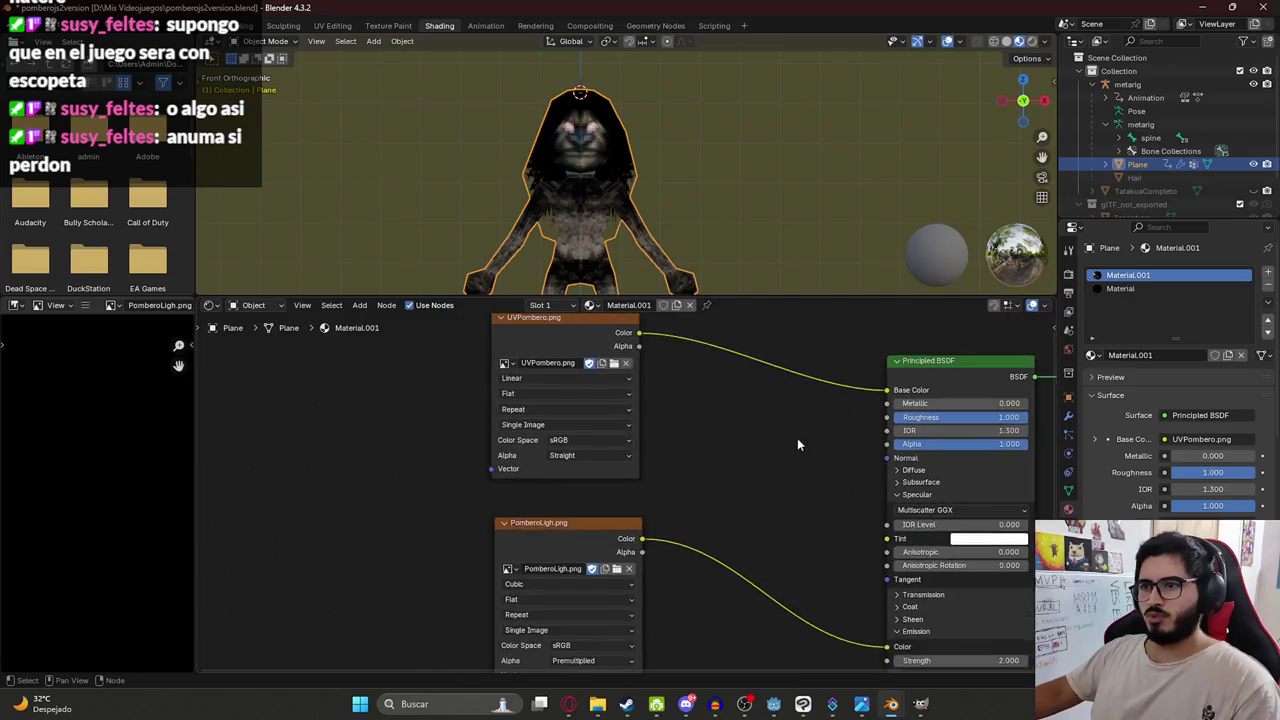
key("Home")
key("ctrl+s")
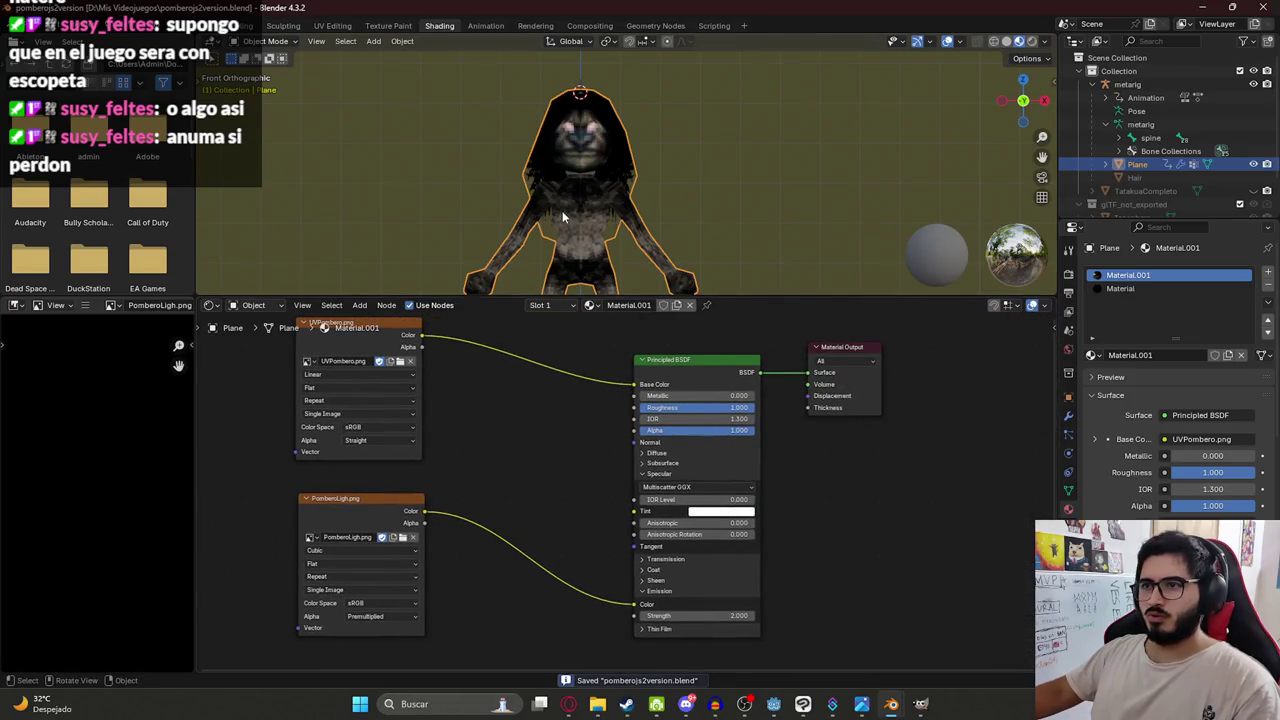
scroll(563, 217, "down", 3)
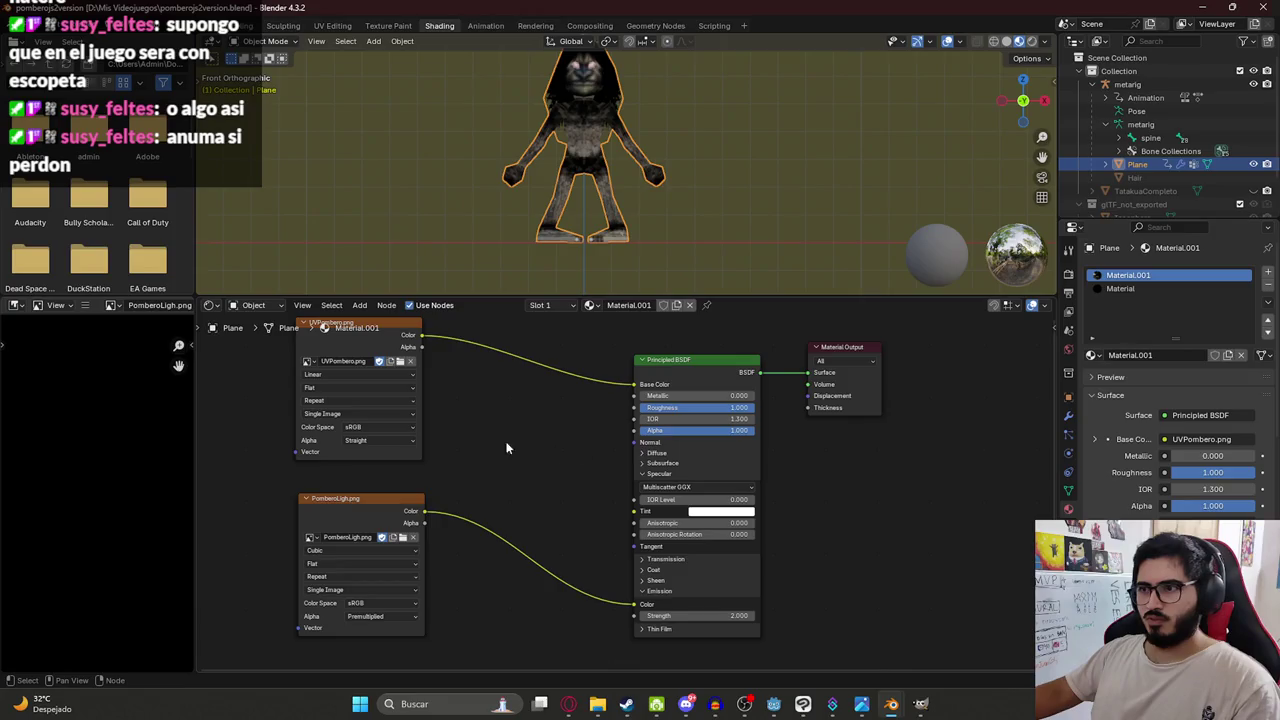
In GIMP, save the Jasylatere image and create a new 1024×1024 image.
left_click(920, 706)
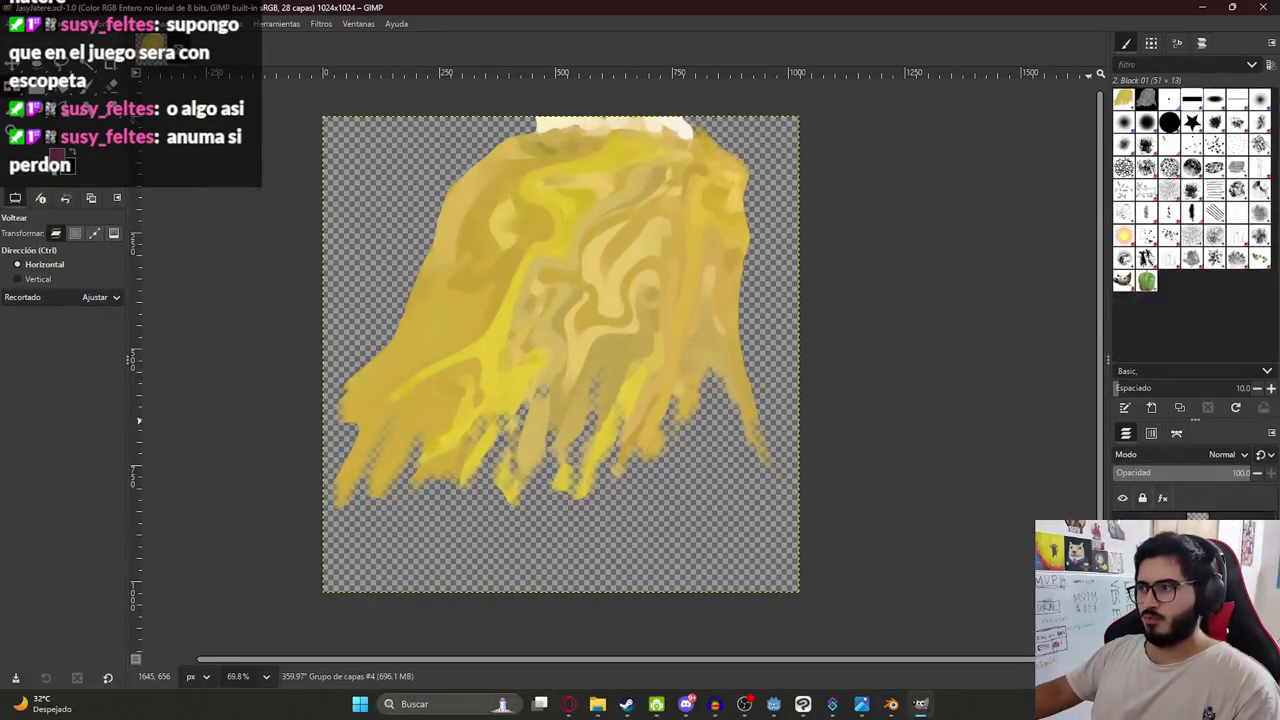
key("ctrl+s")
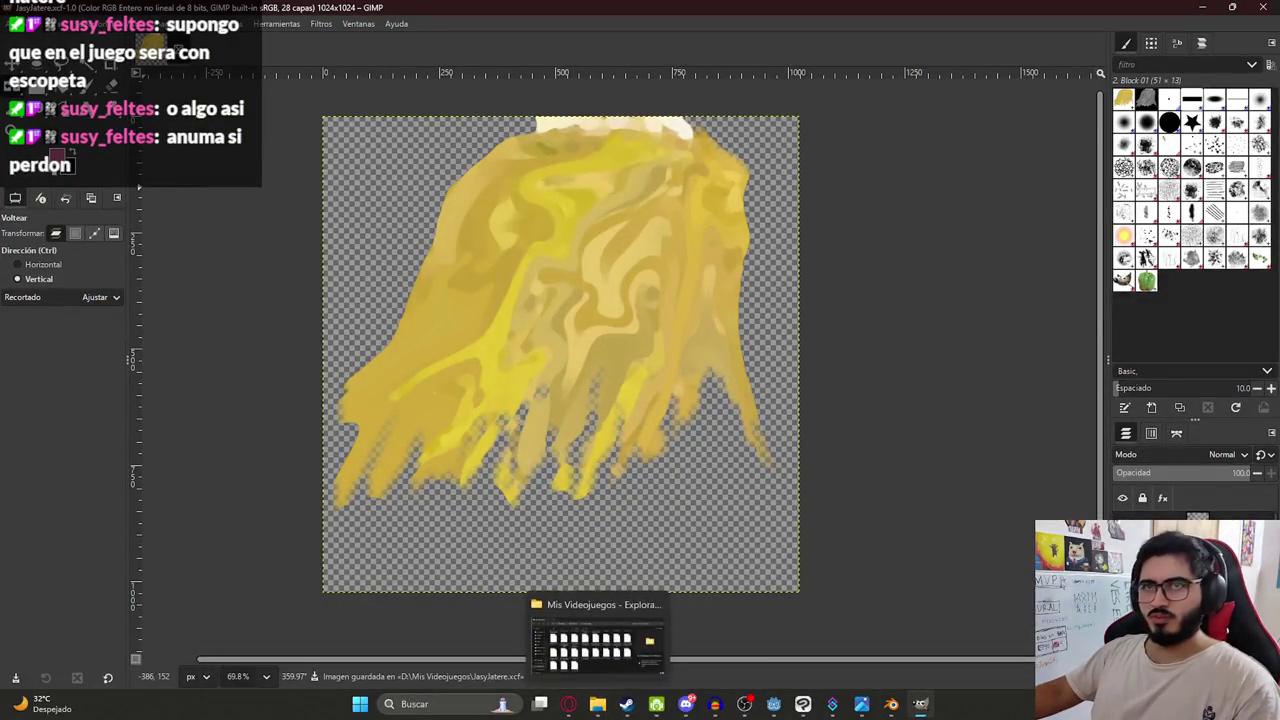
left_click(597, 706)
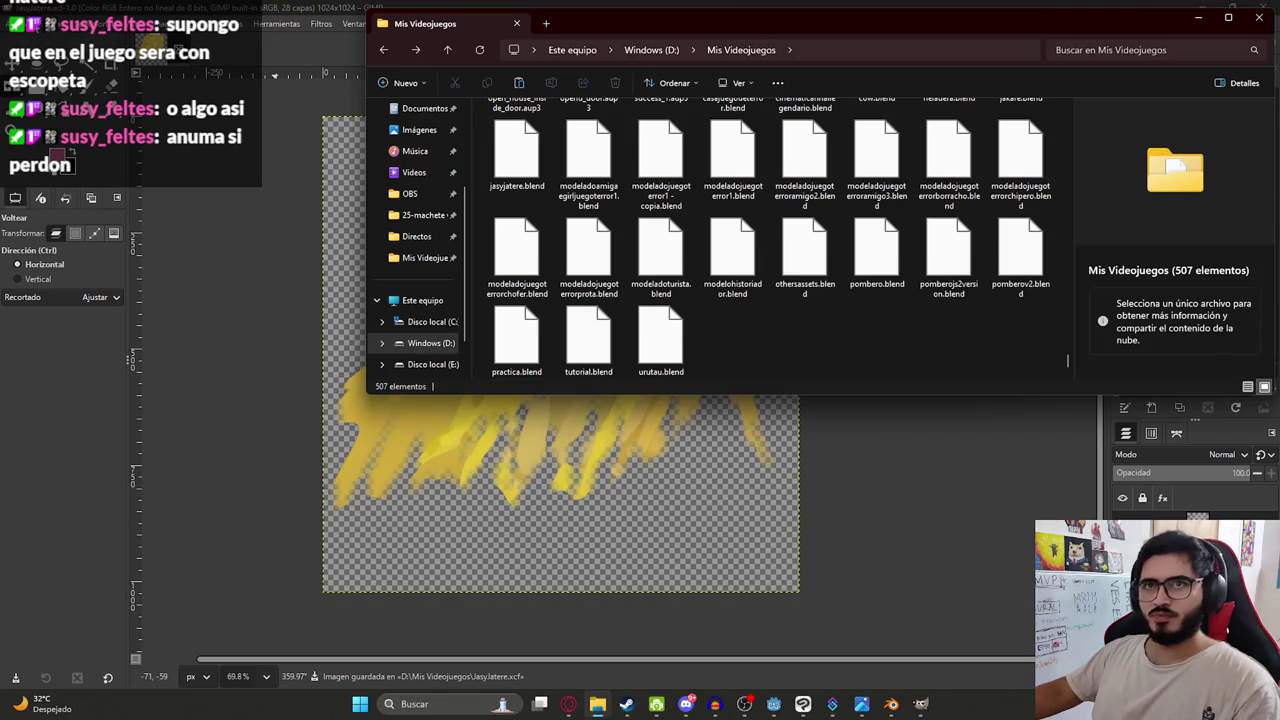
left_click(15, 23)
left_click(40, 42)
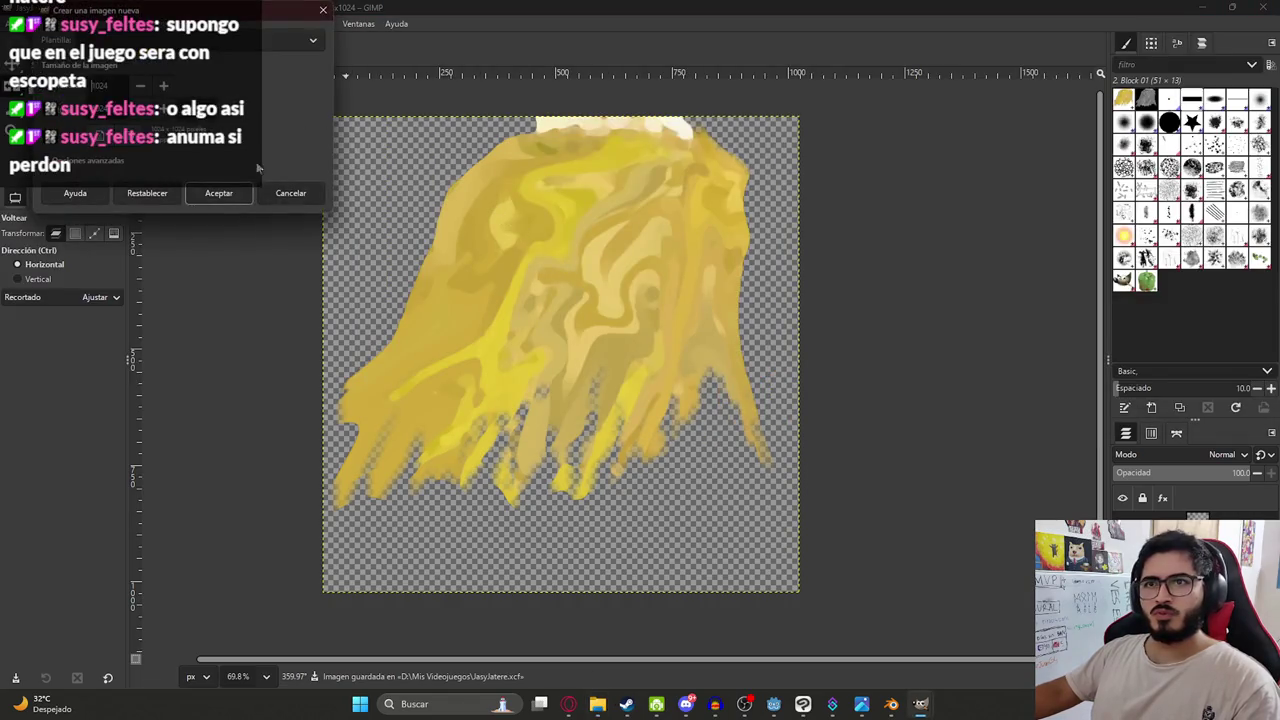
left_click(218, 193)
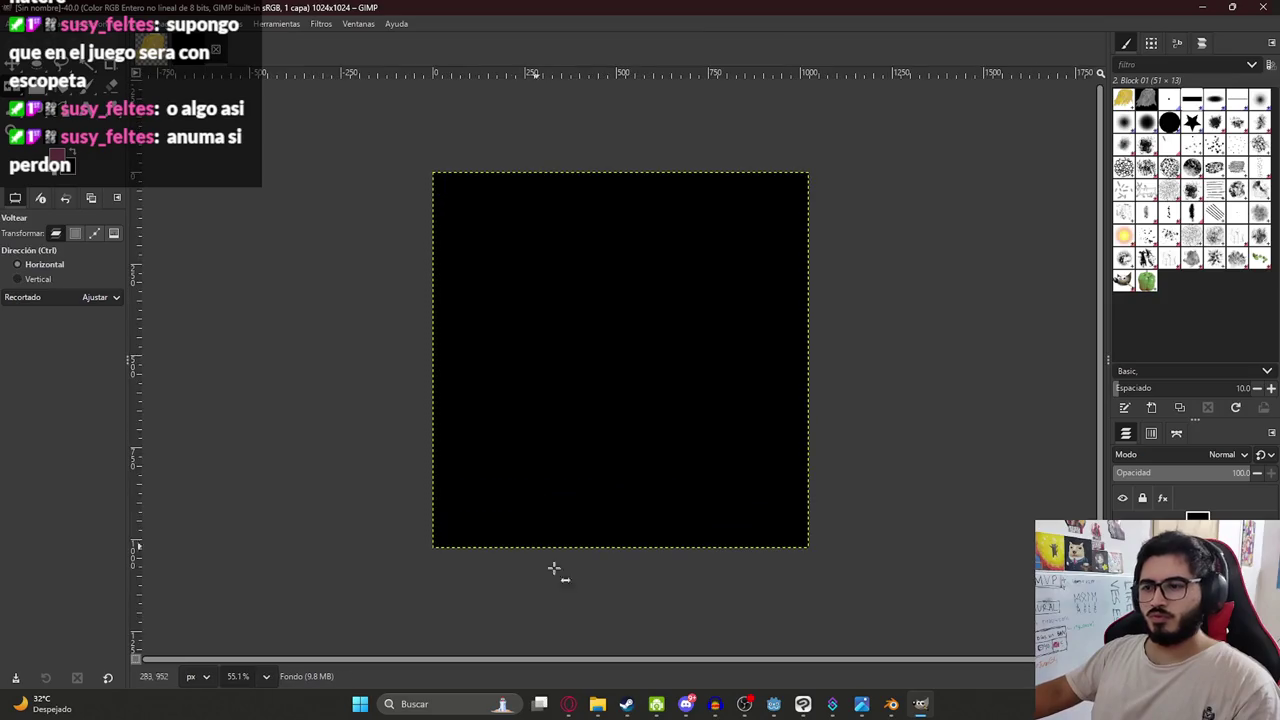
Search the Mis Videojuegos folder for 'jakare', then for 'pombero' files.
key("alt+Tab")
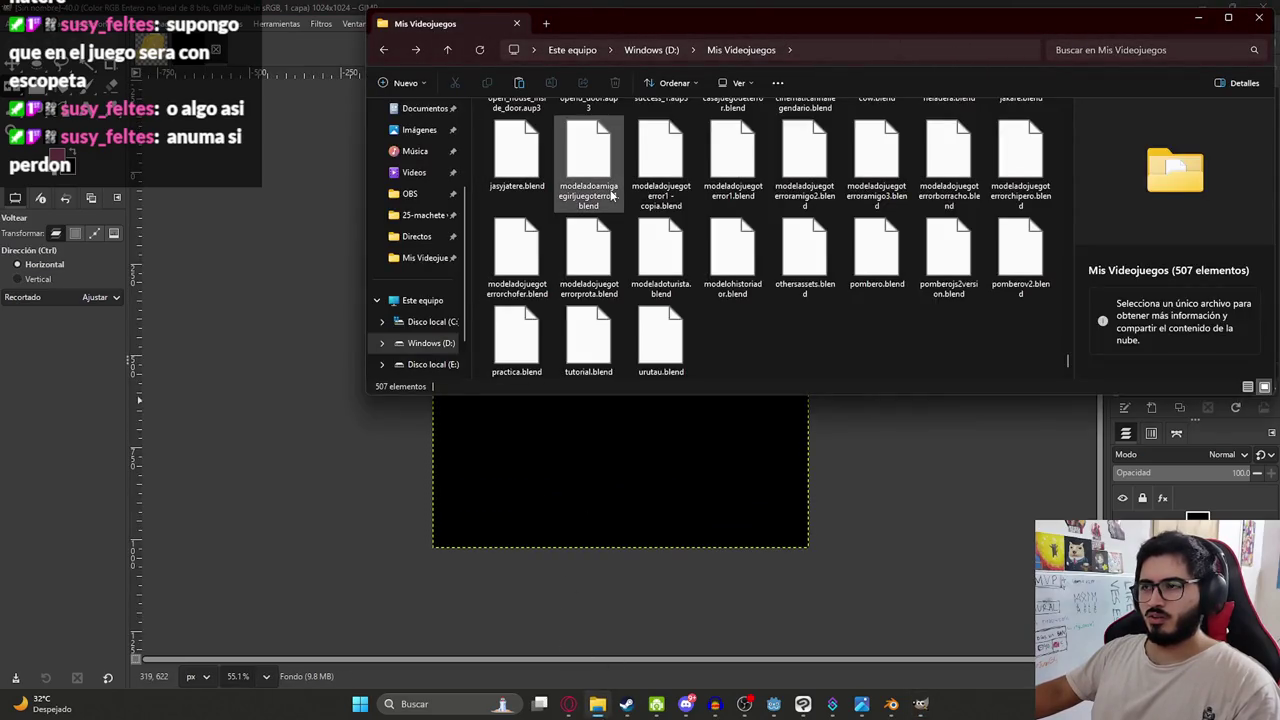
type("jakare")
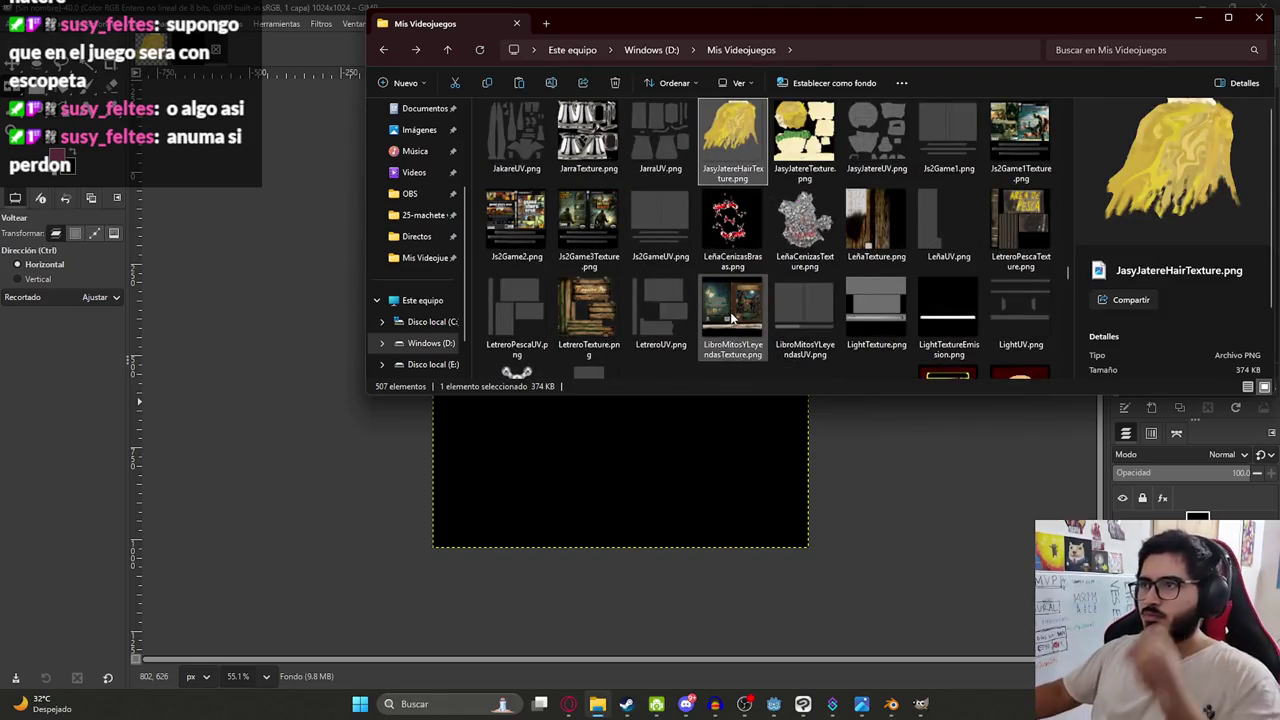
left_click(732, 225)
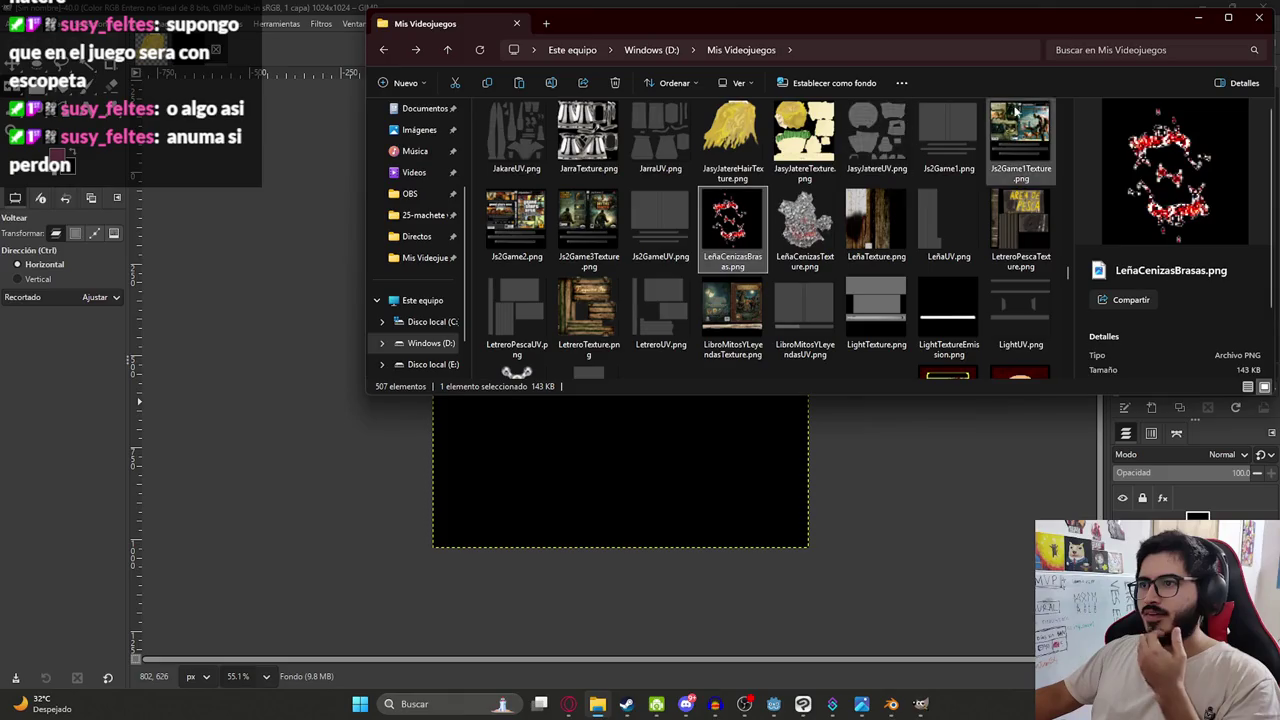
left_click(1123, 50)
type("pombero")
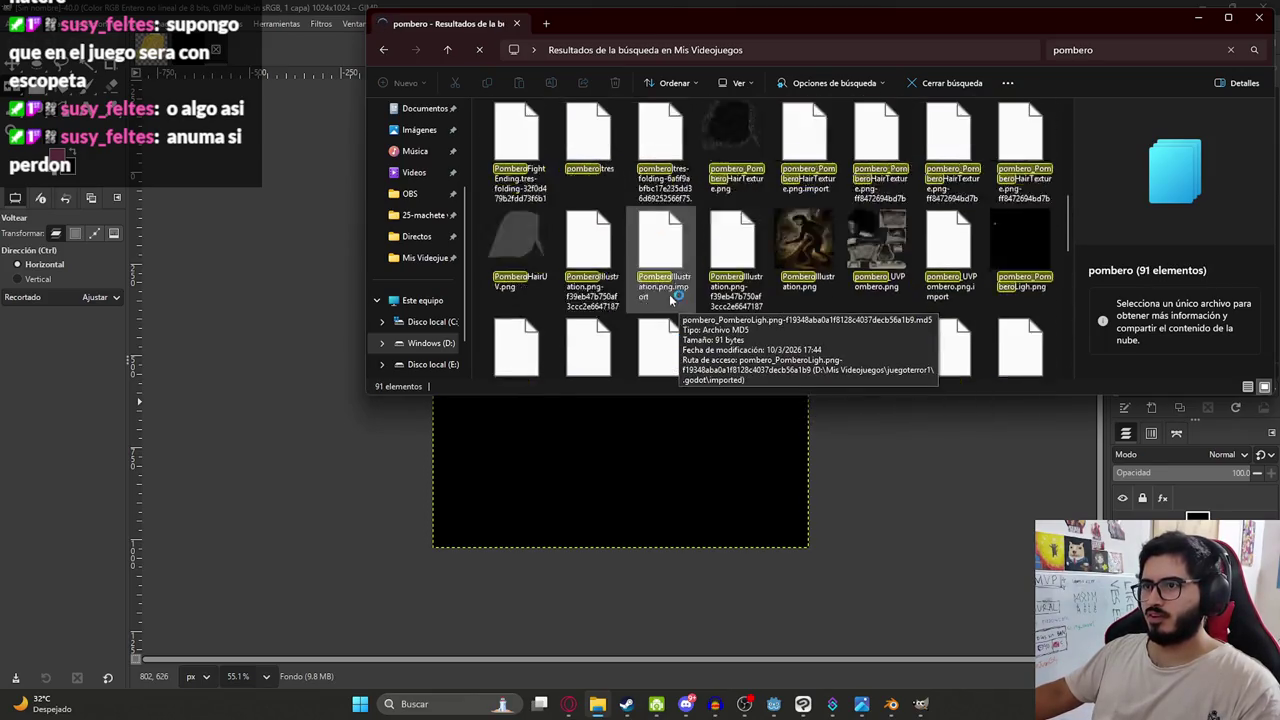
scroll(858, 241, "down", 1)
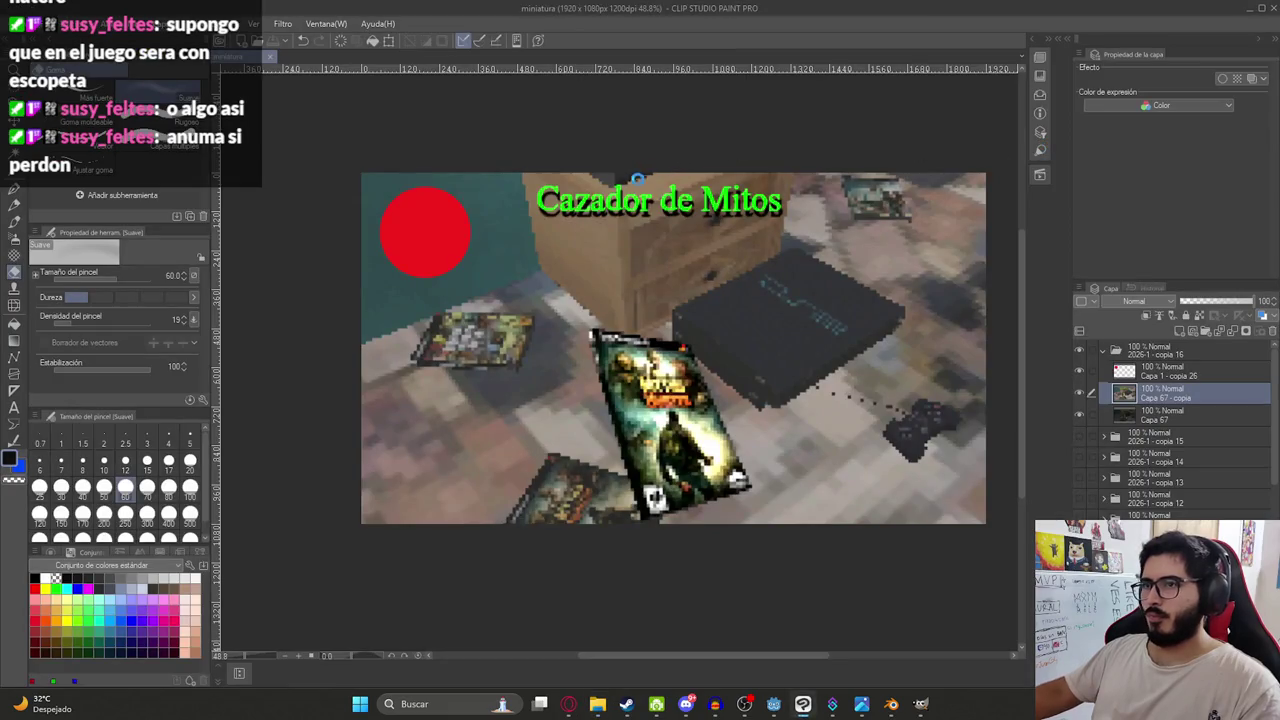
Toggle layer visibility so only the pelo folder's hair texture map is shown.
scroll(657, 220, "down", 3)
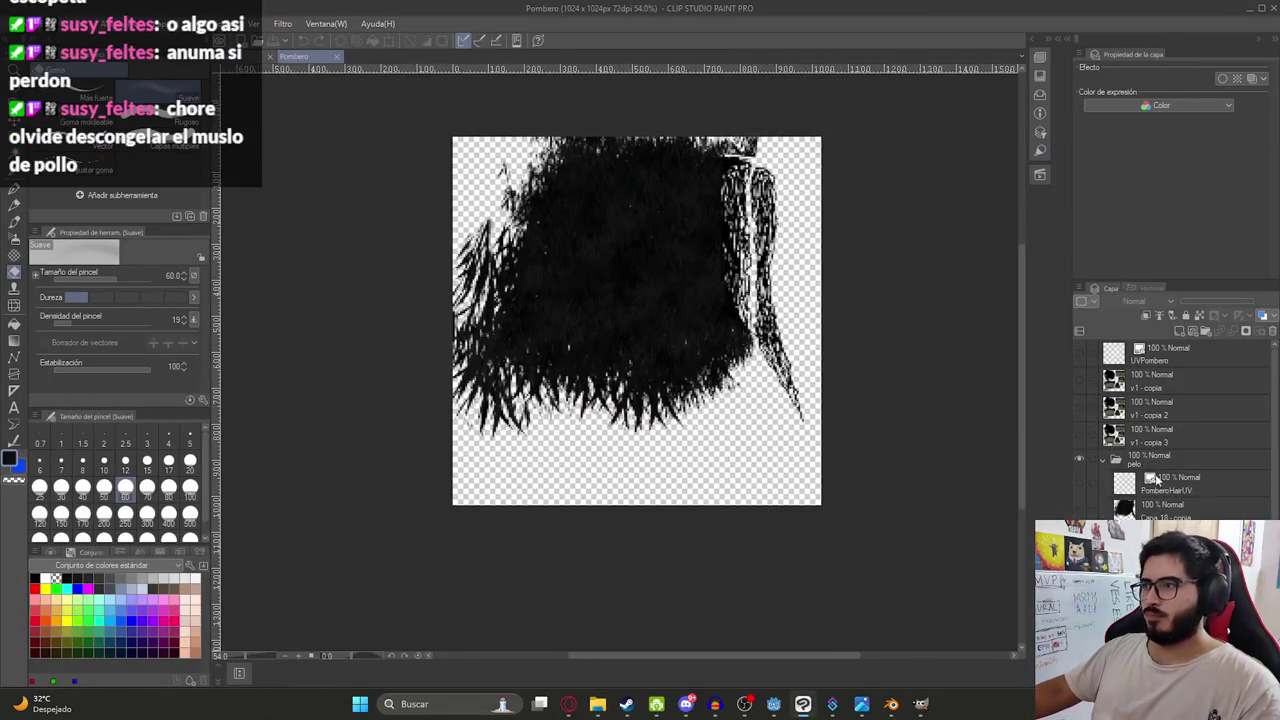
left_click(1095, 460)
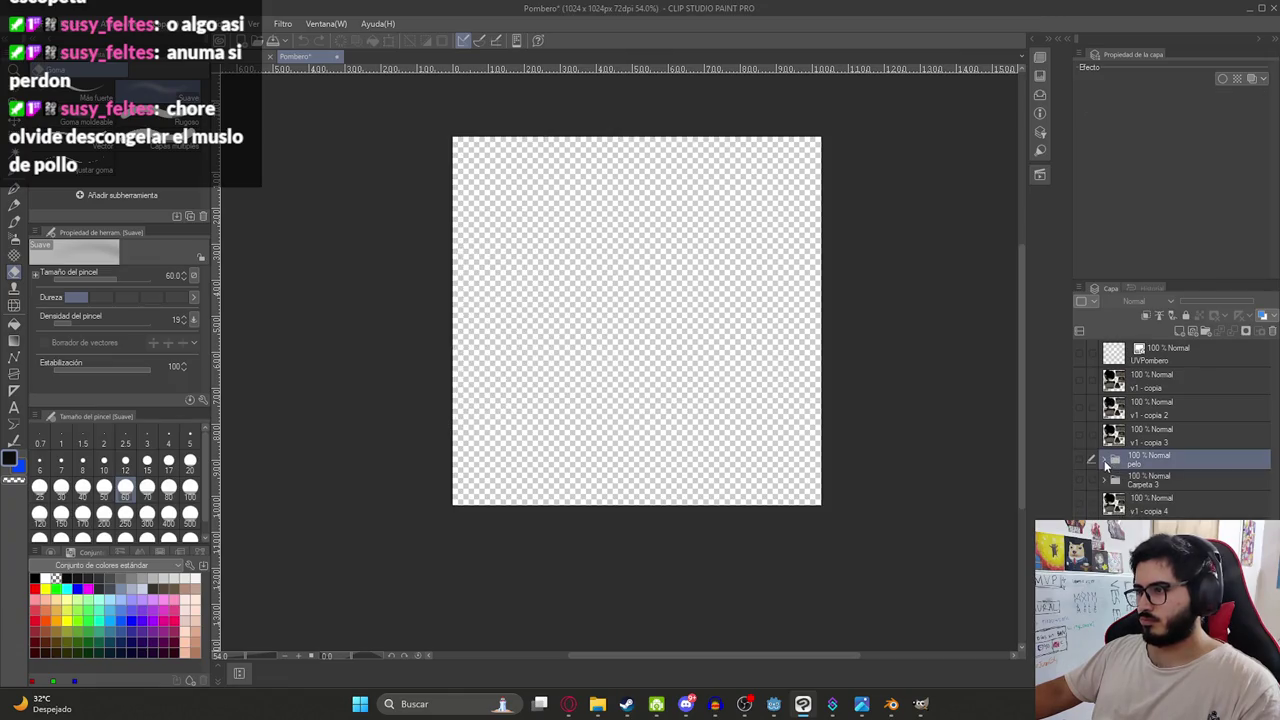
left_click(1104, 459)
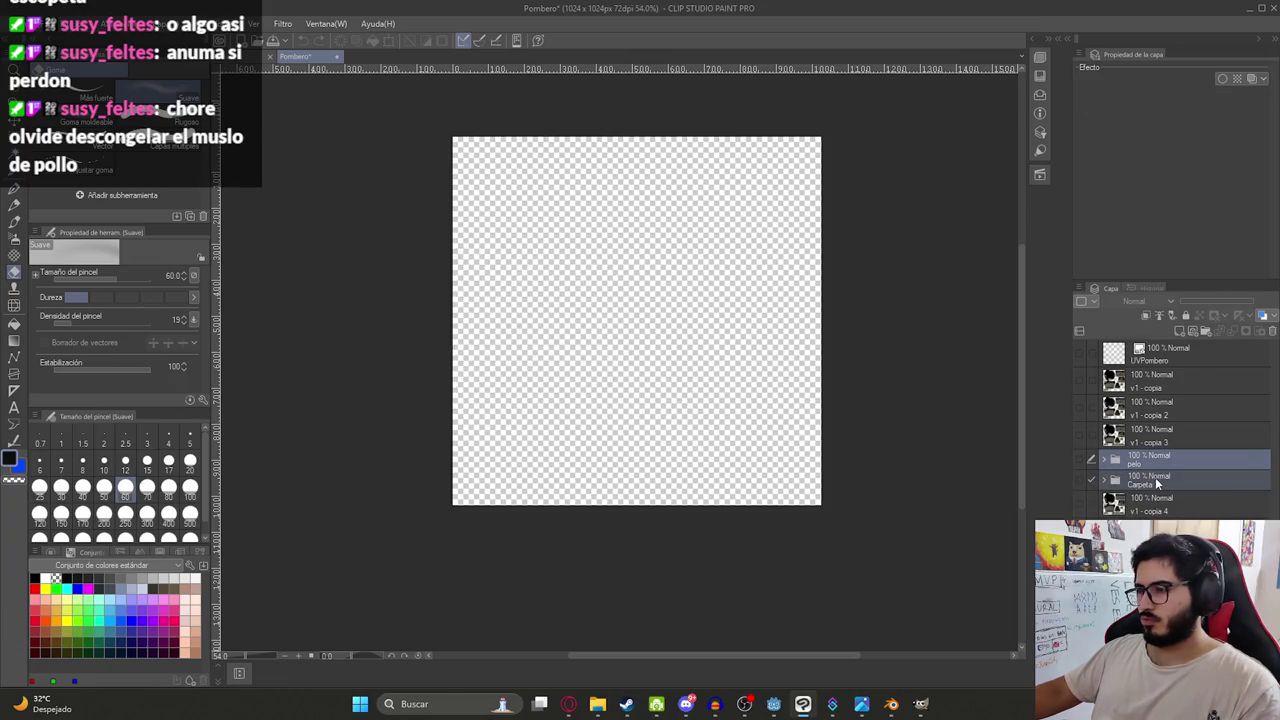
left_click(1150, 480)
left_click(1080, 480)
left_click(1079, 478)
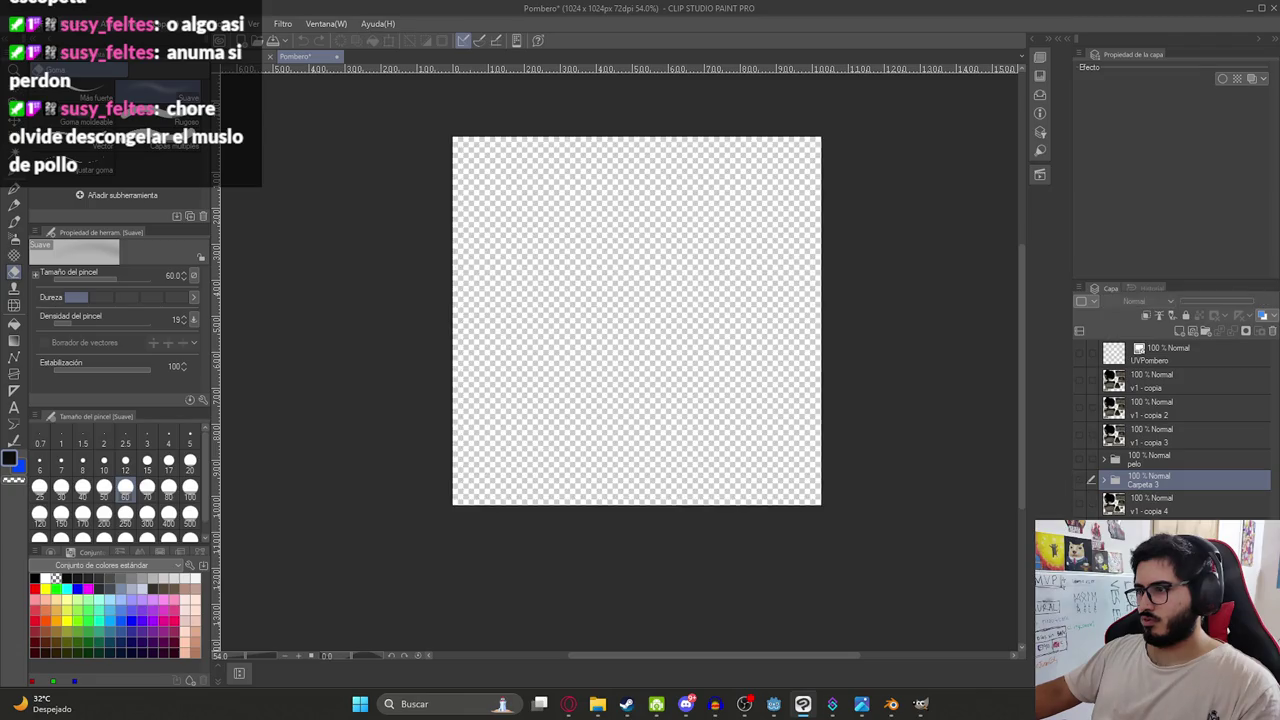
left_click(1078, 460)
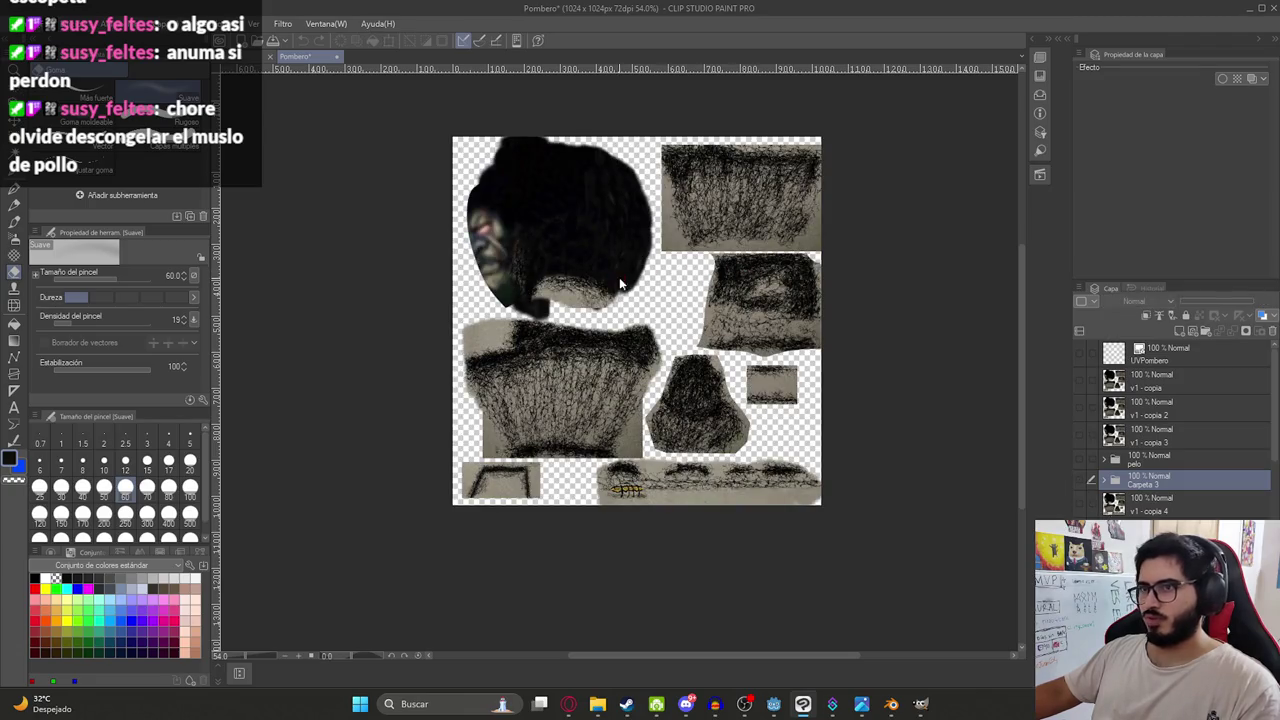
scroll(619, 278, "up", 2)
scroll(619, 278, "down", 1)
Export the image as a PNG named PomberoHdTexture.
left_click(40, 23)
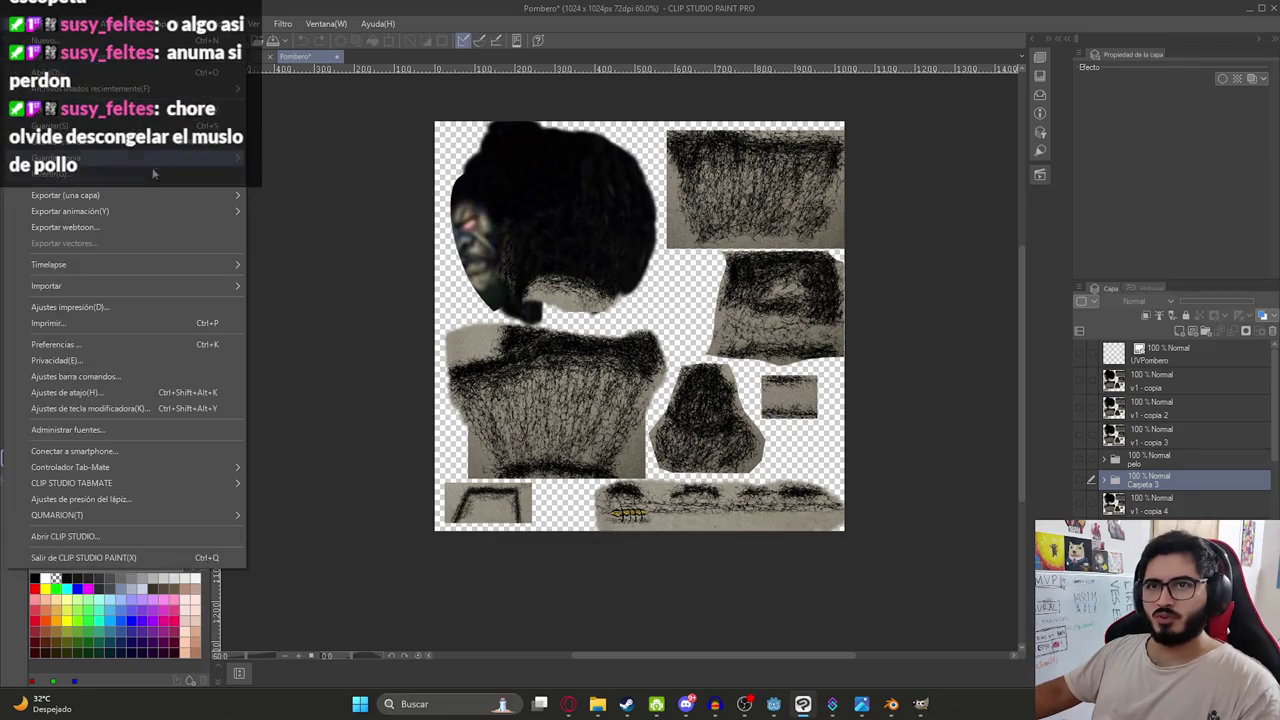
mouse_move(65, 195)
left_click(298, 229)
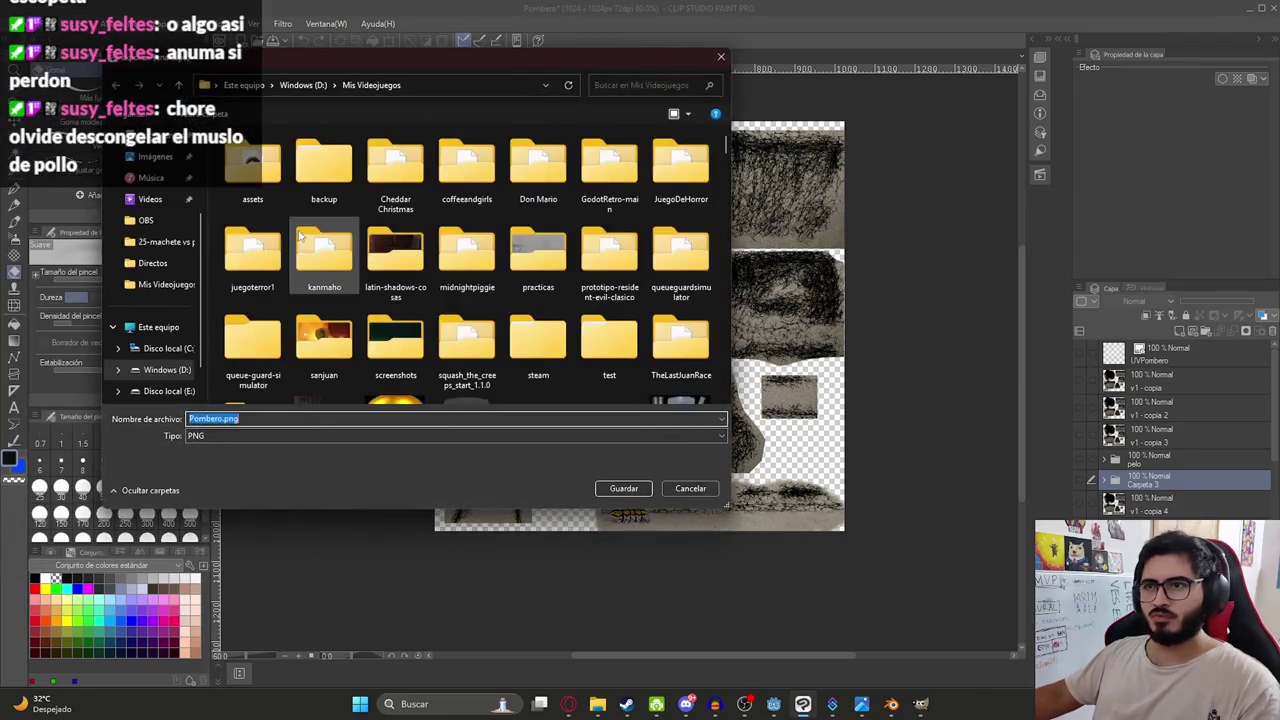
type("P")
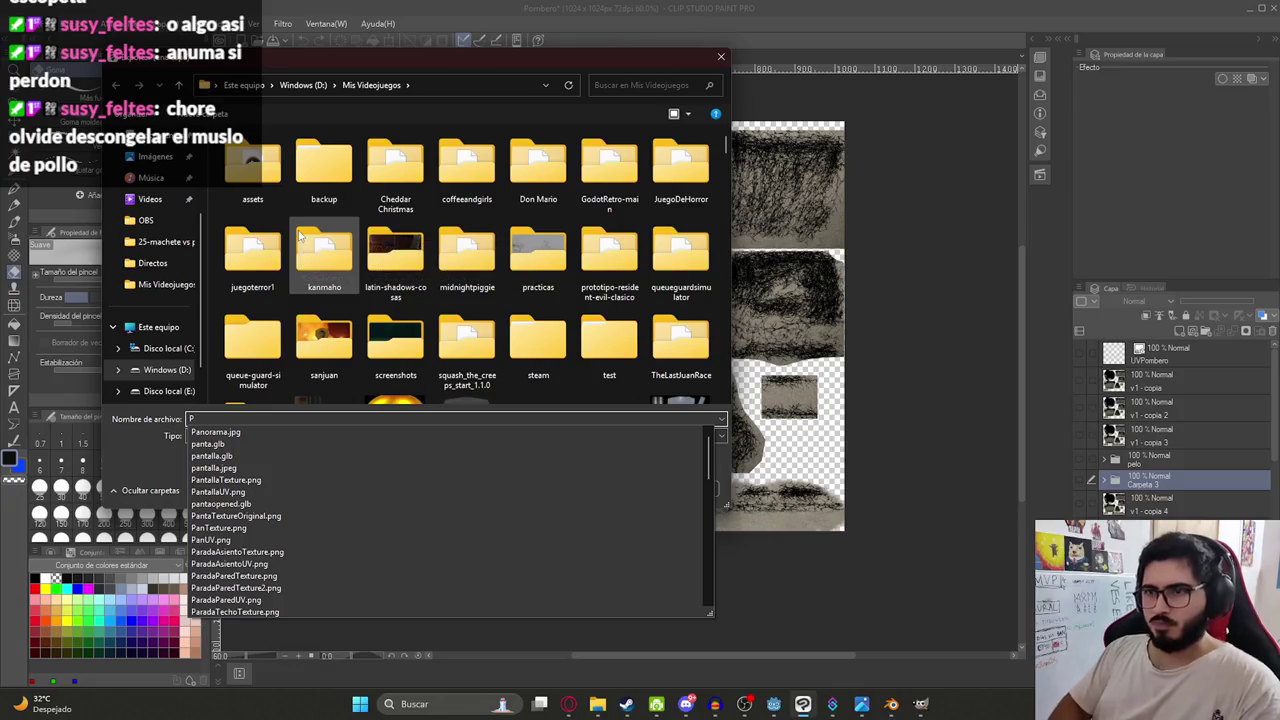
type("omberoH")
key("BackSpace")
type("HdTexture")
key("Return")
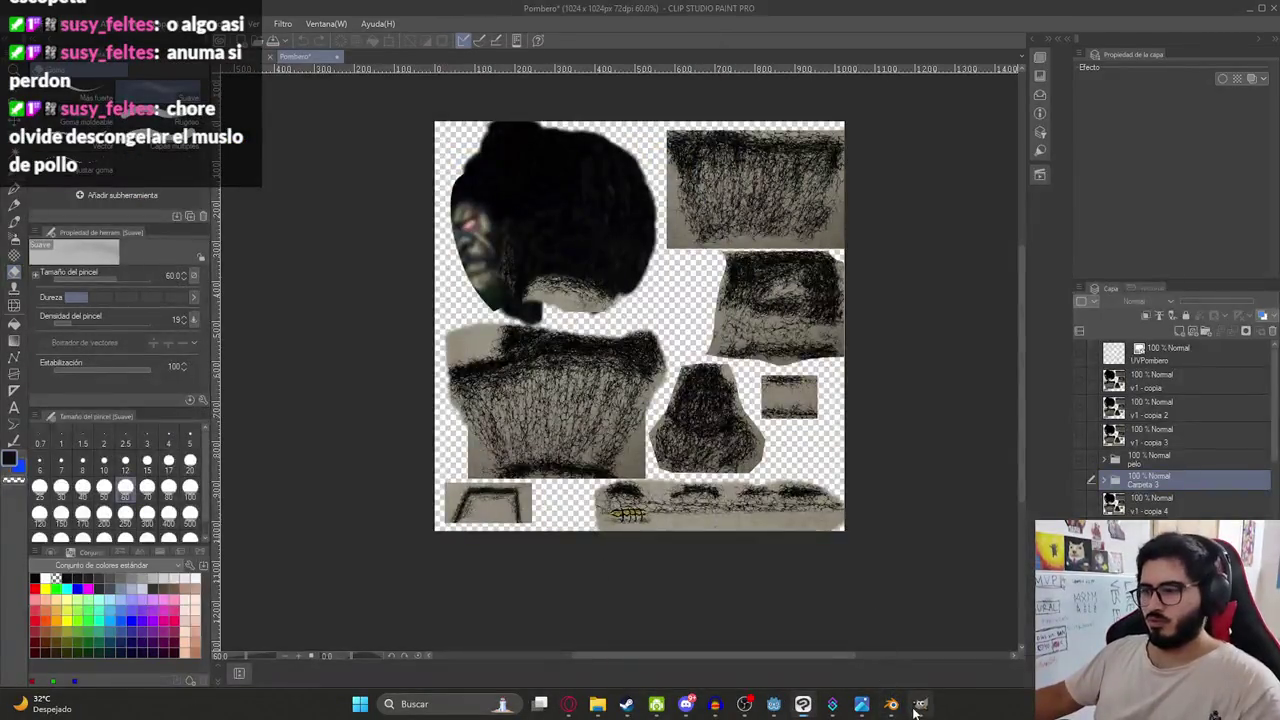
Open PomberoHdTexture.png in GIMP, keep its embedded colour profile, and paste the image onto the canvas.
left_click(920, 704)
left_click(597, 704)
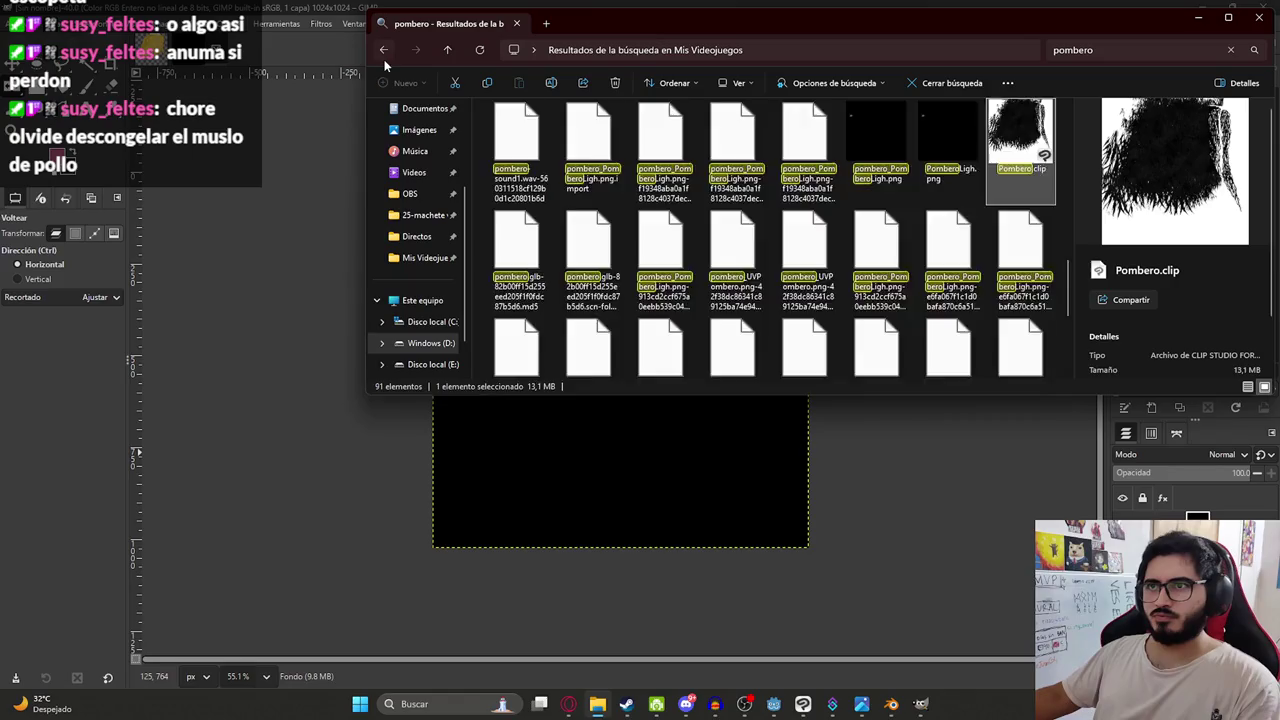
left_click(384, 59)
scroll(693, 189, "down", 5)
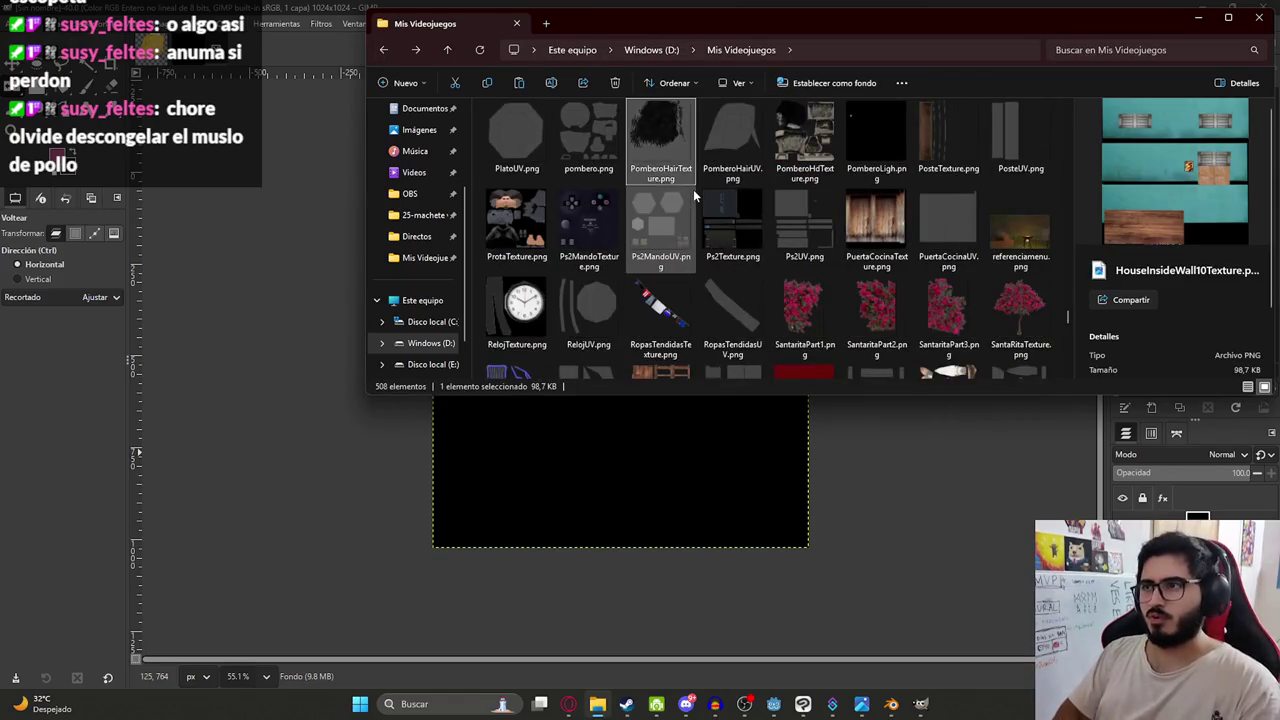
key("Right")
key("Right")
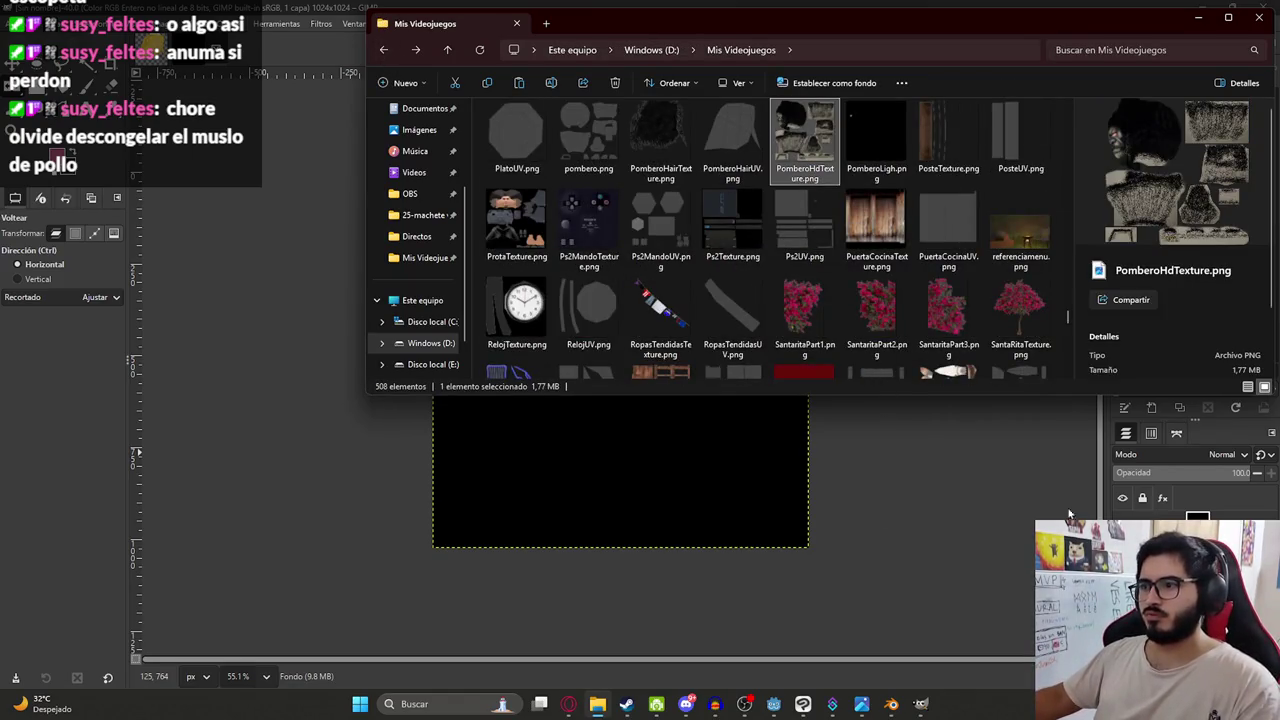
left_click_drag(697, 490, 689, 466)
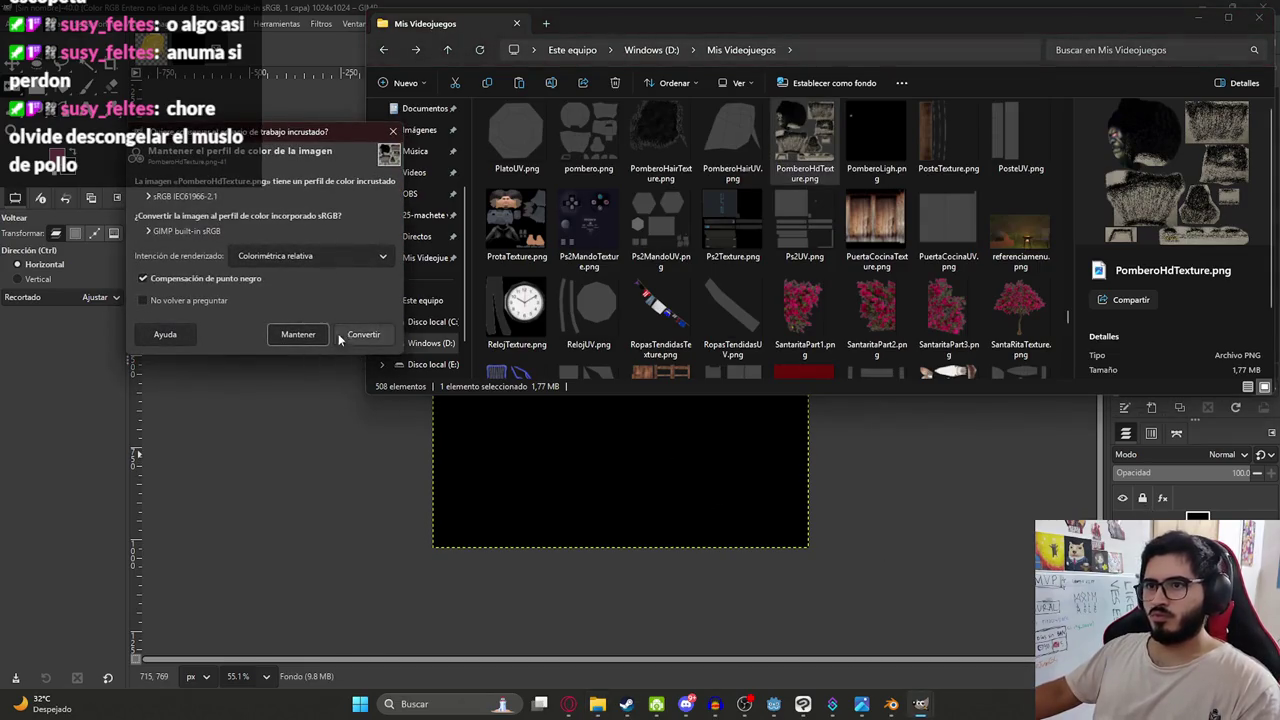
left_click(298, 334)
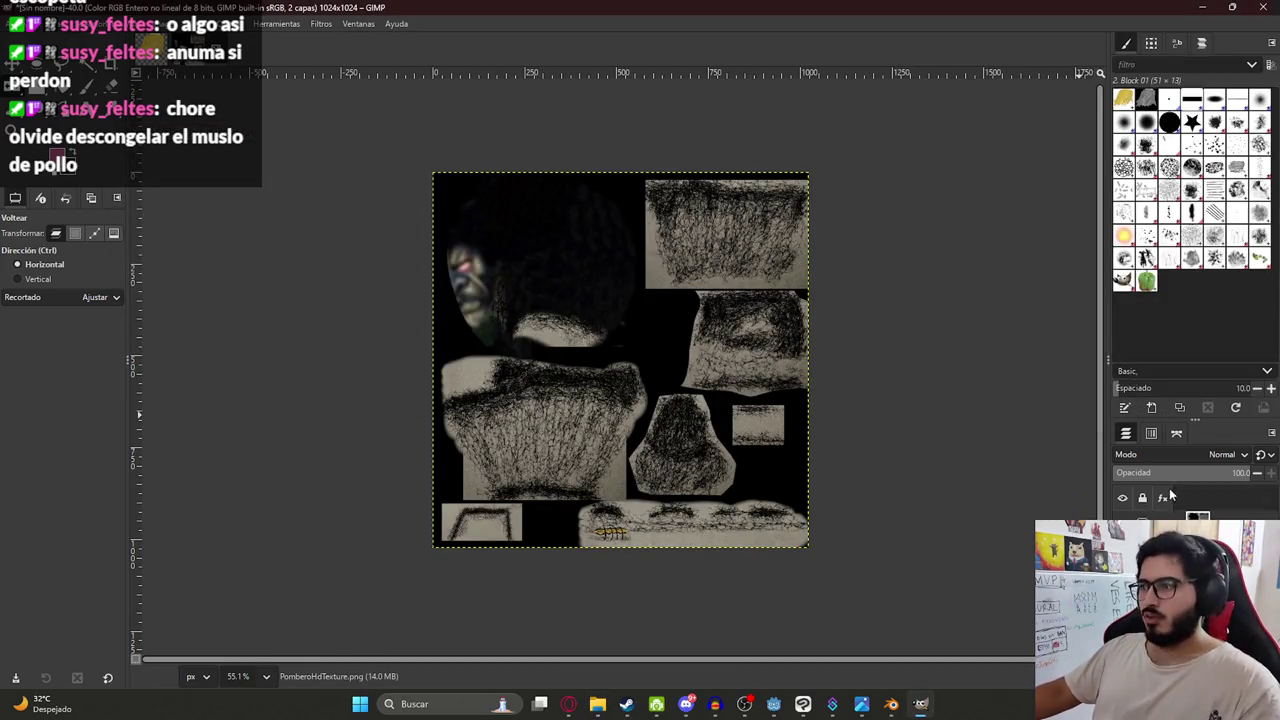
left_click(276, 23)
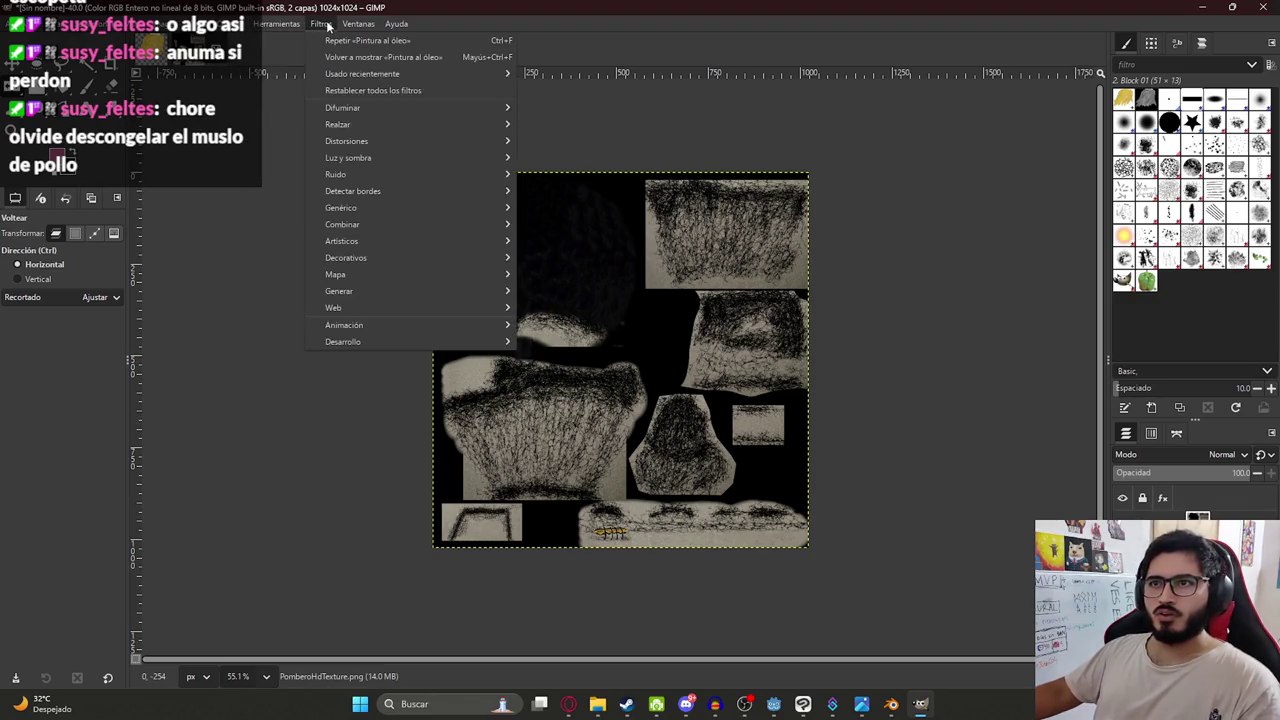
mouse_move(340, 207)
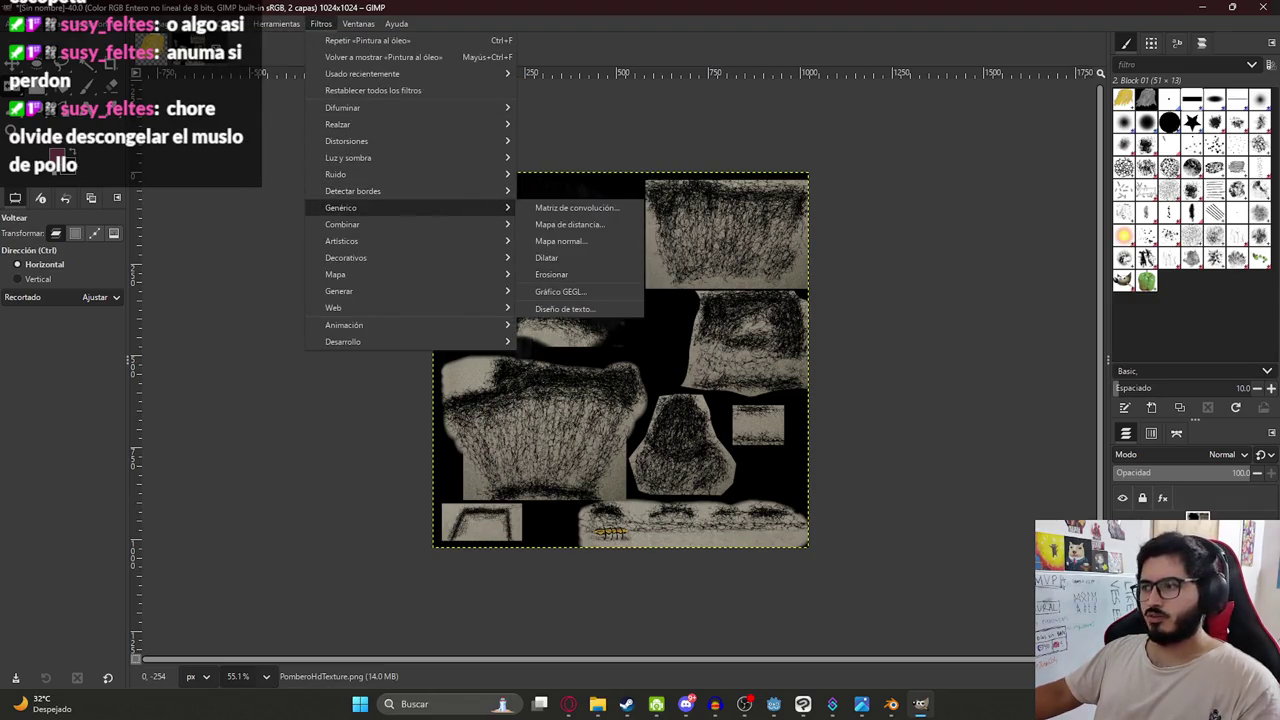
key("Escape")
key("ctrl+v")
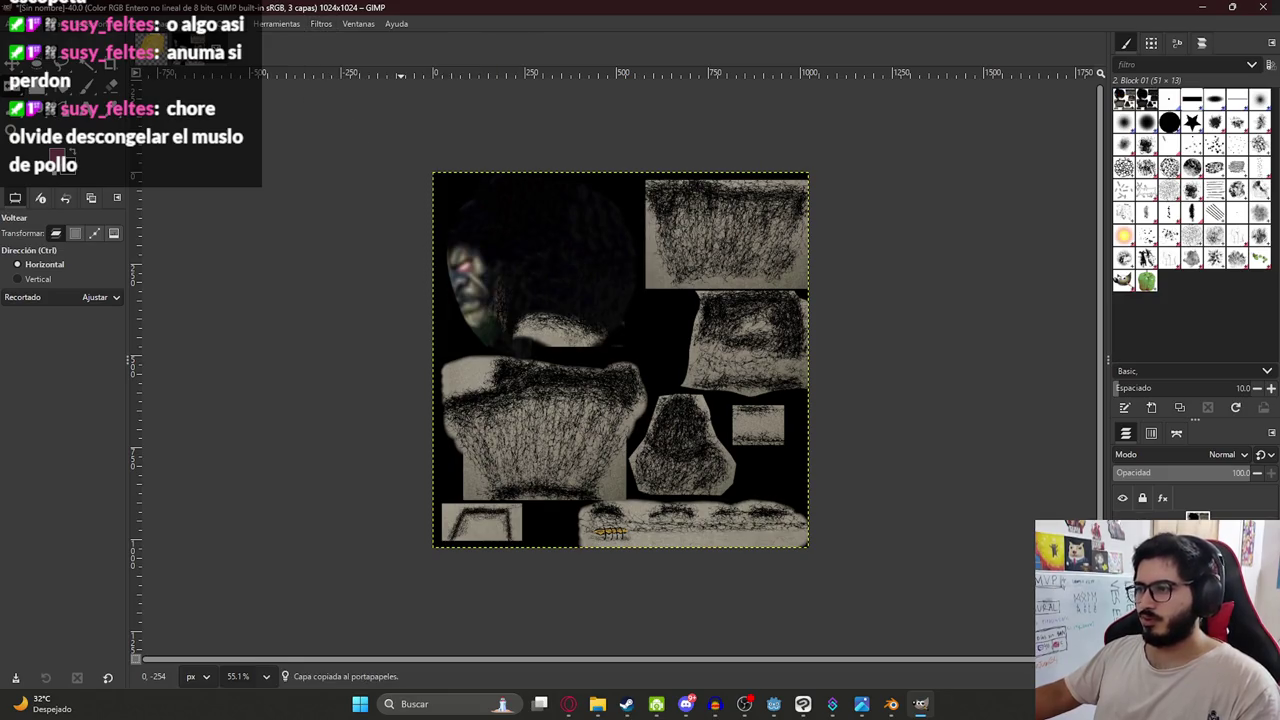
Apply the Pintura al óleo filter with the mask radius raised from 4 to 7.
left_click(276, 23)
mouse_move(321, 23)
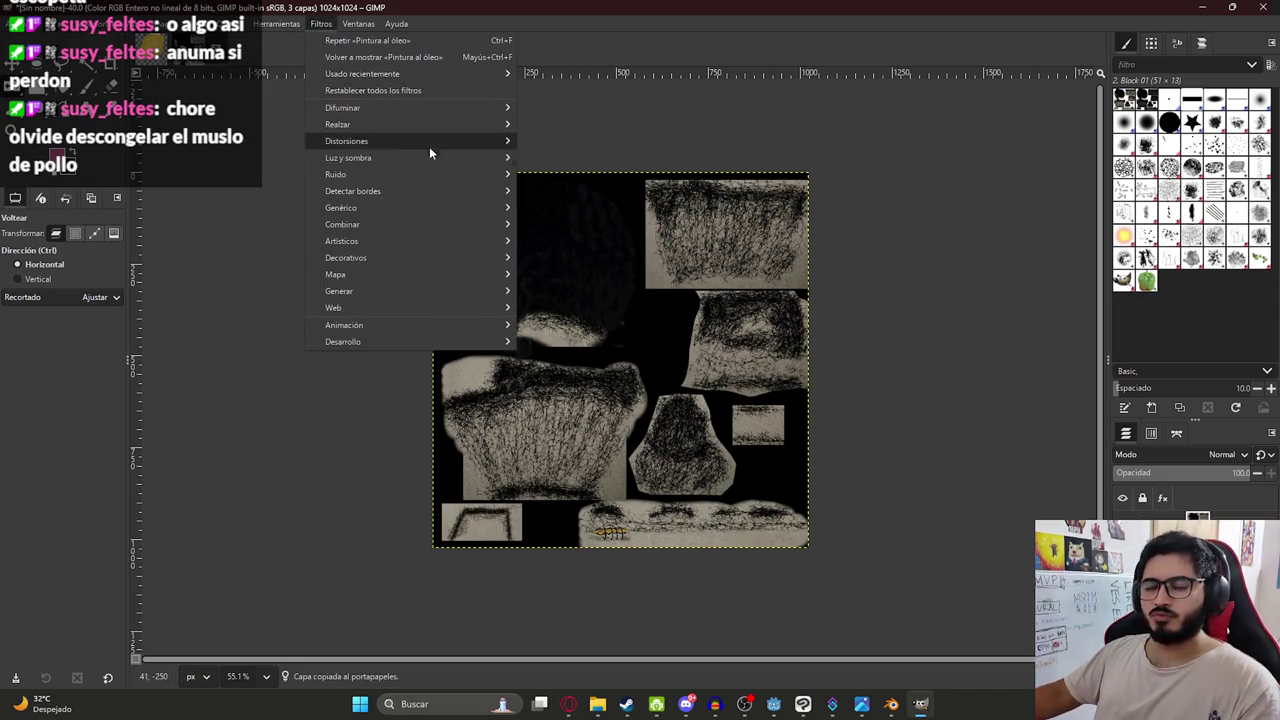
mouse_move(341, 241)
left_click(580, 308)
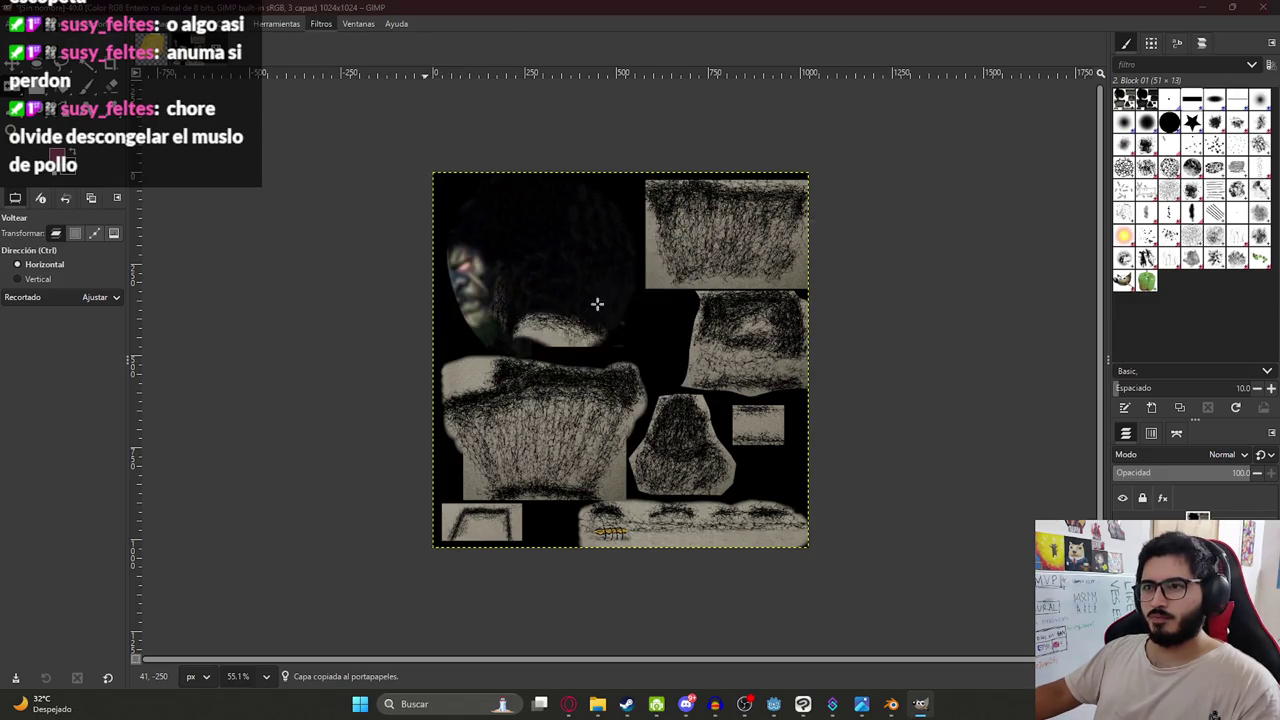
scroll(540, 200, "up", 2, "ctrl")
scroll(460, 140, "up", 3, "ctrl")
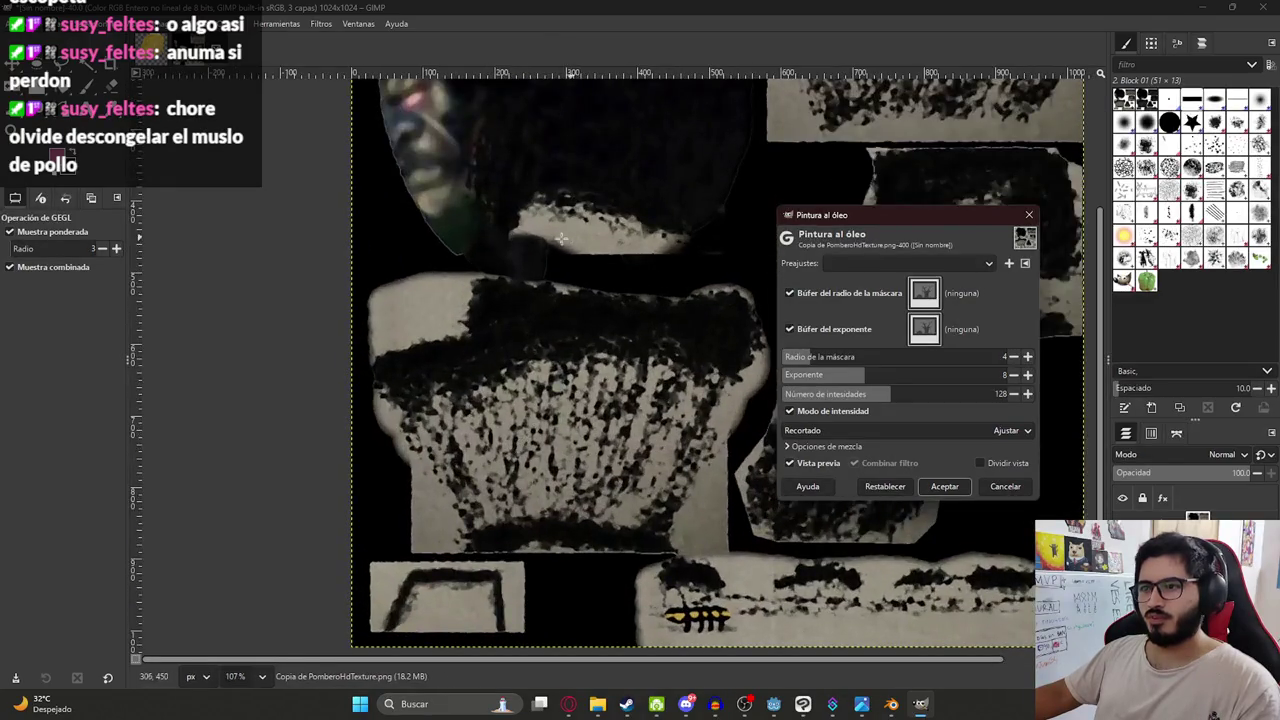
scroll(456, 137, "down", 4, "ctrl")
scroll(453, 147, "up", 3, "ctrl")
scroll(400, 243, "up", 2, "ctrl")
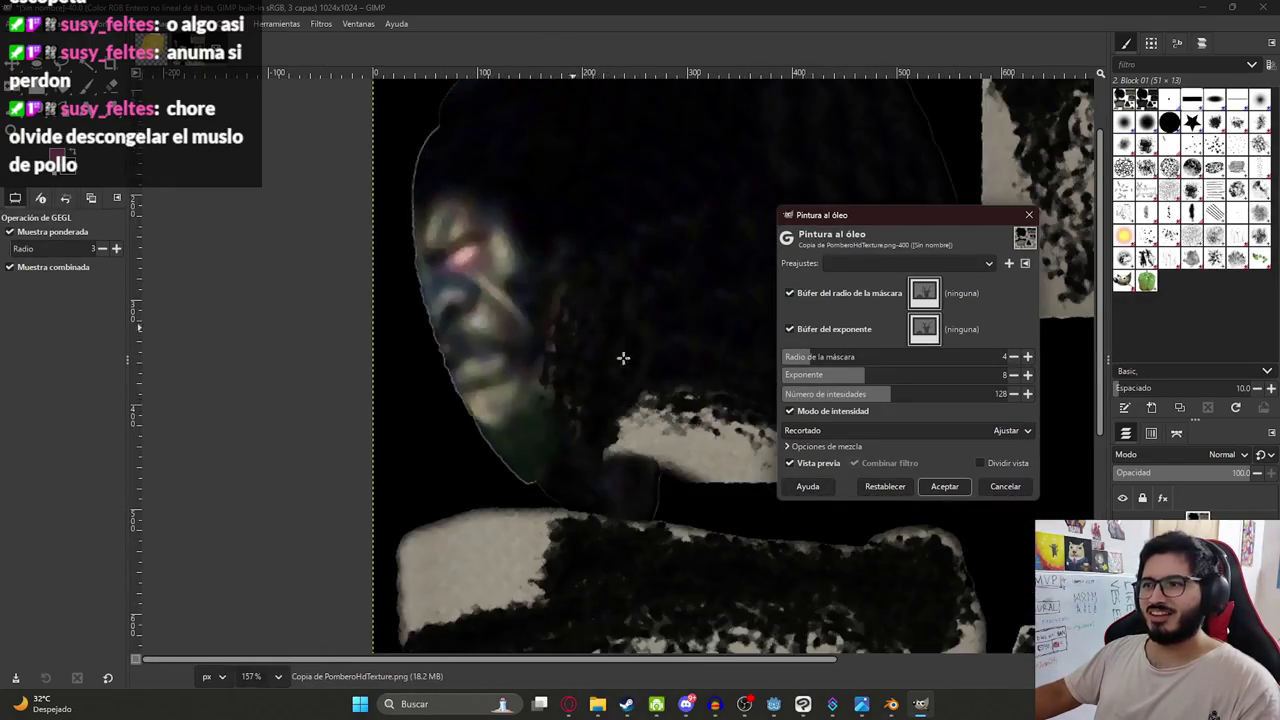
left_click(835, 362)
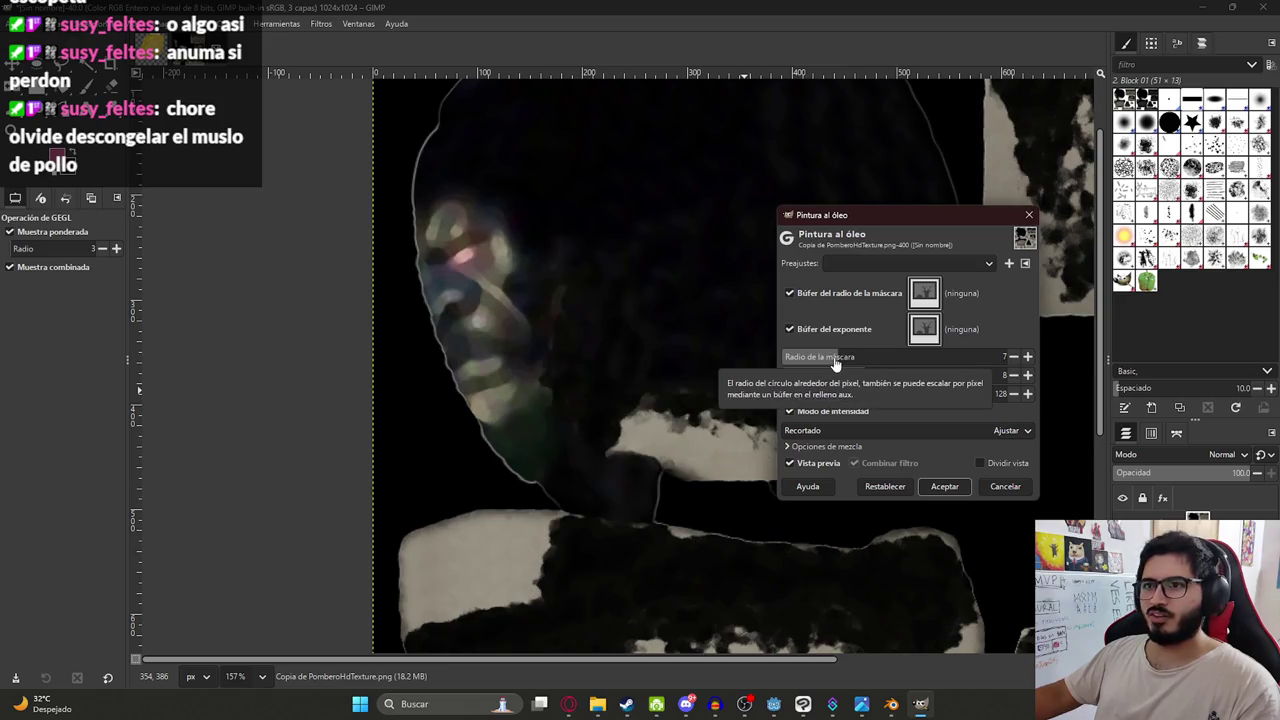
scroll(750, 520, "down", 3, "ctrl")
scroll(737, 534, "down", 2, "ctrl")
scroll(455, 497, "up", 3, "ctrl")
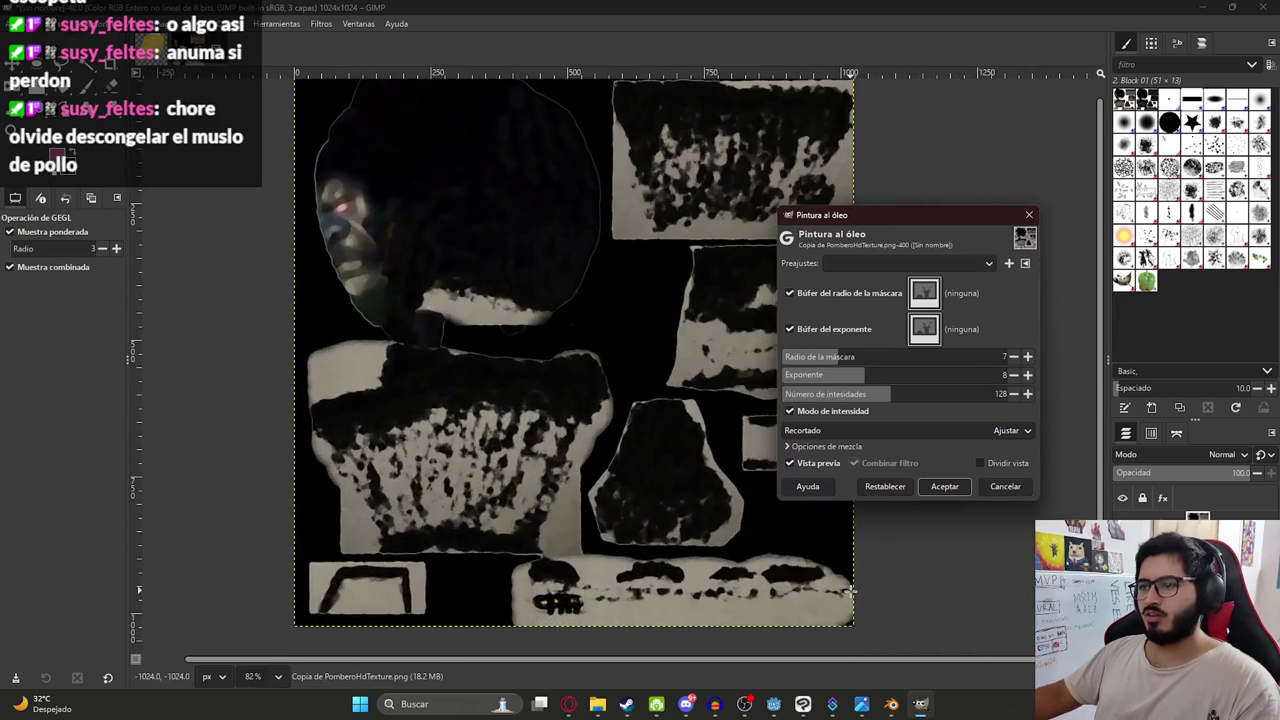
left_click(945, 486)
key("shift+f")
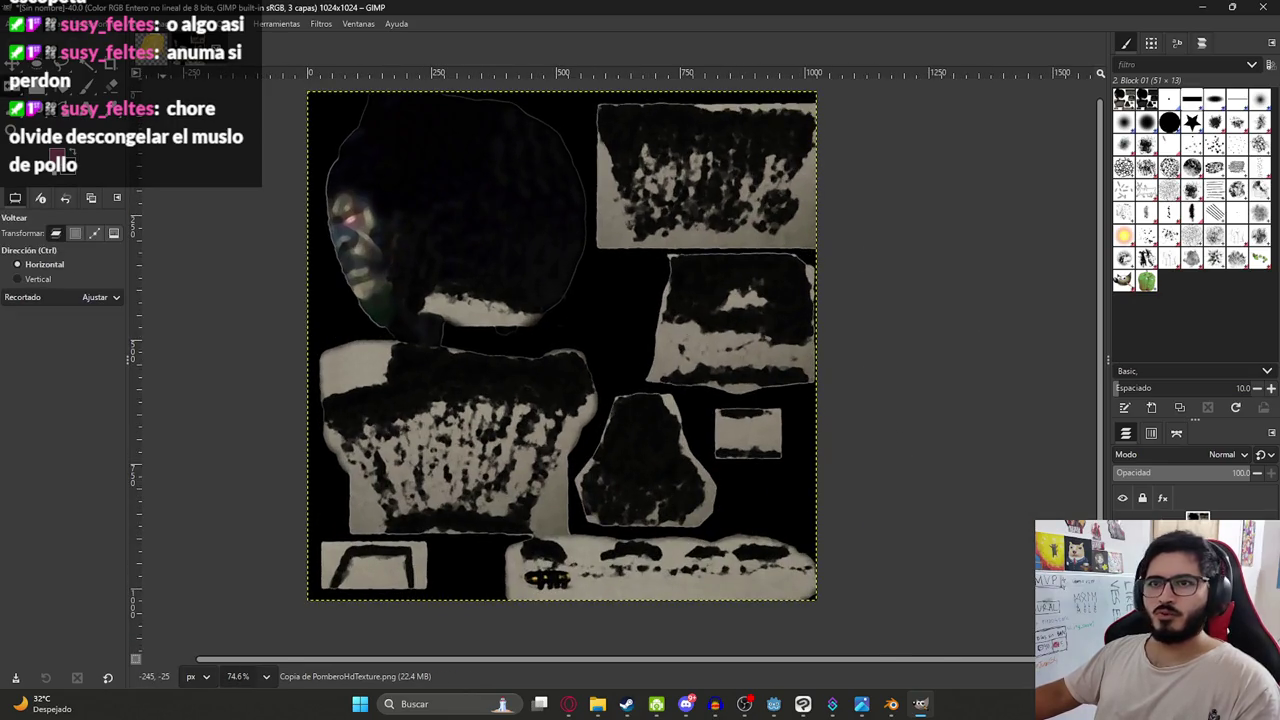
Export the oil-painted image as PomberoJs2versionTexture.png with the default PNG options.
left_click(15, 23)
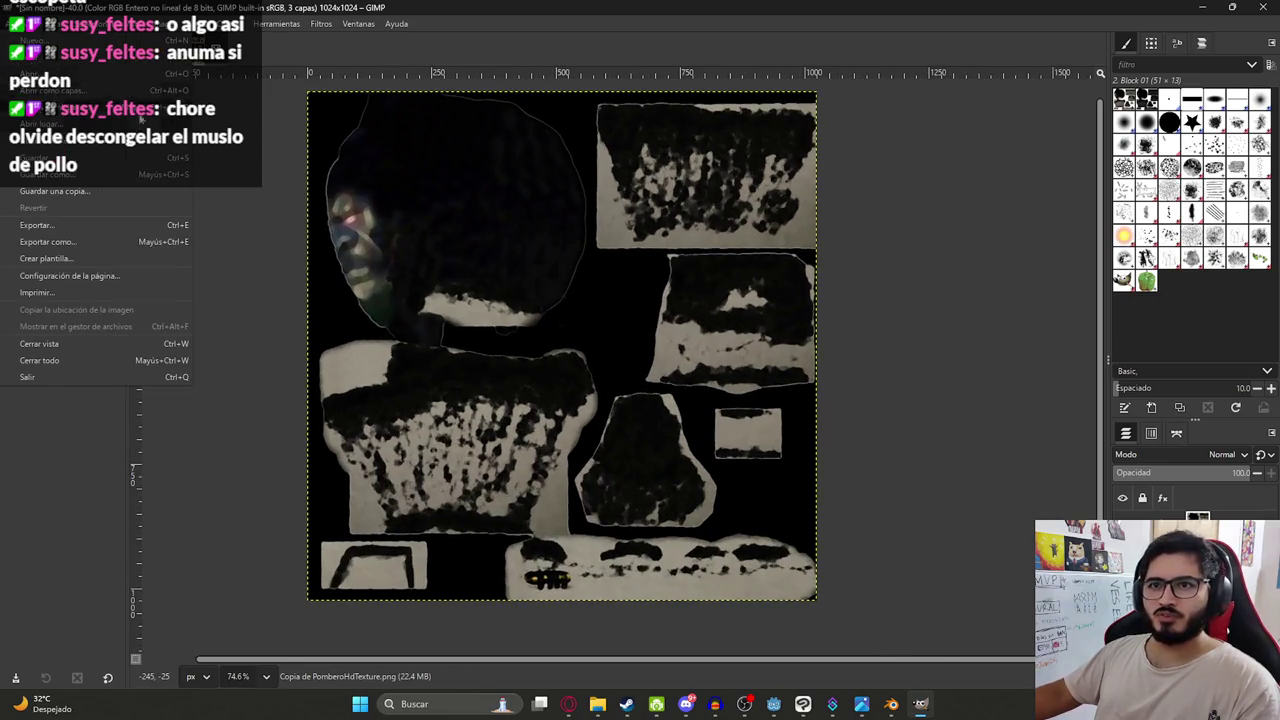
left_click(112, 244)
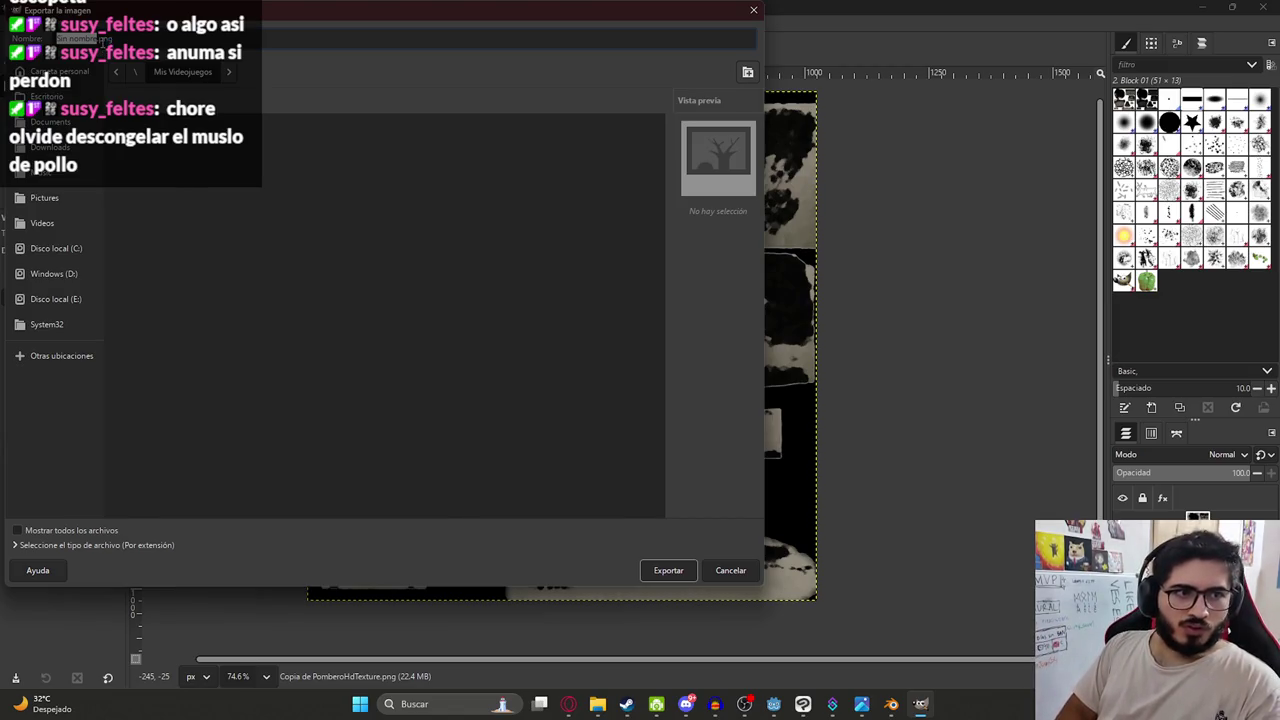
type("pomb")
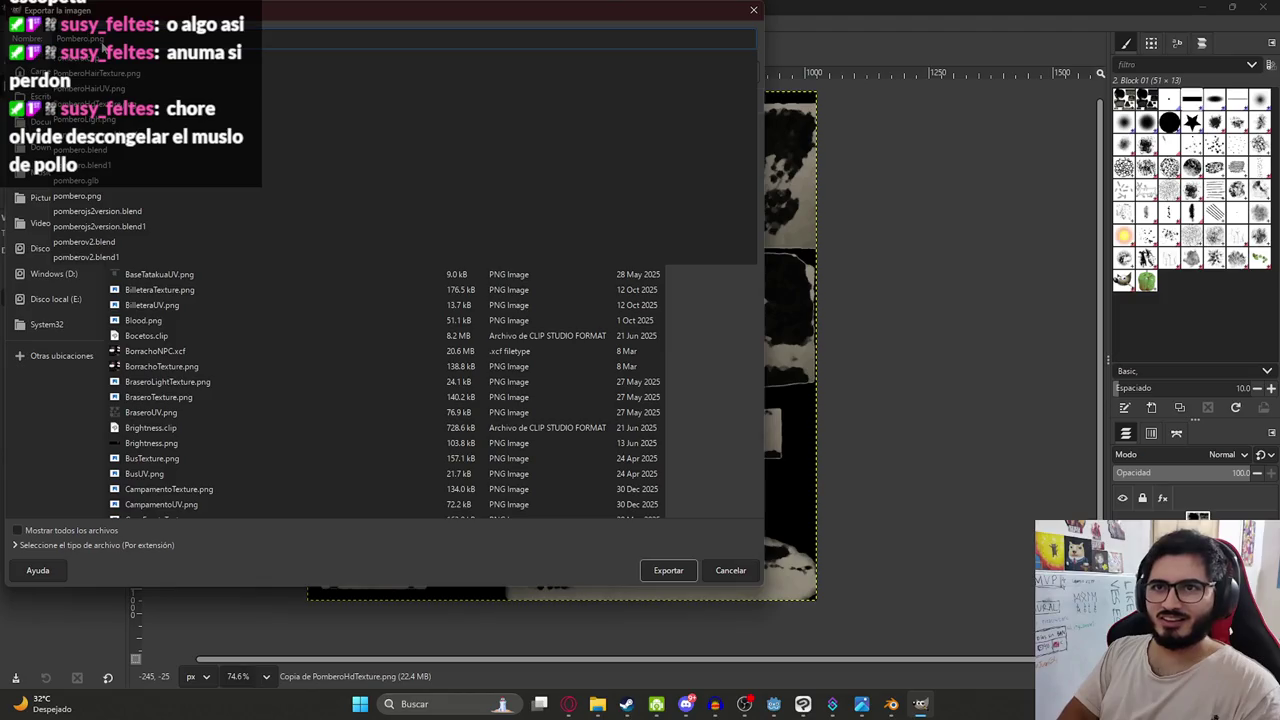
key("Escape")
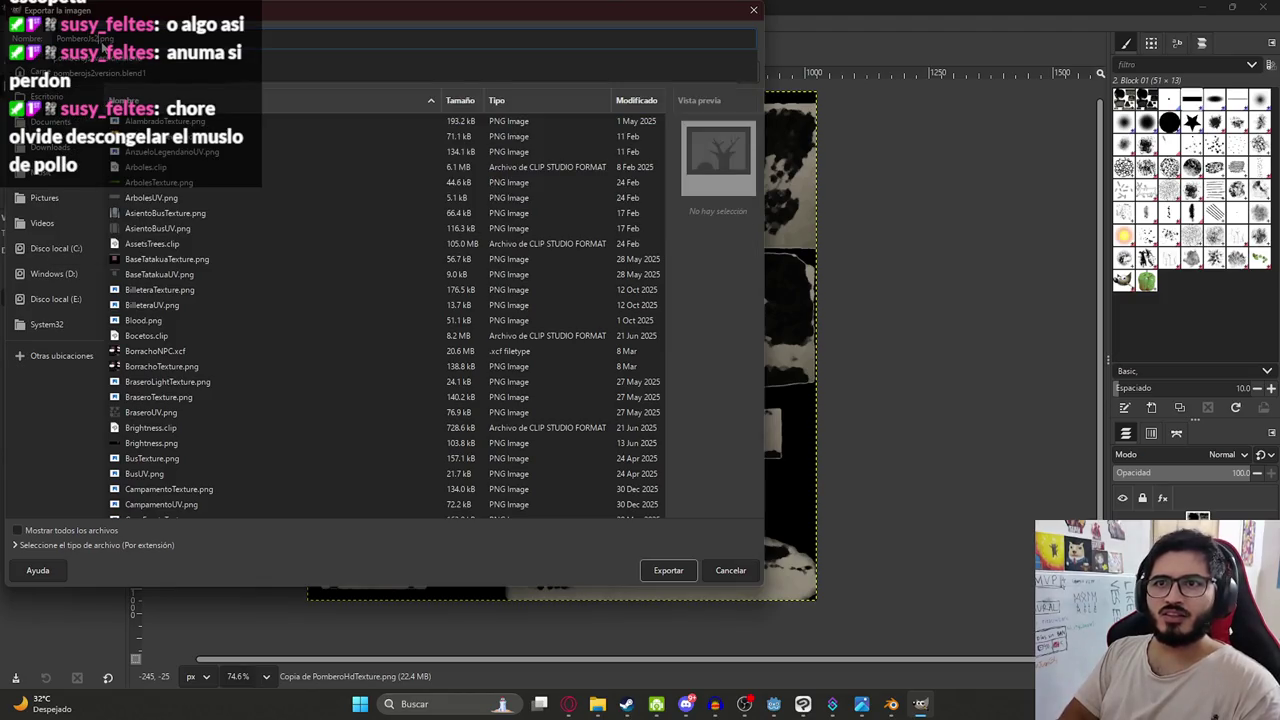
type("2versionTexture")
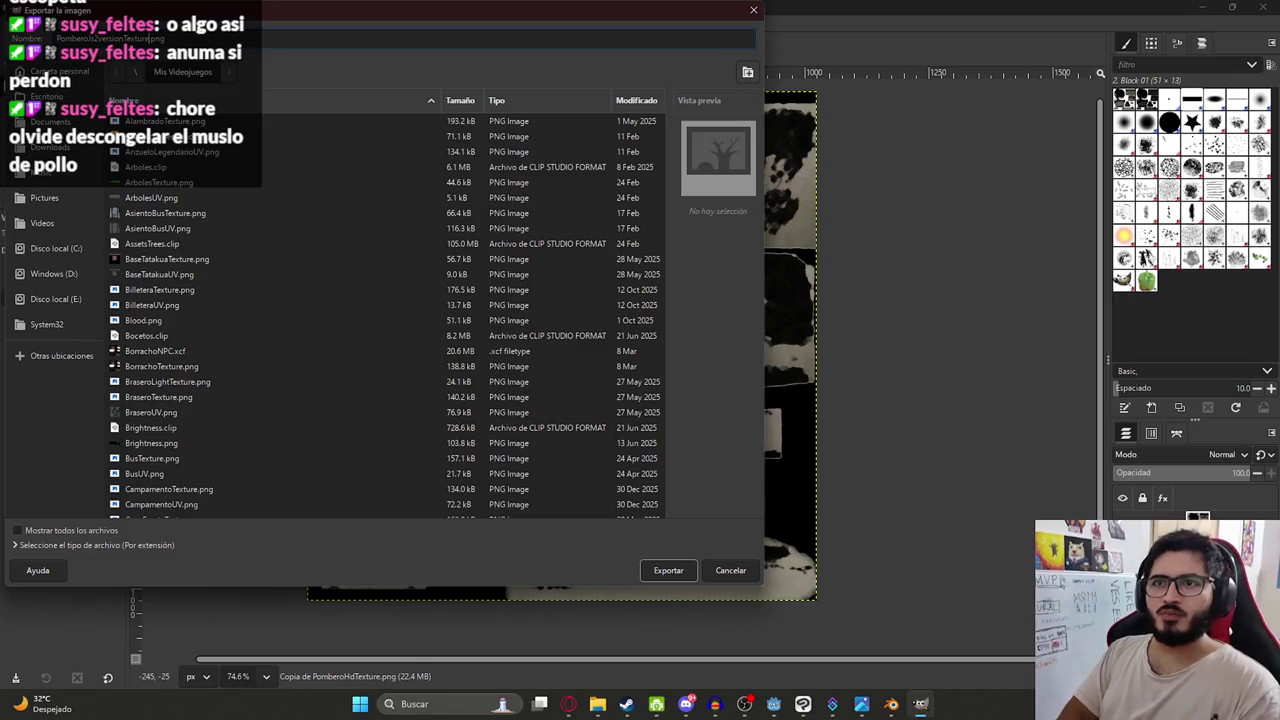
key("Return")
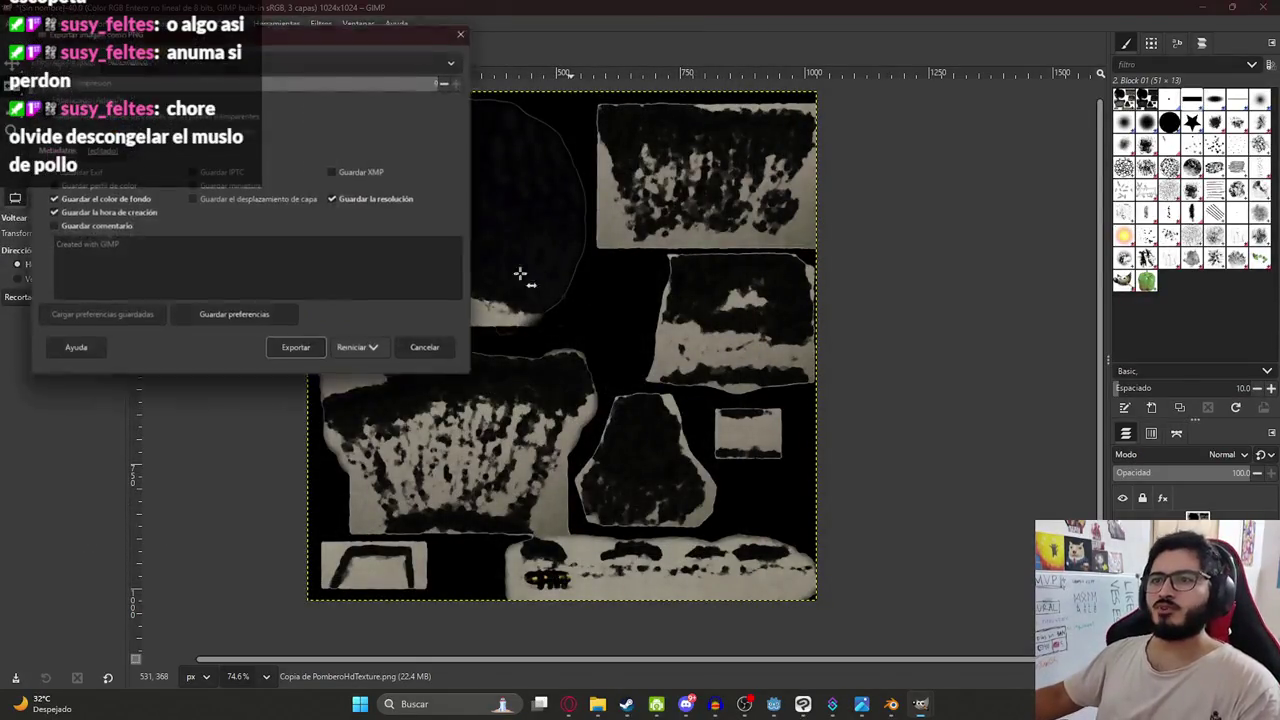
left_click(298, 355)
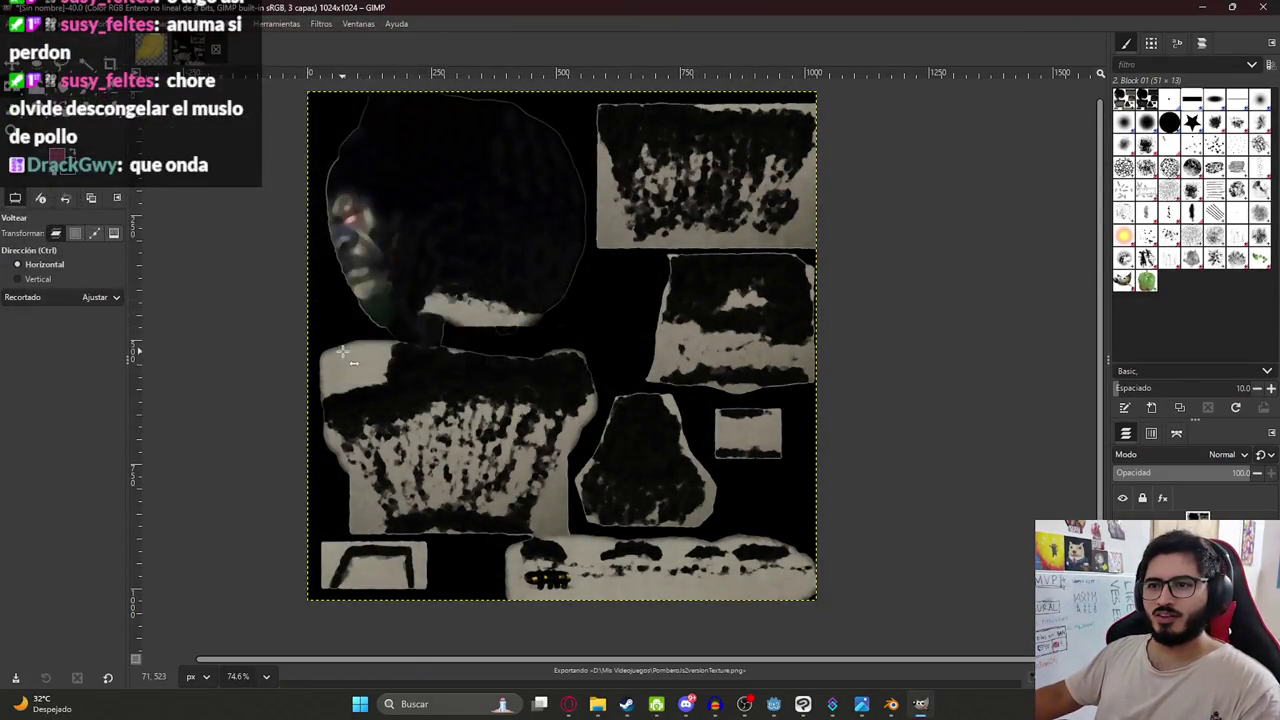
key("ctrl")
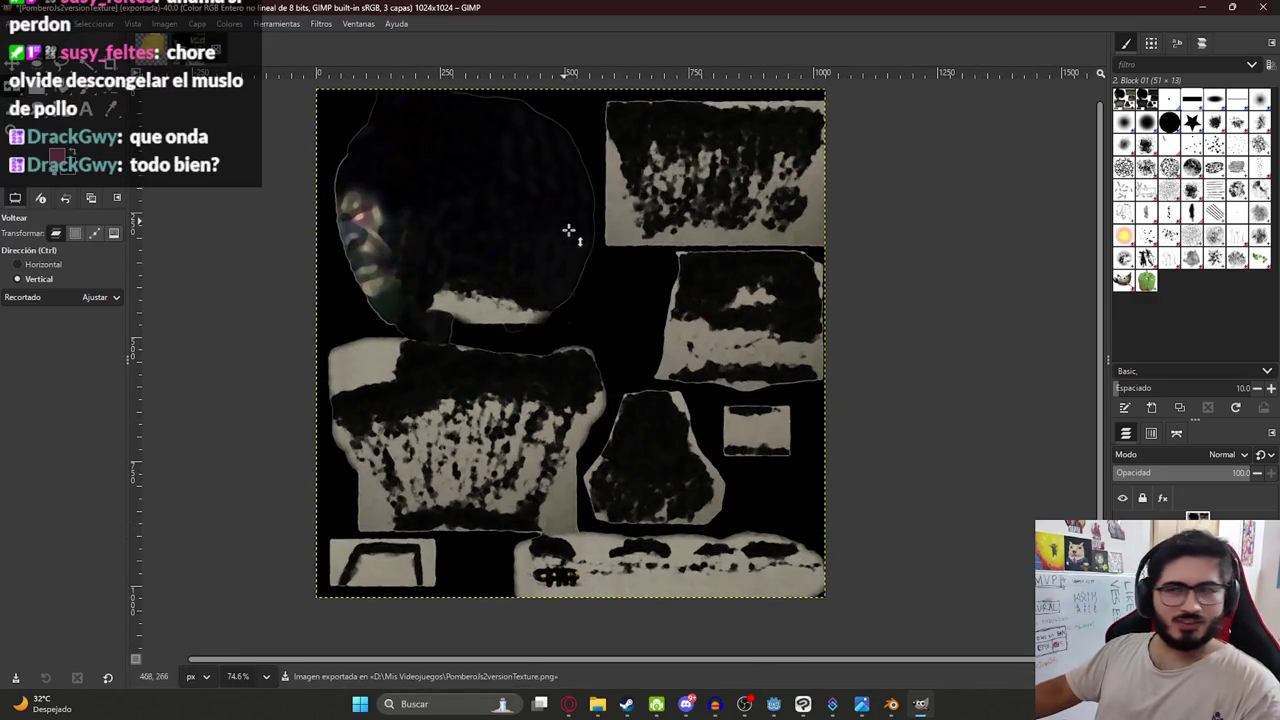
scroll(567, 230, "up", 1, "ctrl")
scroll(457, 331, "up", 2, "ctrl")
scroll(734, 408, "down", 4, "ctrl")
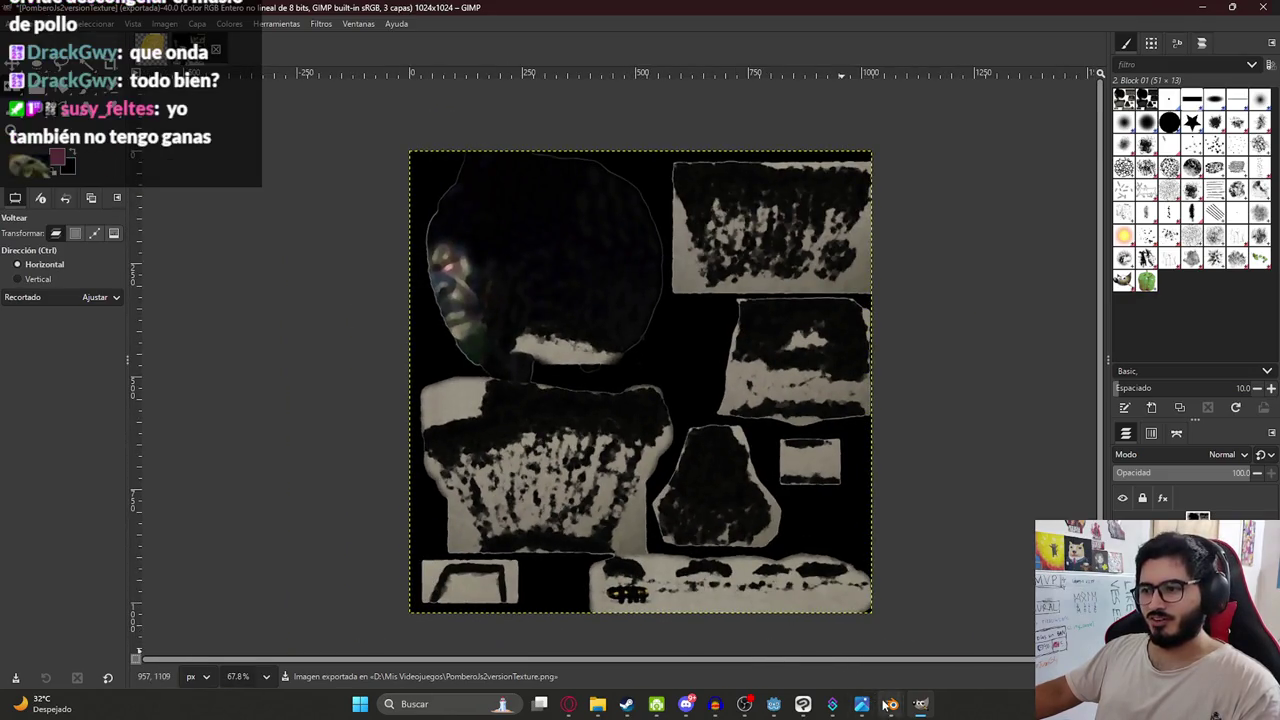
Orbit around the character in the Blender project to view it from the side.
left_click(786, 657)
mouse_move(520, 215)
middle_mouse_down()
mouse_move(525, 160)
mouse_move(672, 142)
middle_mouse_up()
scroll(577, 329, "up", 2)
scroll(580, 340, "up", 3)
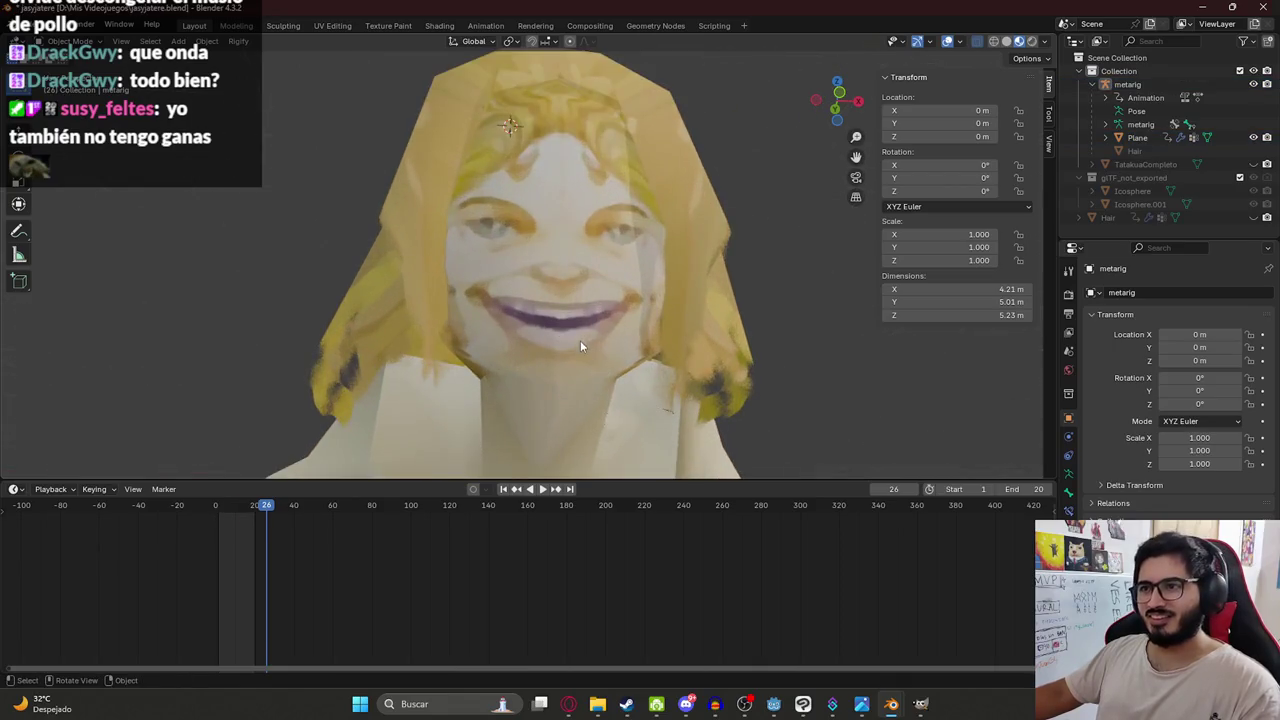
scroll(580, 346, "down", 5)
mouse_move(719, 262)
middle_mouse_down()
mouse_move(643, 323)
mouse_move(446, 370)
middle_mouse_up()
scroll(446, 370, "up", 3)
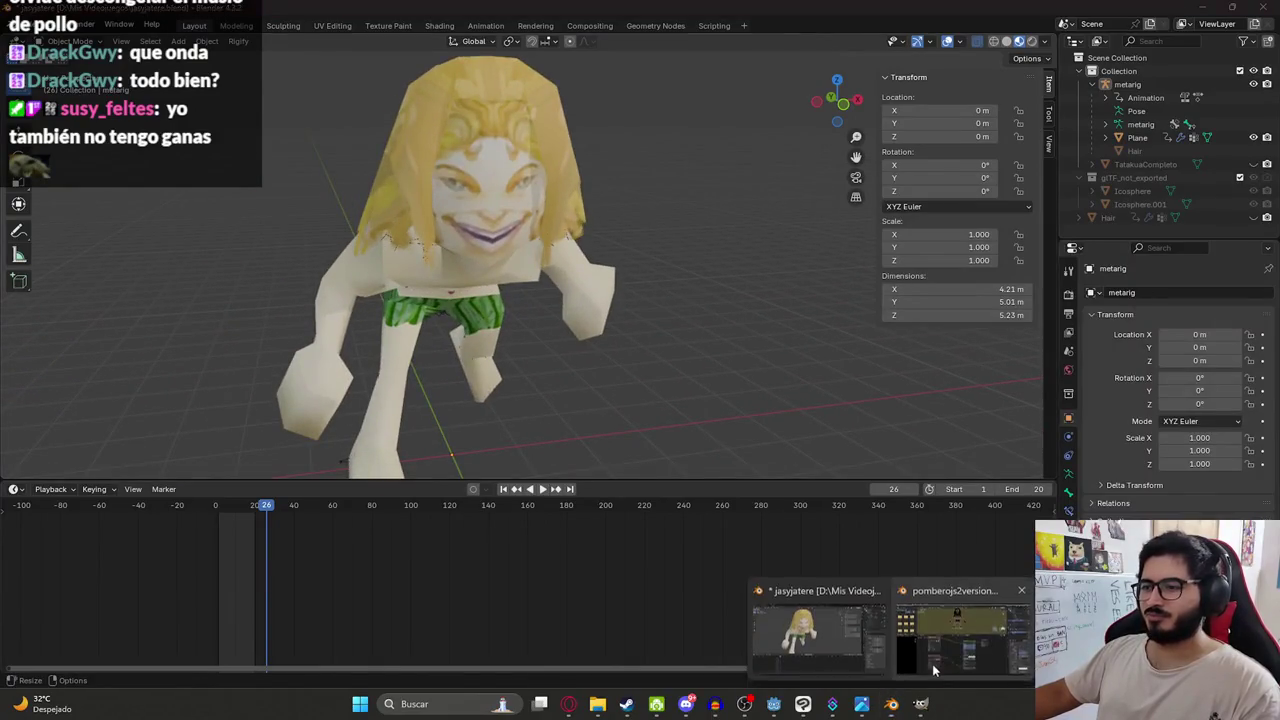
In the other Blender window, load PomberoJs2versionTexture.png into the Material.001 image texture node.
mouse_move(890, 703)
left_click(810, 645)
middle_click_drag(547, 120, 537, 193, "shift")
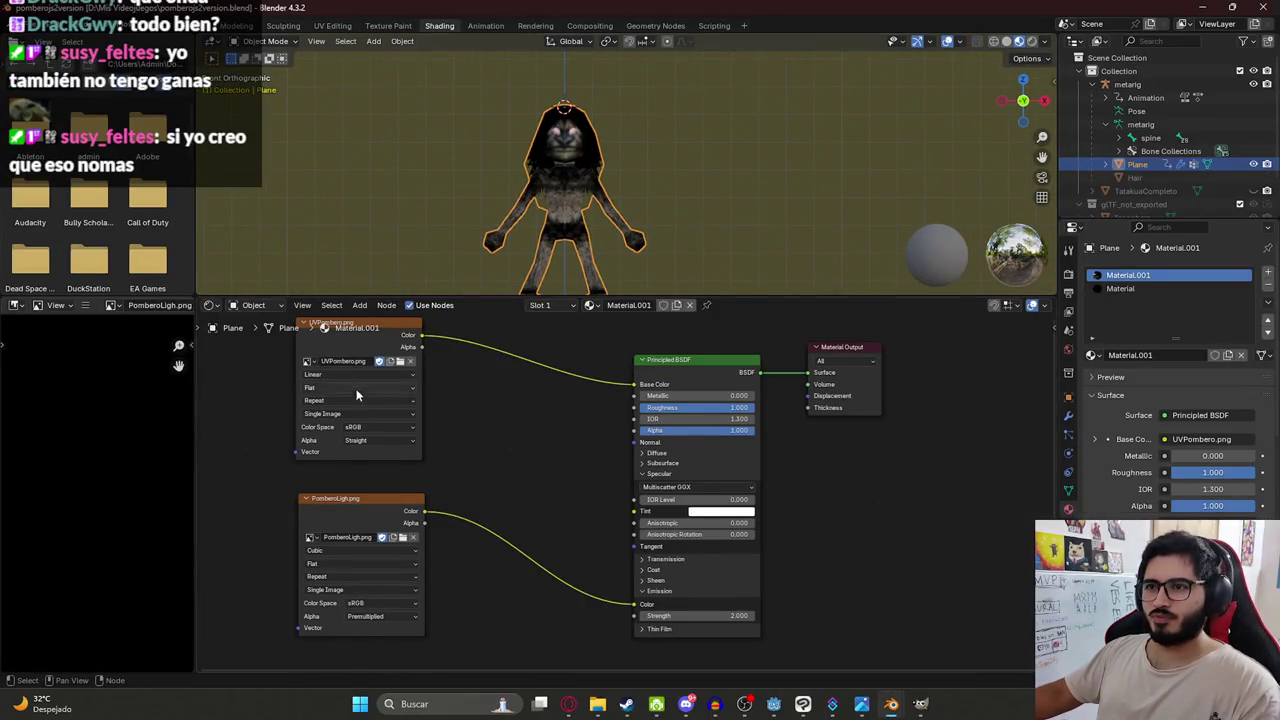
left_click(409, 365)
left_click(400, 362)
scroll(760, 300, "down", 8)
scroll(840, 343, "down", 2)
scroll(840, 343, "down", 5)
scroll(860, 350, "down", 5)
scroll(880, 358, "down", 5)
scroll(912, 368, "down", 3)
scroll(910, 365, "down", 5)
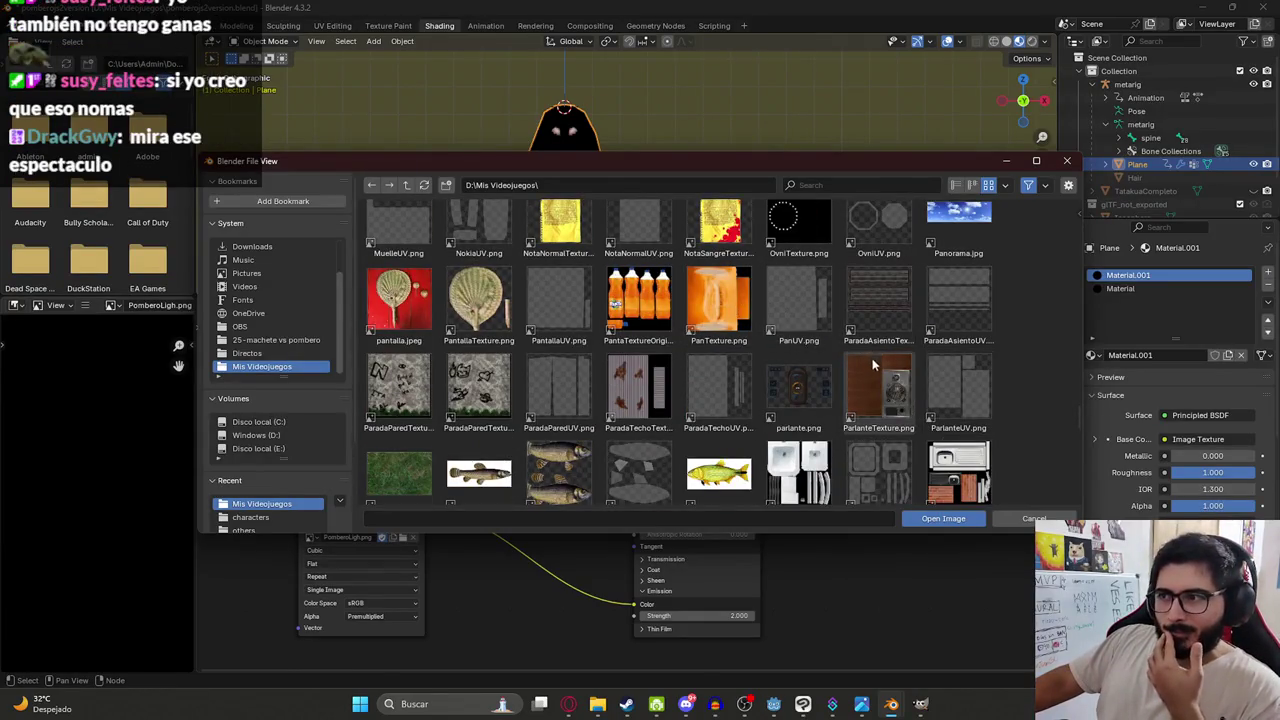
scroll(899, 369, "down", 2)
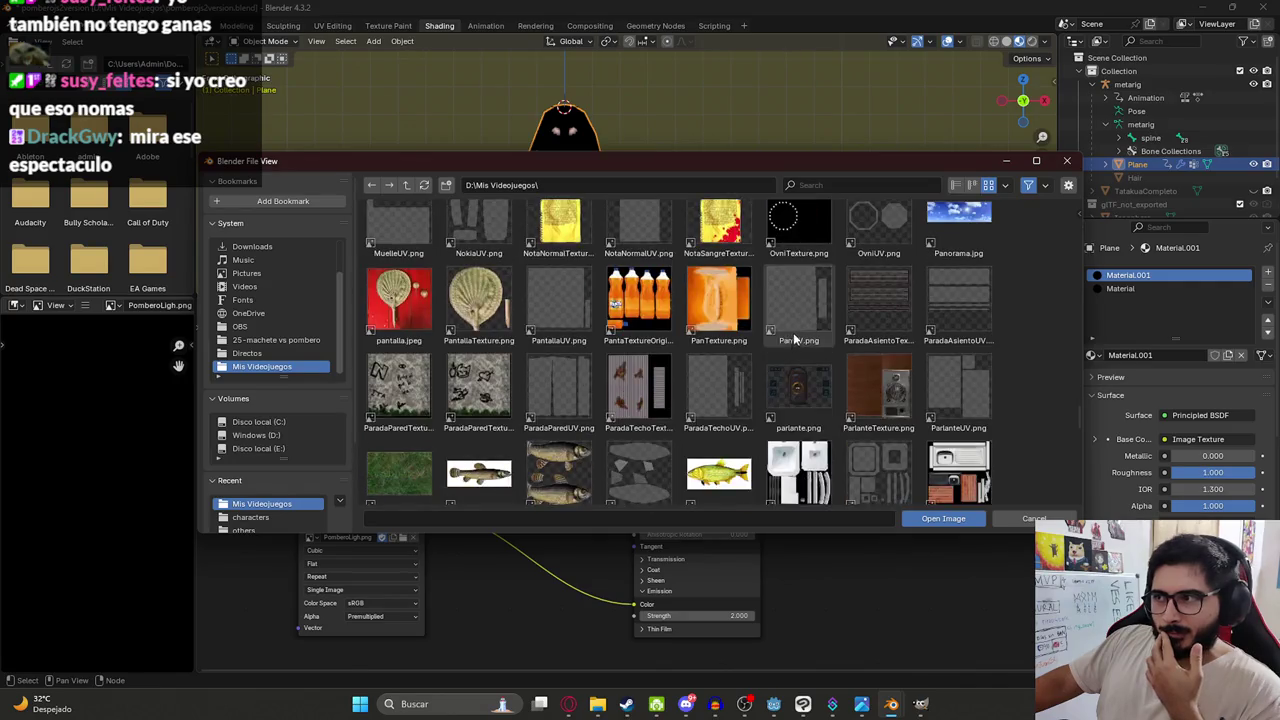
scroll(800, 340, "down", 3)
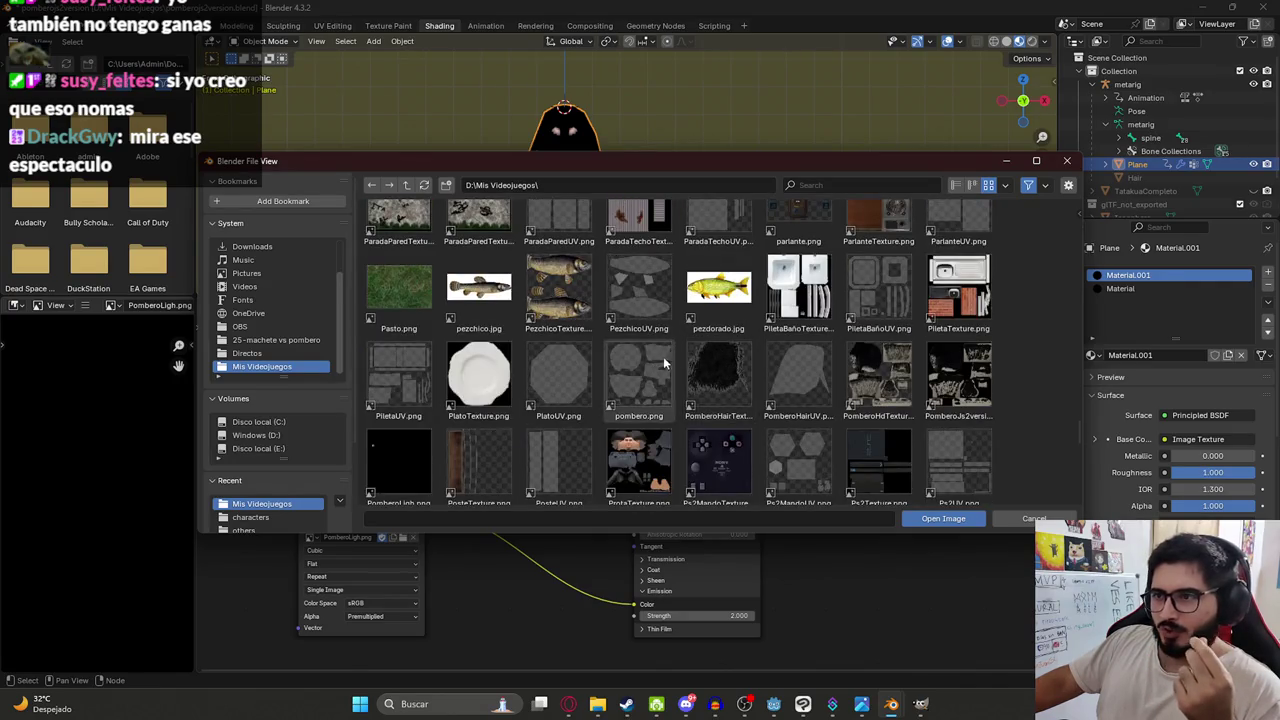
double_click(958, 375)
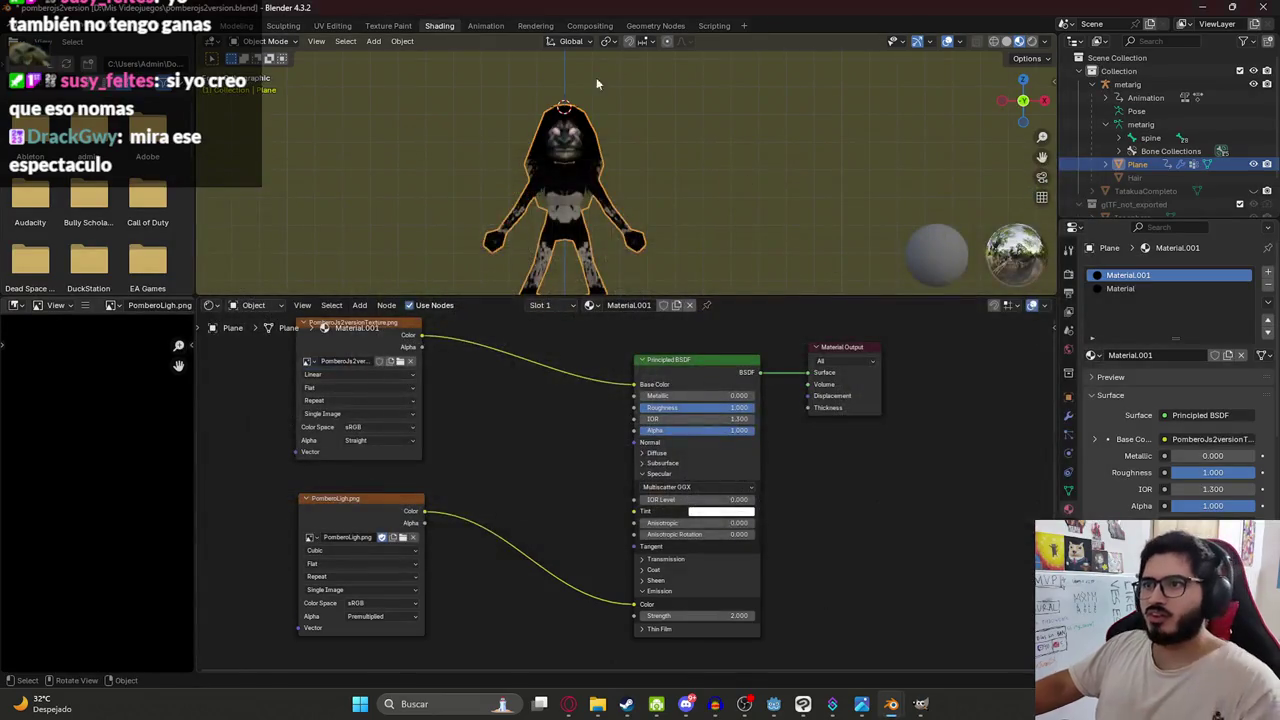
Orbit to the back of the model and select its Plane mesh.
scroll(483, 193, "down", 5)
mouse_move(771, 100)
middle_mouse_down()
mouse_move(754, 196)
mouse_move(560, 132)
mouse_move(642, 236)
mouse_move(656, 114)
mouse_move(573, 132)
middle_mouse_up()
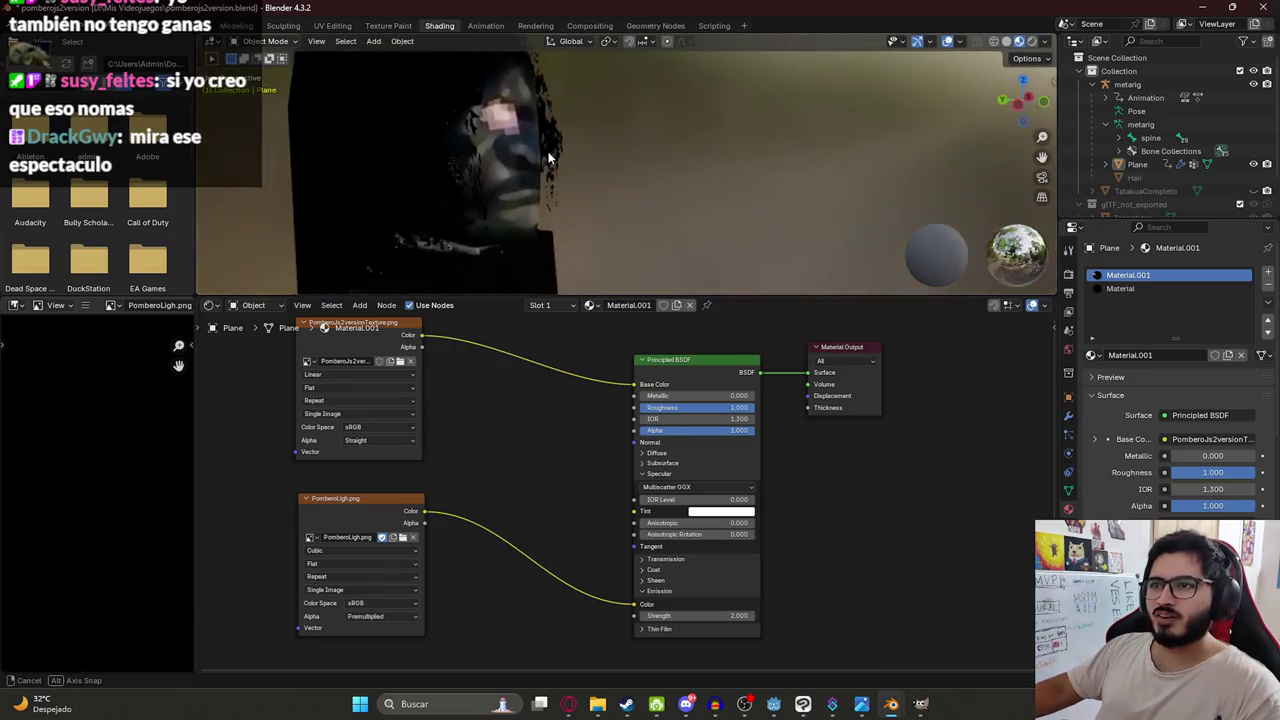
left_click(573, 132)
key("alt+Tab")
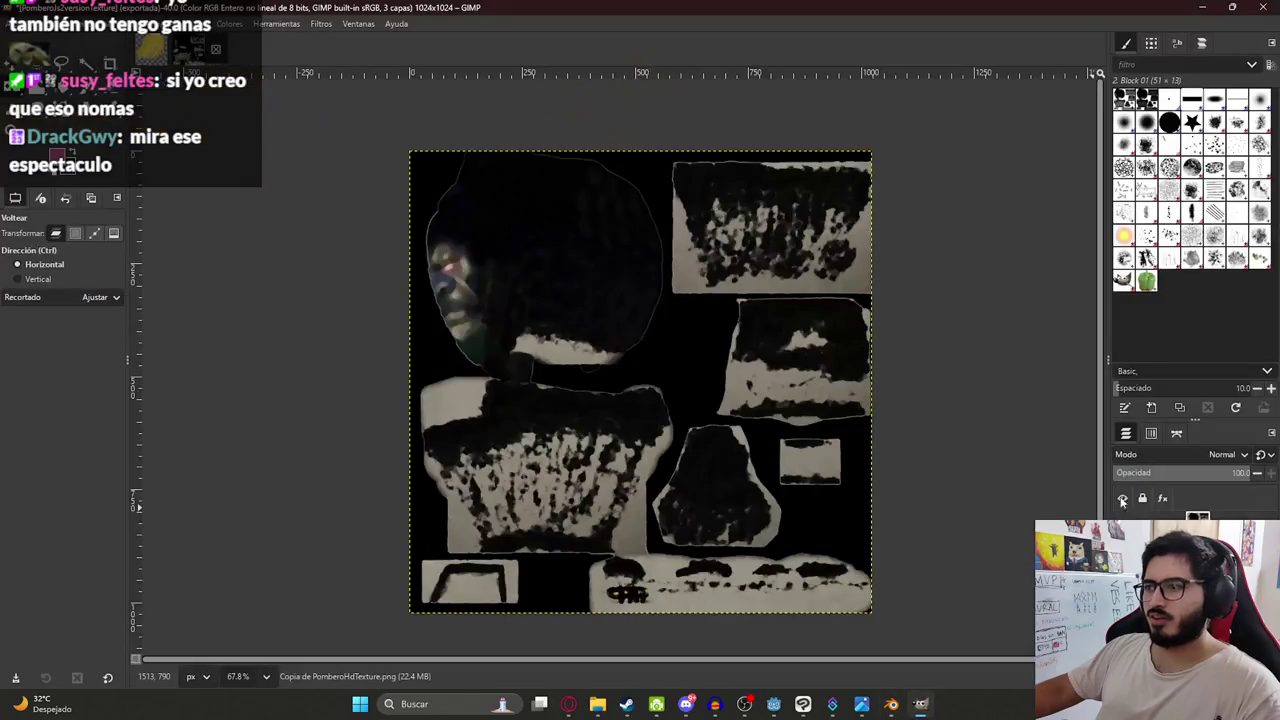
Hide the current texture's layers and locate PomberoHairTexture.png in the Mis Videojuegos folder.
left_click(1122, 525)
left_click(1122, 545)
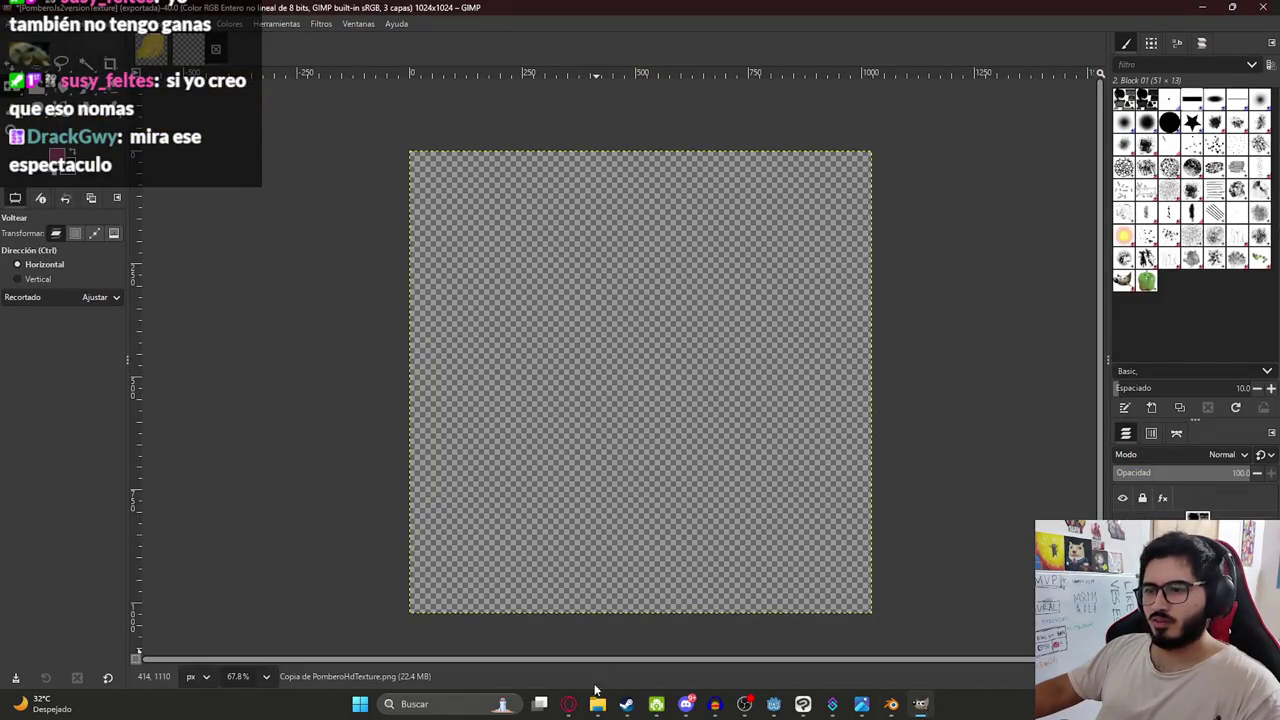
left_click(597, 703)
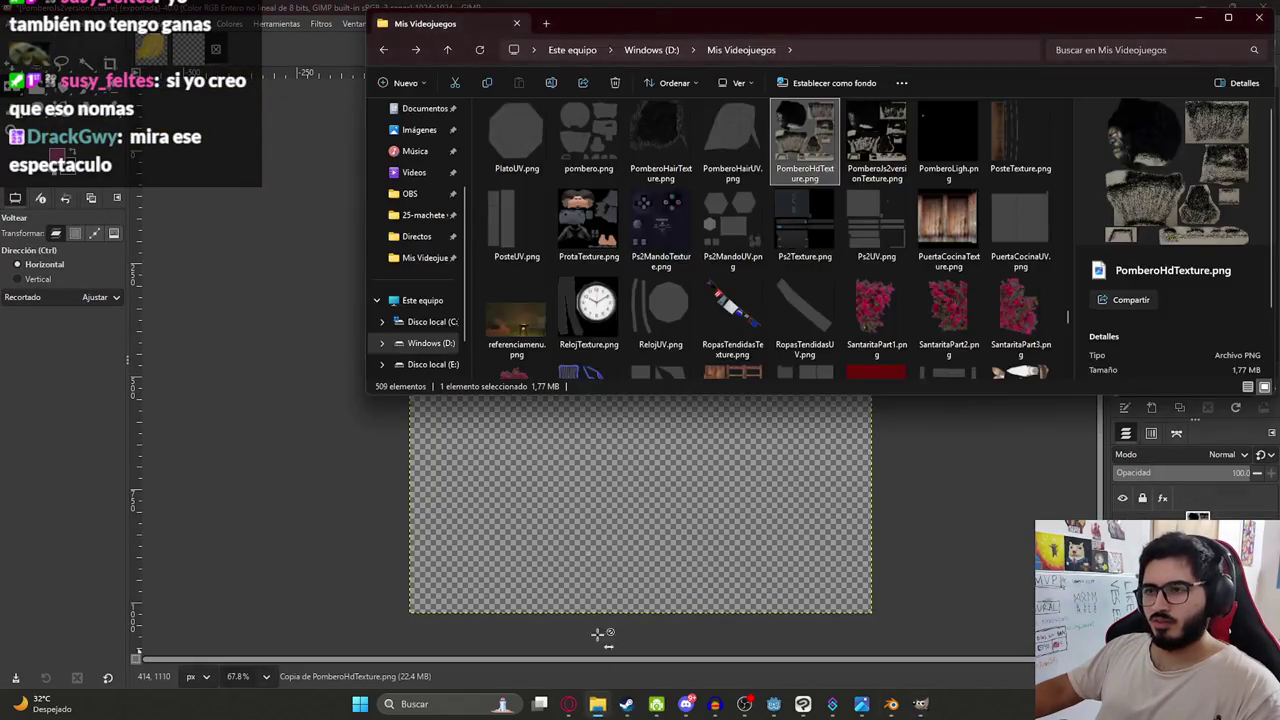
left_click(660, 135)
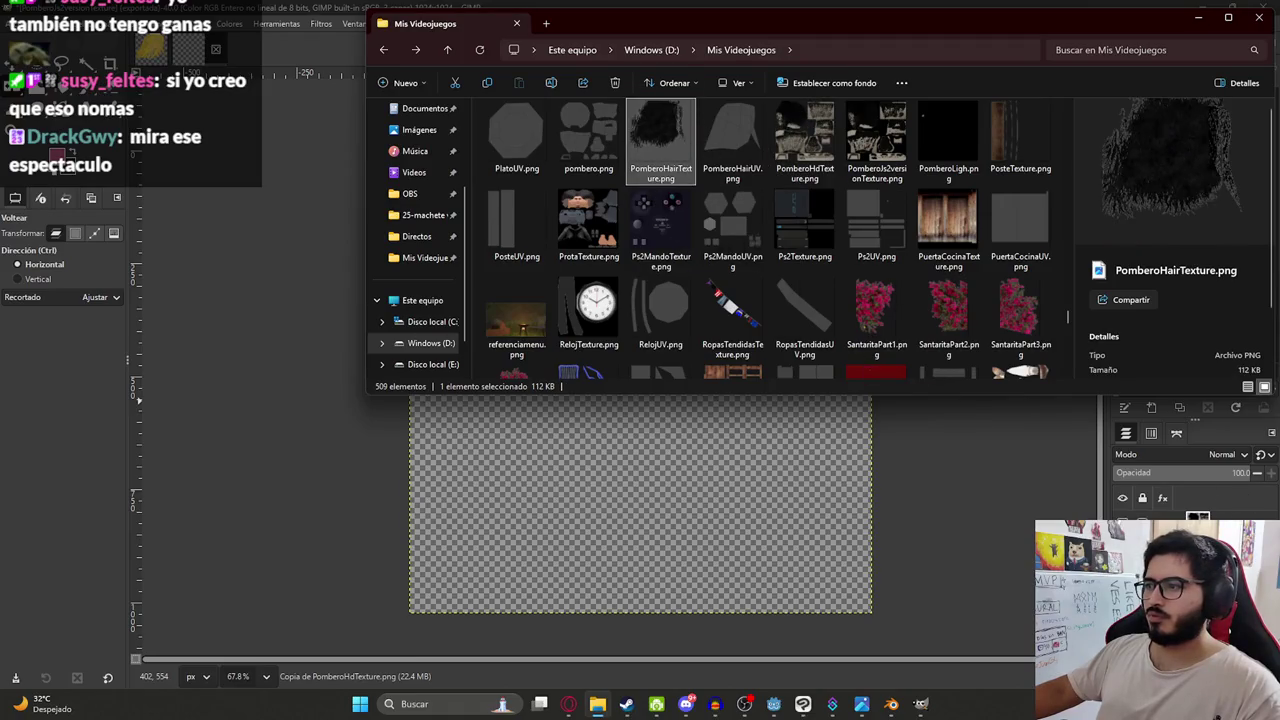
Open PomberoHairTexture.png in GIMP, accepting the colour-profile prompt.
left_click_drag(660, 135, 640, 480)
left_click(195, 250)
left_click(1055, 453)
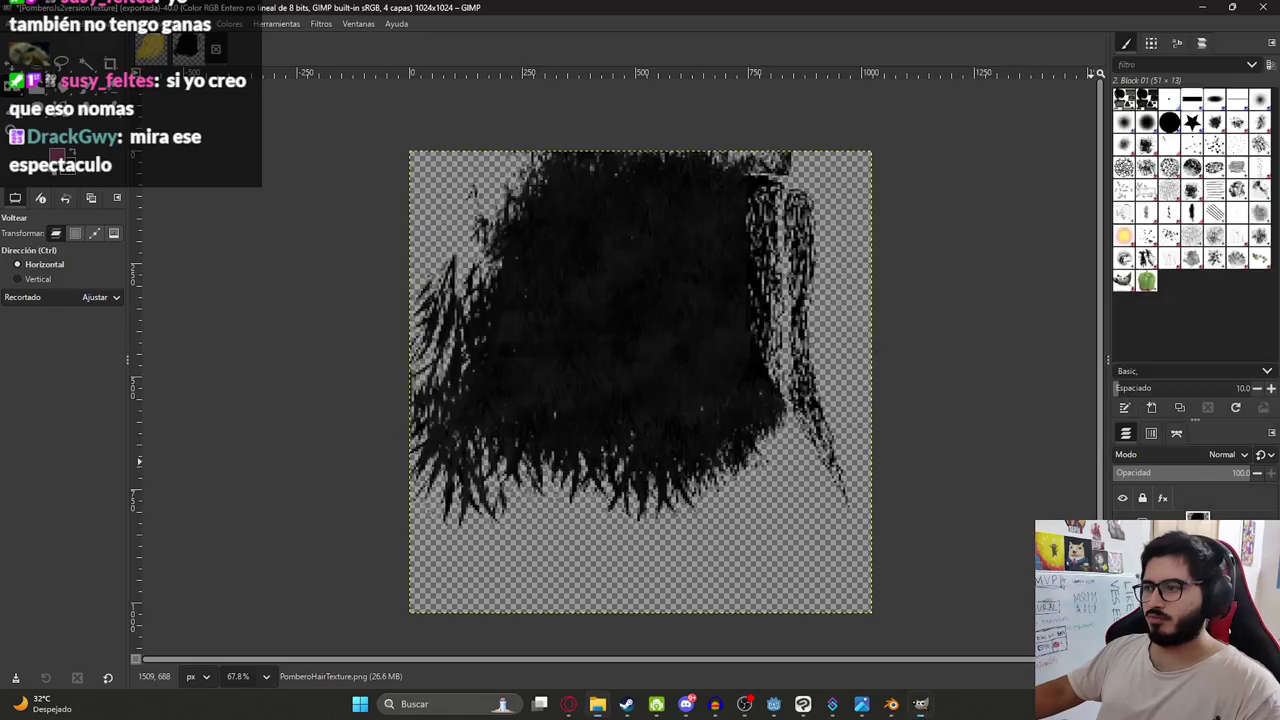
left_click(277, 23)
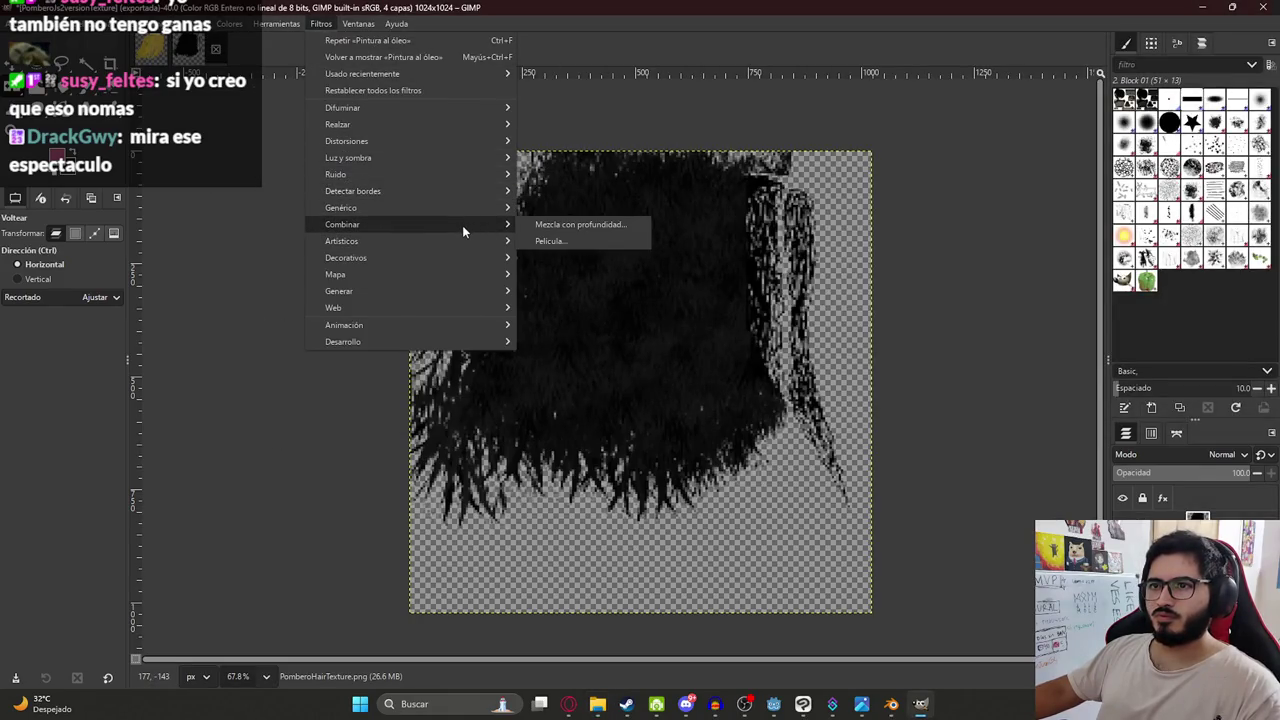
mouse_move(341, 241)
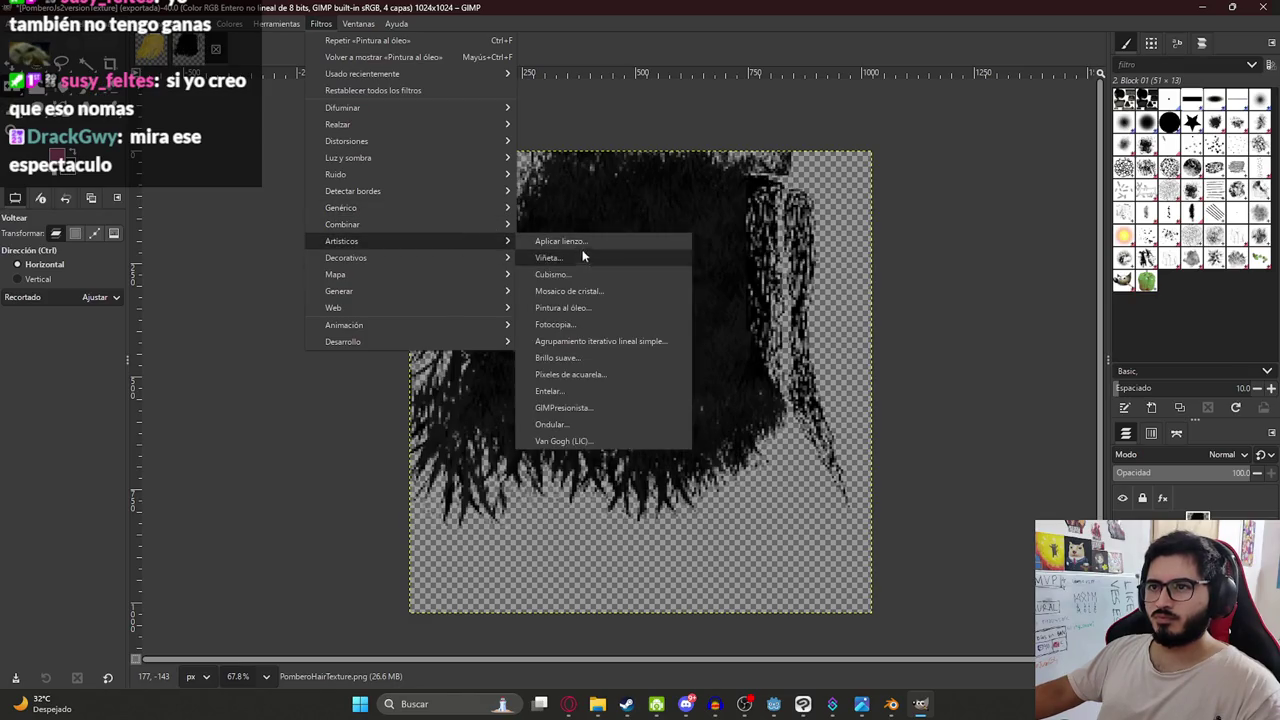
Apply Pintura al óleo to the hair with mask radius 7, exponent 8 and 128 intensities.
left_click(575, 308)
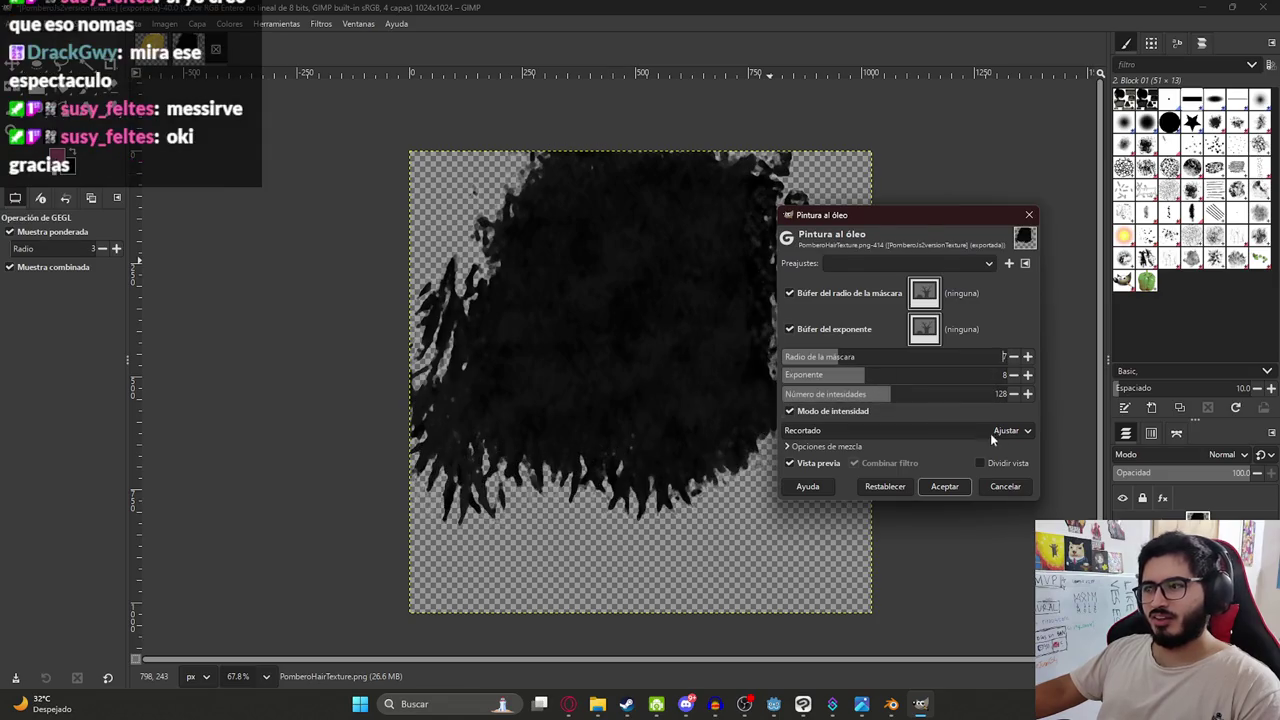
left_click(960, 487)
scroll(1000, 423, "up", 2, "ctrl")
scroll(300, 165, "down", 1, "ctrl")
key("shift+f")
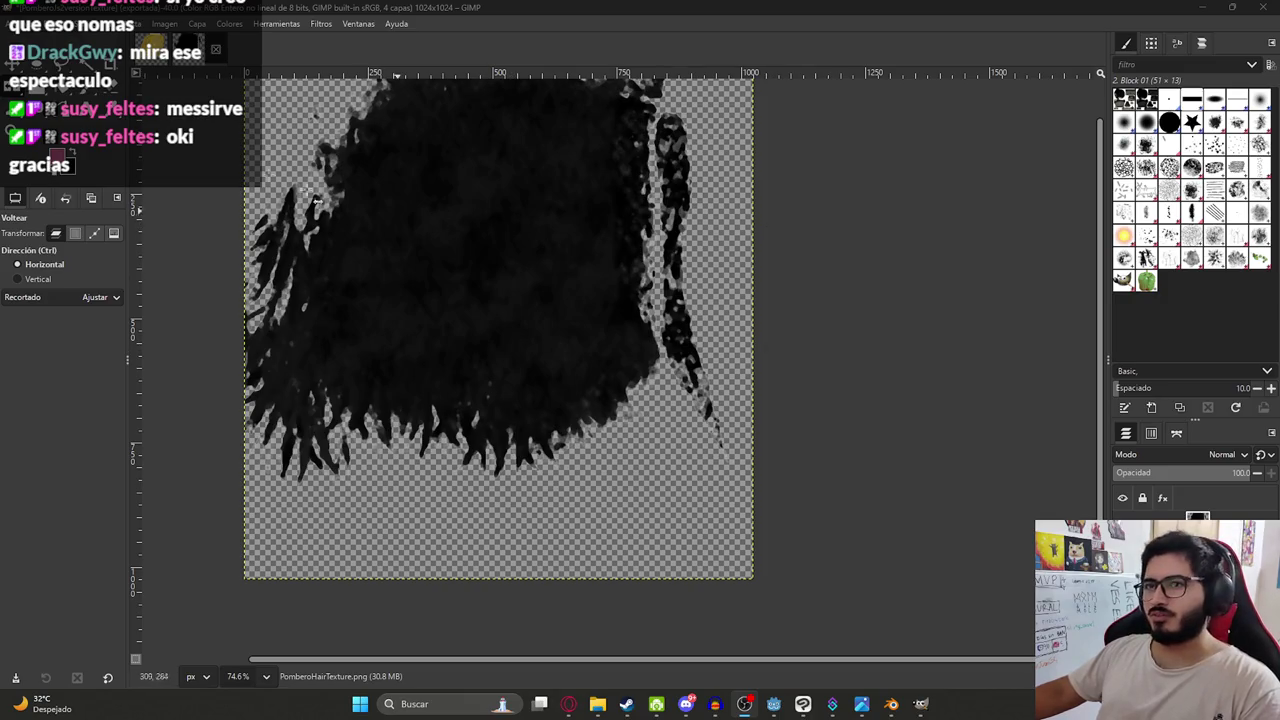
left_click(15, 23)
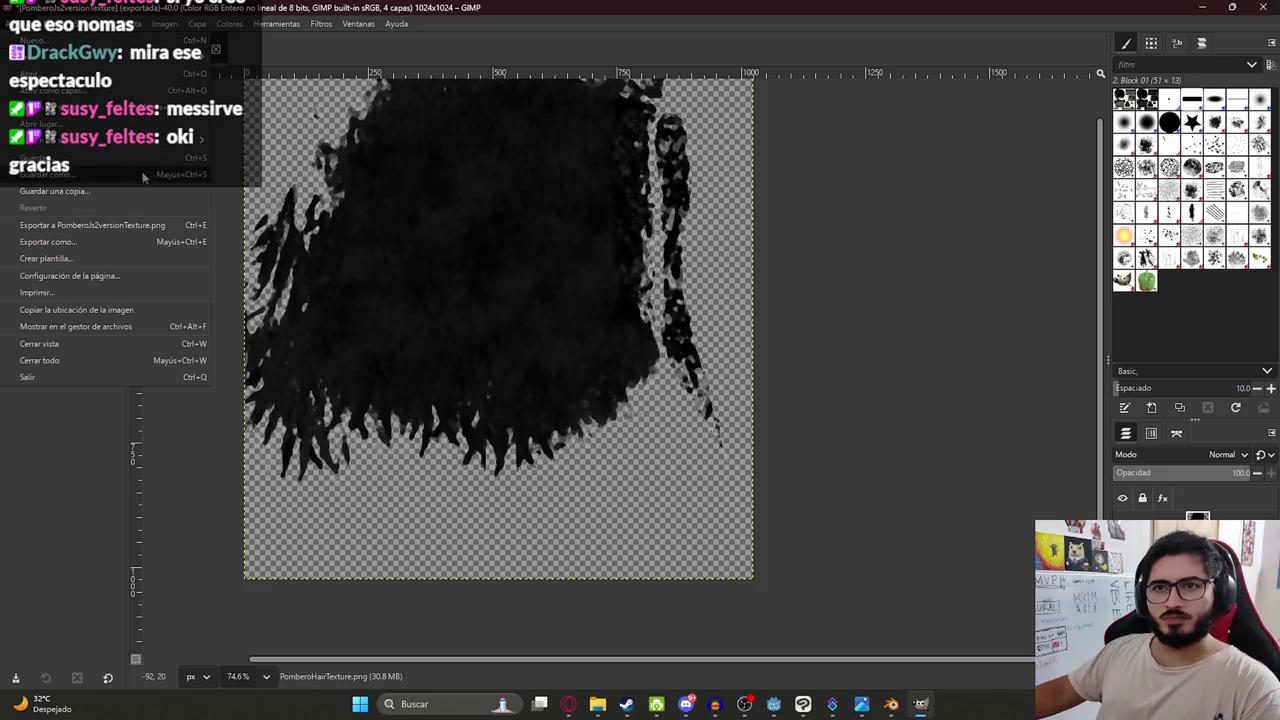
Export the painted hair as PomberoHairJs2versionTexture.png with the default PNG options.
left_click(64, 244)
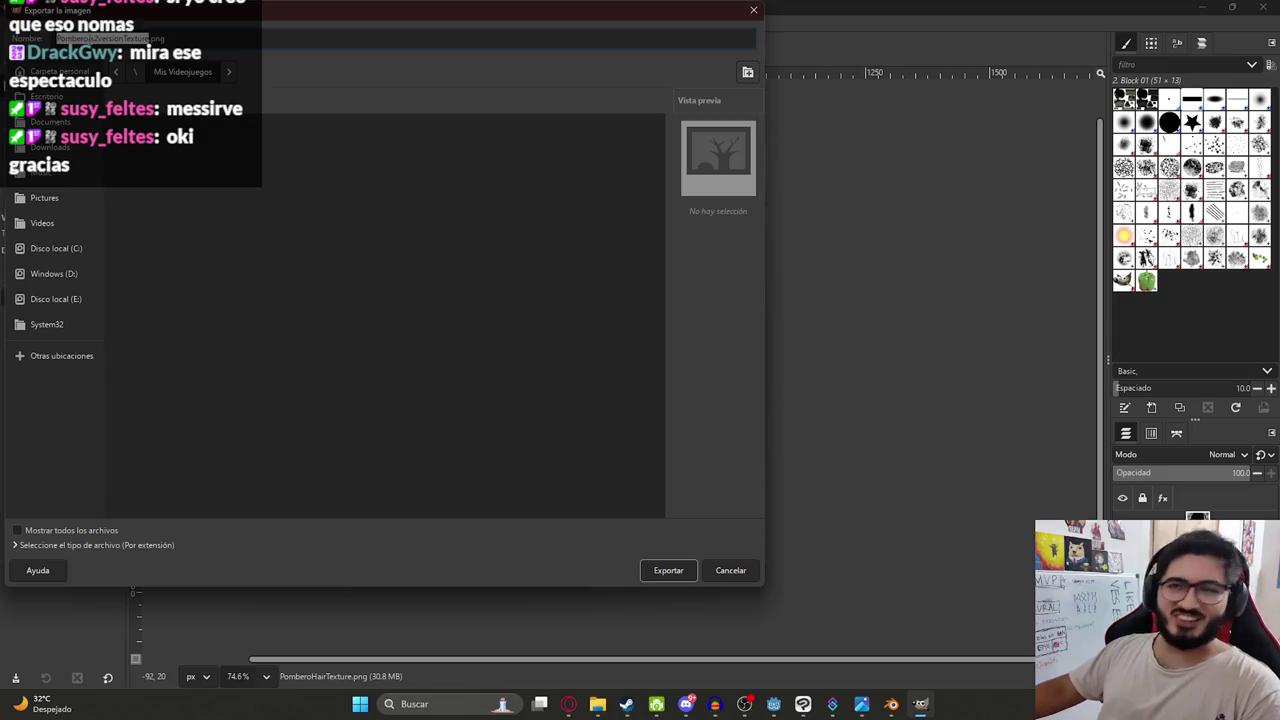
left_click(88, 38)
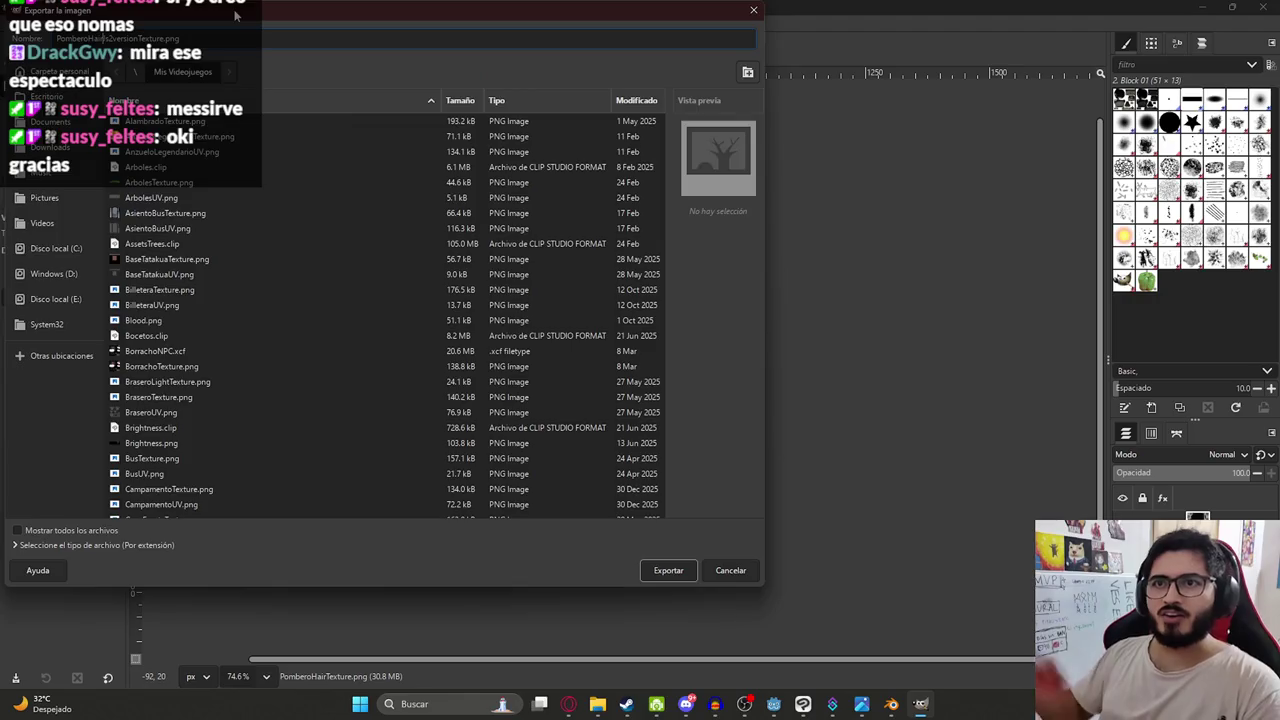
key("Escape")
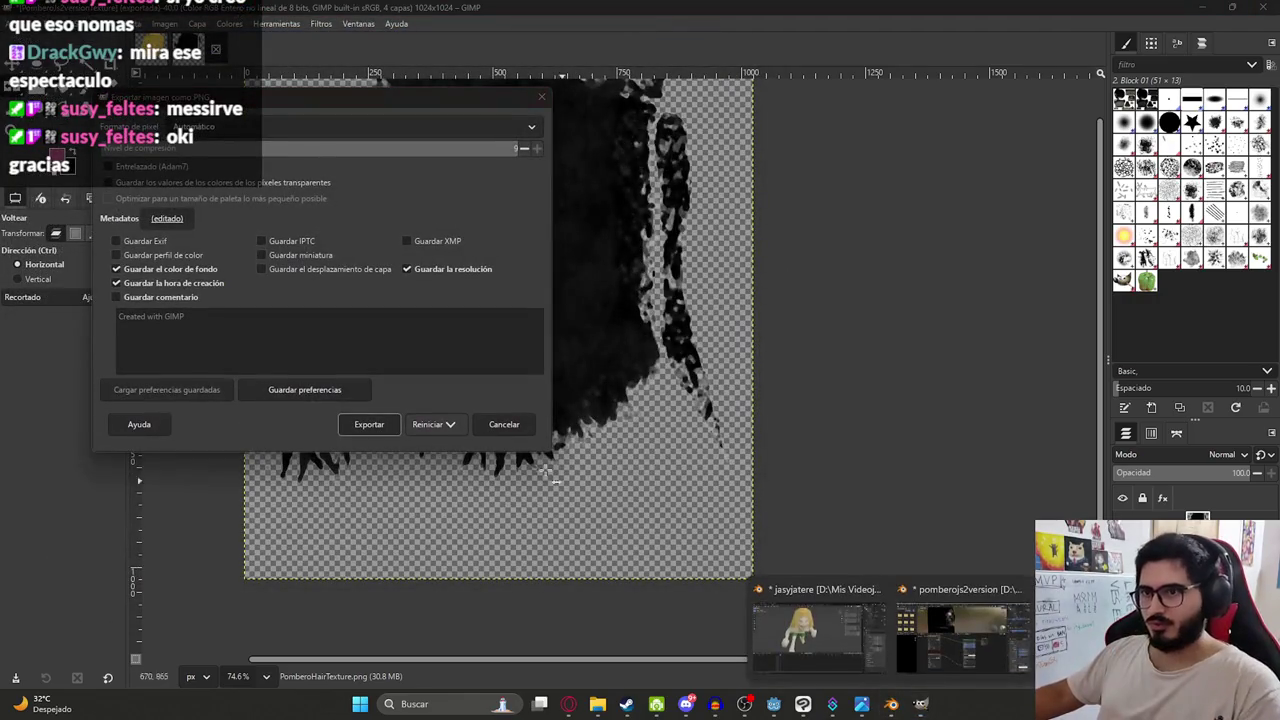
left_click(369, 424)
left_click(899, 616)
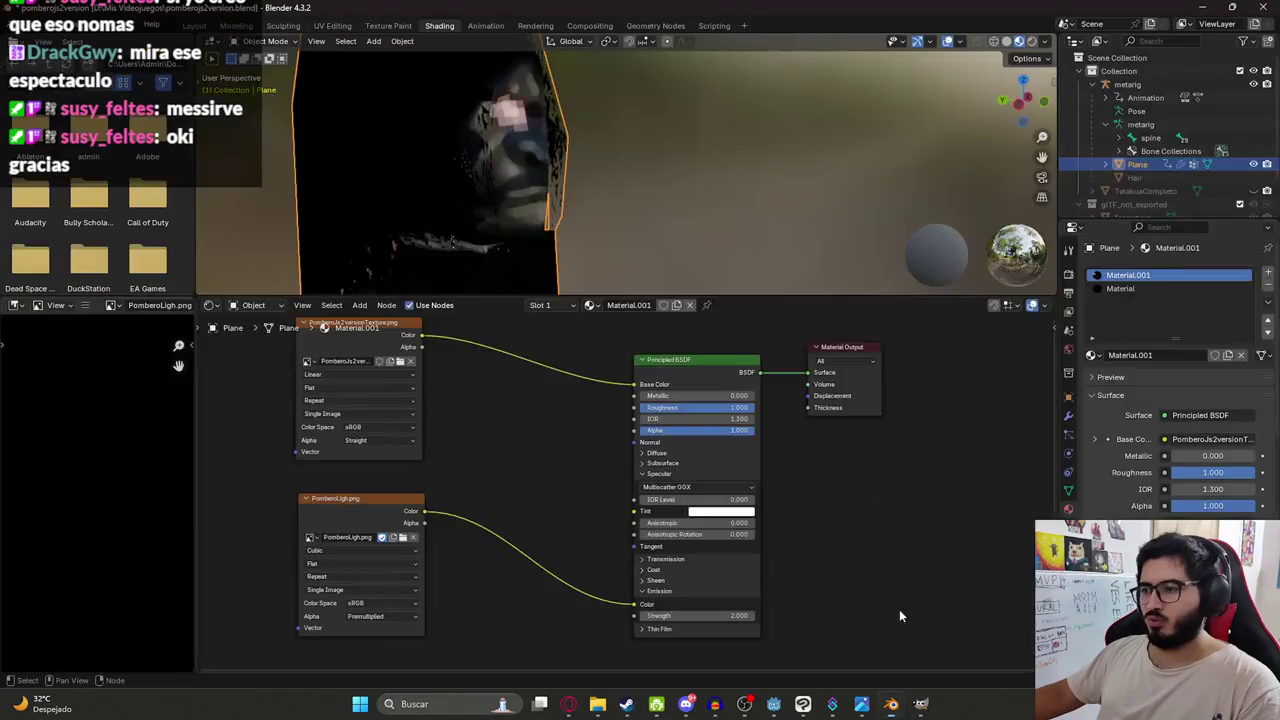
Load PomberoHairJs2versionTexture.png into the second material's Image Texture node and check the hair.
left_click(1156, 289)
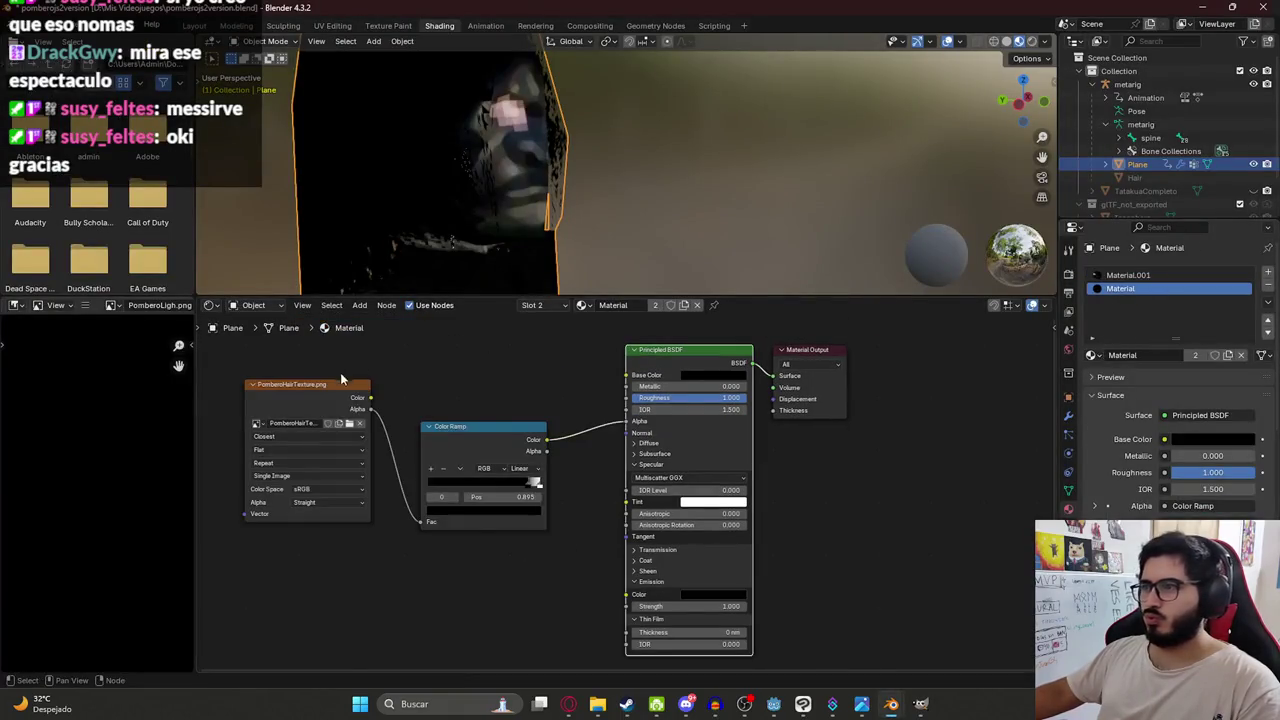
left_click(352, 423)
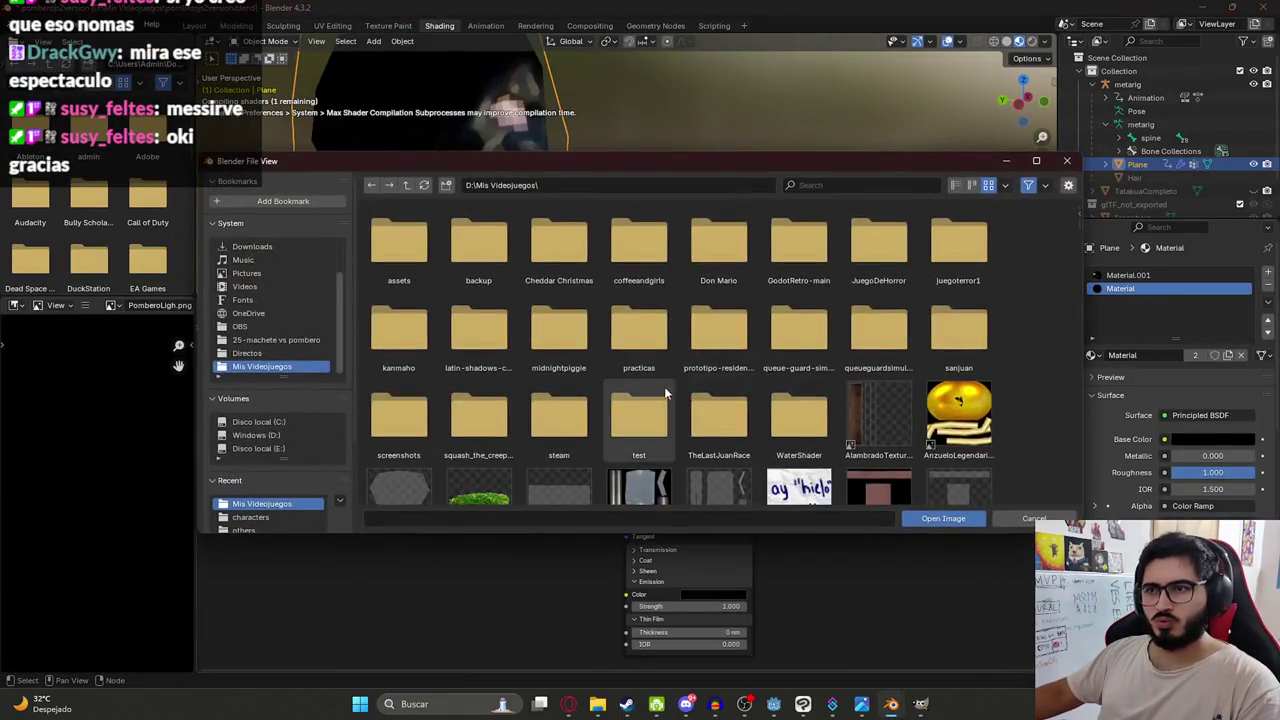
scroll(703, 375, "down", 2)
scroll(788, 350, "down", 2)
scroll(820, 345, "down", 2)
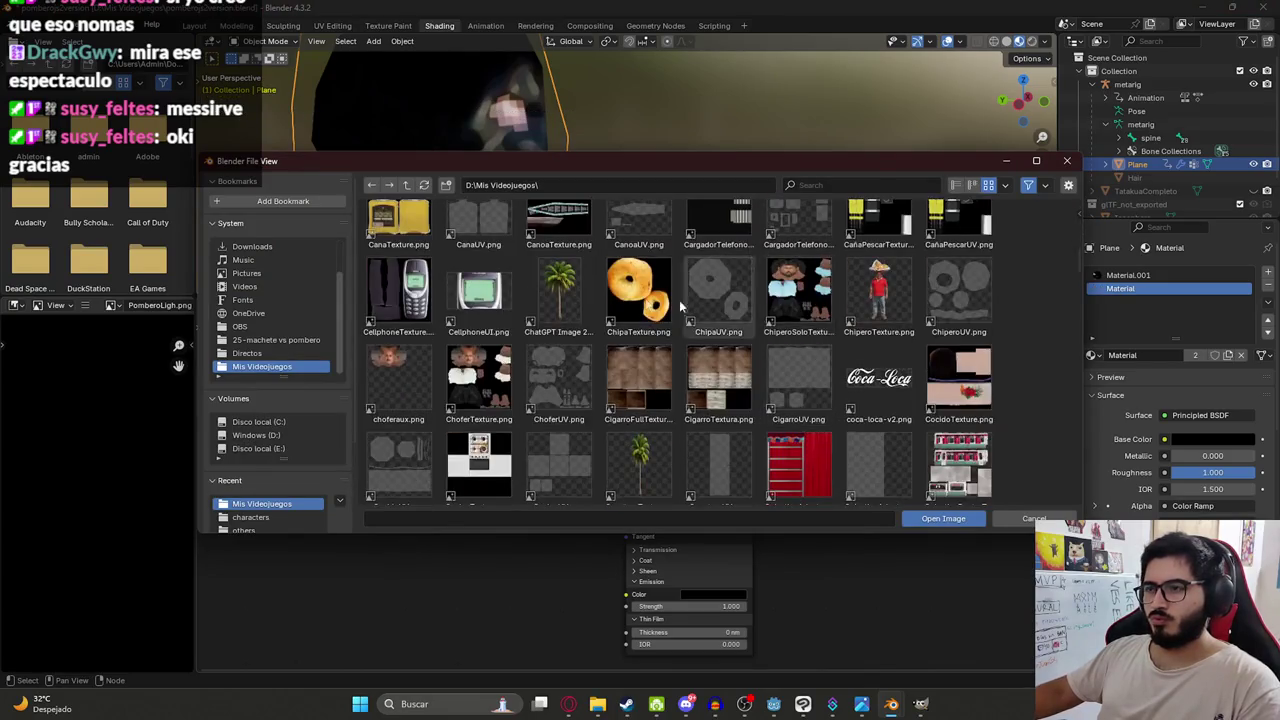
scroll(729, 407, "down", 2)
scroll(794, 363, "down", 2)
scroll(700, 380, "down", 2)
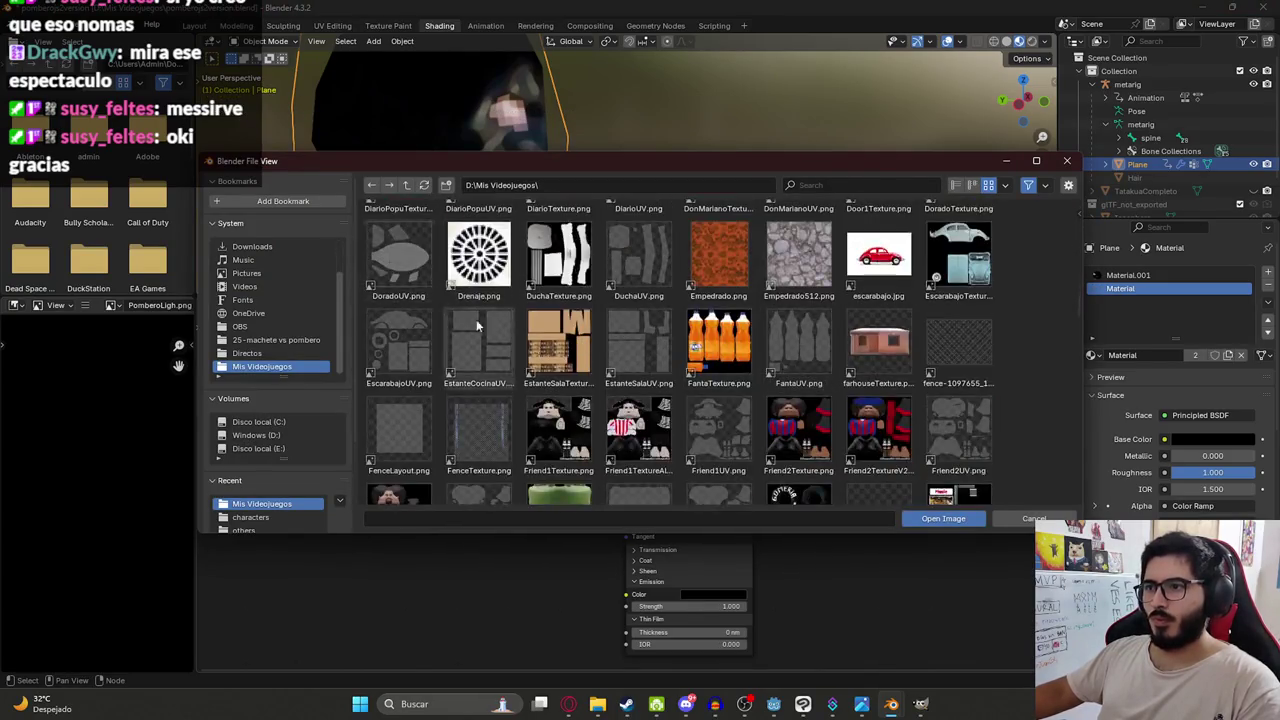
scroll(576, 386, "down", 2)
scroll(694, 286, "down", 2)
scroll(700, 300, "down", 2)
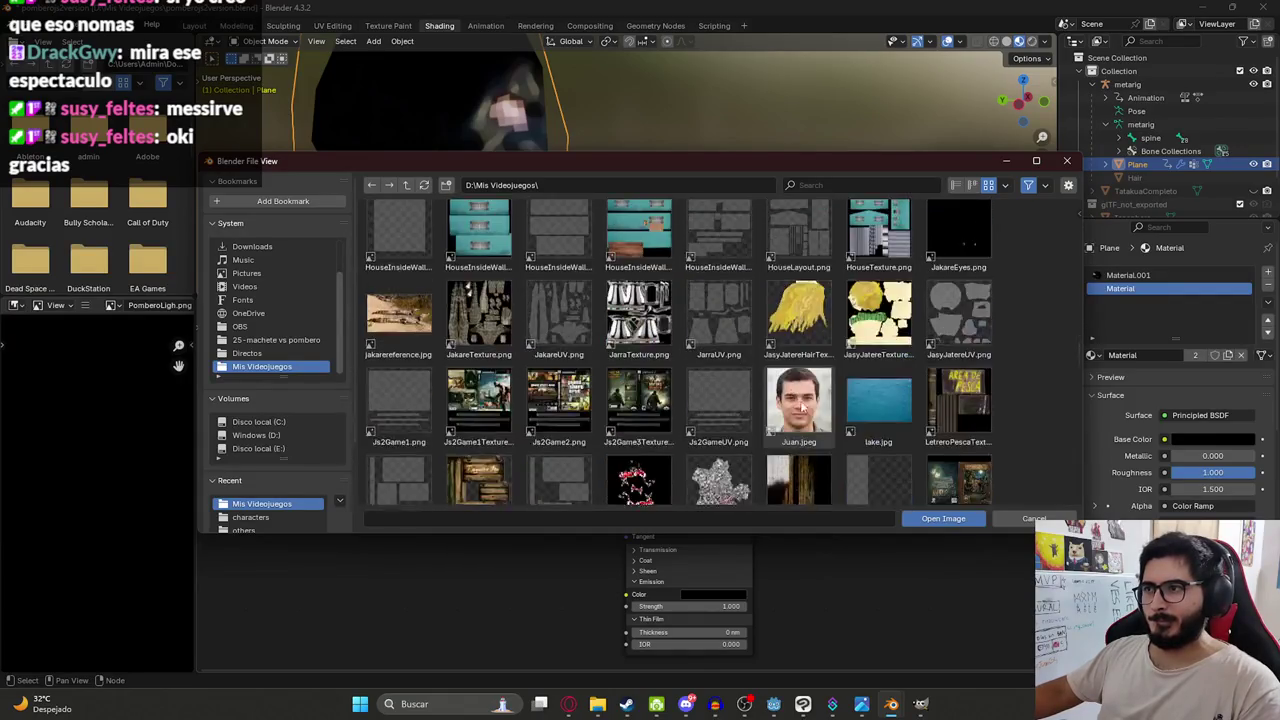
scroll(806, 407, "down", 2)
scroll(880, 340, "up", 2)
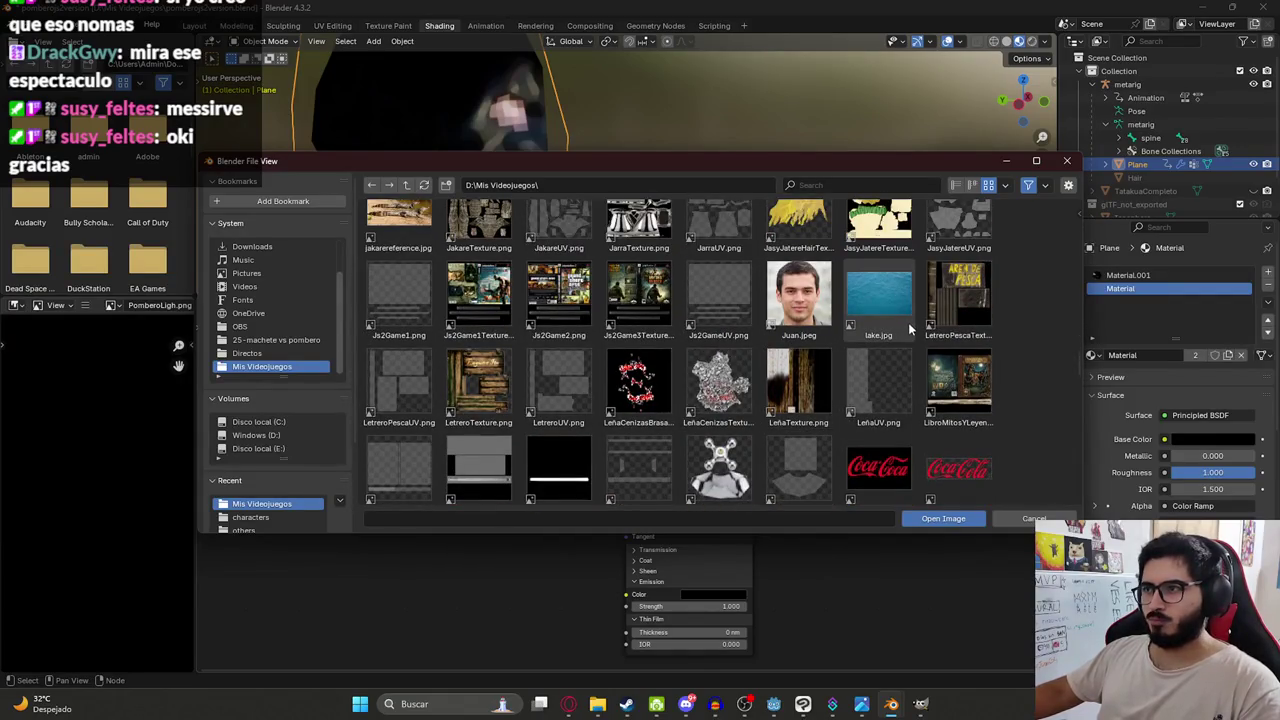
scroll(880, 350, "down", 4)
scroll(820, 411, "down", 4)
scroll(809, 393, "down", 4)
scroll(810, 403, "down", 3)
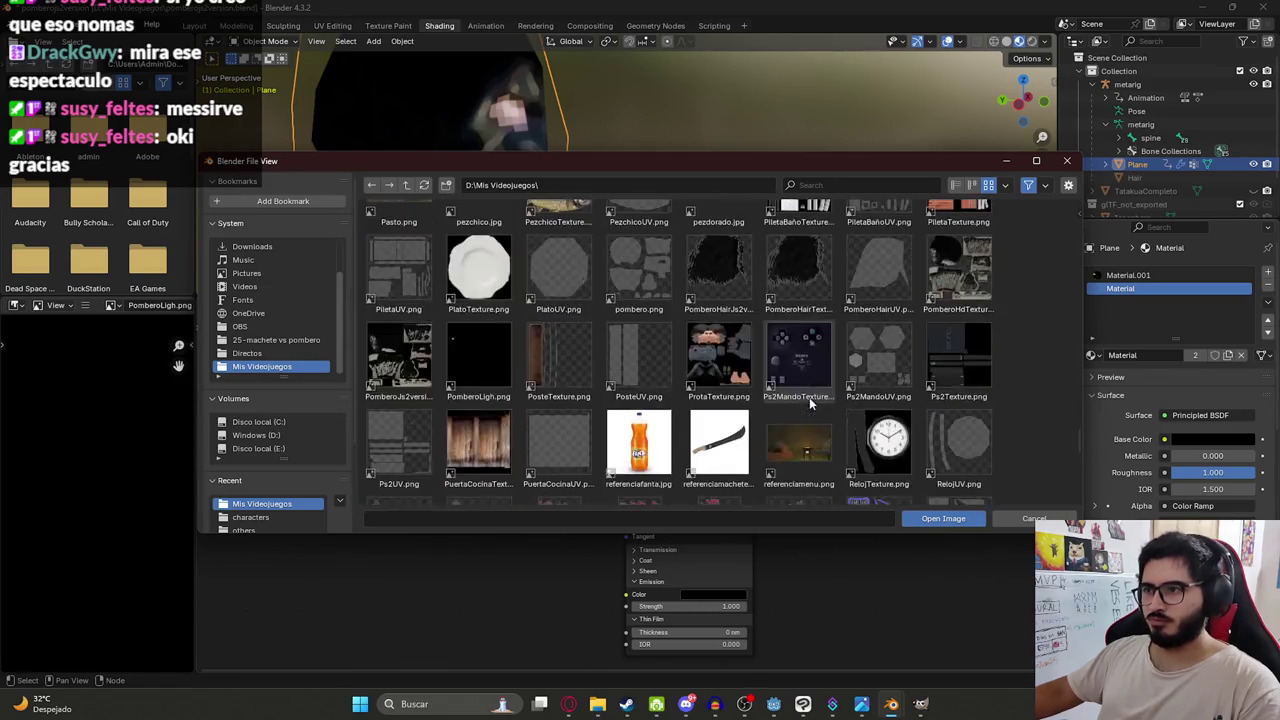
double_click(722, 278)
middle_click_drag(568, 157, 658, 142)
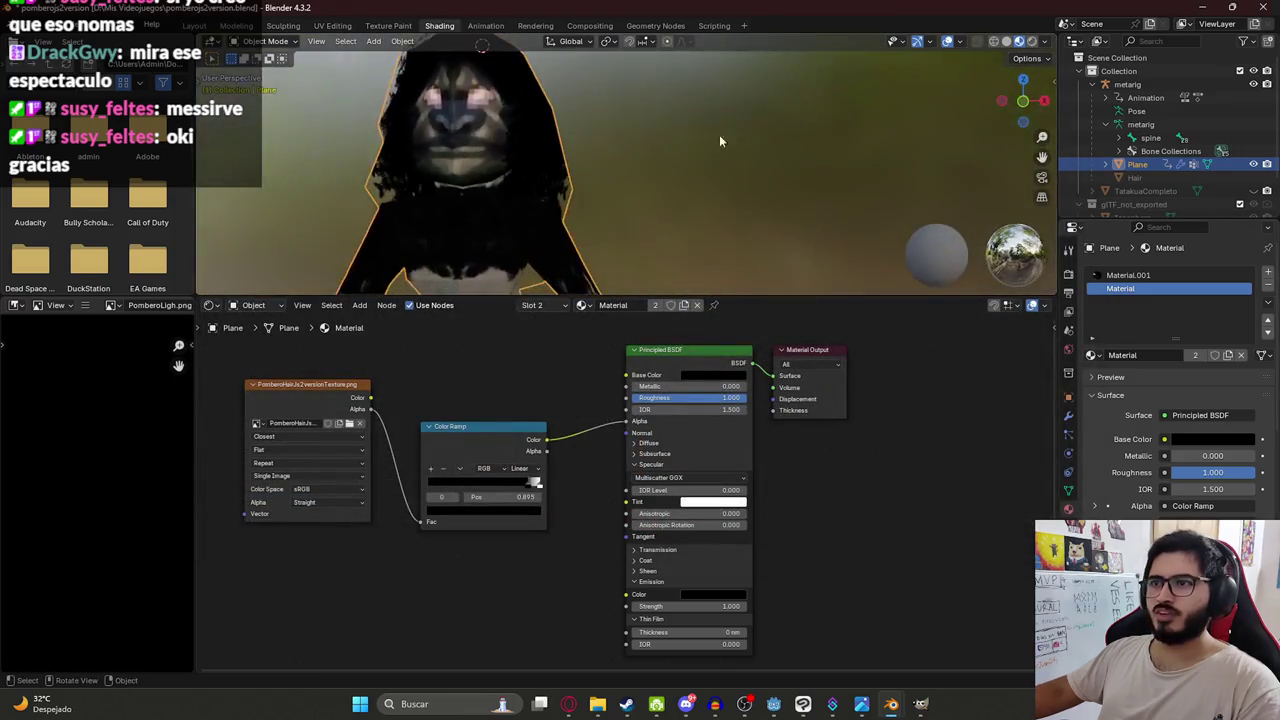
mouse_move(501, 170)
middle_mouse_down()
mouse_move(710, 181)
mouse_move(527, 178)
mouse_move(573, 143)
middle_mouse_up()
Zoom and orbit to inspect the character's new hair from behind.
scroll(573, 143, "up", 2)
scroll(556, 221, "up", 2)
scroll(483, 215, "up", 3)
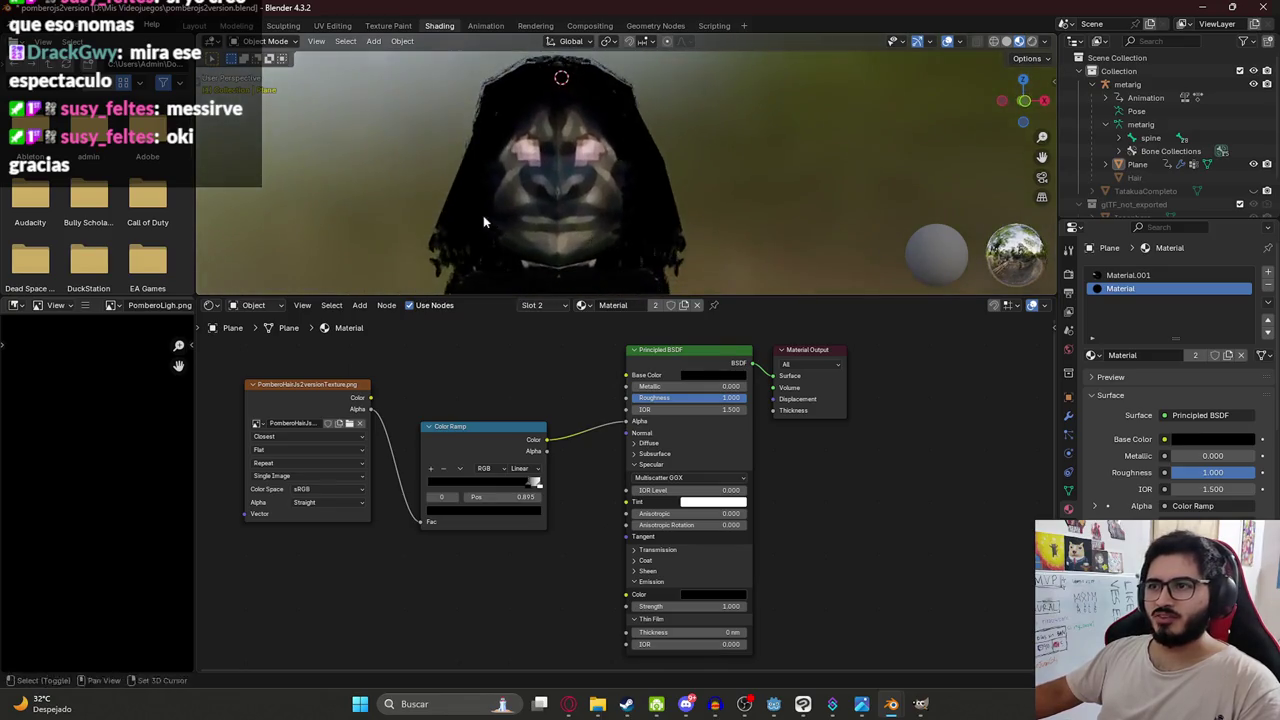
scroll(554, 131, "up", 3)
scroll(540, 149, "down", 4)
scroll(540, 160, "down", 2)
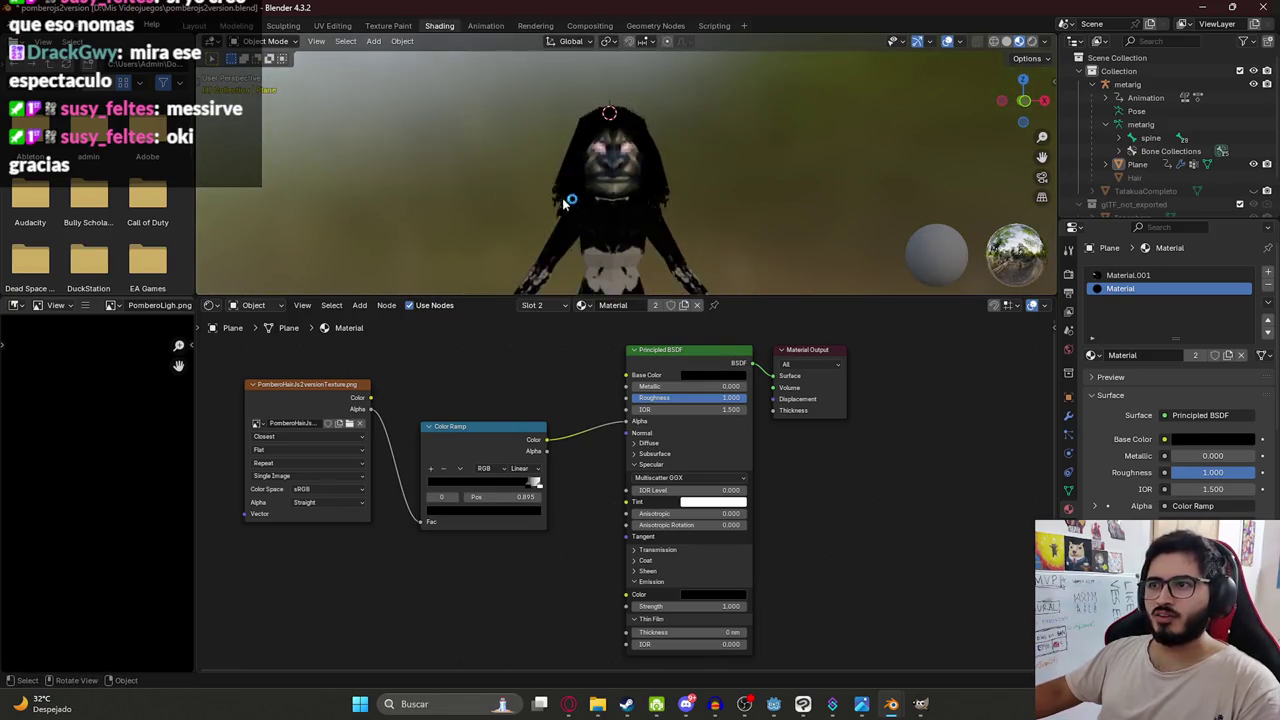
scroll(542, 193, "up", 8)
scroll(531, 208, "down", 8)
scroll(563, 204, "down", 2)
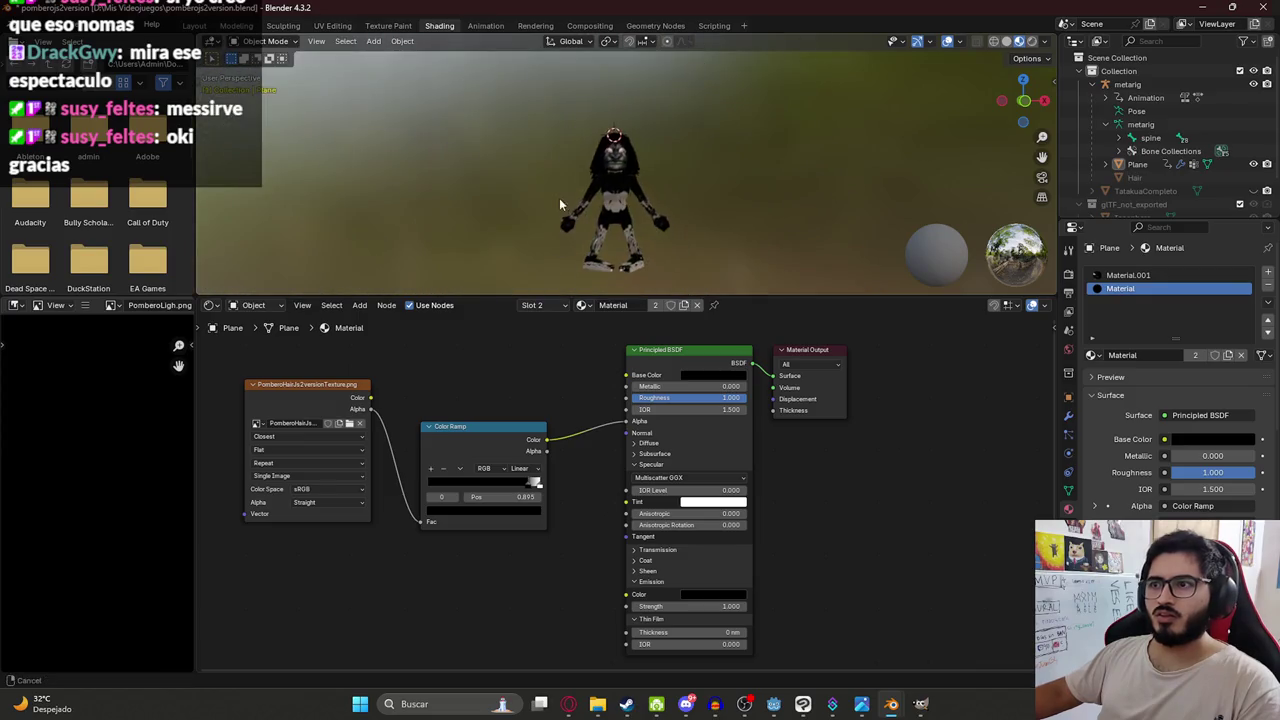
scroll(638, 147, "up", 5)
scroll(529, 267, "down", 3)
scroll(537, 116, "down", 2)
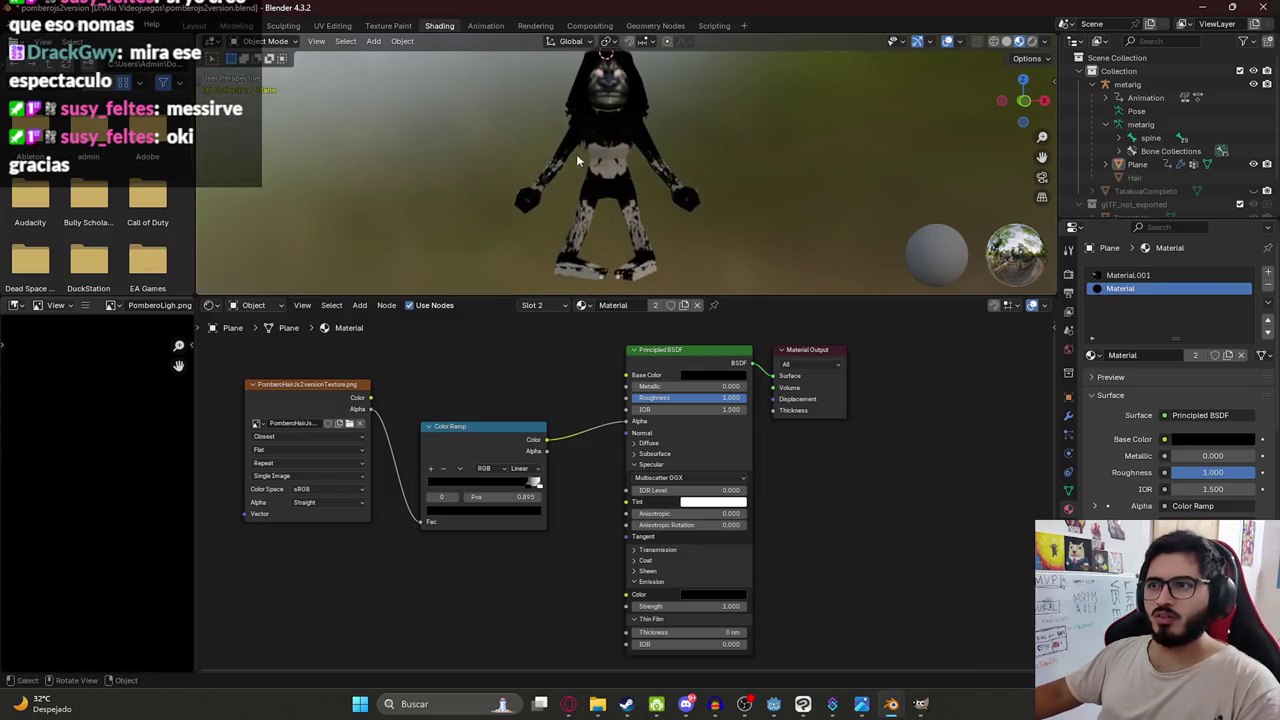
mouse_move(700, 102)
middle_mouse_down()
mouse_move(558, 116)
mouse_move(387, 104)
middle_mouse_up()
scroll(386, 104, "down", 2)
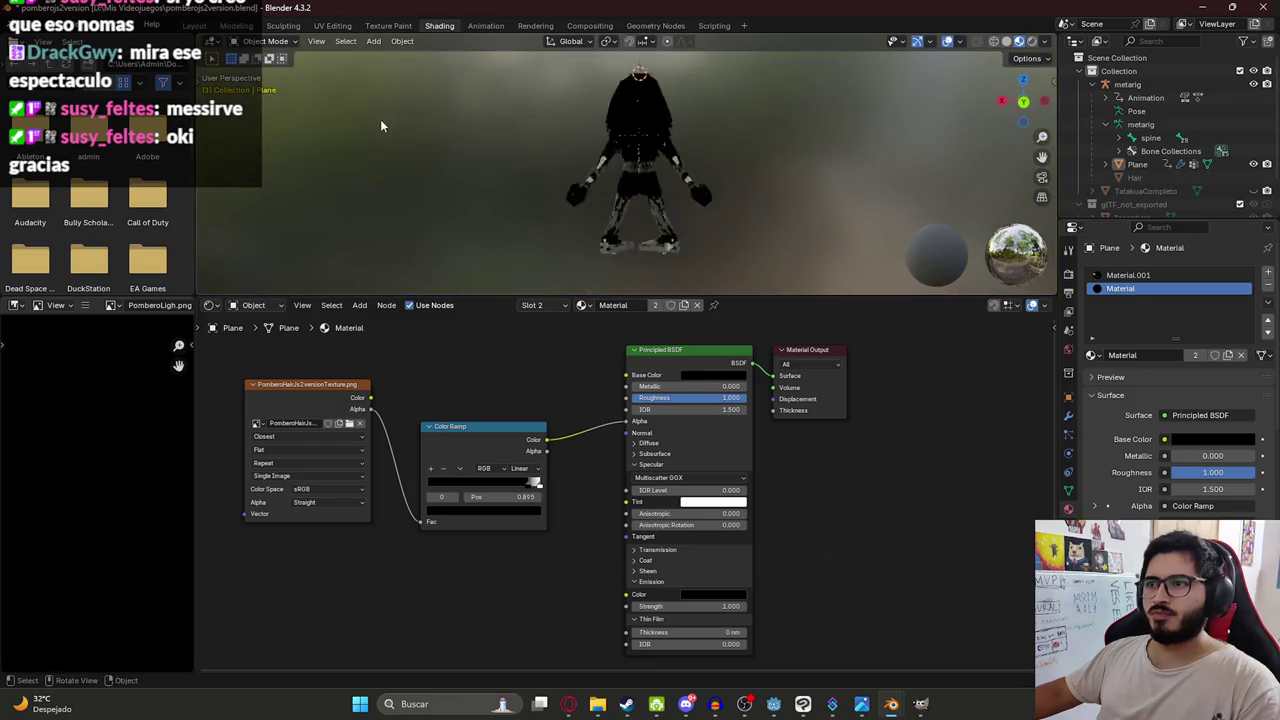
scroll(380, 119, "down", 2)
In Layout, select the hair mesh, try scaling it in Edit Mode, then undo.
left_click(194, 25)
scroll(520, 210, "down", 3)
scroll(520, 210, "up", 4)
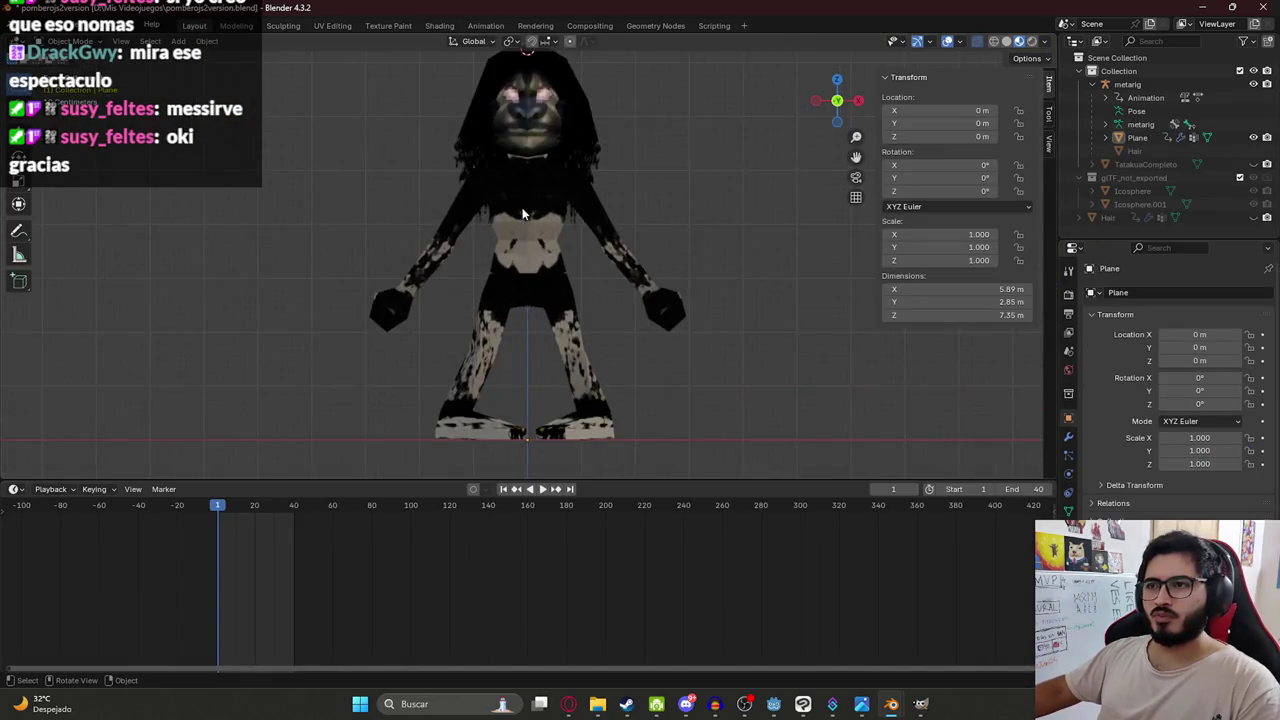
left_click(497, 243)
scroll(497, 243, "up", 2)
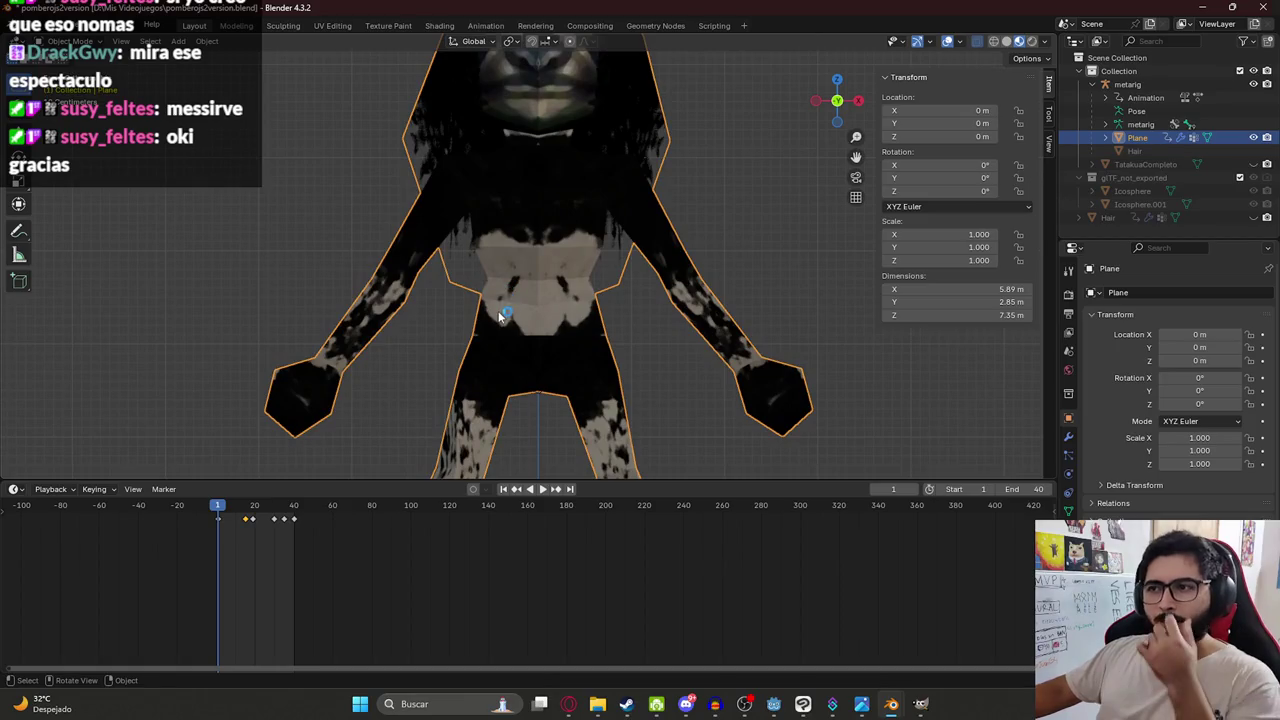
scroll(506, 300, "down", 4)
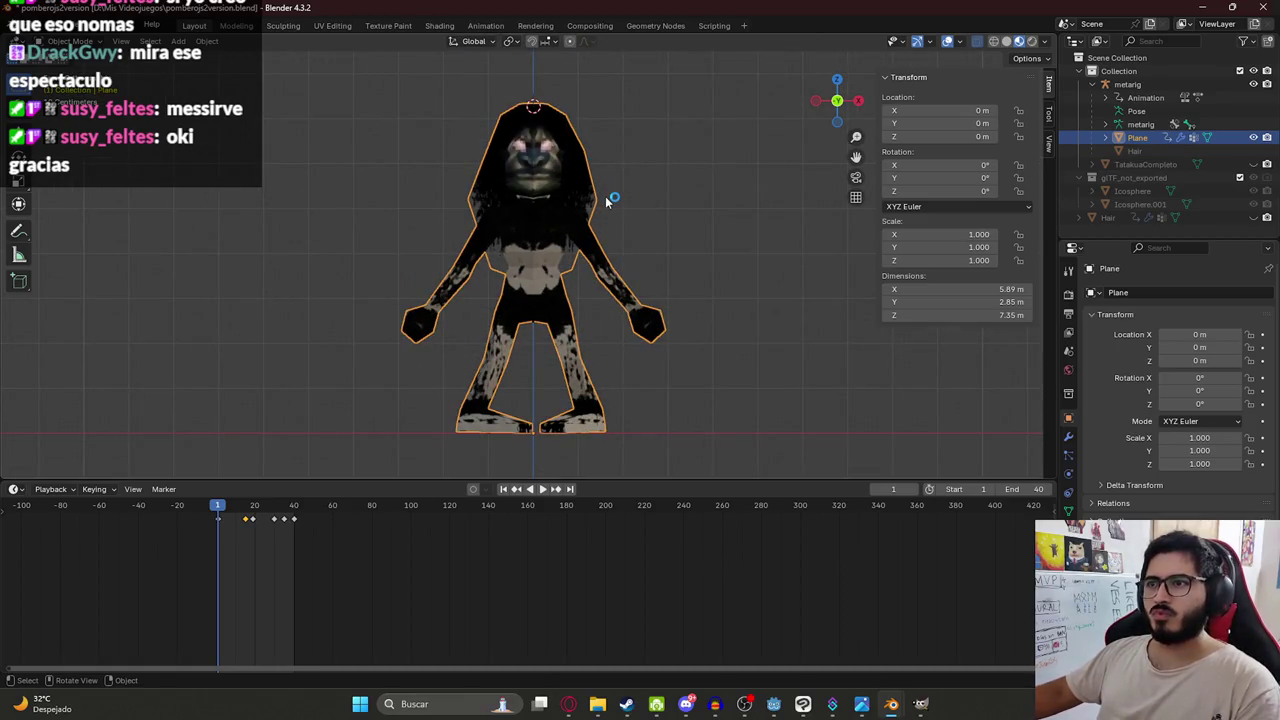
key("Tab")
key("s")
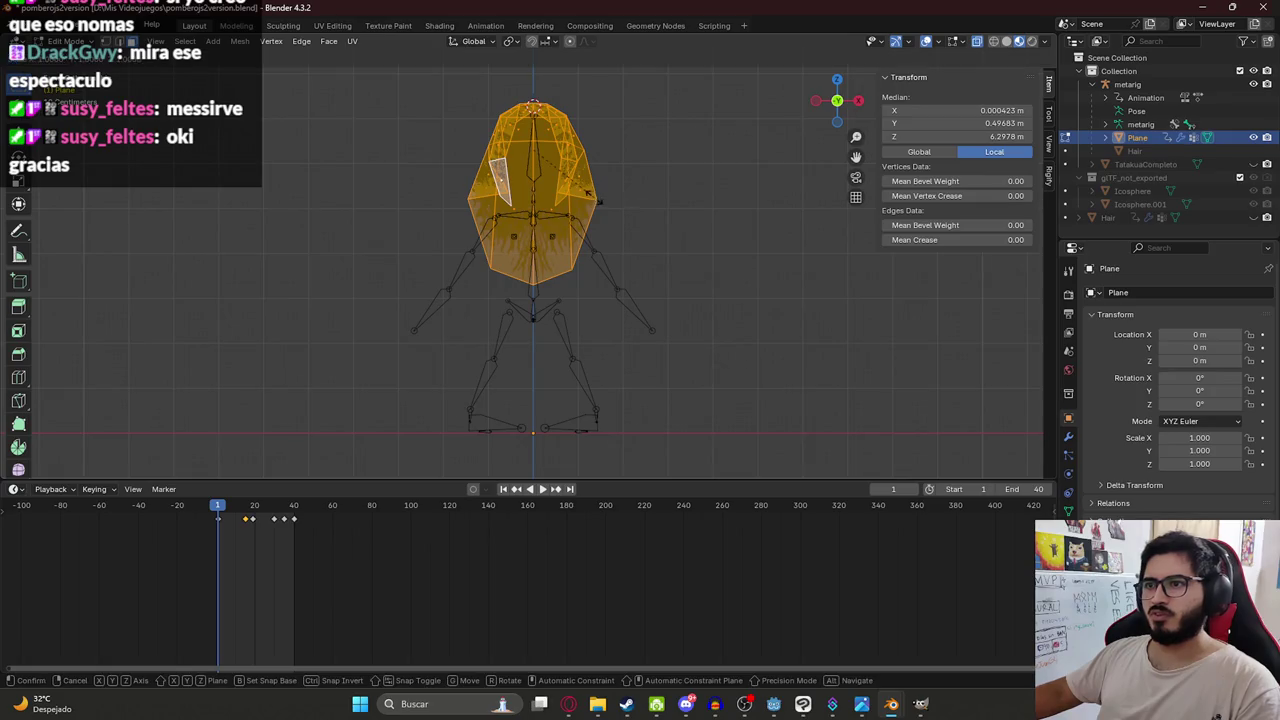
left_click(651, 214)
key("ctrl+z")
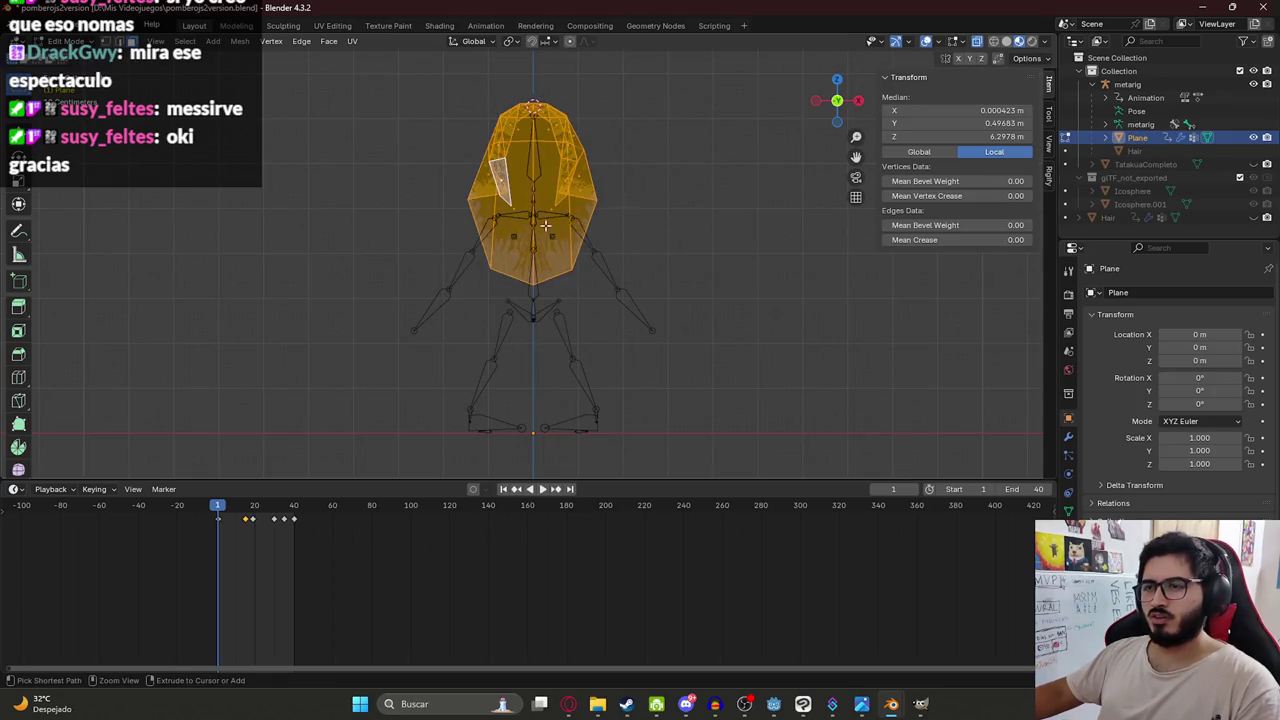
key("Tab")
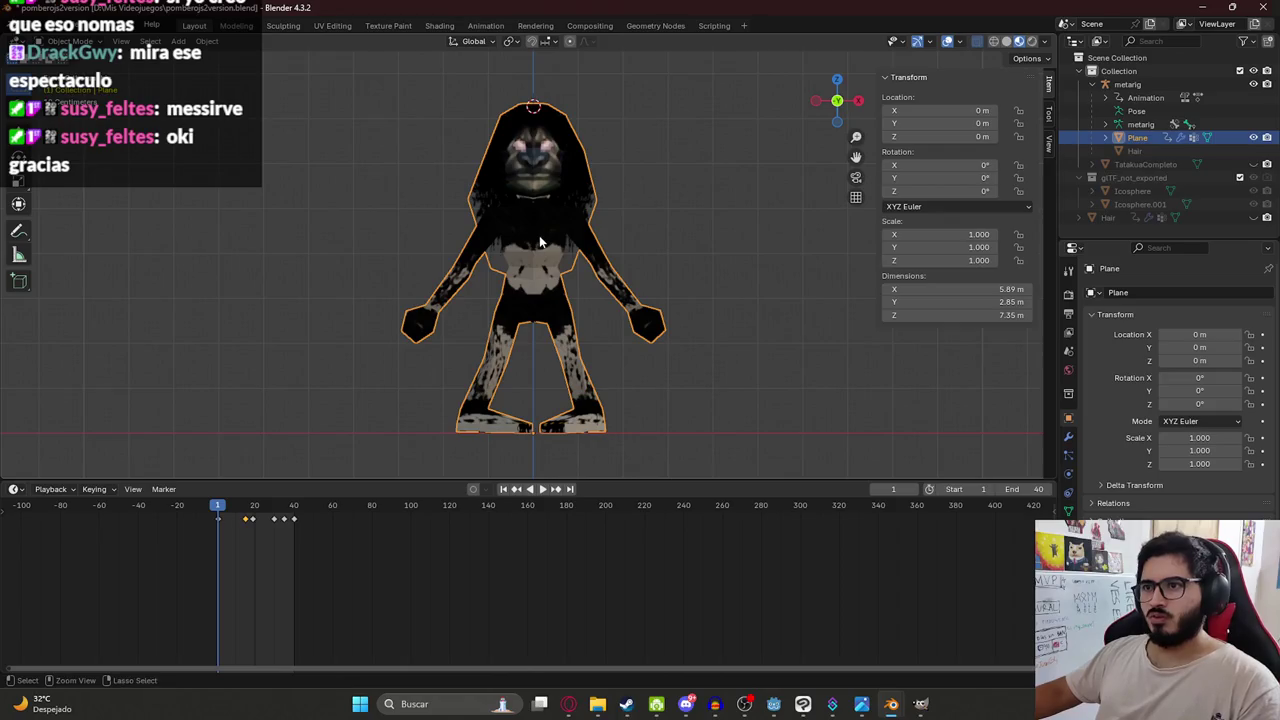
Widen the hair mesh along X and adjust the piece's placement in Edit Mode.
key("s")
key("x")
left_click(673, 305)
key("Tab")
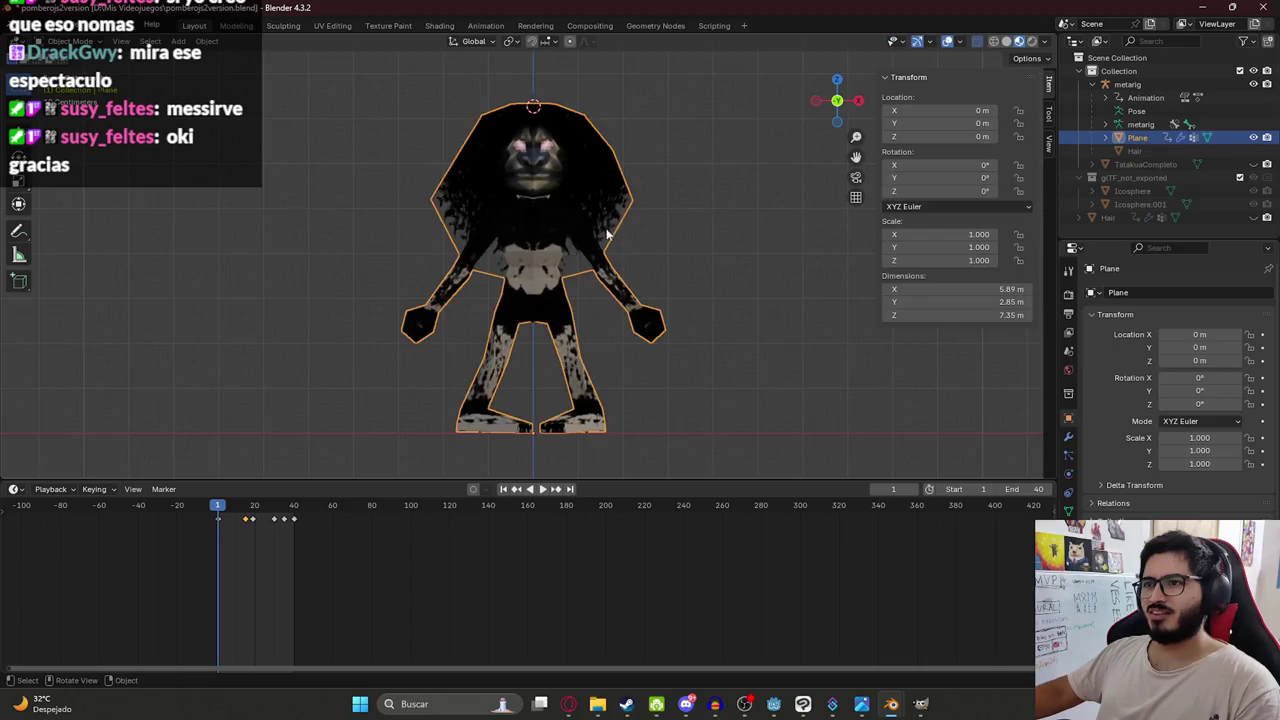
scroll(671, 200, "down", 1)
mouse_move(674, 203)
middle_mouse_down()
mouse_move(452, 211)
mouse_move(424, 190)
middle_mouse_up()
key("Tab")
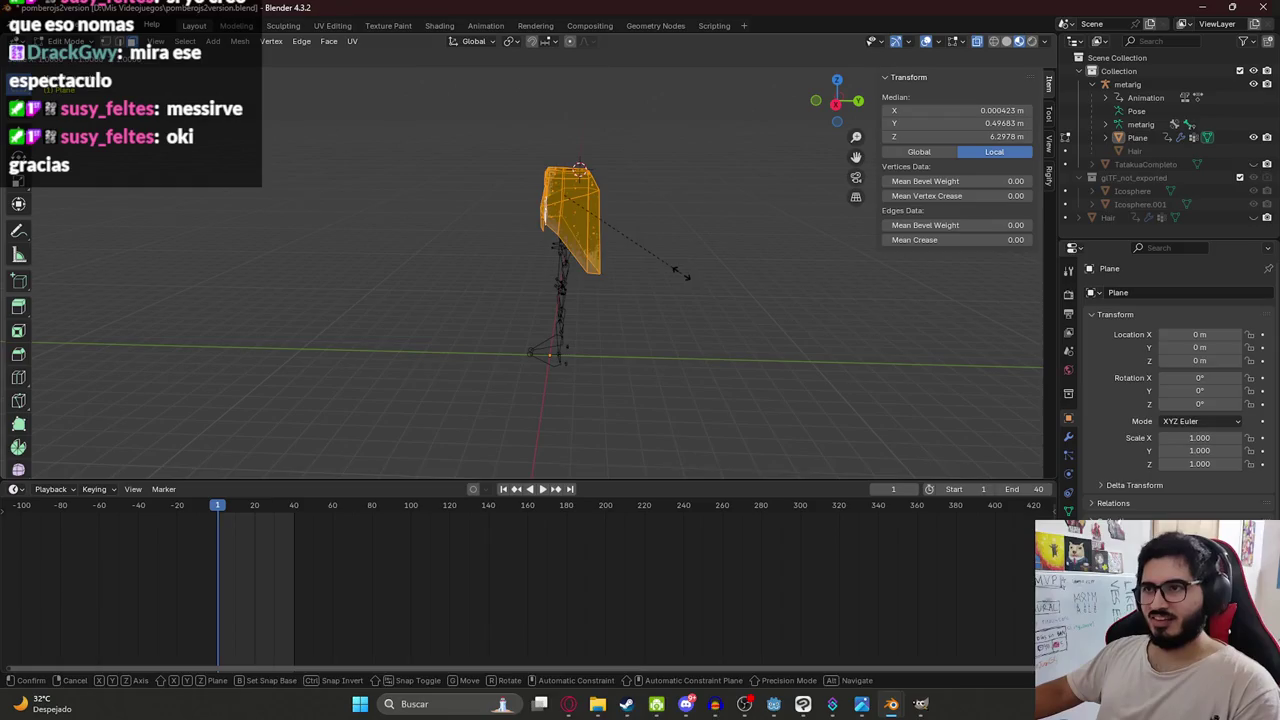
left_click(706, 276)
key("Tab")
Orbit to a raised three-quarter view and switch to the Animation workspace.
mouse_move(419, 240)
middle_mouse_down()
mouse_move(648, 179)
mouse_move(624, 218)
mouse_move(710, 197)
mouse_move(670, 245)
middle_mouse_up()
middle_click_drag(600, 306, 477, 7)
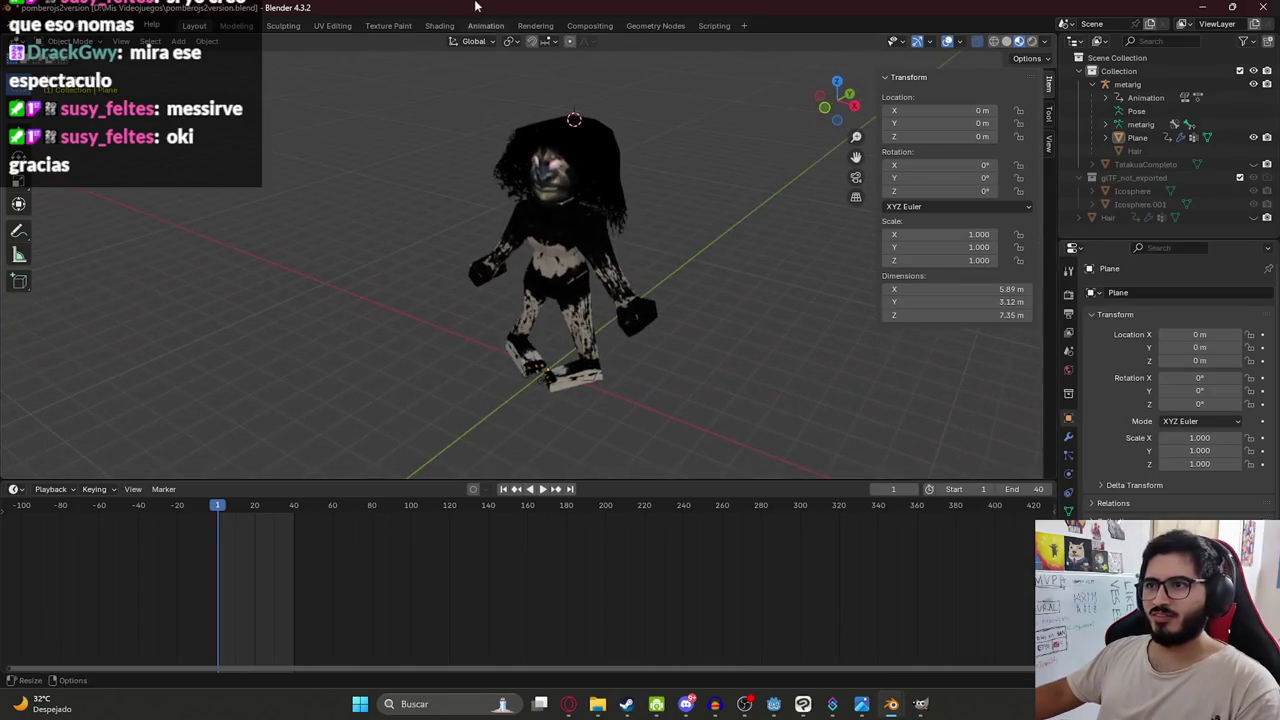
left_click(484, 26)
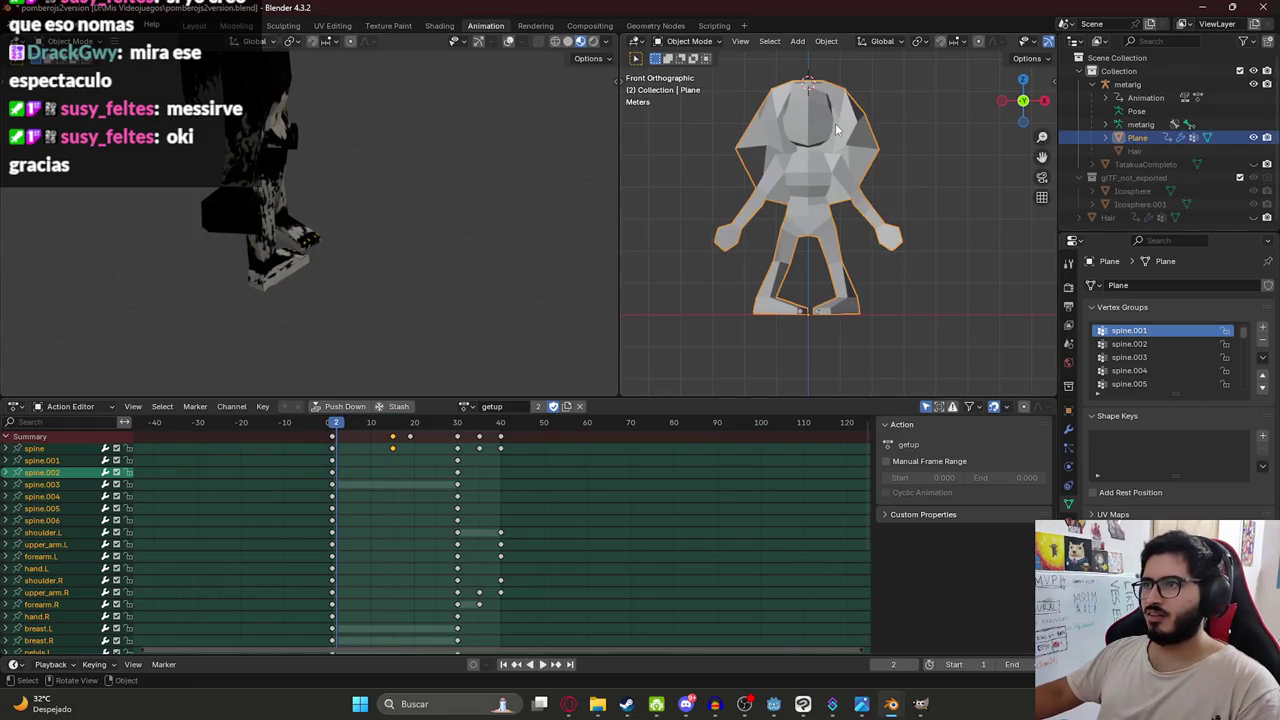
Select the metarig, use Material Preview shading, and assign the runv2 action.
key("z")
left_click(820, 160)
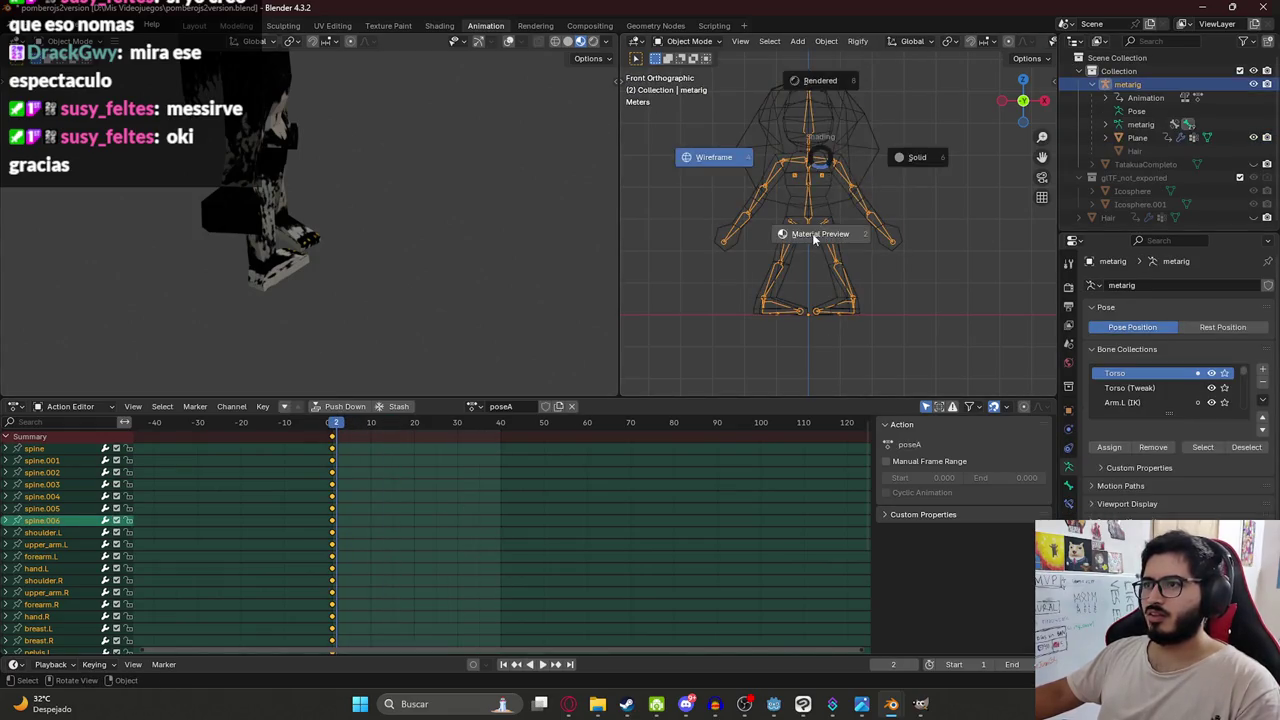
left_click(815, 238)
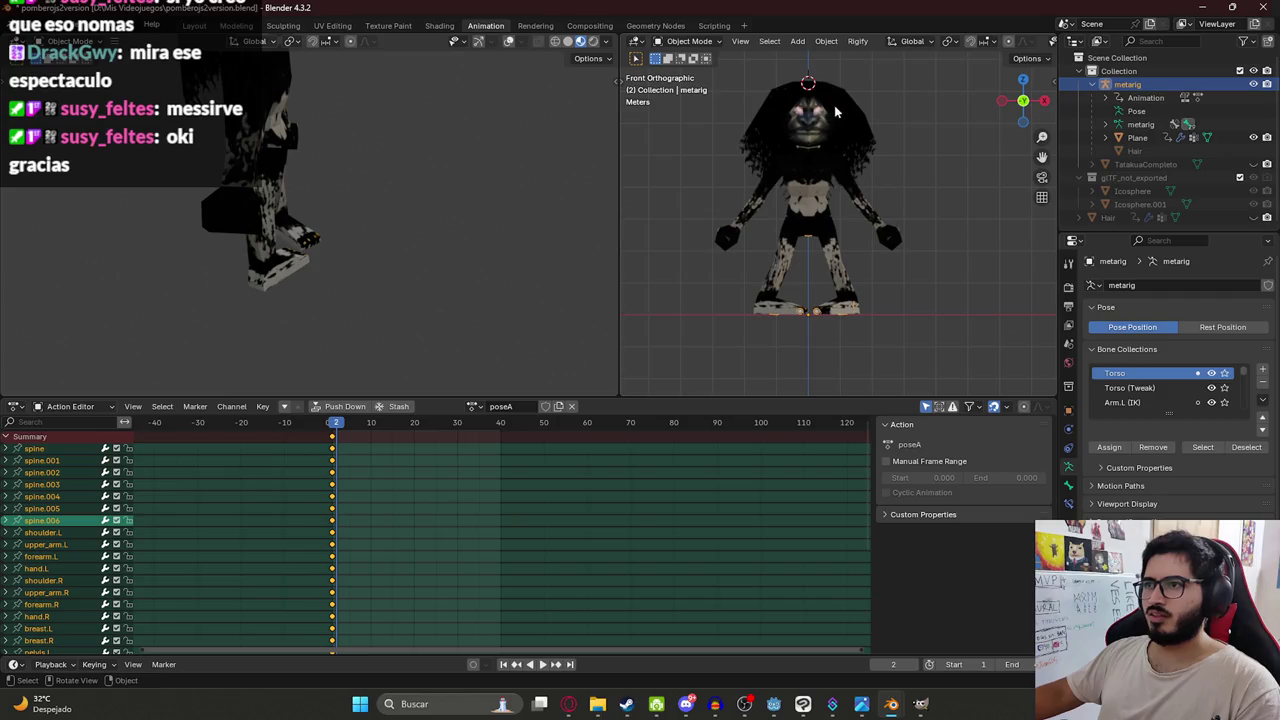
left_click(474, 407)
left_click(516, 478)
key("space")
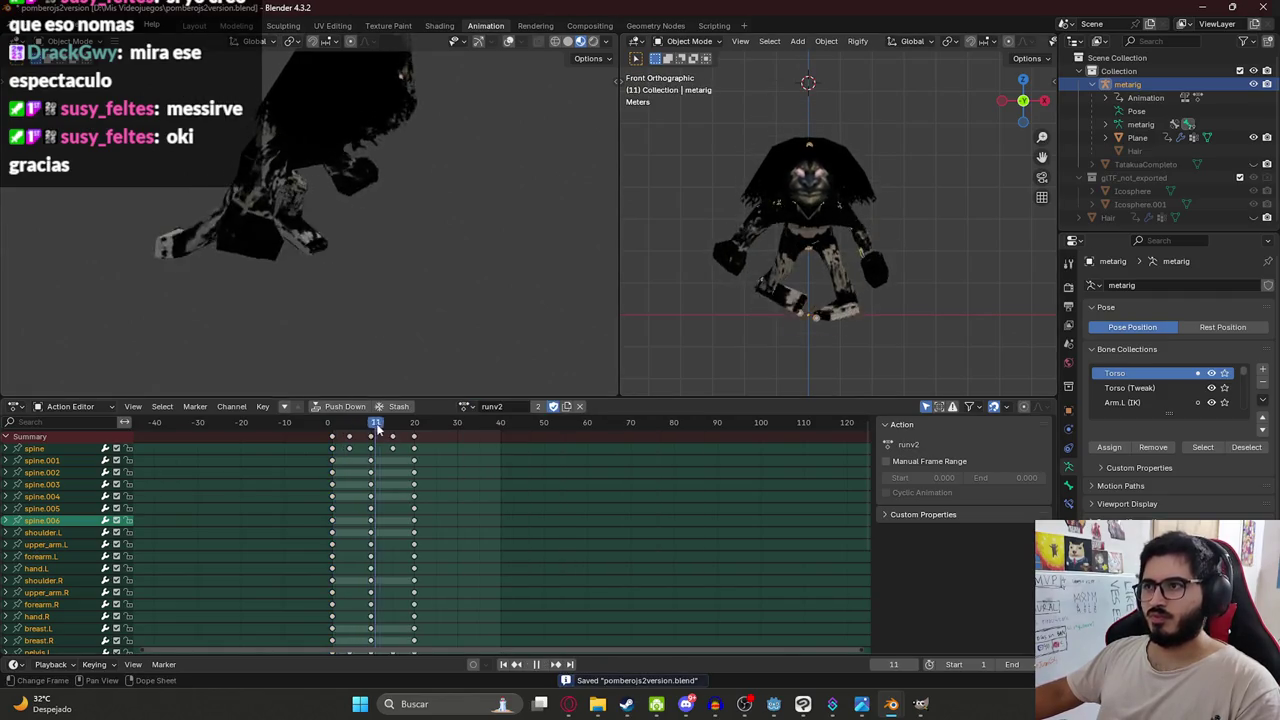
Play runv2 from frame 0 and orbit around the animating character to review it.
middle_click_drag(882, 161, 876, 206)
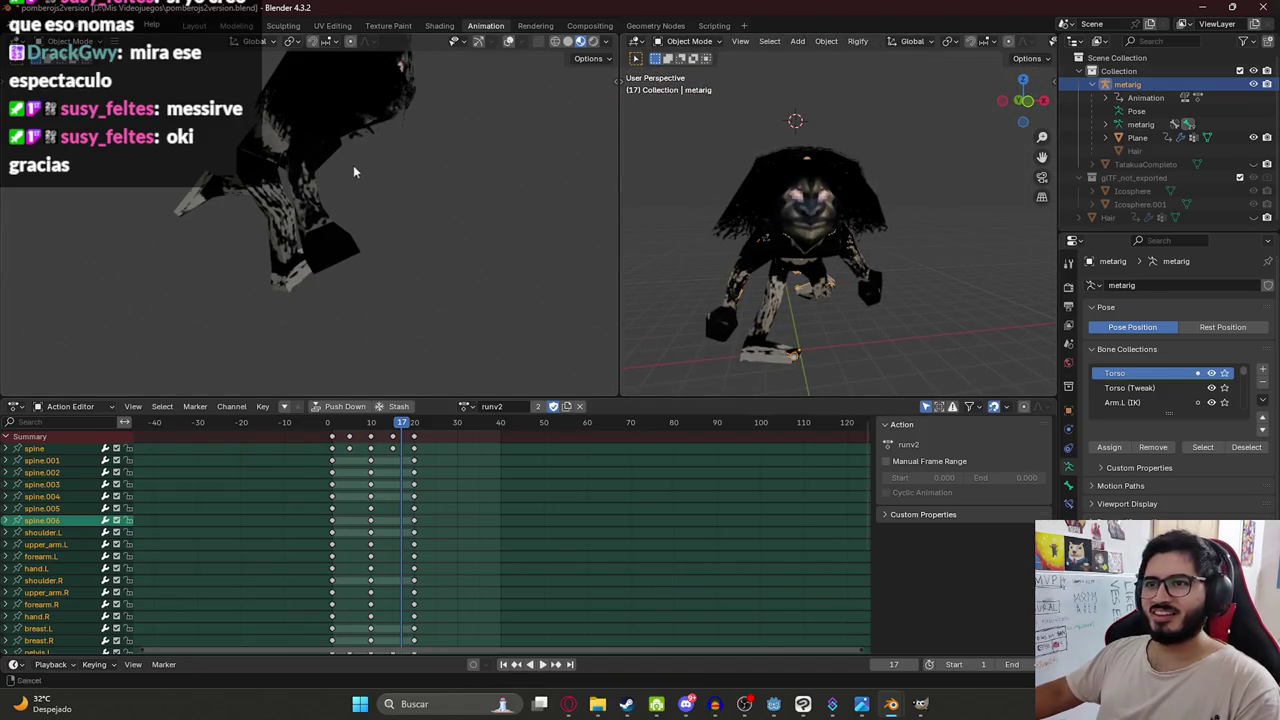
key("space")
left_click(328, 432)
key("space")
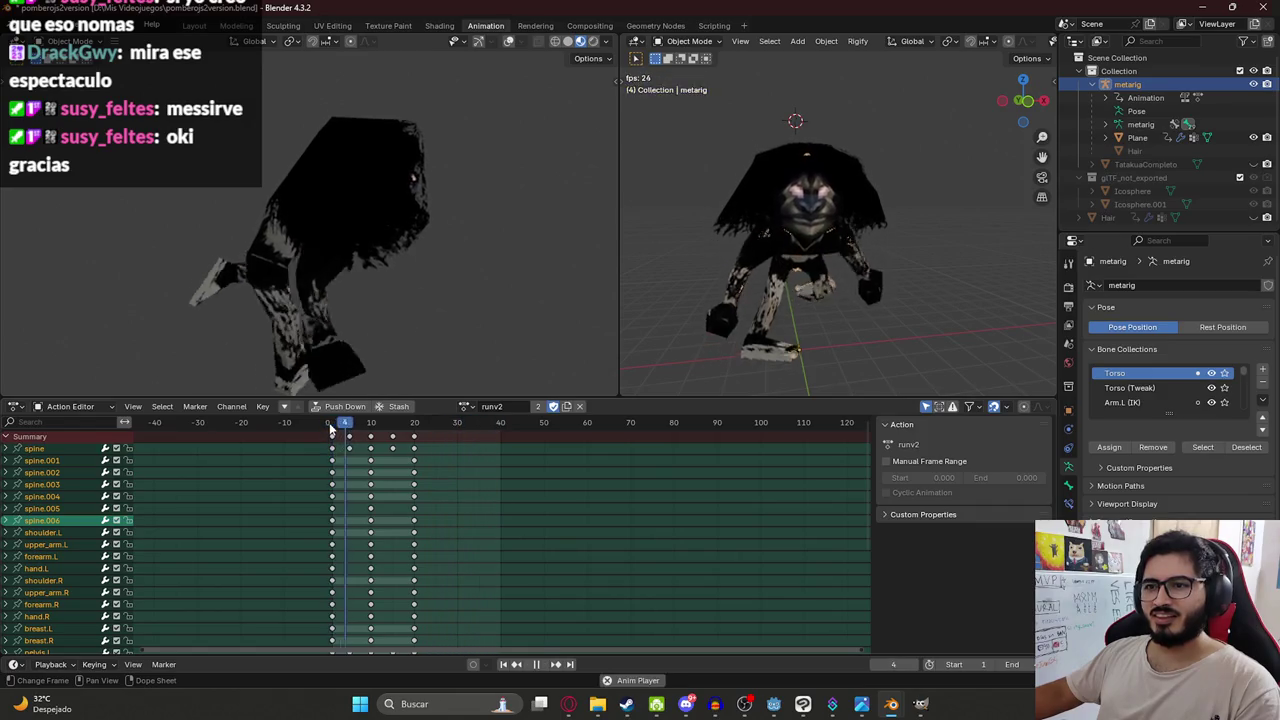
middle_click_drag(281, 189, 297, 183)
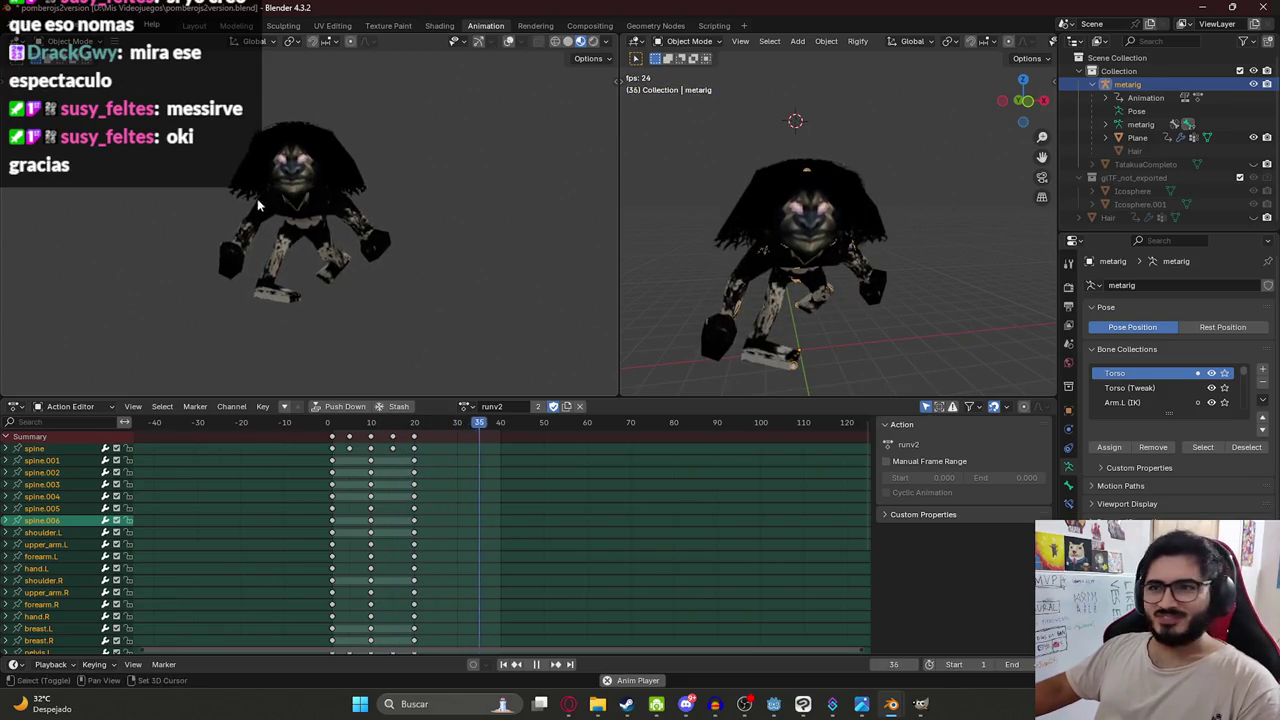
mouse_move(283, 230)
middle_mouse_down()
mouse_move(412, 298)
mouse_move(532, 231)
mouse_move(213, 320)
middle_mouse_up()
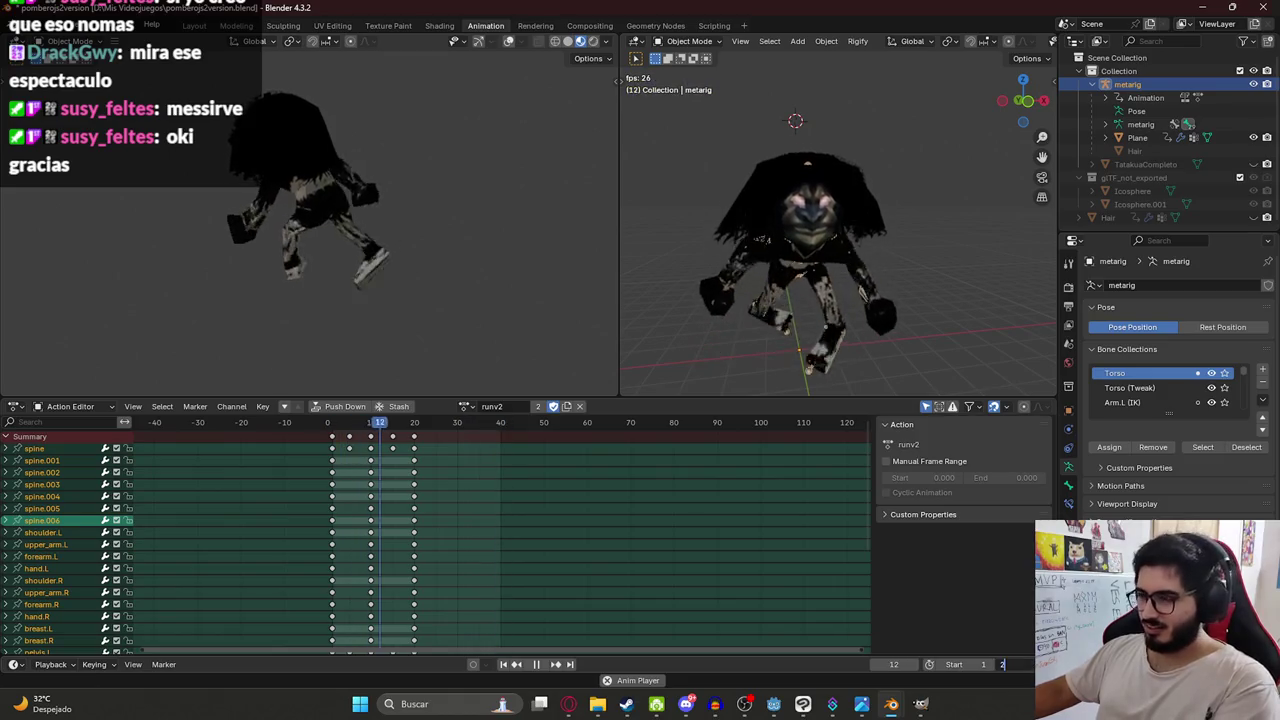
mouse_move(290, 200)
middle_mouse_down()
mouse_move(235, 172)
mouse_move(272, 208)
mouse_move(266, 179)
mouse_move(280, 193)
middle_mouse_up()
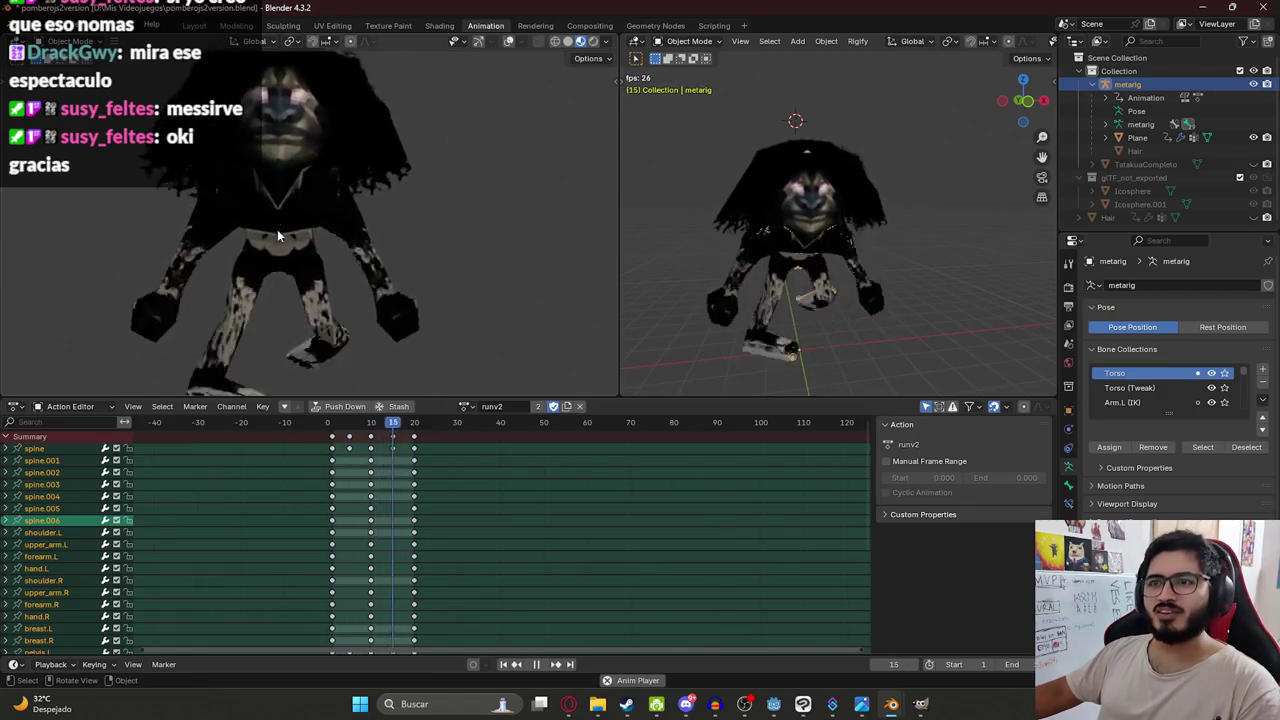
key("Tab")
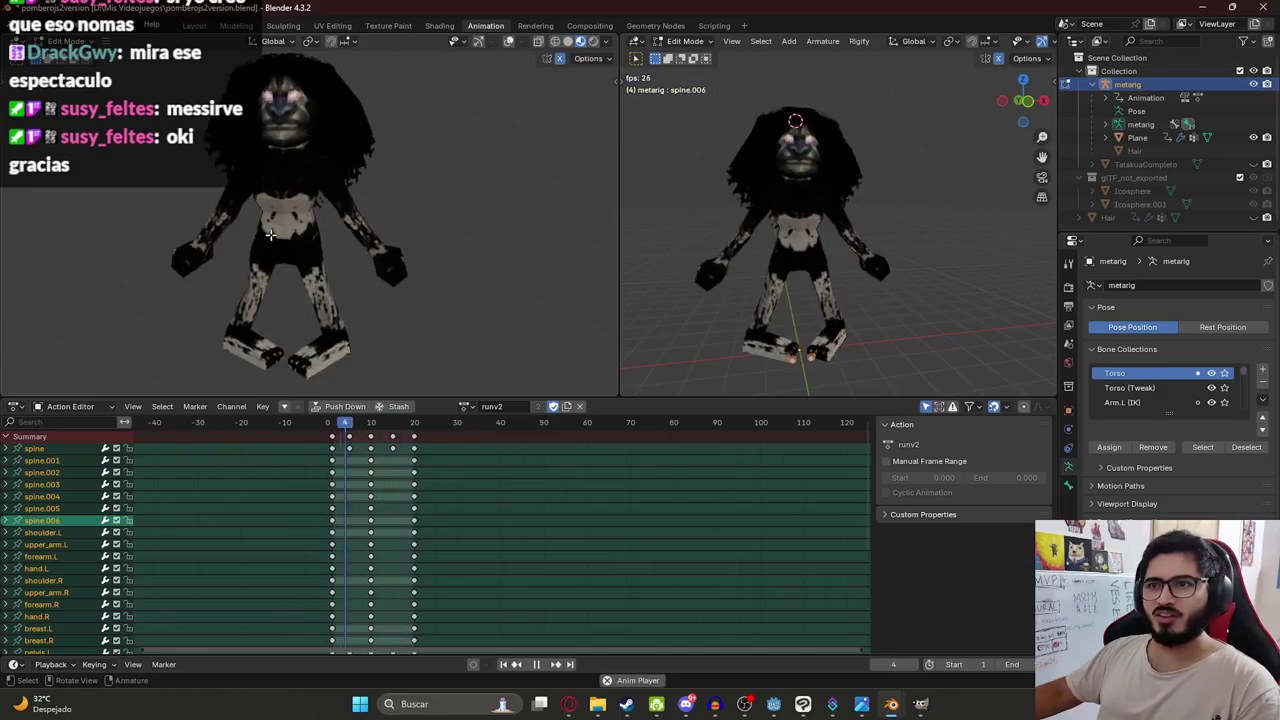
key("Tab")
left_click(334, 428)
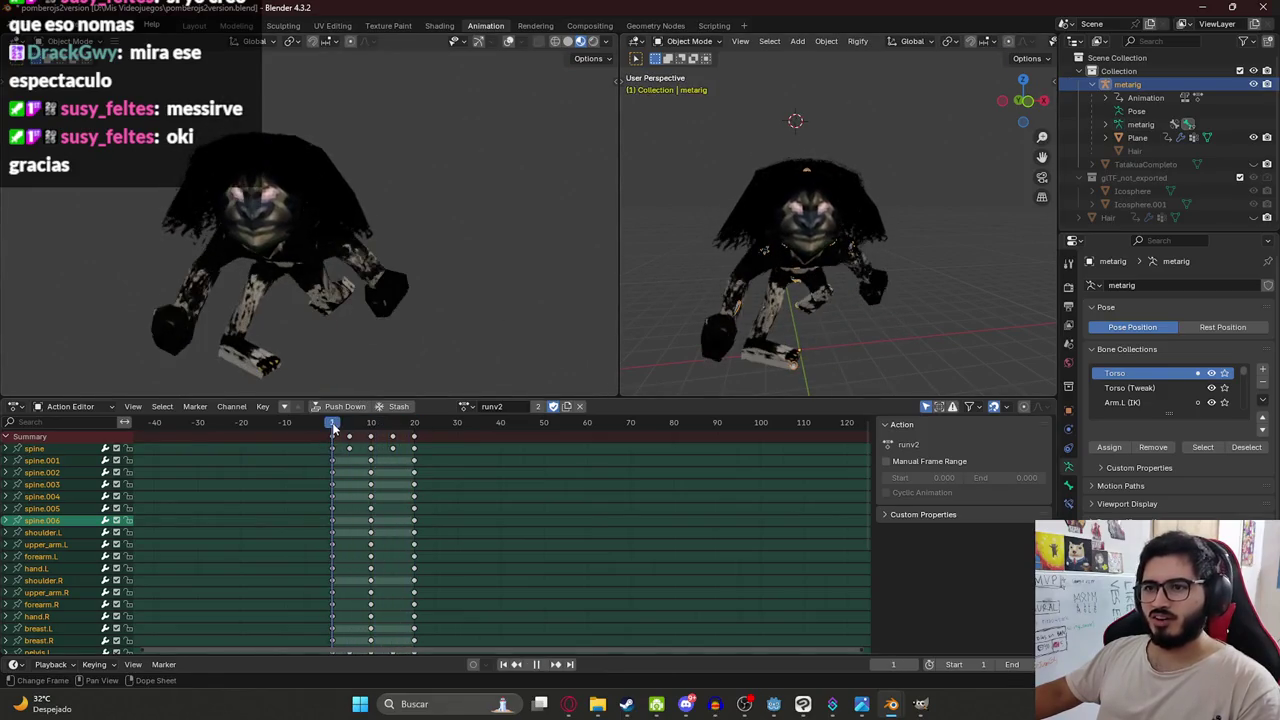
mouse_move(238, 200)
middle_mouse_down()
mouse_move(269, 163)
mouse_move(262, 175)
mouse_move(296, 208)
middle_mouse_up()
scroll(272, 188, "down", 3)
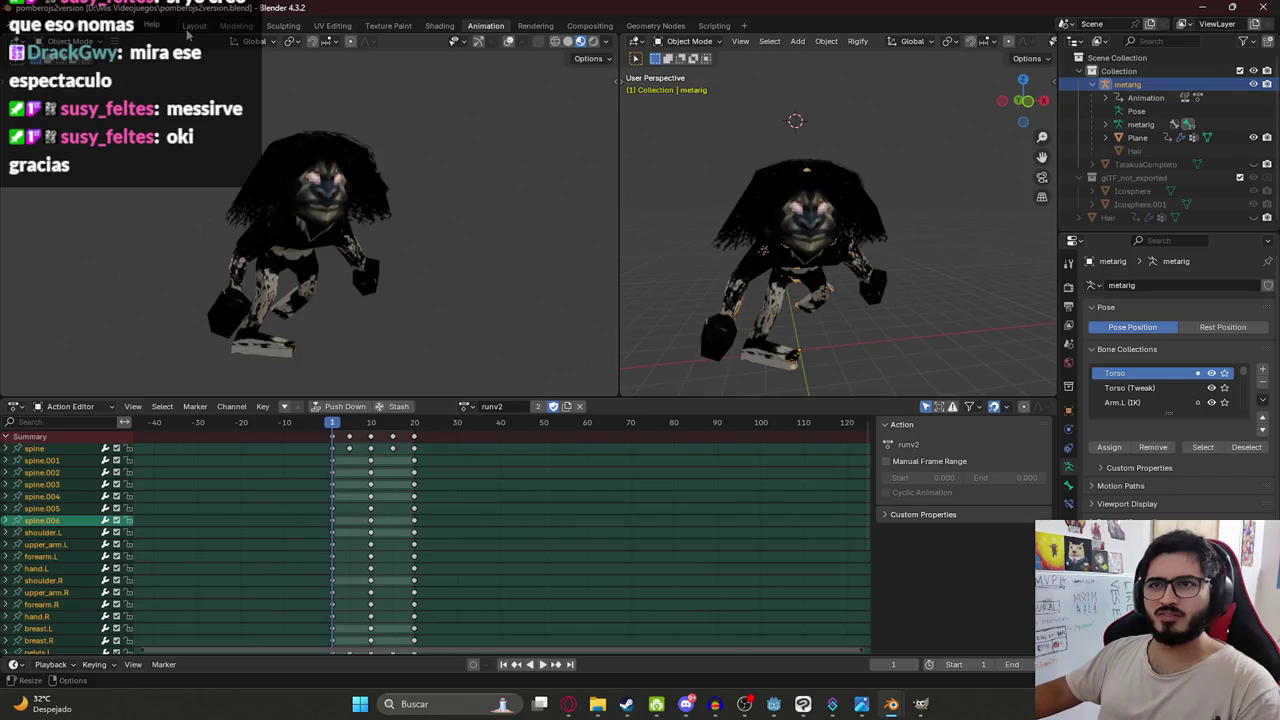
left_click(195, 26)
Export the character and rig as glTF 2.0 into juegoterror1\assets\characters.
left_click_drag(292, 158, 640, 390)
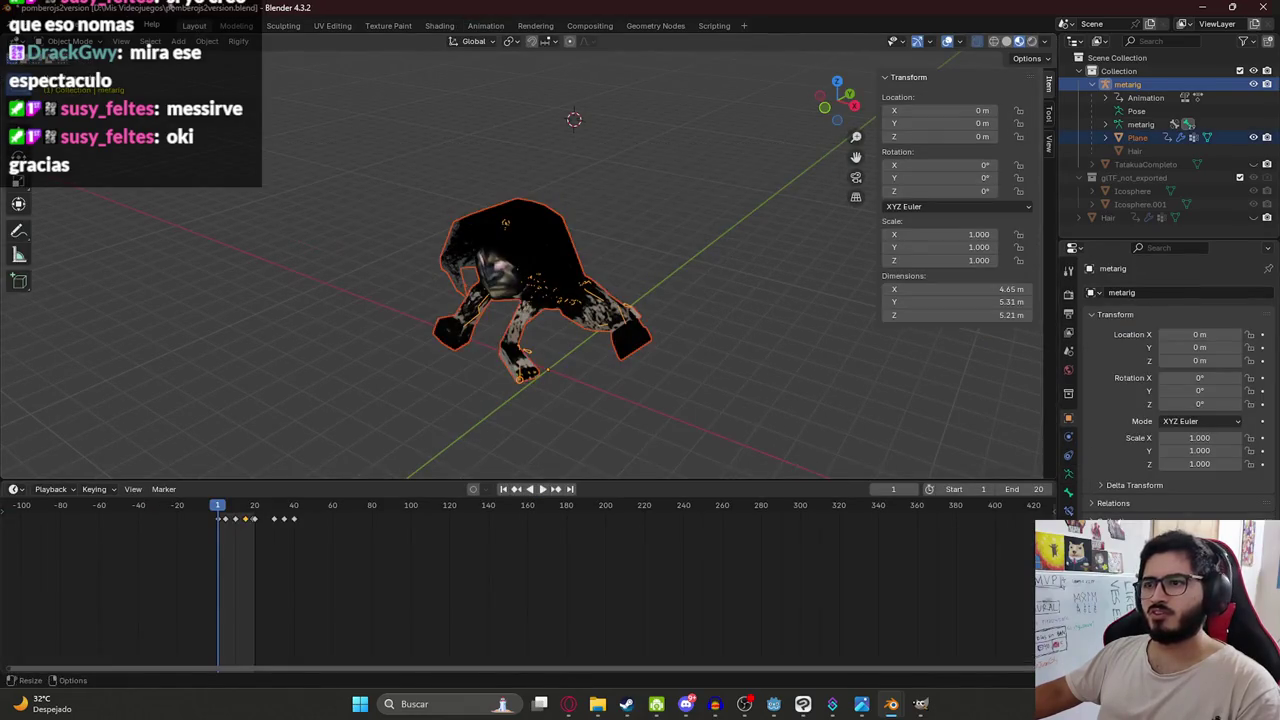
left_click(30, 25)
mouse_move(52, 226)
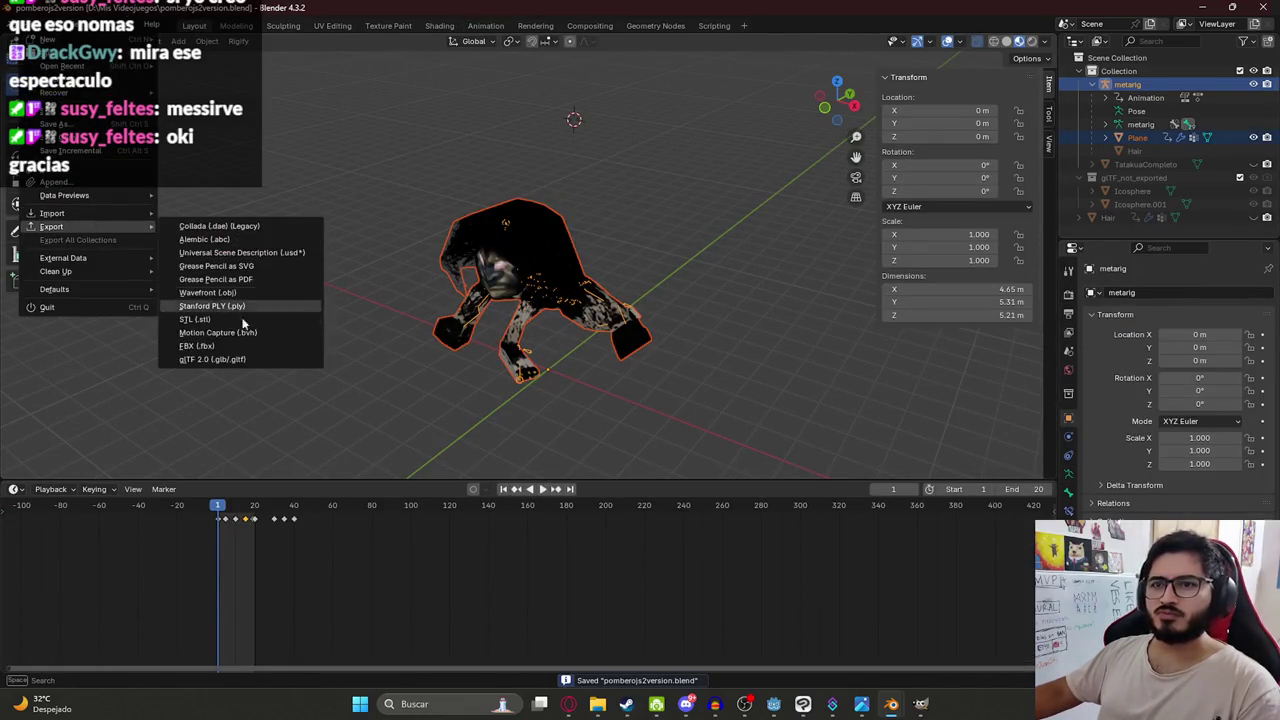
left_click(230, 355)
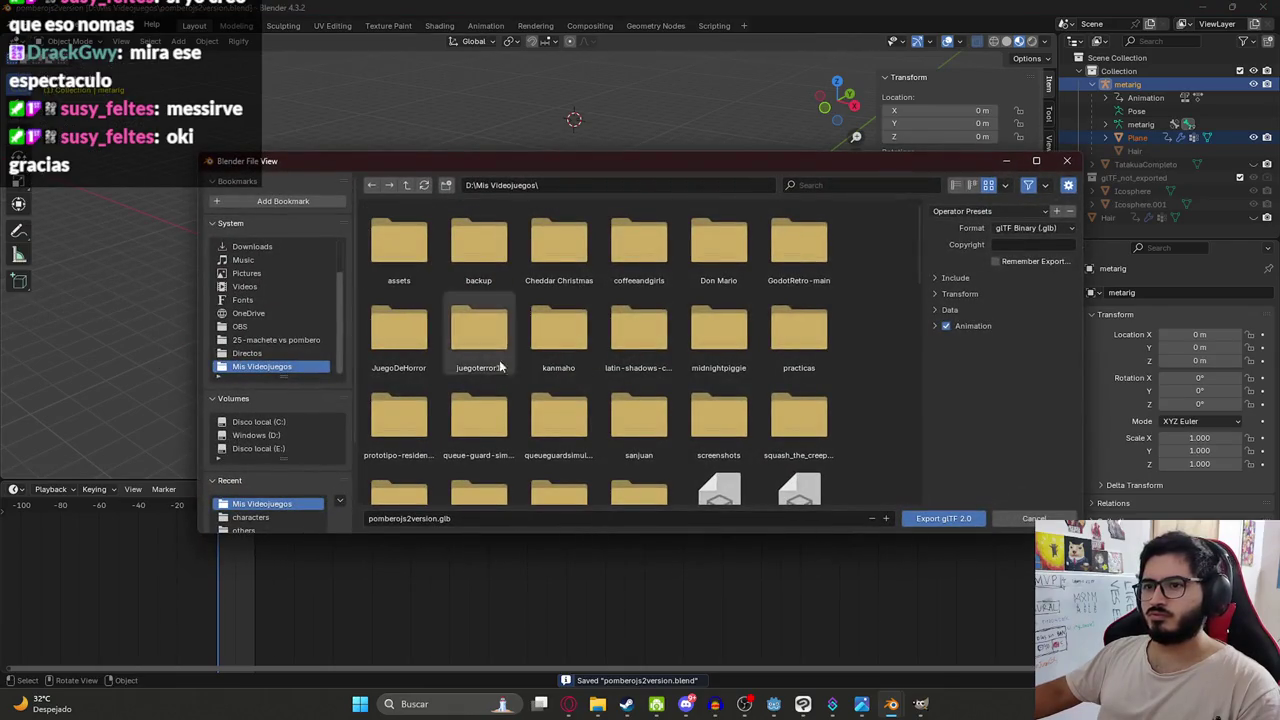
double_click(491, 346)
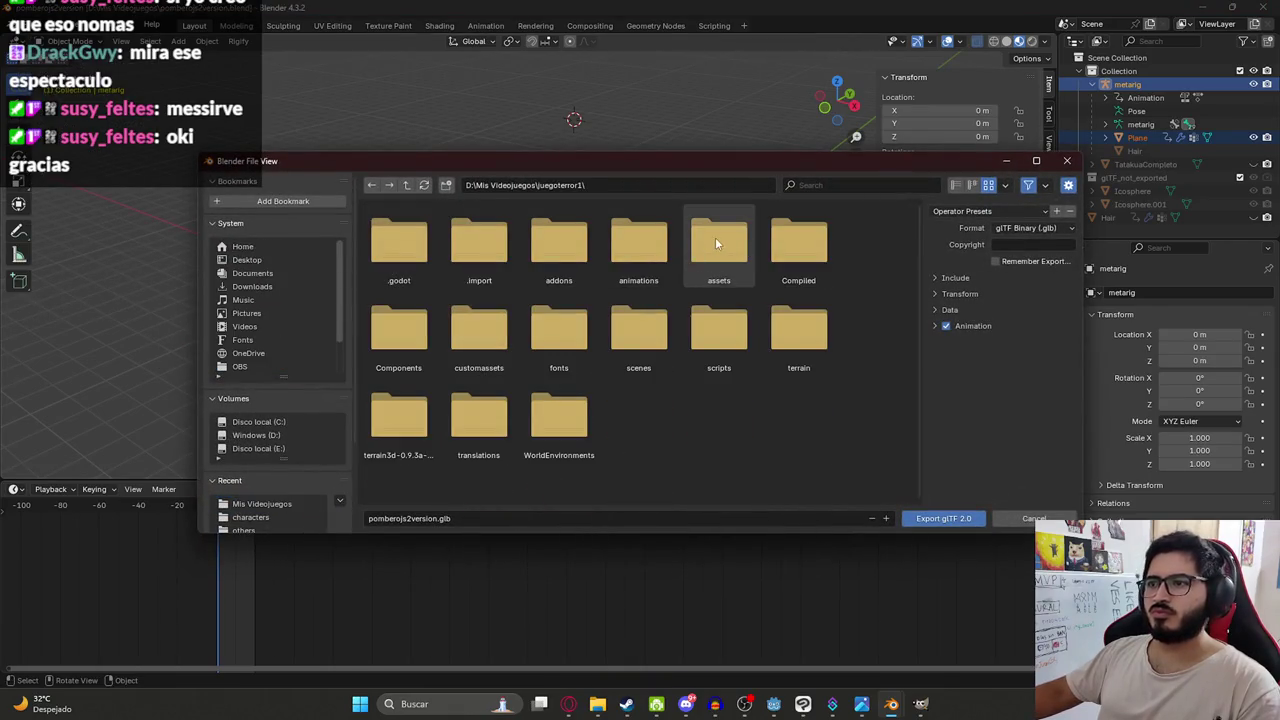
double_click(420, 252)
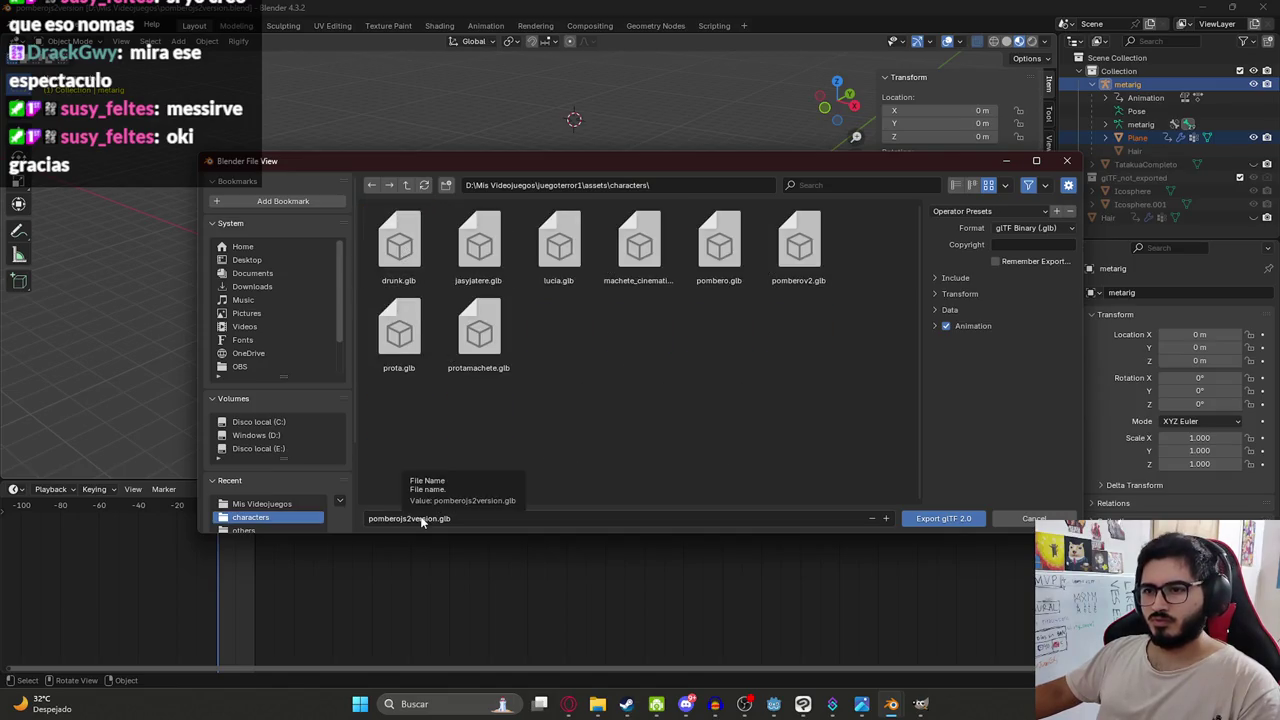
left_click(950, 519)
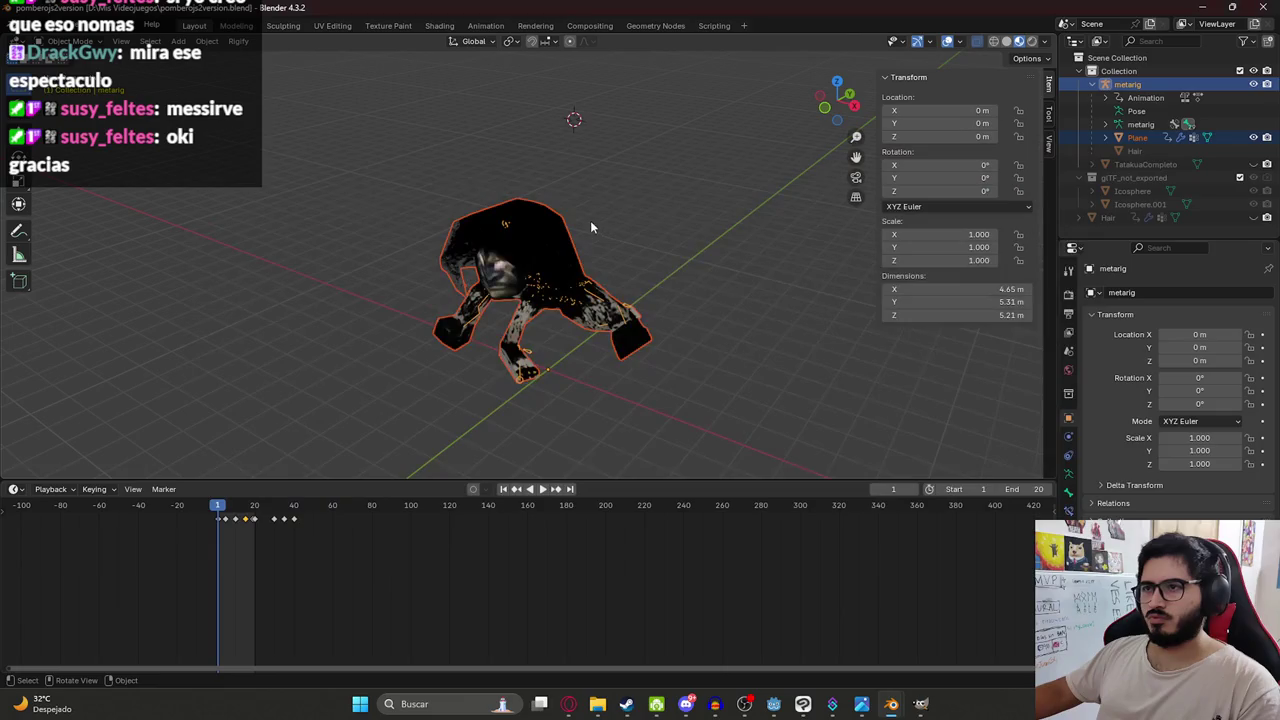
left_click(775, 704)
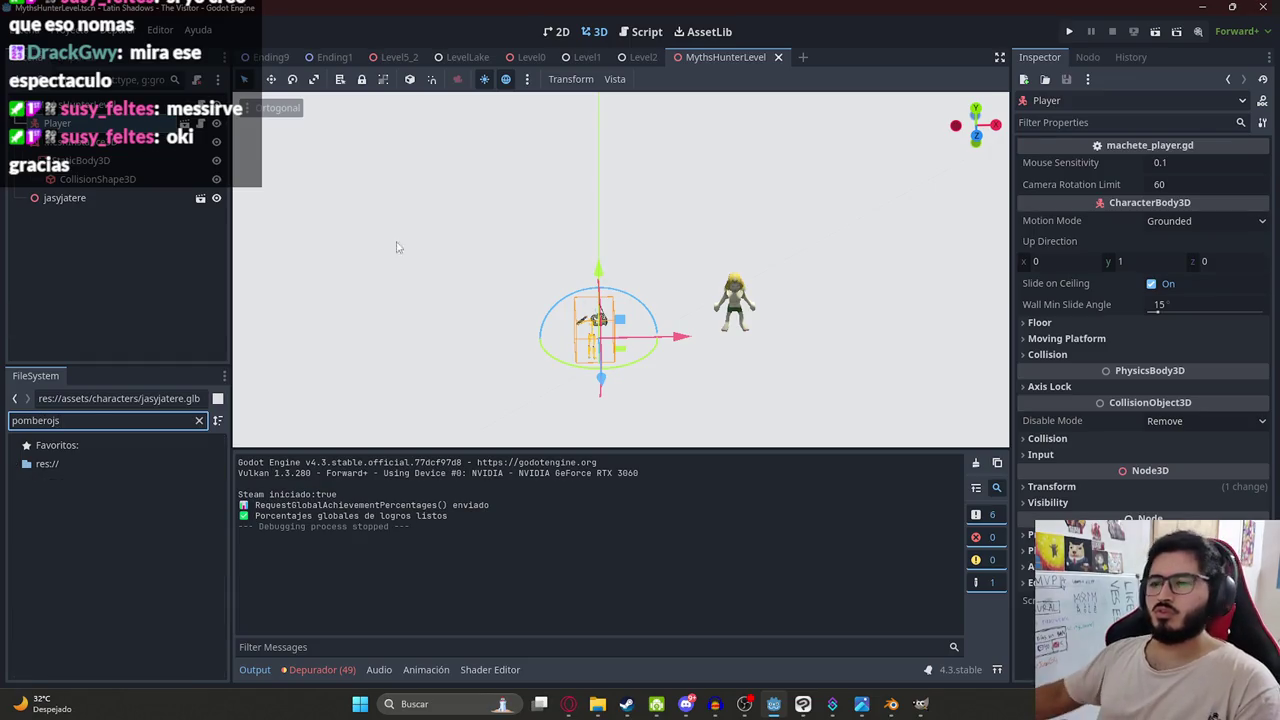
Place pomberojs2version.glb in MythsHunterLevel at 0.3 scale, save, and run the scene.
key("alt+Tab")
key("alt+Tab")
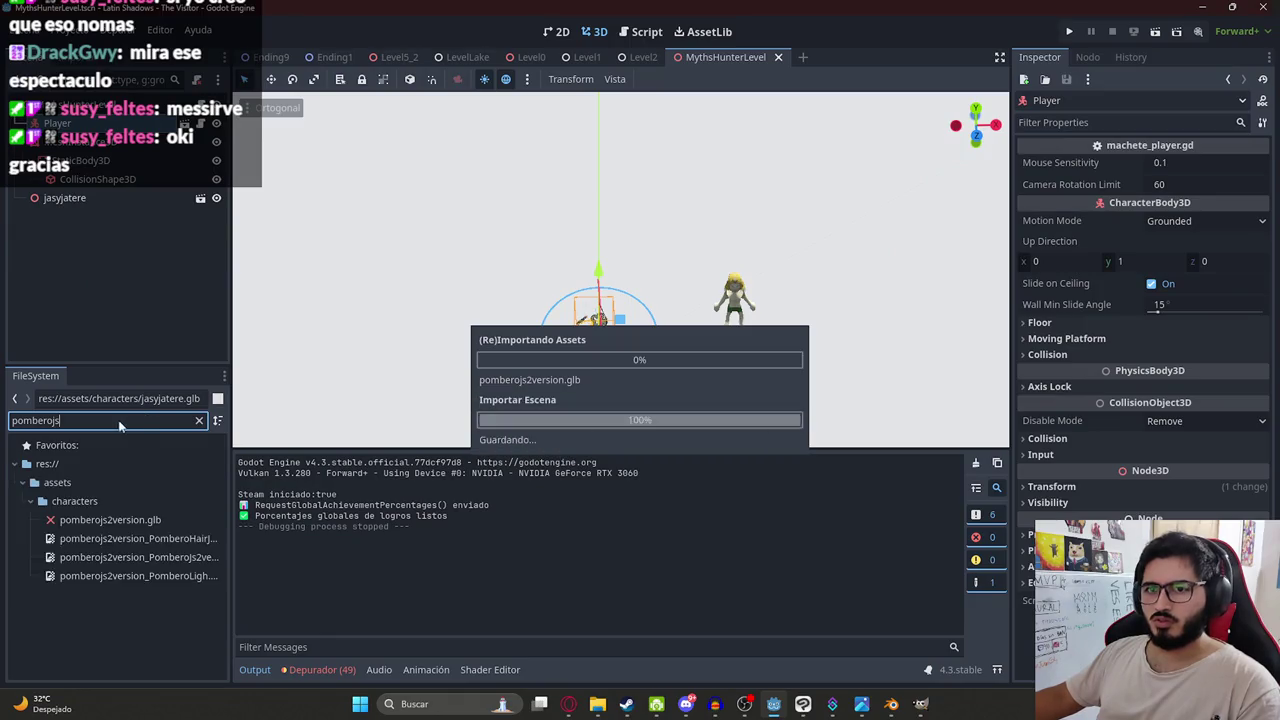
left_click_drag(130, 525, 598, 295)
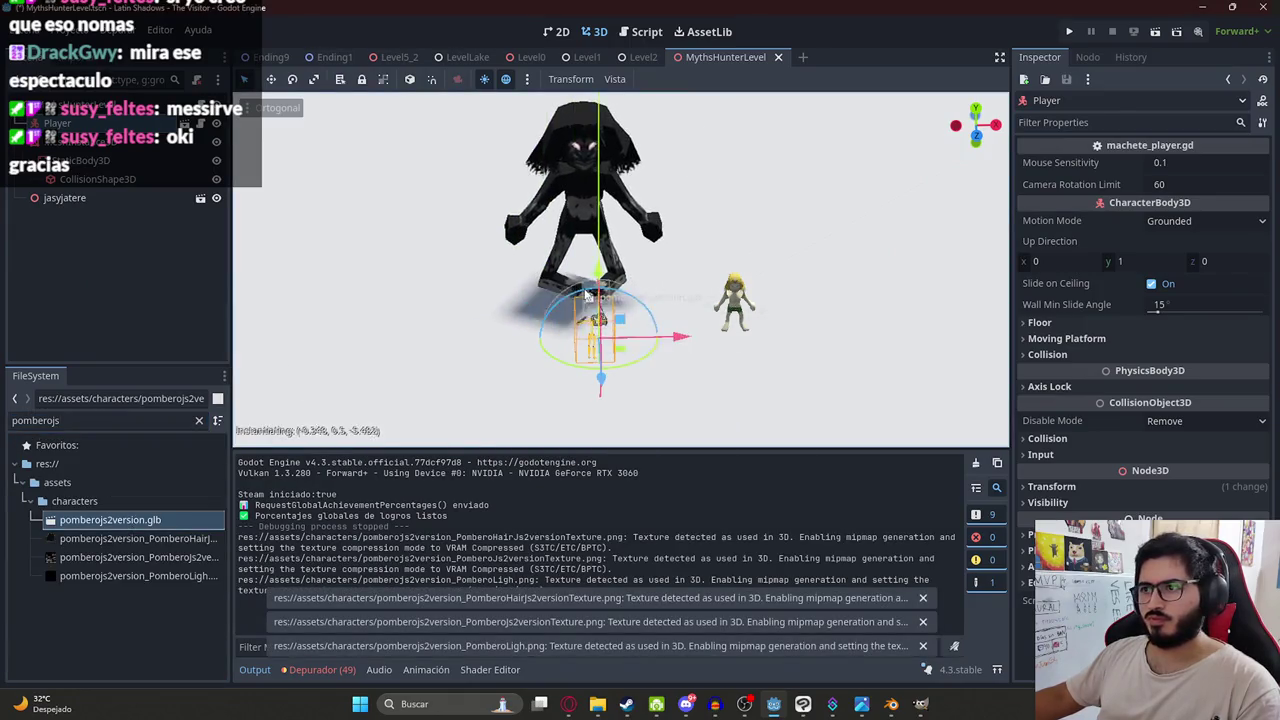
left_click(1066, 163)
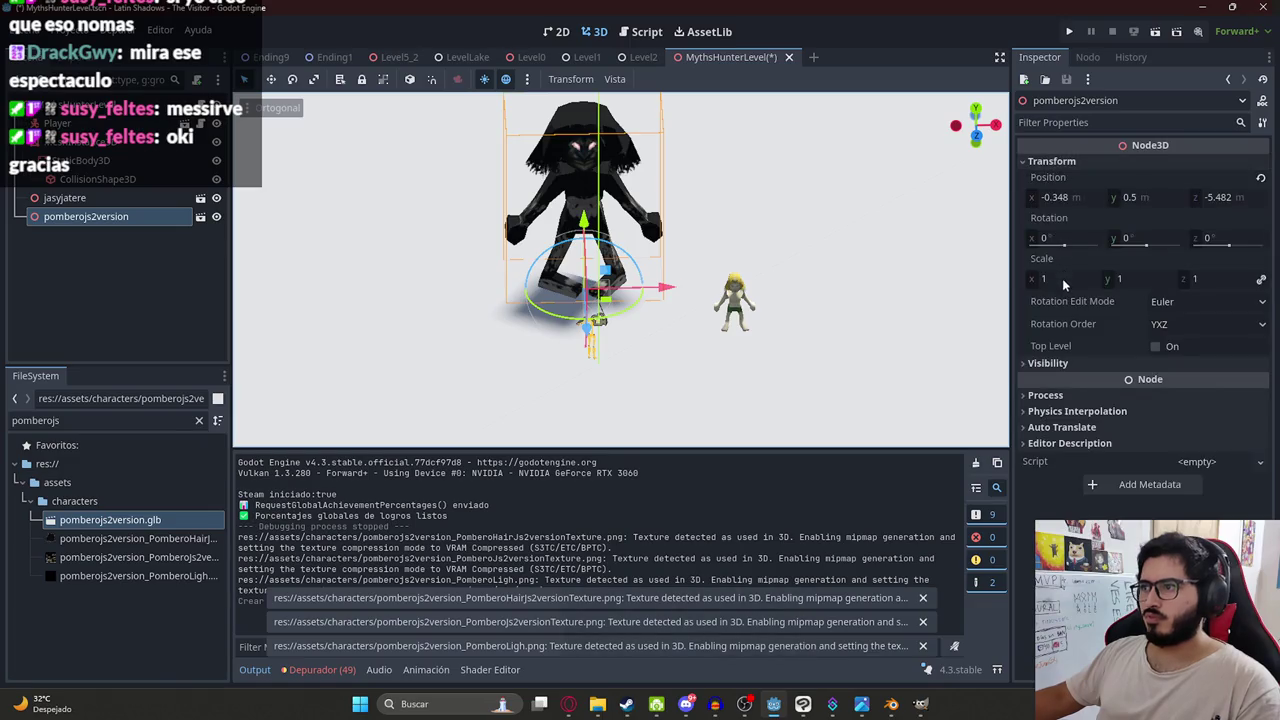
key("Return")
middle_click_drag(882, 358, 780, 250)
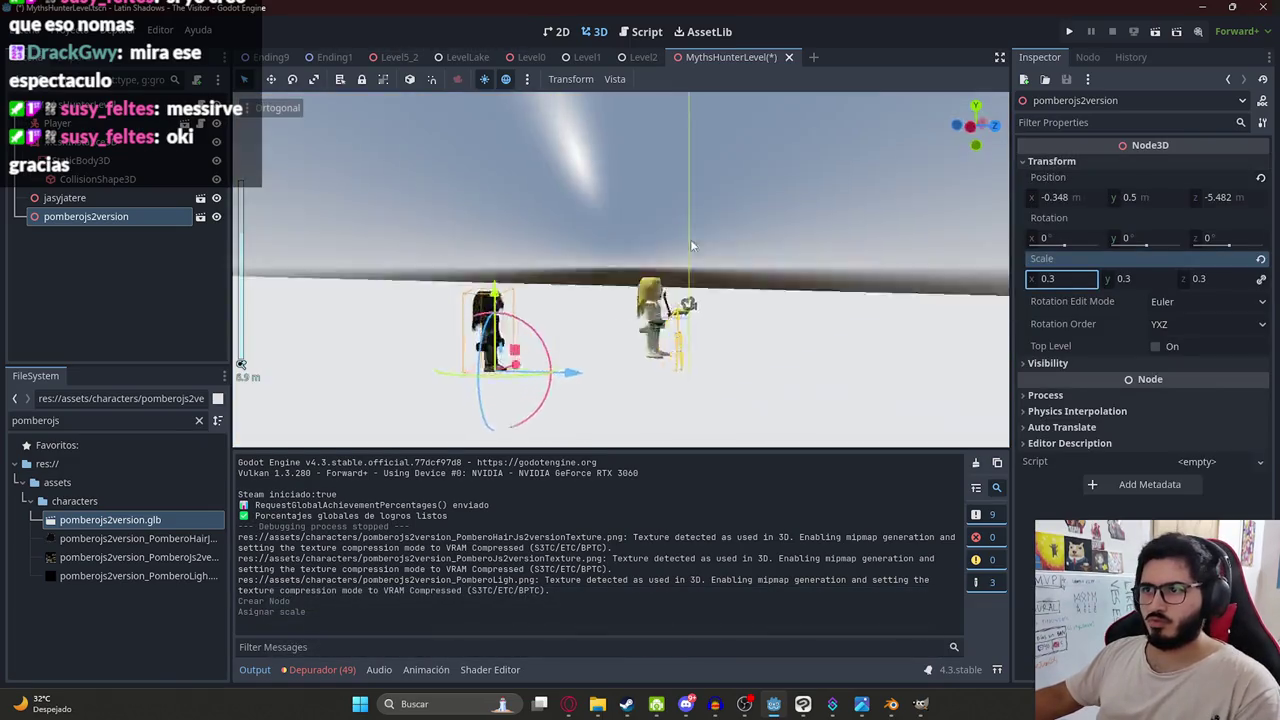
key("ctrl+s")
right_click(727, 57)
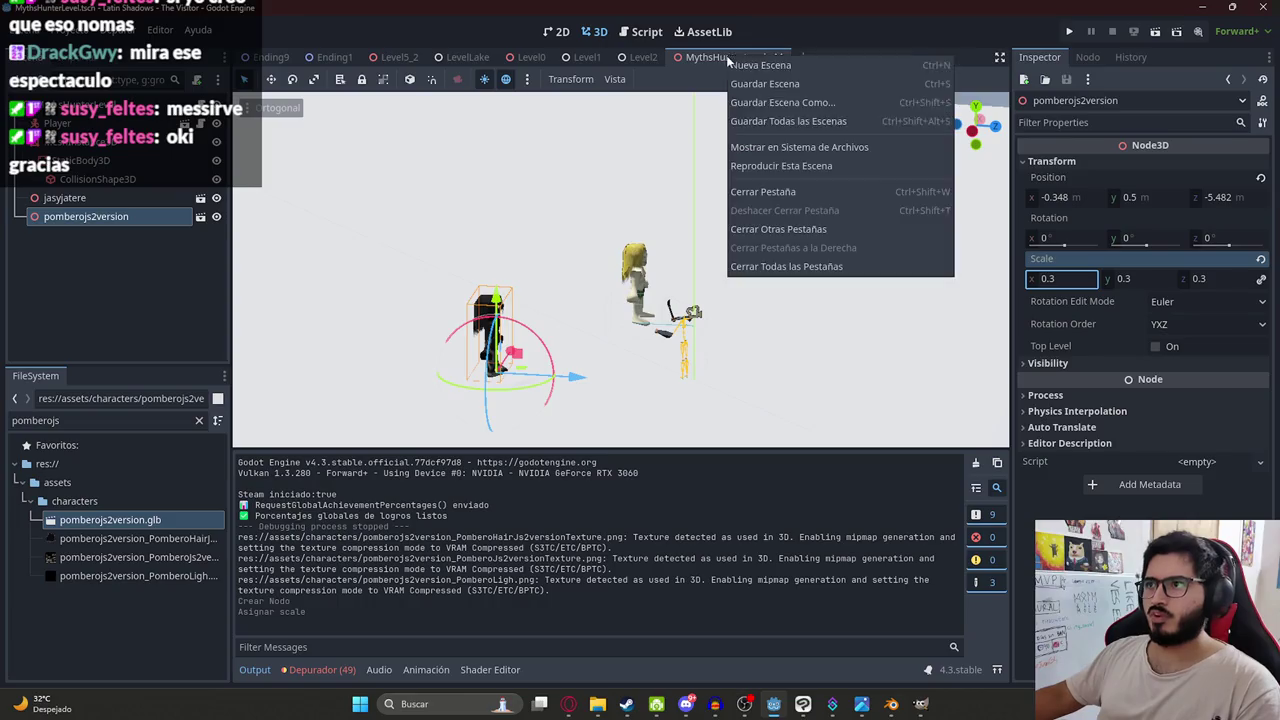
left_click(758, 176)
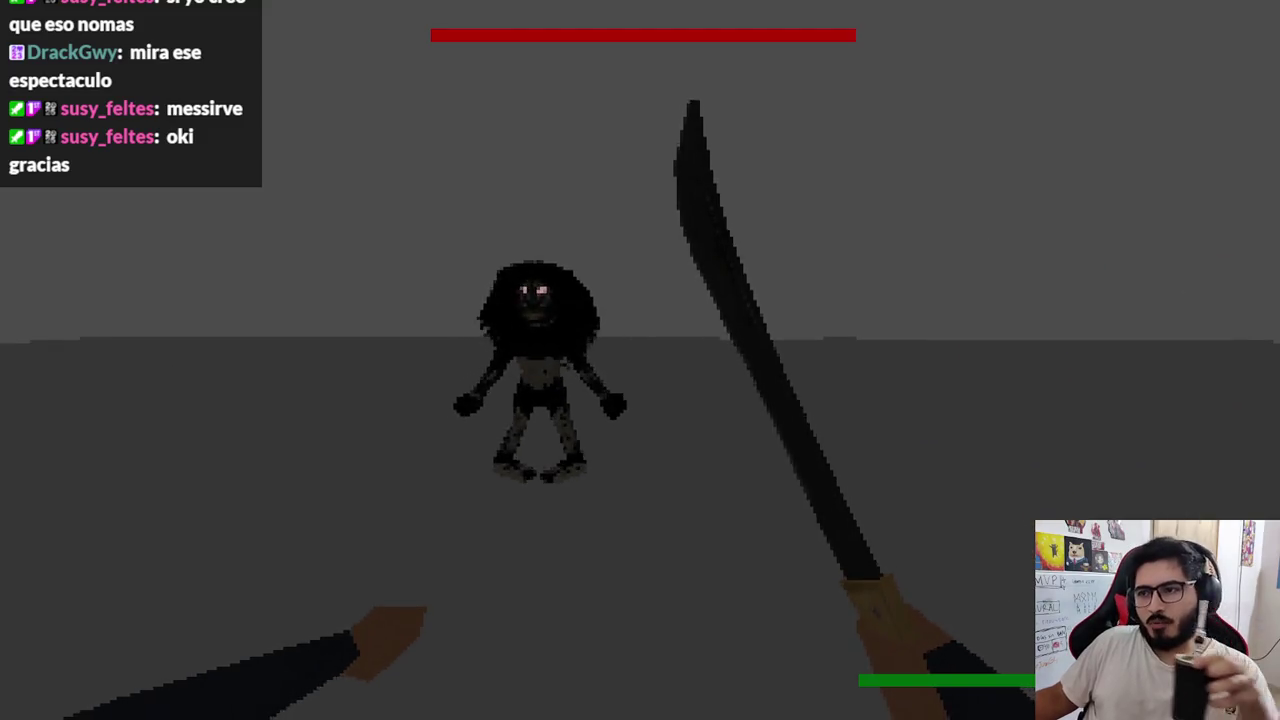
left_click(640, 360)
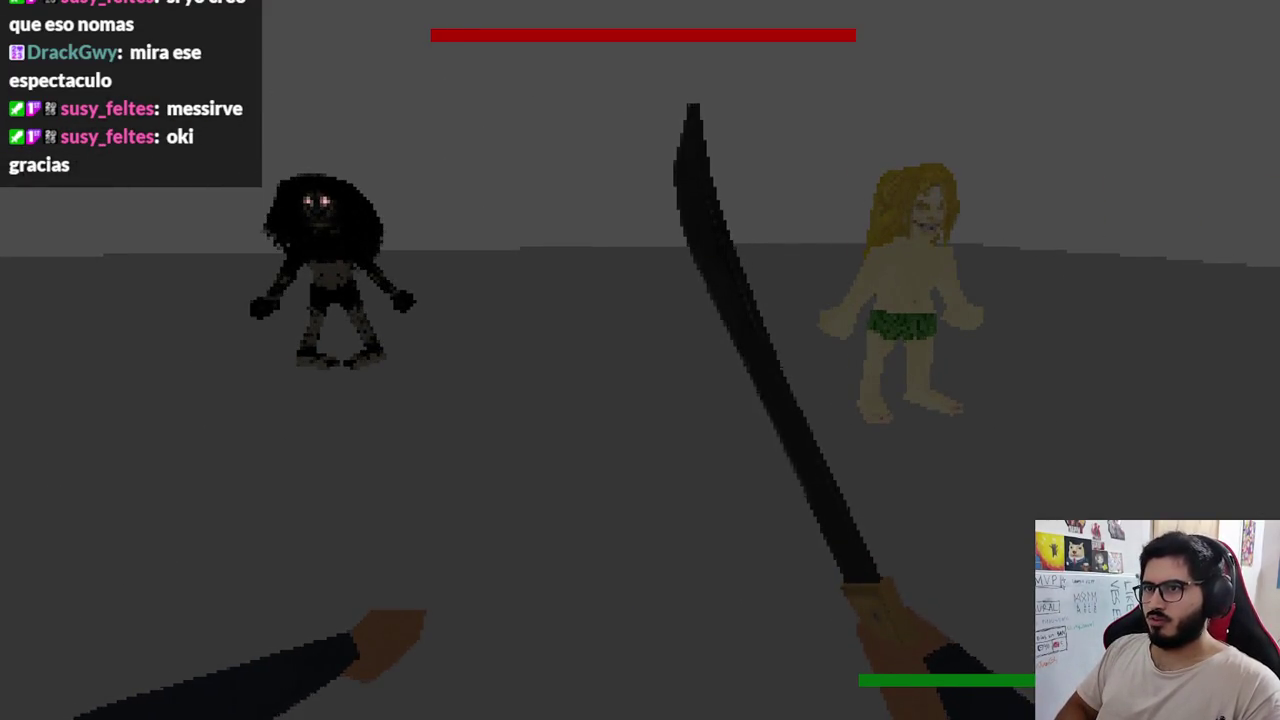
key("F8")
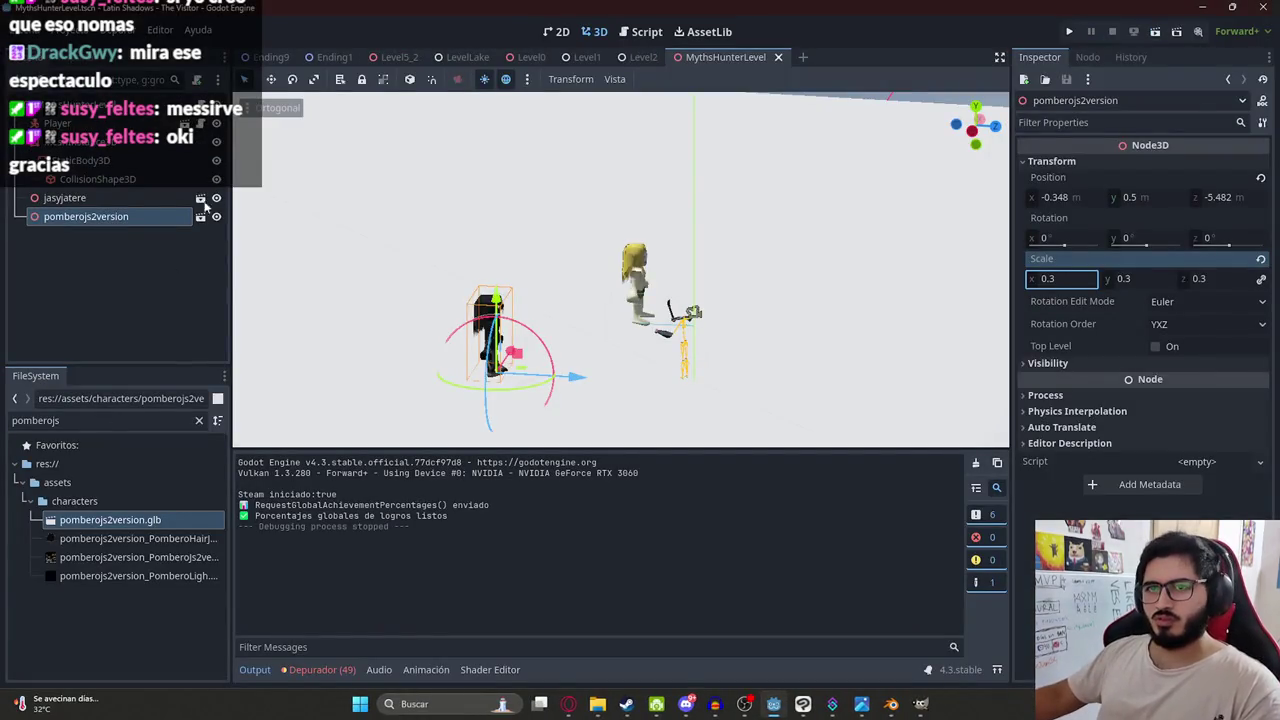
Back in MythsHunterLevel, orbit around the pomberojs2version and Jasy Jatere characters.
left_click(180, 248)
left_click(643, 57)
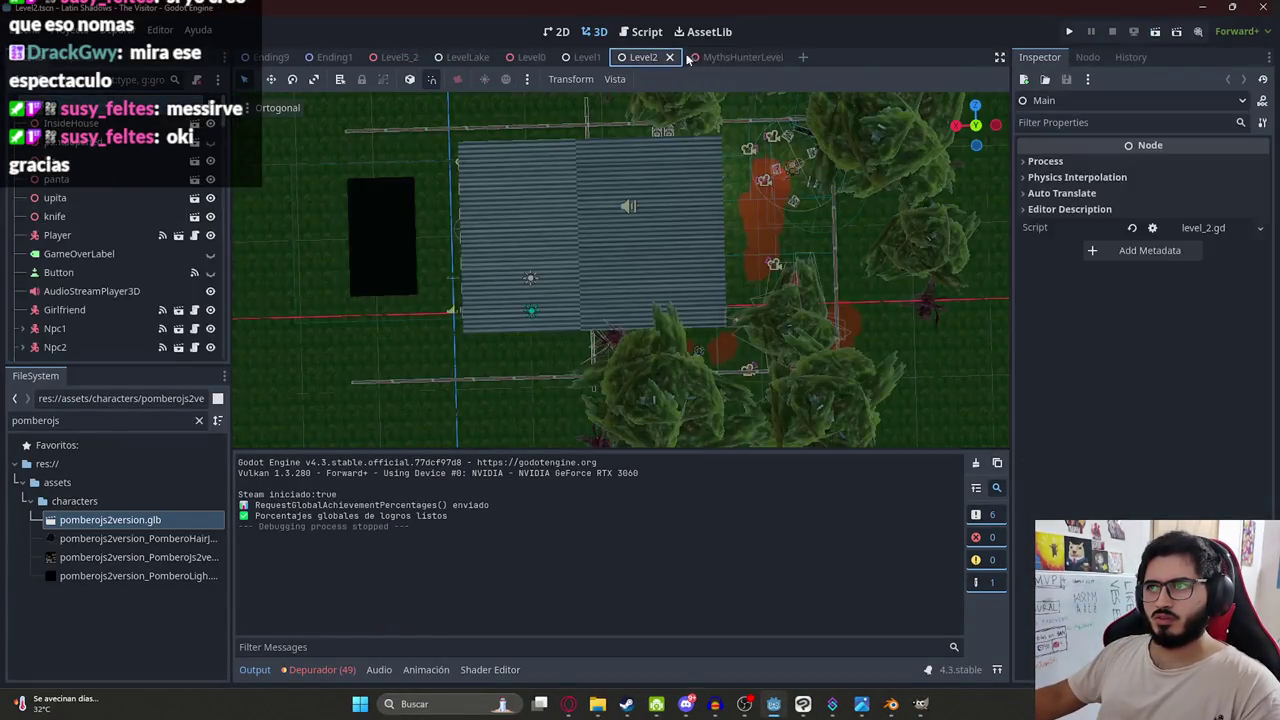
left_click(725, 57)
mouse_move(640, 300)
middle_mouse_down()
mouse_move(632, 322)
mouse_move(591, 202)
mouse_move(668, 335)
mouse_move(751, 314)
mouse_move(771, 377)
middle_mouse_up()
scroll(632, 322, "down", 2)
scroll(633, 325, "up", 2)
left_click(591, 200)
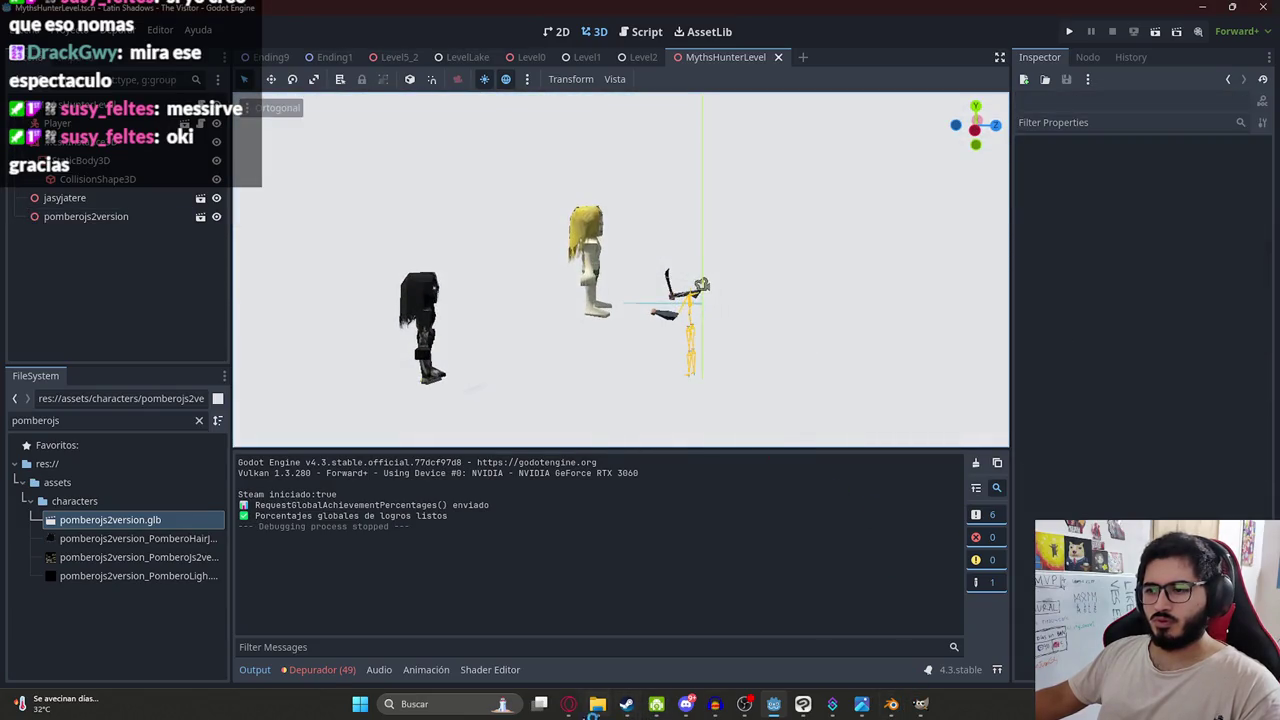
left_click(568, 704)
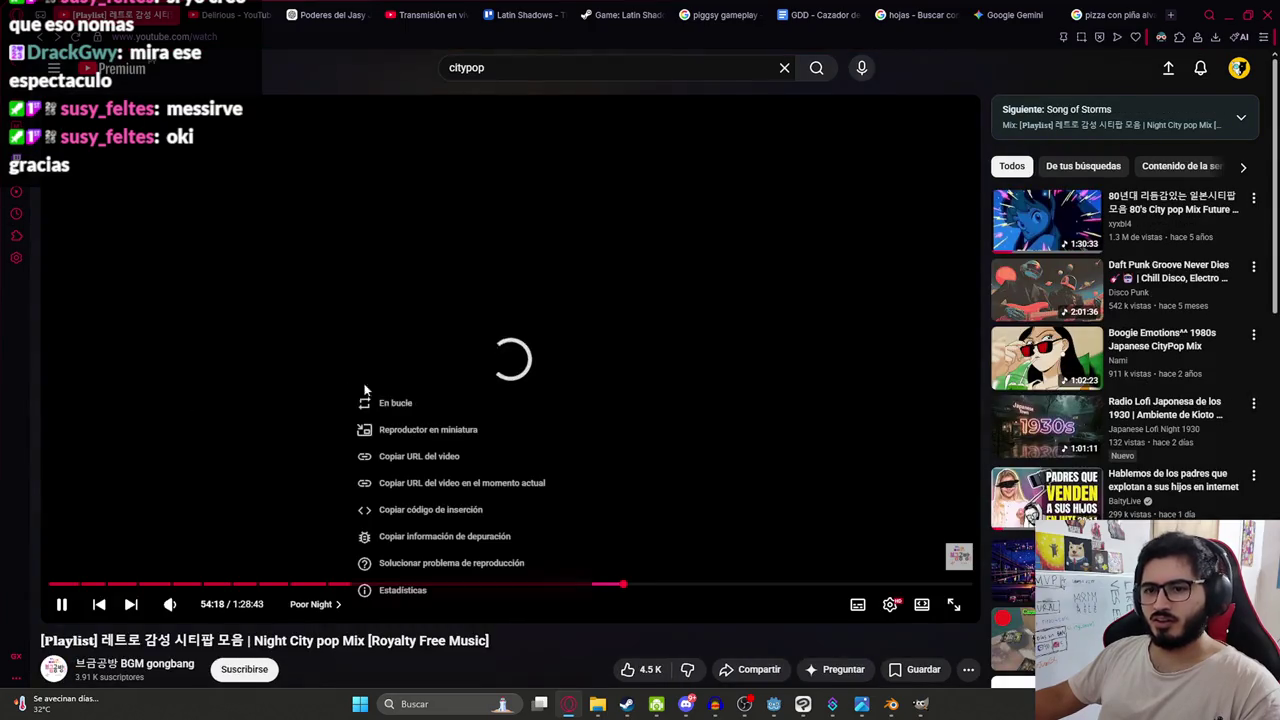
Search Google Images for 'luison'.
left_click(408, 405)
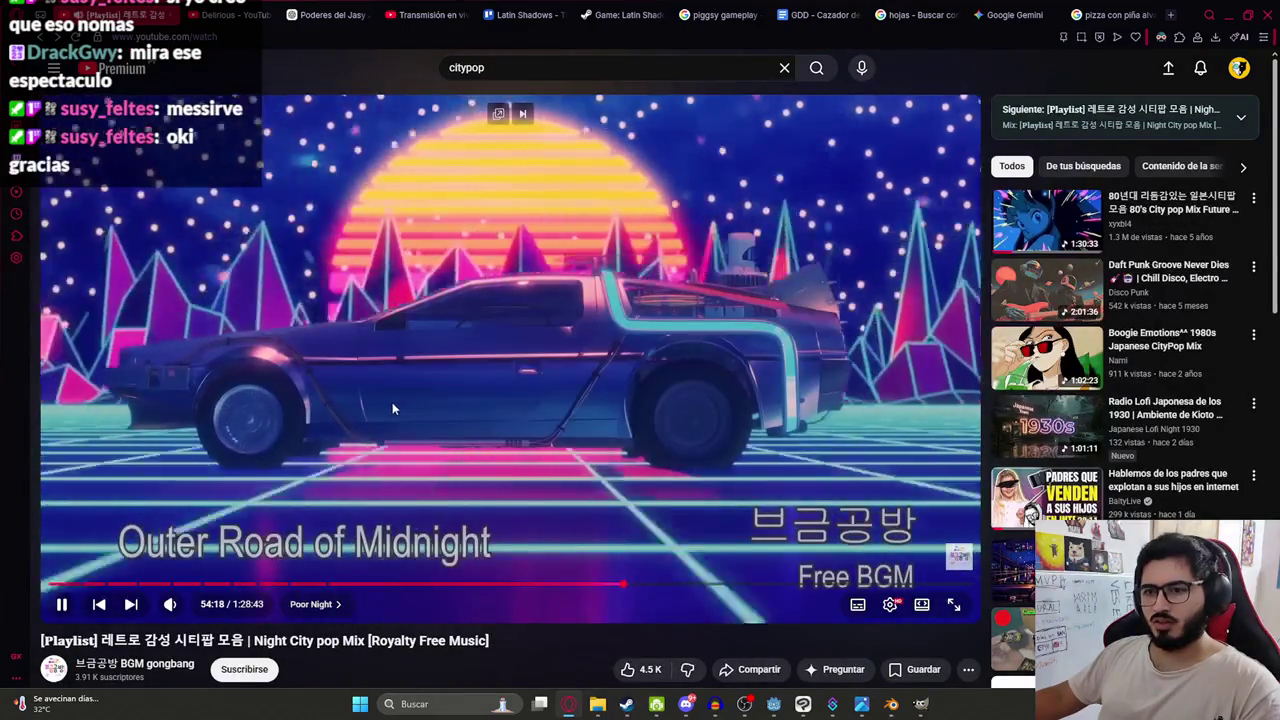
left_click(803, 6)
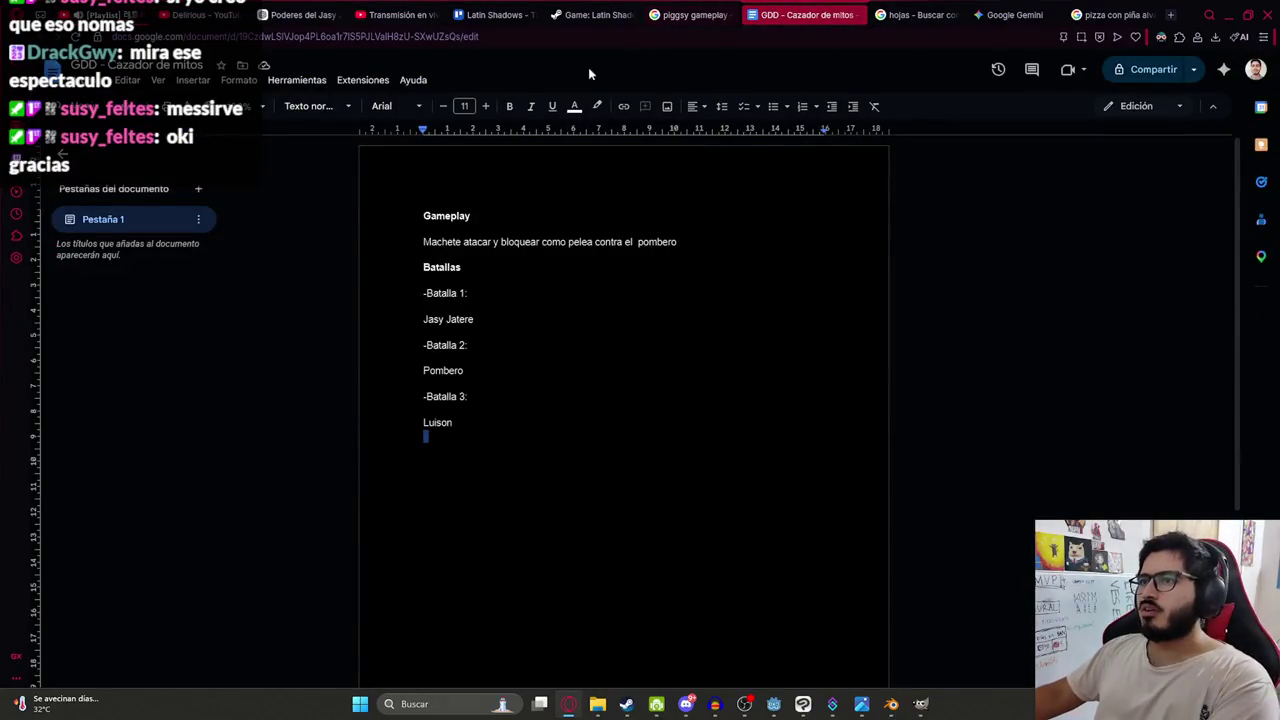
left_click(1112, 6)
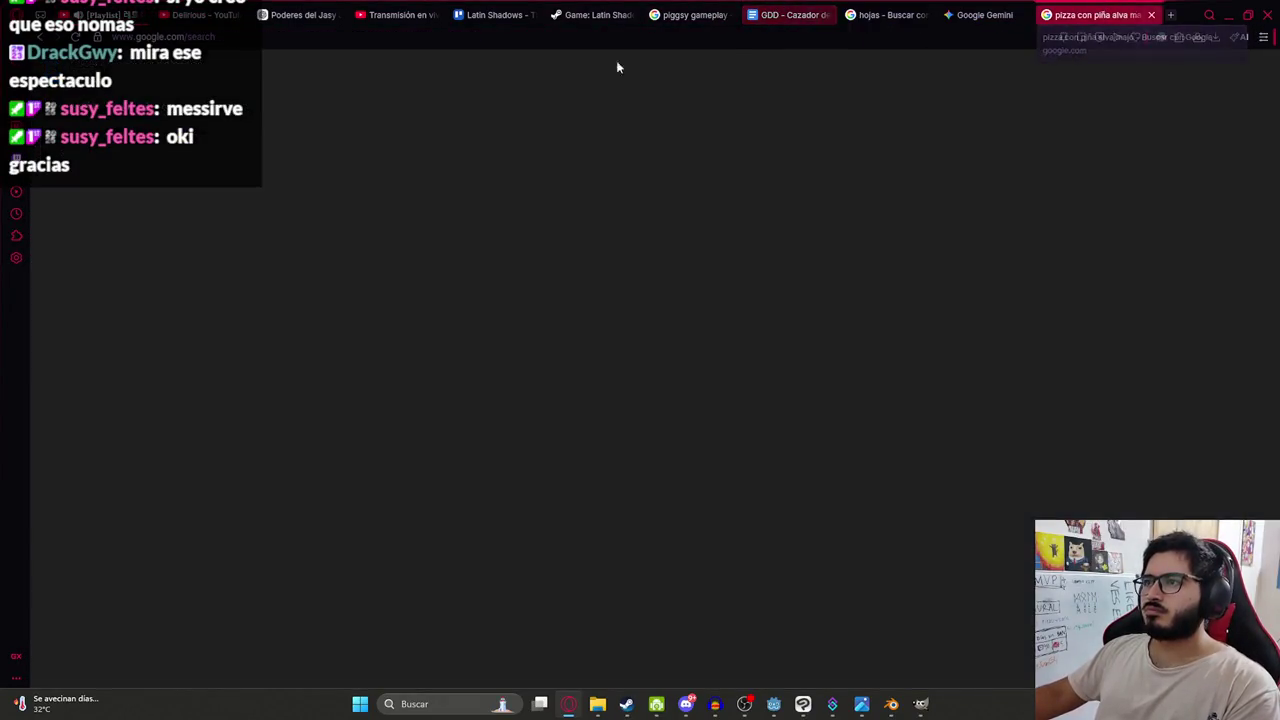
left_click(330, 76)
type("l")
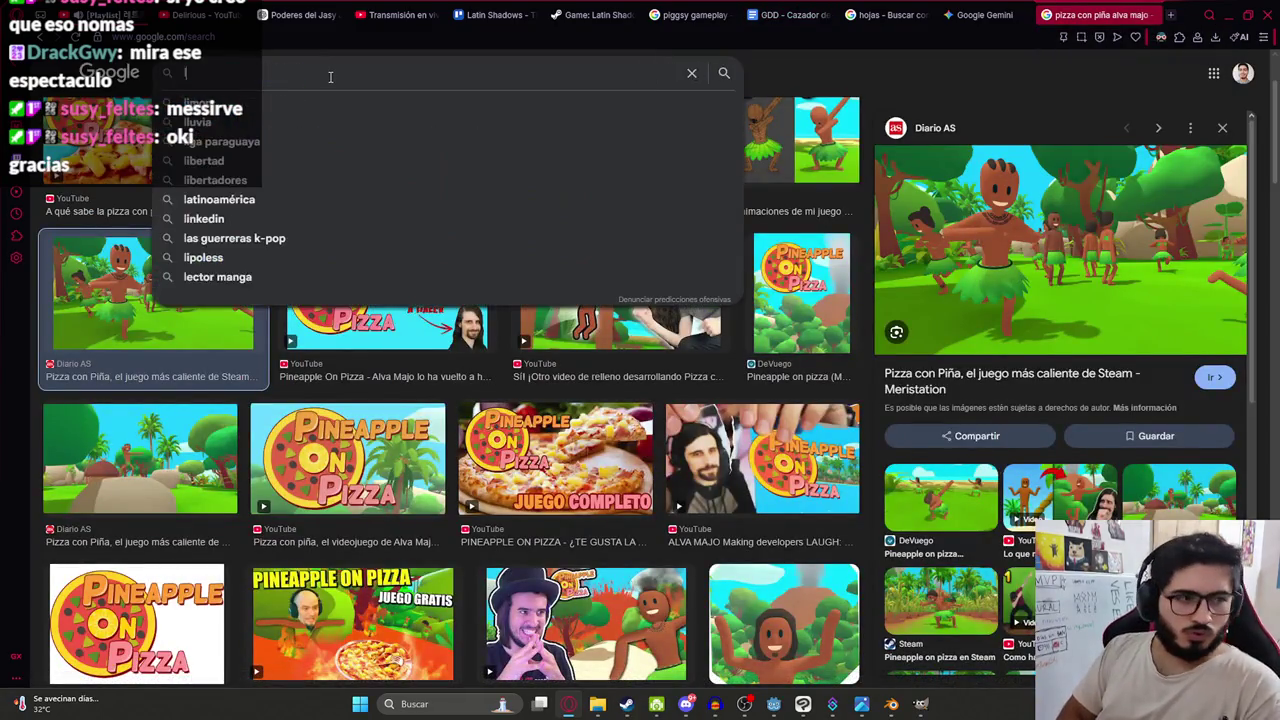
type("uison")
key("Return")
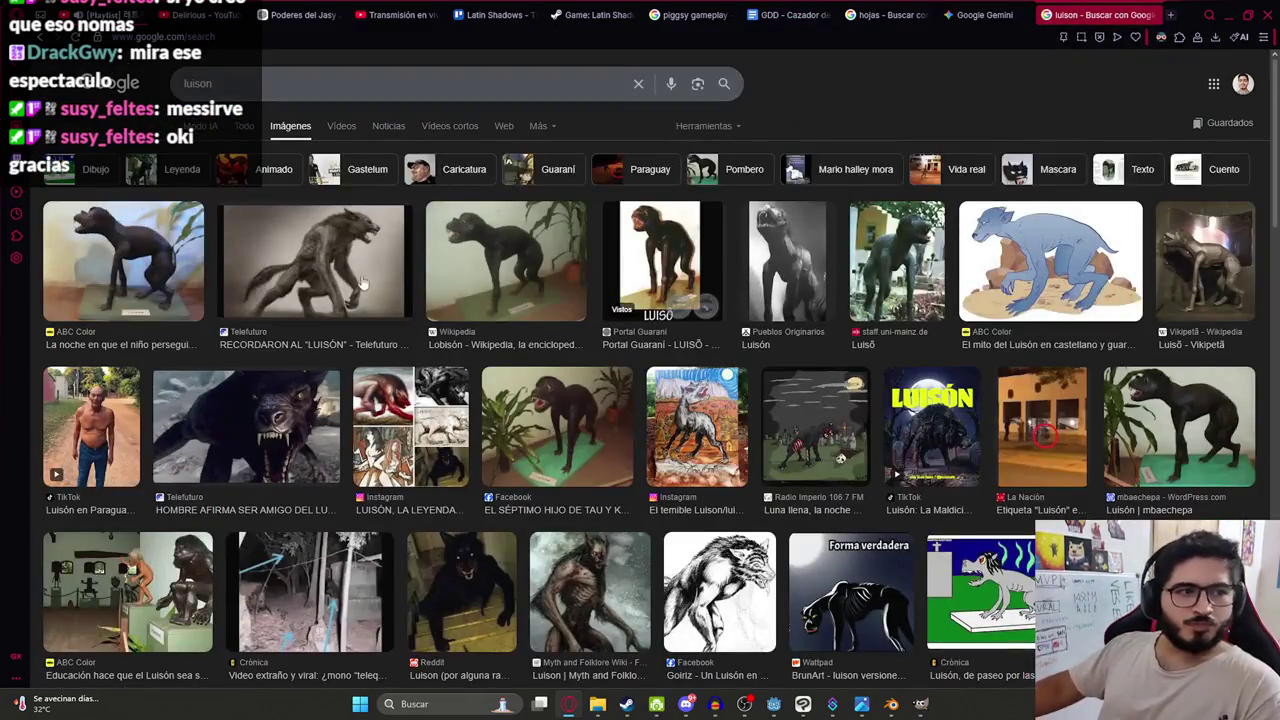
Preview Luisón references: ABC Color, Telefuturo, Lobisón, Portal Guaraní and mbaechepa statue images.
left_click(123, 260)
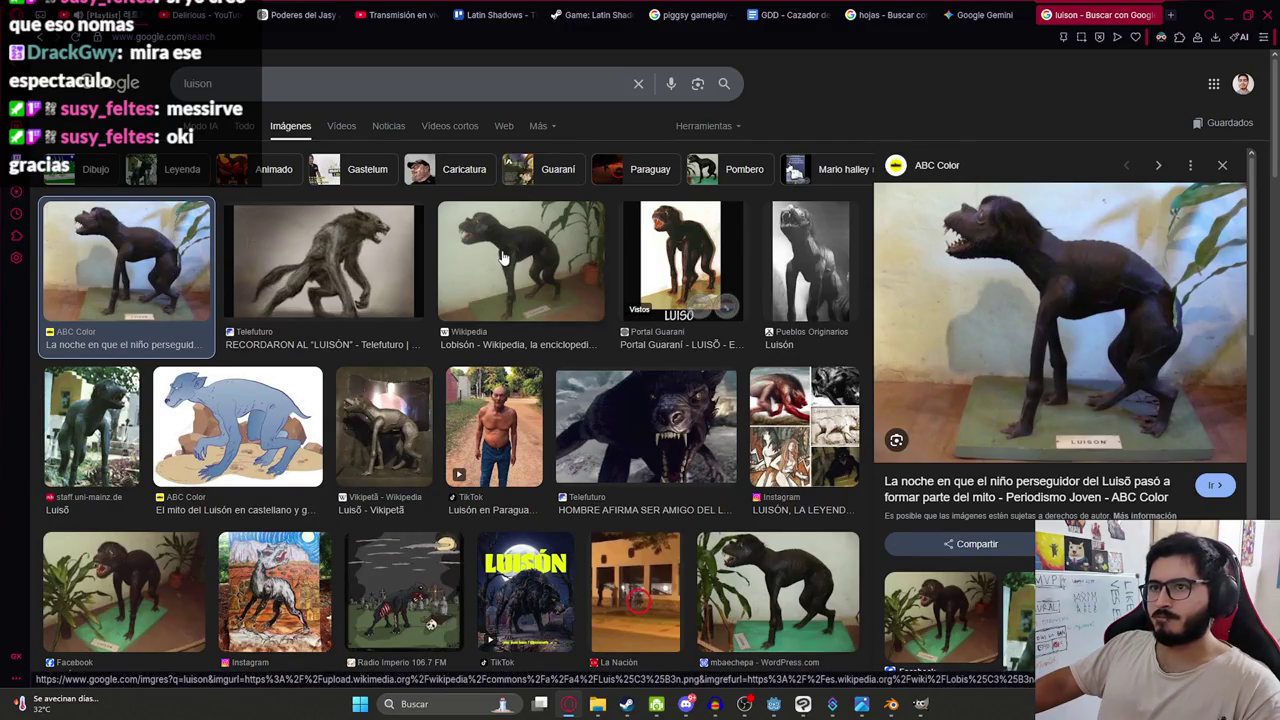
left_click(355, 283)
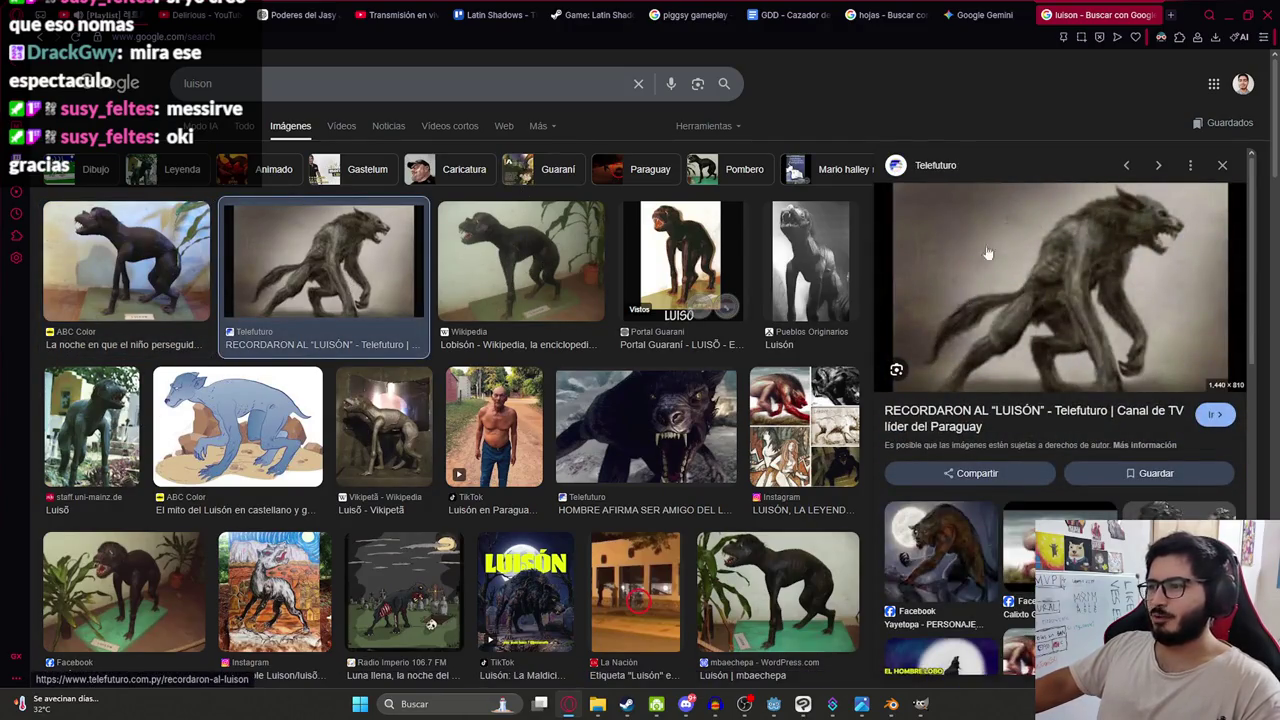
left_click(450, 271)
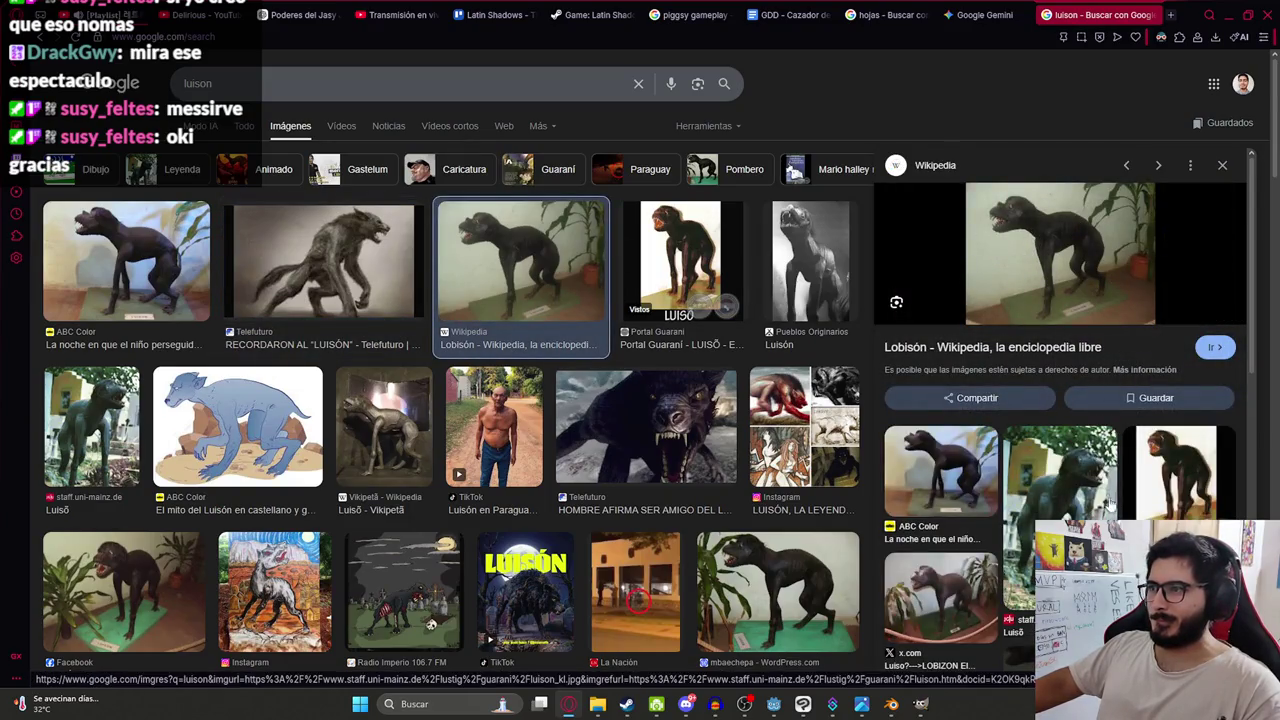
left_click(1030, 508)
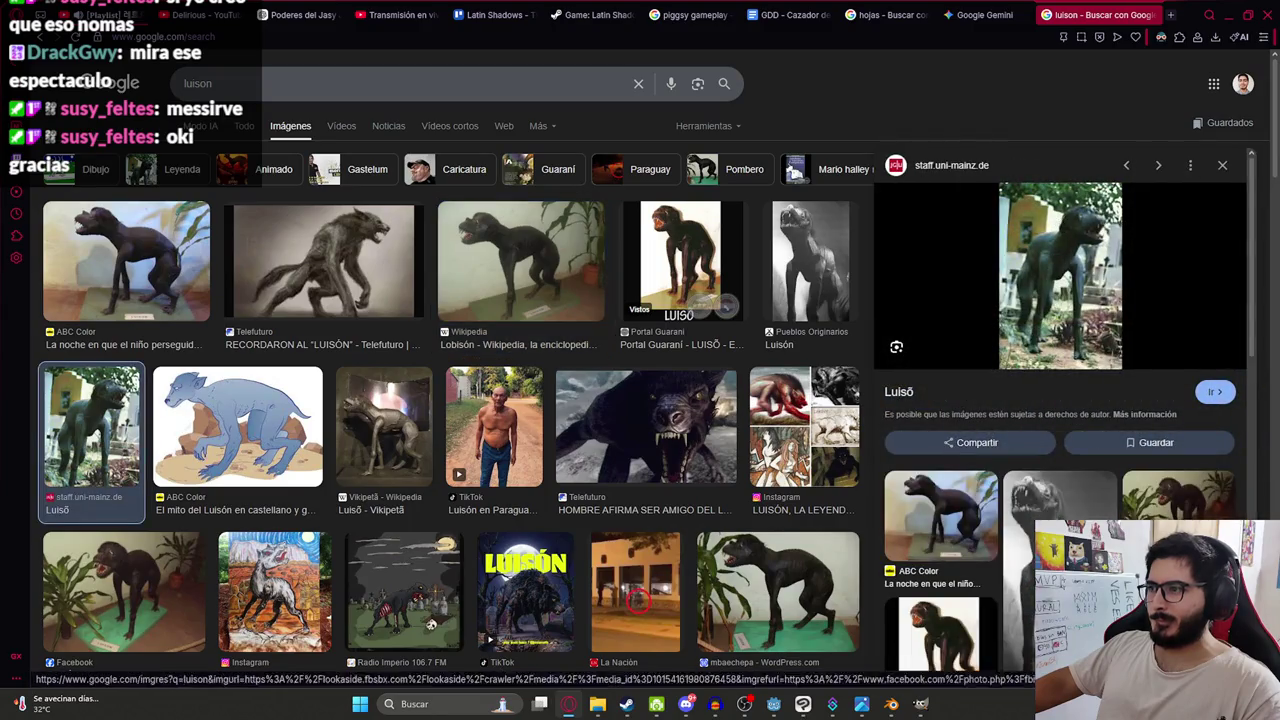
left_click(1060, 490)
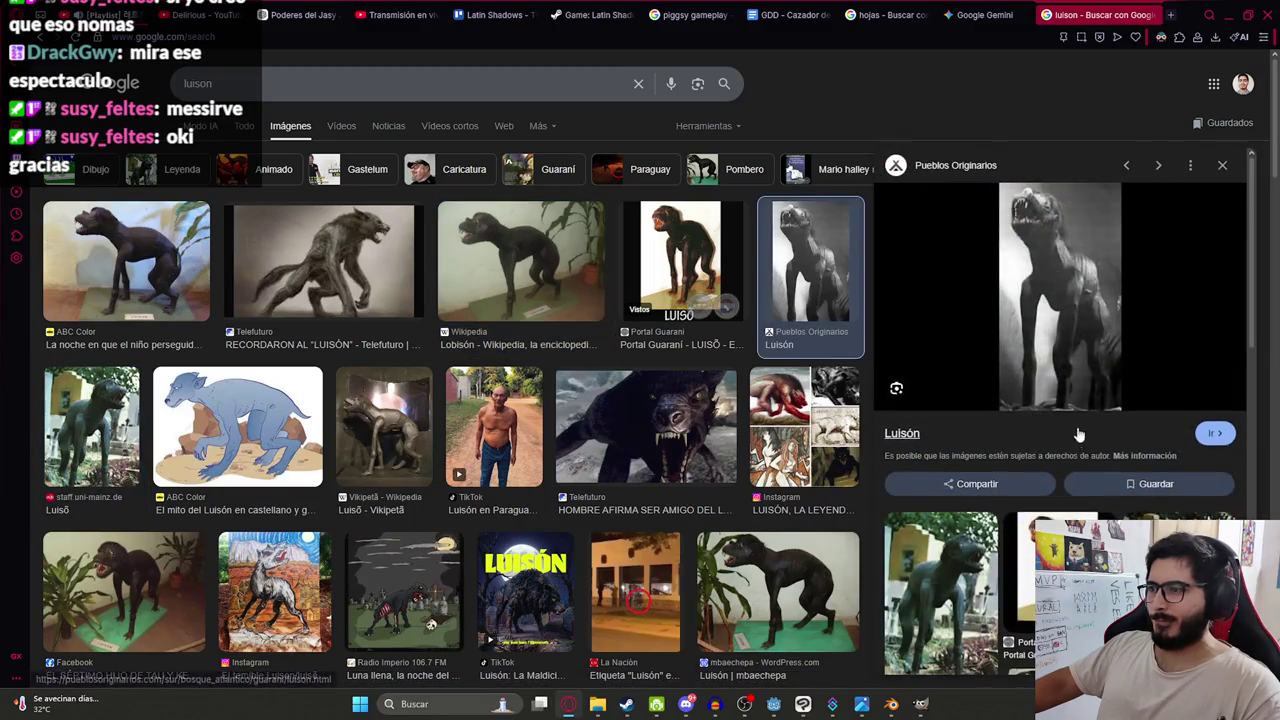
scroll(1010, 470, "down", 2)
left_click(1057, 437)
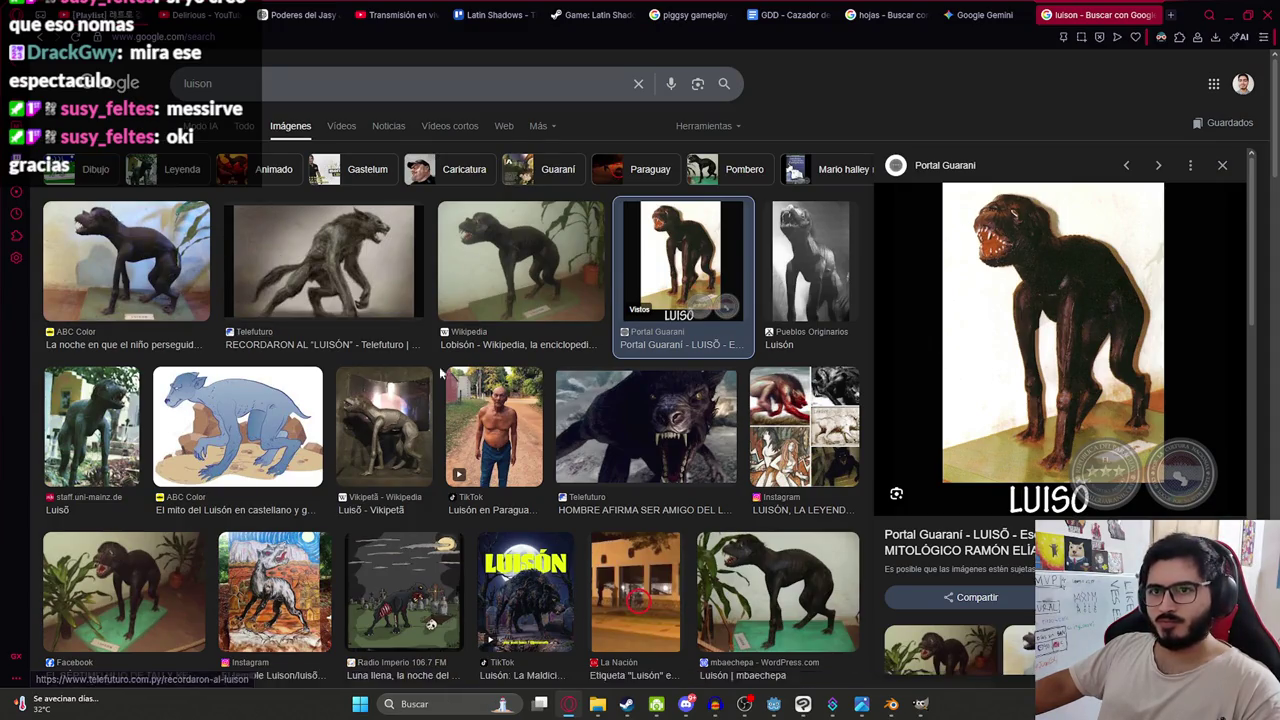
left_click(237, 428)
left_click(91, 428)
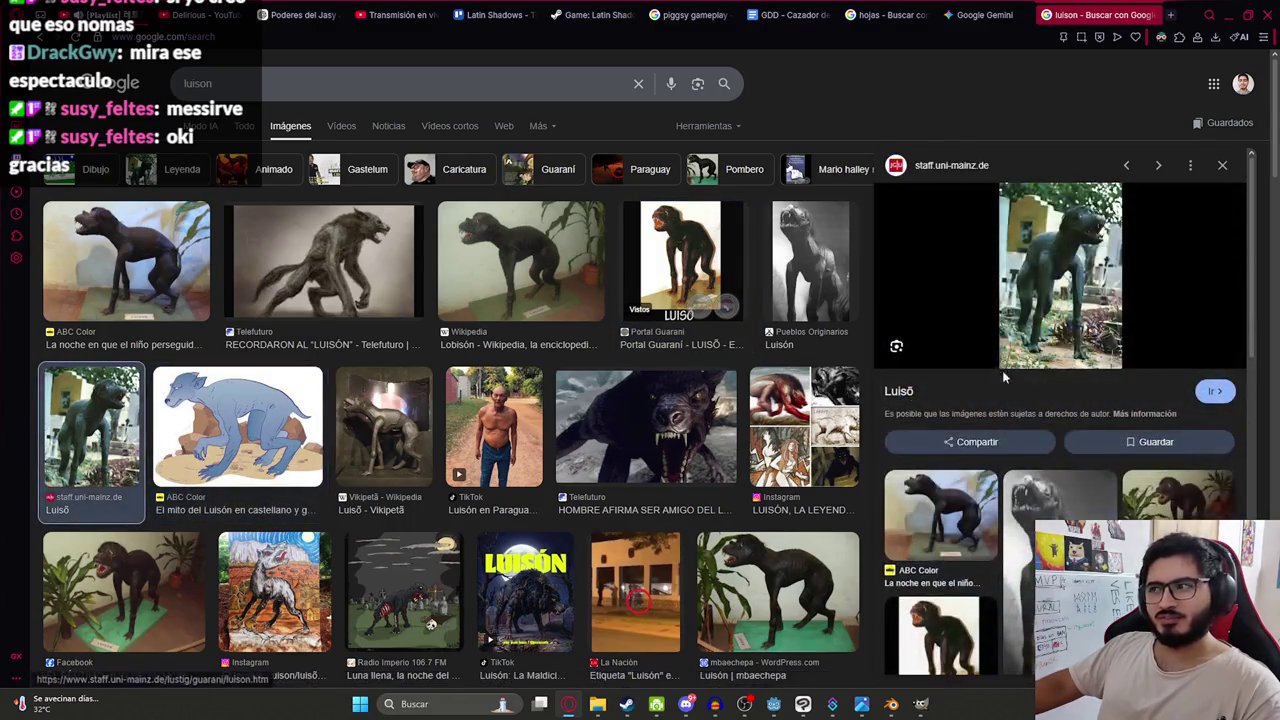
left_click(700, 272)
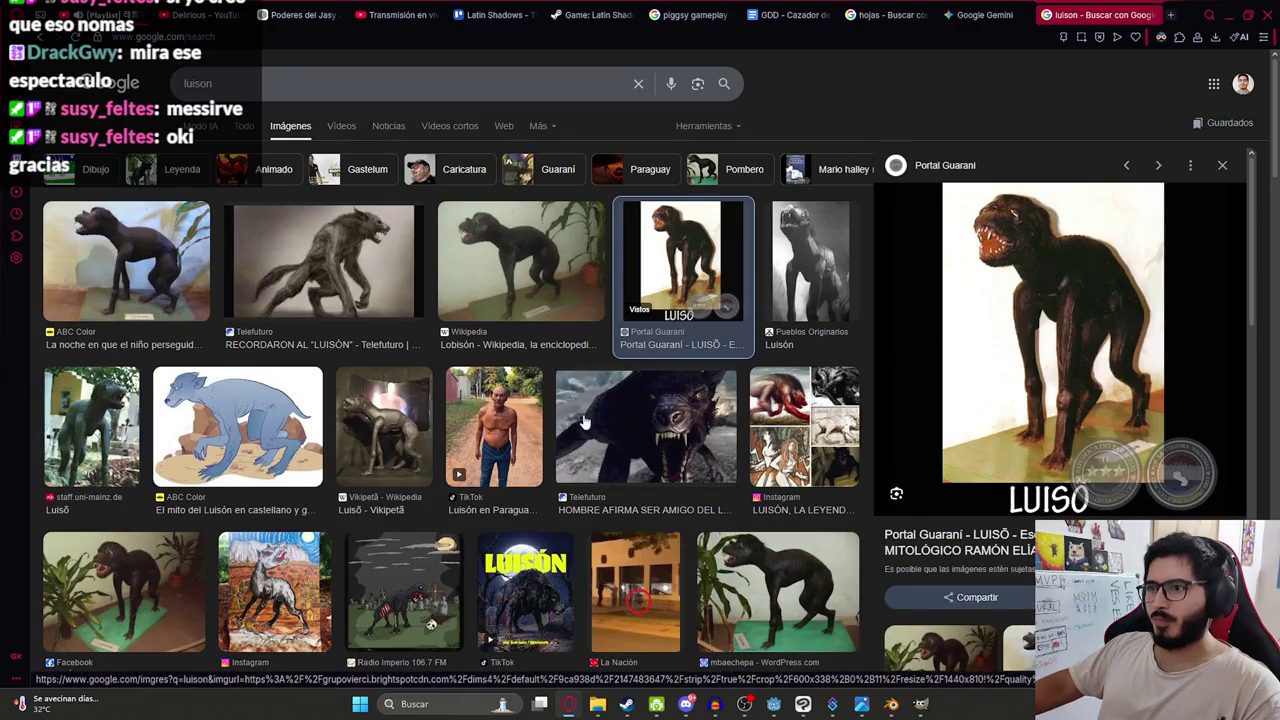
scroll(380, 440, "down", 2)
left_click(755, 415)
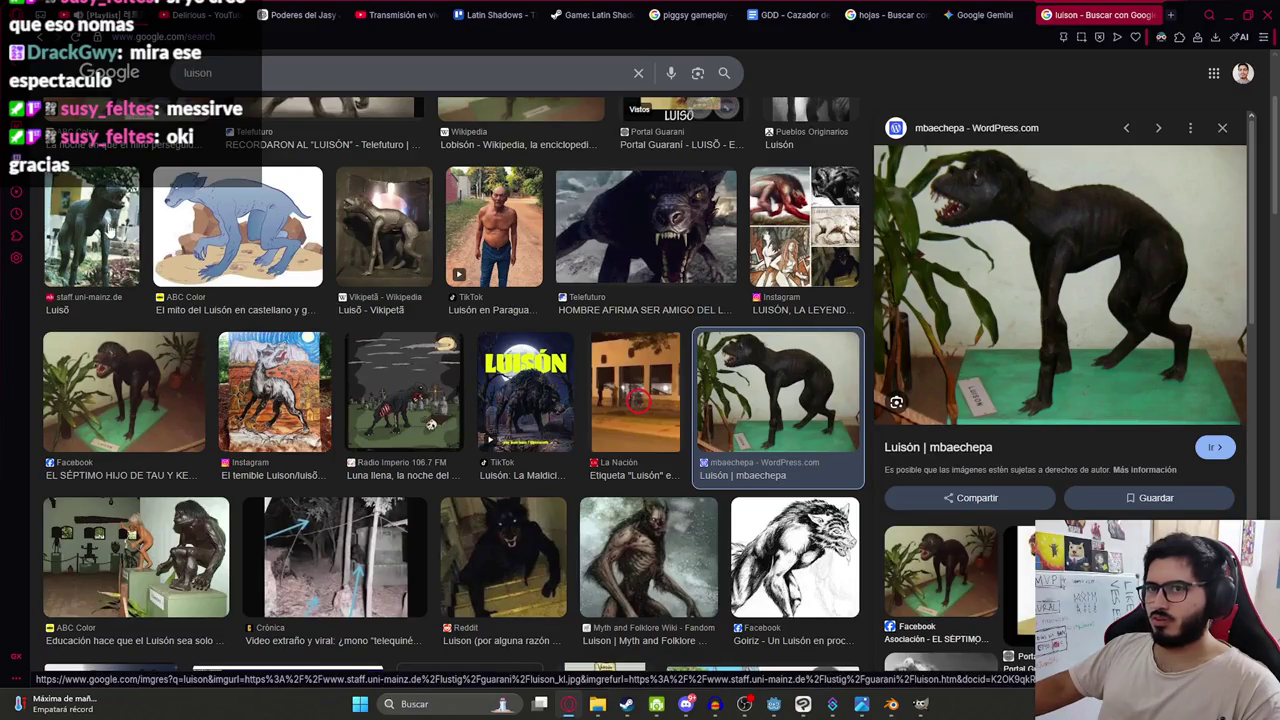
scroll(222, 294, "up", 2)
Compare the Facebook statue, TikTok, Portal Guaraní and cemetery Luisón reference images.
scroll(210, 467, "down", 2)
scroll(210, 467, "down", 1)
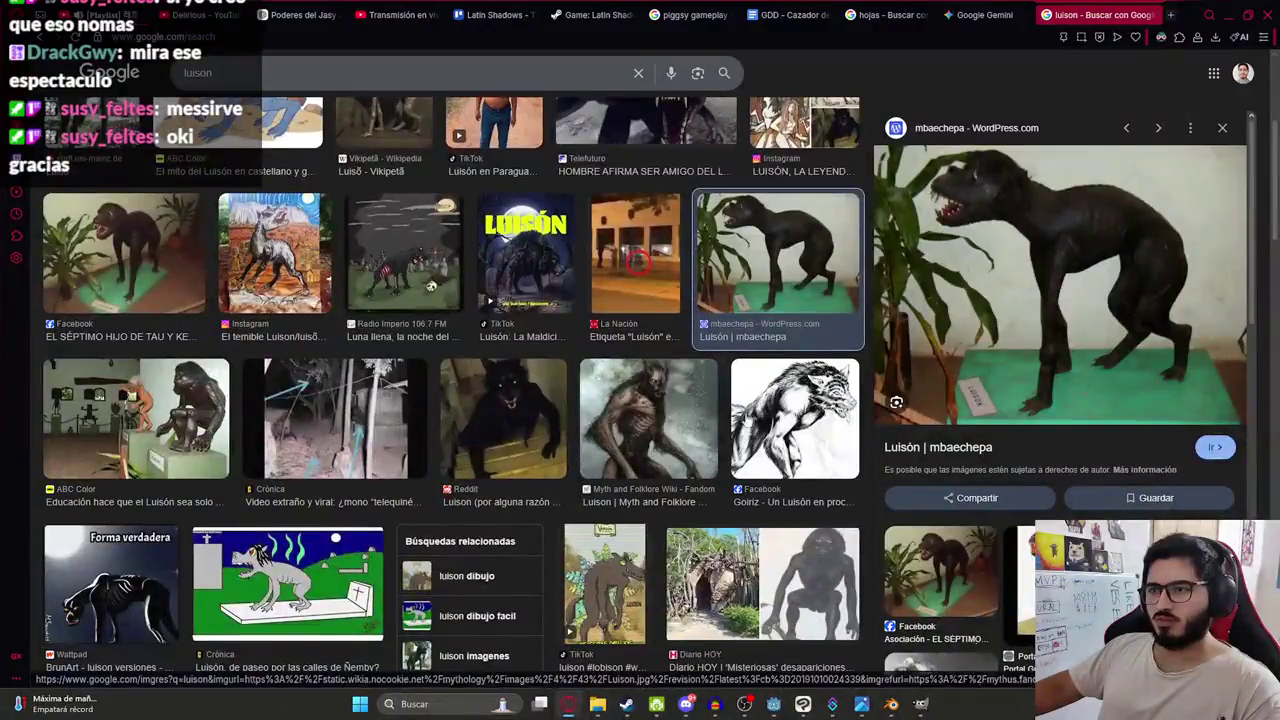
left_click(121, 244)
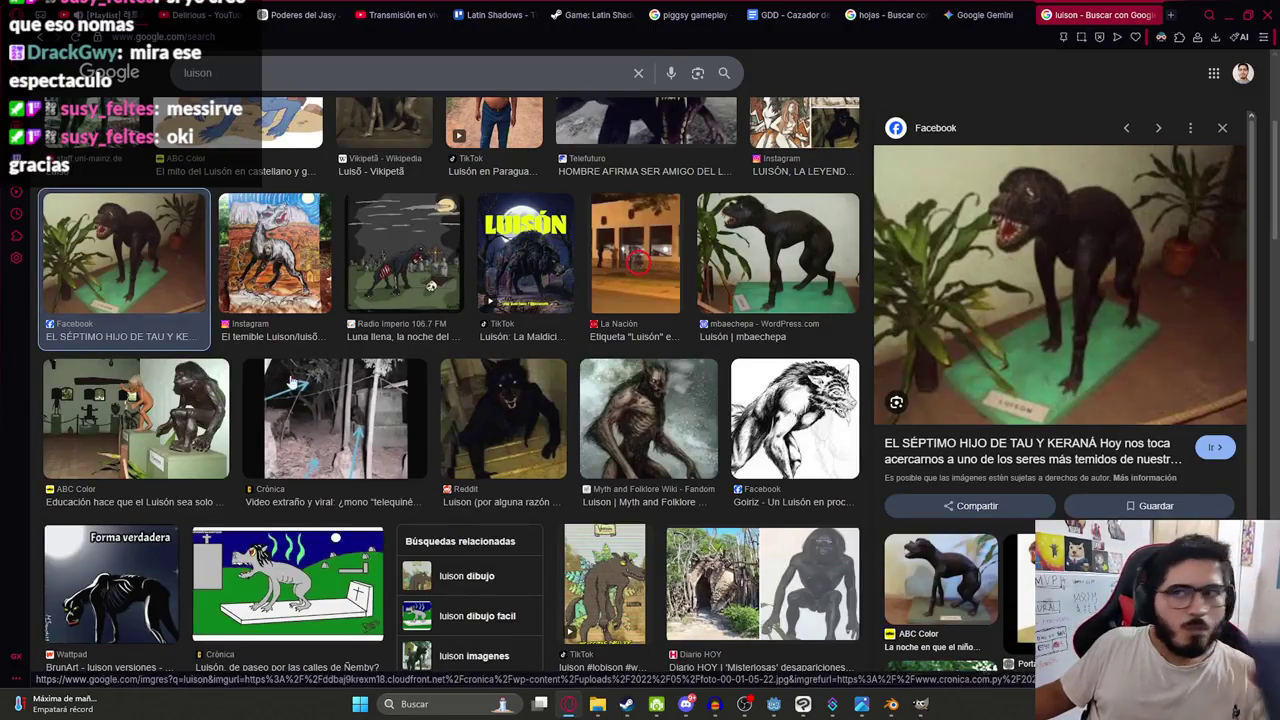
scroll(150, 260, "up", 3)
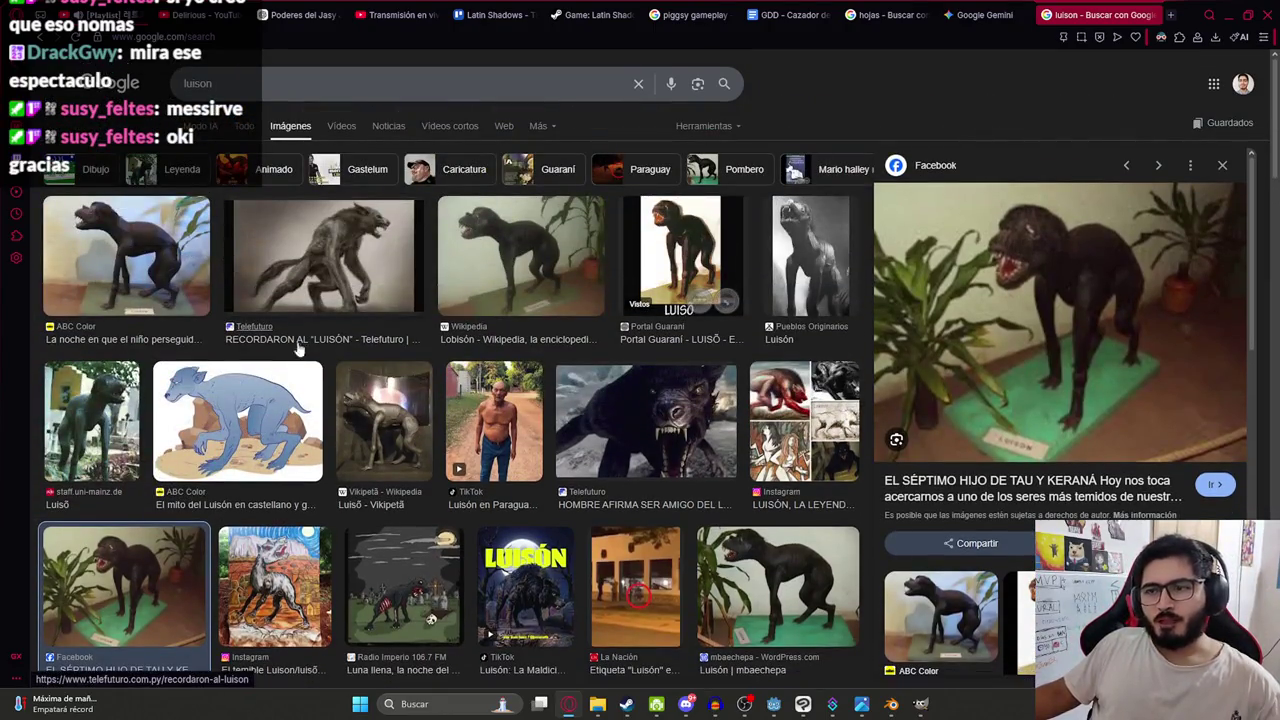
left_click(485, 418)
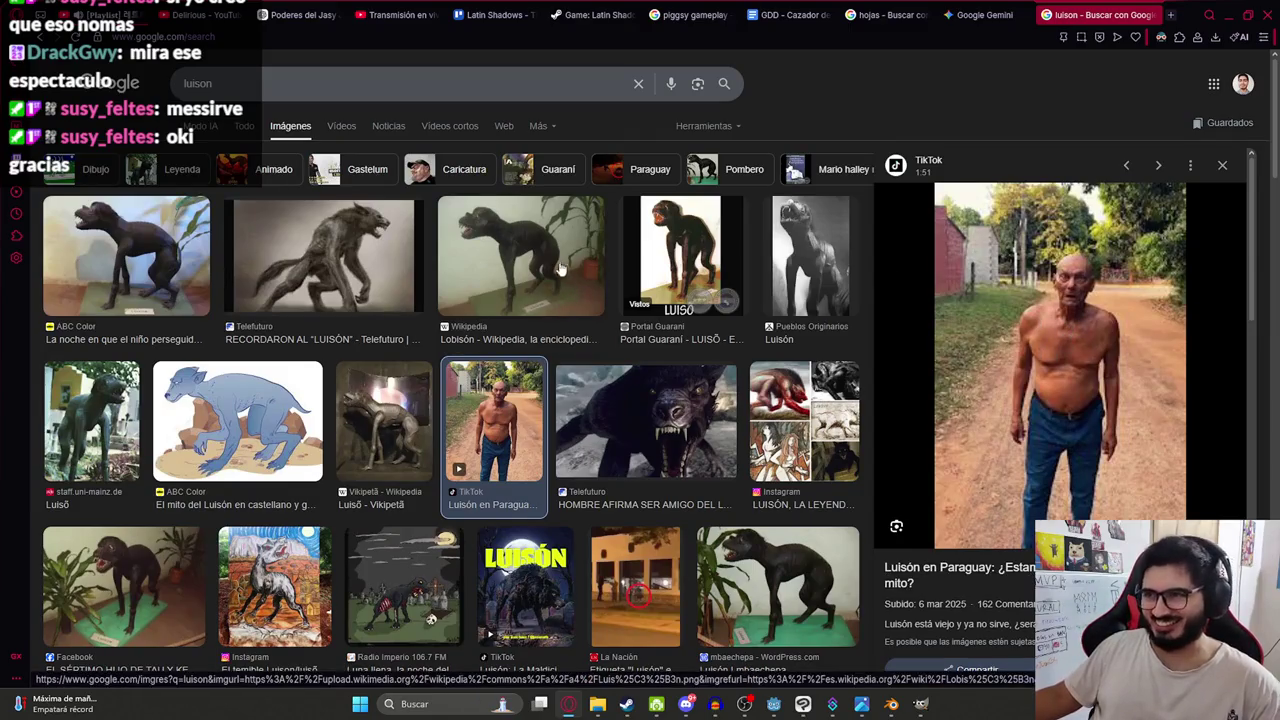
left_click(672, 212)
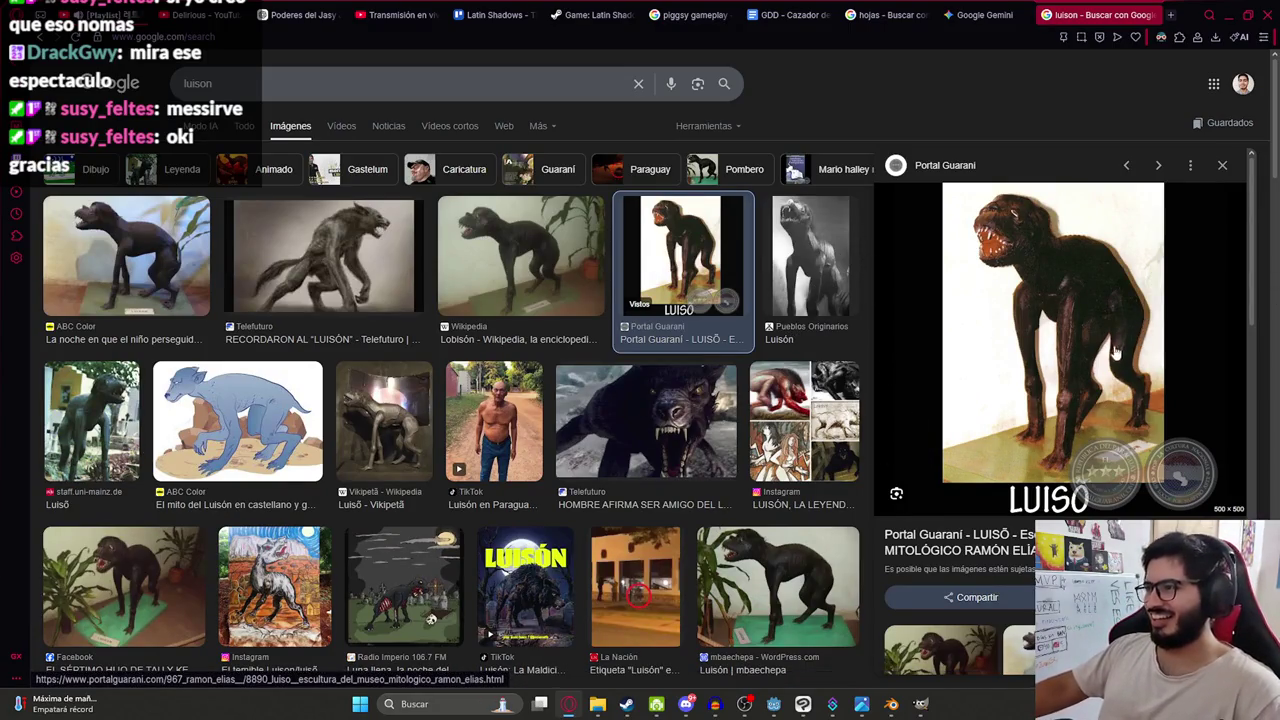
key("Right")
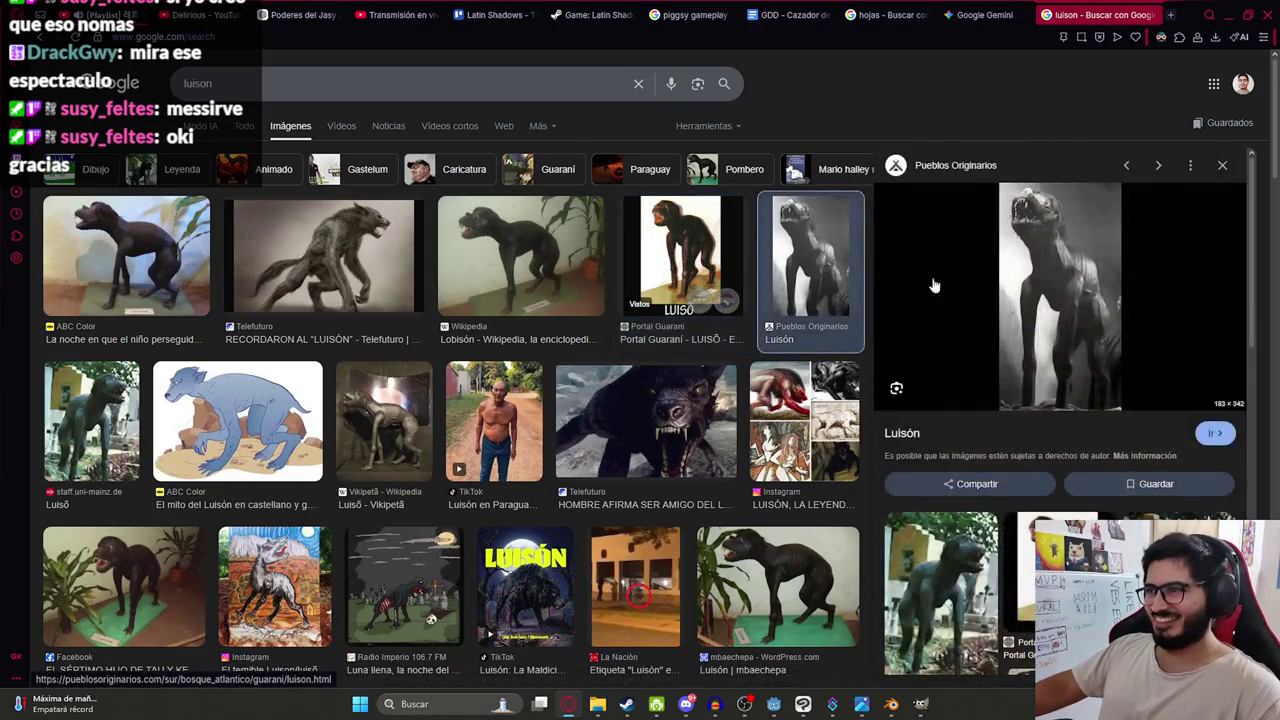
scroll(1040, 233, "down", 3)
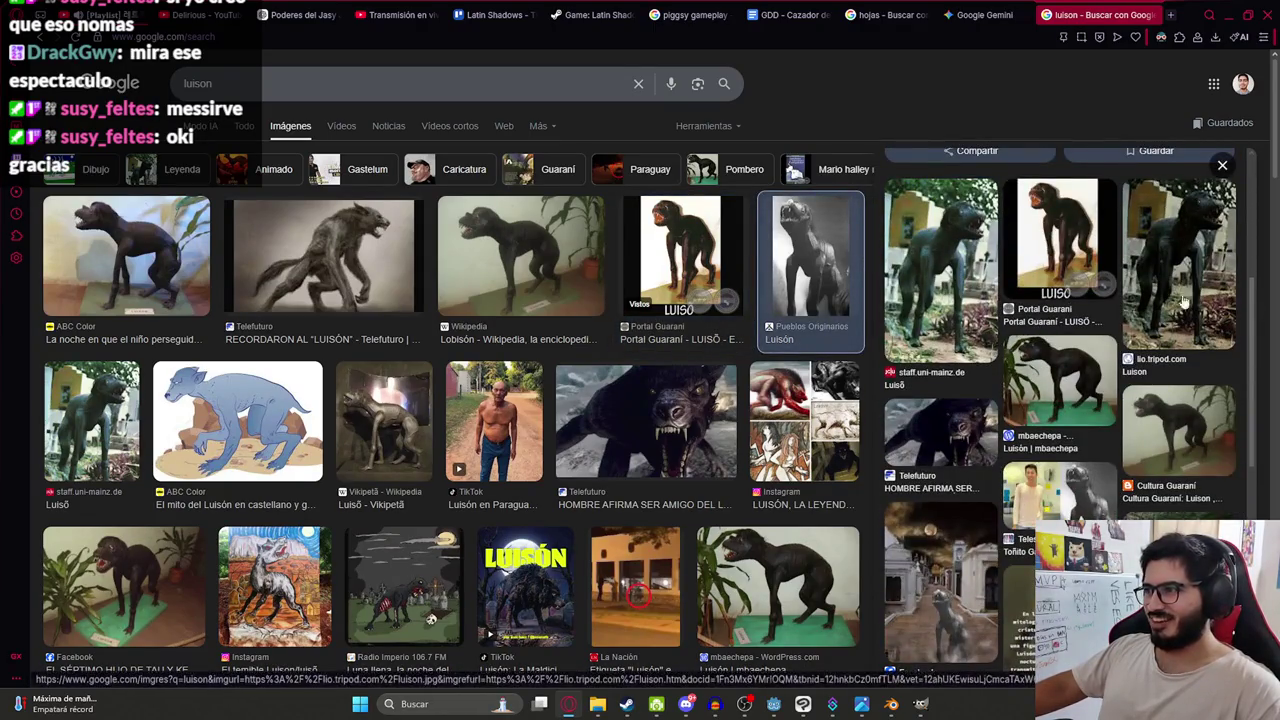
scroll(999, 413, "down", 2)
left_click(983, 418)
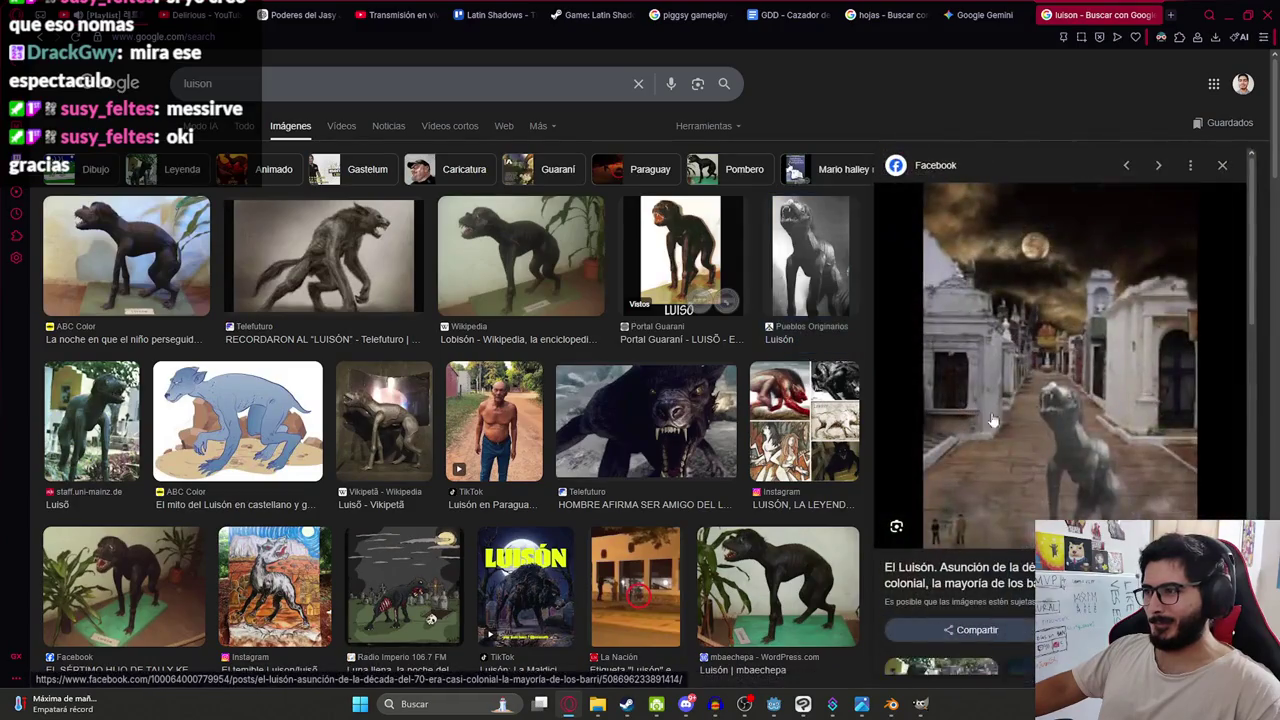
Settle on the ABC Color Luisón statue photo, then save jasyjatere.blend in Blender.
left_click(120, 220)
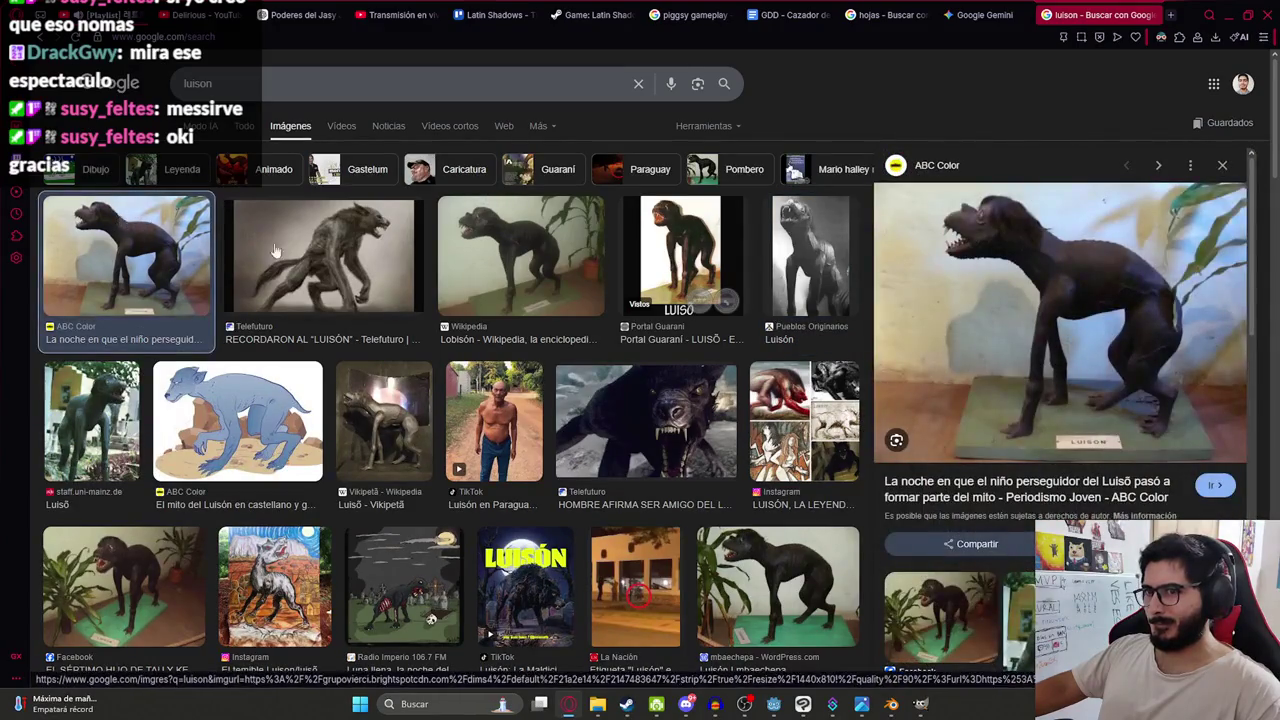
scroll(557, 498, "down", 2)
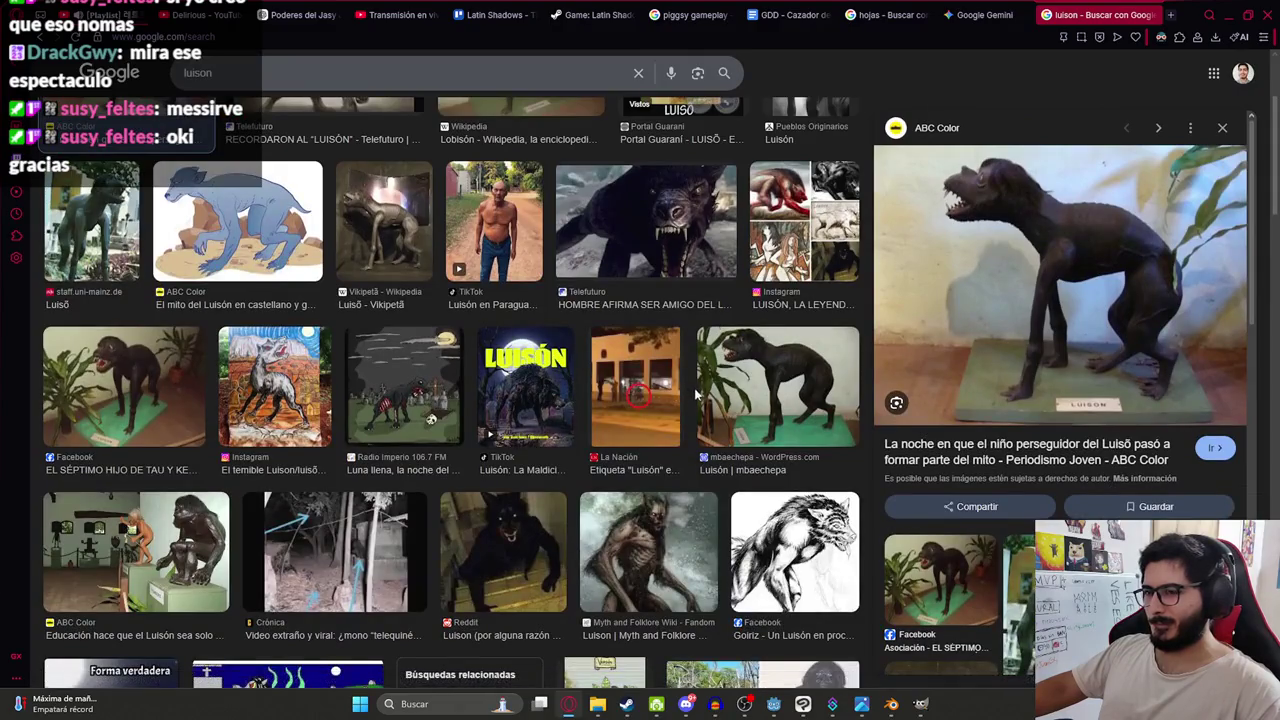
left_click(557, 498)
scroll(263, 278, "up", 2)
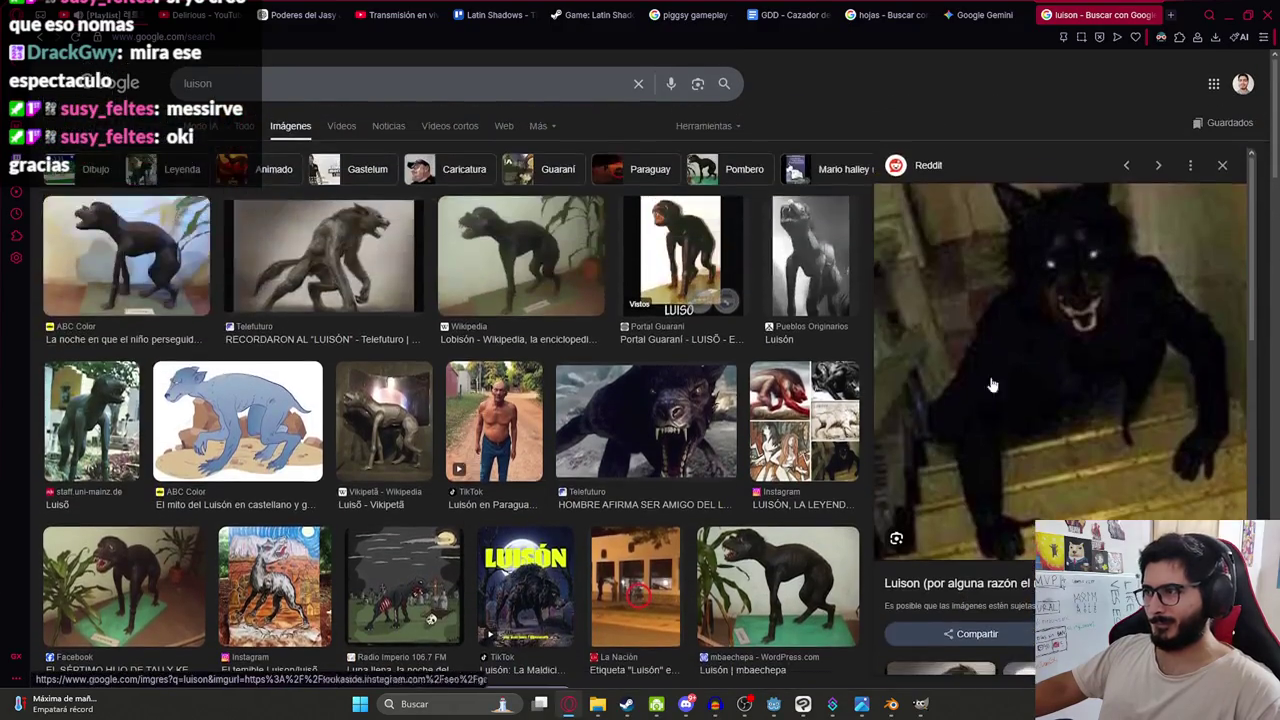
left_click(125, 255)
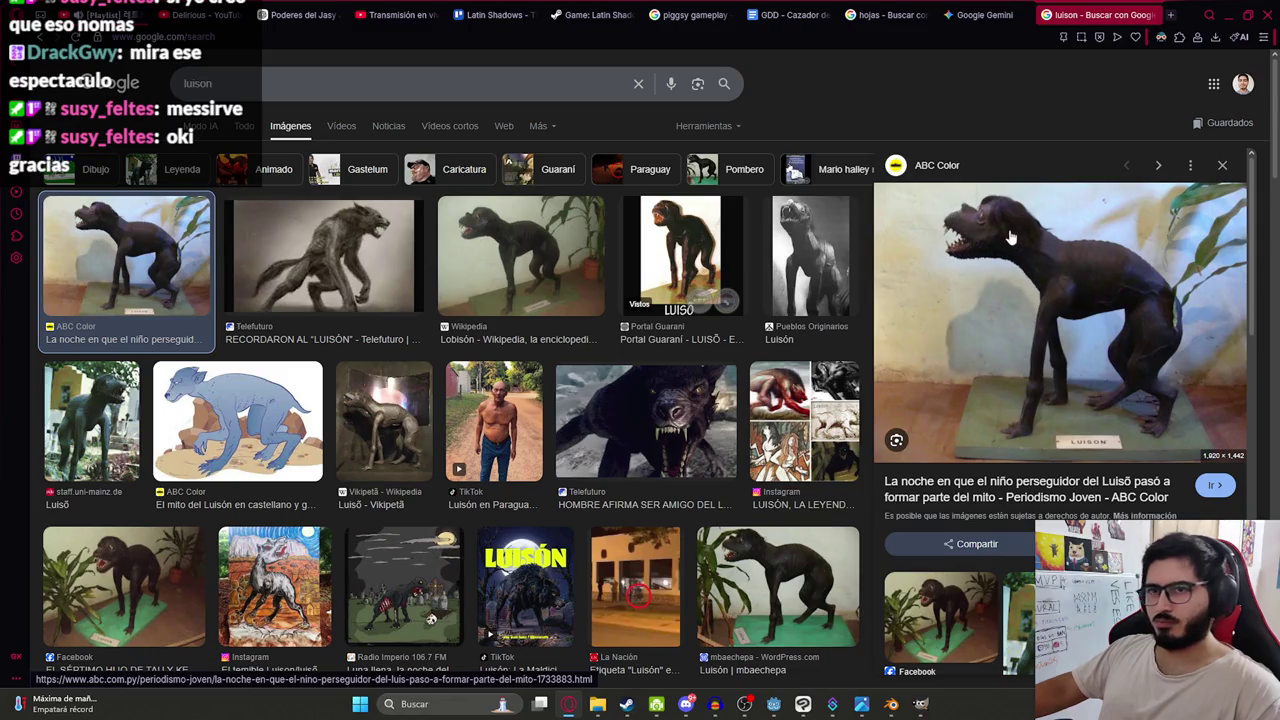
mouse_move(891, 704)
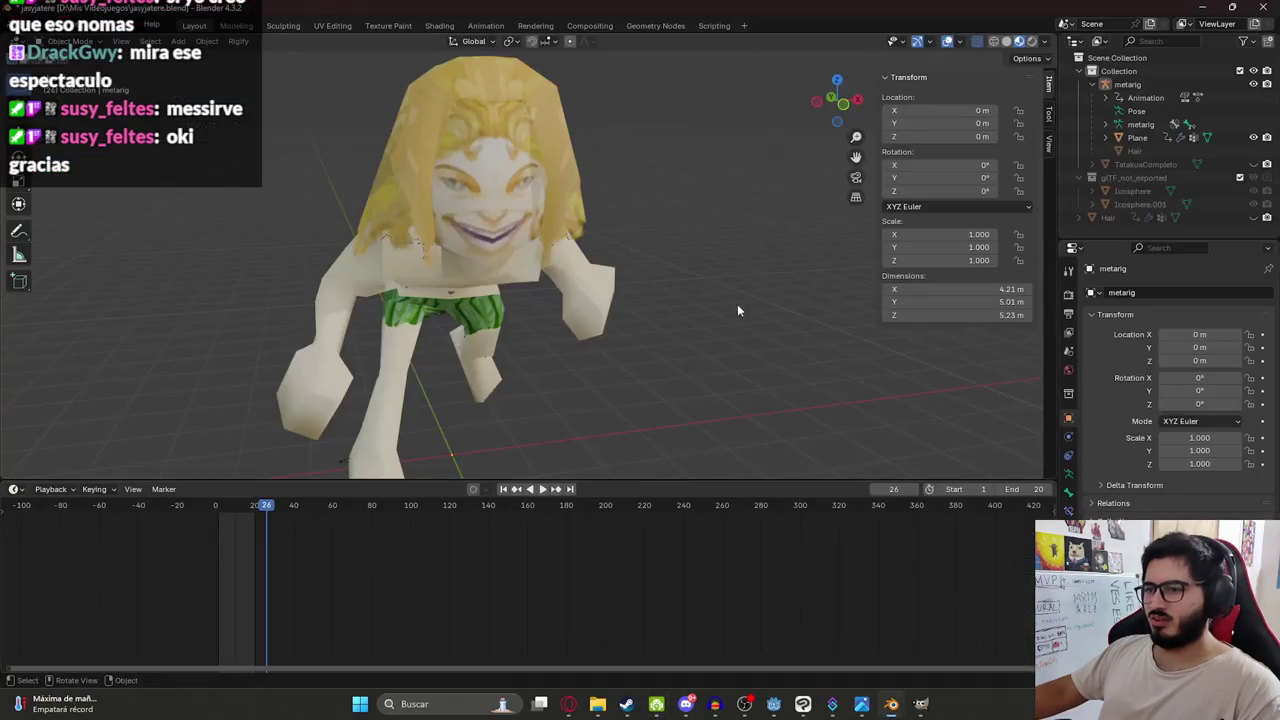
left_click(818, 625)
key("ctrl+s")
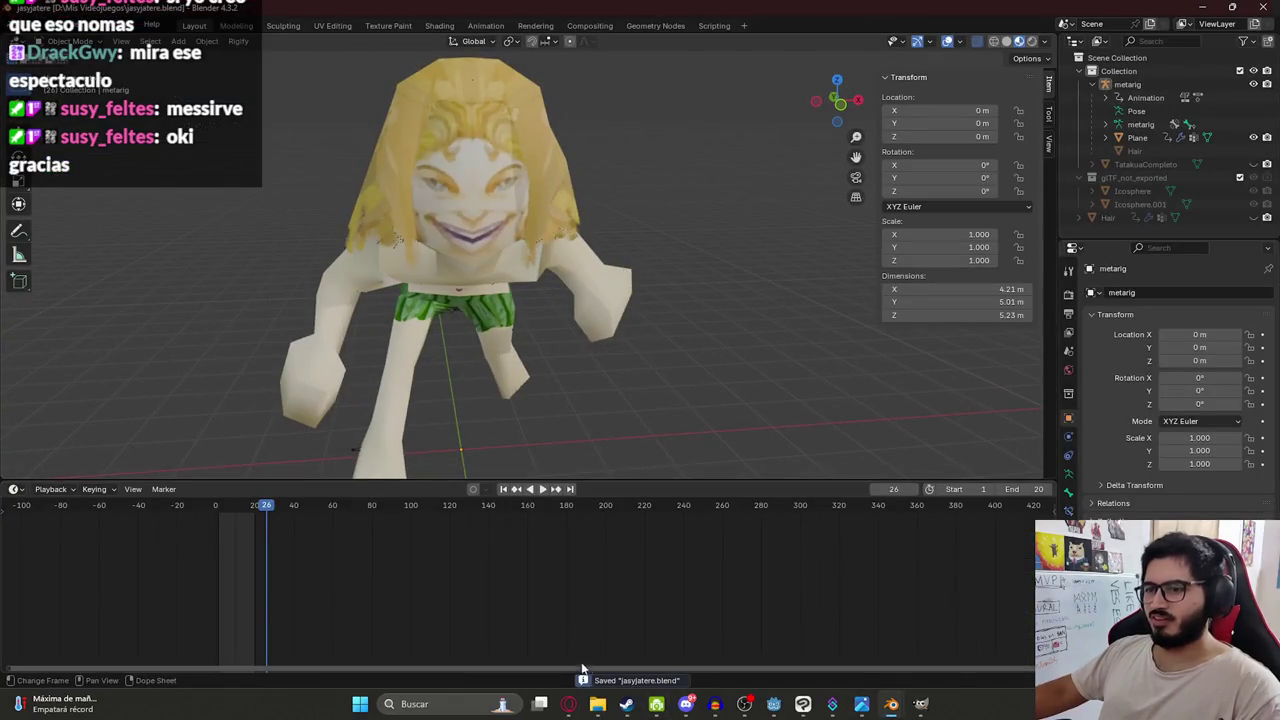
Locate the jasyjatere files in the Mis Videojuegos folder.
left_click(597, 704)
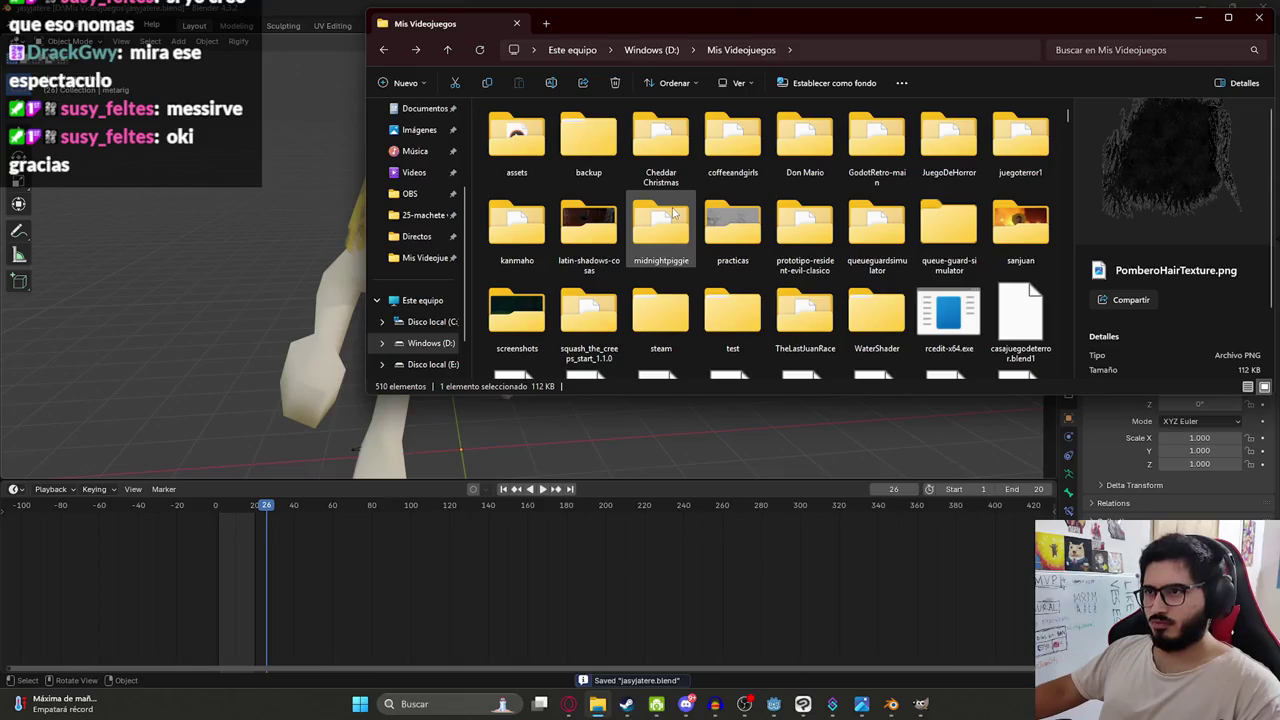
left_click(673, 212)
type("jas")
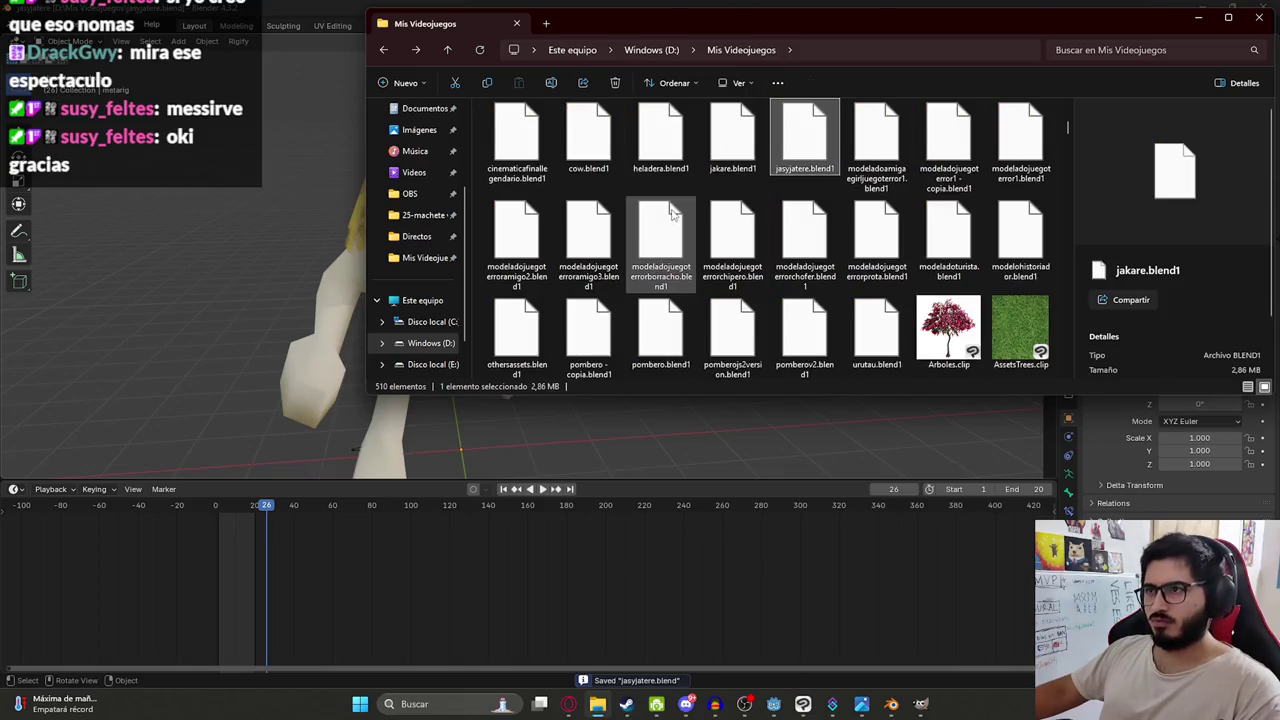
left_click(733, 150)
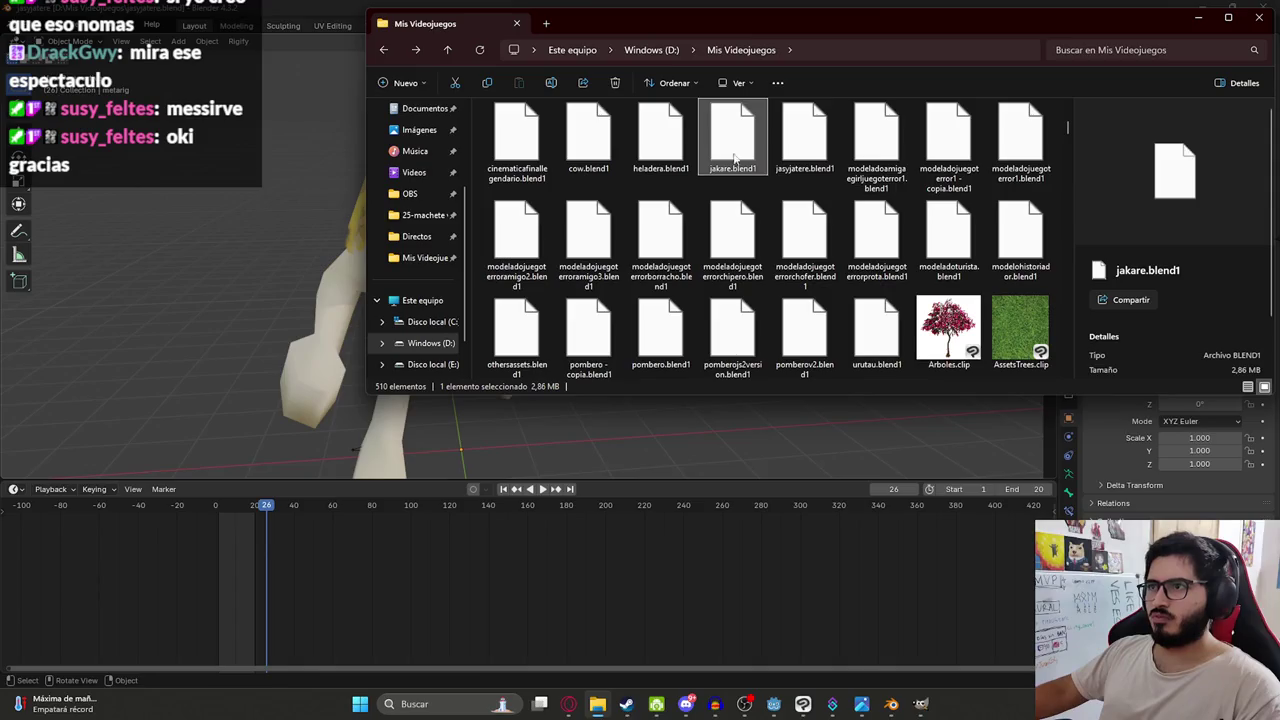
scroll(735, 179, "up", 5)
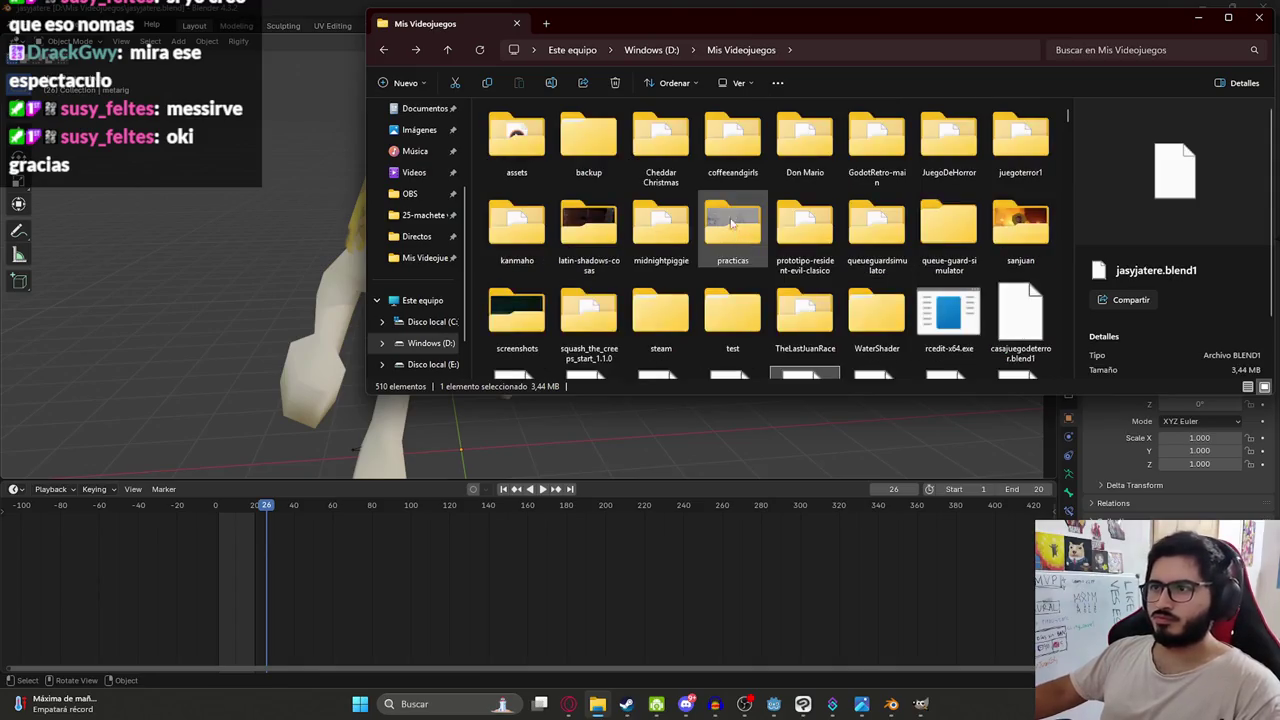
left_click(735, 179)
type("ja")
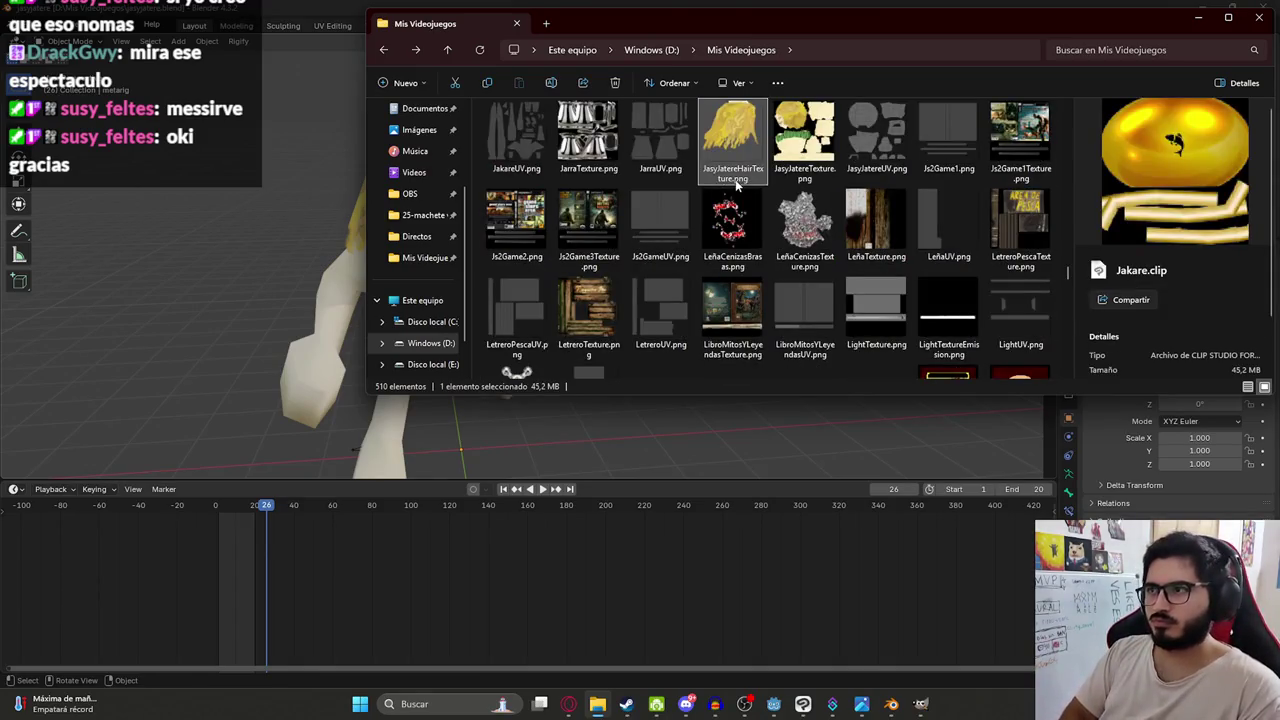
left_click(735, 183)
key("Right")
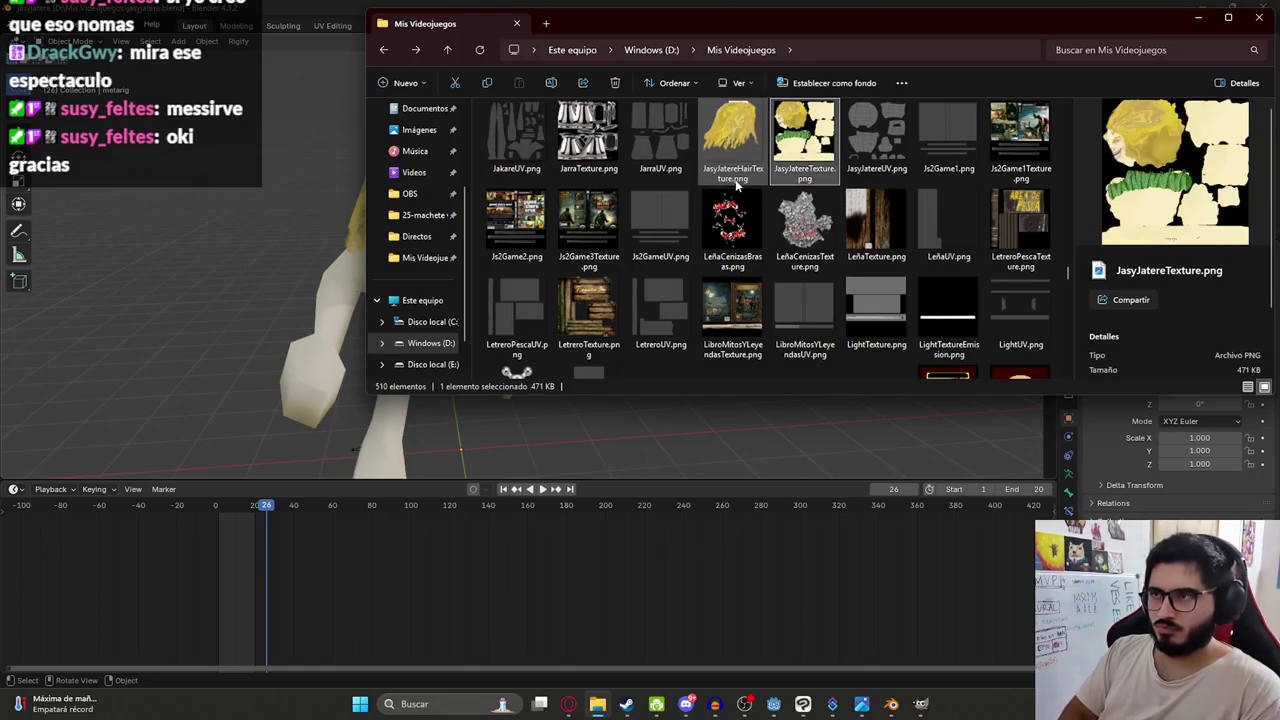
Rename the duplicated jasyjatere.blend copy to luison.blend.
type("jasyjatere.b")
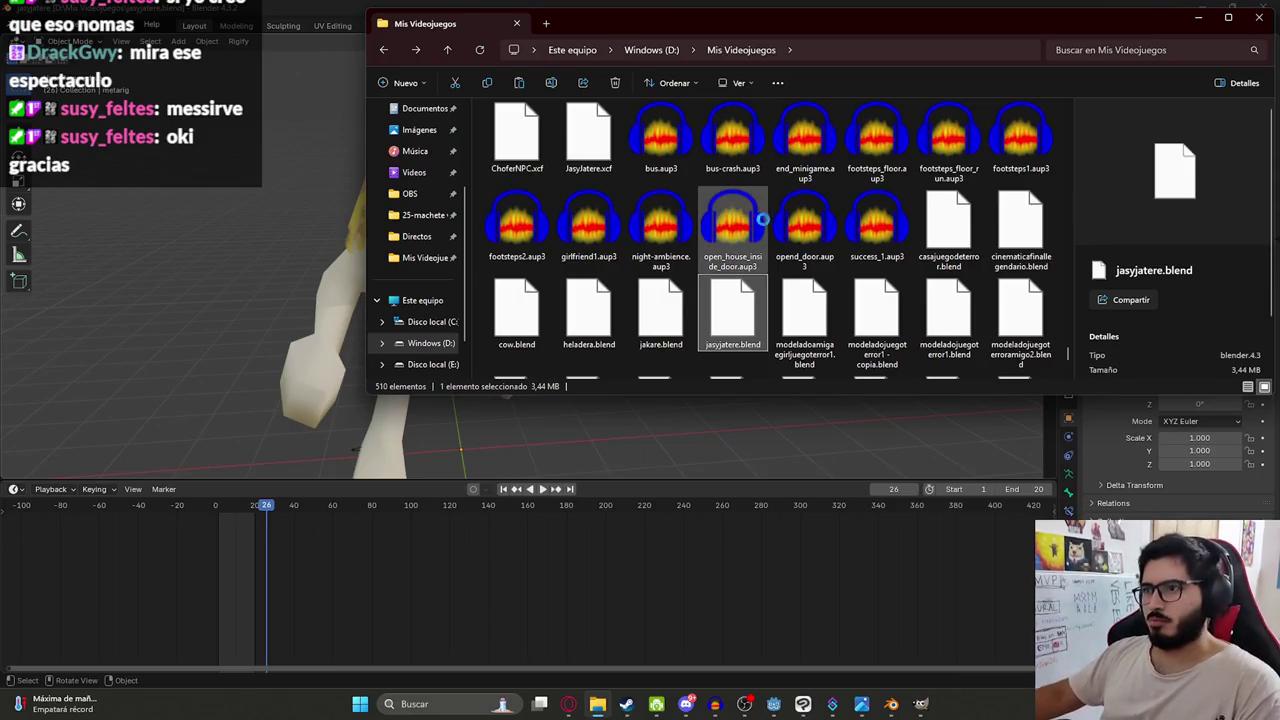
left_click(740, 350)
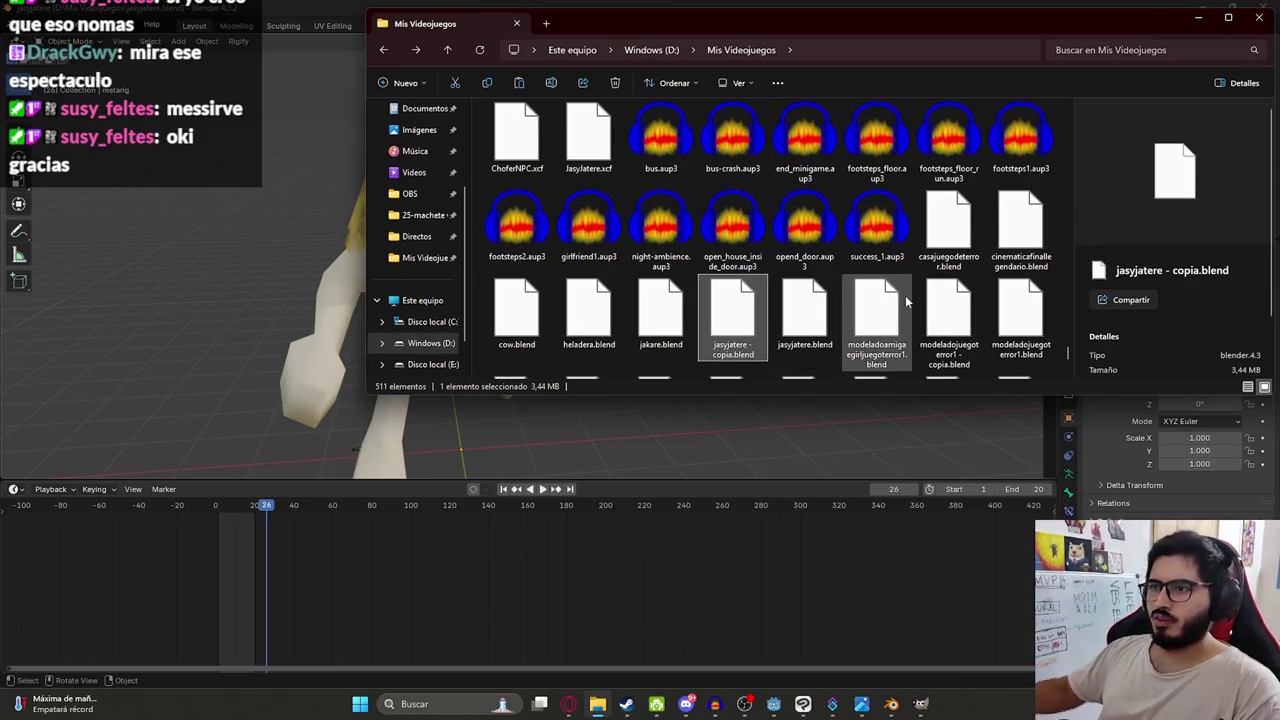
type("luison")
key("Return")
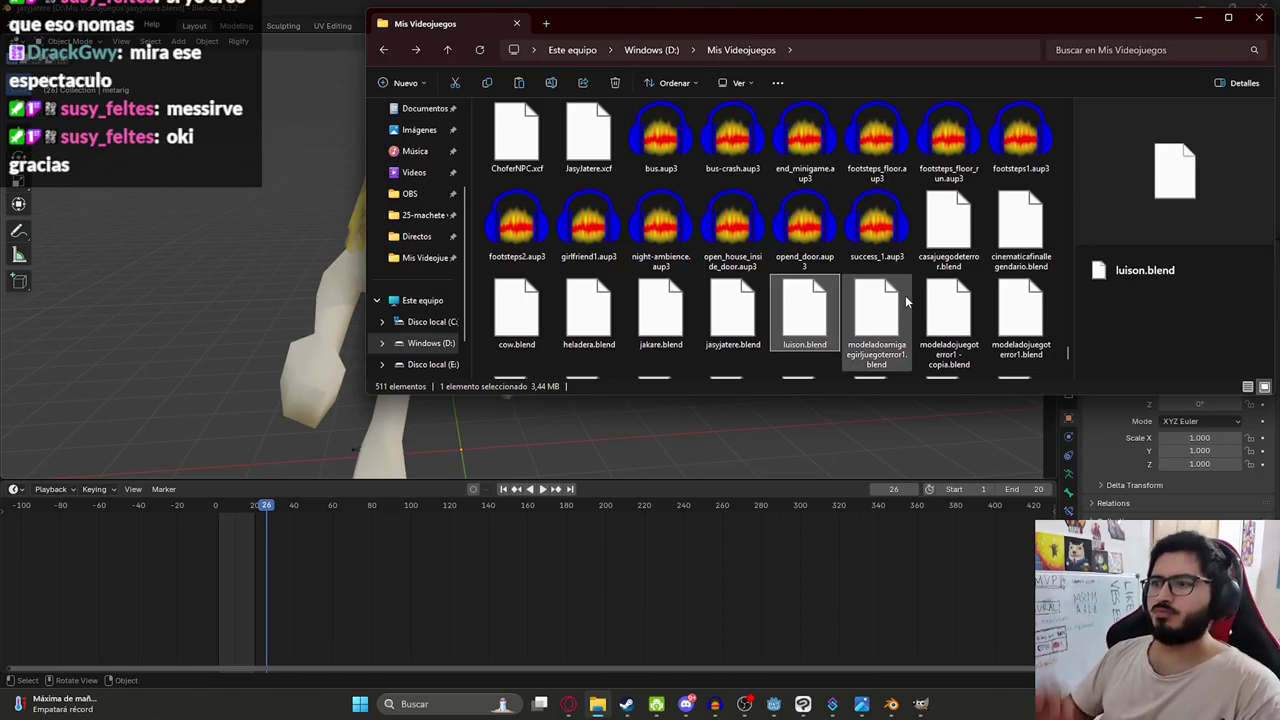
Close the folder window and launch a fresh Blender instance from system search.
left_click(566, 615)
key("super")
type("blender")
key("Return")
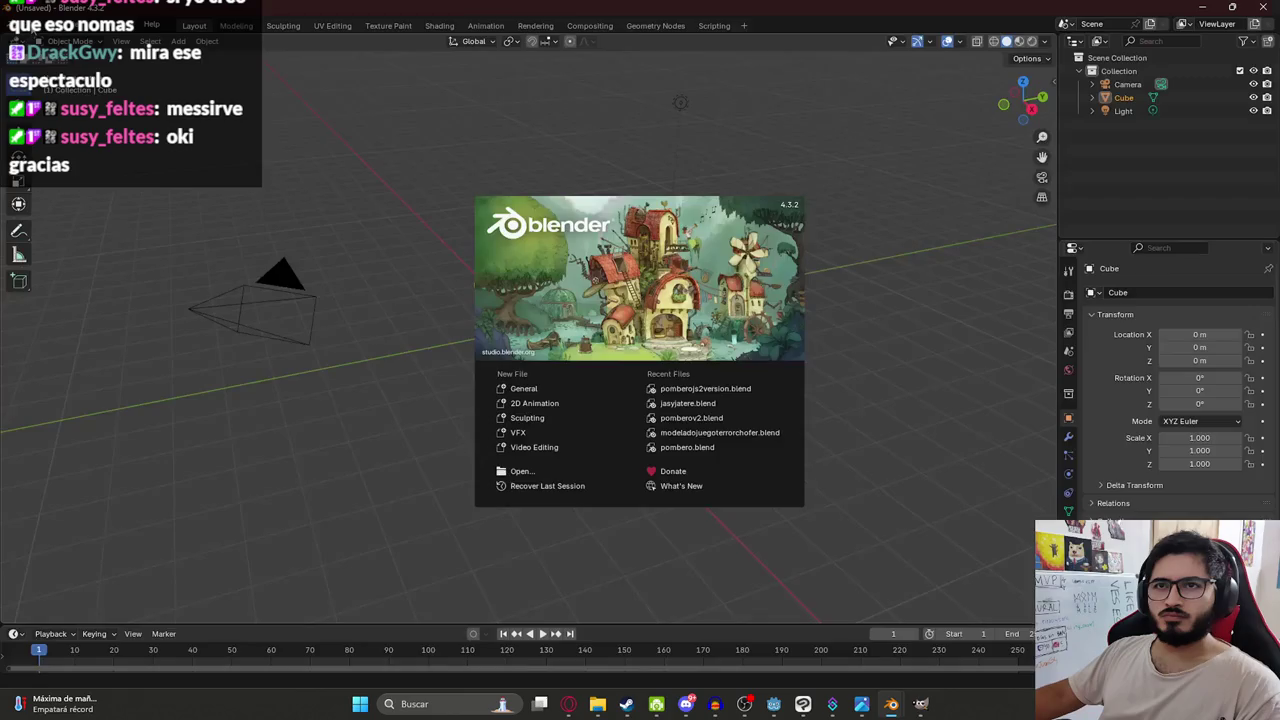
Open luison.blend from D:\Mis Videojuegos through File > Open.
left_click(30, 25)
left_click(30, 25)
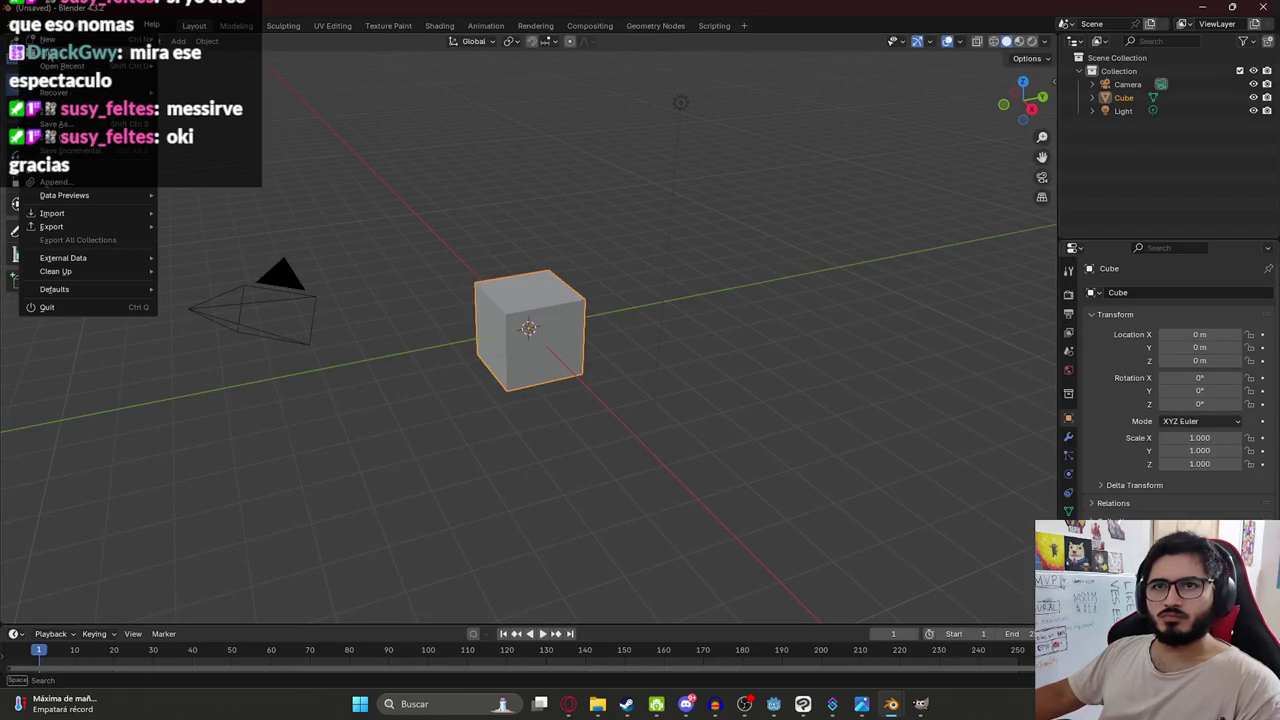
left_click(50, 52)
scroll(481, 406, "down", 3)
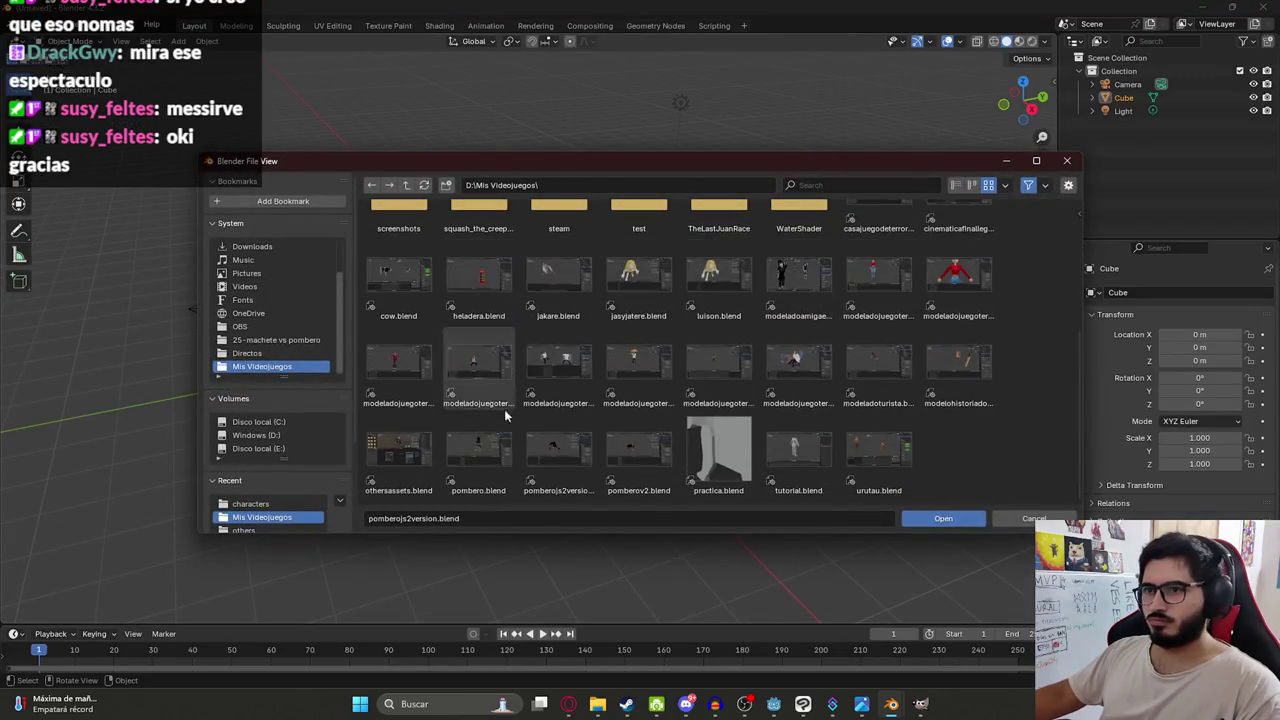
double_click(732, 290)
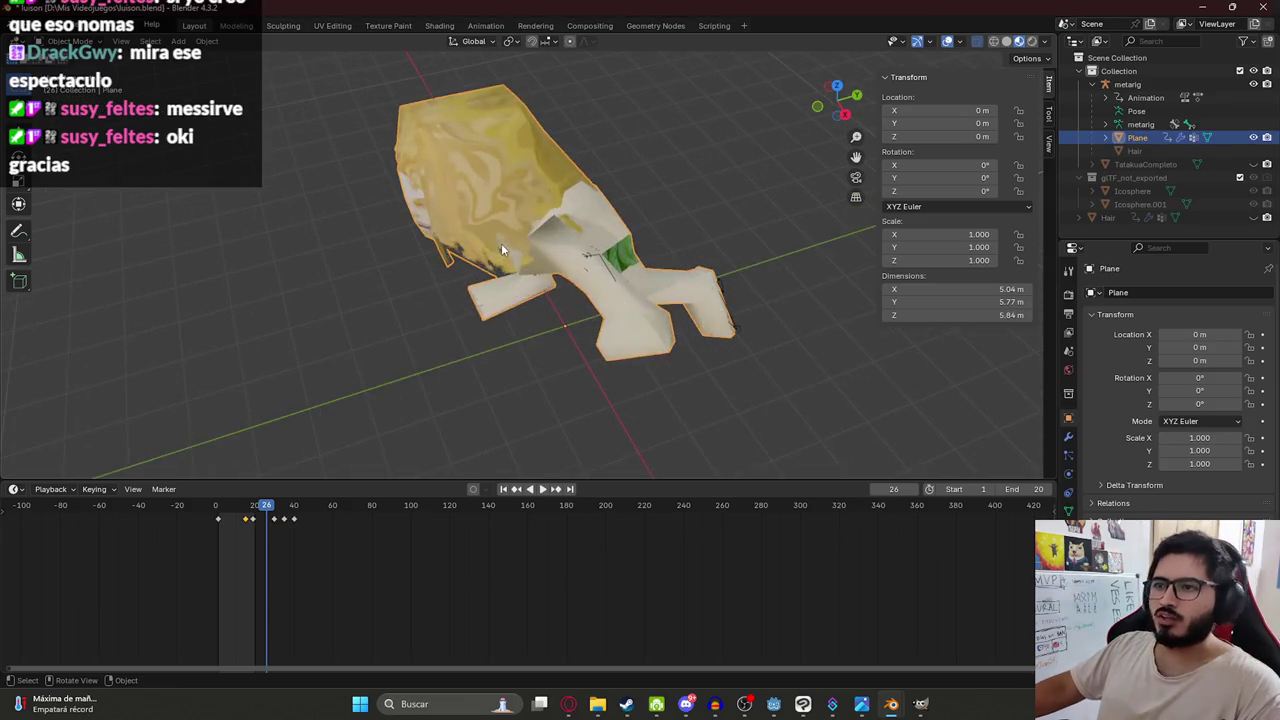
Enter Edit Mode in side view and hide the linked geometry around the head.
middle_click_drag(501, 243, 495, 210)
key("KP_3")
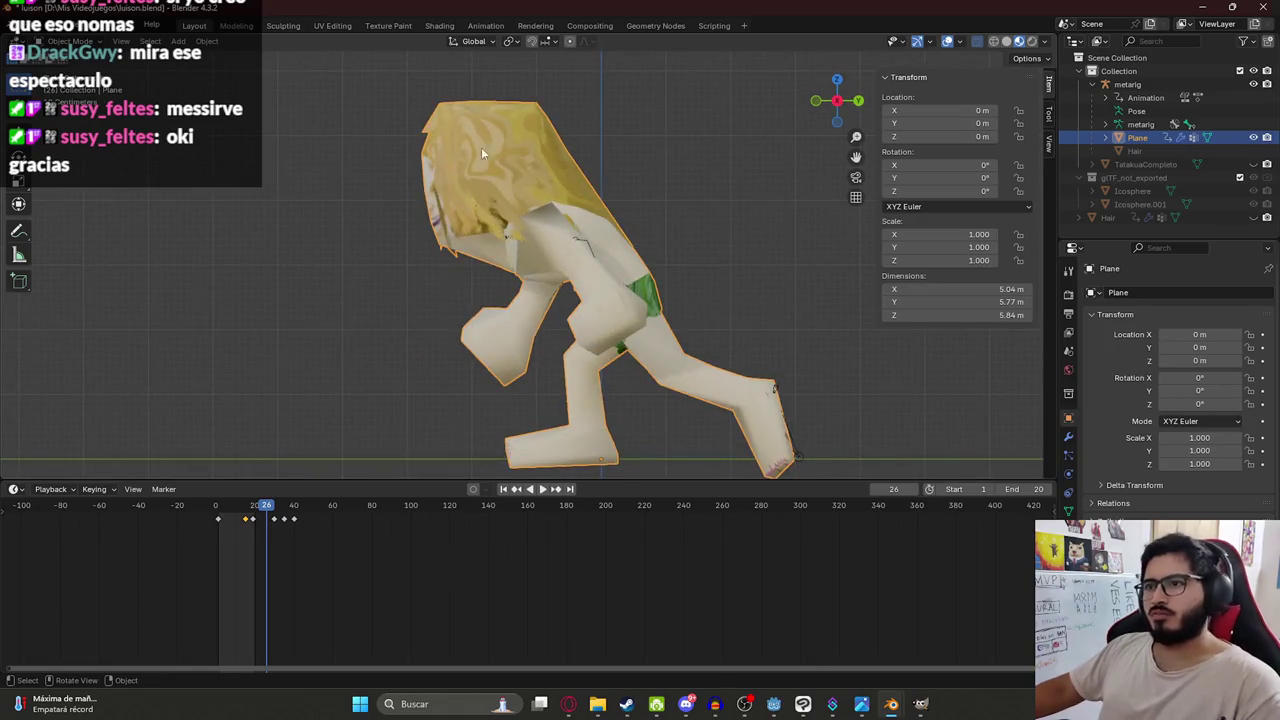
key("Tab")
middle_click_drag(581, 140, 476, 215, "shift")
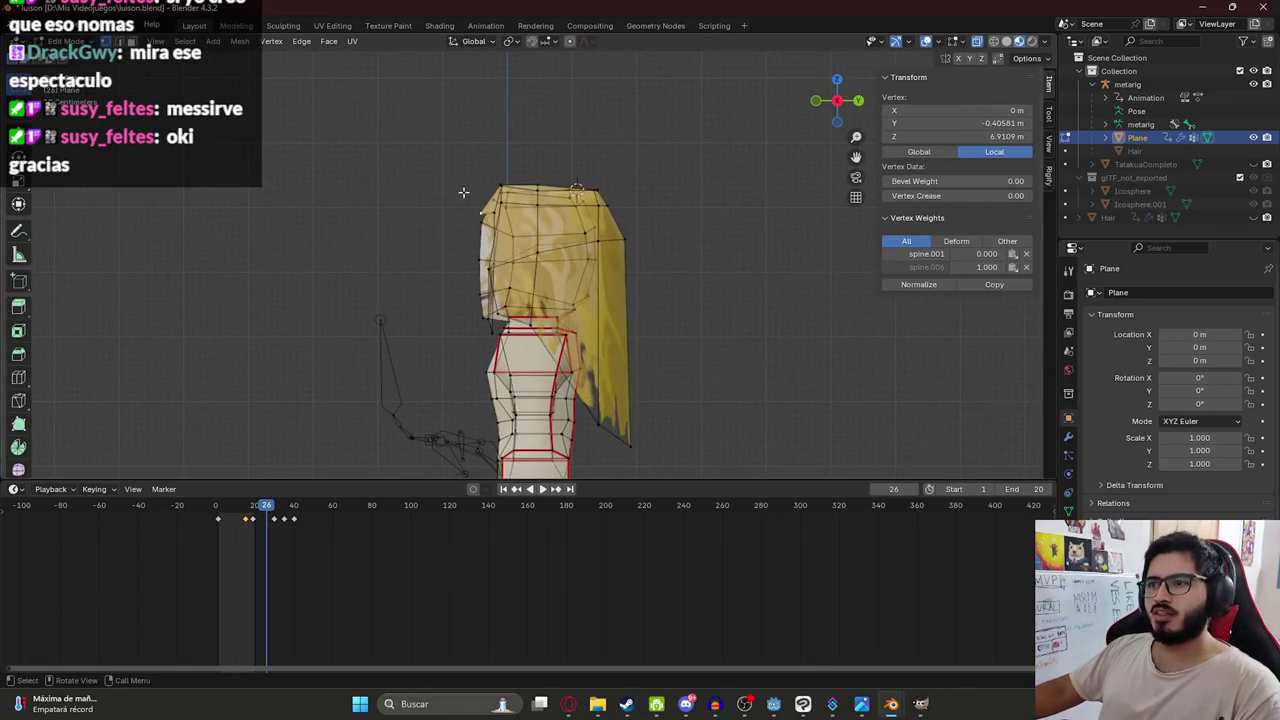
key("alt+a")
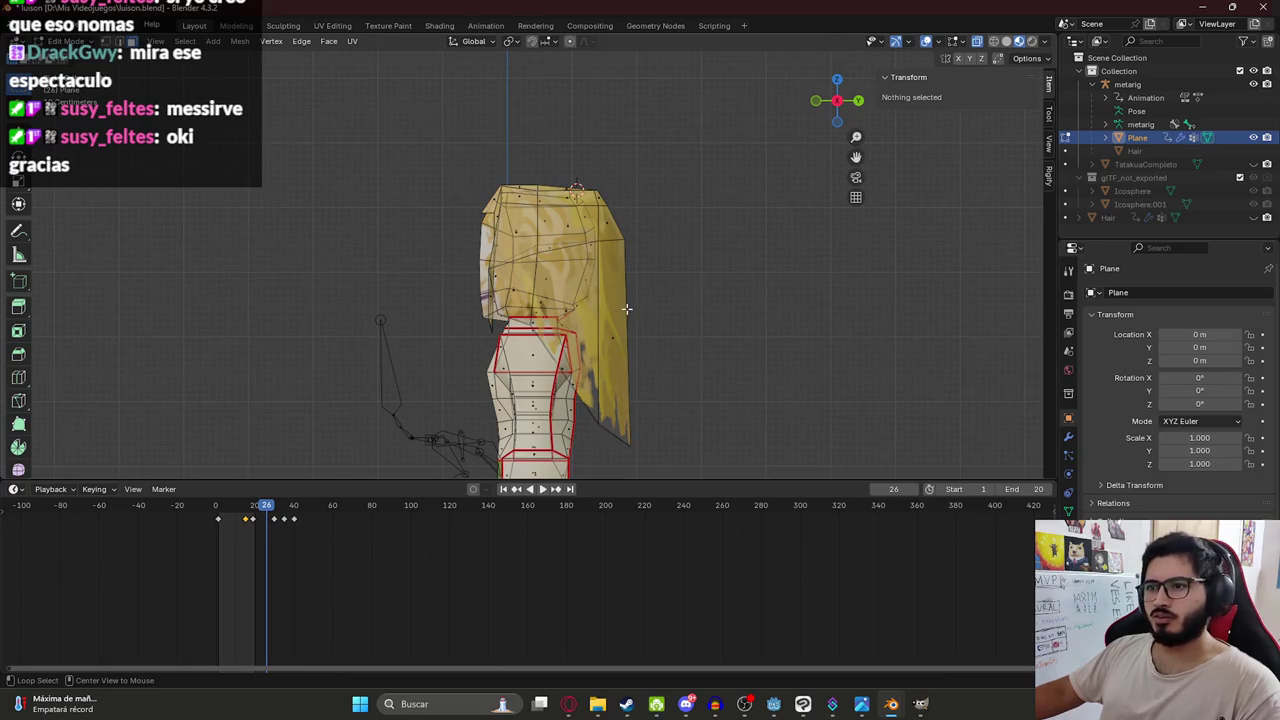
key("l")
right_click(616, 306)
key("Escape")
key("h")
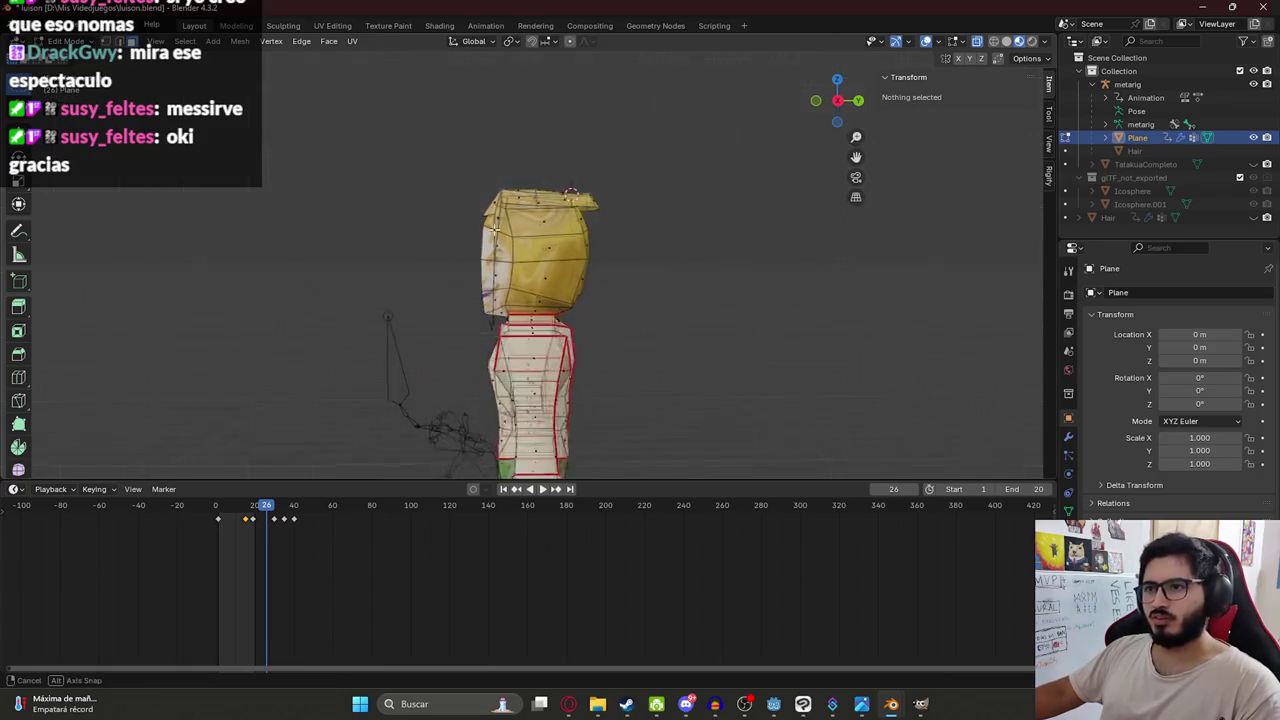
Delete the hanging hair strand vertices and the leftover box-selected hair vertices.
middle_click_drag(615, 306, 560, 306)
key("l")
mouse_move(456, 205)
middle_mouse_down()
mouse_move(495, 212)
mouse_move(472, 218)
middle_mouse_up()
key("x")
left_click(455, 216)
mouse_move(600, 226)
middle_mouse_down()
mouse_move(434, 214)
mouse_move(480, 148)
middle_mouse_up()
key("l")
key("l")
scroll(434, 214, "up", 3)
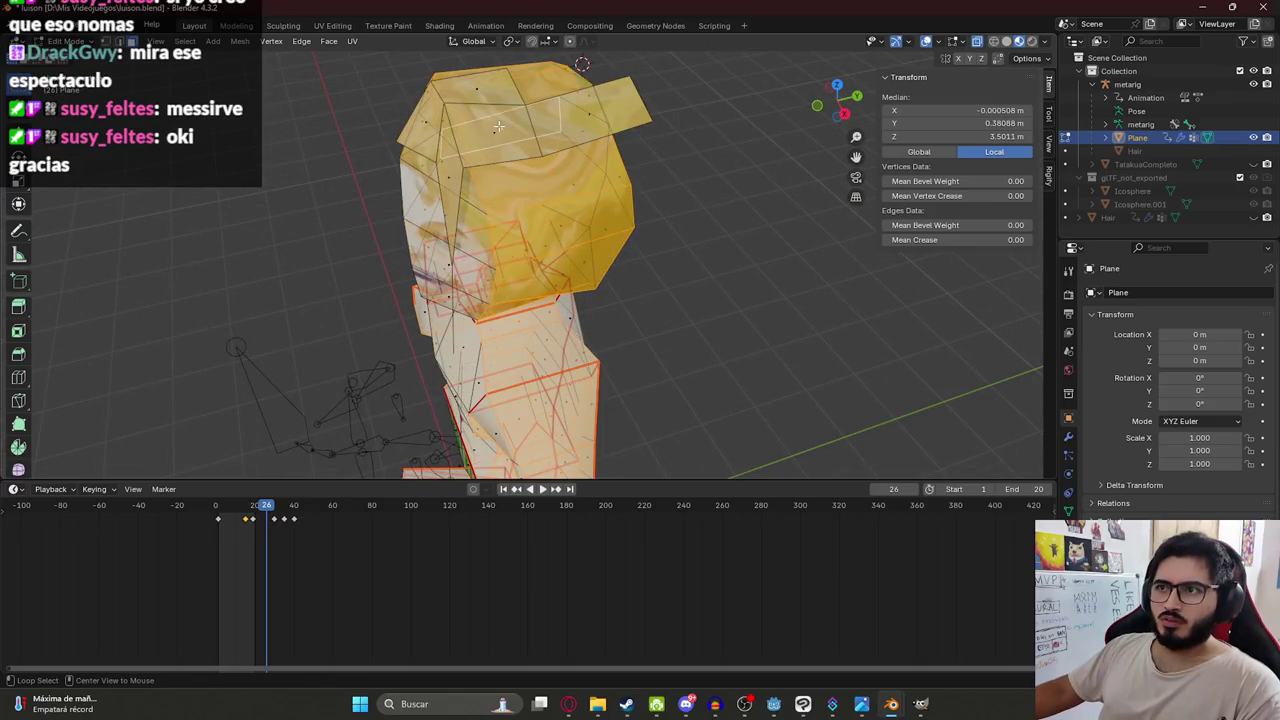
key("h")
middle_click_drag(655, 116, 567, 225)
left_click_drag(567, 225, 610, 252)
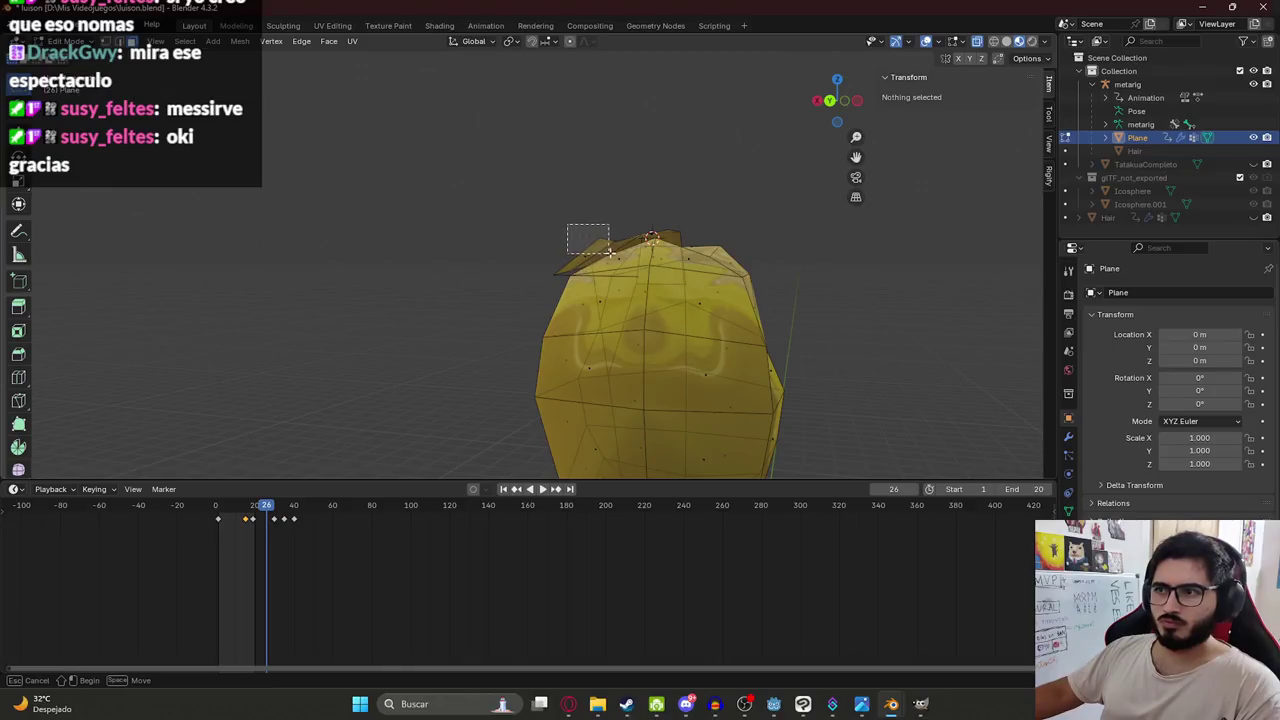
key("x")
left_click(608, 254)
Inspect the cleaned head from several angles and clear the selection.
mouse_move(608, 254)
middle_mouse_down()
mouse_move(734, 283)
mouse_move(360, 137)
middle_mouse_up()
middle_click_drag(474, 152, 334, 189)
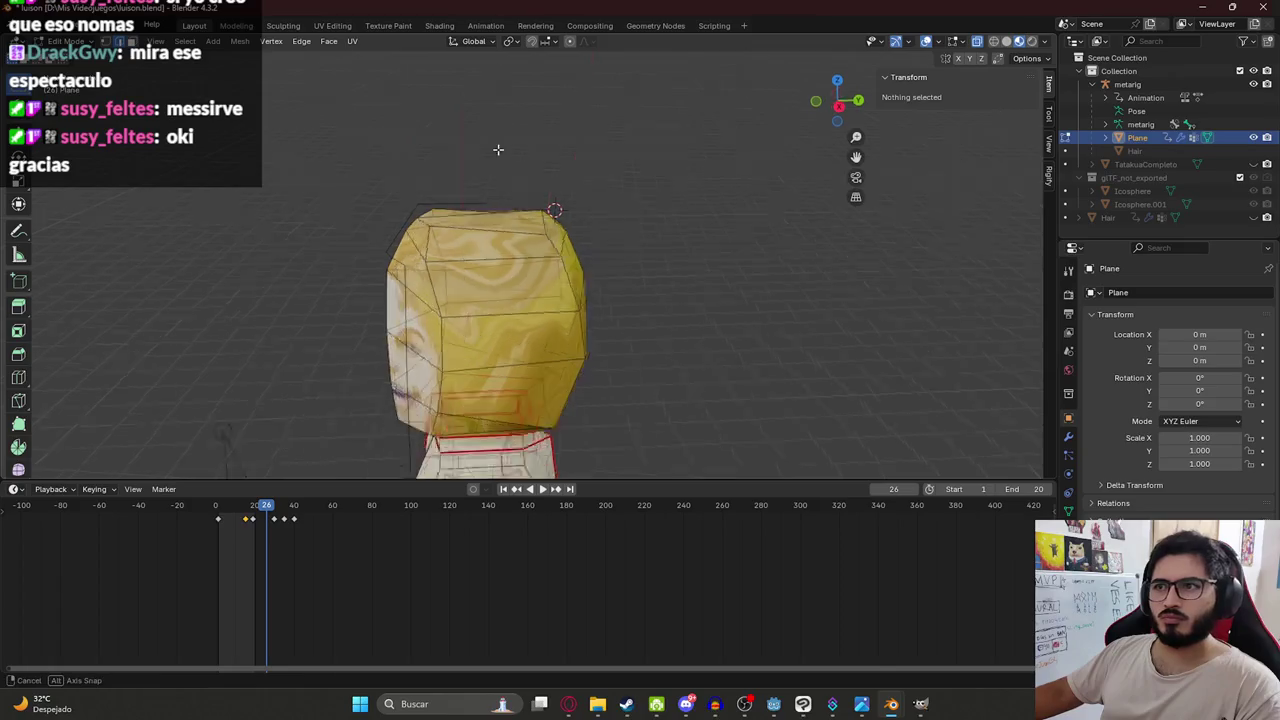
left_click_drag(292, 212, 471, 236)
key("alt+a")
mouse_move(422, 232)
middle_mouse_down()
mouse_move(380, 243)
mouse_move(479, 311)
middle_mouse_up()
left_click(446, 352)
key("alt+a")
mouse_move(446, 352)
middle_mouse_down()
mouse_move(473, 268)
mouse_move(561, 213)
mouse_move(634, 206)
mouse_move(734, 243)
mouse_move(831, 223)
mouse_move(904, 182)
mouse_move(977, 263)
middle_mouse_up()
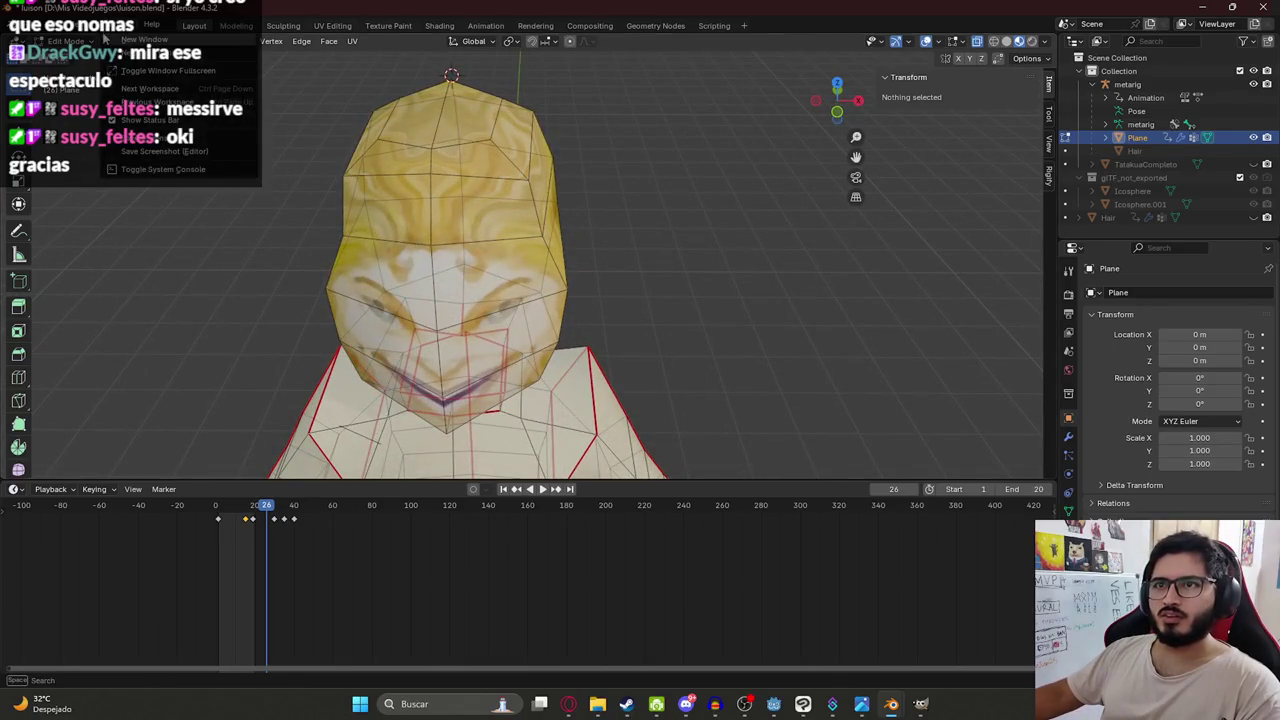
In front view, raise the left and right side head vertices along Z.
key("ctrl+z")
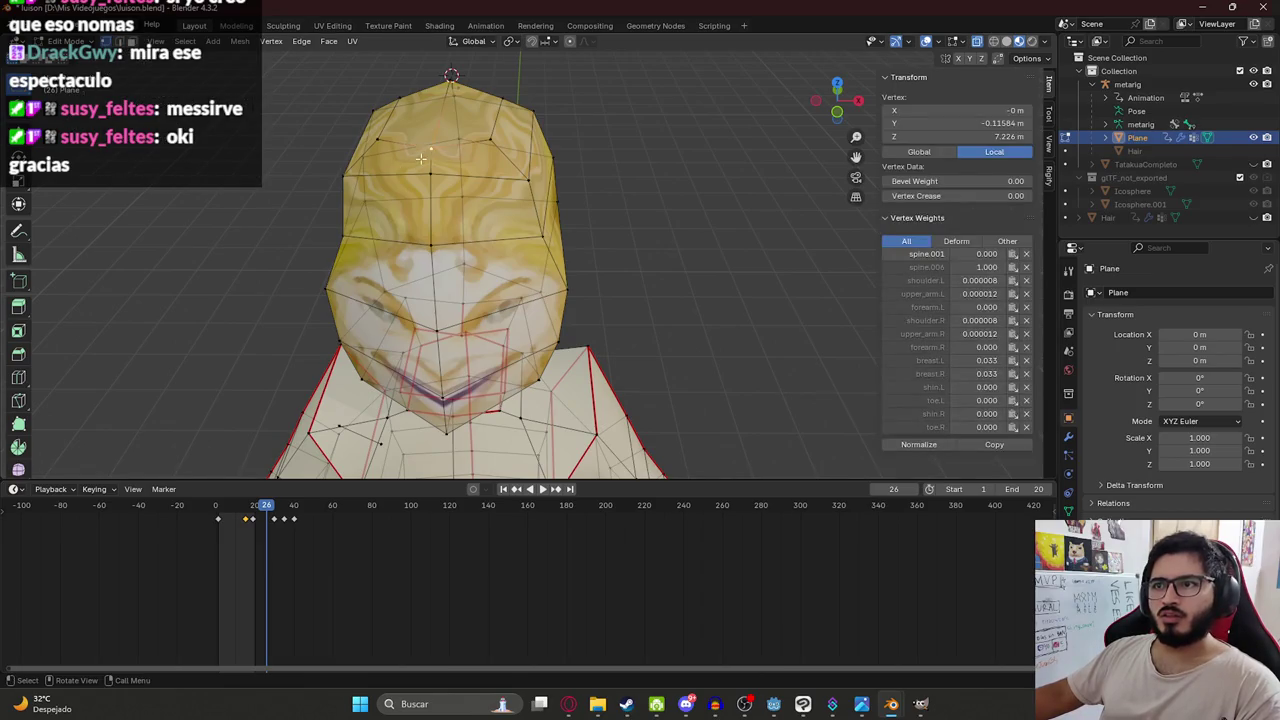
key("KP_1")
left_click(540, 180, "shift")
left_click(538, 180)
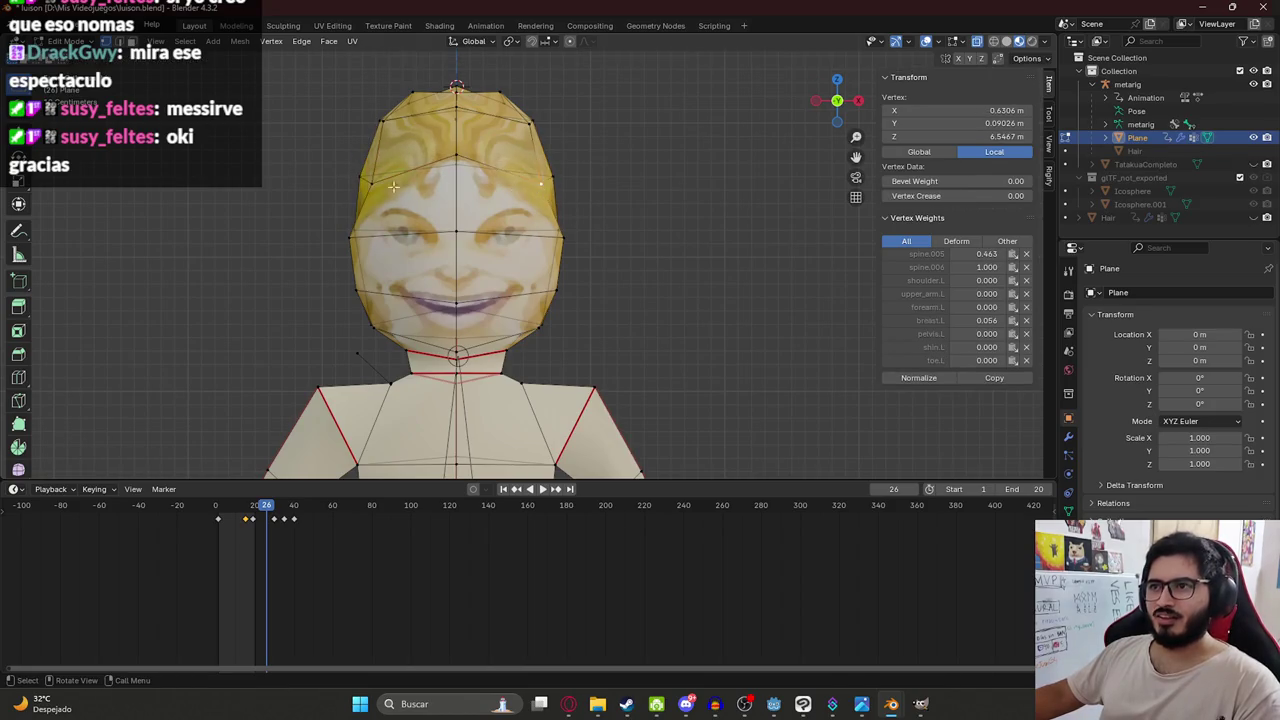
left_click(371, 183, "shift")
key("g")
key("z")
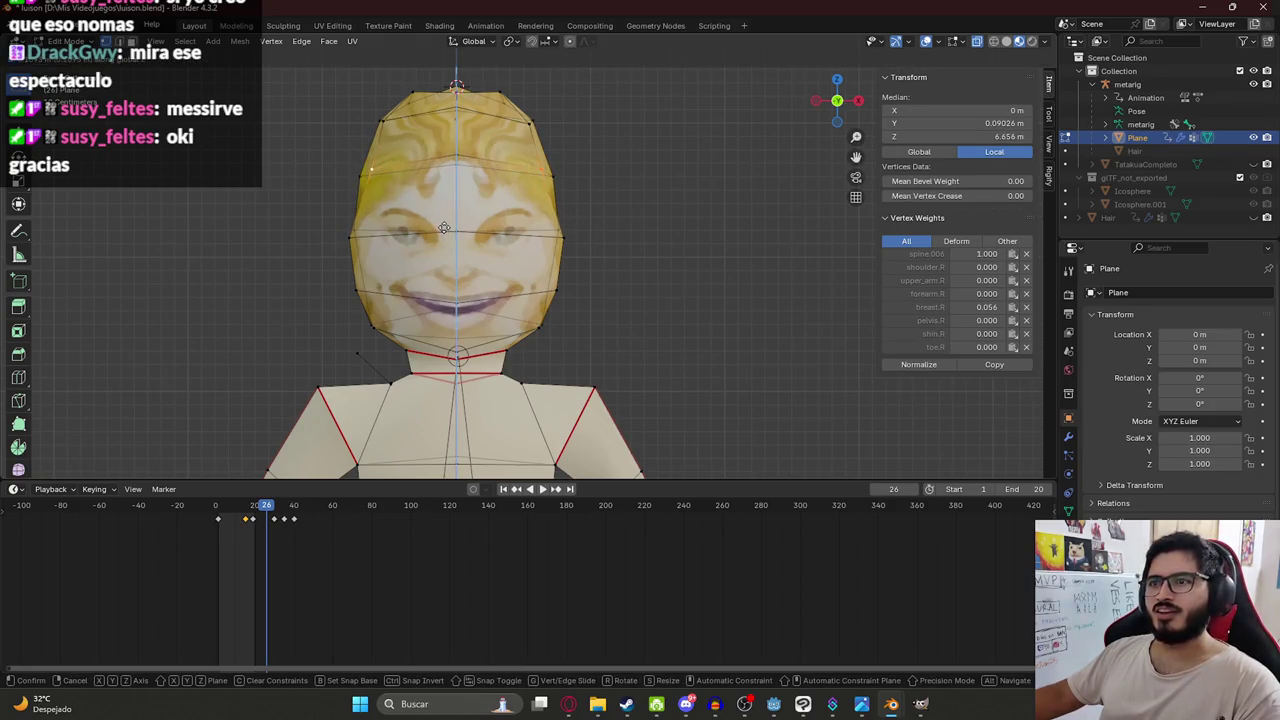
left_click(413, 176)
Review the reshaped head from other angles, leaving and re-entering Edit Mode.
key("g")
key("x")
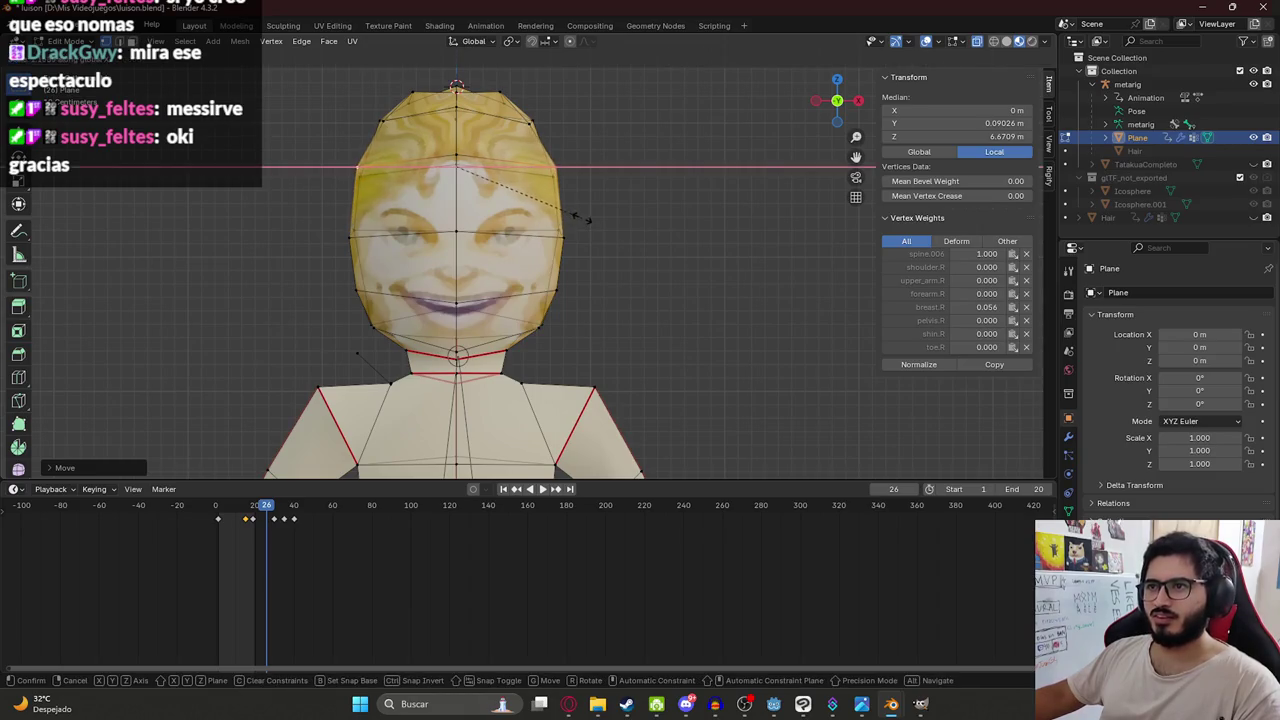
right_click(578, 218)
mouse_move(566, 160)
middle_mouse_down()
mouse_move(568, 178)
mouse_move(512, 160)
mouse_move(637, 140)
mouse_move(498, 147)
mouse_move(430, 205)
middle_mouse_up()
left_click(633, 167)
left_click(637, 140)
key("Tab")
mouse_move(680, 283)
middle_mouse_down()
mouse_move(575, 240)
mouse_move(716, 279)
mouse_move(637, 261)
mouse_move(642, 305)
mouse_move(702, 320)
mouse_move(454, 251)
mouse_move(626, 263)
mouse_move(553, 173)
mouse_move(626, 163)
mouse_move(560, 230)
mouse_move(520, 240)
middle_mouse_up()
key("Tab")
scroll(560, 230, "up", 3)
Save luison.blend and glance at the Luisón reference images.
scroll(520, 240, "down", 4)
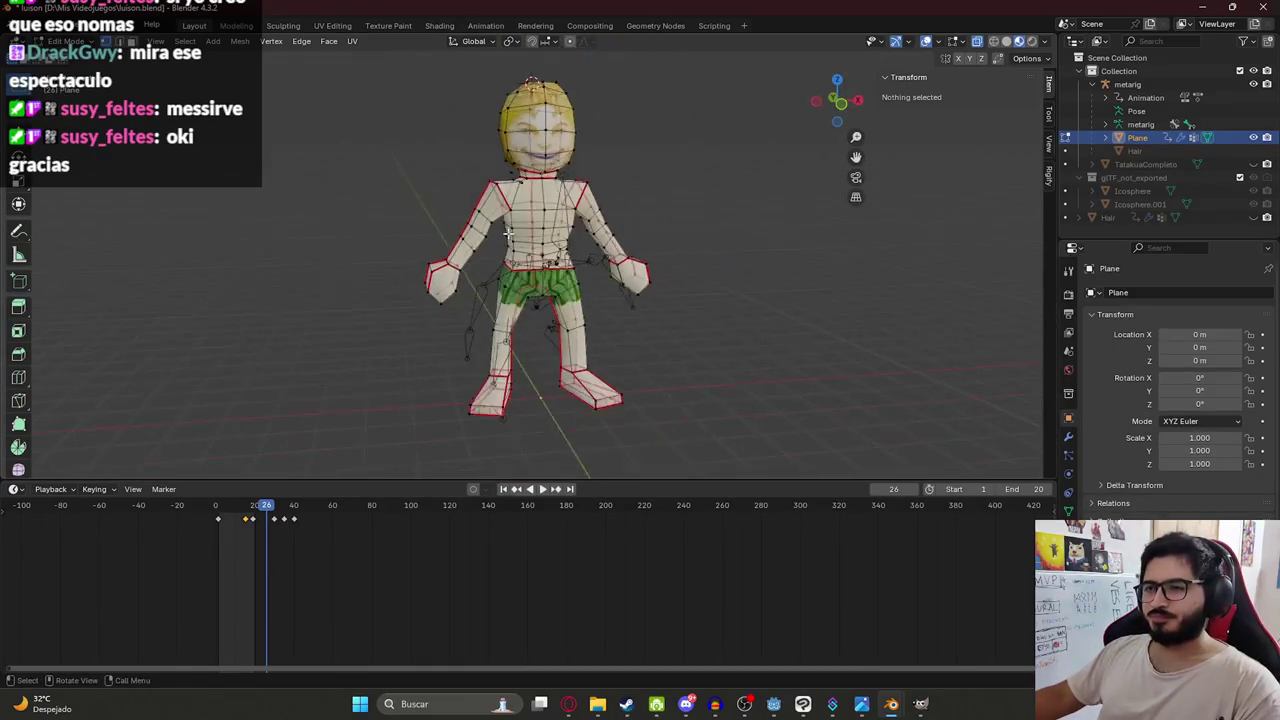
scroll(508, 250, "up", 4)
key("KP_3")
scroll(766, 371, "down", 3)
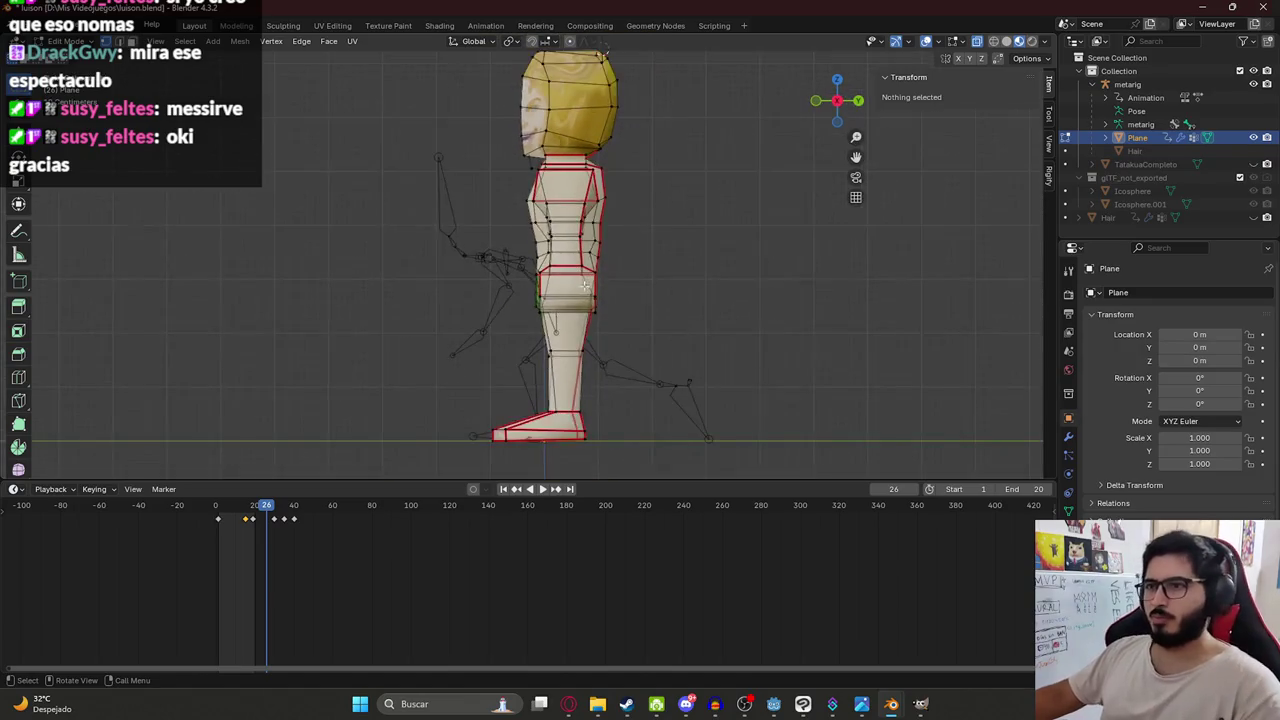
key("ctrl+s")
left_click(567, 706)
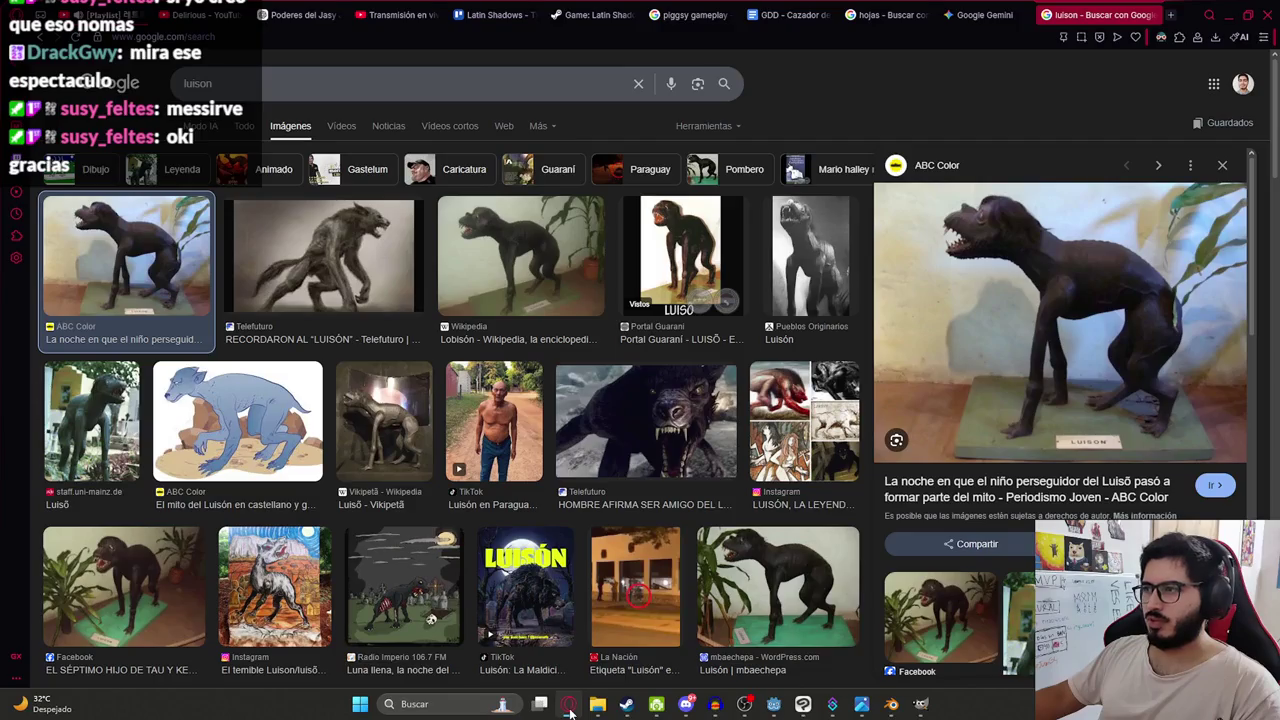
left_click(567, 706)
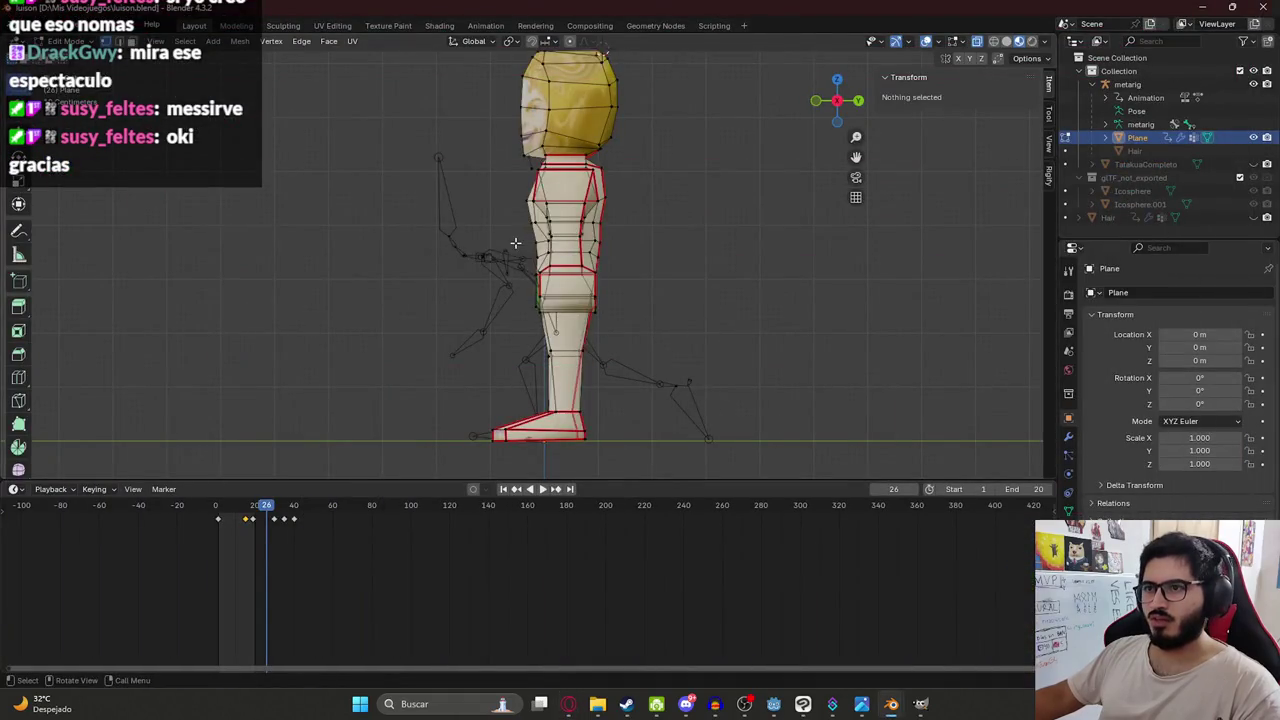
In front wireframe view, box-select the head, torso, arms and left hand.
key("KP_1")
middle_click_drag(515, 243, 512, 195)
key("KP_1")
key("z")
left_click(409, 194)
left_click_drag(376, 58, 714, 269)
left_click_drag(371, 225, 490, 332, "shift")
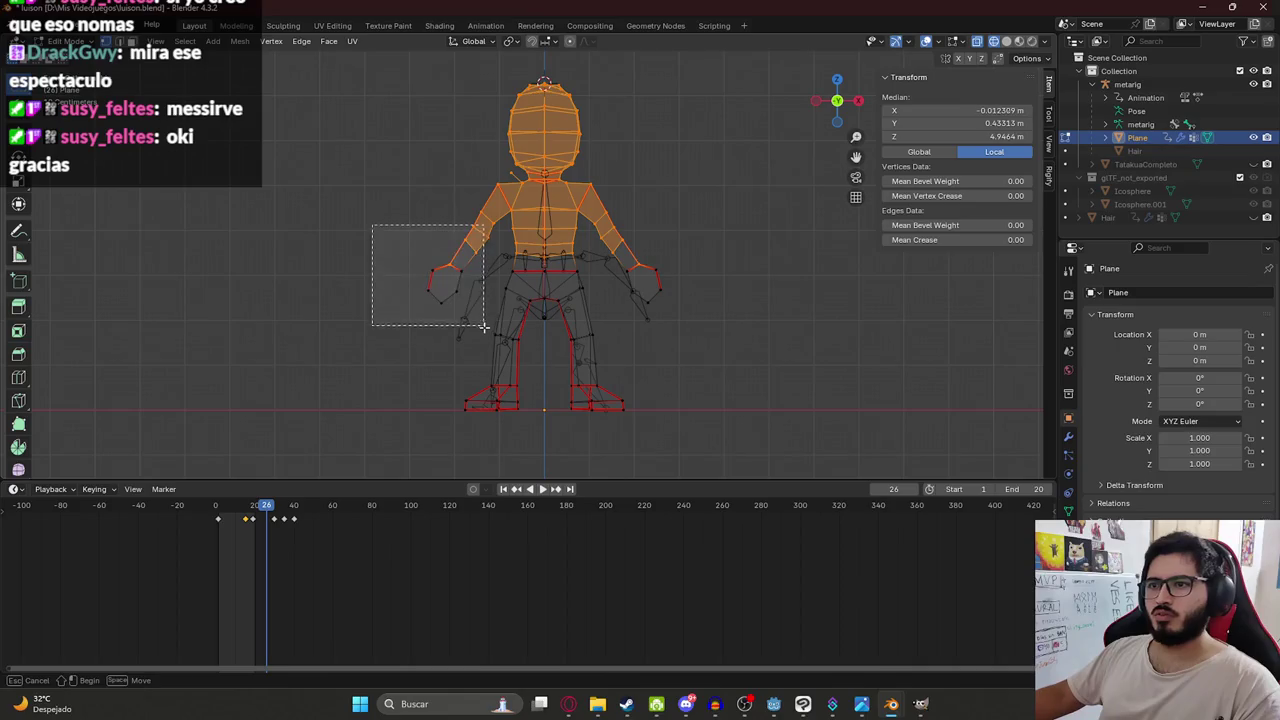
Add the right hand to the selection and view the model from the side in wireframe.
left_click_drag(694, 322, 606, 205, "shift")
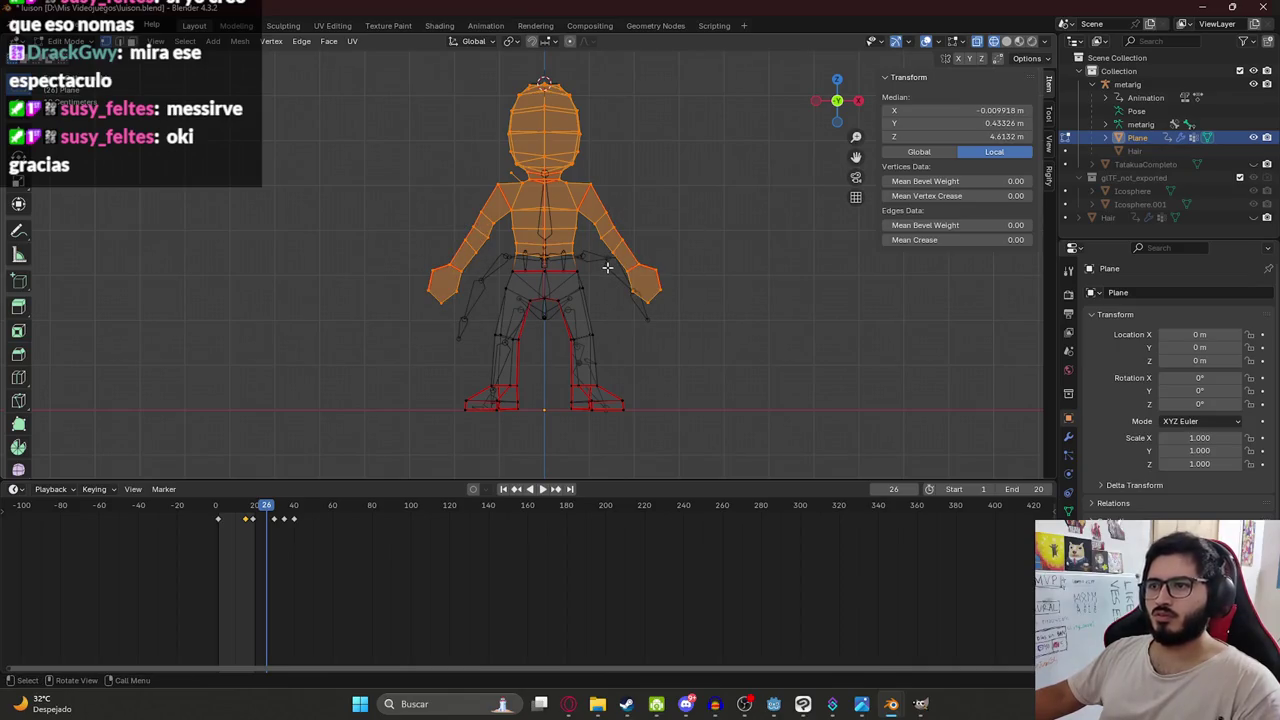
key("KP_3")
key("z")
left_click(593, 348)
key("z")
left_click(722, 204)
Rotate and move the upper body forward into a horizontal hunch.
key("r")
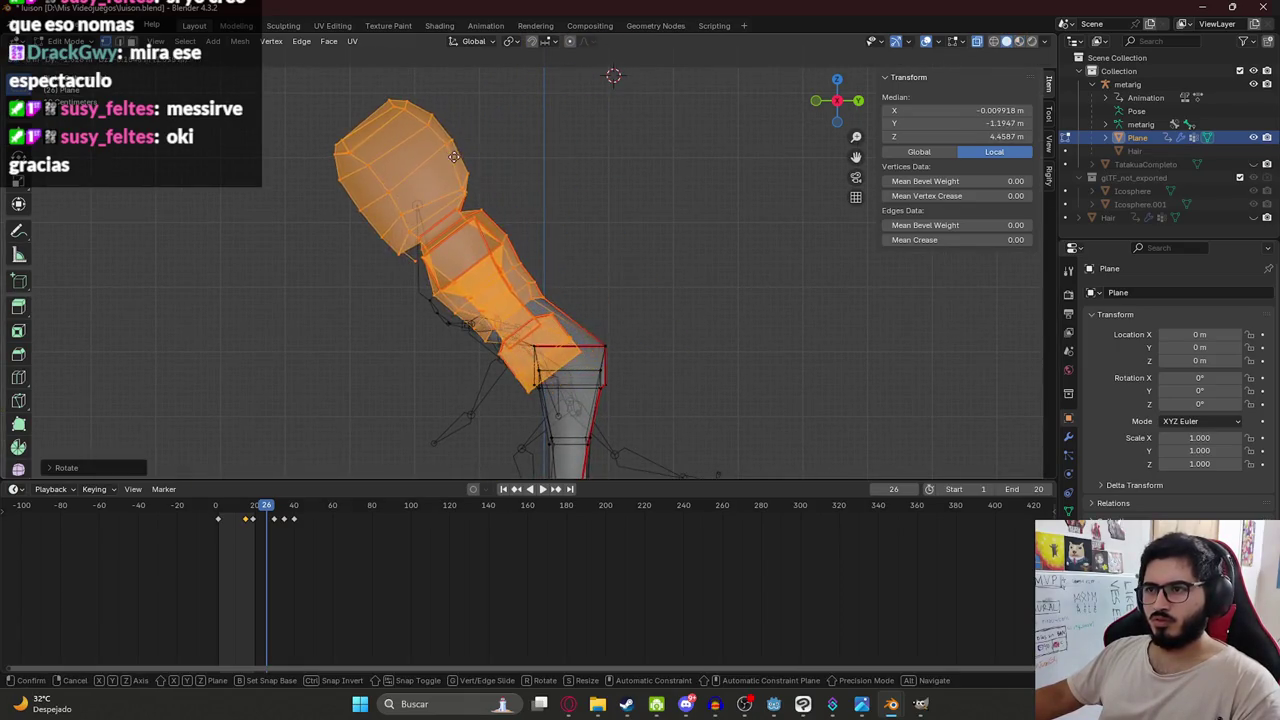
left_click(547, 173)
key("g")
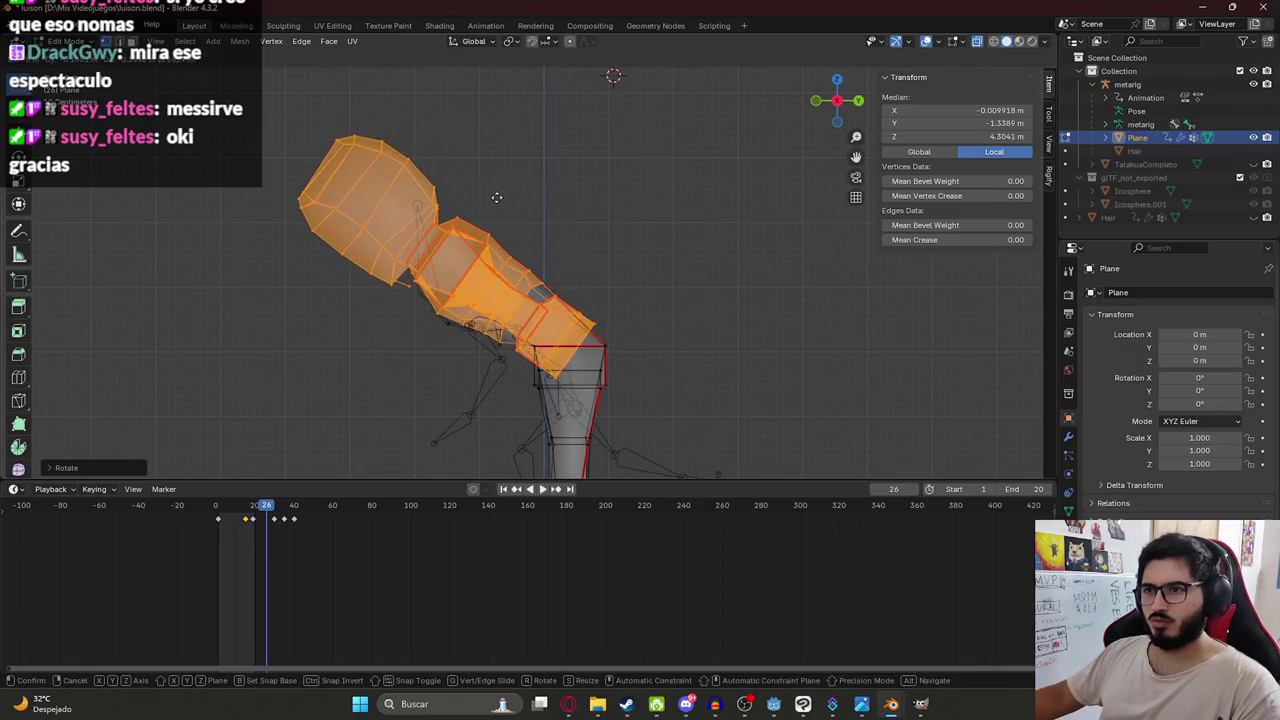
left_click(553, 204)
key("r")
left_click(752, 270)
scroll(585, 290, "up", 2)
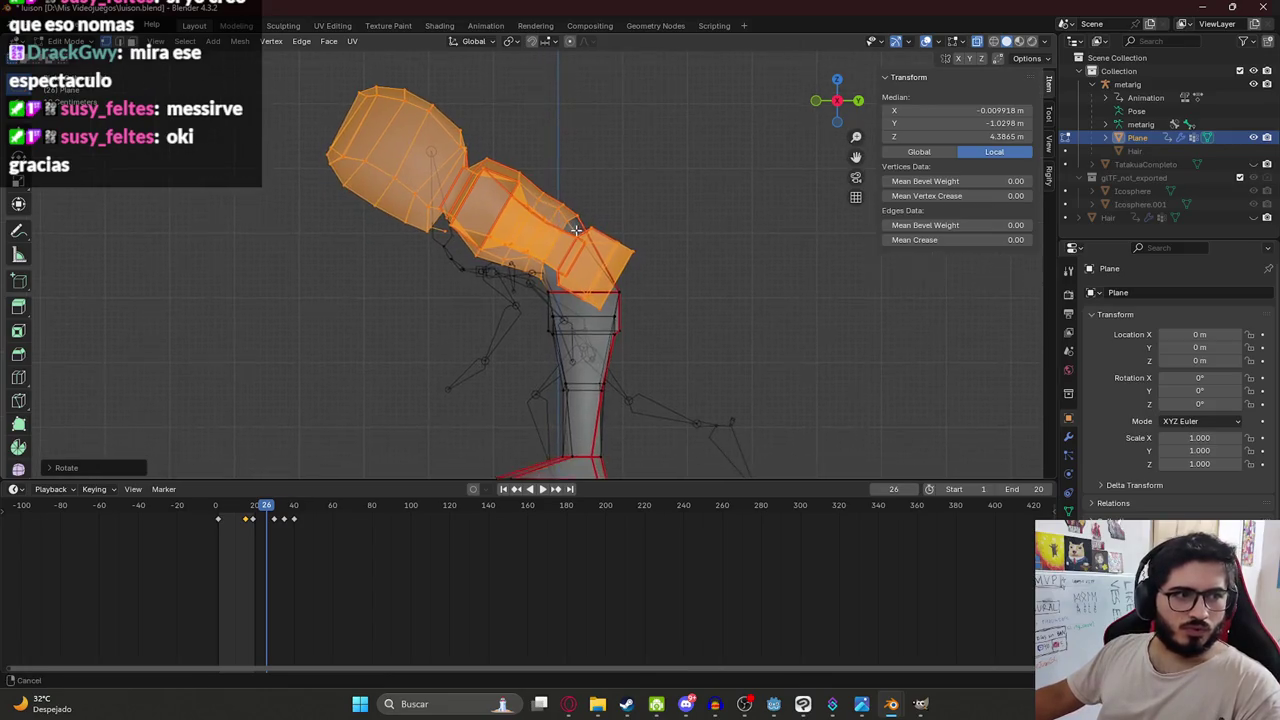
scroll(567, 203, "up", 1)
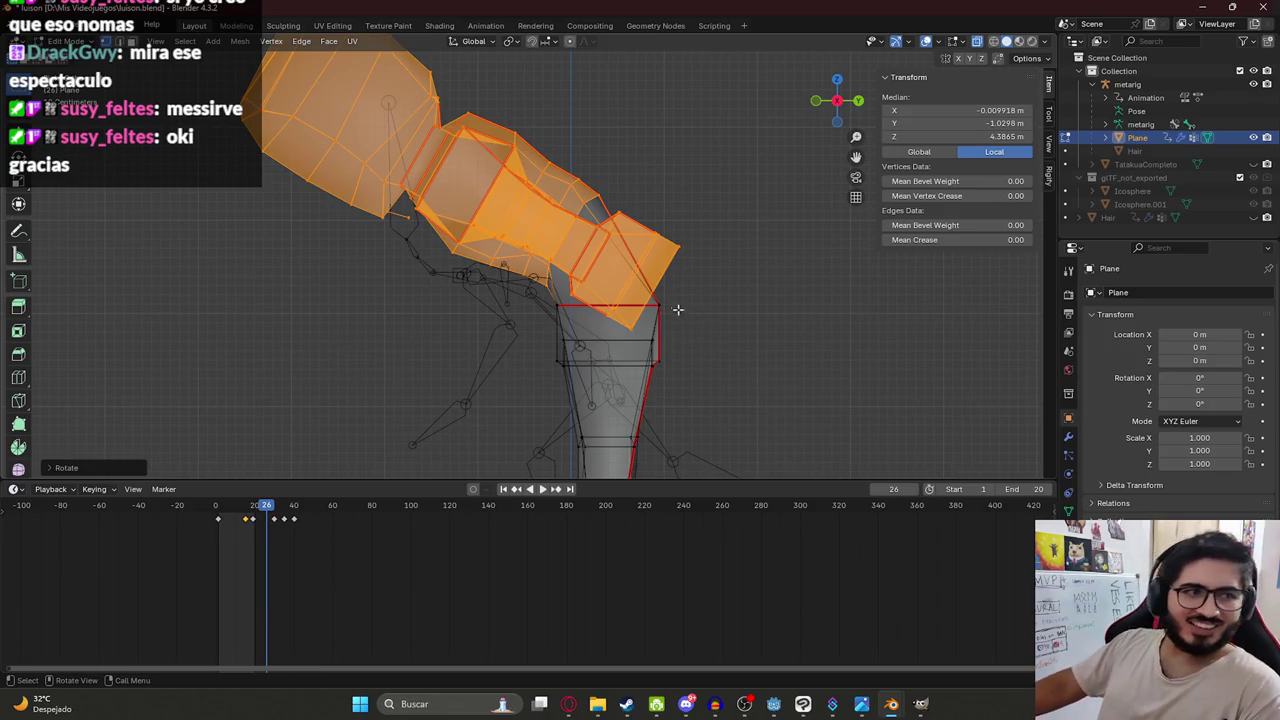
key("r")
key("g")
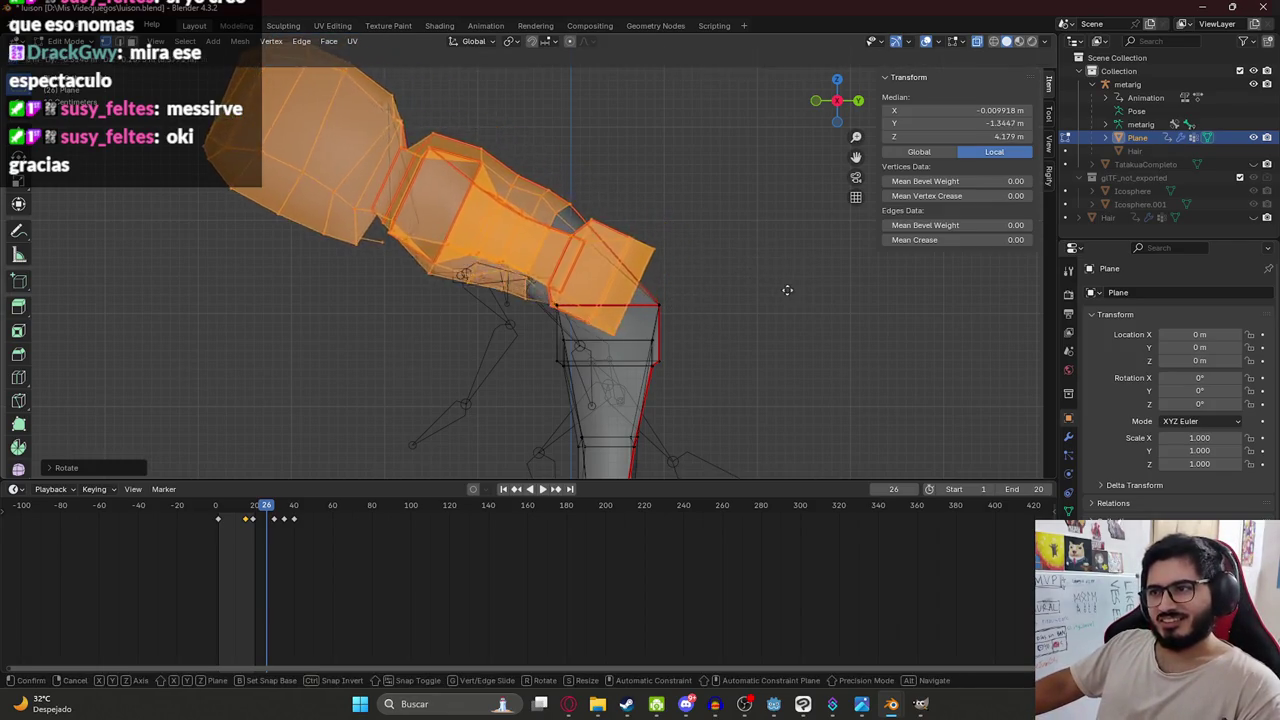
left_click(742, 282)
scroll(635, 261, "down", 3)
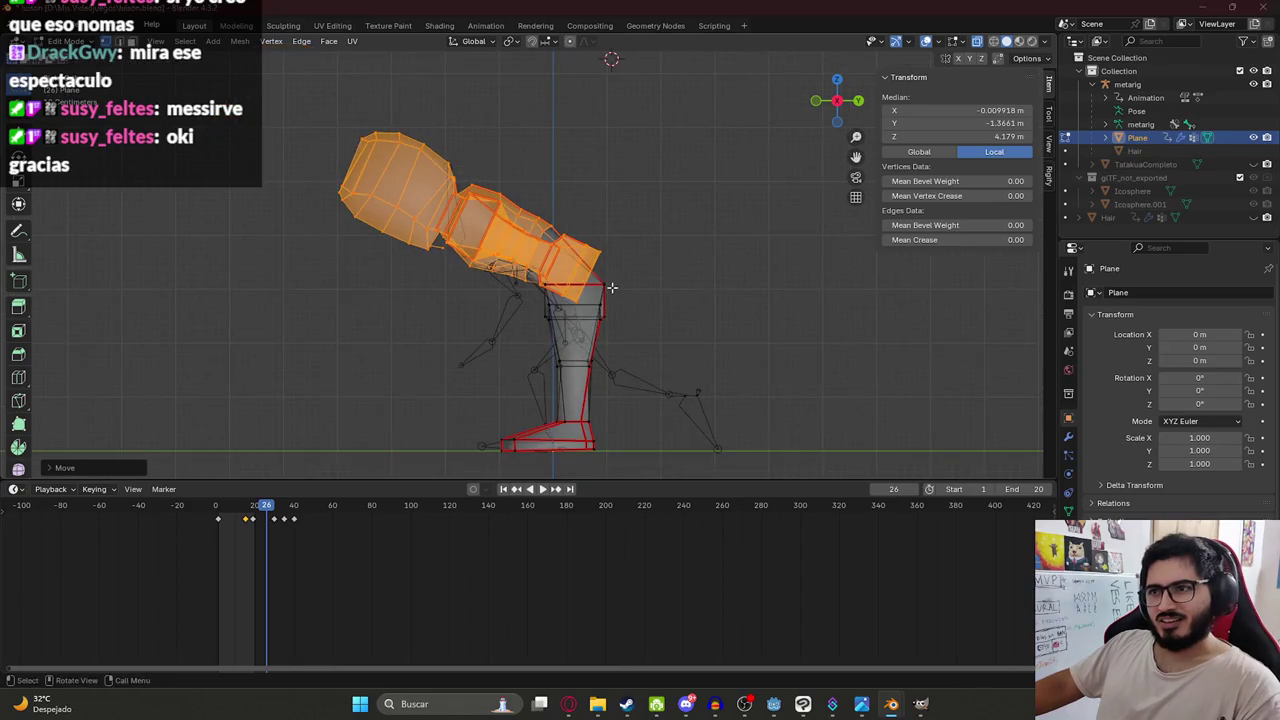
Fine-tune the upper body's tilt and position against the Luisón references.
key("alt+Tab")
key("alt+Tab")
key("r")
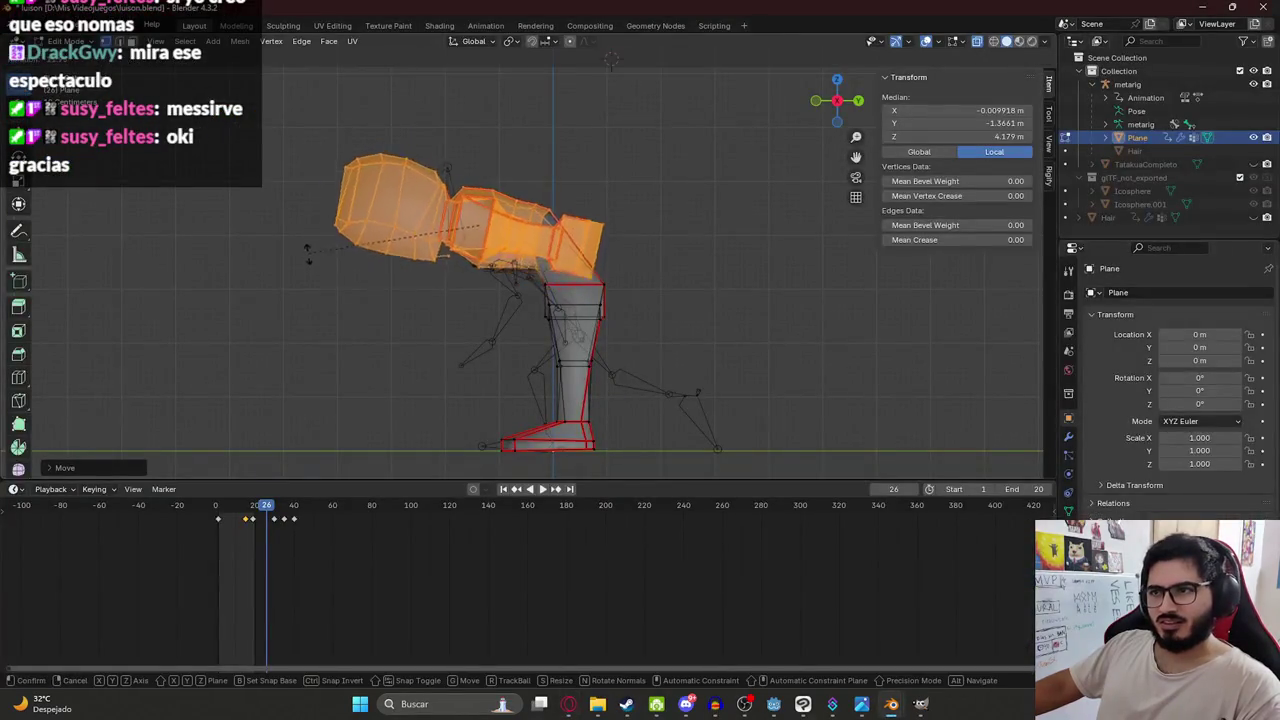
key("g")
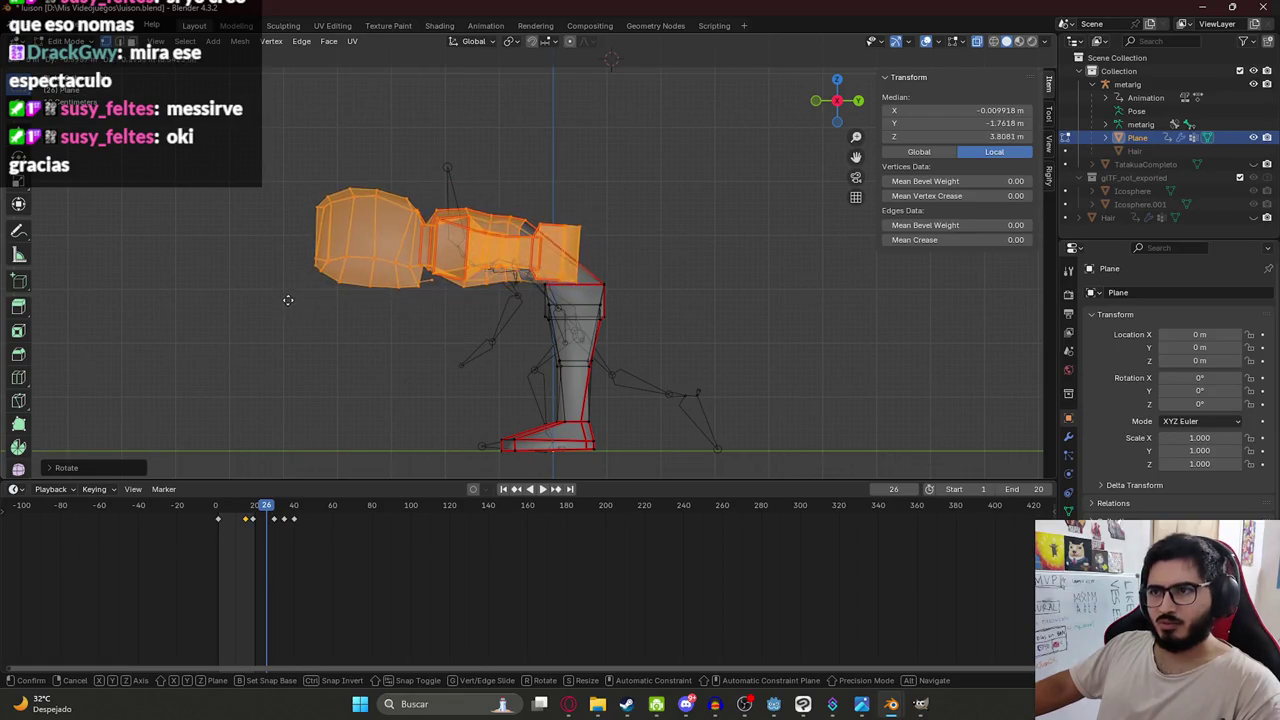
left_click(290, 305)
key("alt+Tab")
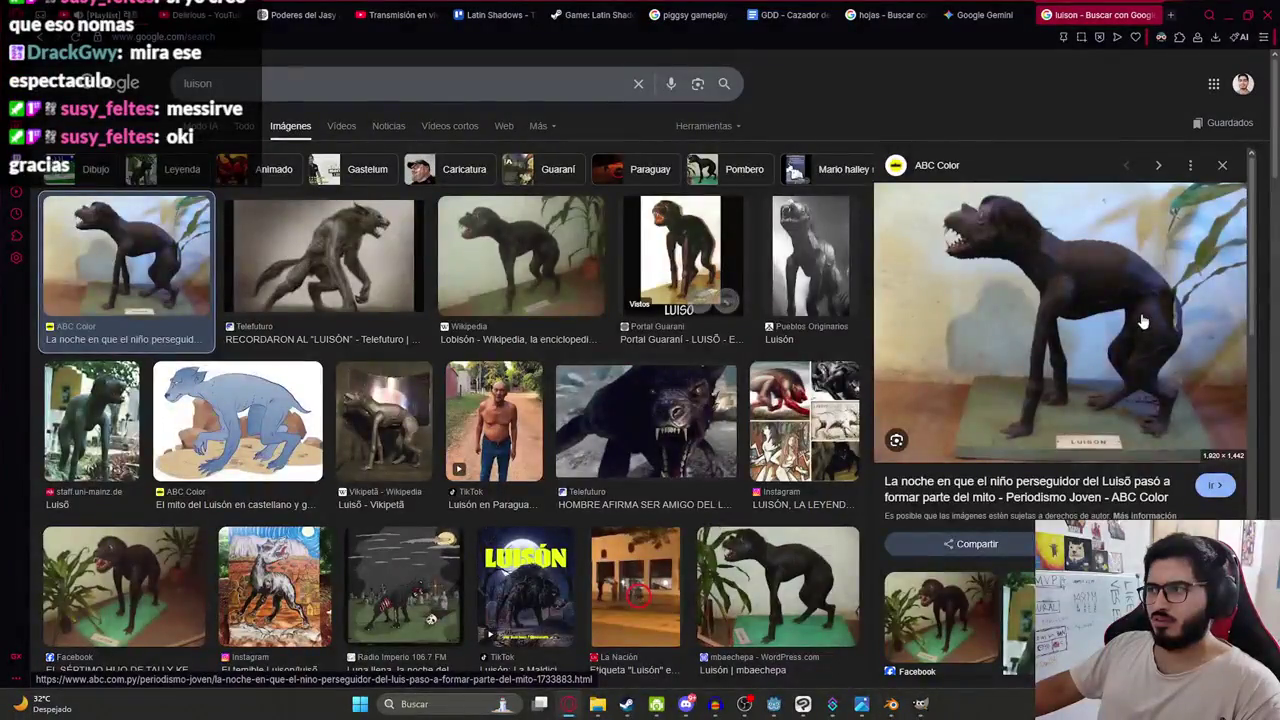
key("alt+Tab")
key("g")
left_click(554, 289)
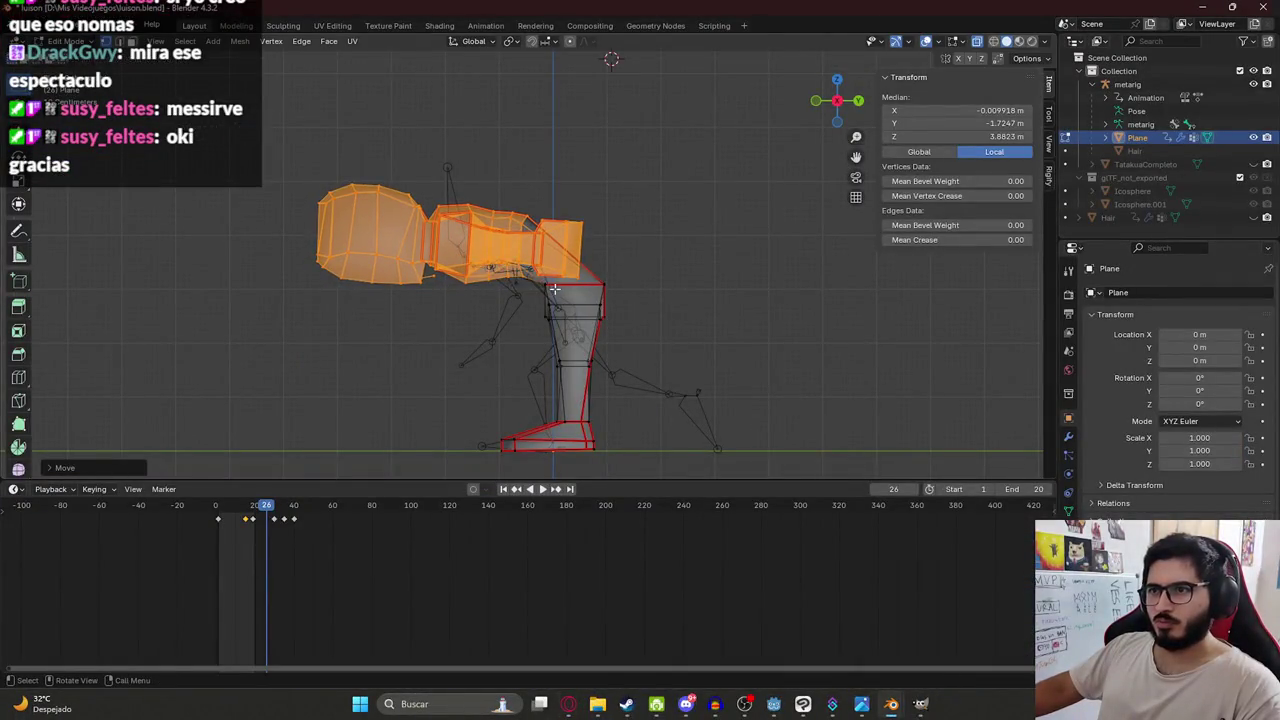
Push the front hip vertices outward.
left_click(655, 279)
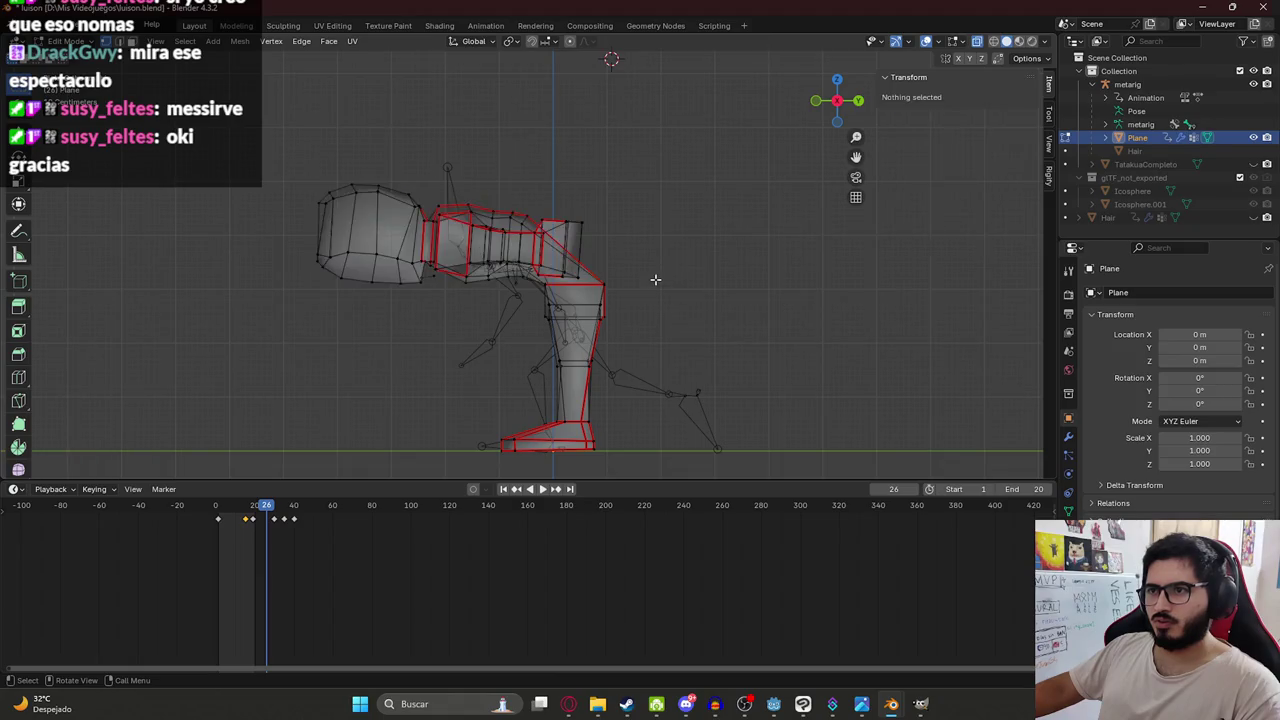
left_click_drag(598, 284, 660, 300)
key("g")
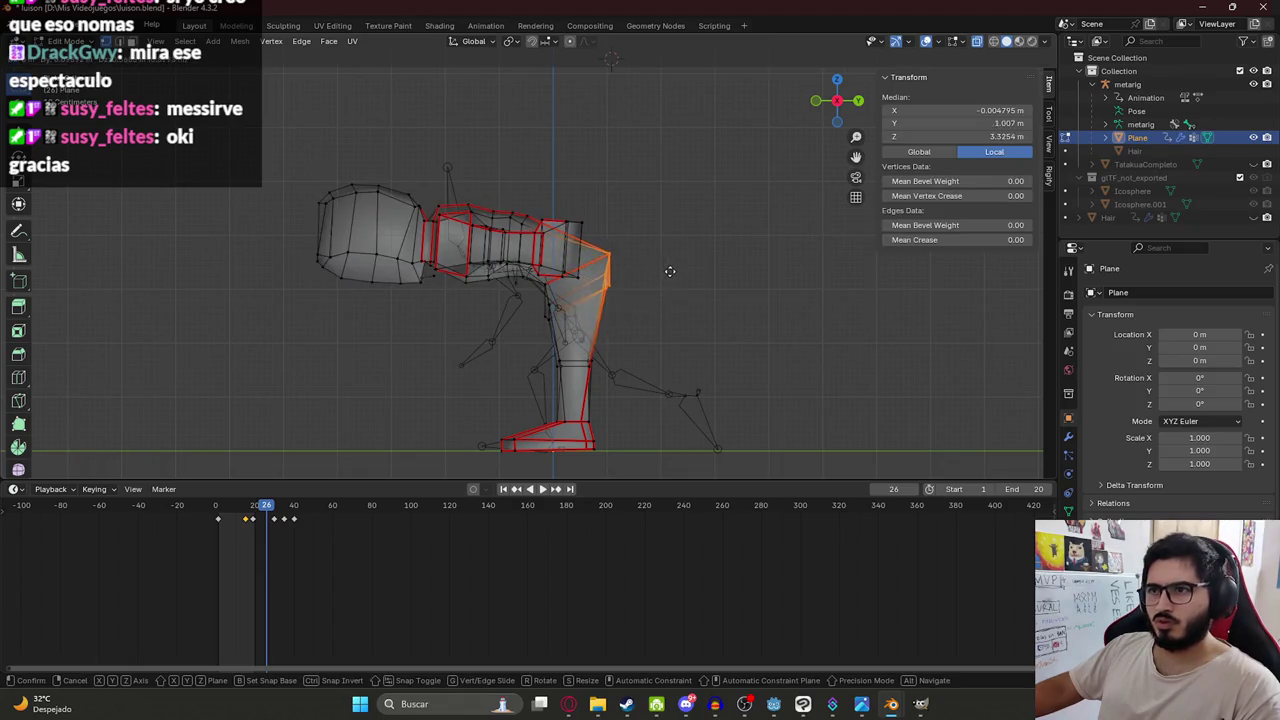
left_click(668, 288)
From the front, select both arms' vertices.
middle_click_drag(668, 288, 607, 247)
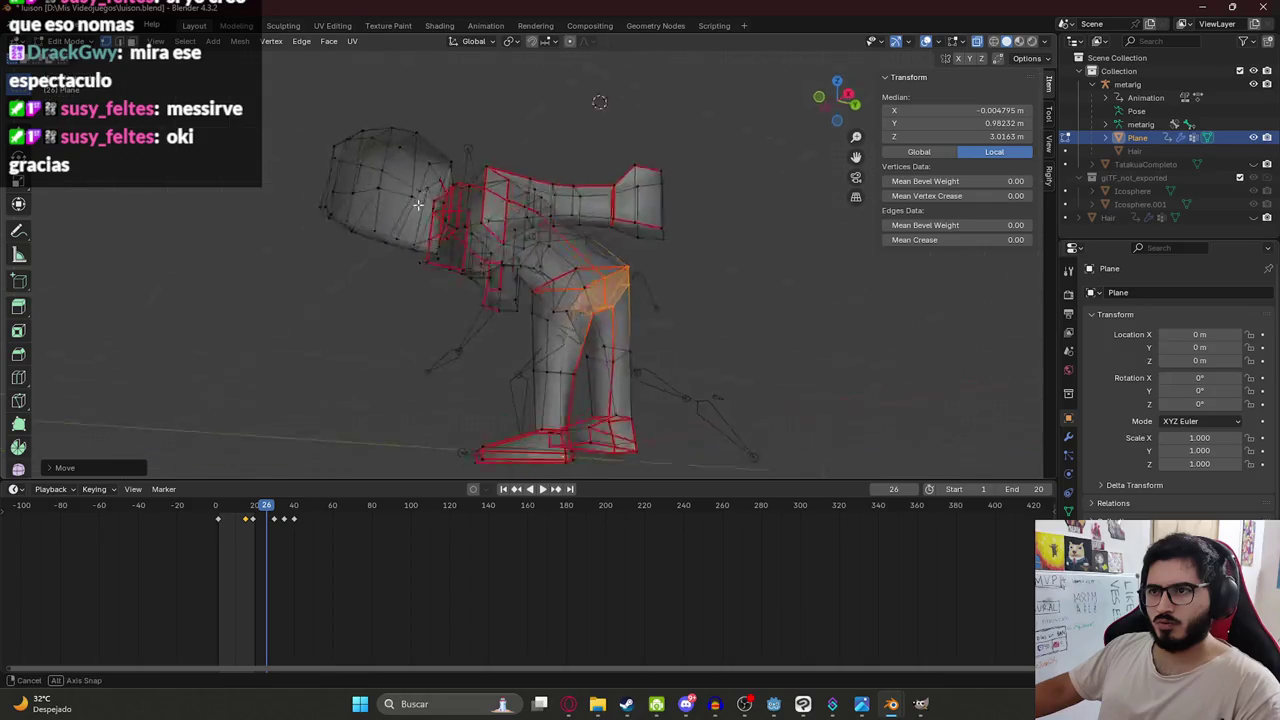
left_click_drag(748, 332, 602, 182)
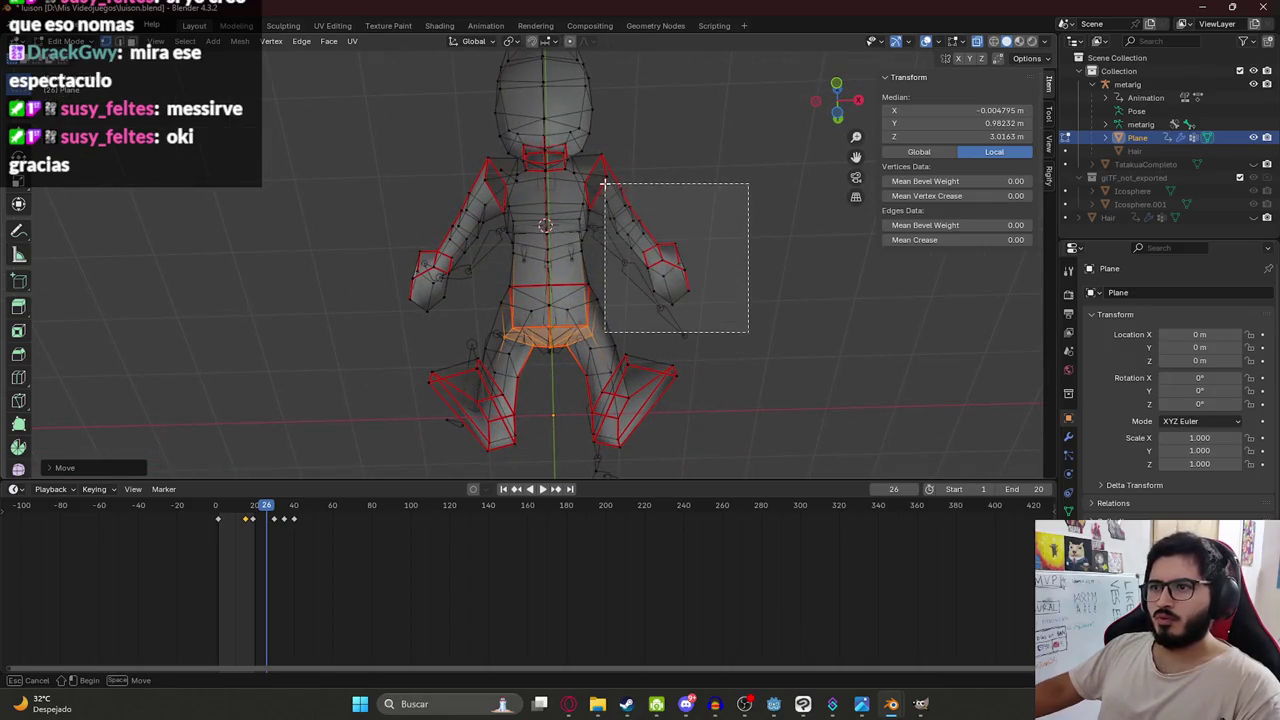
left_click_drag(366, 166, 491, 311, "shift")
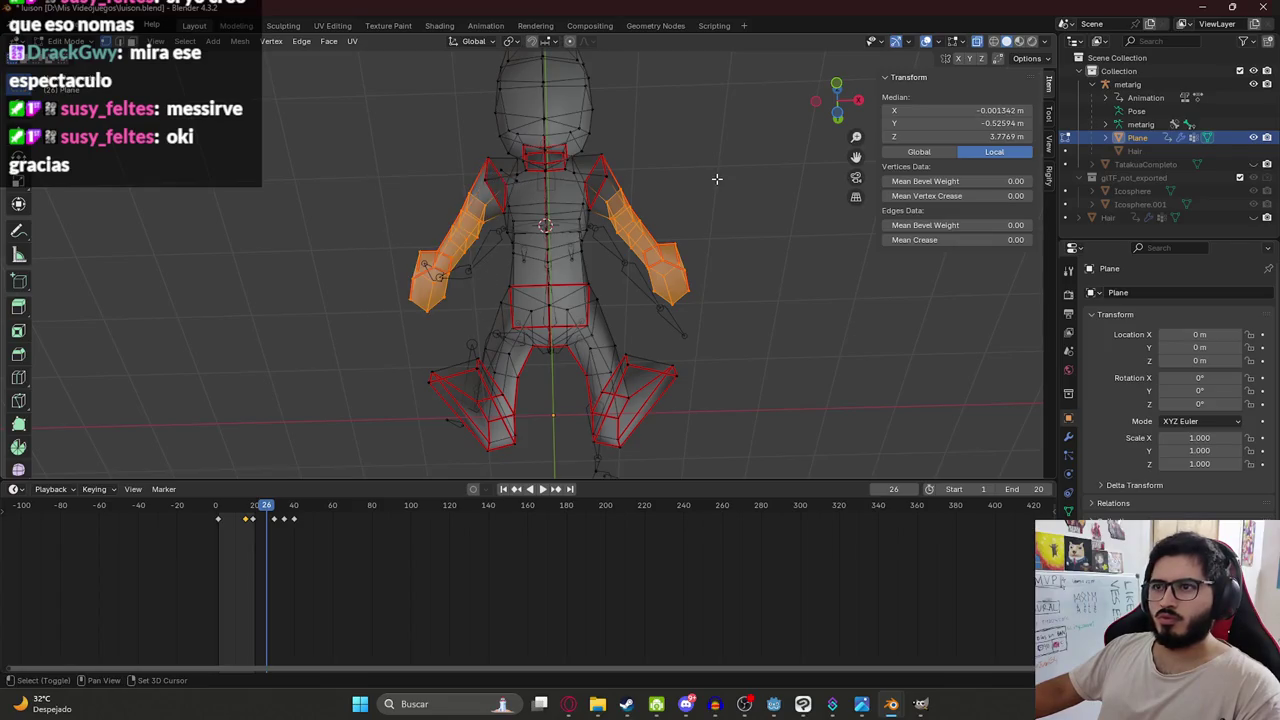
In side view, rotate and move both arms down so they hang beneath the torso.
key("KP_3")
key("r")
left_click(622, 209)
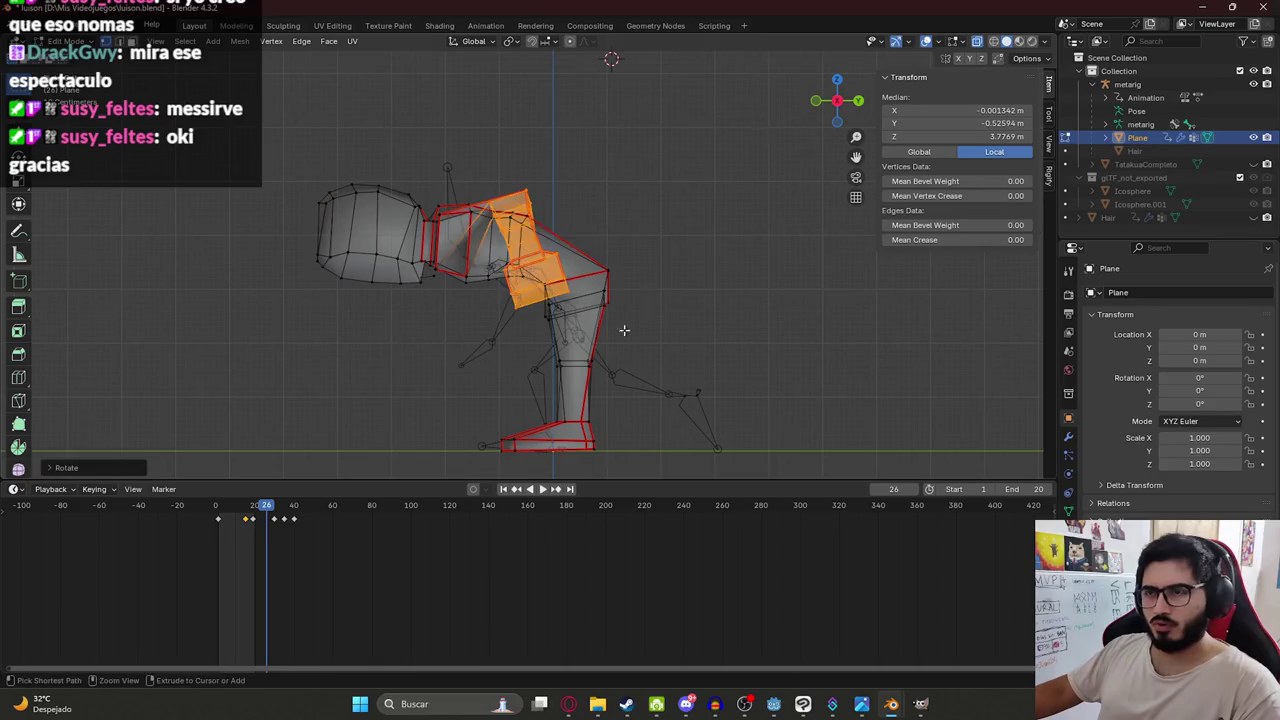
key("g")
left_click(630, 330)
key("g")
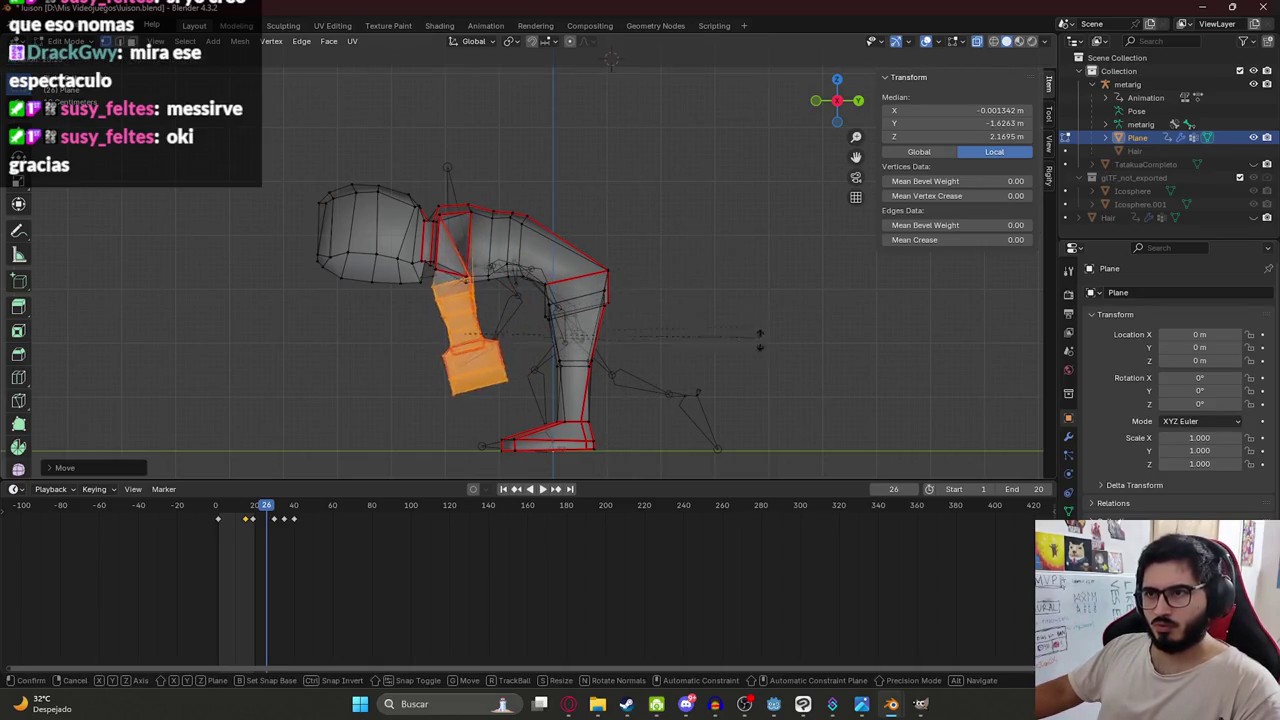
key("r")
left_click(774, 368)
key("r")
left_click(765, 370)
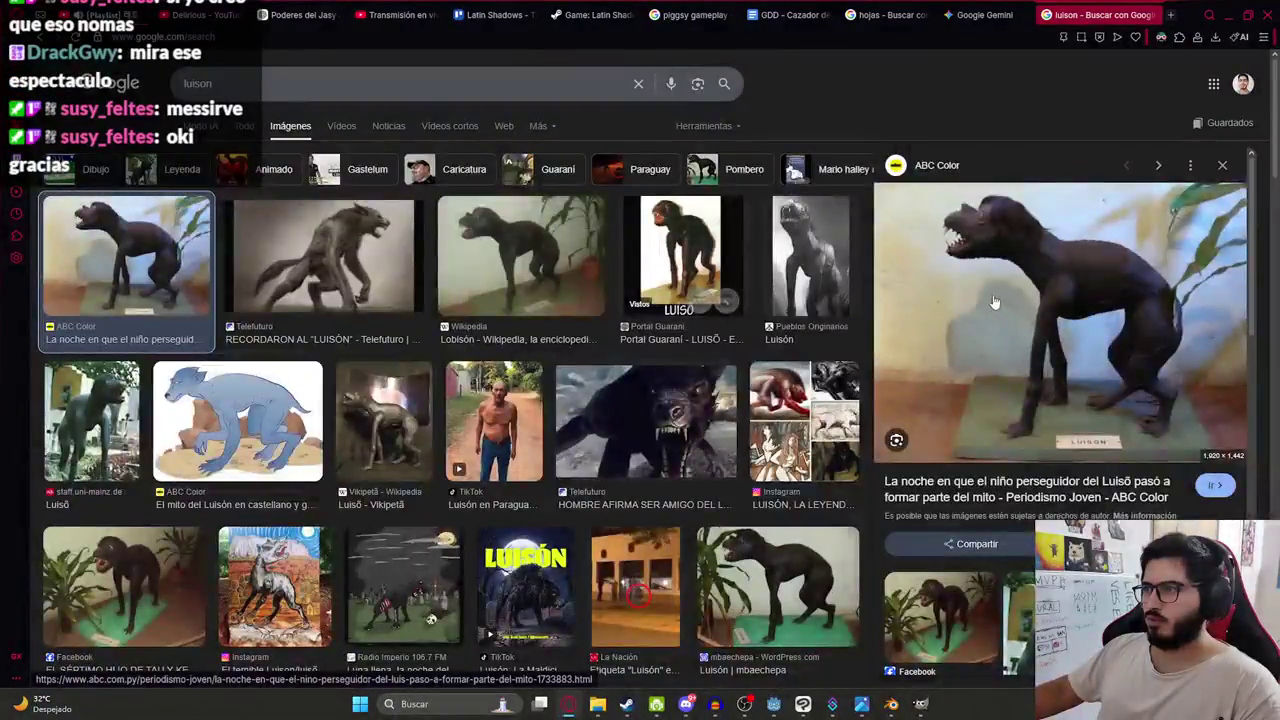
Rotate the arms further on the Y axis and check them from the front view.
key("r")
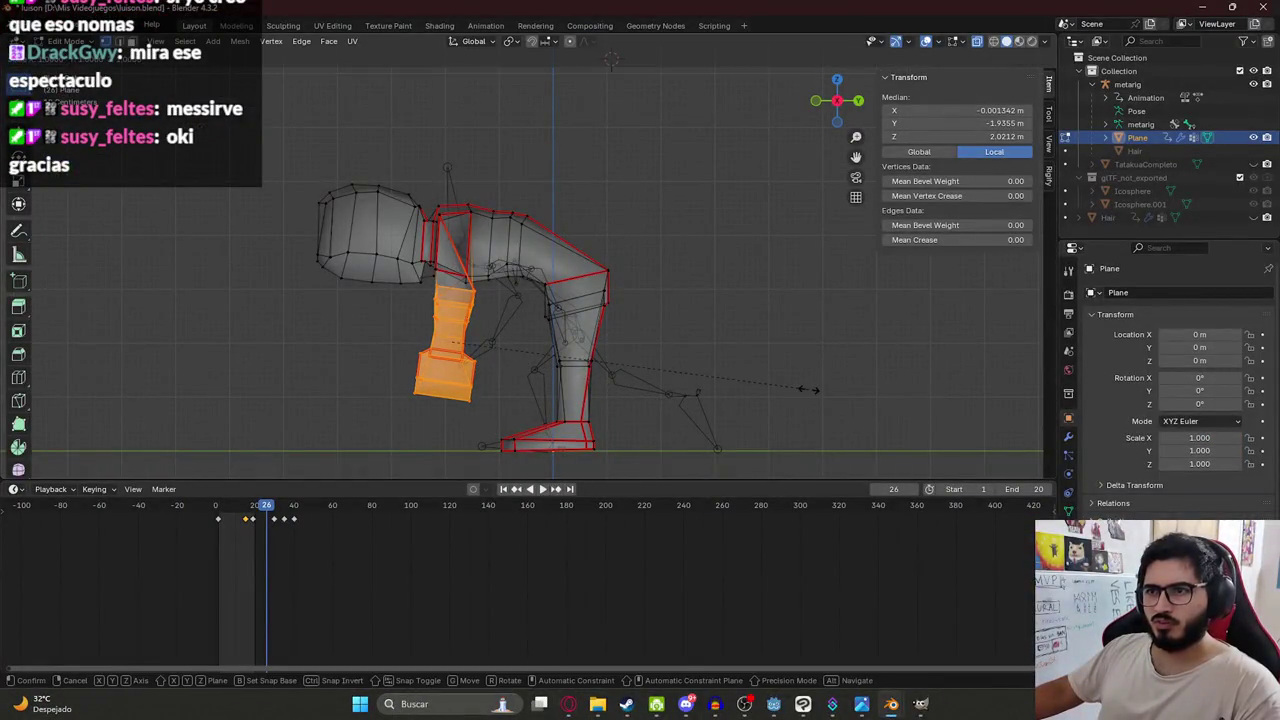
key("y")
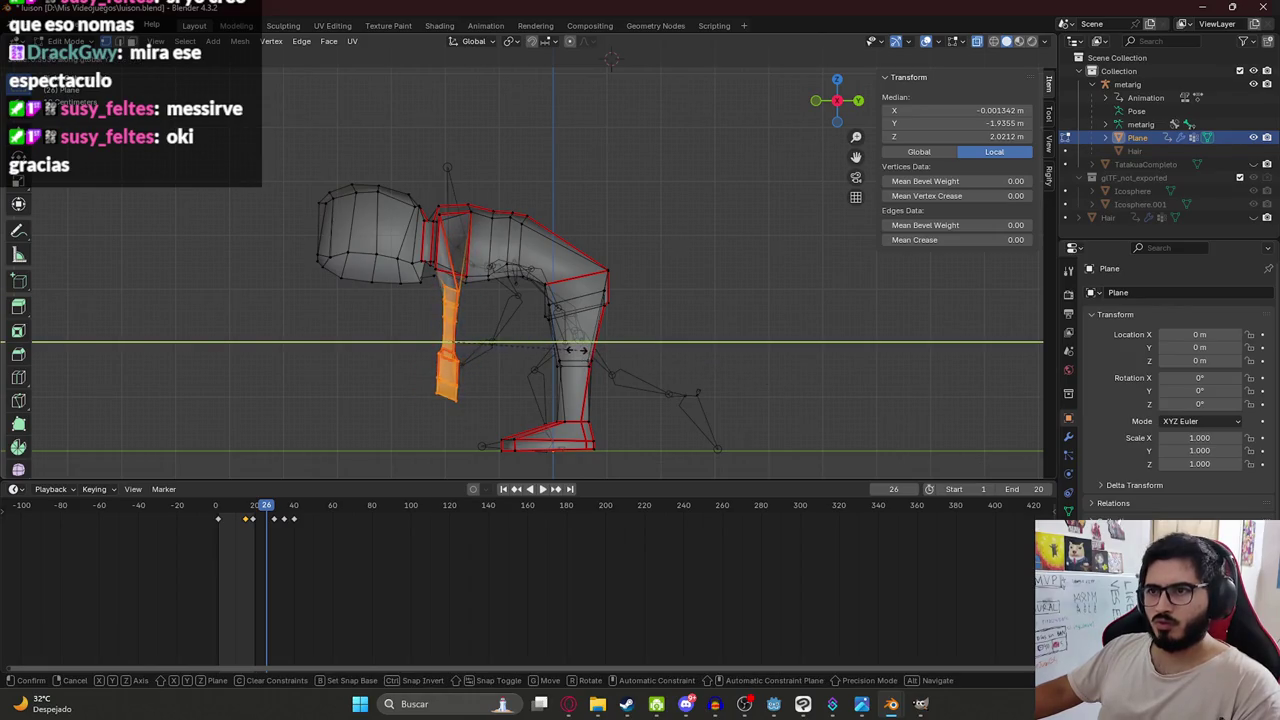
left_click(593, 353)
key("KP_1")
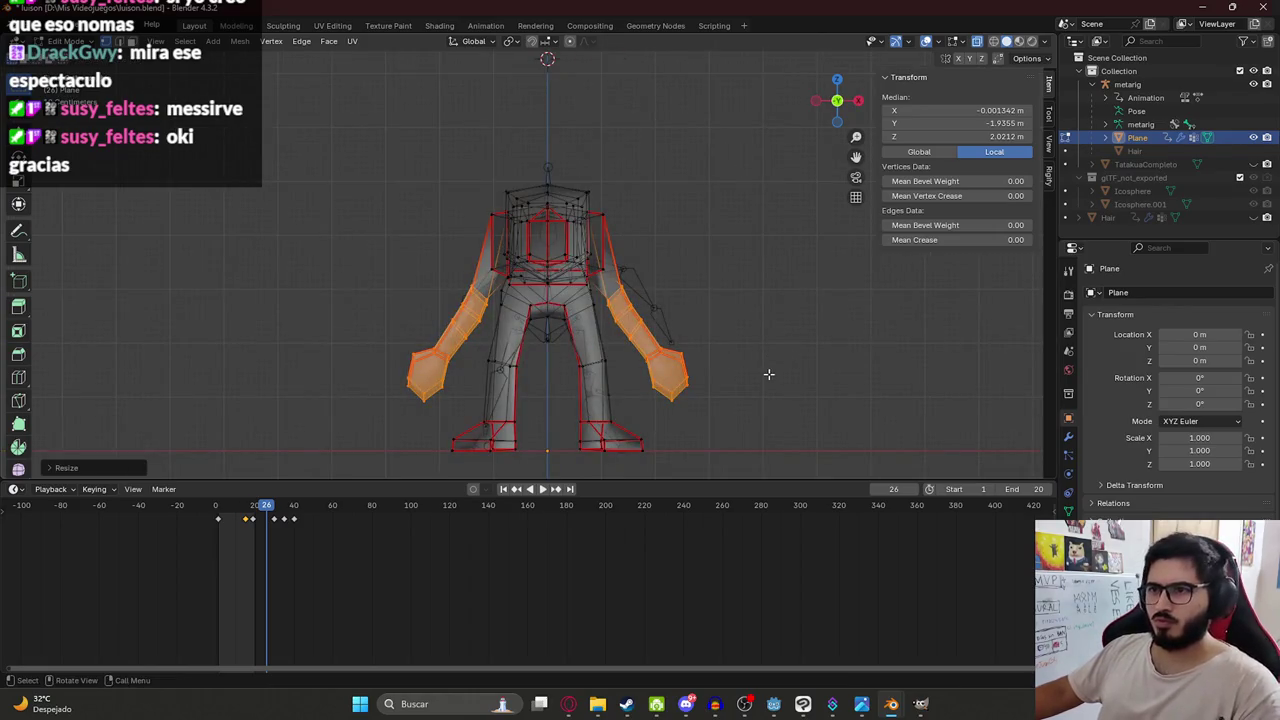
key("s")
key("x")
key("Escape")
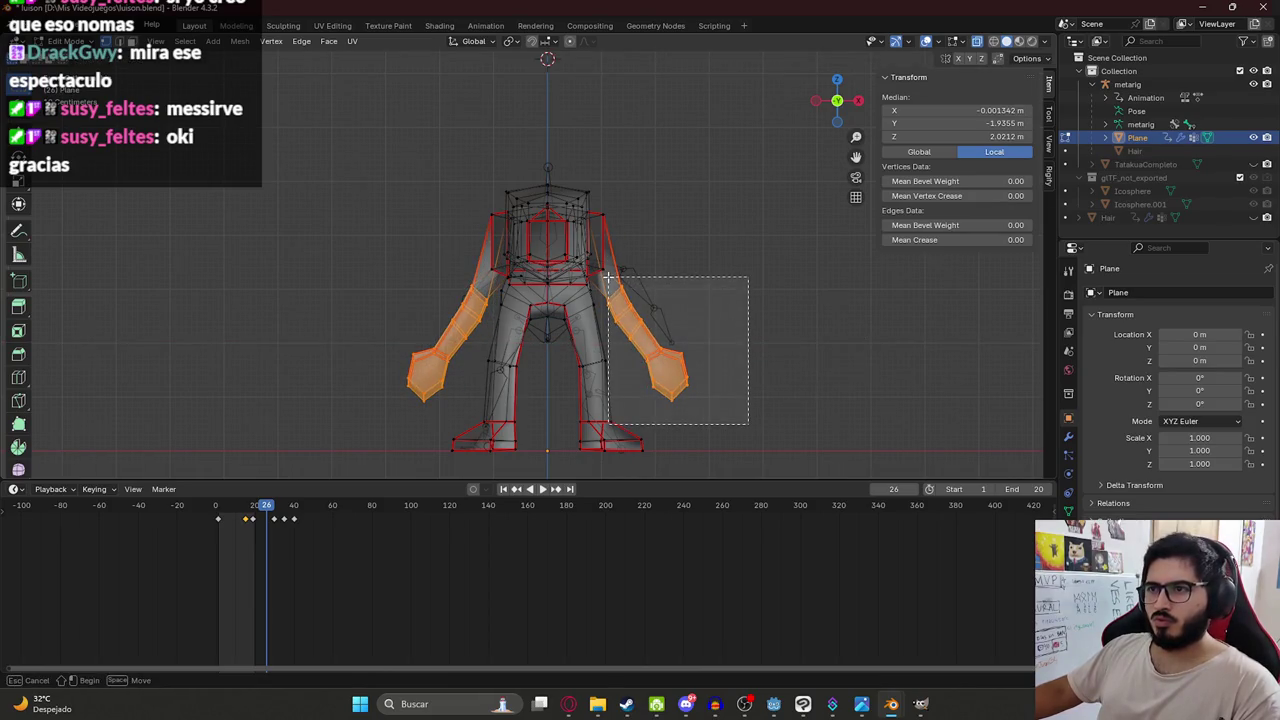
Rotate the right arm inward on the X axis so it tucks toward the body.
left_click_drag(682, 383, 788, 280)
left_click_drag(741, 404, 608, 275)
key("r")
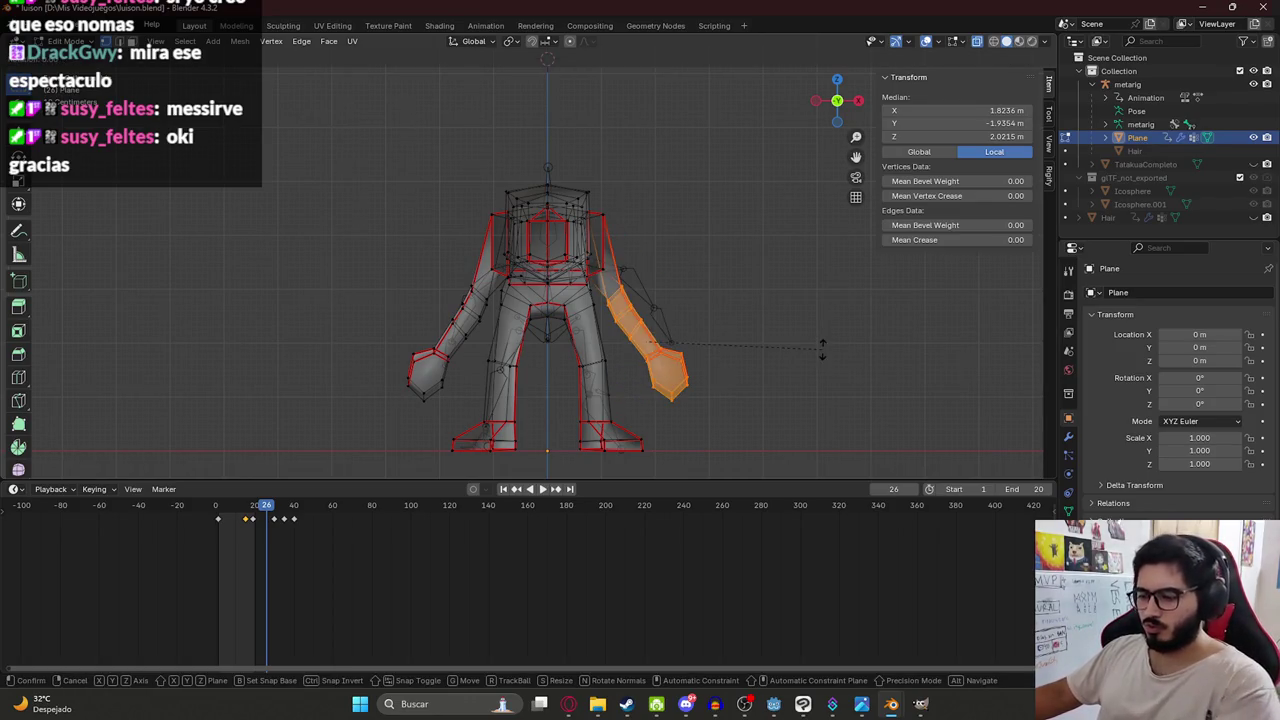
key("x")
key("x")
key("x")
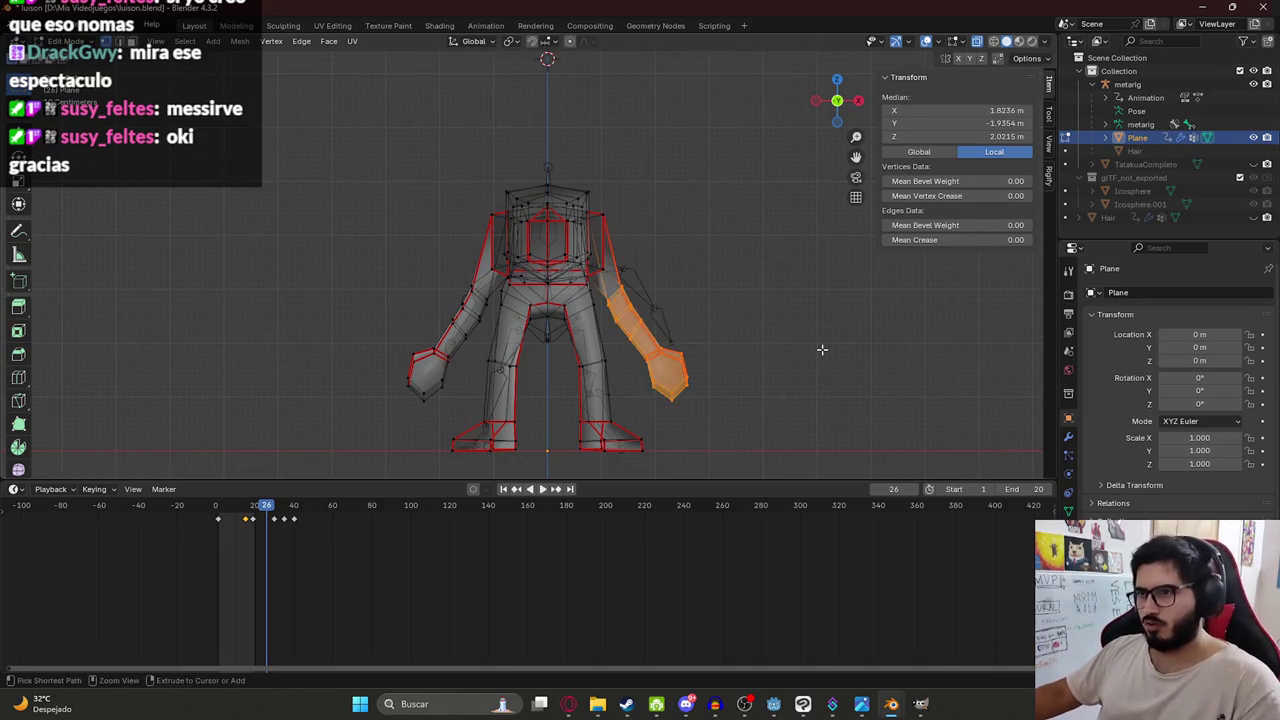
left_click(822, 347)
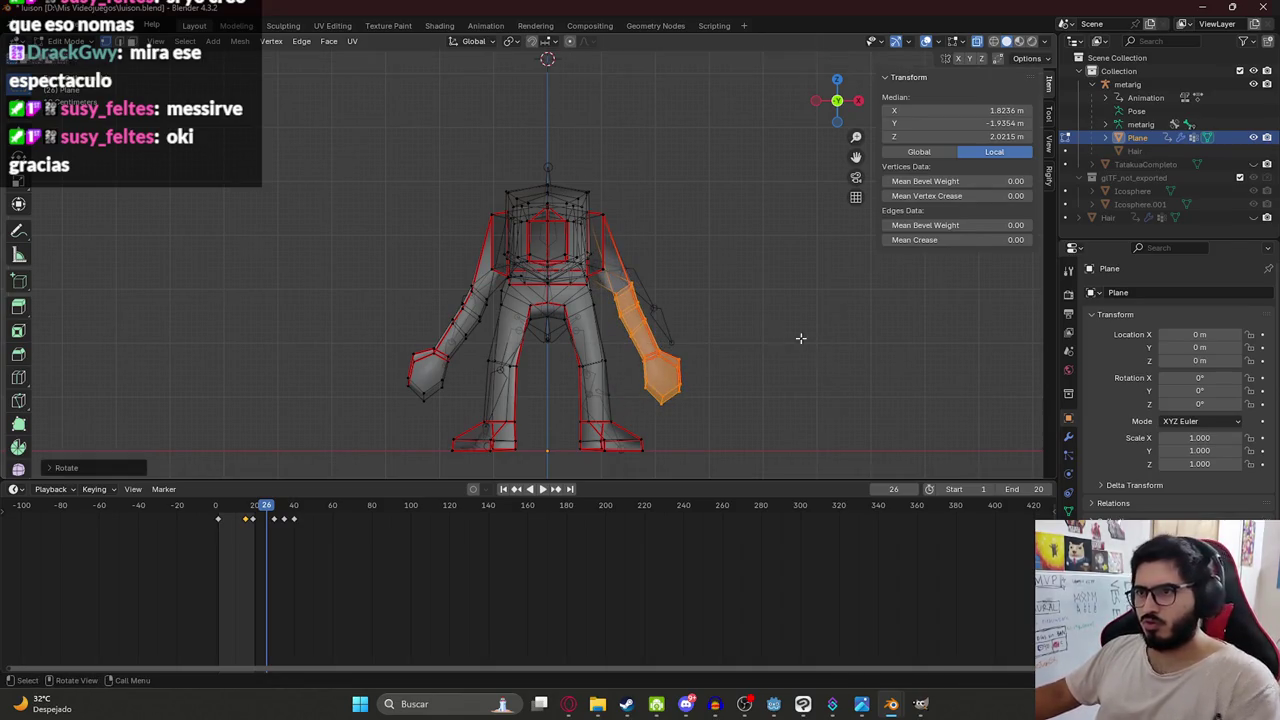
key("r")
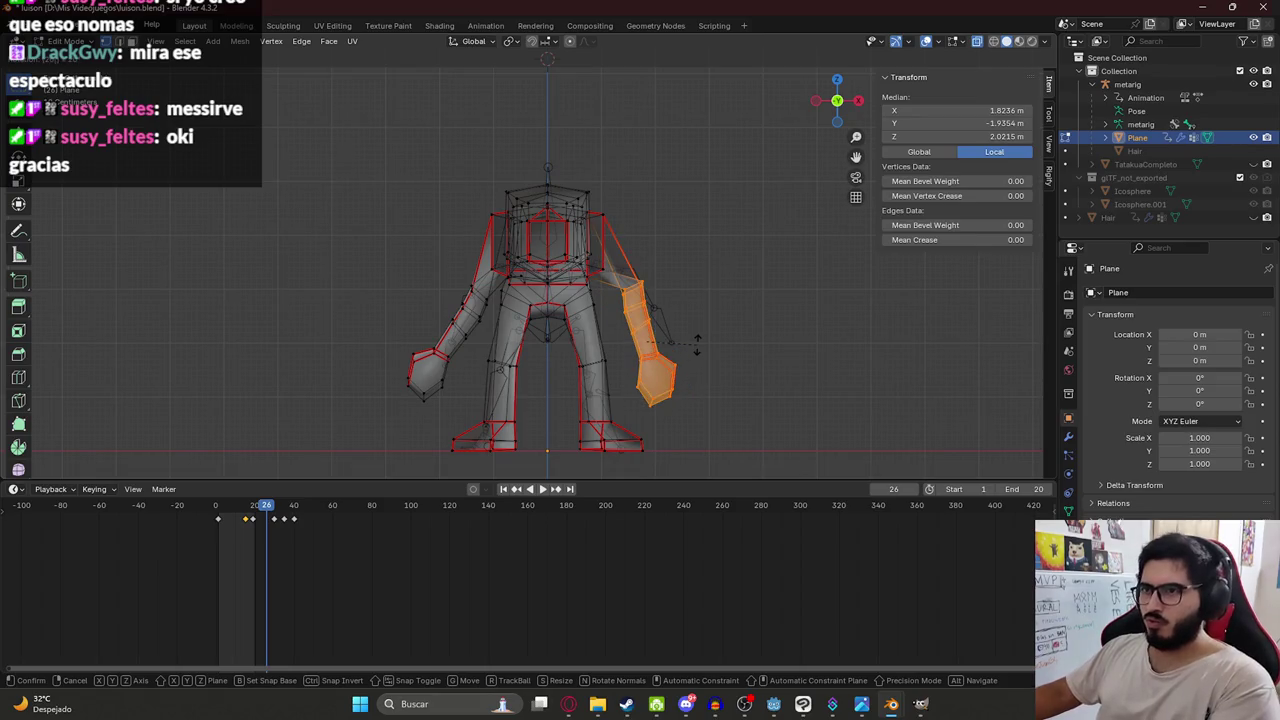
left_click(697, 345)
Turn the other arm inward, then scale both arms in toward the body.
left_click_drag(353, 272, 490, 405)
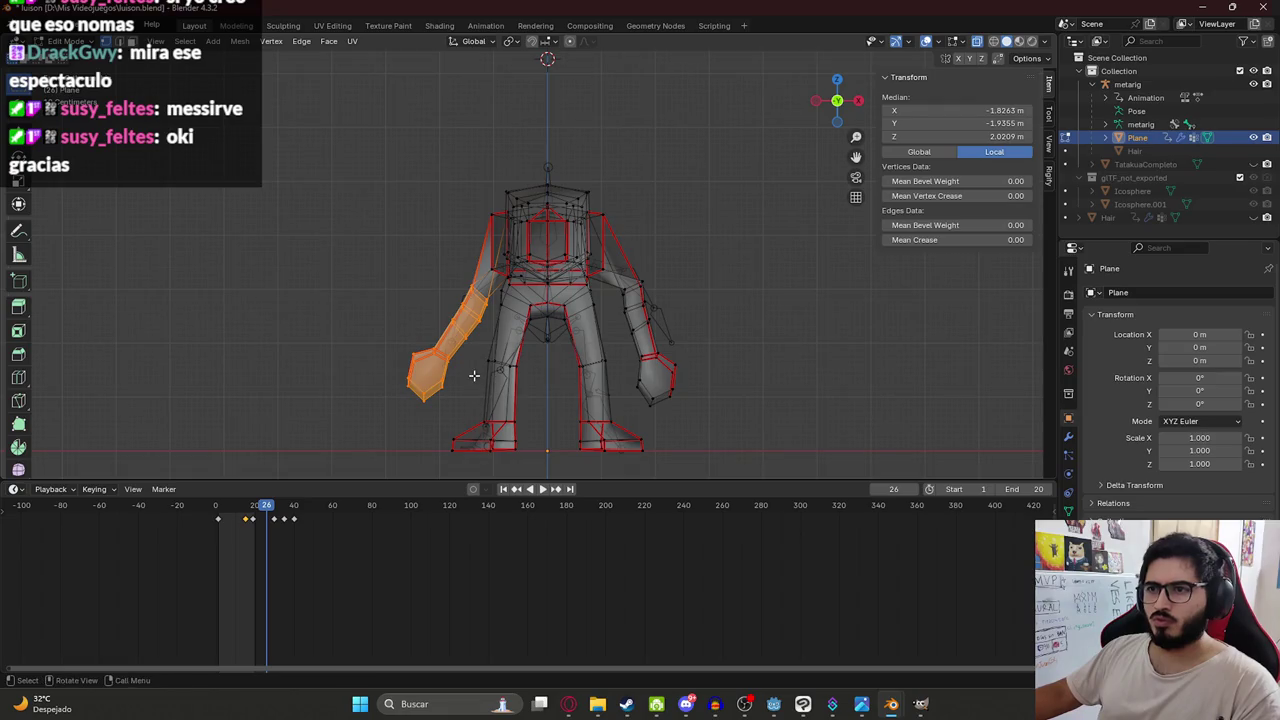
key("r")
left_click(474, 375)
left_click_drag(718, 432, 618, 282, "shift")
key("s")
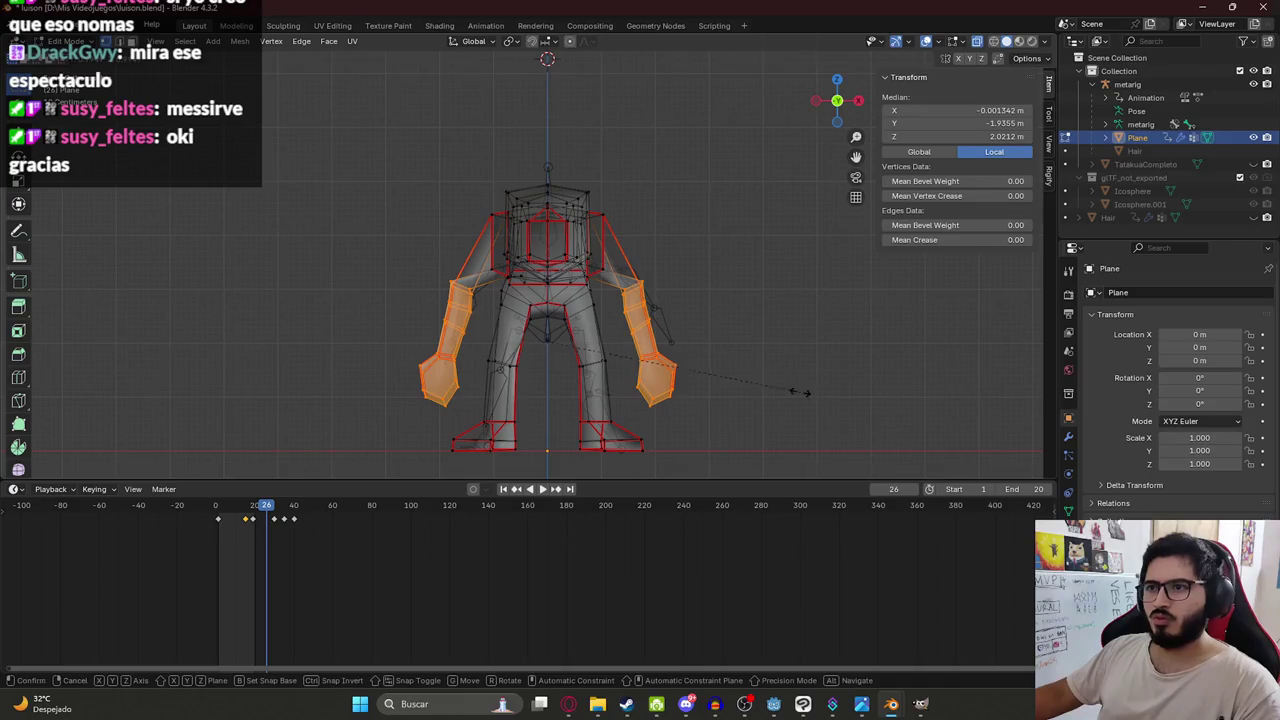
left_click(748, 388)
Inspect the arms in a zoomed side view and clear the selection.
key("KP_3")
scroll(480, 290, "up", 2)
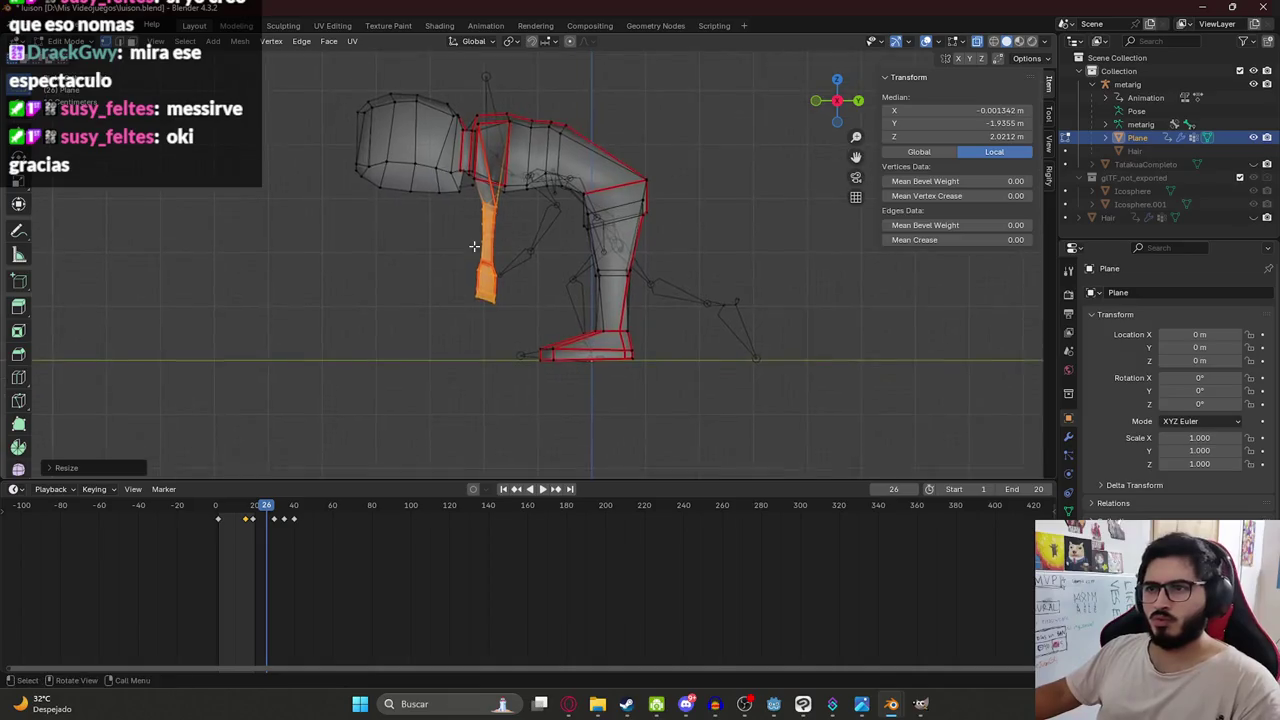
scroll(480, 290, "up", 2)
key("alt+Tab")
key("alt+Tab")
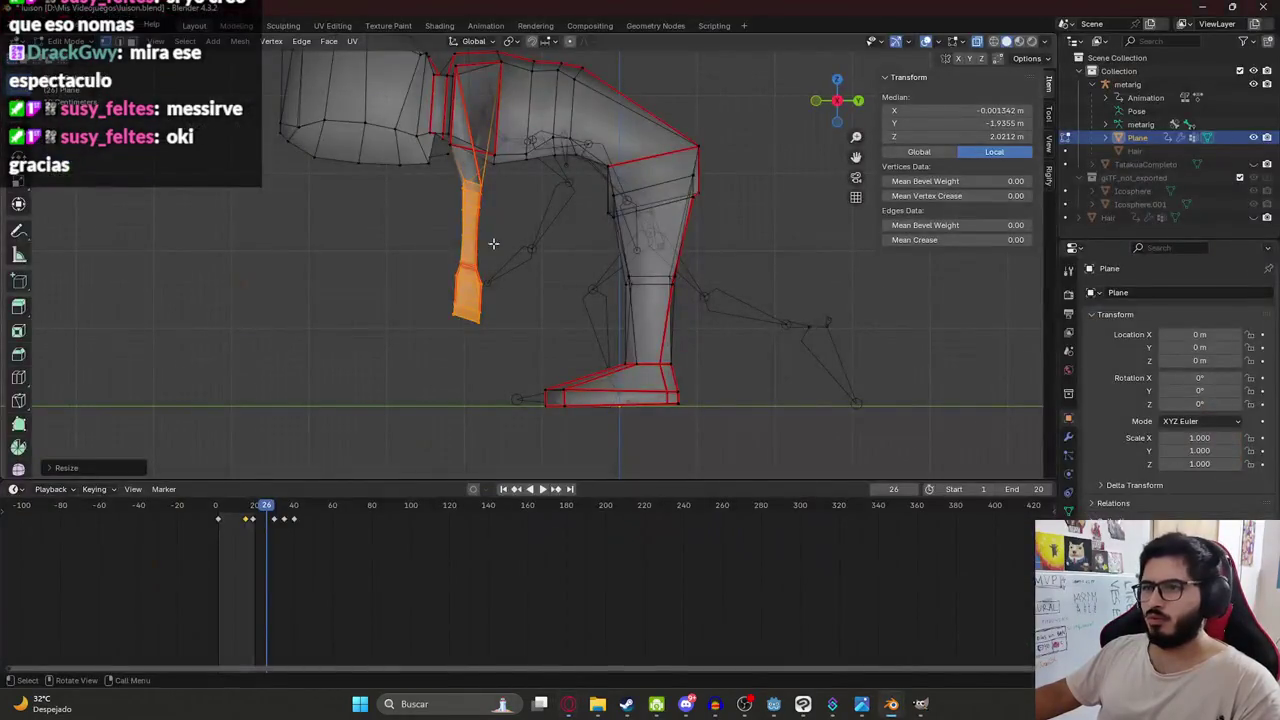
key("r")
key("Escape")
left_click(389, 337)
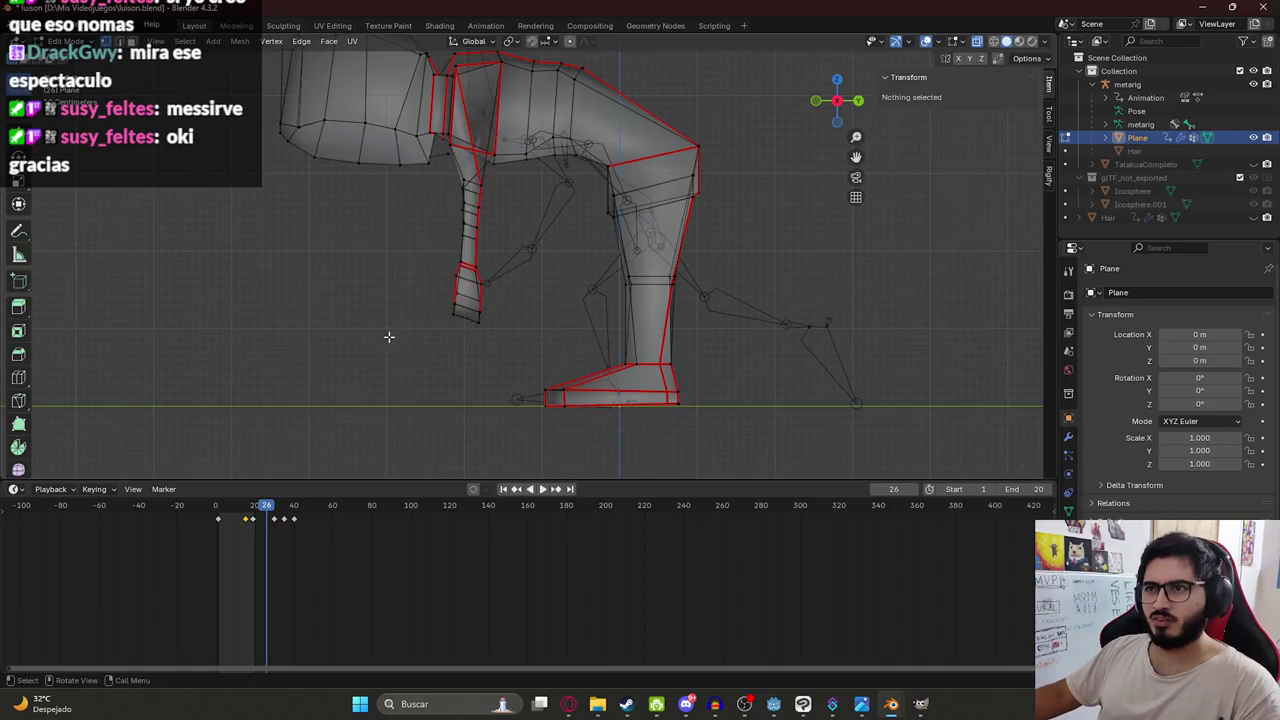
Switch the viewport to Material Preview shading.
key("z")
left_click(467, 330)
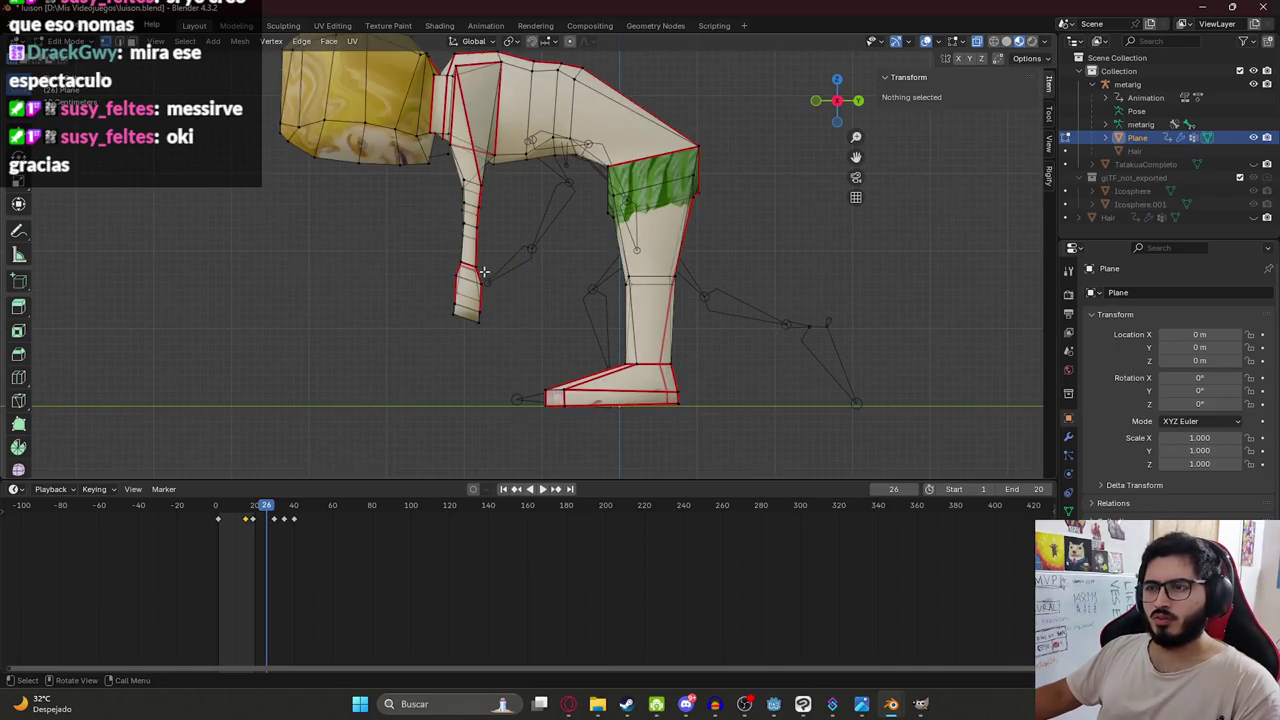
key("alt+Tab")
key("alt+Tab")
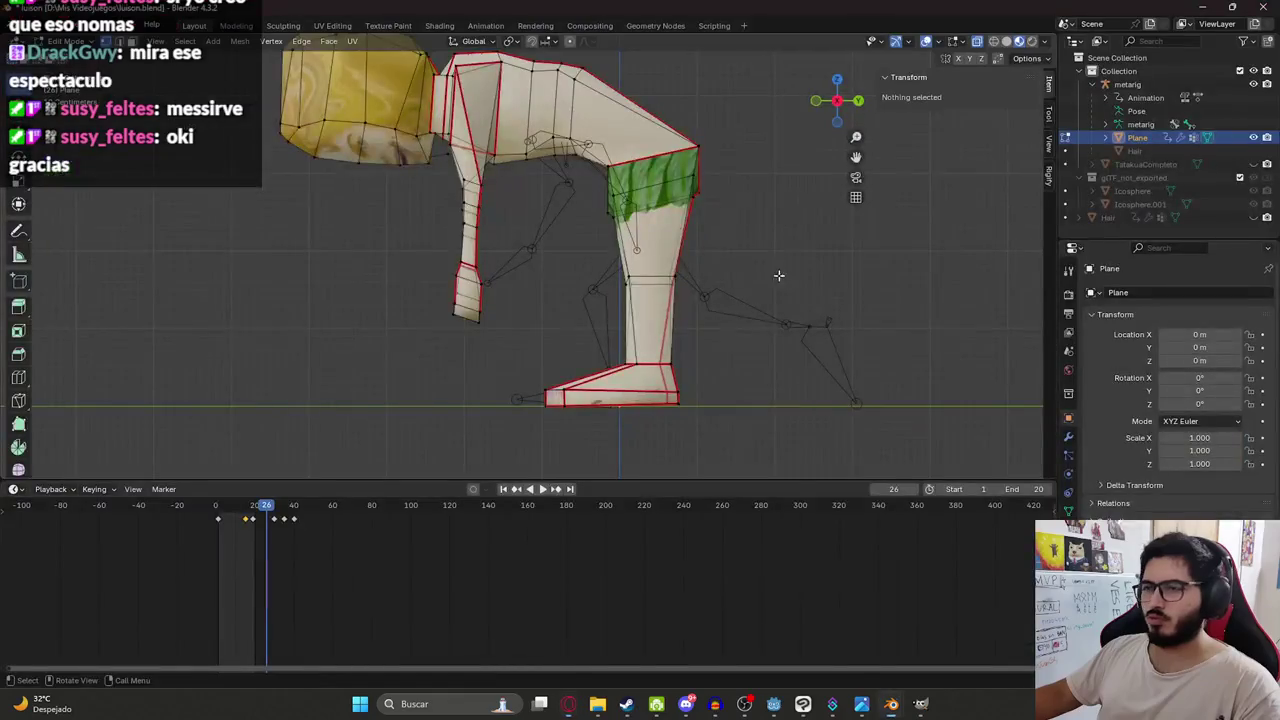
In side view, move the knee edge loop up and back to bend the leg.
left_click(628, 276, "alt")
middle_click_drag(628, 276, 577, 277)
key("KP_3")
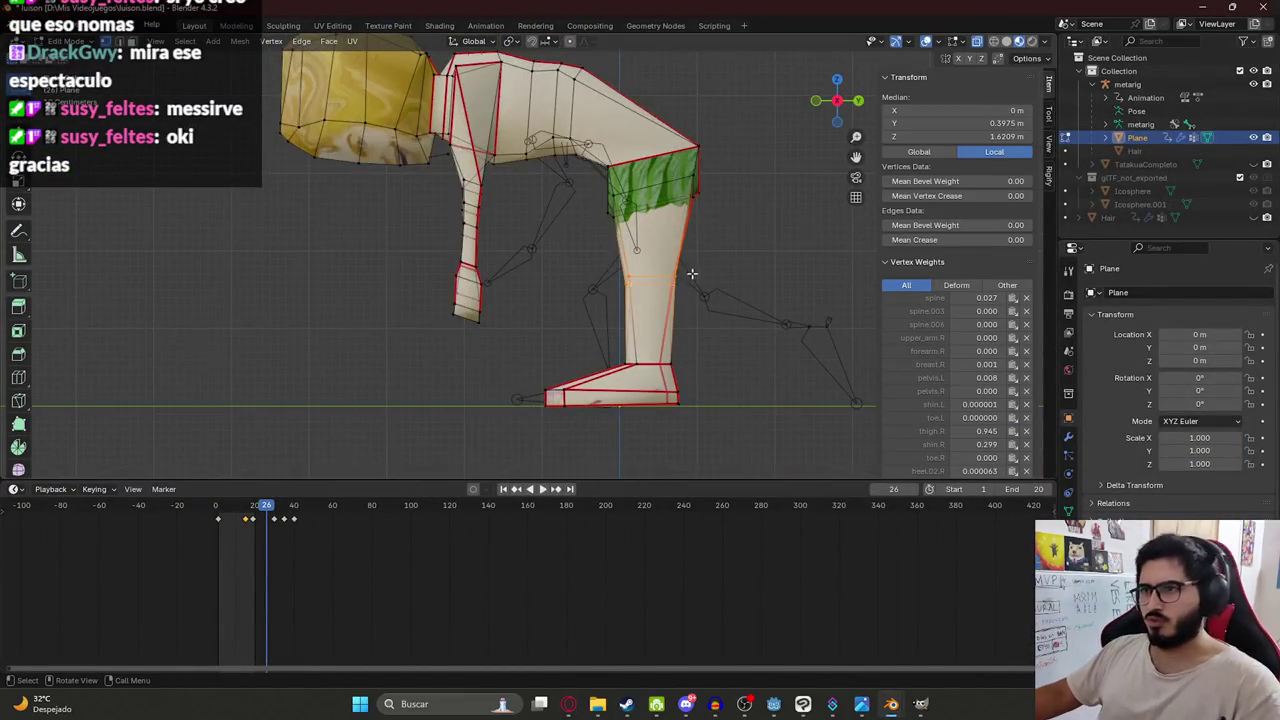
key("g")
left_click(626, 280)
key("alt+Tab")
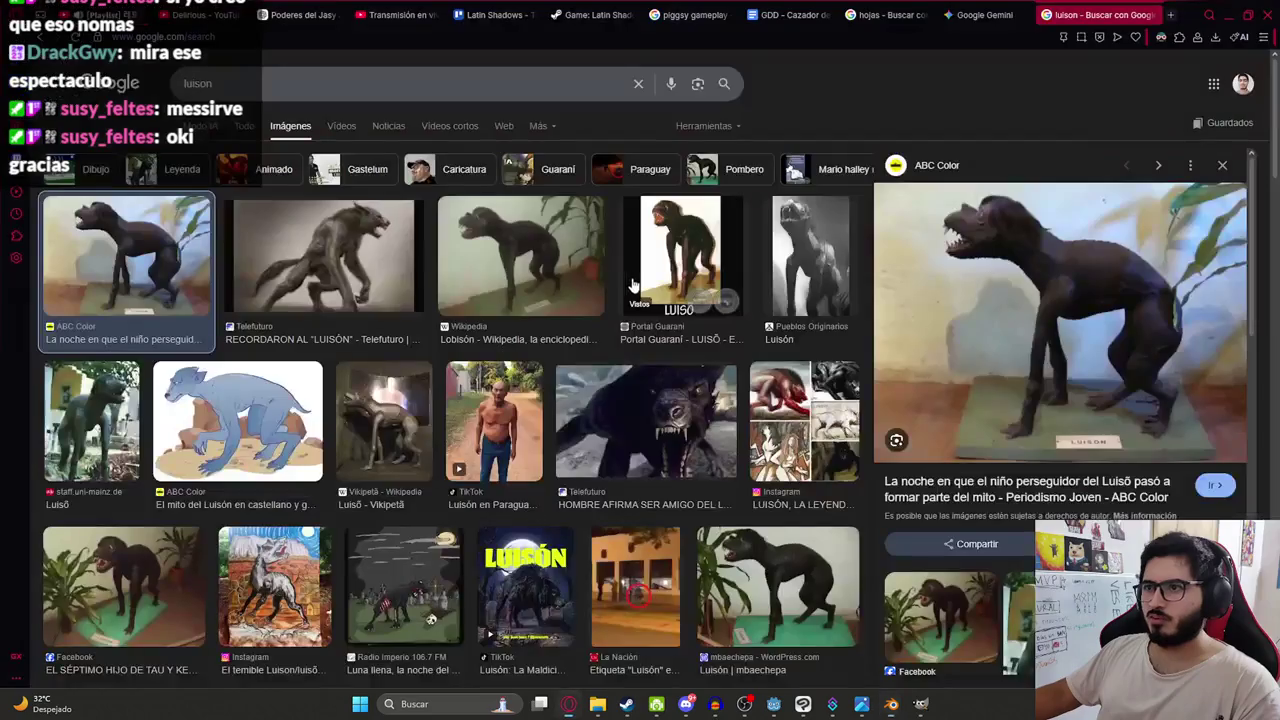
key("alt+Tab")
key("g")
left_click(652, 262)
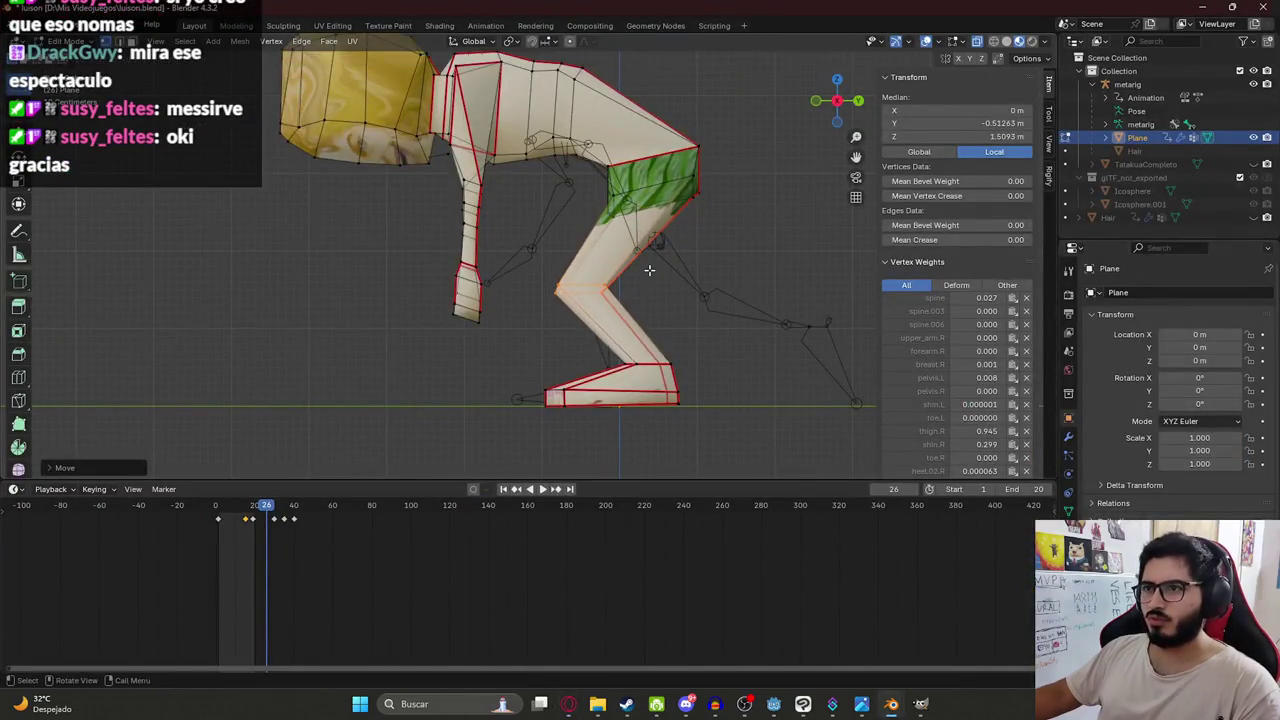
key("alt+Tab")
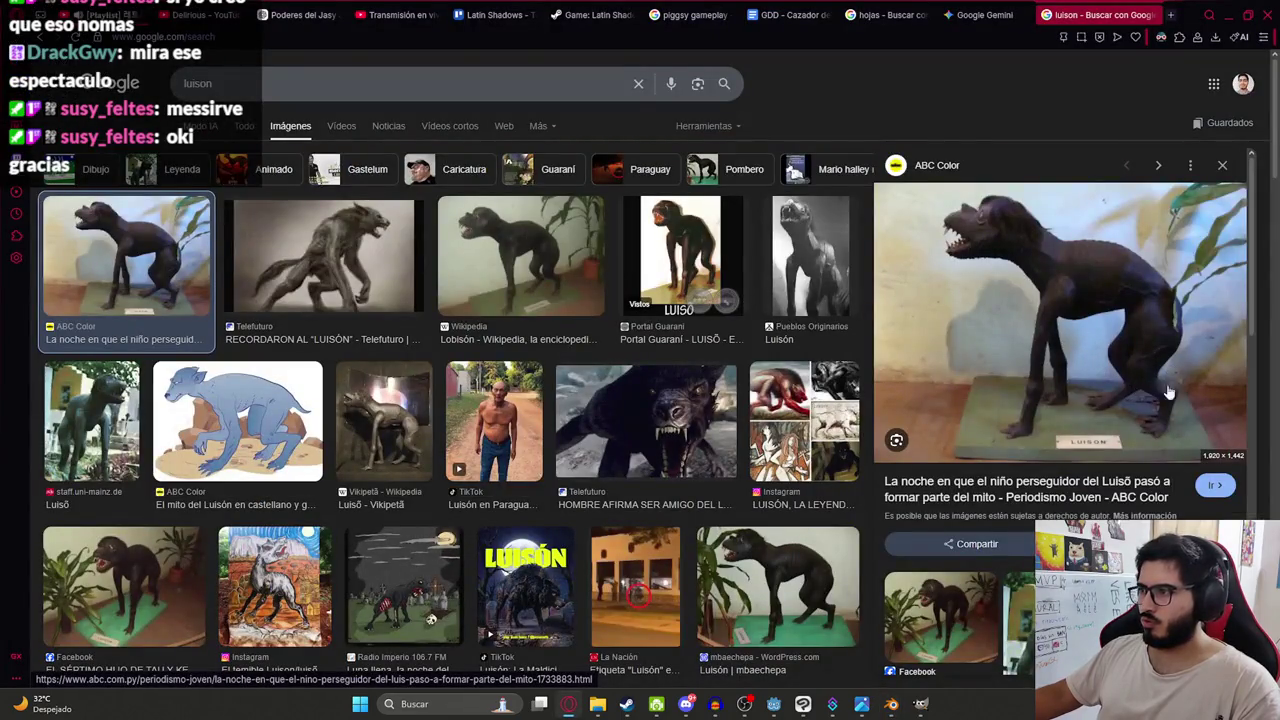
key("alt+Tab")
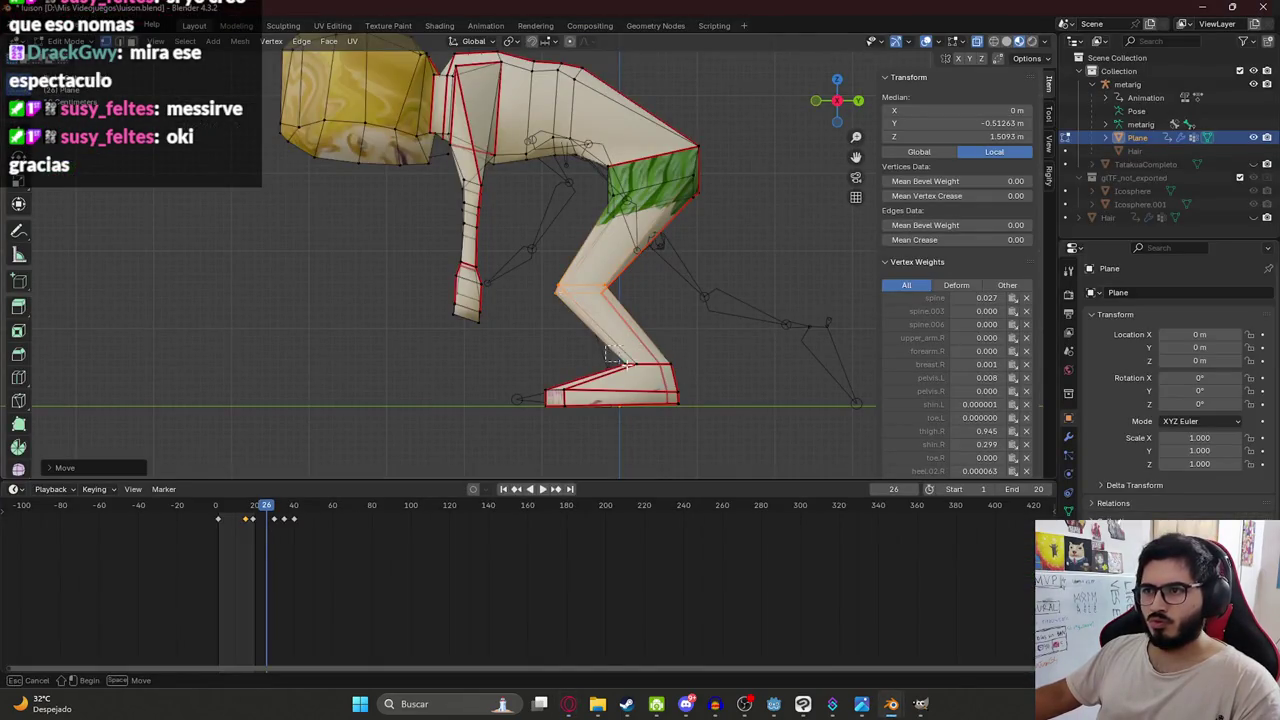
With X-ray on, reposition the ankle vertices and shift the lower leg.
left_click_drag(700, 372, 694, 371)
key("alt+z")
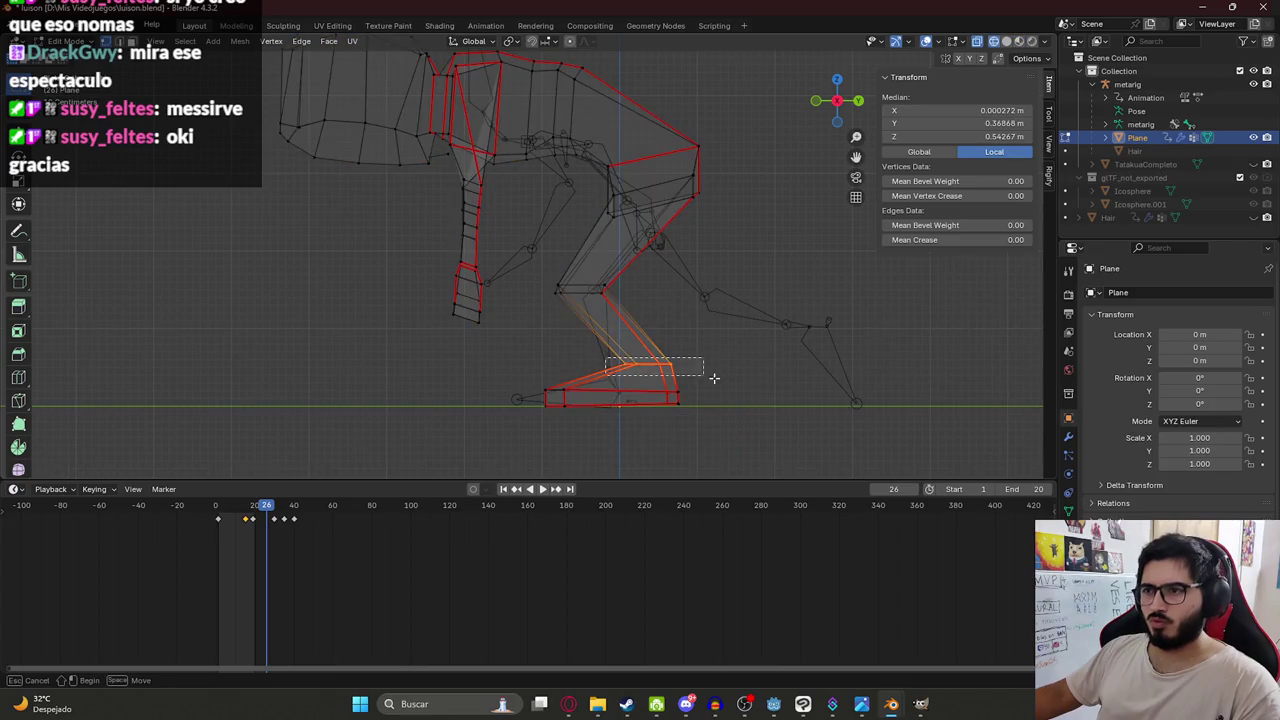
key("g")
left_click(846, 397)
key("g")
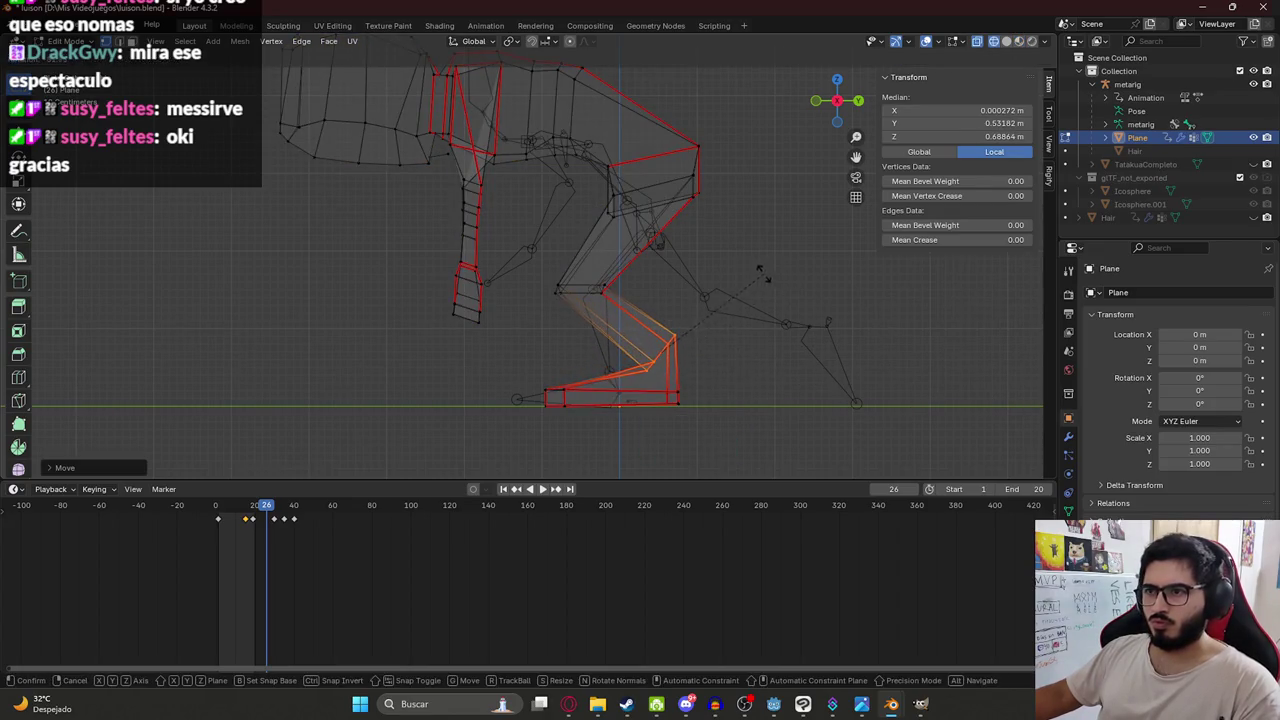
left_click(760, 282)
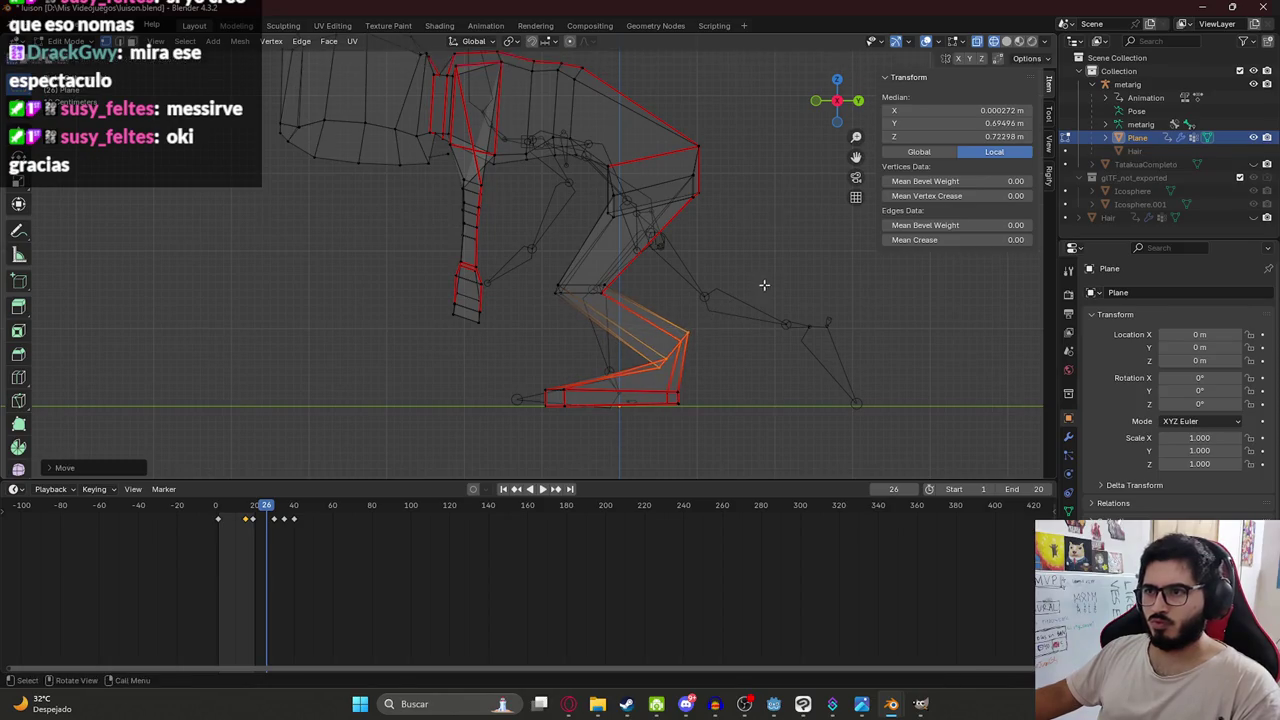
key("alt+Tab")
key("alt+Tab")
key("g")
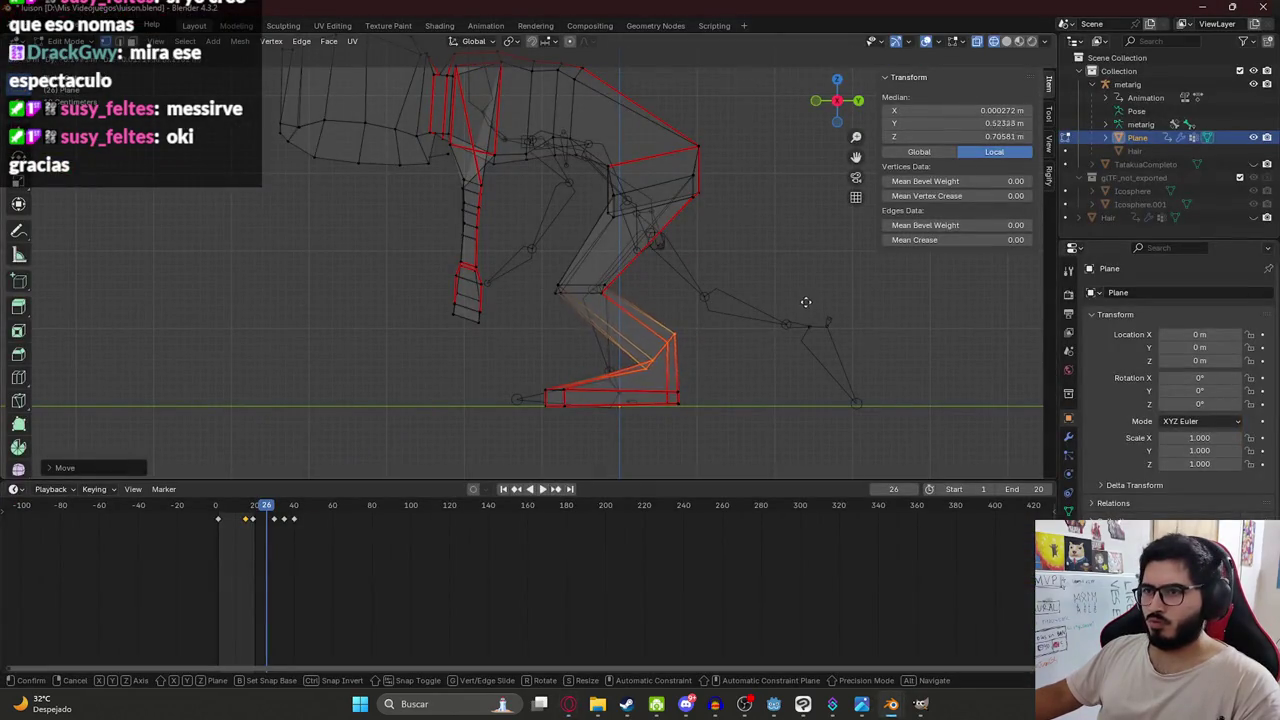
left_click(761, 397)
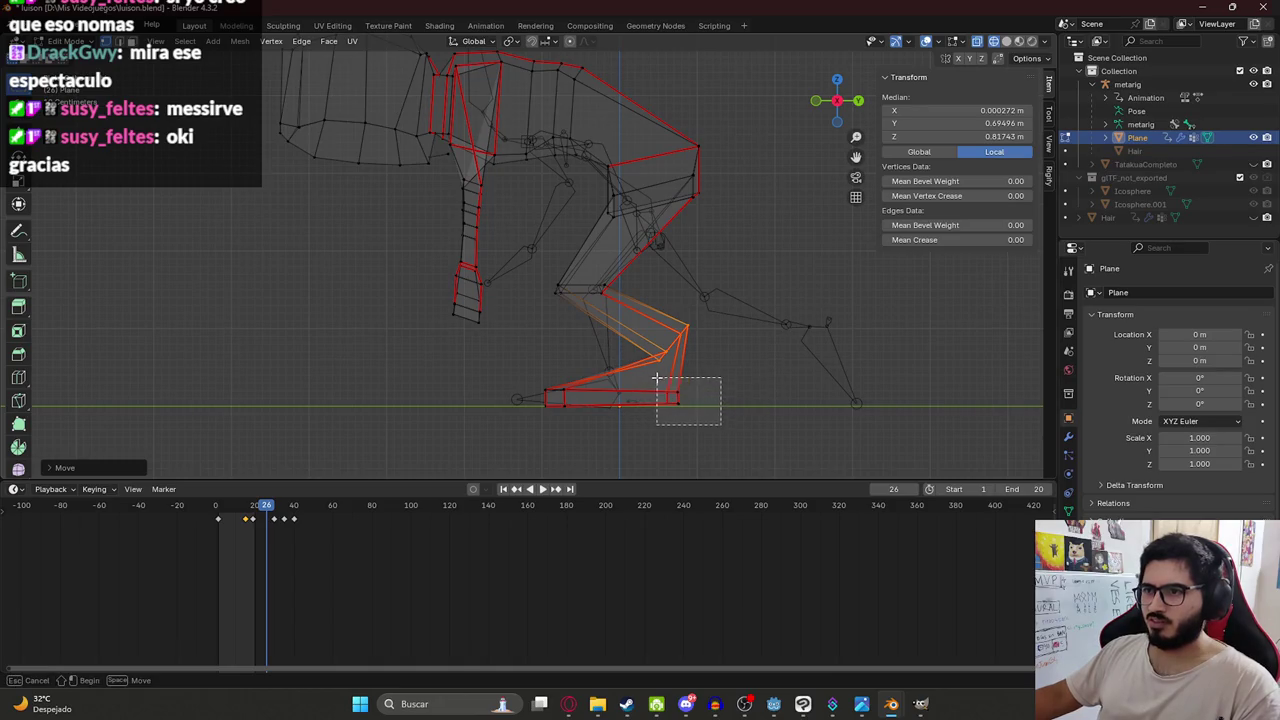
Move the bottom foot vertices back to tuck the foot under the leg.
left_click_drag(656, 378, 658, 380)
key("g")
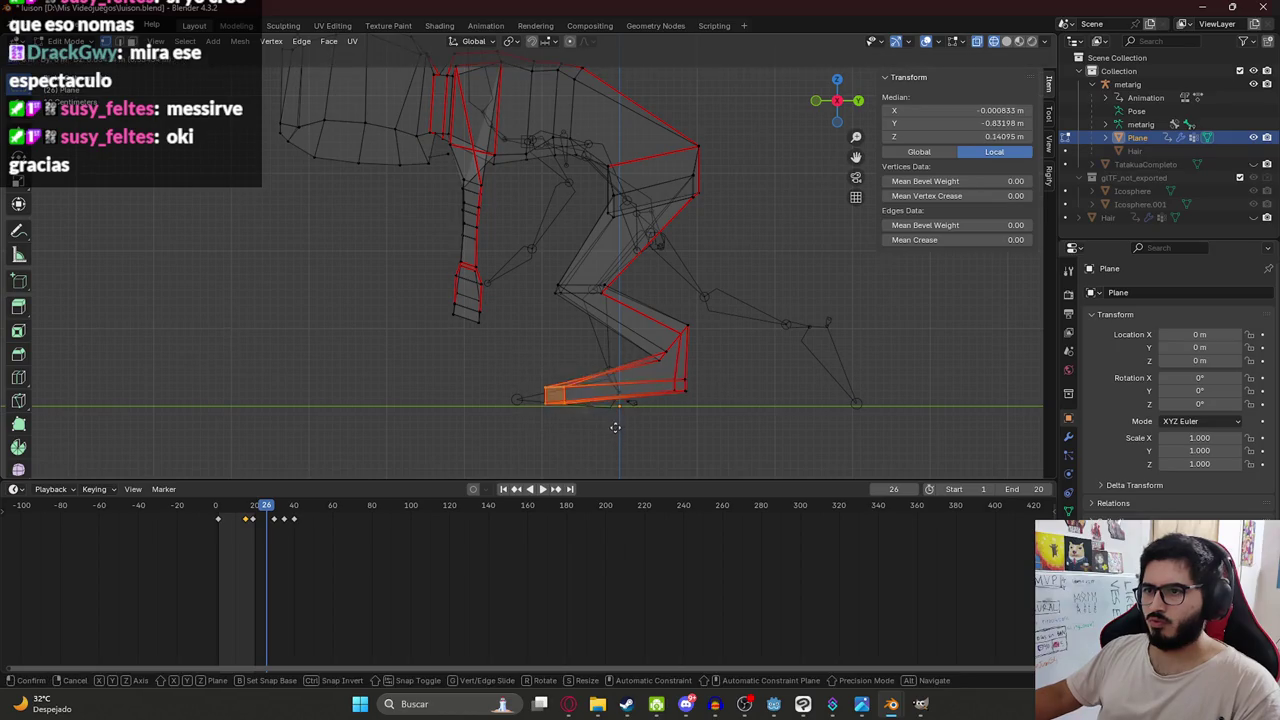
left_click(684, 428)
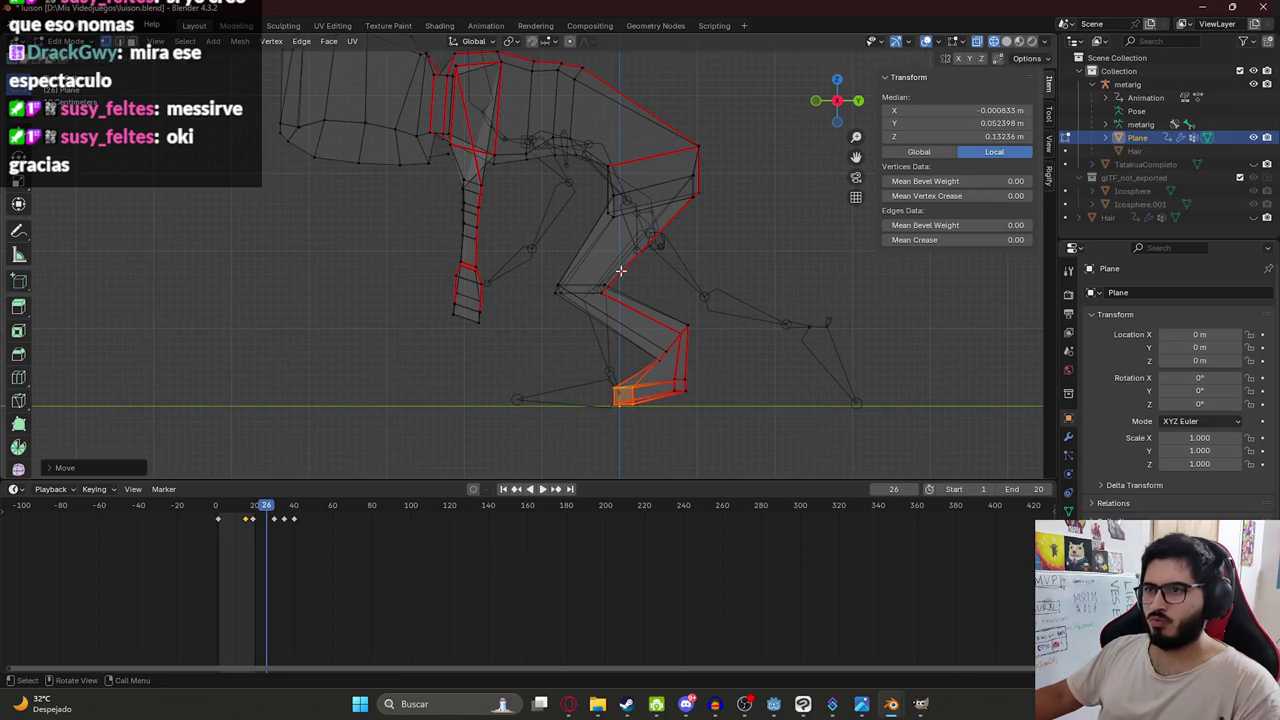
scroll(496, 213, "down", 2)
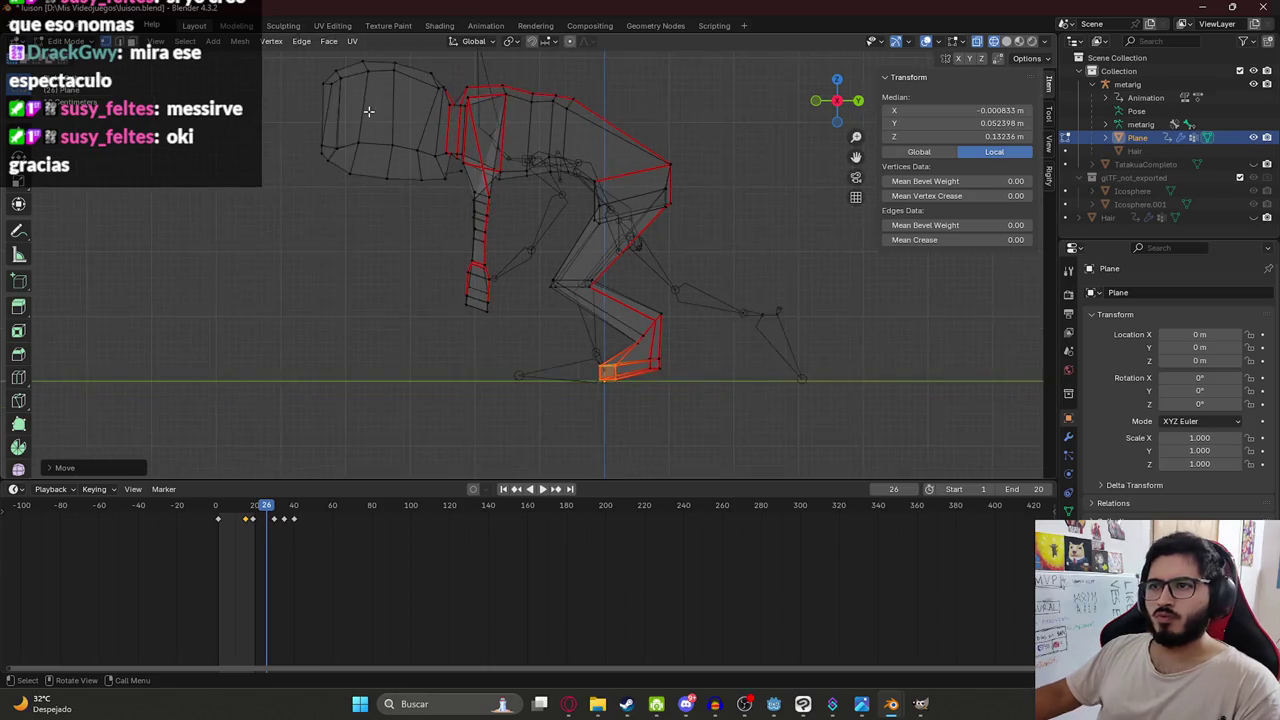
Select the head and arm, lower them, and rotate them downward into a hunch.
scroll(400, 150, "down", 1)
left_click_drag(283, 61, 560, 342)
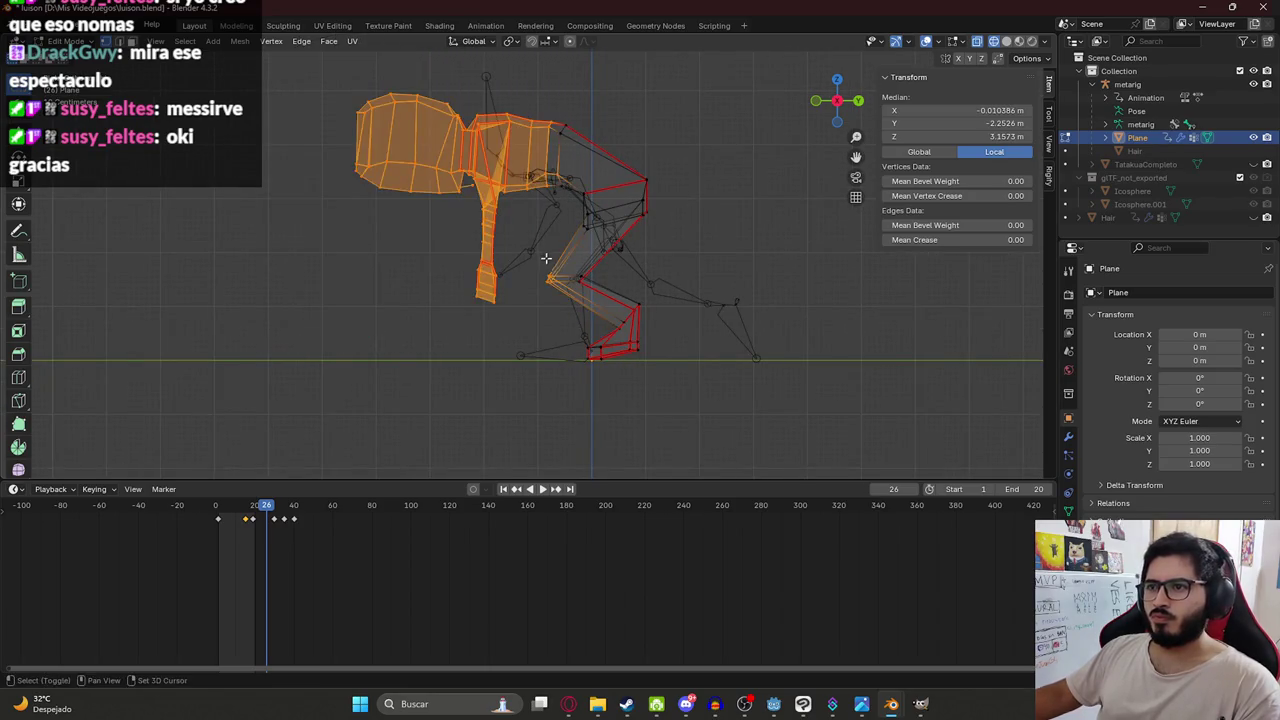
left_click(529, 287)
left_click_drag(343, 80, 534, 331)
key("g")
left_click(460, 291)
key("r")
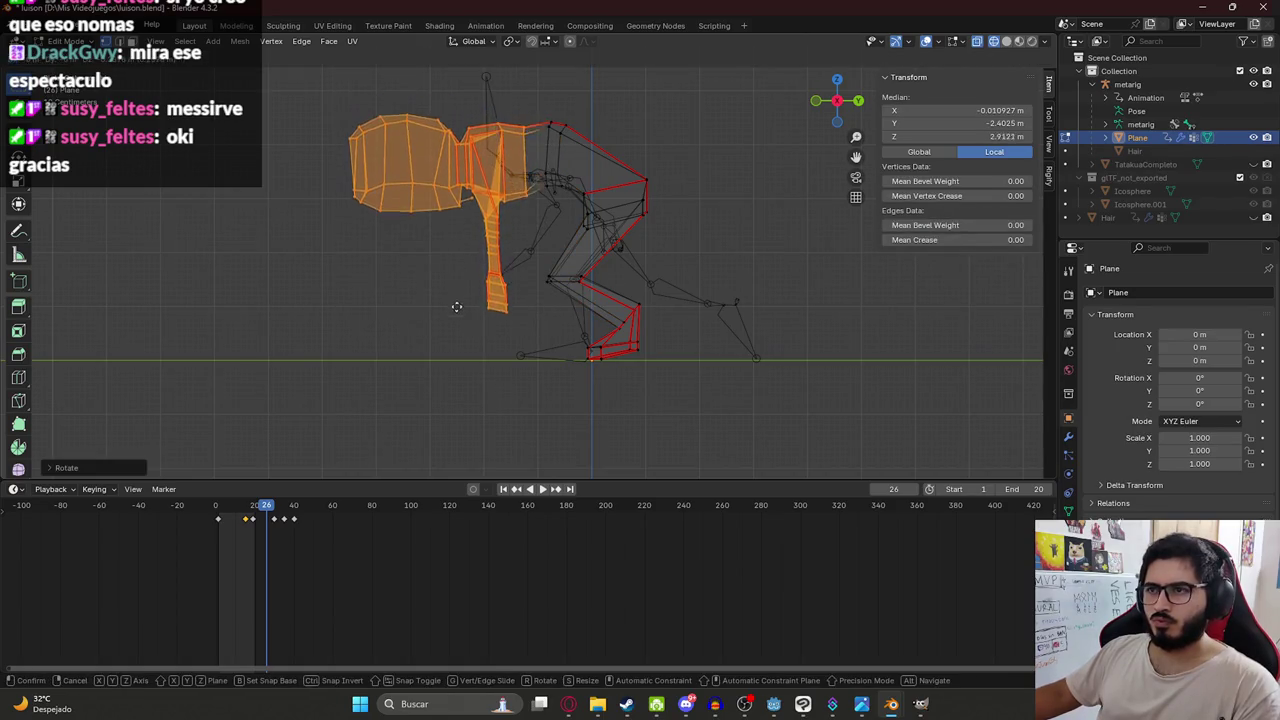
left_click(457, 309)
key("r")
left_click(565, 352)
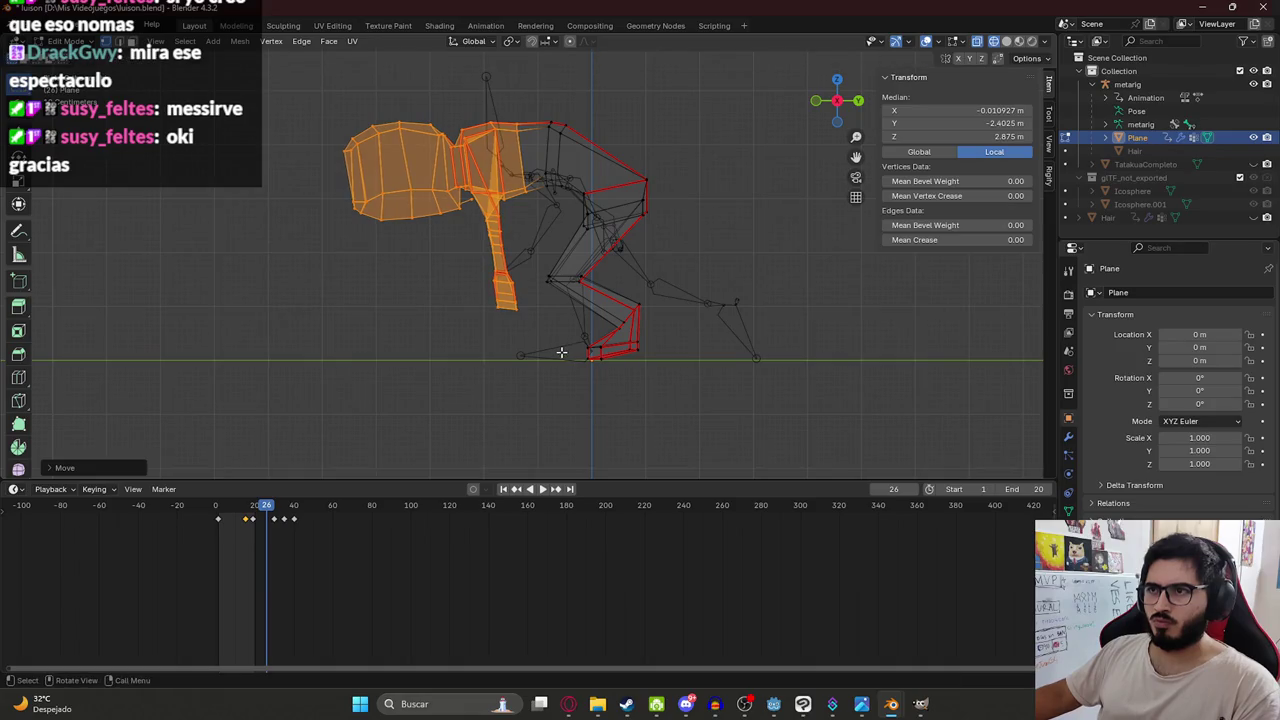
Leave Edit Mode, select the hanging arm strip, and switch to the Godot project.
key("Tab")
key("Tab")
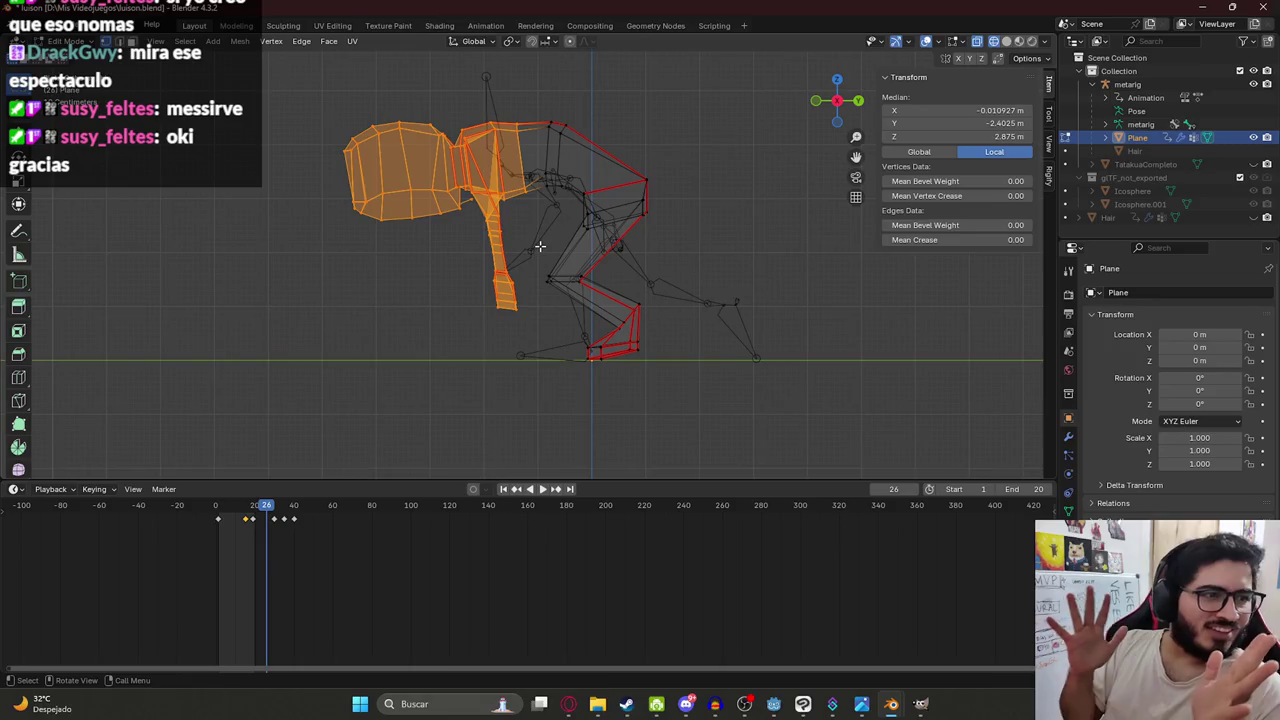
scroll(566, 225, "up", 2)
left_click_drag(540, 374, 426, 211)
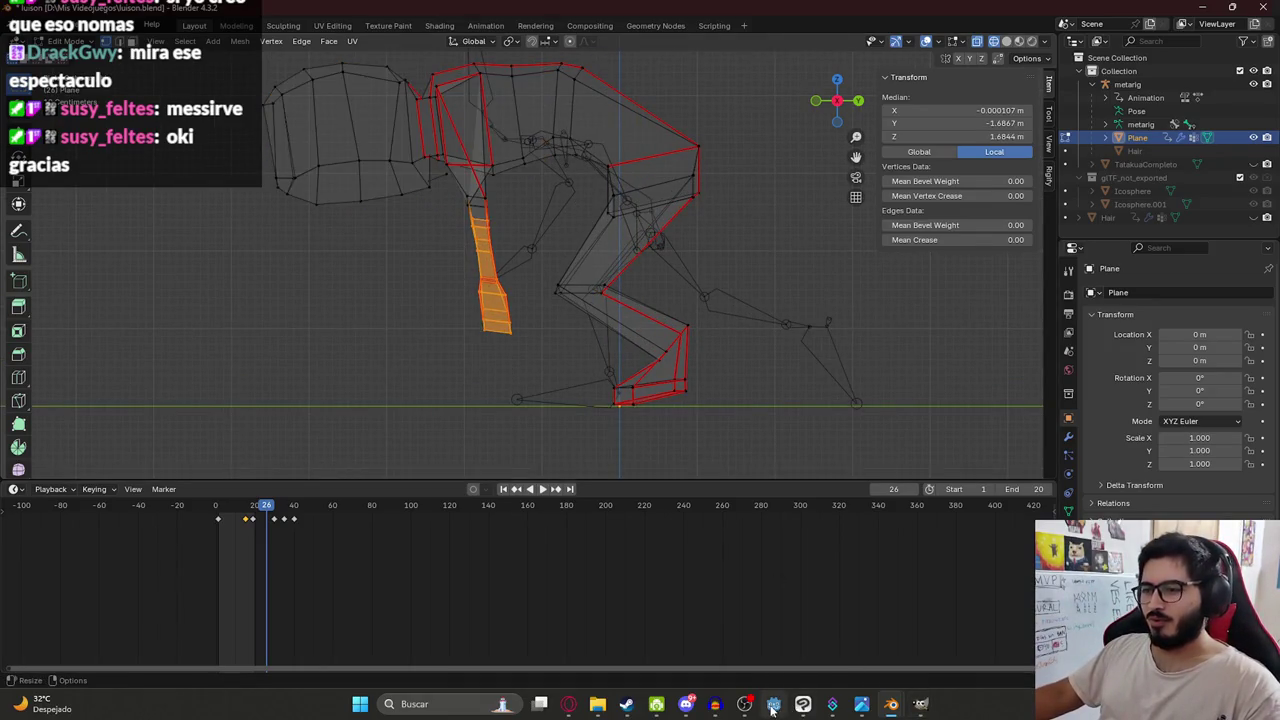
left_click(773, 705)
Orbit the Level2 viewport and run the scene with Reproducir Esta Escena.
middle_click_drag(646, 289, 584, 242)
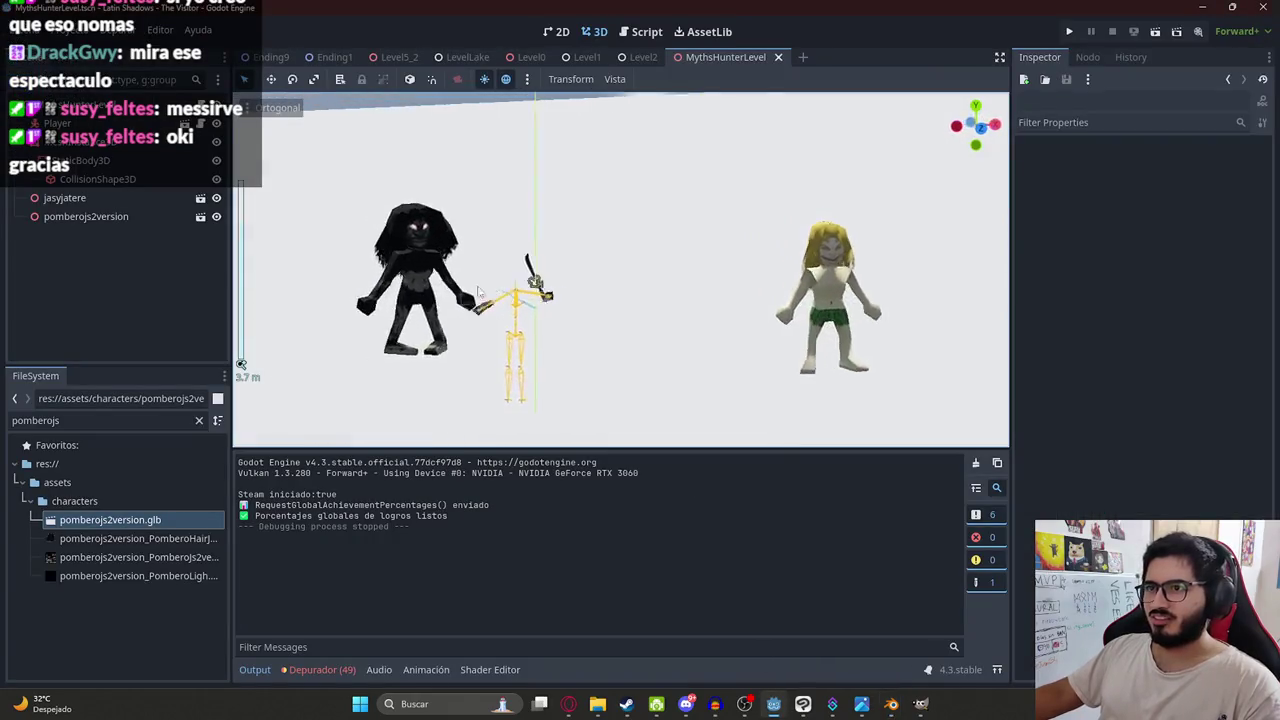
right_click(643, 57)
left_click(738, 177)
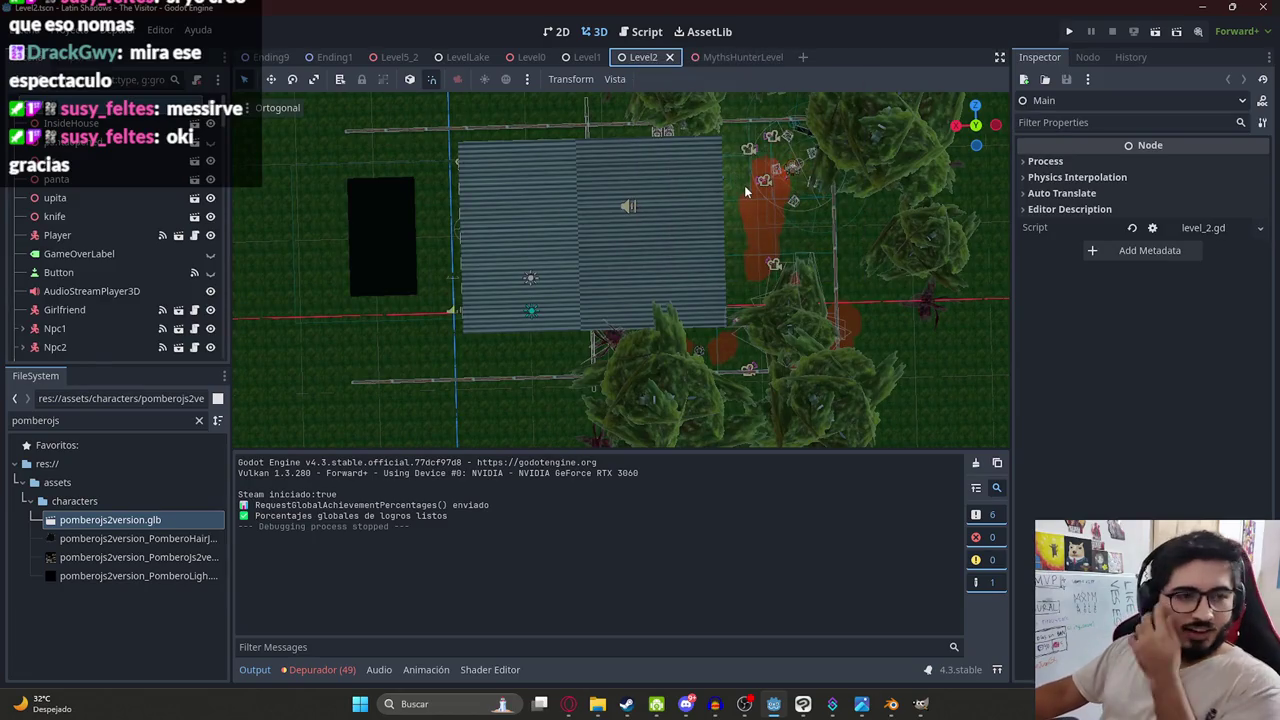
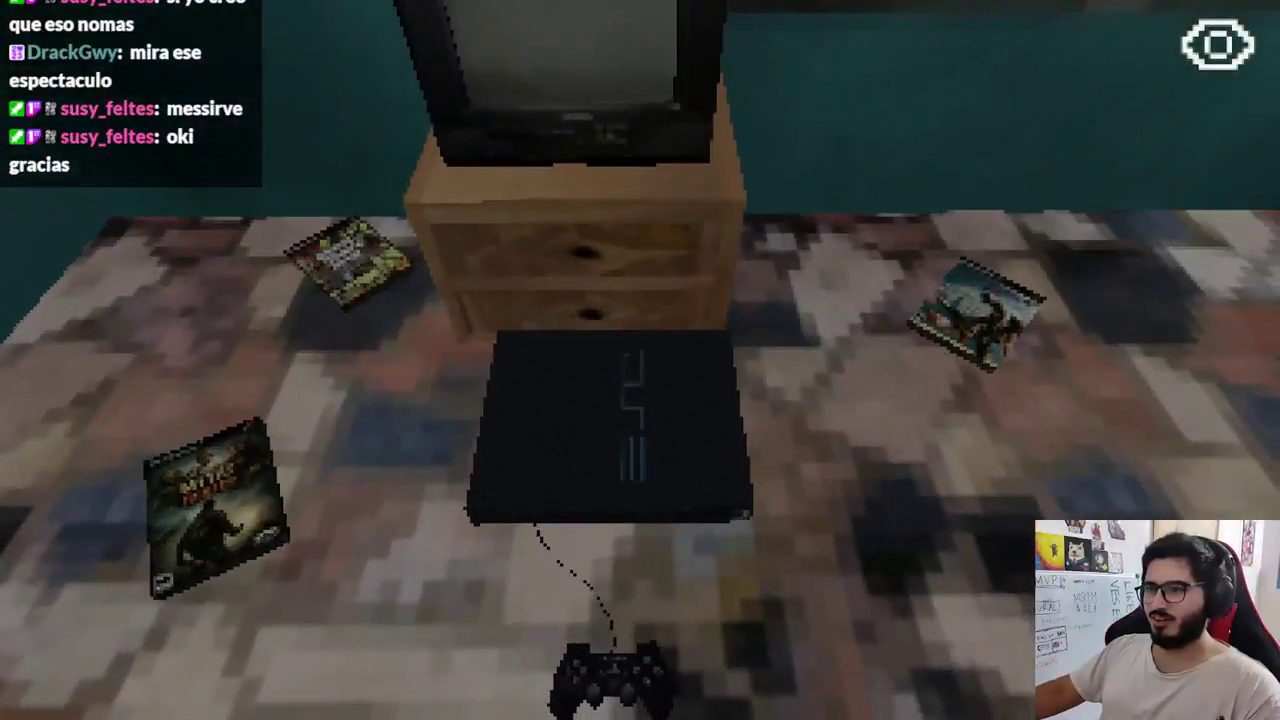
Examine the Cazador de Mitos game case, then choose Jugar on the Jolystation 2.
key("e")
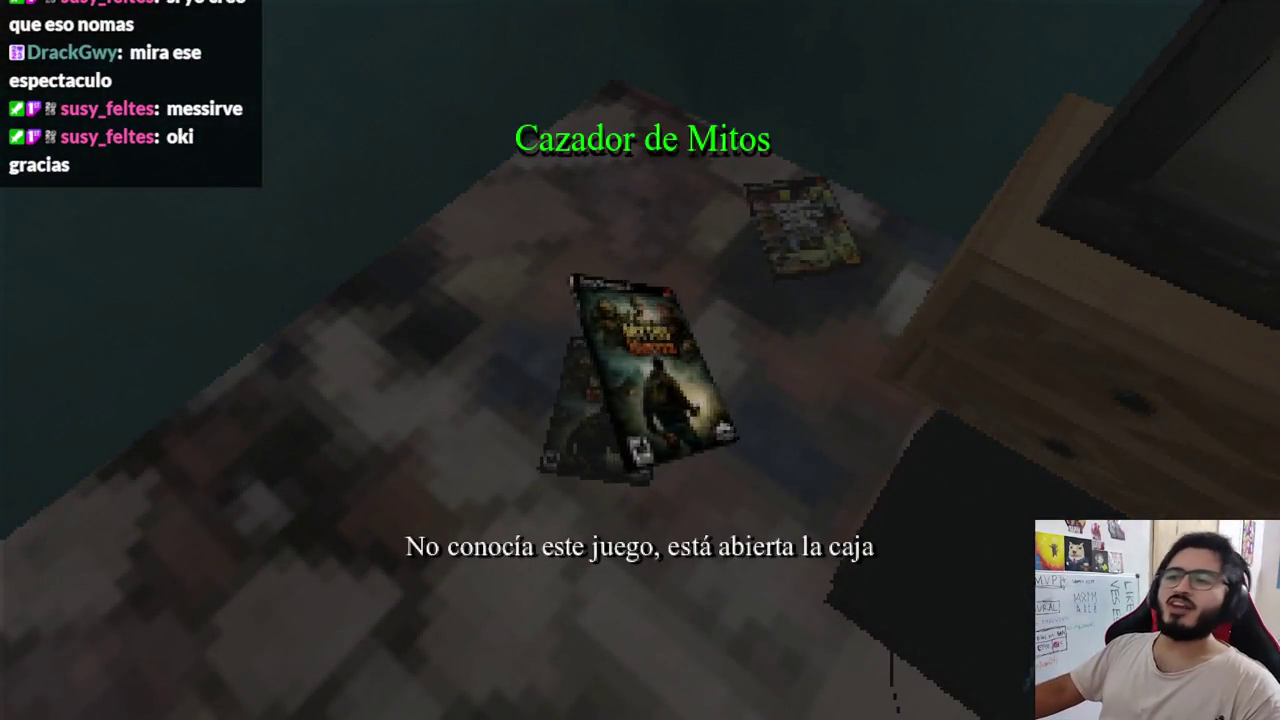
key("e")
key("e")
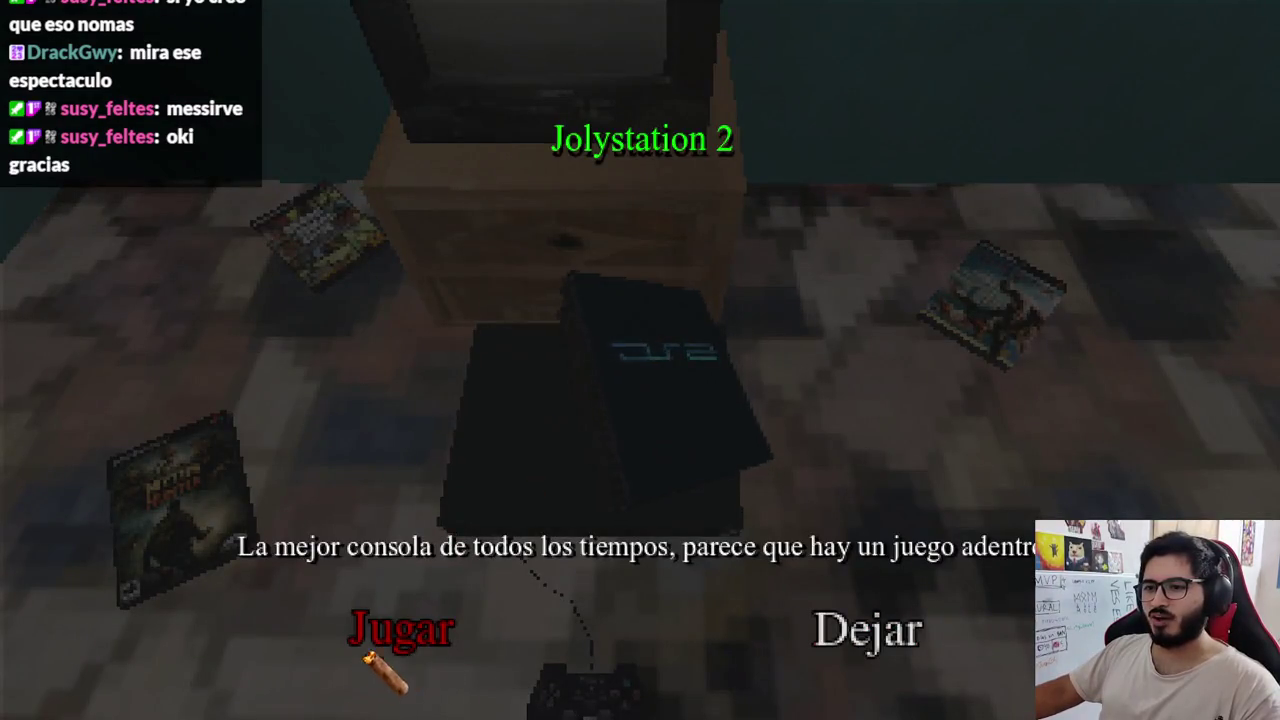
left_click(368, 657)
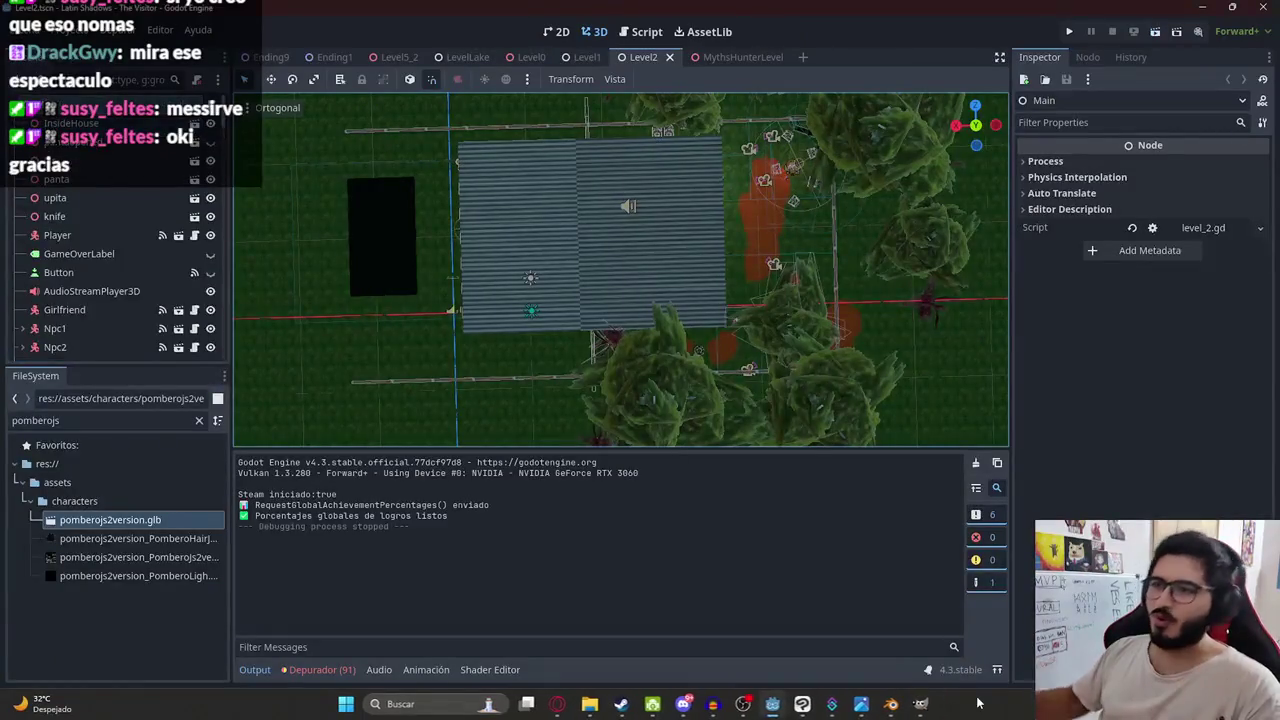
Open the MythsHunterLevel scene tab and run it with Reproducir Esta Escena.
left_click(700, 57)
right_click(696, 64)
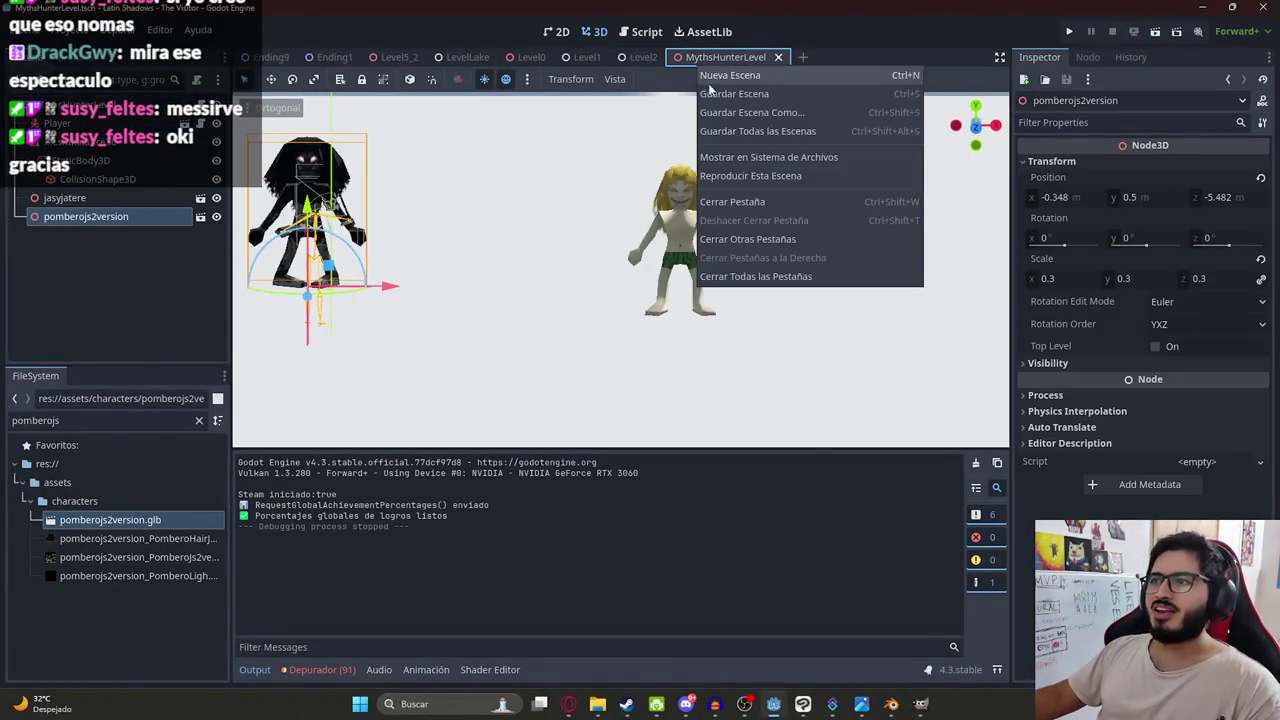
left_click(724, 175)
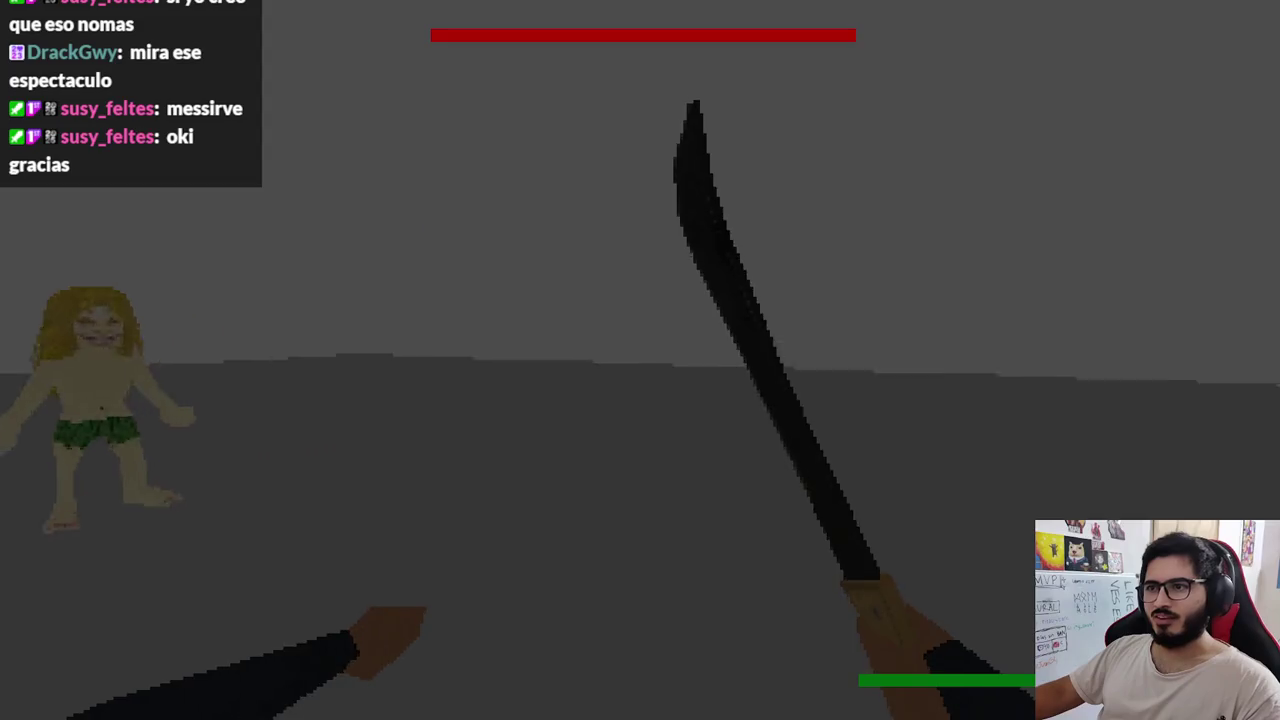
Swing the machete repeatedly, knocking back the blonde creature and the dark figure.
left_click(640, 360)
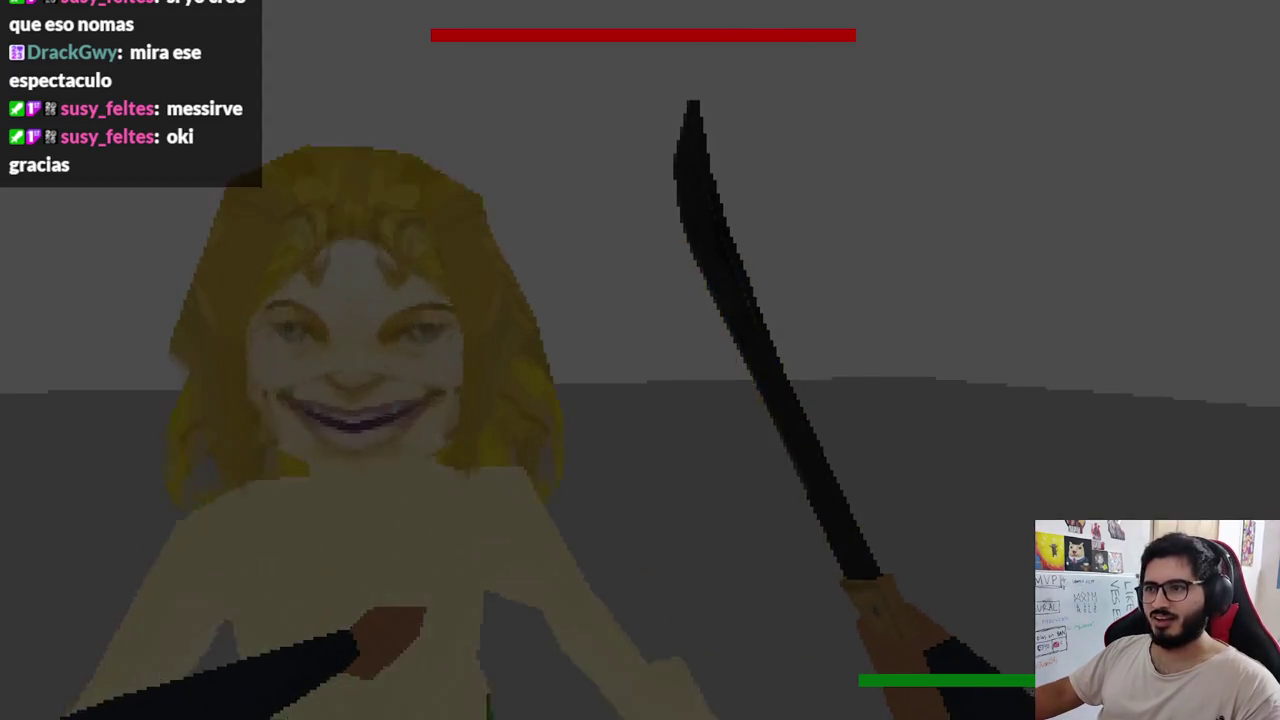
left_click(640, 360)
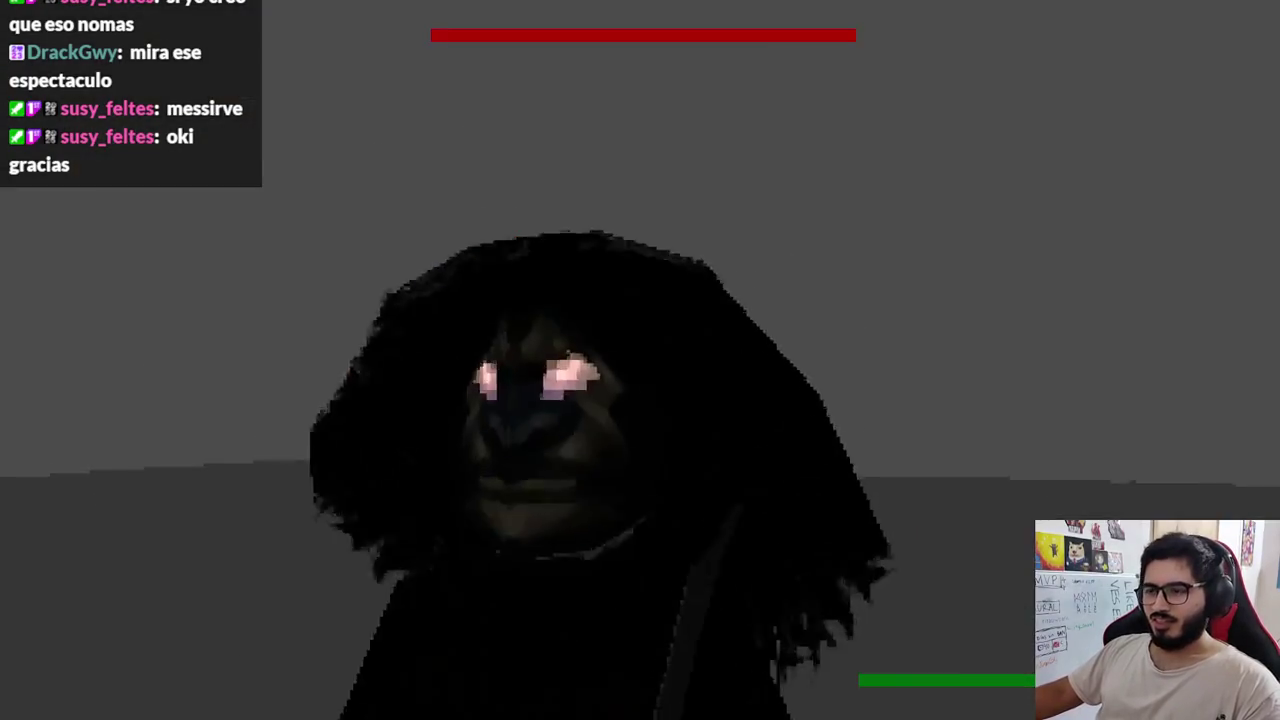
left_click(640, 360)
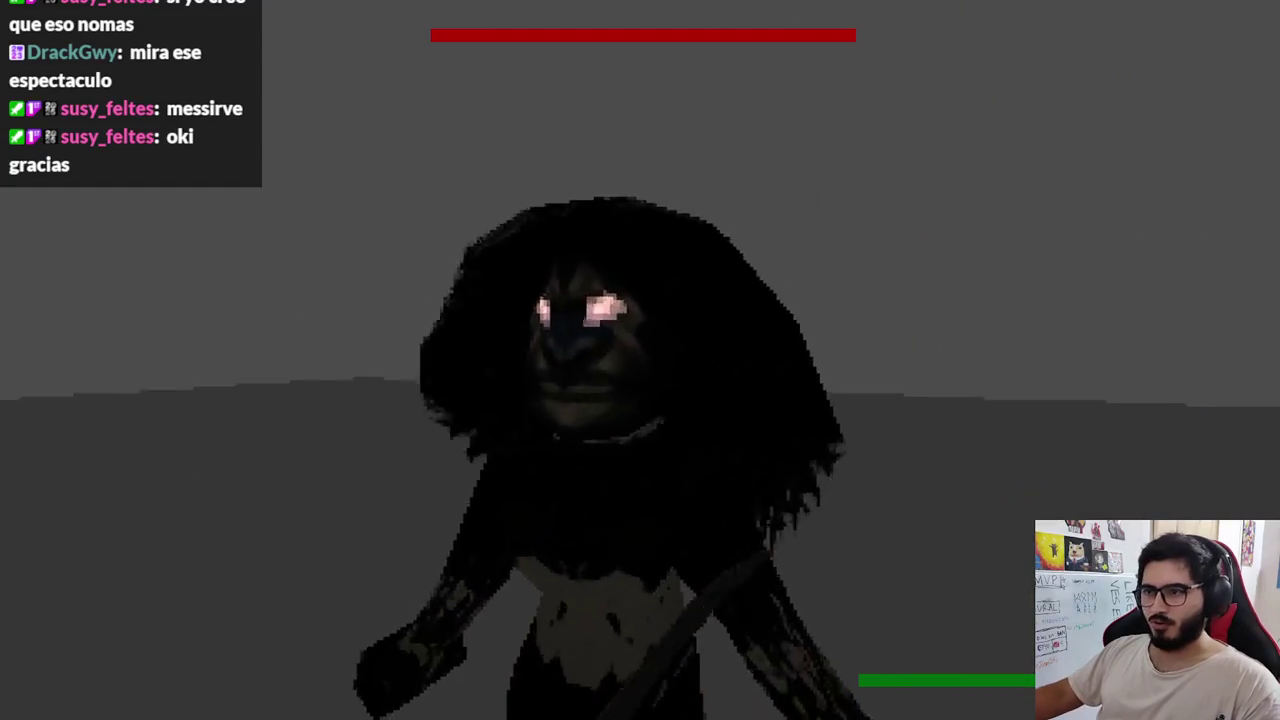
left_click(640, 360)
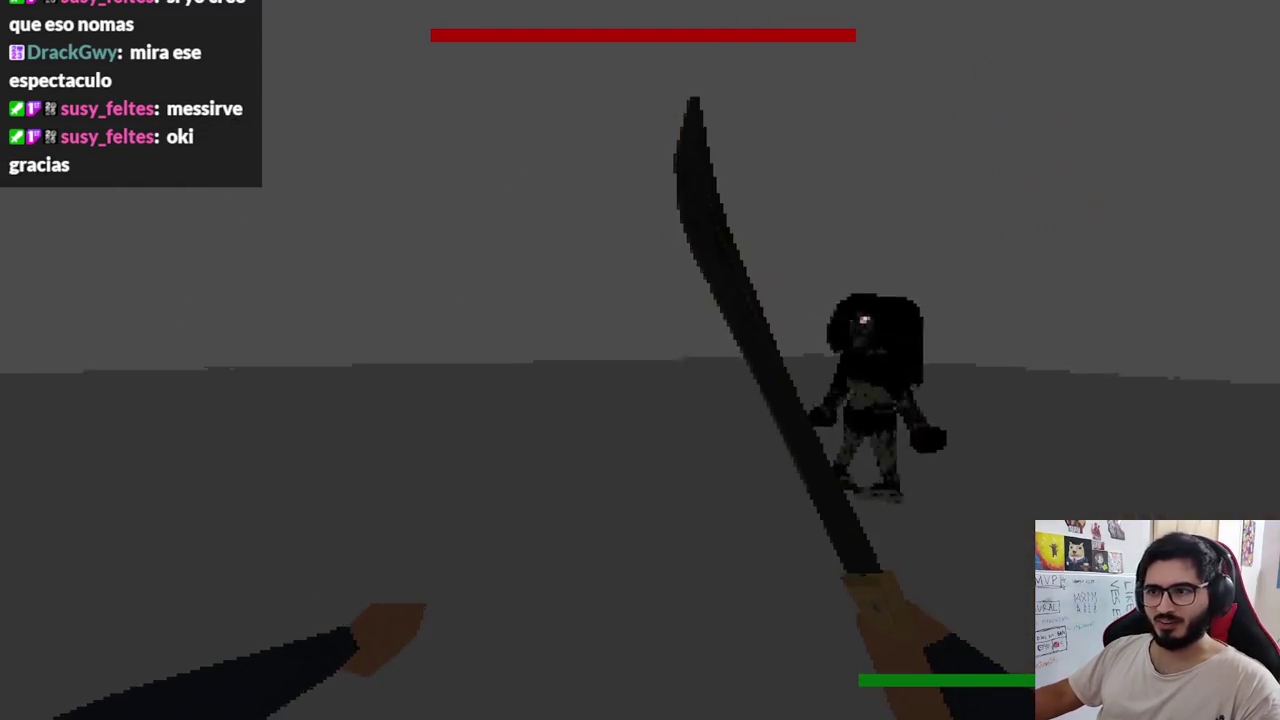
left_click(640, 360)
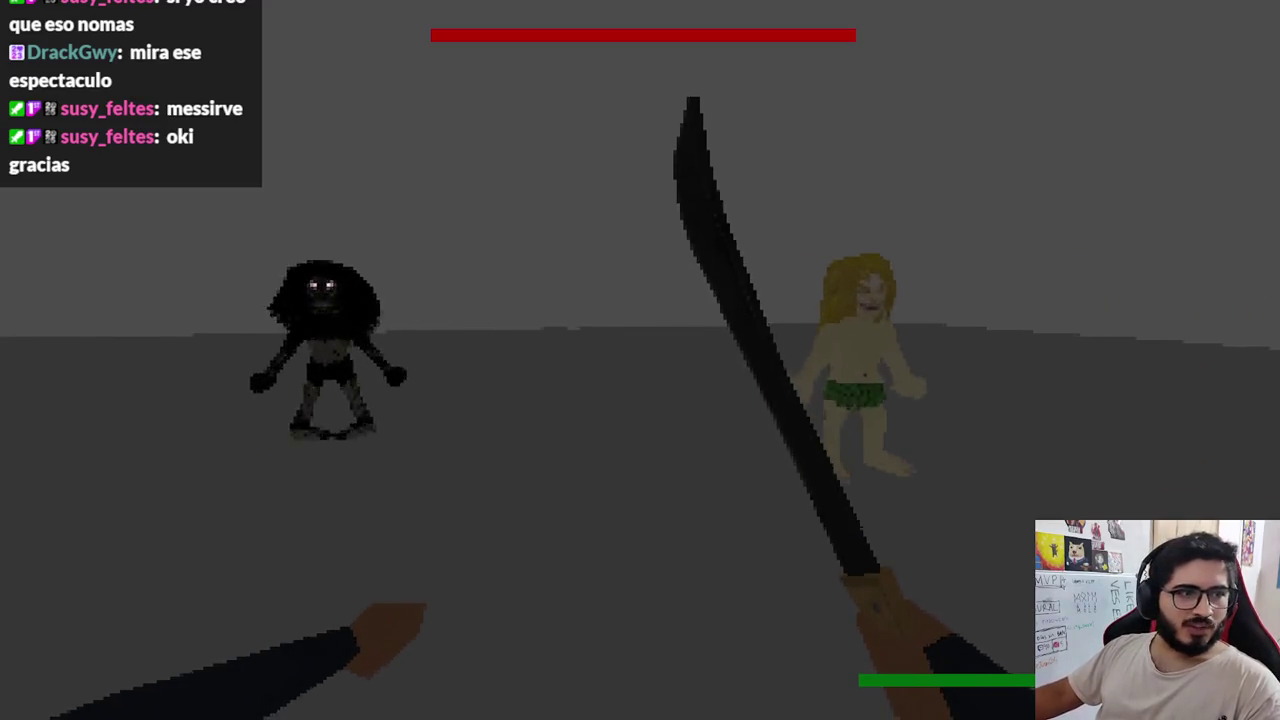
left_click(640, 360)
left_click(640, 360)
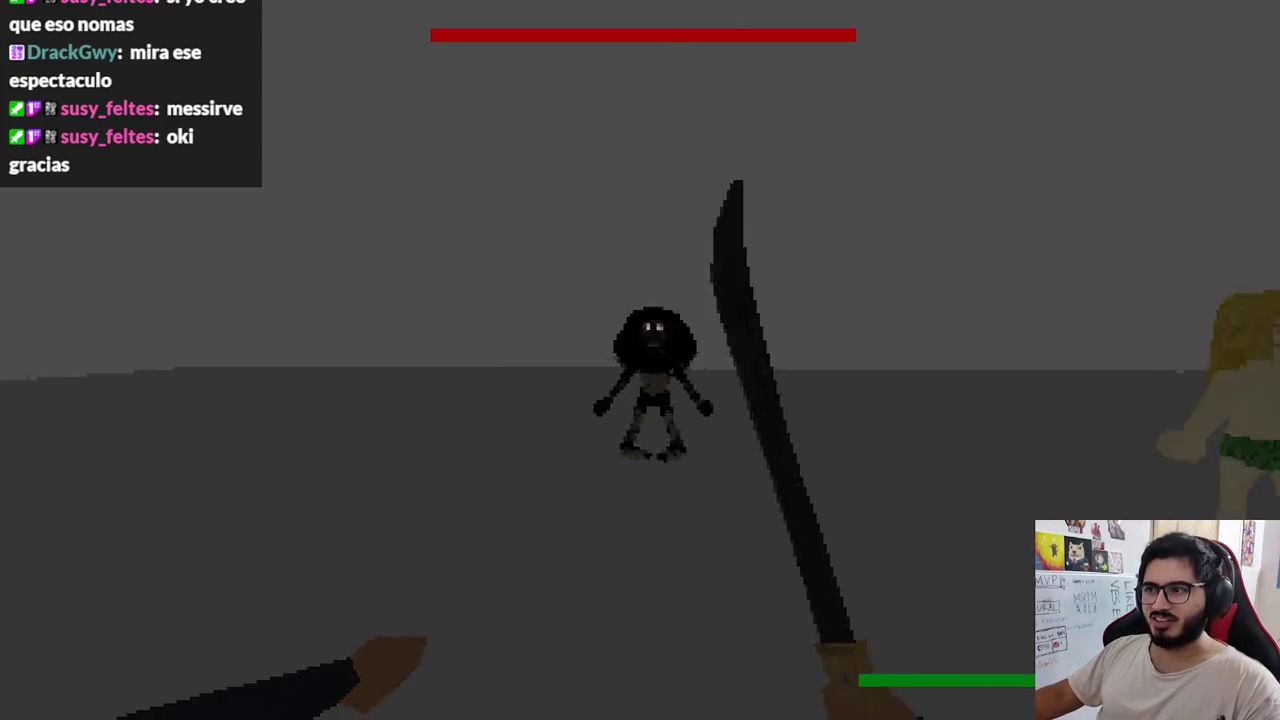
Strike the dark figure once more, quit the game with F8 and return to luison.blend in Blender.
left_click(640, 360)
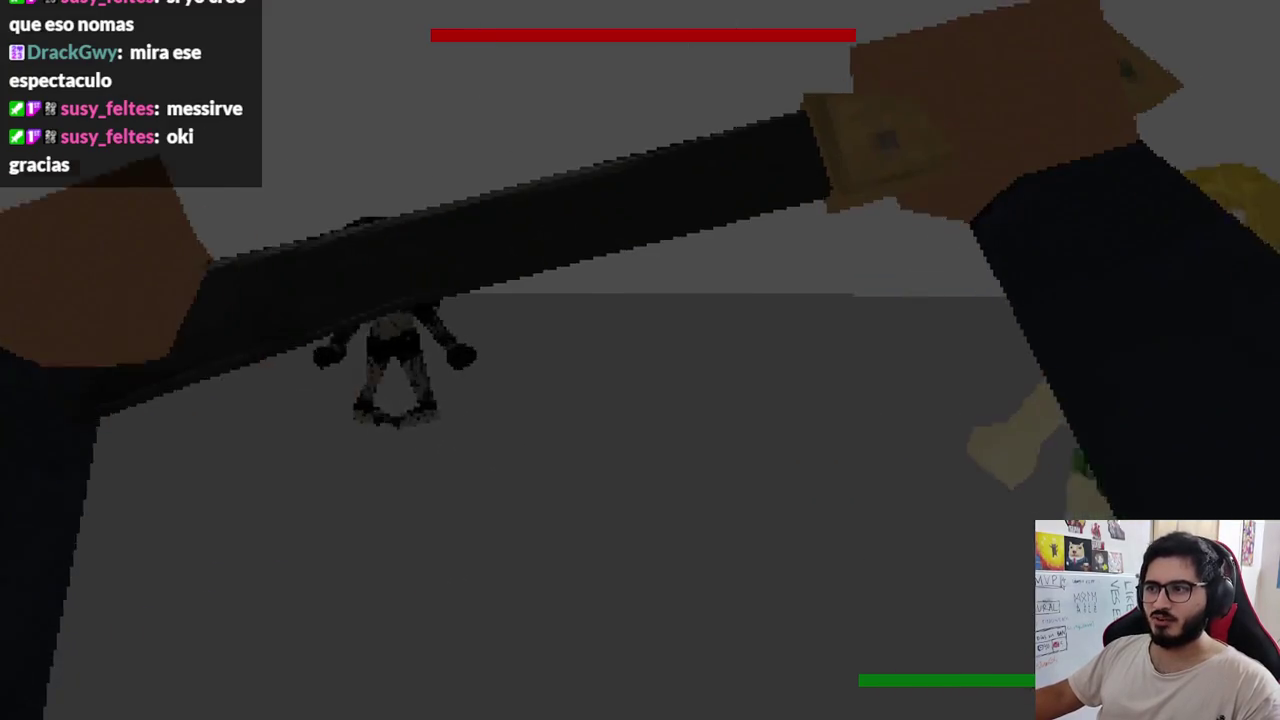
key("F8")
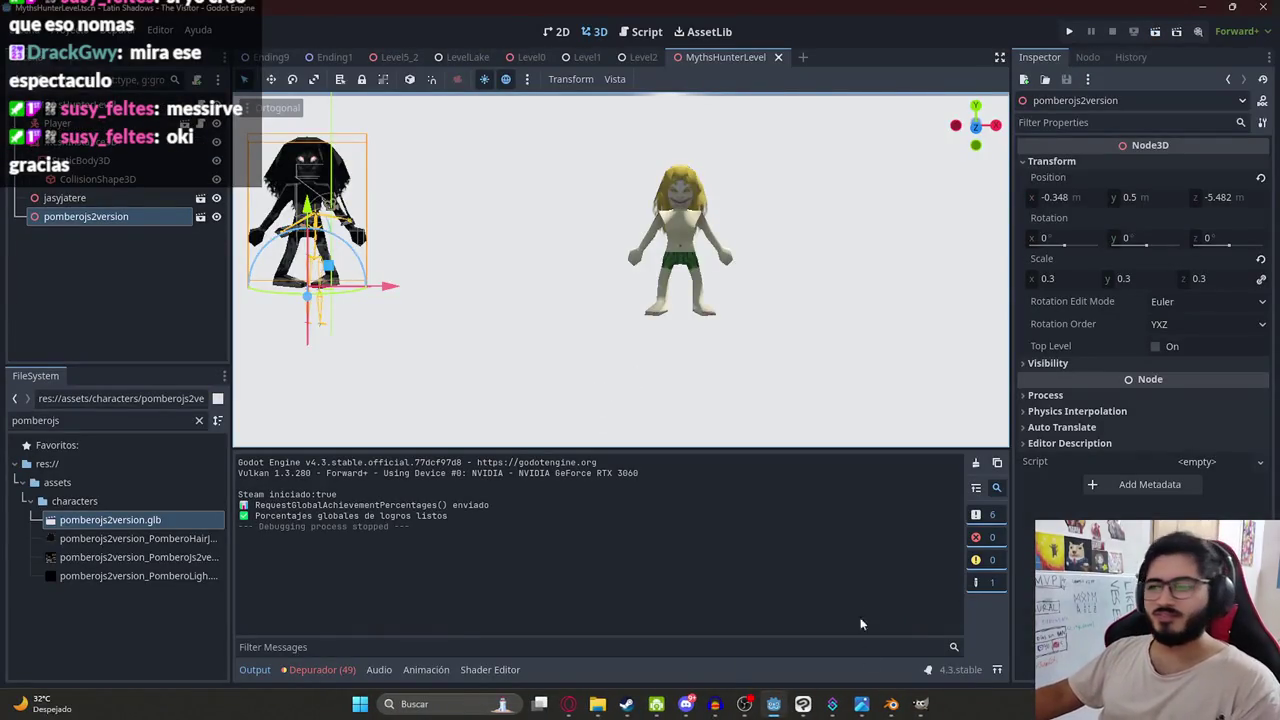
mouse_move(890, 704)
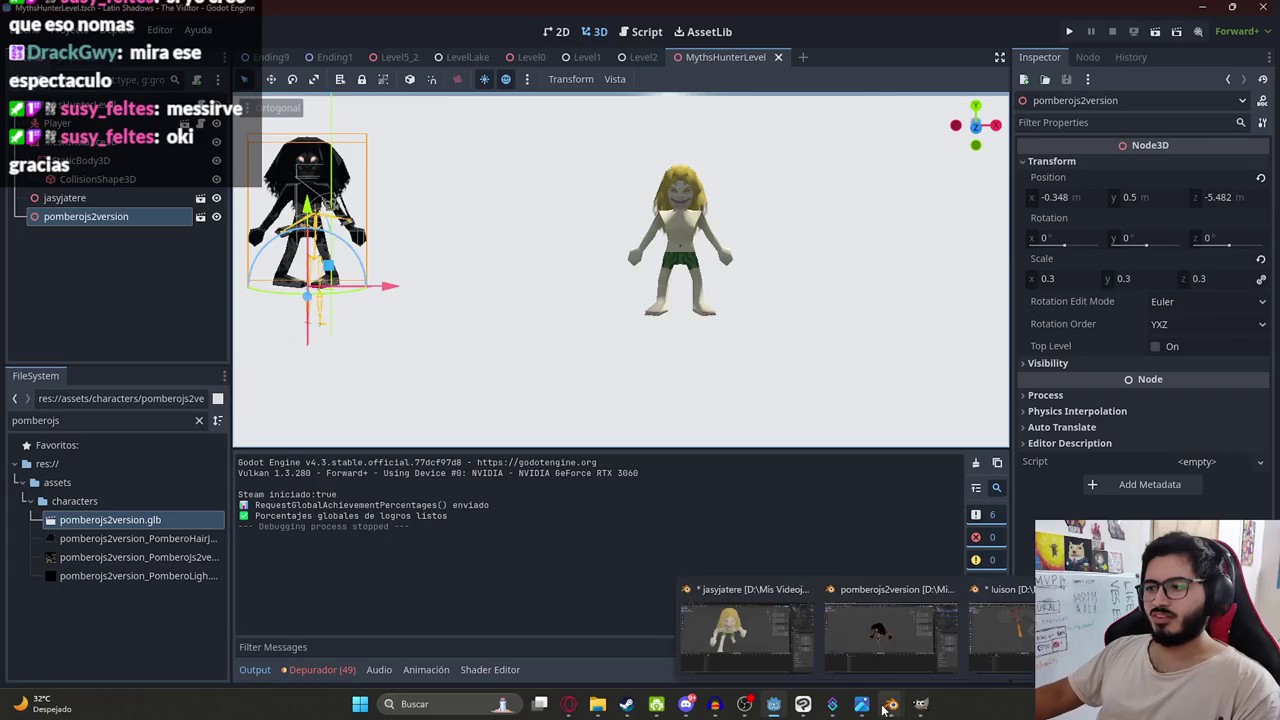
left_click(1012, 597)
Move a group of the creature's body vertices up and to the left.
scroll(598, 235, "up", 2)
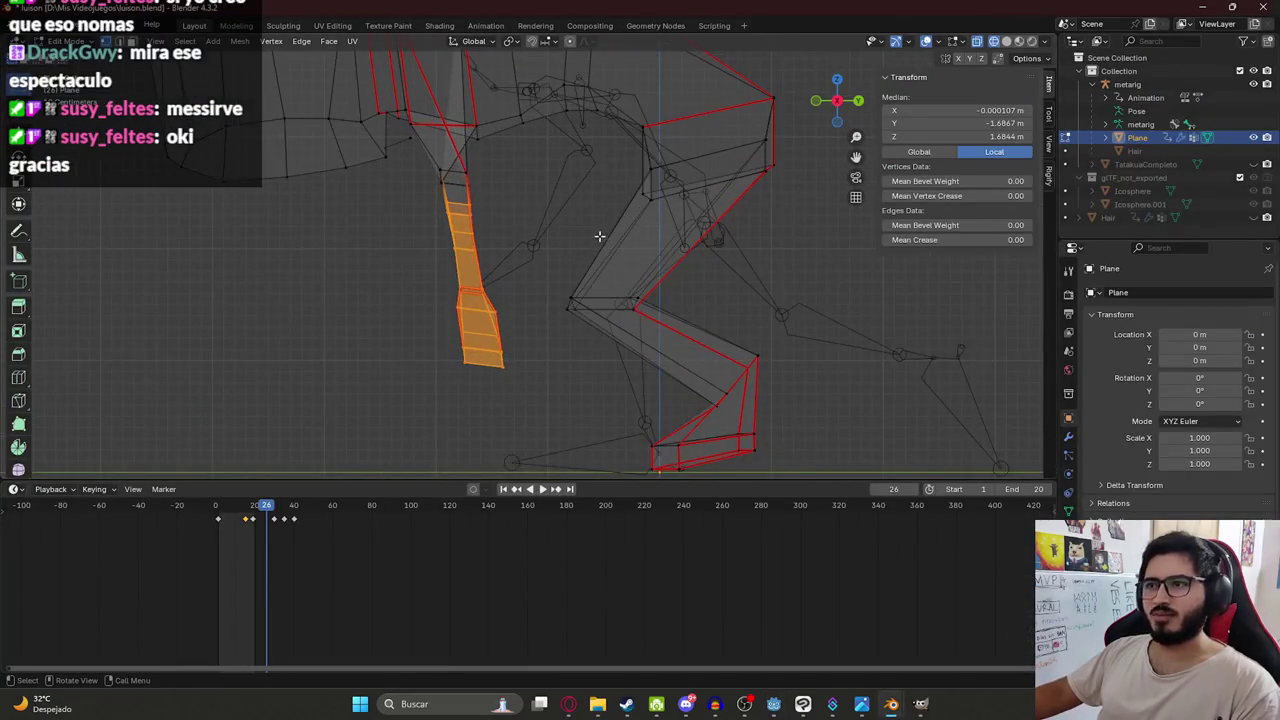
key("alt+Tab")
key("alt+Tab")
key("alt+Tab")
key("alt+Tab")
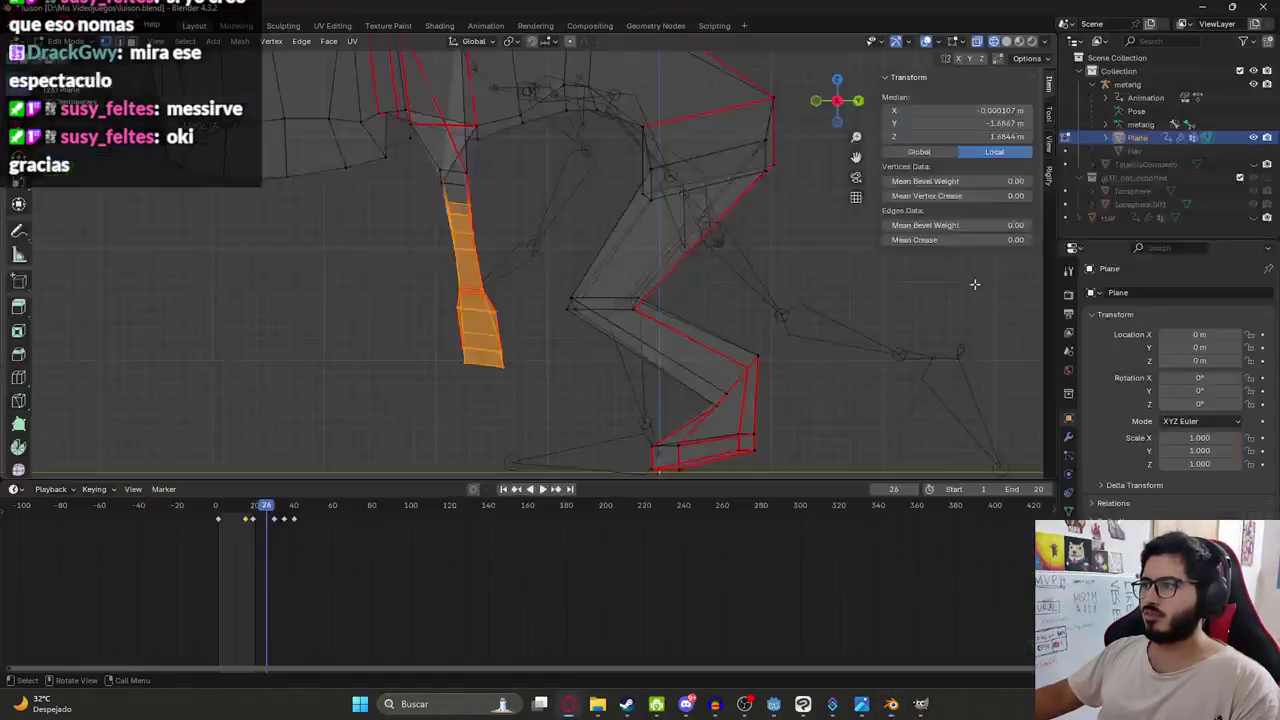
middle_click_drag(974, 280, 757, 320)
left_click_drag(742, 302, 647, 150)
key("g")
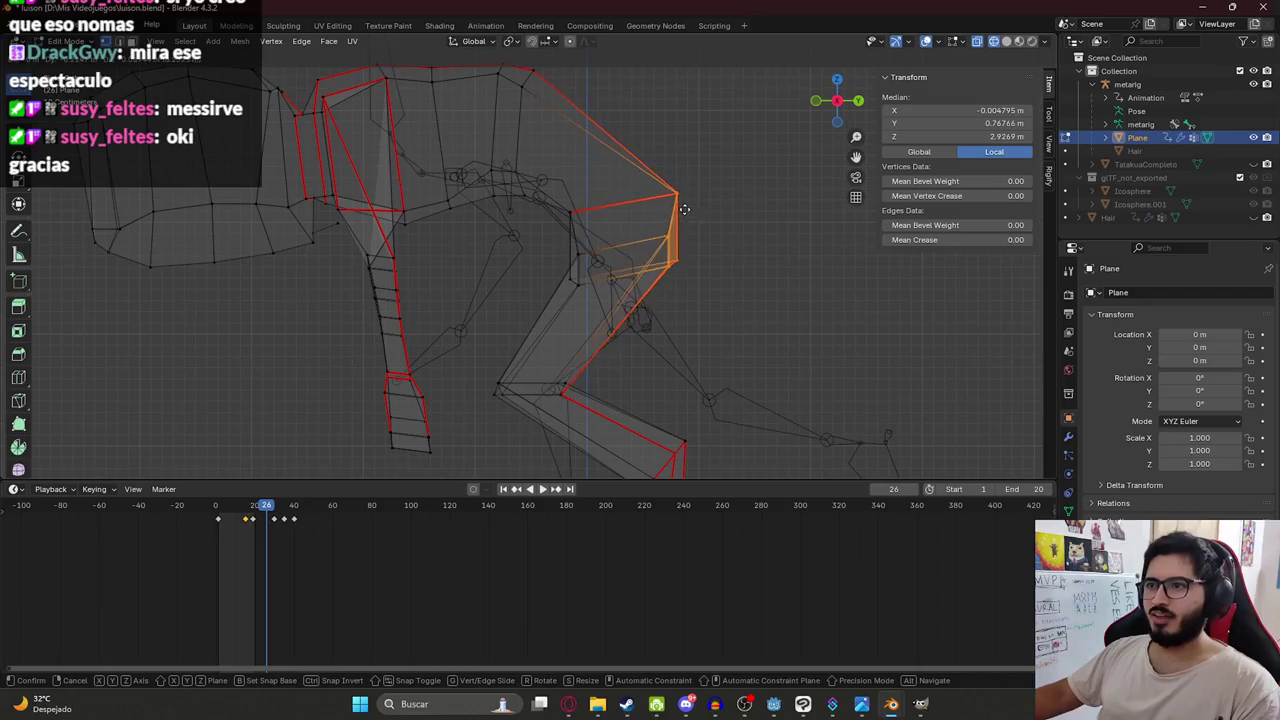
left_click(633, 230)
Lower the leg's bottom vertices to the floor and rotate them into place.
mouse_move(633, 230)
middle_mouse_down()
mouse_move(534, 220)
mouse_move(502, 325)
middle_mouse_up()
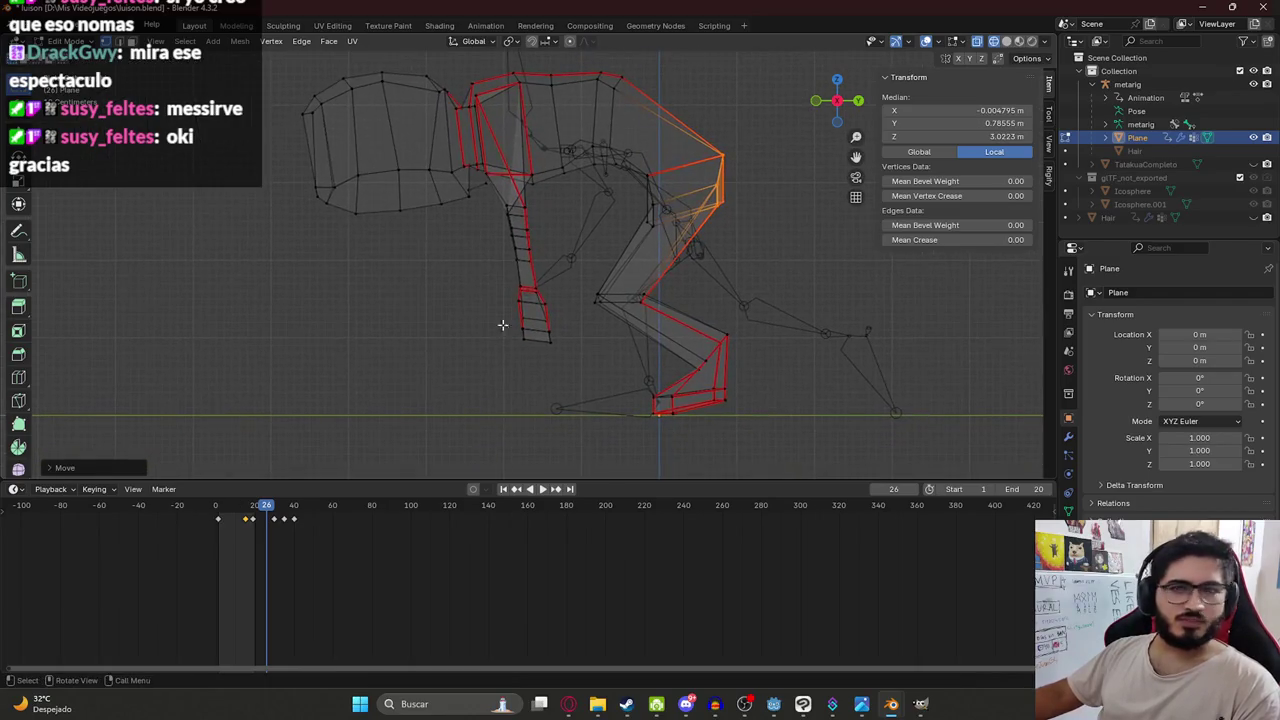
left_click_drag(557, 370, 500, 272)
key("g")
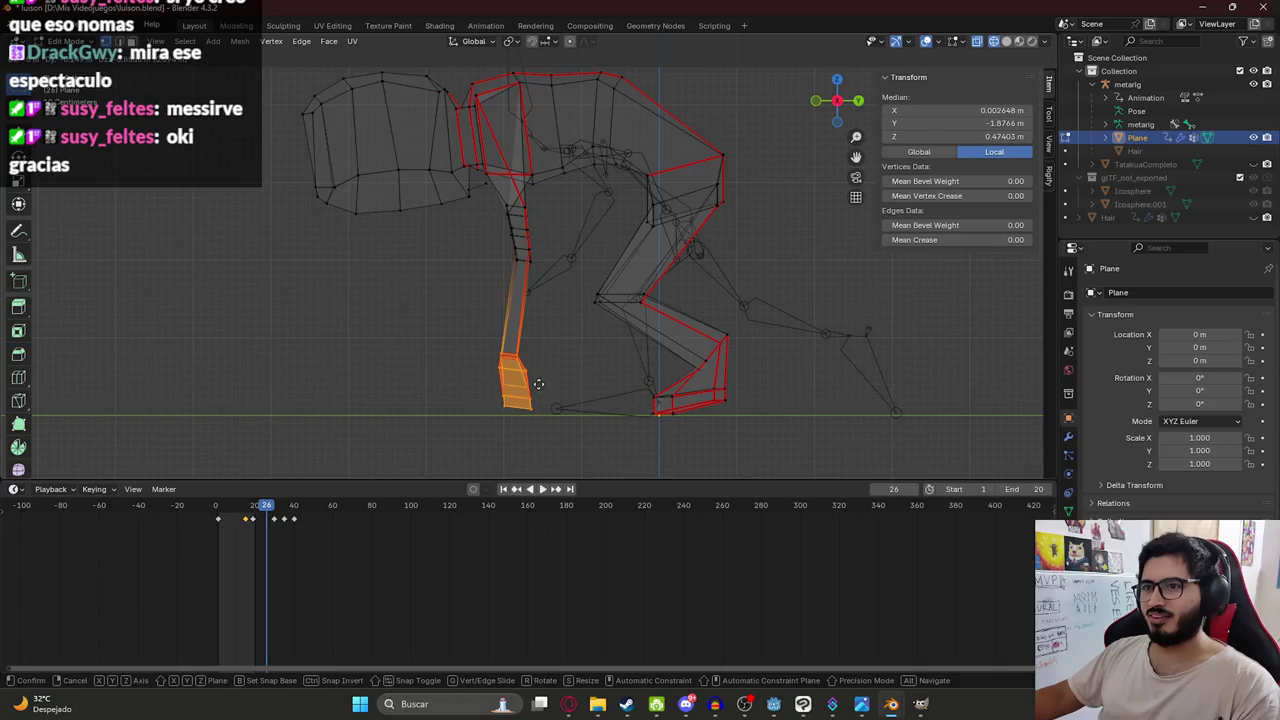
left_click(538, 387)
key("r")
left_click(601, 406)
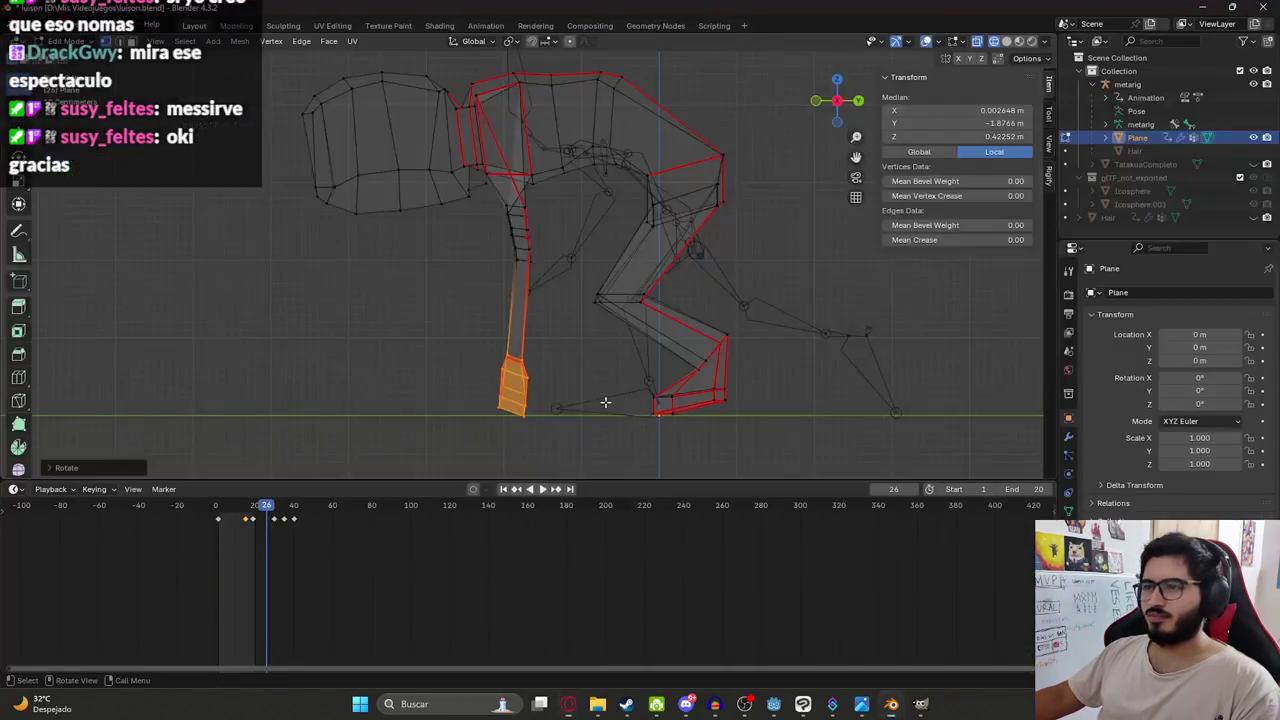
key("g")
left_click(590, 405)
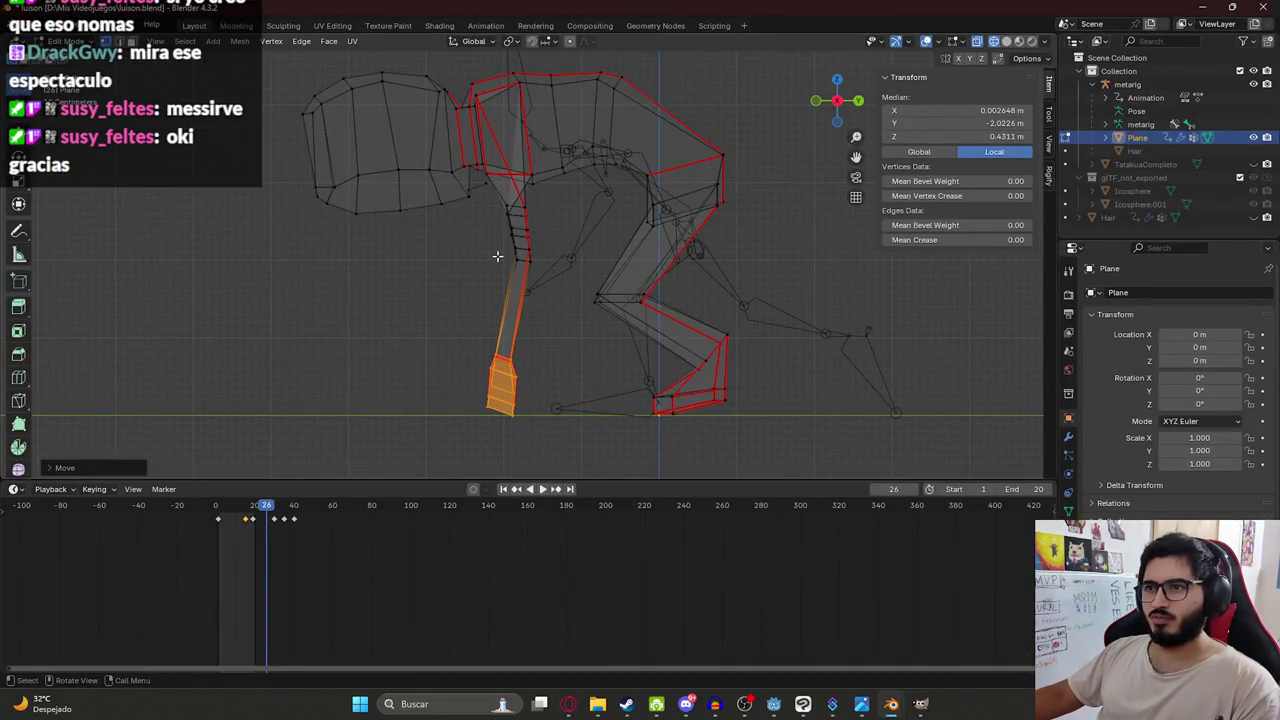
Pull the leg's middle vertices down and check the leg from front and side views.
left_click_drag(497, 256, 557, 286)
key("g")
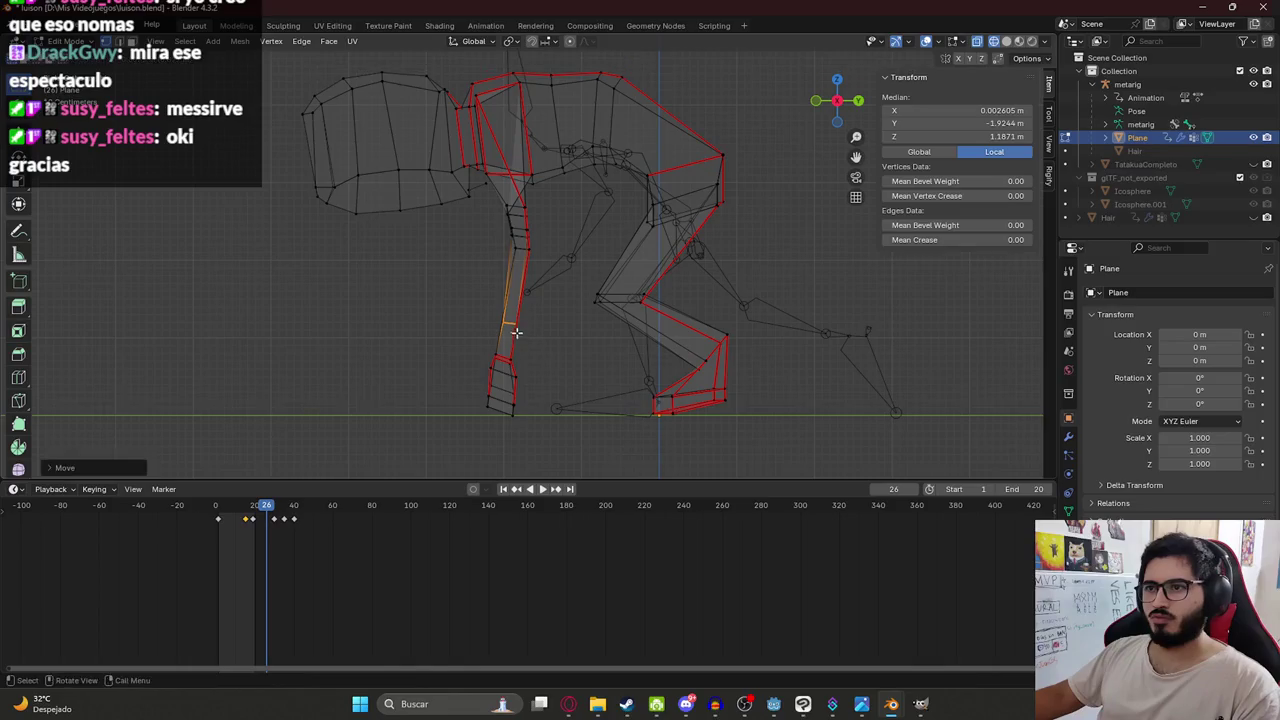
middle_click_drag(514, 334, 501, 323)
key("KP_1")
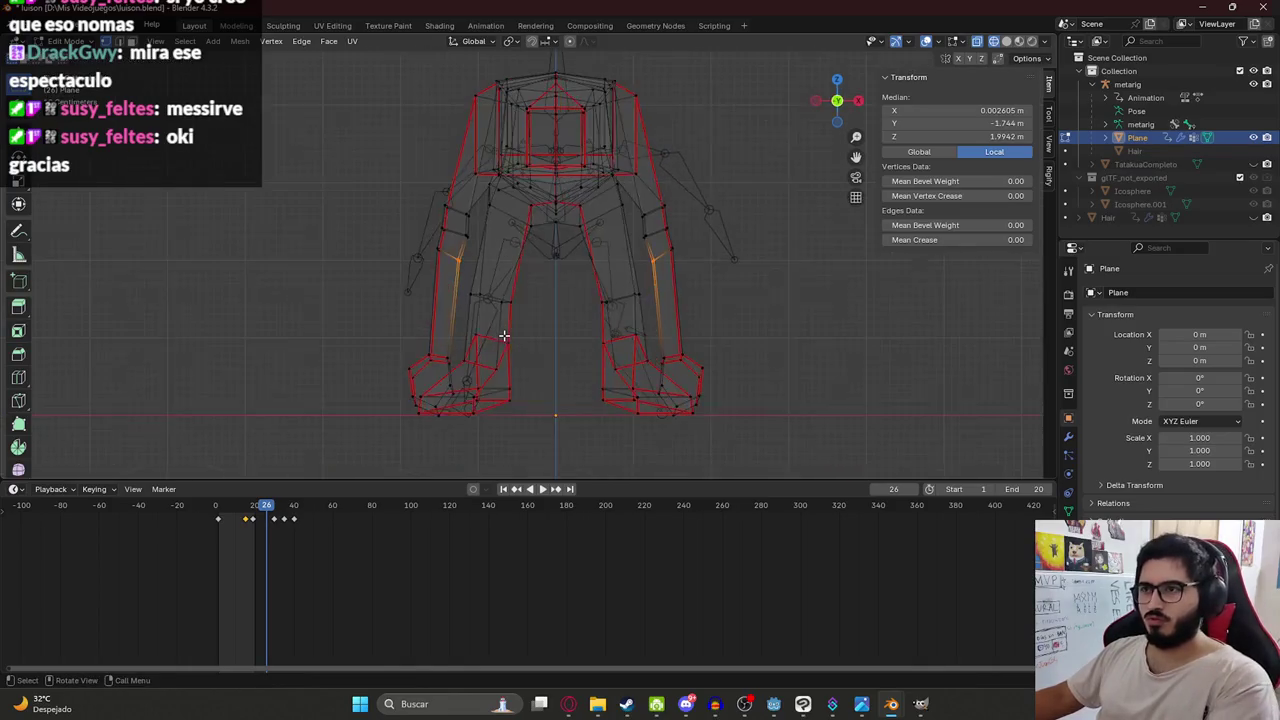
key("KP_3")
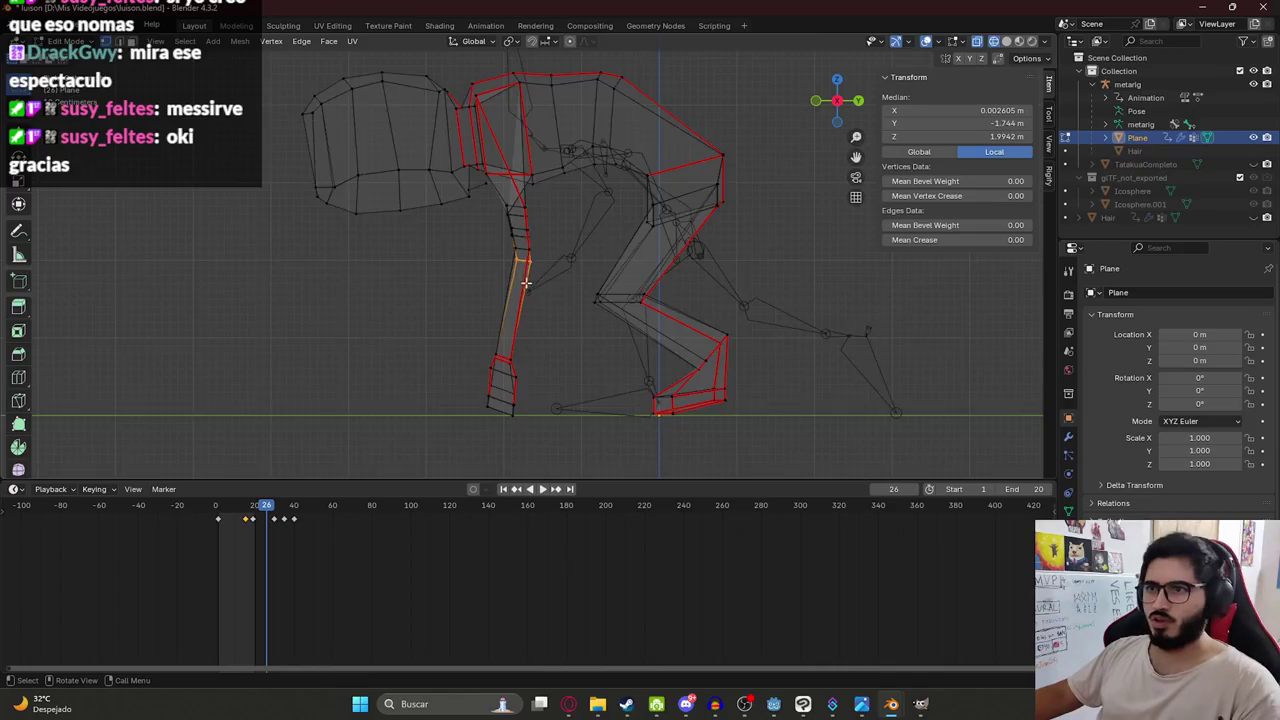
scroll(525, 283, "up", 5)
Select a ring of leg vertices and move it to lengthen the leg.
left_click(649, 340)
left_click_drag(629, 294, 354, 166)
scroll(449, 249, "down", 3)
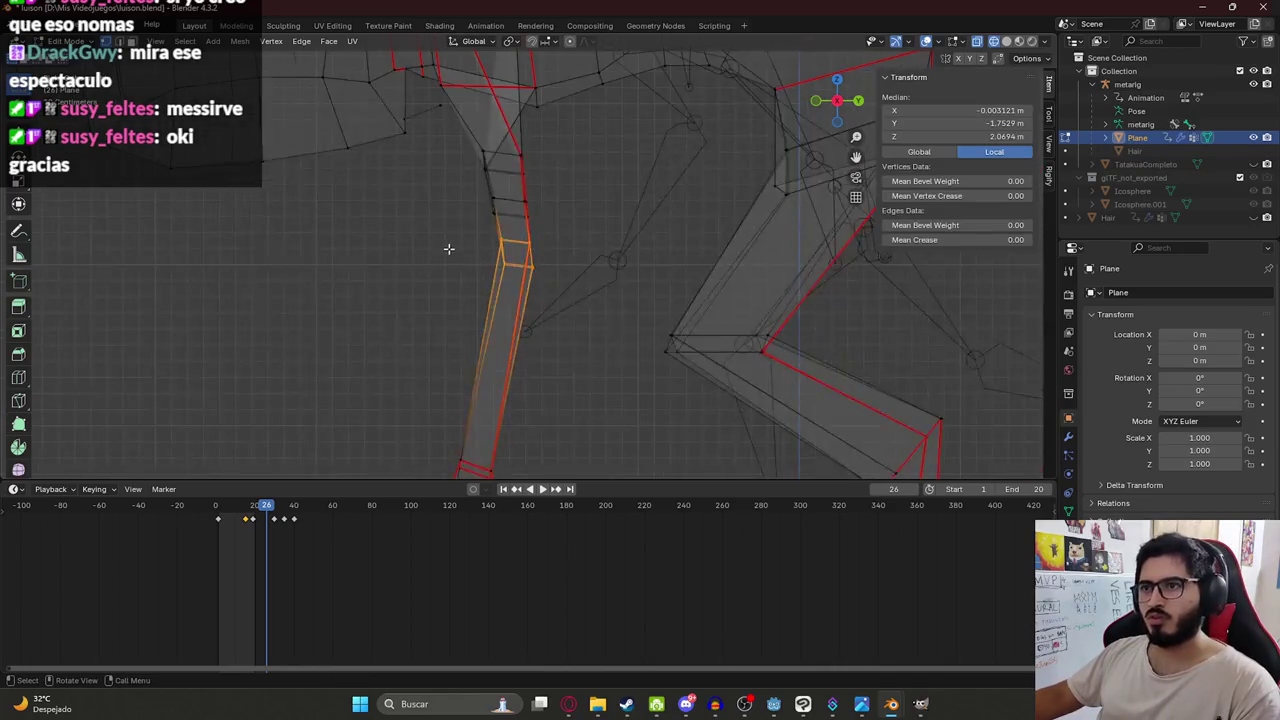
scroll(449, 249, "down", 5)
key("g")
scroll(500, 288, "up", 3)
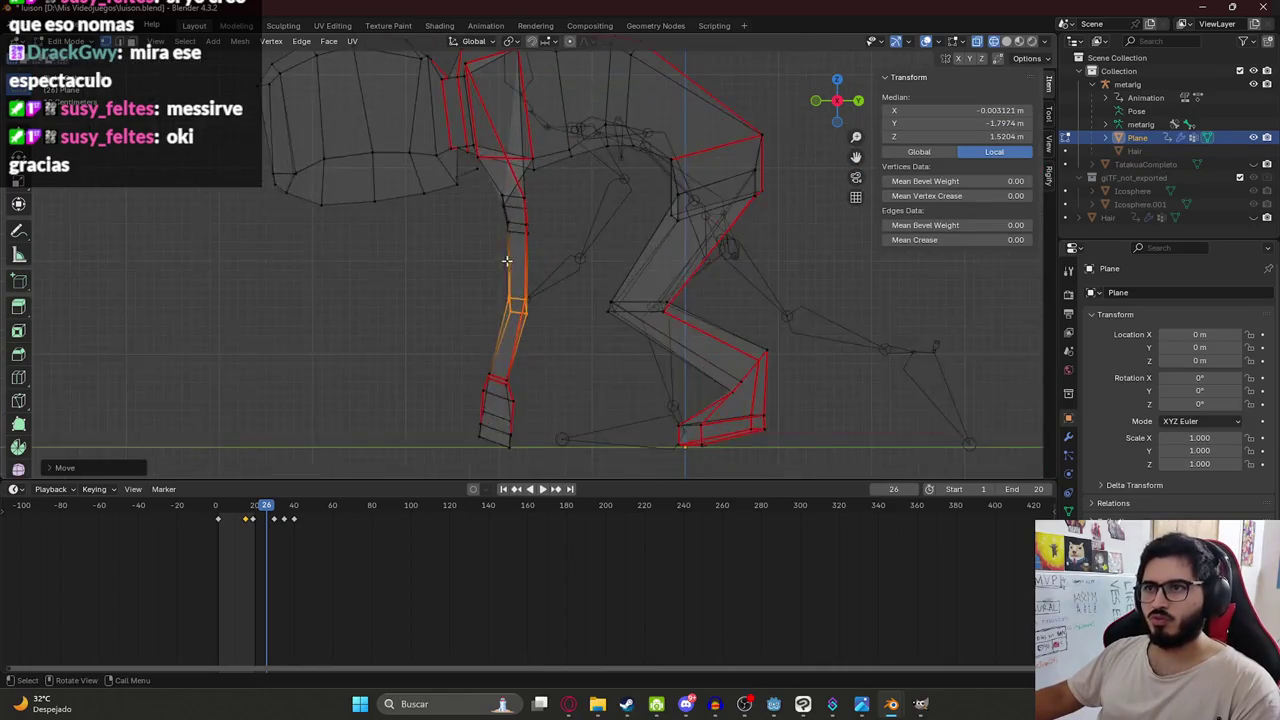
scroll(480, 220, "up", 2)
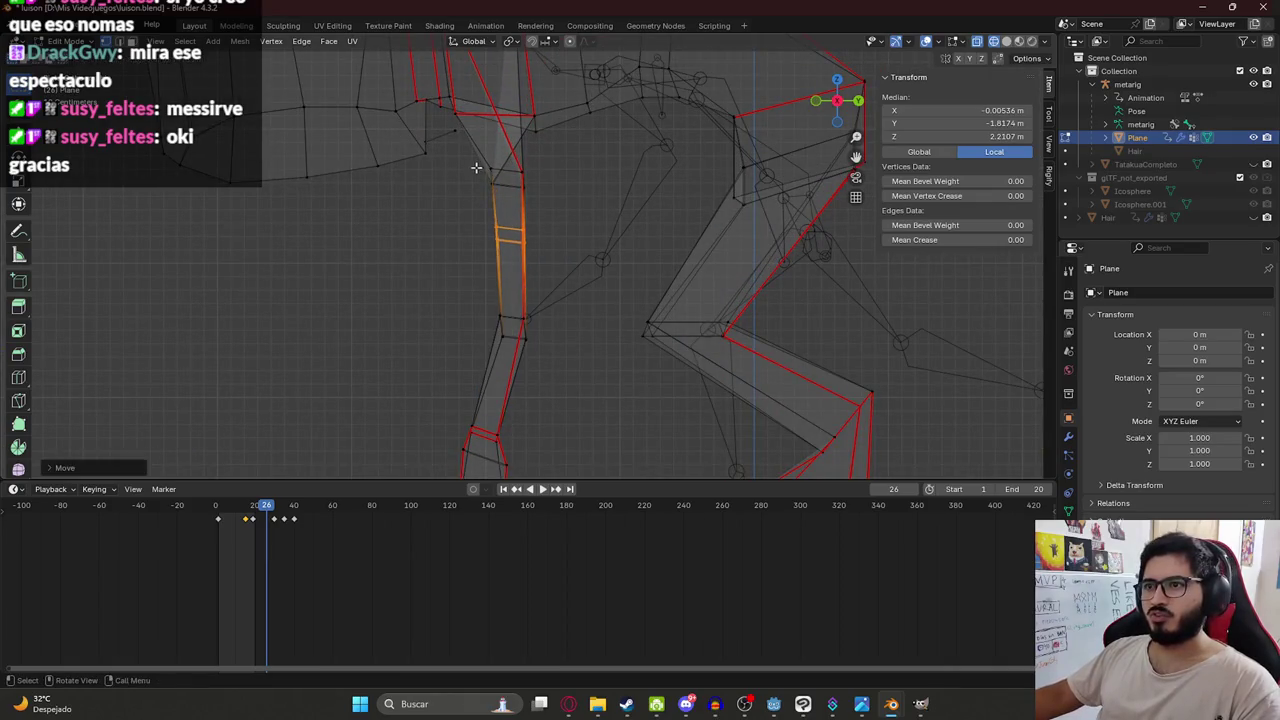
scroll(543, 203, "down", 3)
scroll(560, 309, "up", 3)
left_click(514, 141)
Box-select the foot vertices and rotate the foot flat onto the floor line.
key("b")
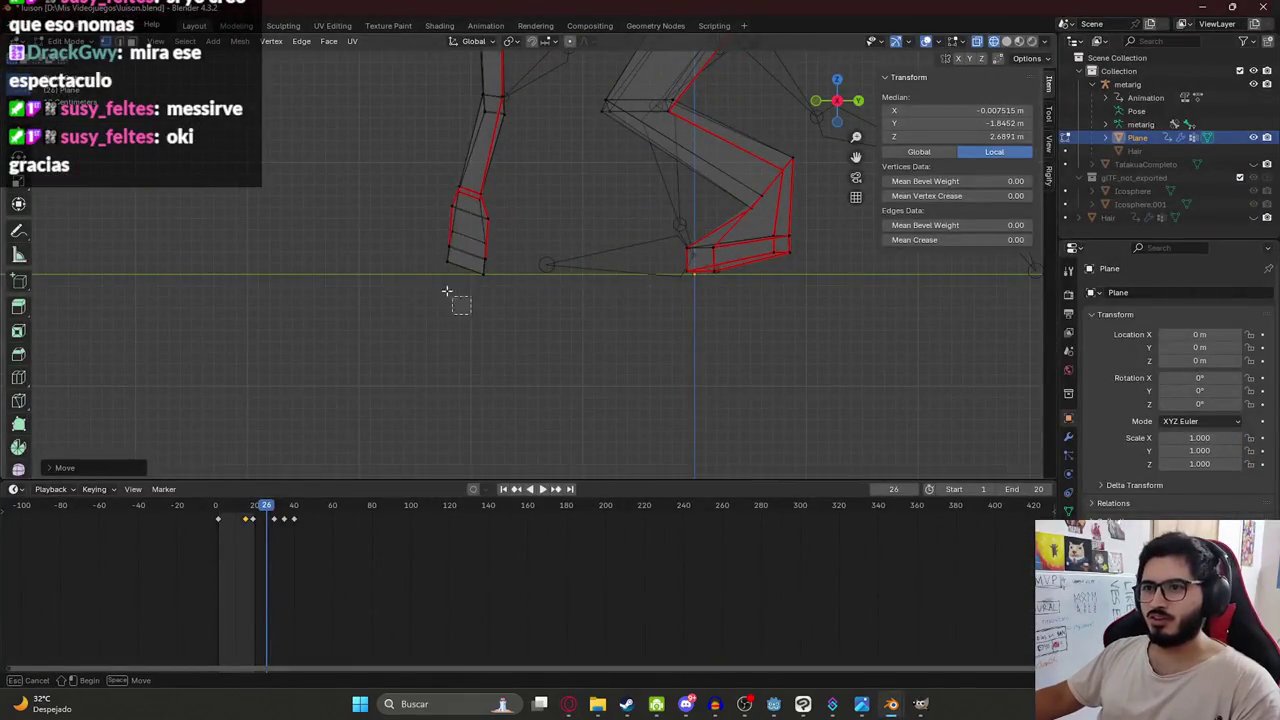
left_click_drag(424, 240, 436, 240)
key("g")
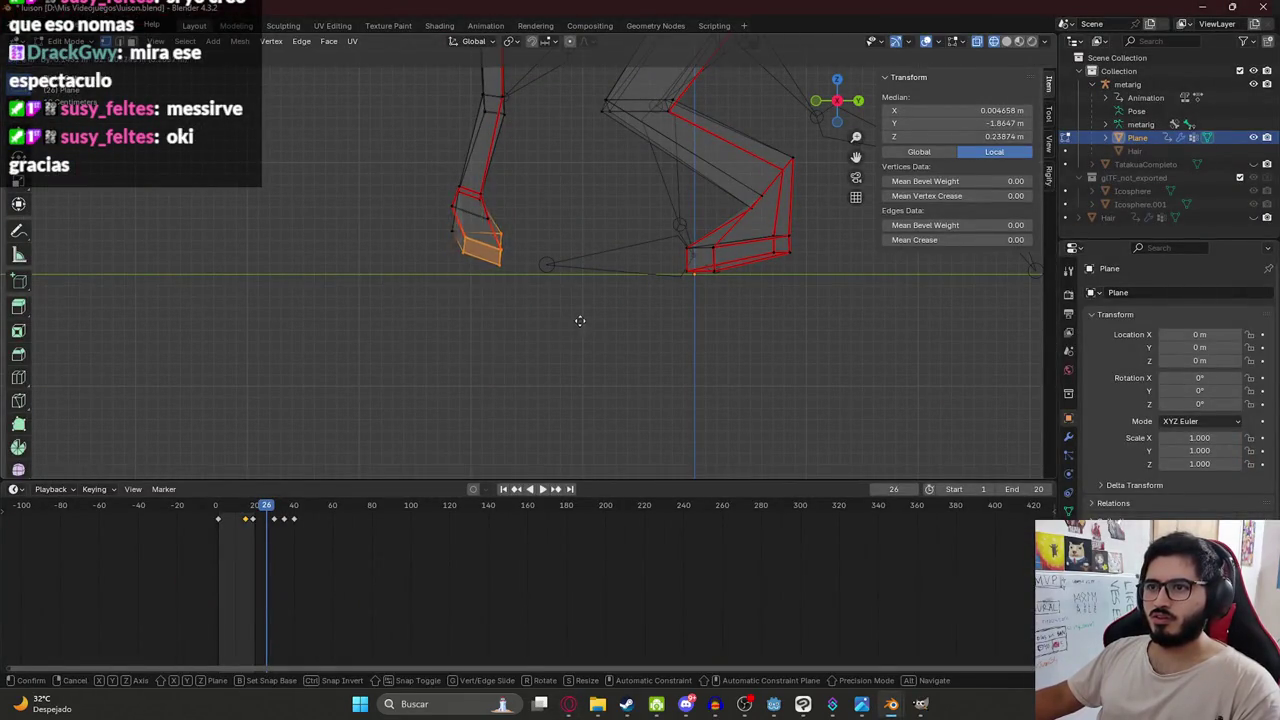
key("r")
left_click(608, 297)
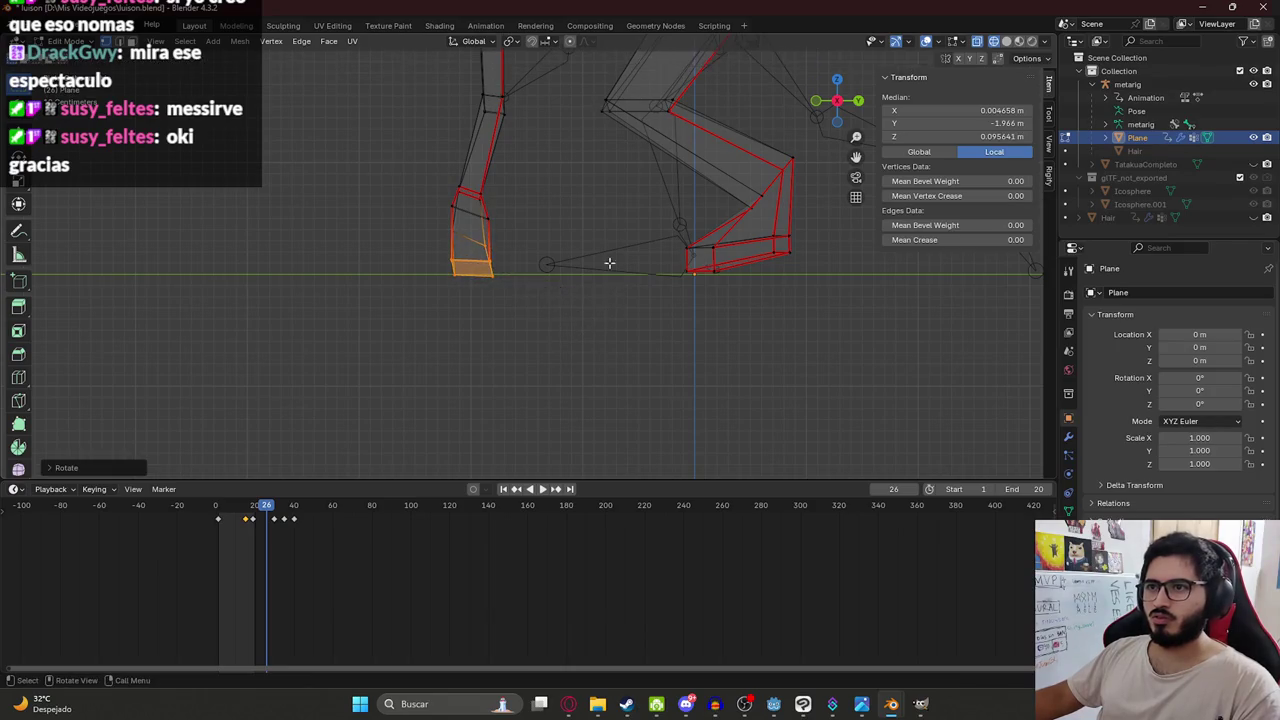
middle_click_drag(608, 263, 573, 227)
key("alt+Tab")
key("alt+Tab")
Select the whole head mesh, then move and resize it.
key("b")
left_click_drag(316, 77, 500, 233)
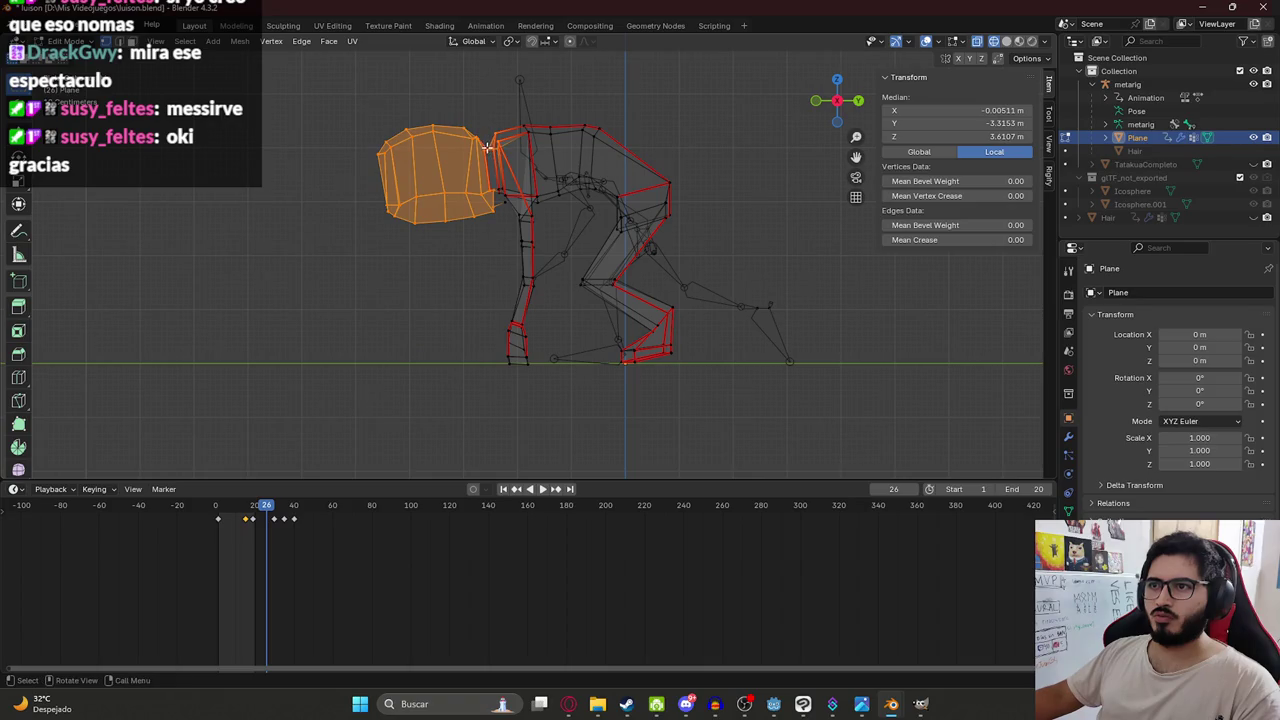
left_click_drag(435, 212, 491, 284)
key("g")
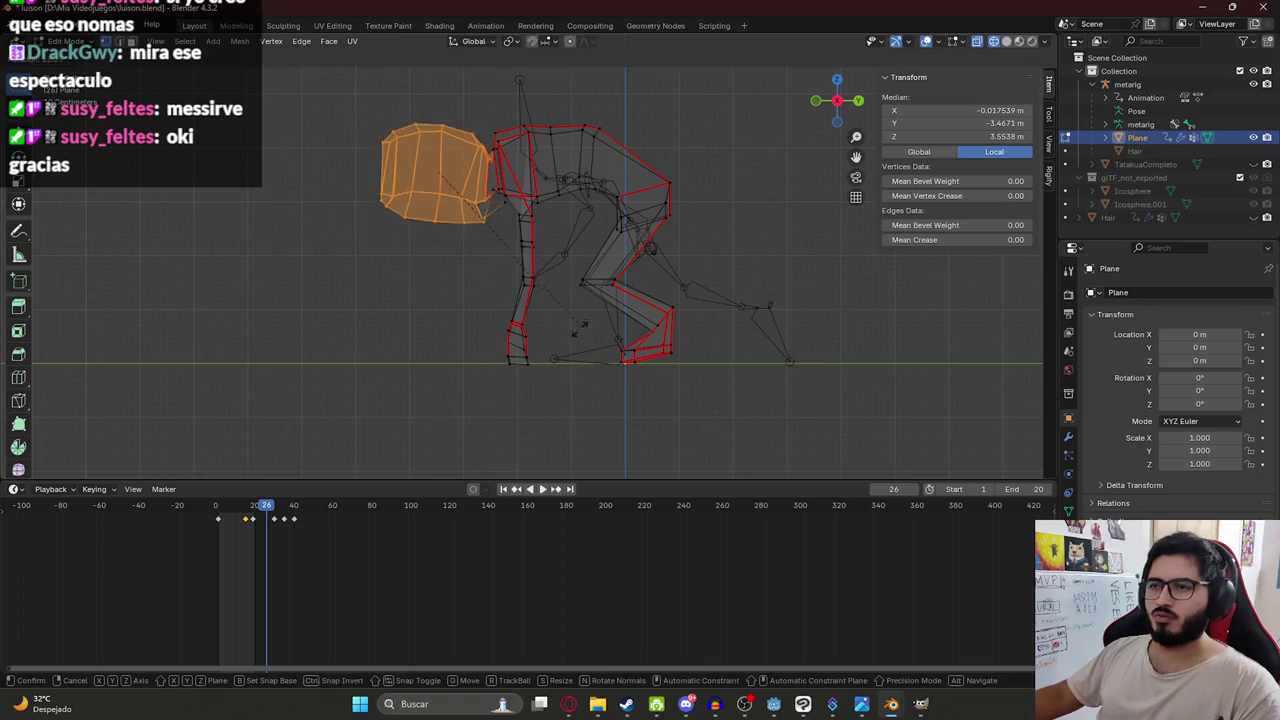
left_click(559, 348)
key("s")
left_click(499, 291)
Lower the head toward the neck and enlarge it.
key("alt+Tab")
key("alt+Tab")
scroll(500, 240, "up", 2)
scroll(490, 221, "up", 2)
key("g")
left_click(526, 271)
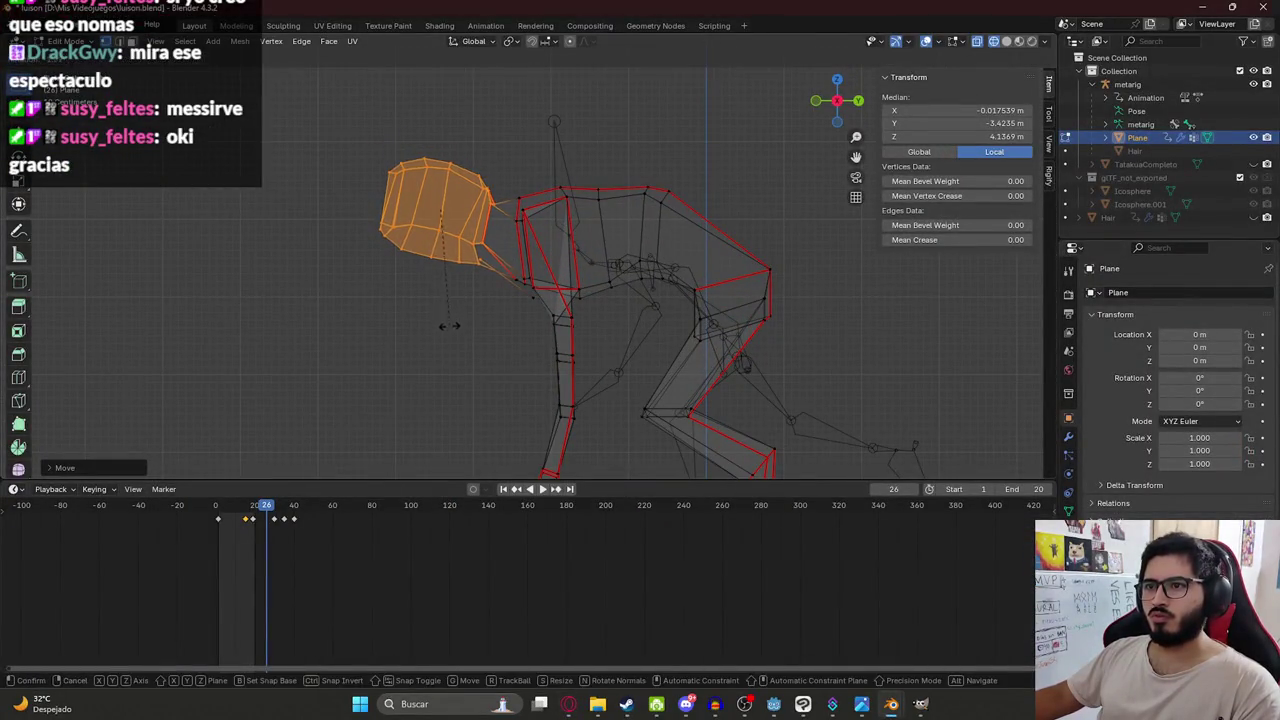
key("s")
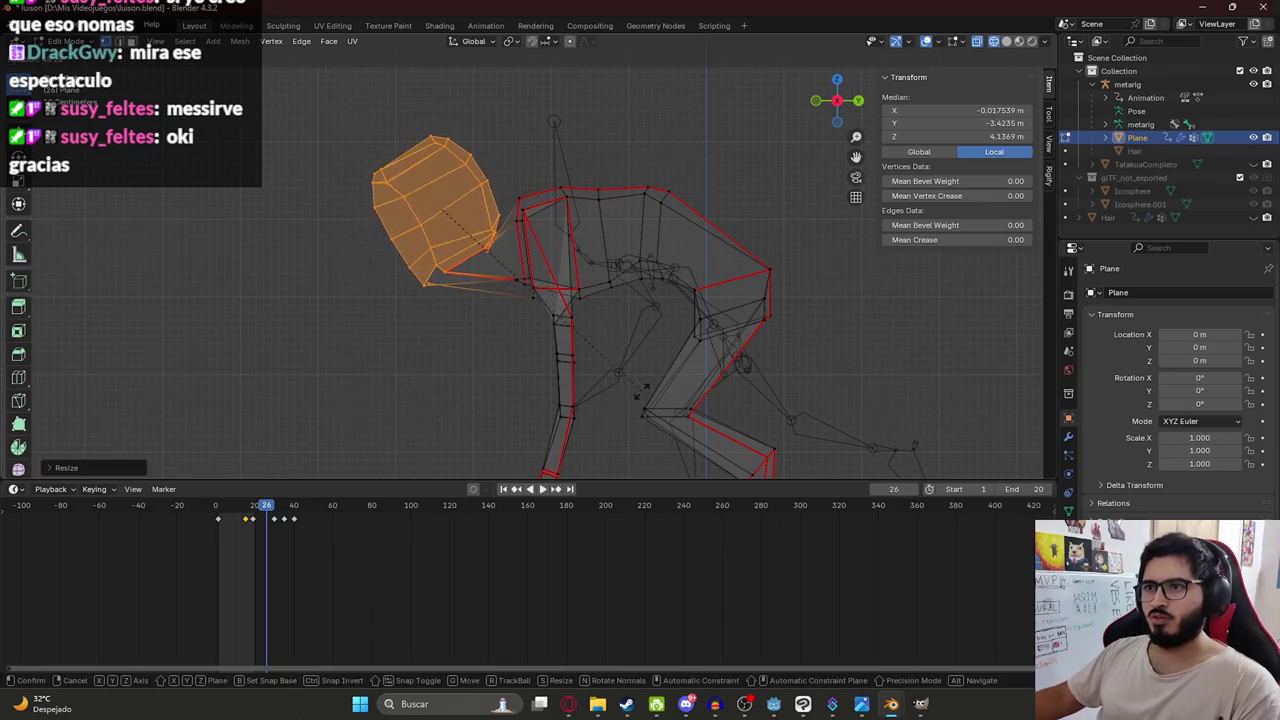
left_click(637, 393)
Raise the enlarged head, tilt it, and nudge it slightly down and right.
key("g")
left_click(684, 196)
key("r")
left_click(700, 220)
key("alt+Tab")
key("alt+Tab")
key("g")
left_click(763, 214)
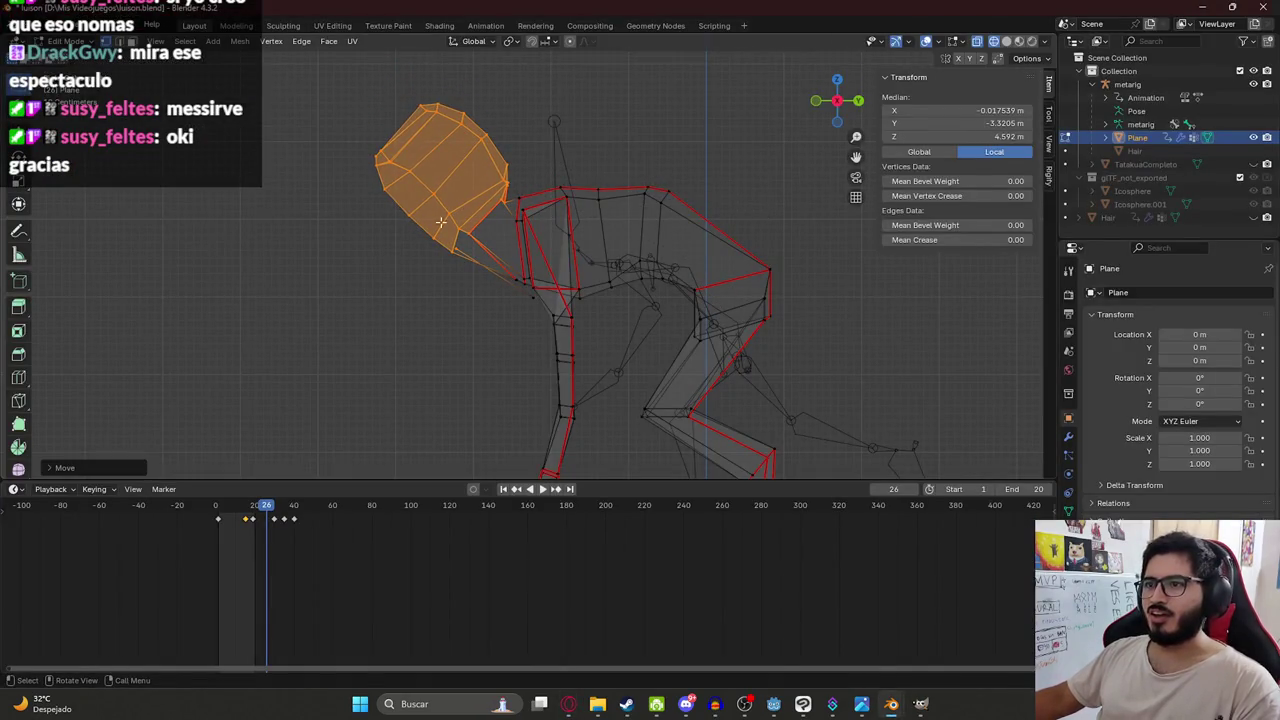
Rotate the head again to match the reference images.
key("alt+Tab")
key("alt+Tab")
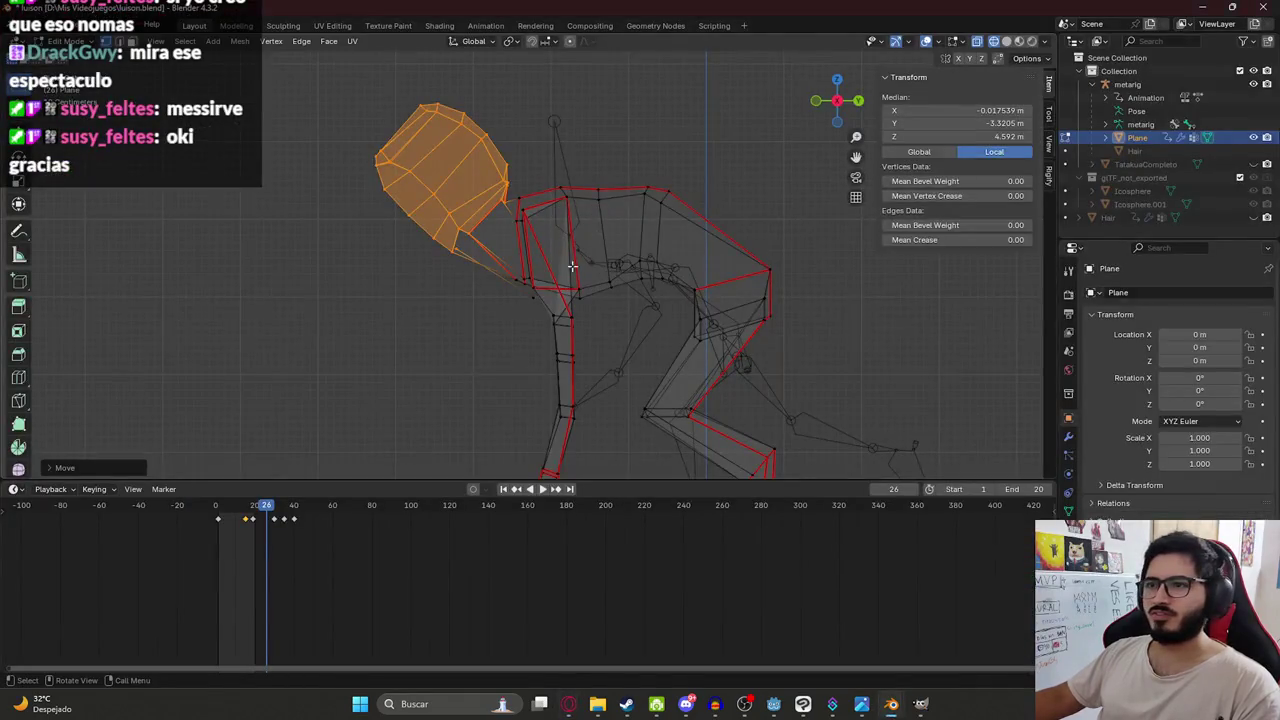
key("g")
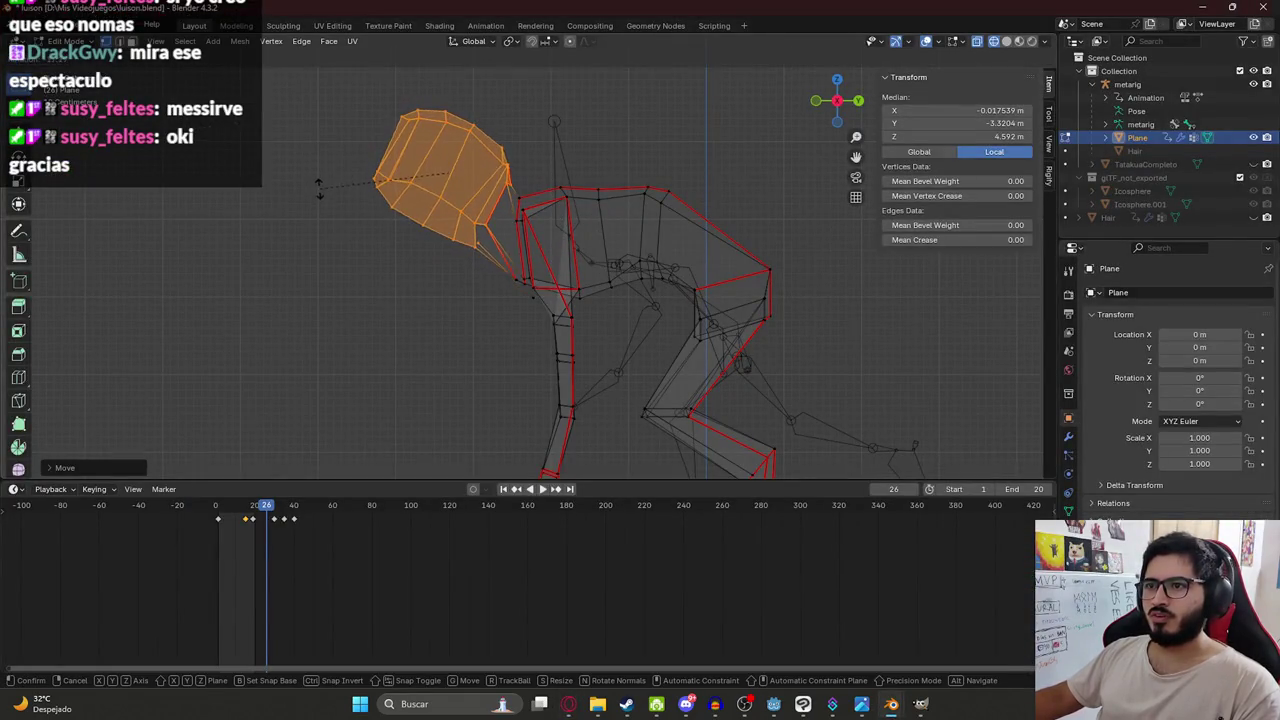
key("r")
left_click(305, 201)
Reposition the vertices where the head joins the neck.
scroll(305, 201, "up", 5)
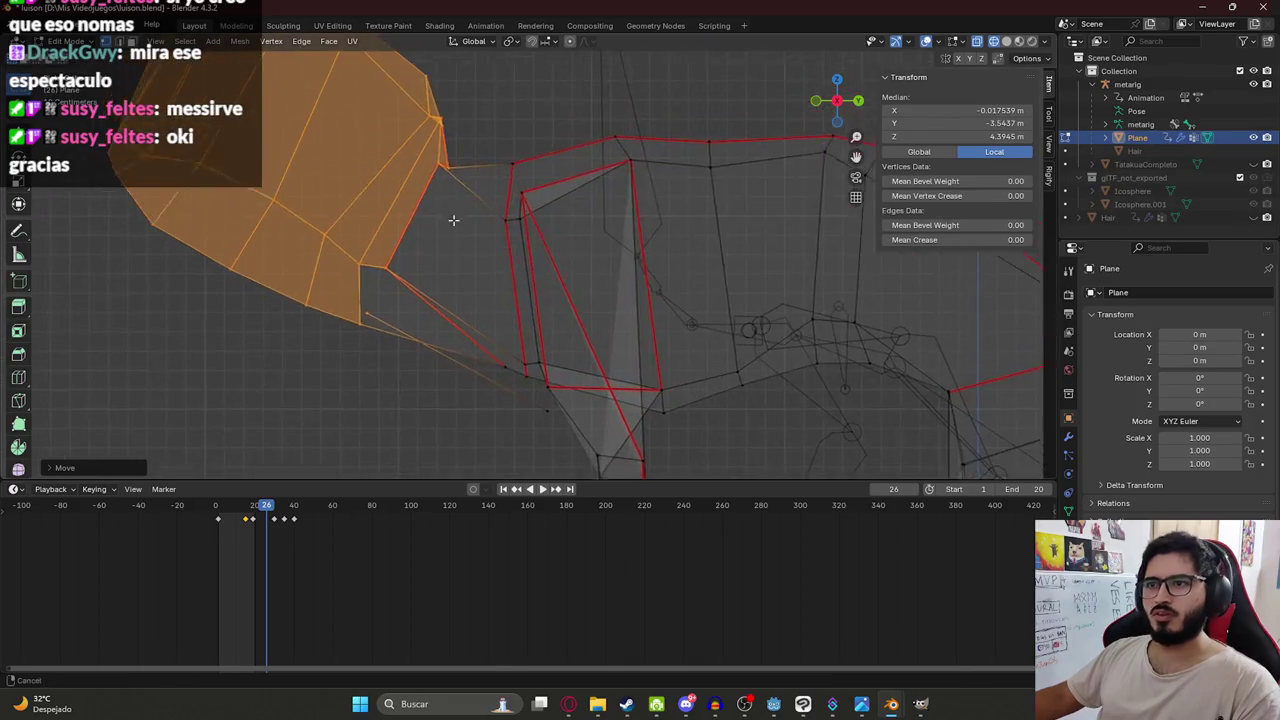
left_click(487, 180)
key("g")
left_click(507, 187)
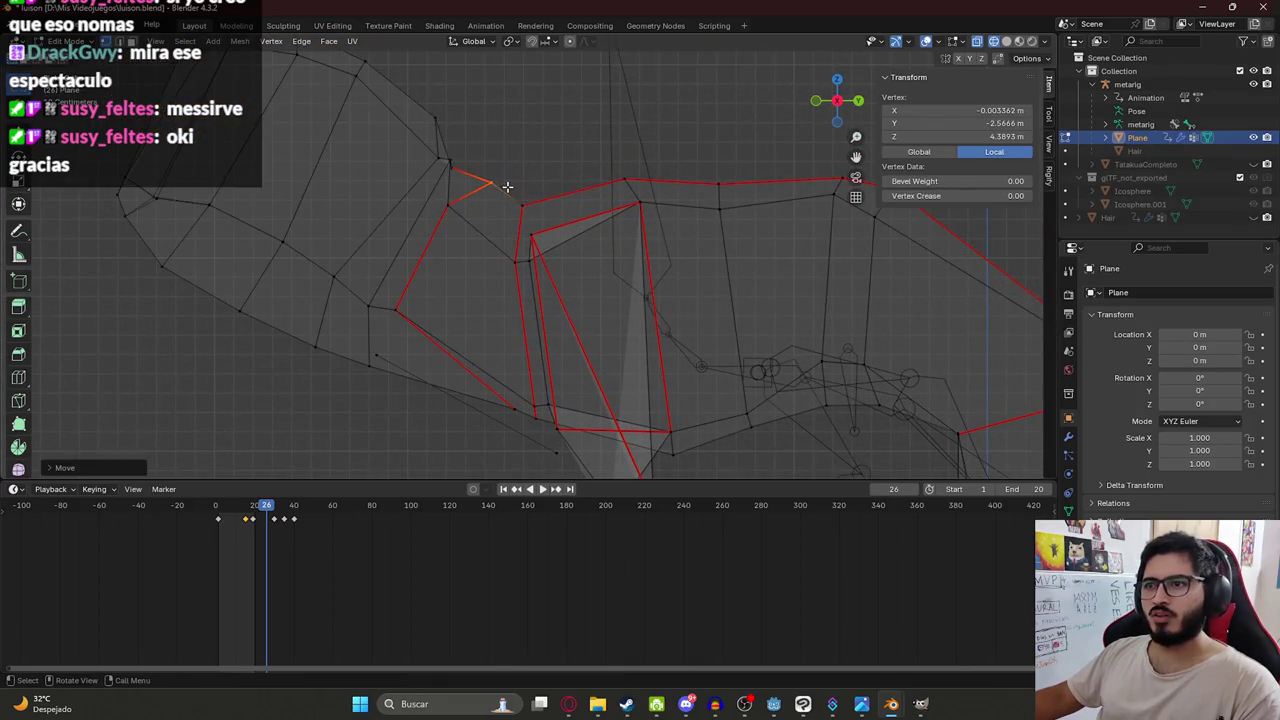
left_click(449, 160)
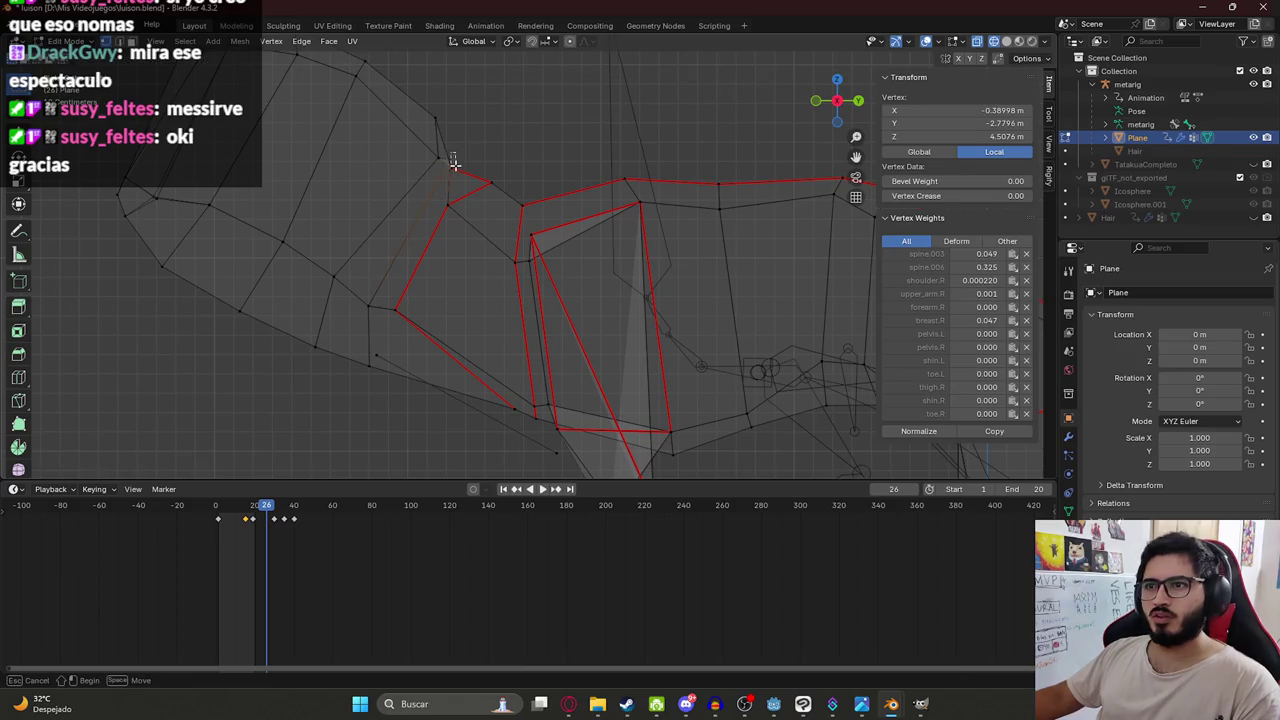
left_click(447, 165, "shift")
key("g")
right_click(448, 178)
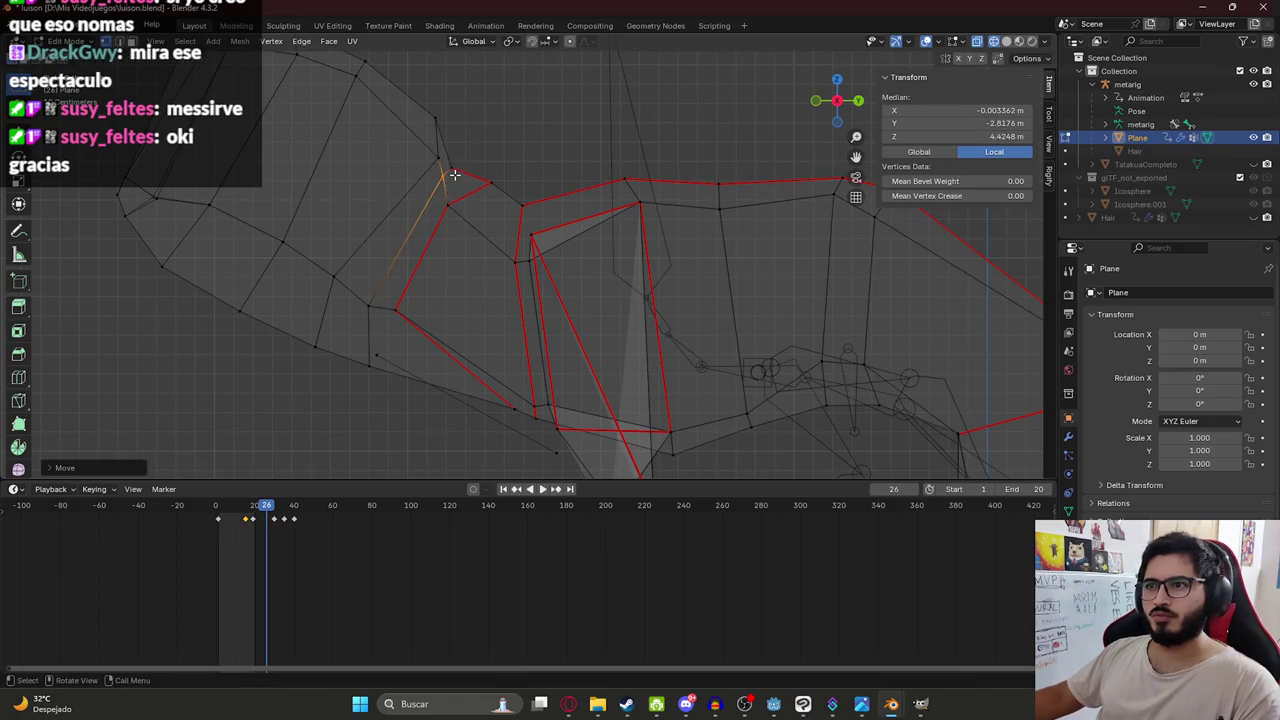
left_click(457, 157)
key("g")
left_click(492, 181)
Orbit around the creature to check its shape and save luison.blend.
scroll(523, 220, "down", 5)
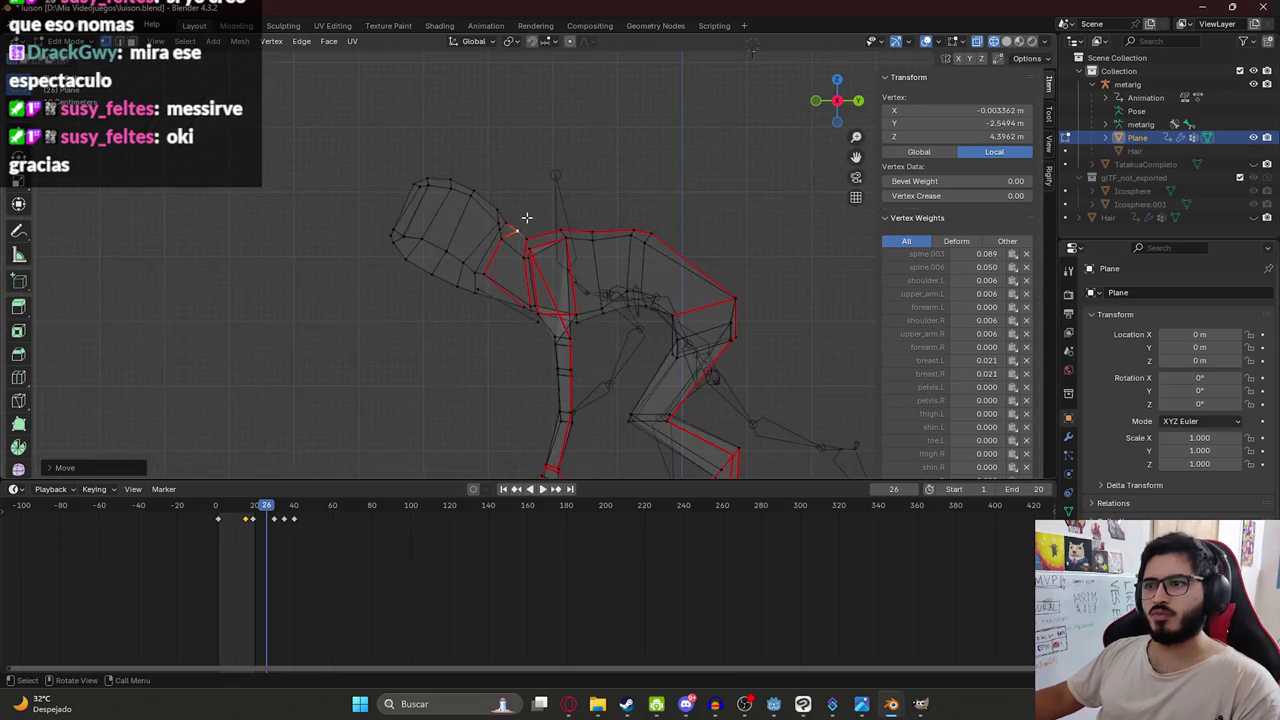
mouse_move(531, 326)
middle_mouse_down("shift")
mouse_move(503, 220)
mouse_move(517, 286)
middle_mouse_up("shift")
scroll(503, 220, "up", 3)
scroll(377, 283, "down", 3)
mouse_move(377, 283)
middle_mouse_down()
mouse_move(426, 109)
mouse_move(686, 294)
mouse_move(515, 263)
mouse_move(503, 297)
middle_mouse_up()
scroll(503, 297, "up", 3)
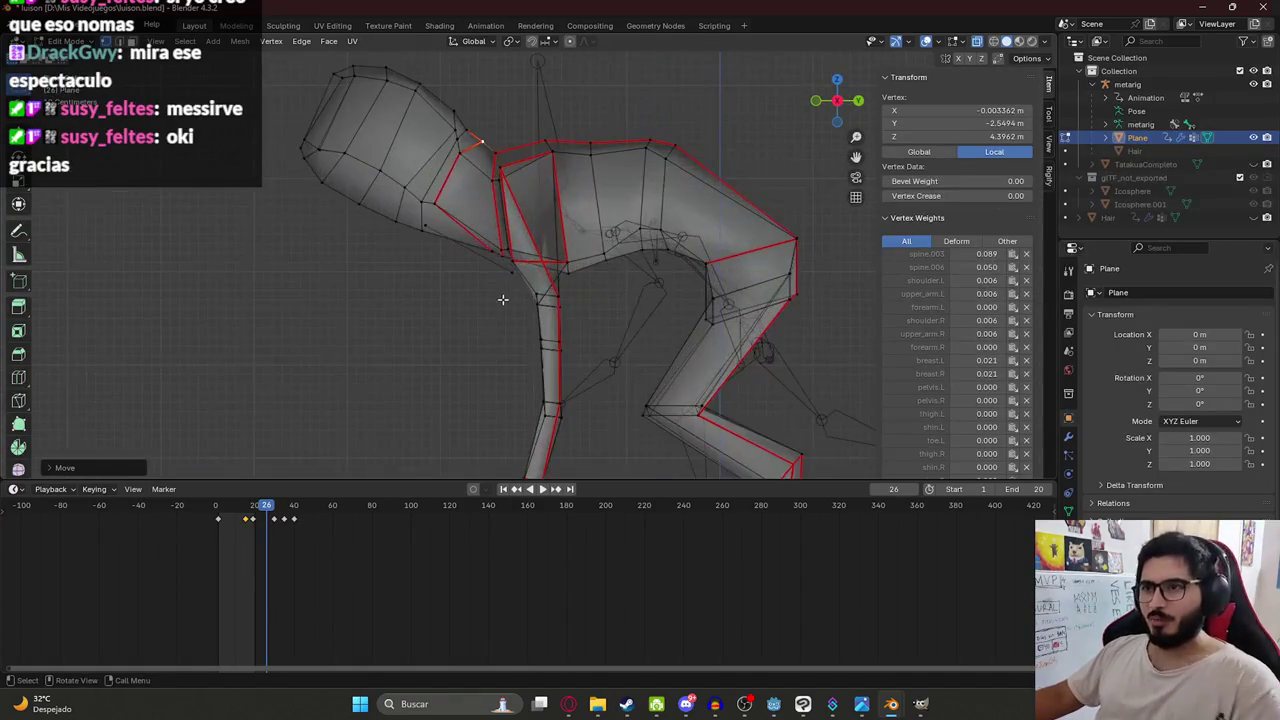
key("ctrl+s")
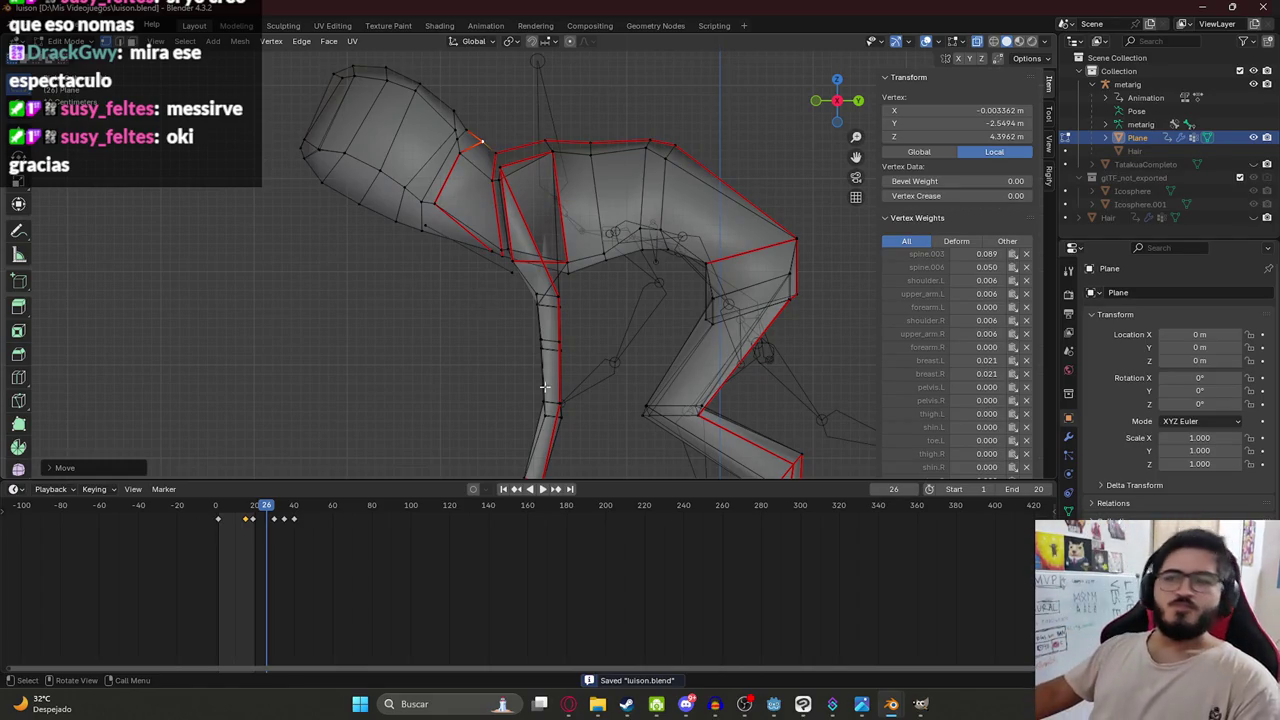
Pull the vertices under the head and the jaw tip outward.
key("alt+Tab")
key("alt+Tab")
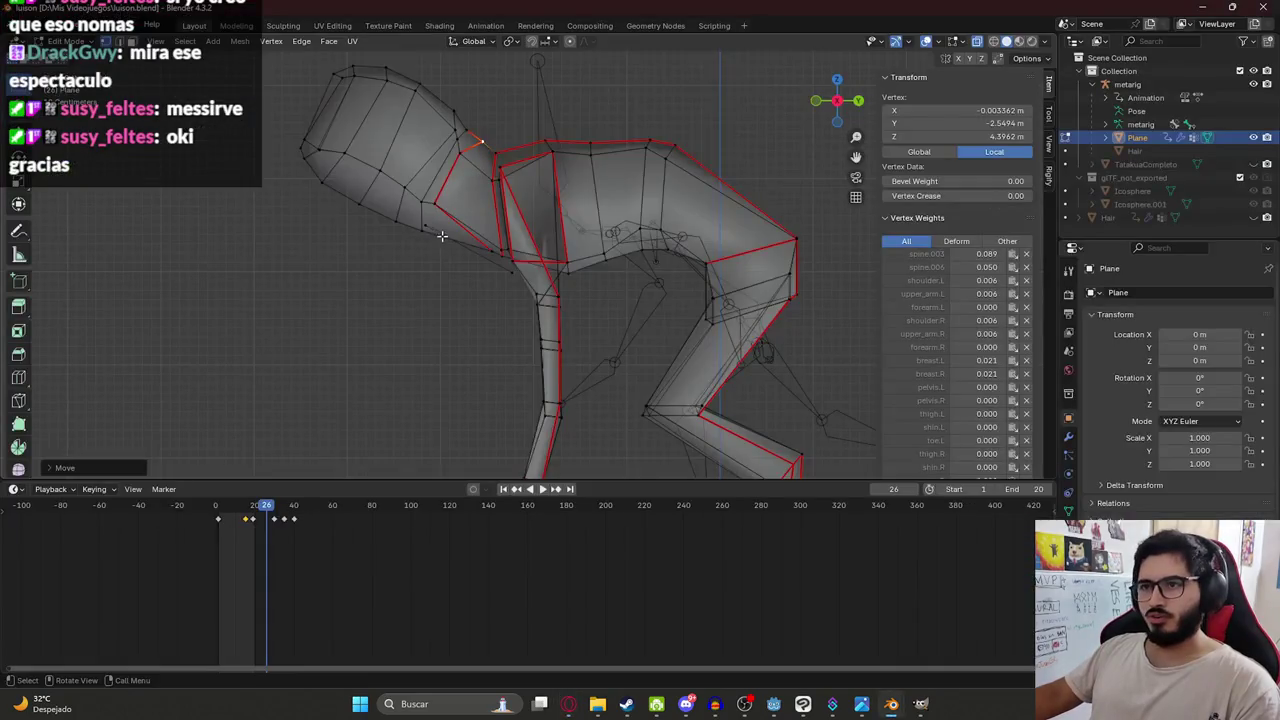
left_click_drag(365, 212, 366, 226)
key("g")
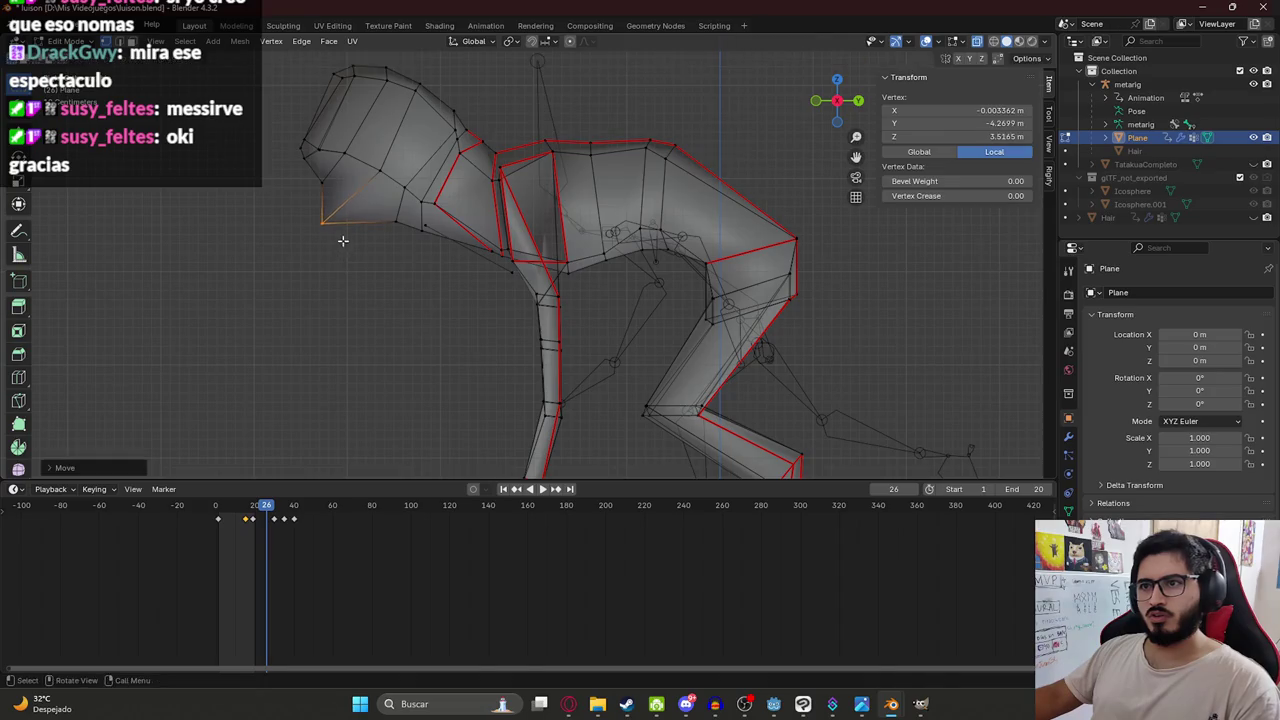
key("alt+Tab")
key("alt+Tab")
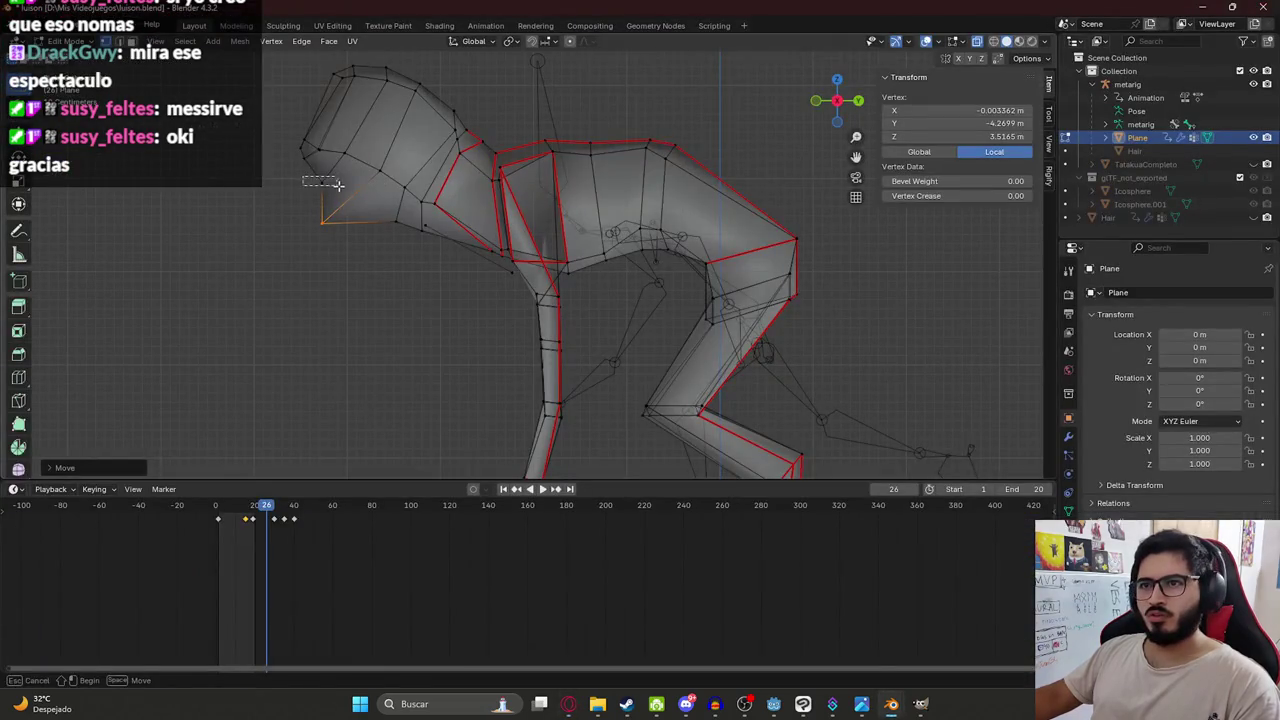
left_click_drag(338, 185, 338, 186)
key("g")
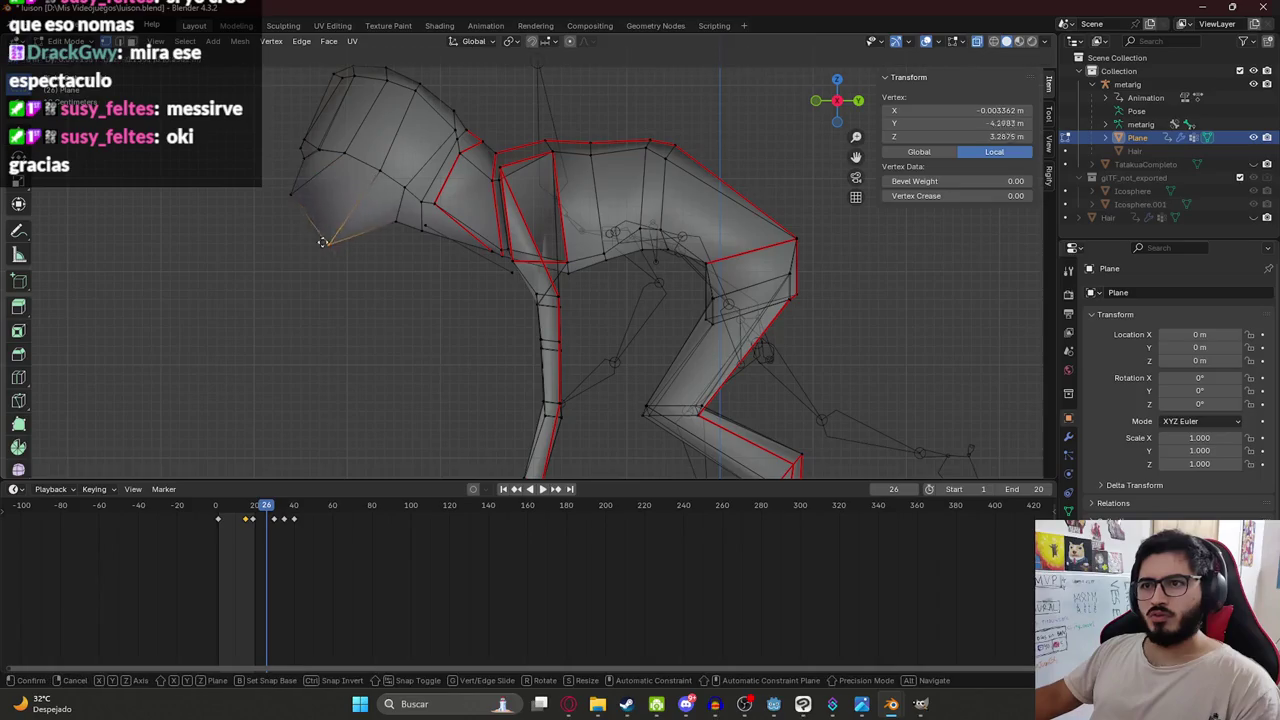
left_click(294, 220)
Move and rotate the vertices at the snout tip.
key("alt+Tab")
key("alt+Tab")
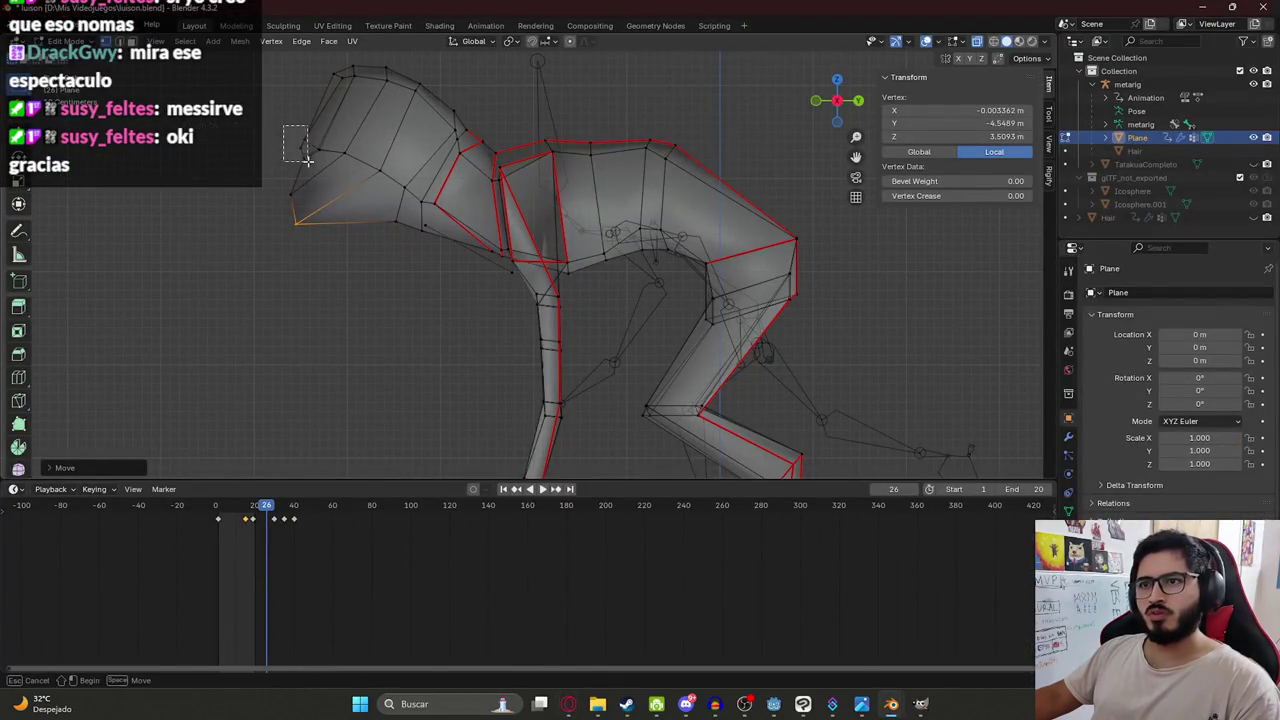
left_click_drag(308, 160, 309, 159)
key("g")
key("r")
left_click(320, 139)
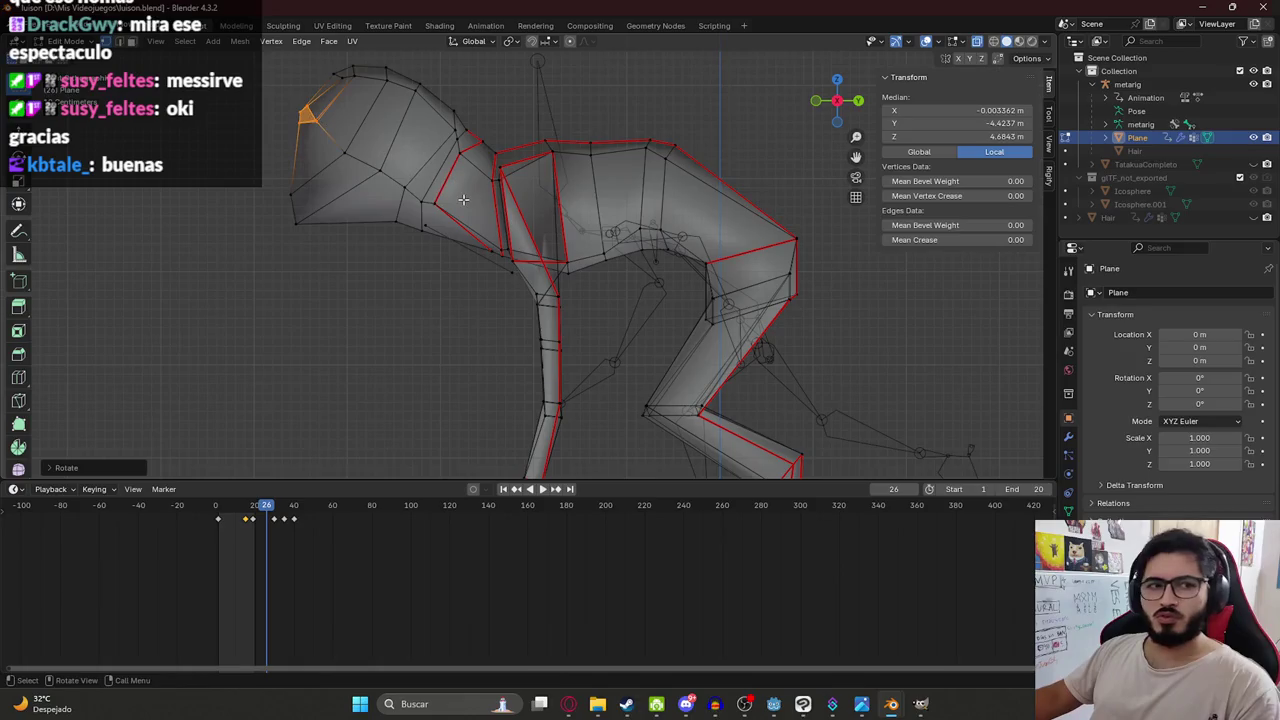
key("g")
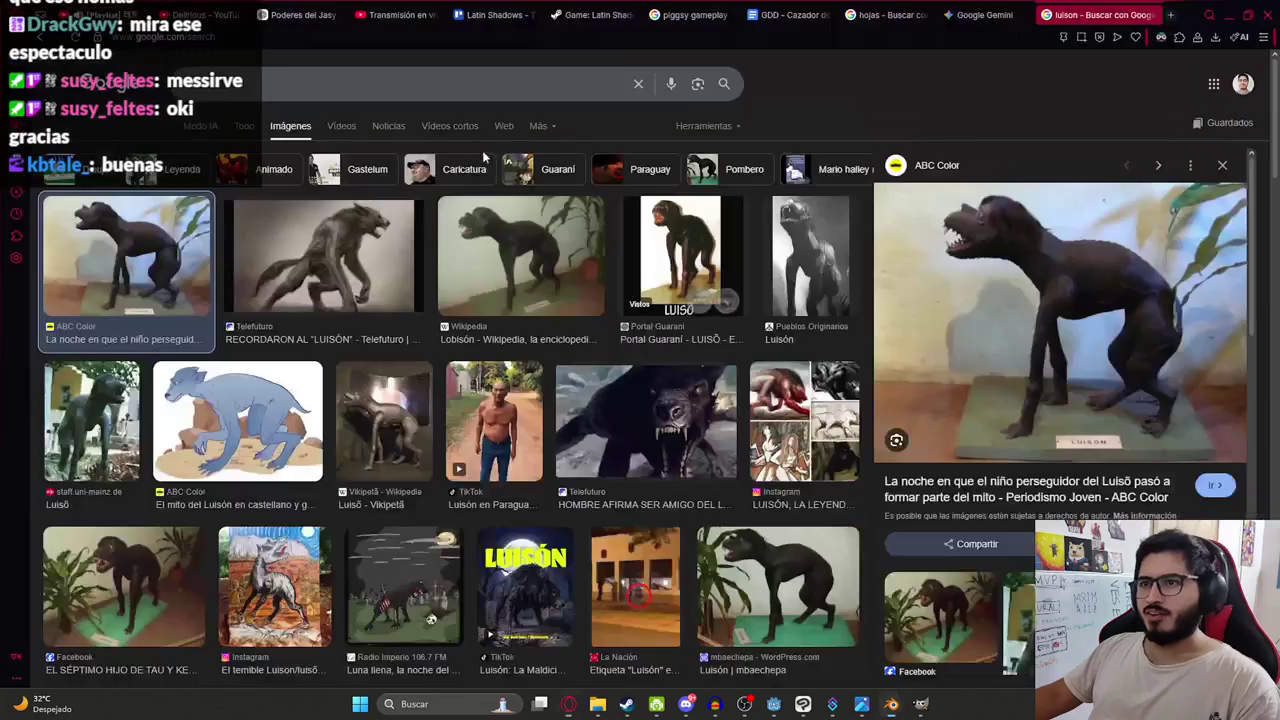
Place the snout tip and raise the selected head vertices.
left_click(423, 95)
scroll(423, 95, "up", 4)
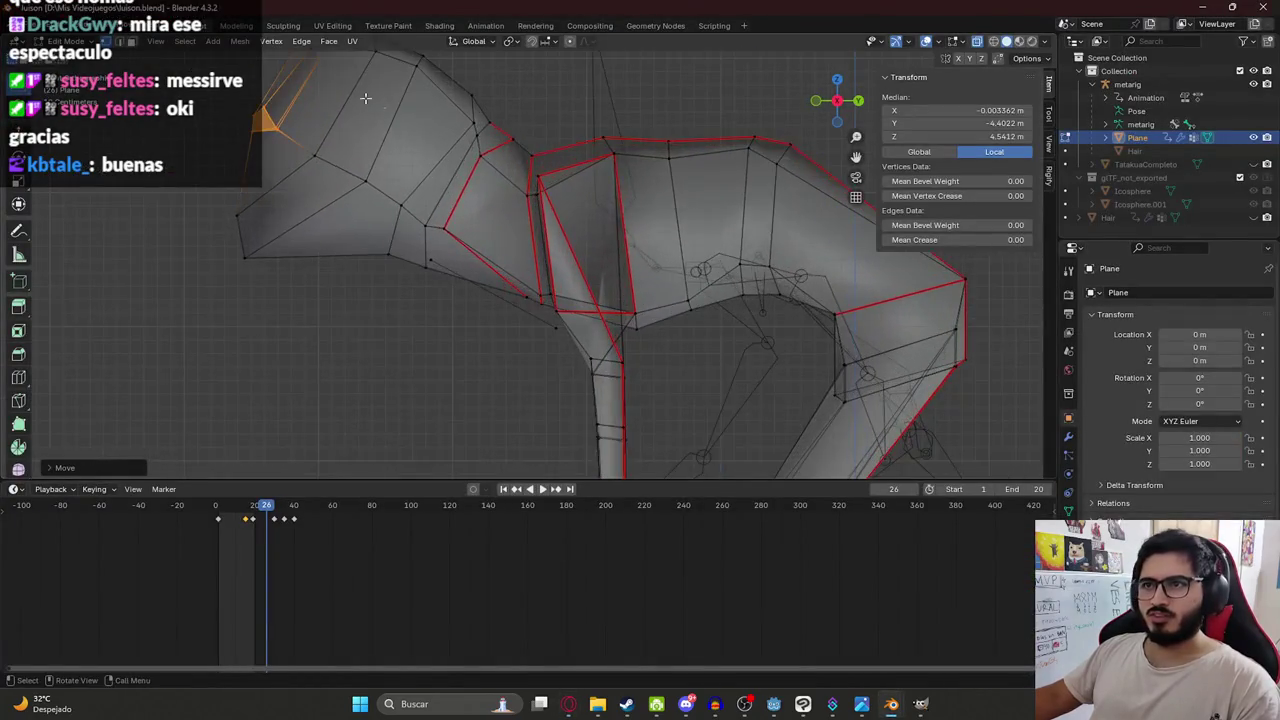
scroll(349, 186, "down", 2)
key("g")
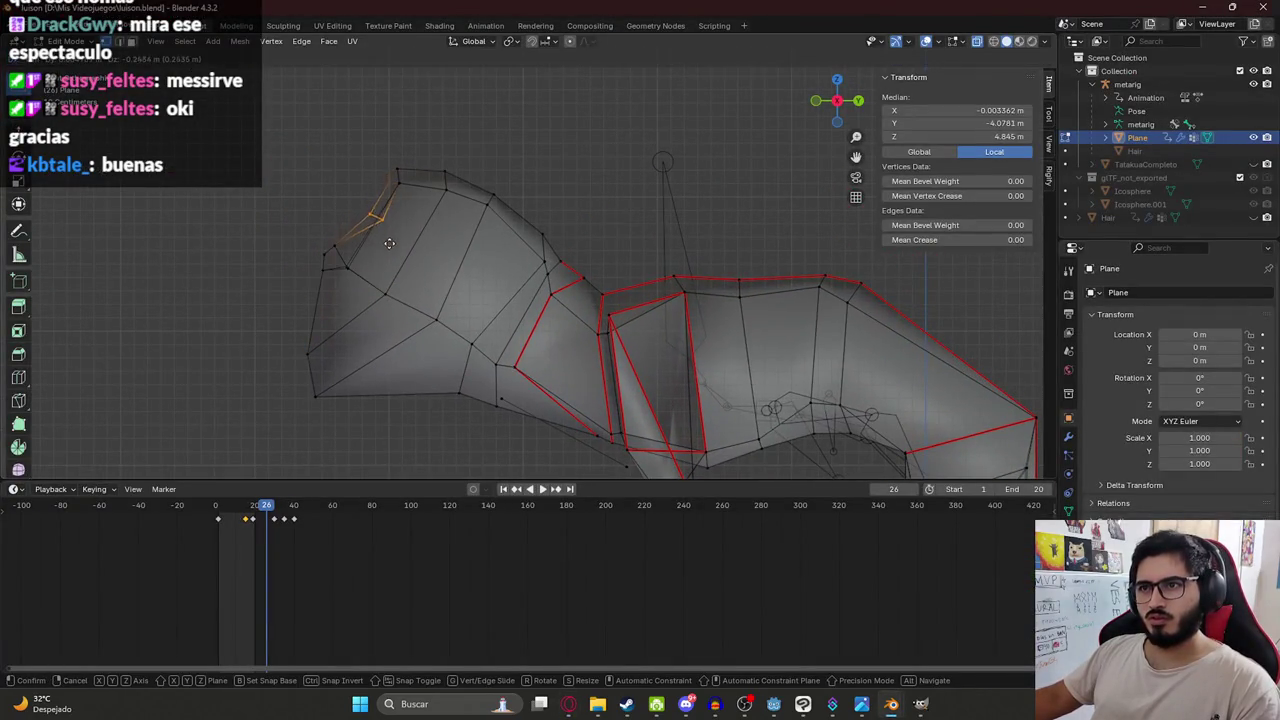
left_click(384, 210)
Pull the top head vertex upward to form a peaked skull.
left_click_drag(390, 155, 414, 200)
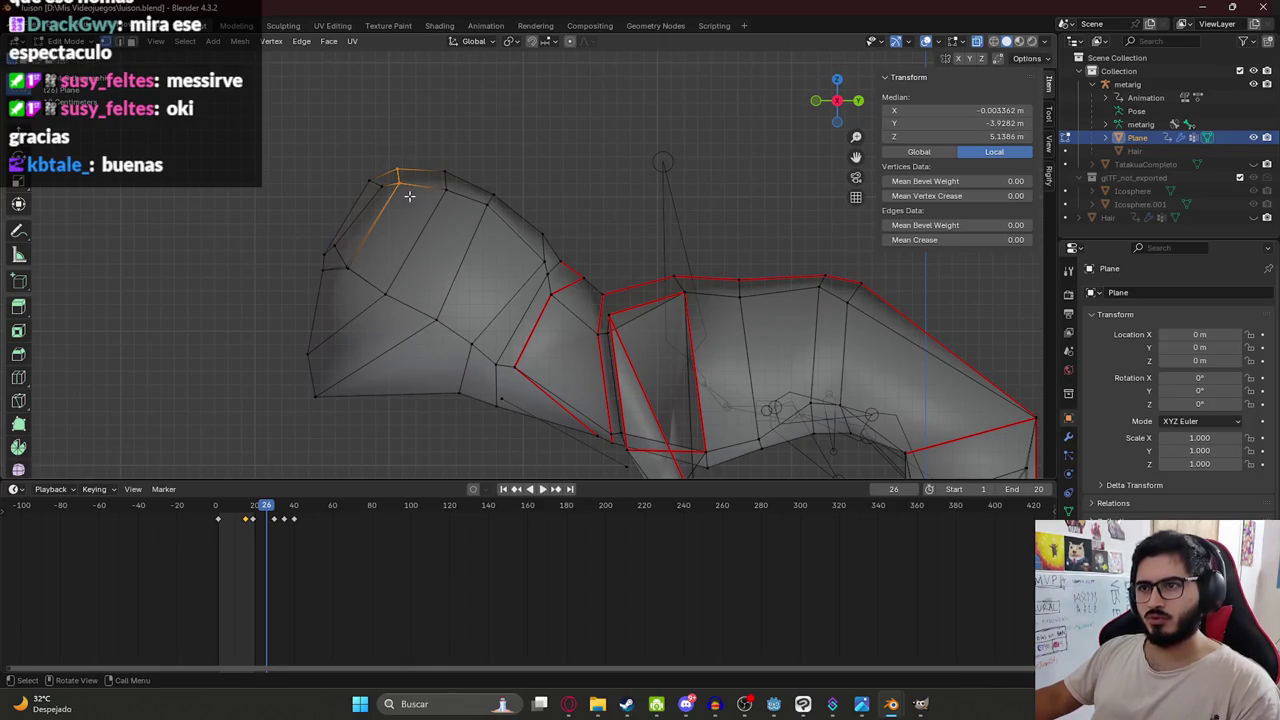
key("g")
left_click(430, 251)
key("g")
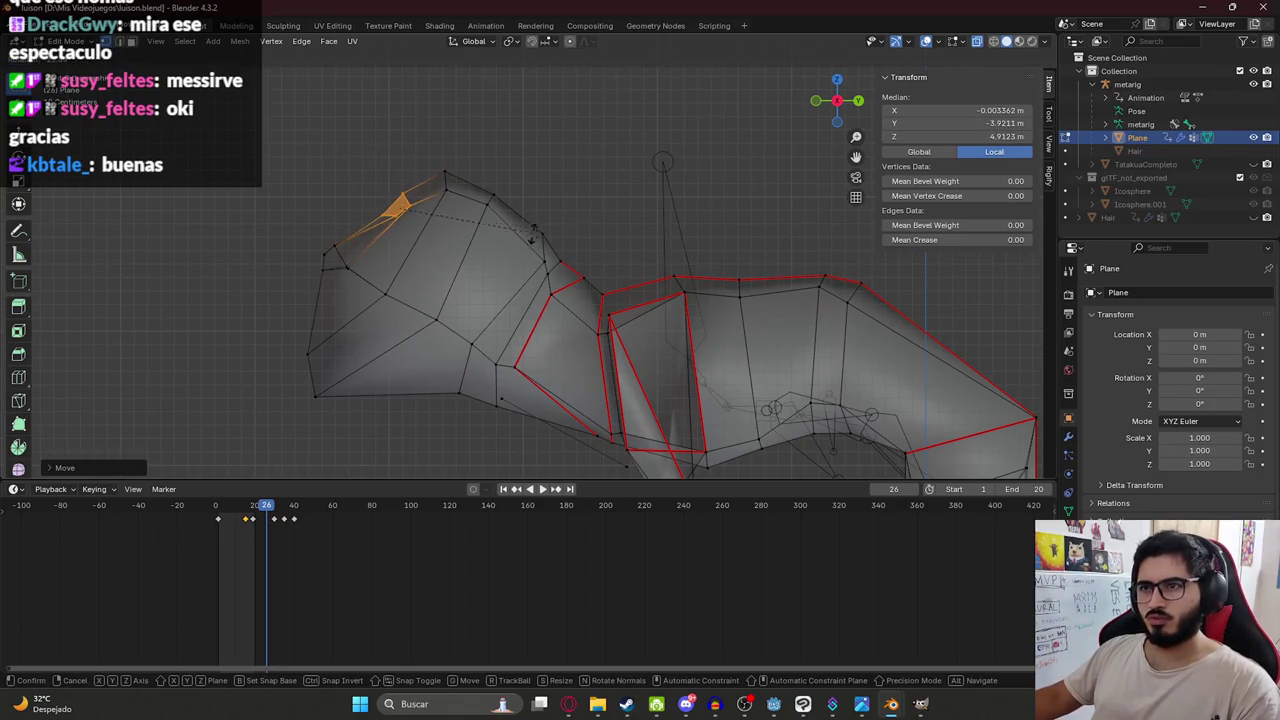
left_click(532, 233)
key("g")
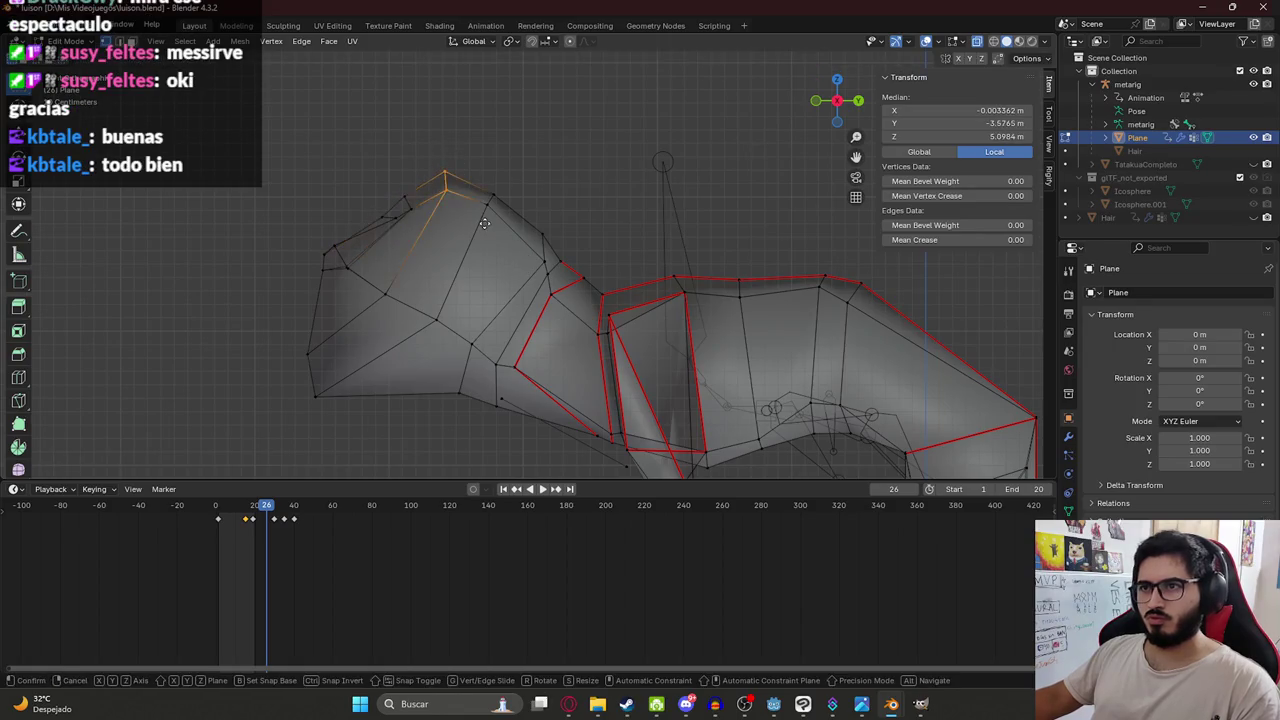
left_click(490, 236)
Move a vertex on the front of the head into place.
left_click(326, 245)
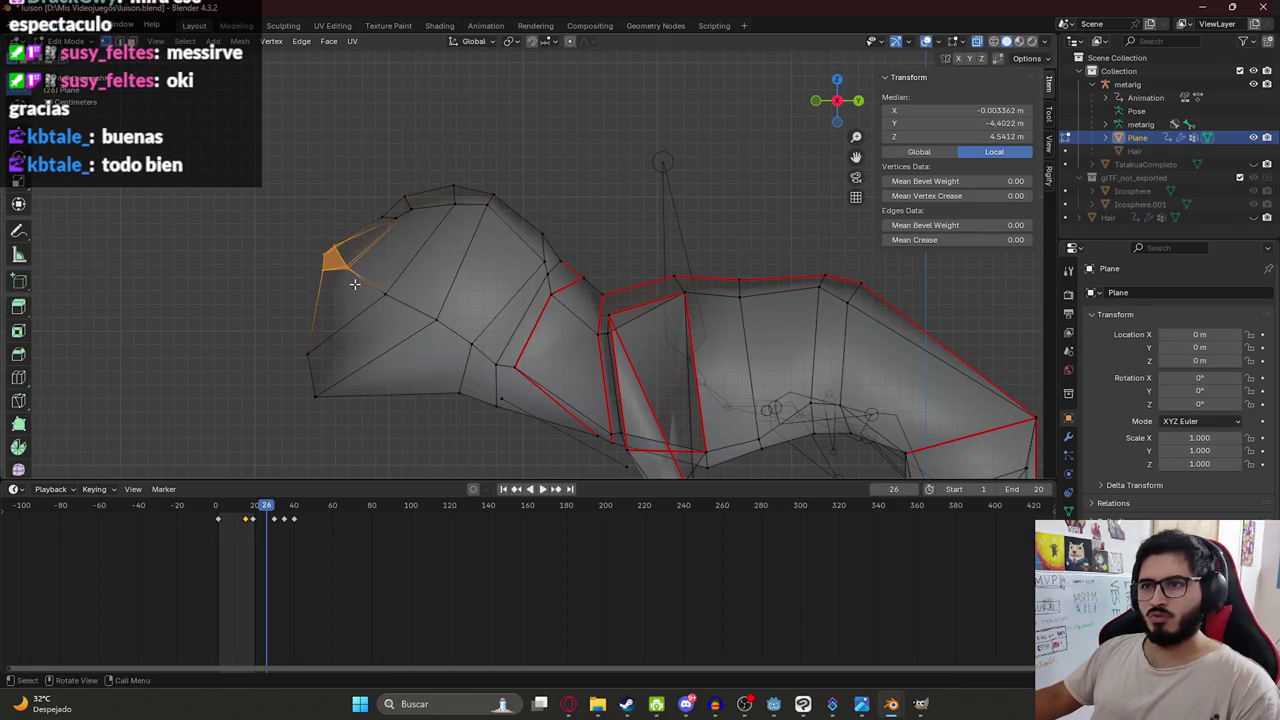
key("g")
left_click(359, 294)
Preview the creature in Material Preview, then return to Solid shading and orbit to a side view.
key("z")
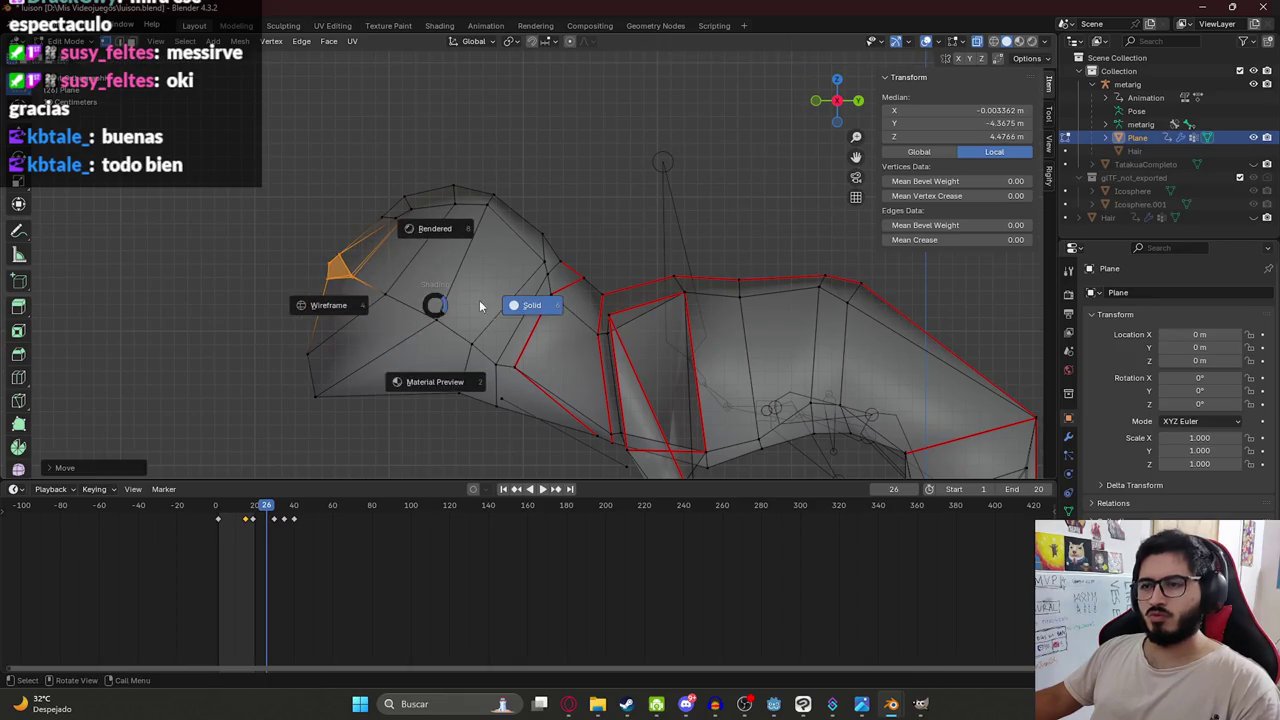
left_click(374, 385)
mouse_move(313, 343)
middle_mouse_down()
mouse_move(400, 178)
mouse_move(503, 210)
mouse_move(473, 224)
middle_mouse_up()
scroll(386, 171, "down", 3)
key("z")
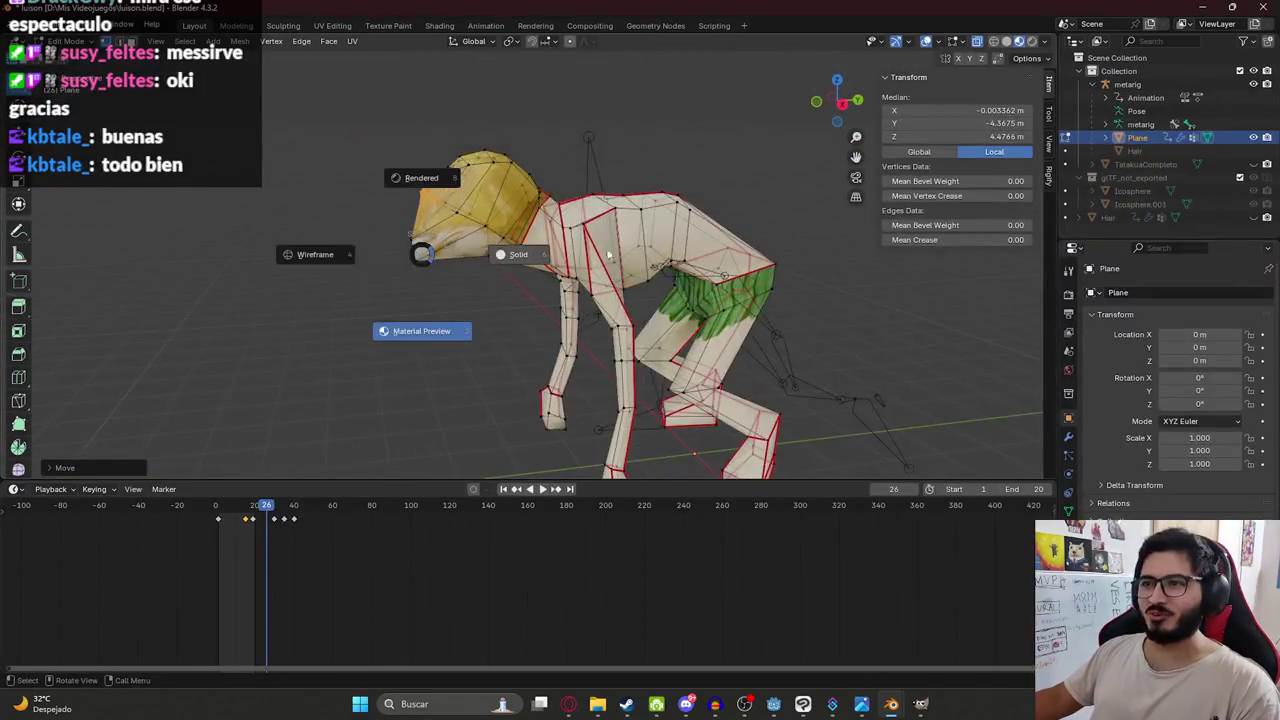
left_click(337, 182)
scroll(389, 194, "up", 2)
scroll(441, 170, "up", 2)
mouse_move(441, 170)
middle_mouse_down()
mouse_move(352, 200)
mouse_move(369, 177)
middle_mouse_up()
scroll(369, 177, "up", 2)
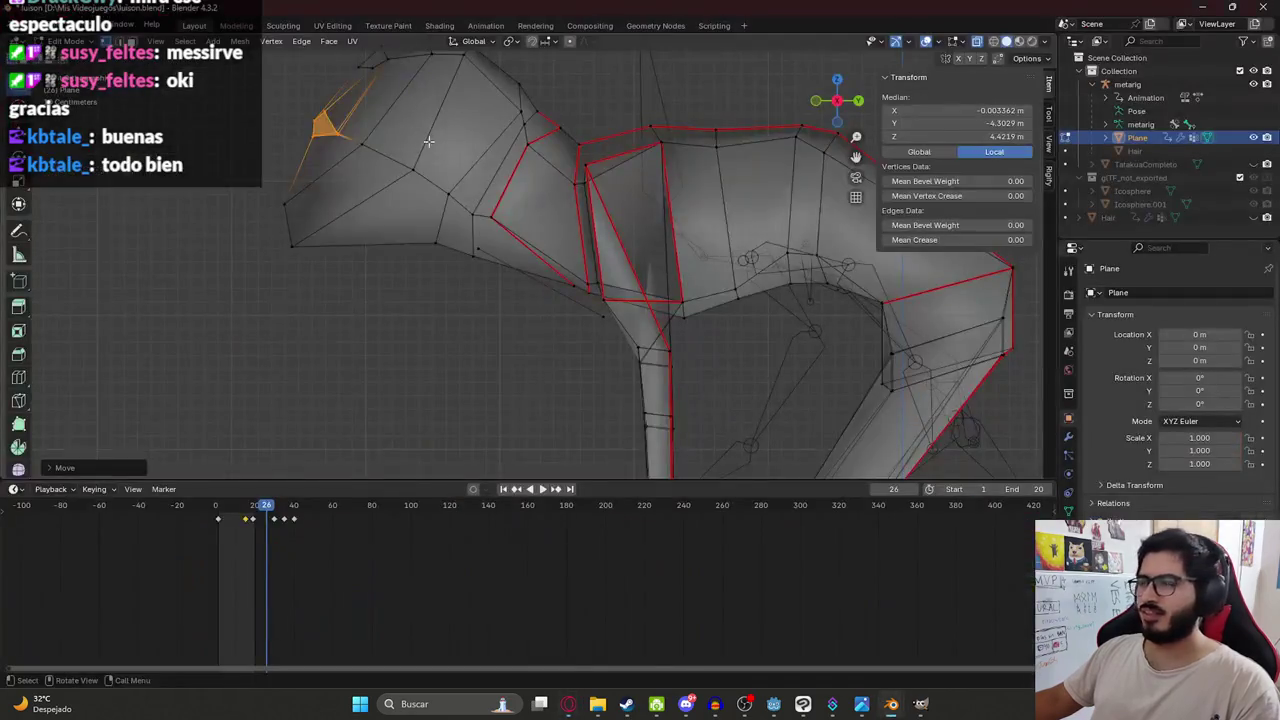
Undo the last neck move, then rotate and pull the head-tip vertices forward into a snout.
middle_click(422, 160, "alt")
key("ctrl+z")
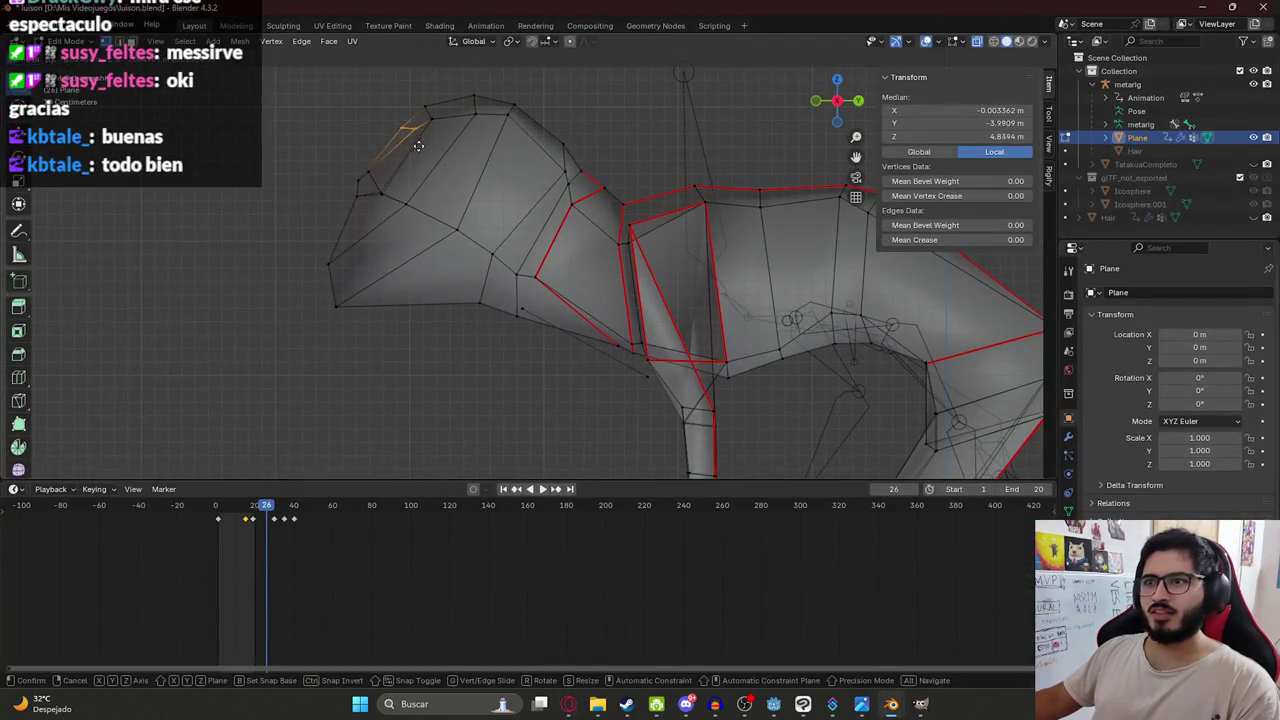
key("r")
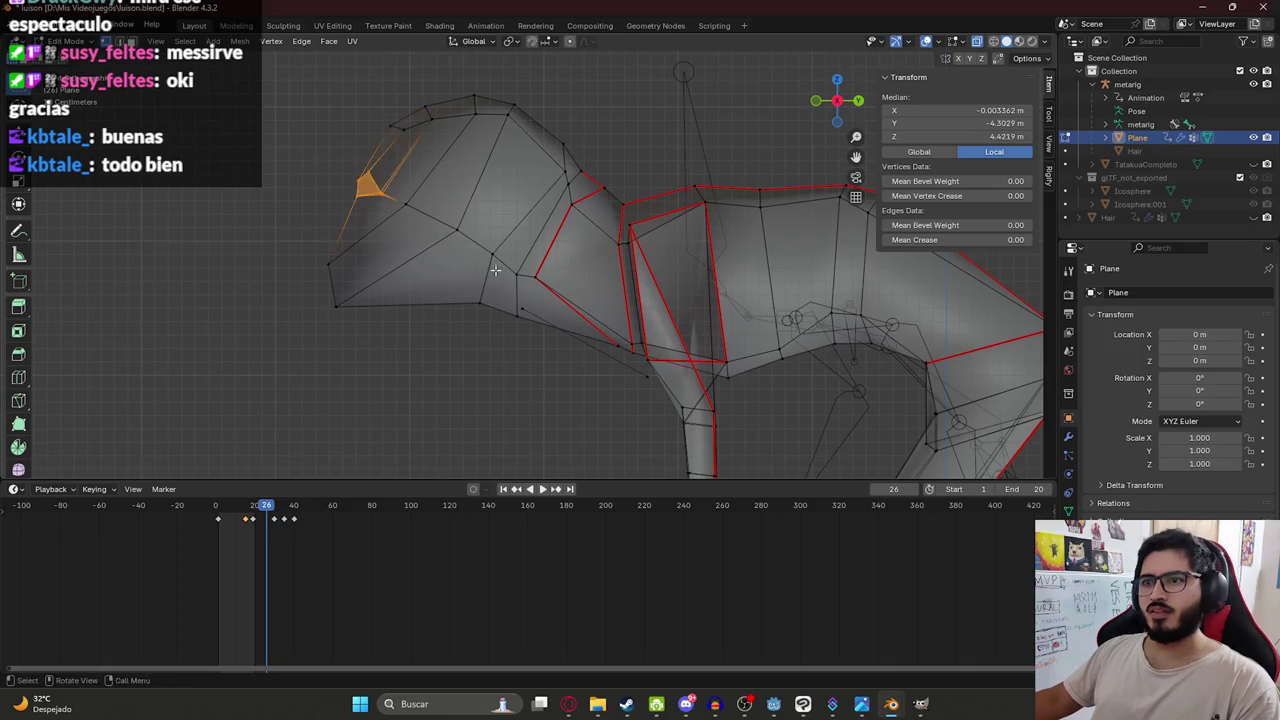
left_click(595, 297)
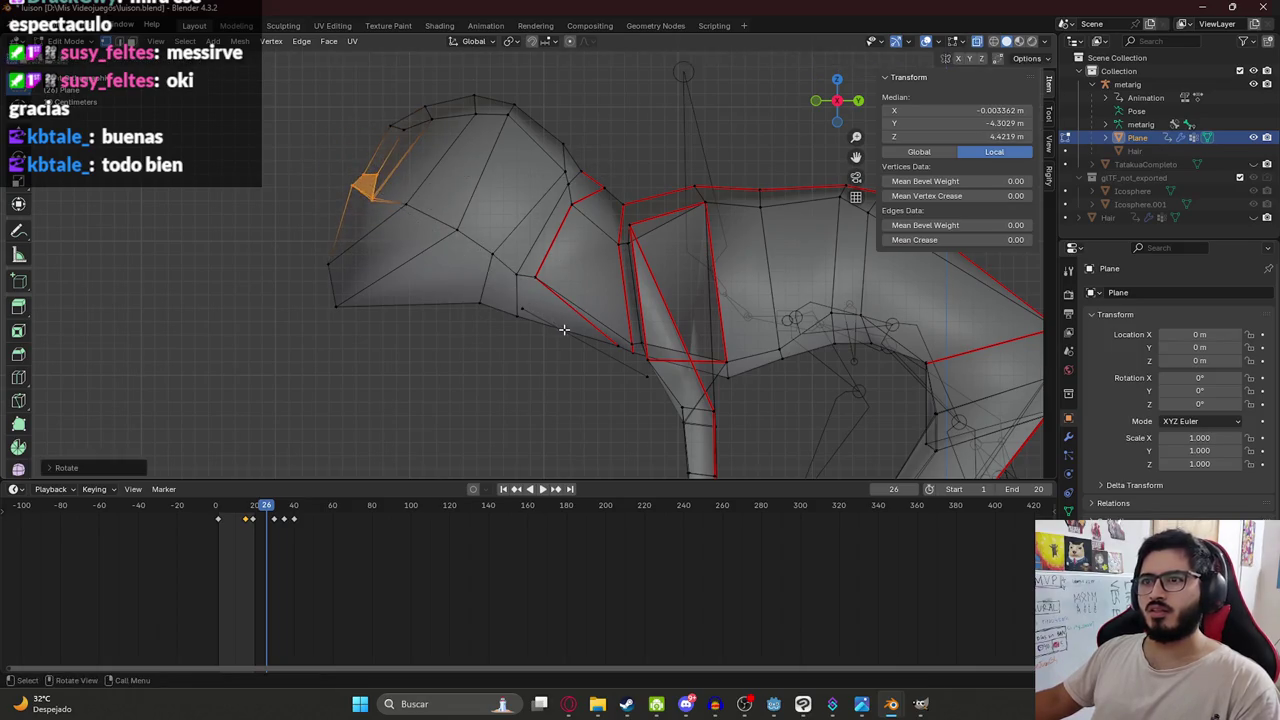
key("g")
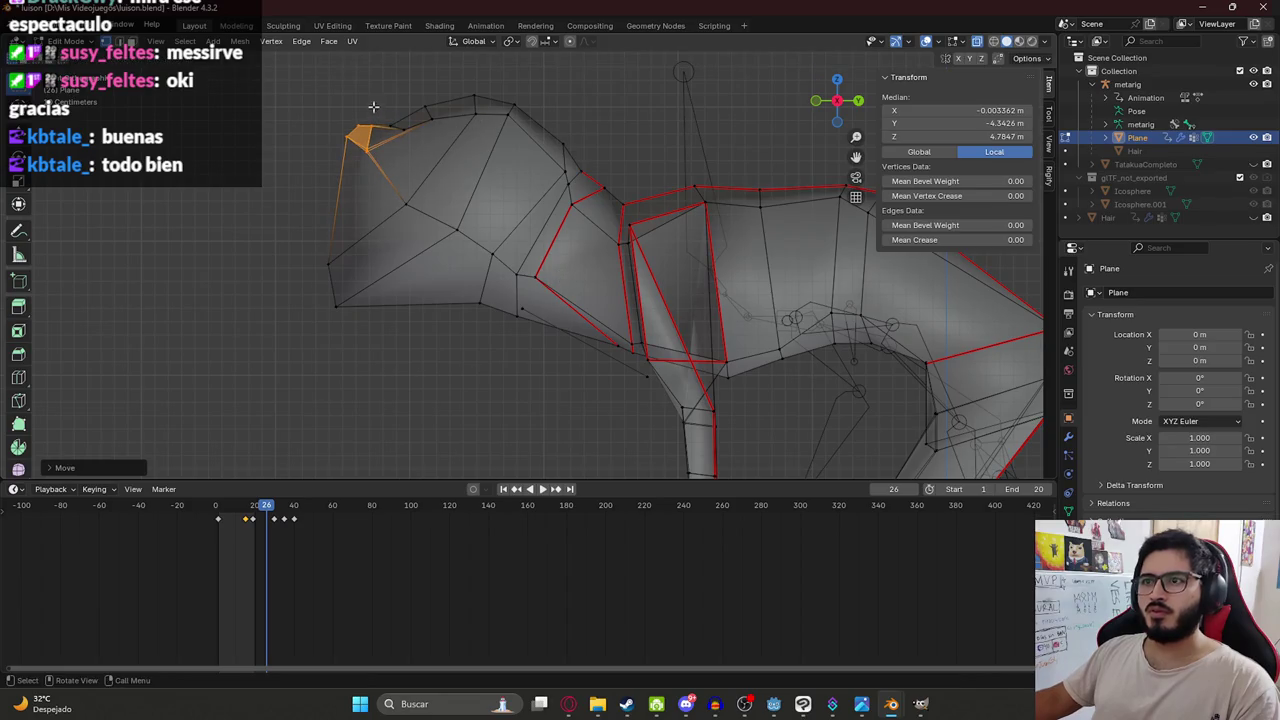
left_click(452, 140)
left_click_drag(324, 118, 400, 172)
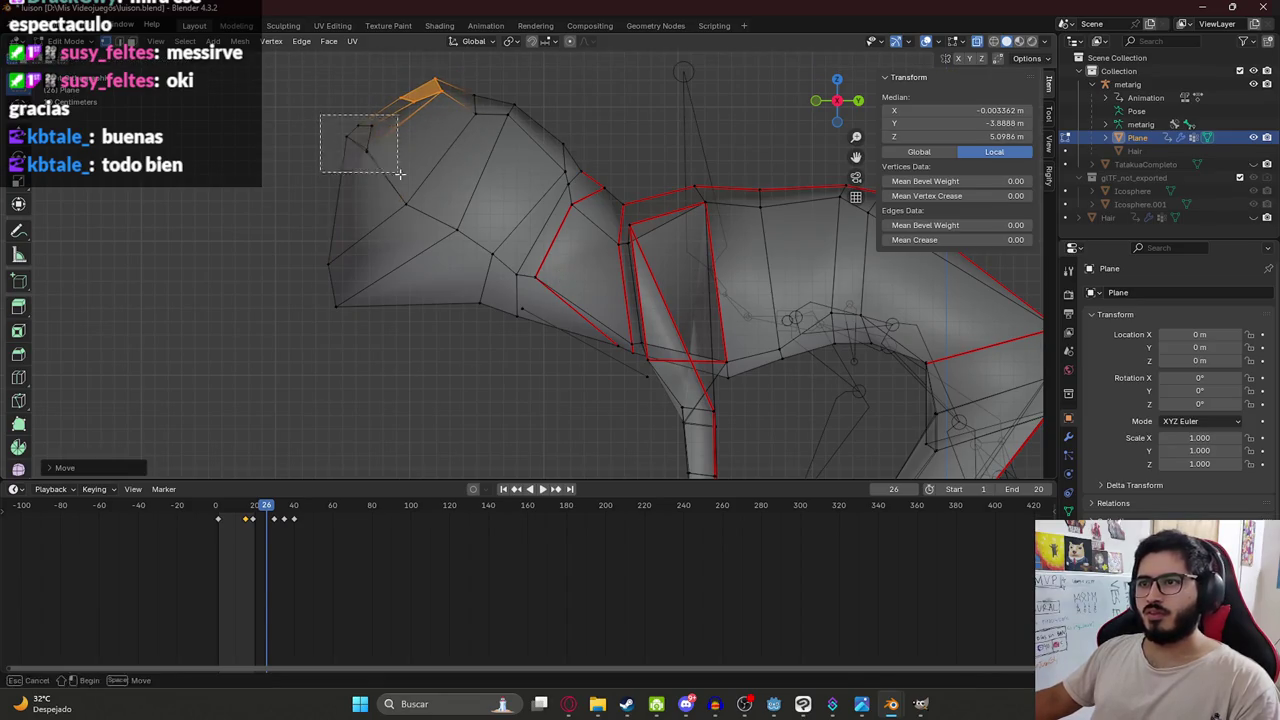
key("g")
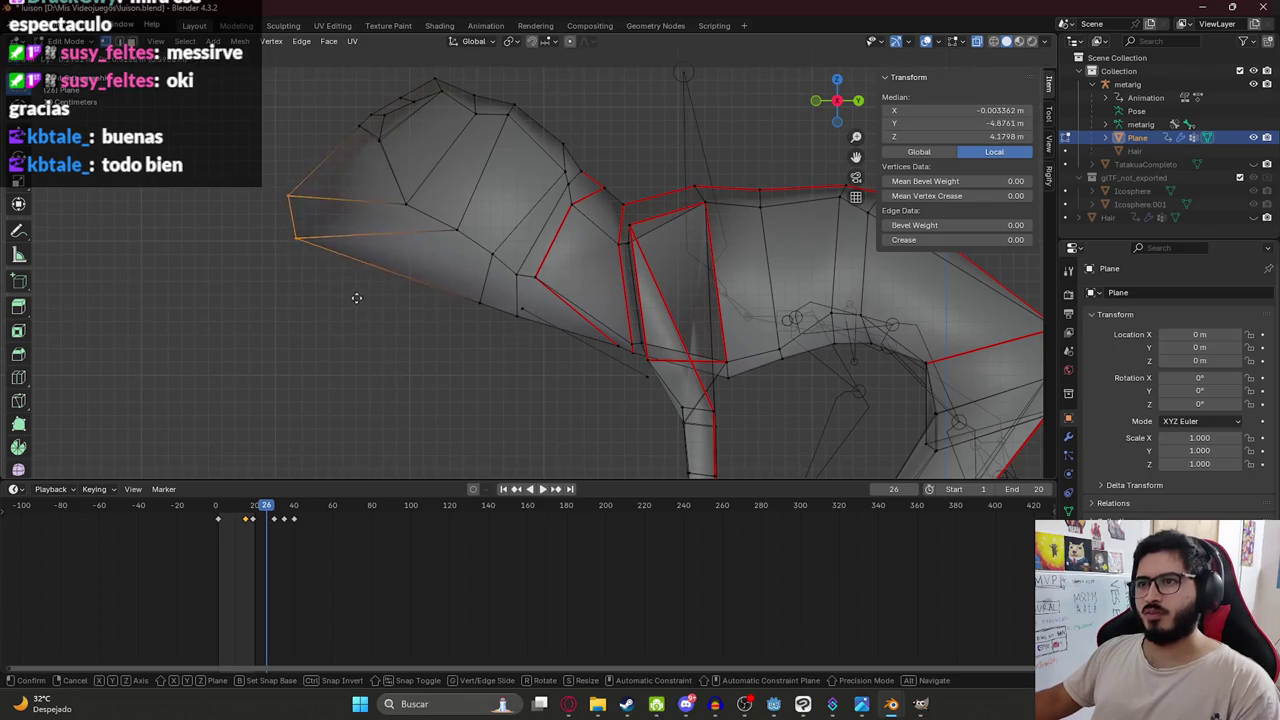
left_click(373, 306)
Reposition the jaw vertices to even out the underside of the jaw.
left_click_drag(523, 354, 423, 357)
left_click(472, 325)
key("g")
left_click(430, 340)
left_click(521, 312)
left_click(652, 377)
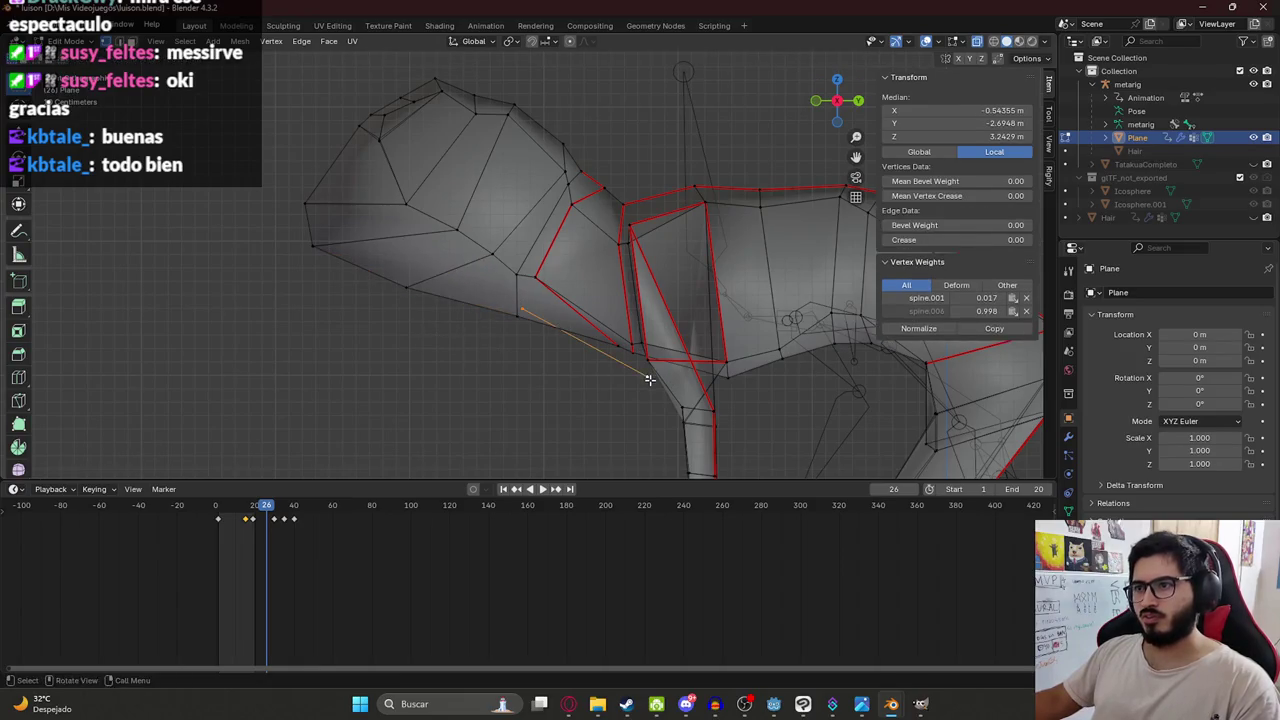
left_click_drag(421, 314, 422, 316)
key("g")
left_click(462, 313)
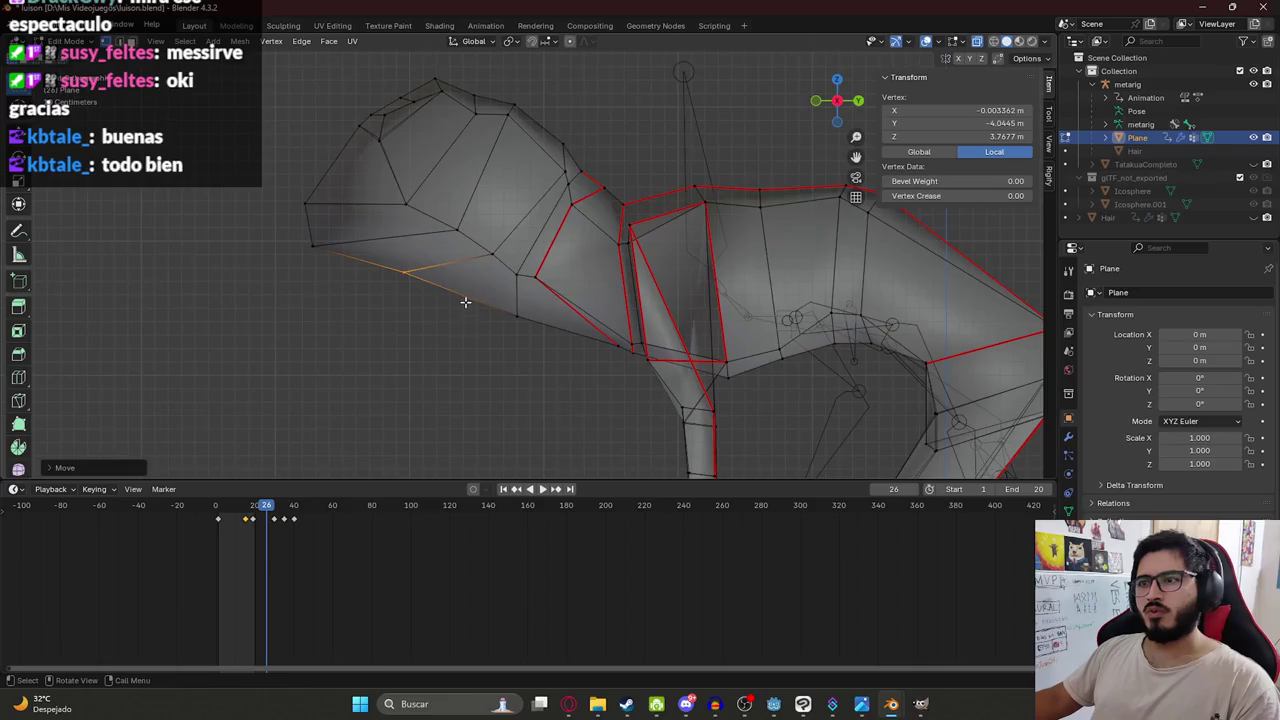
scroll(490, 308, "down", 5)
Leave Edit Mode and inspect the creature textured in Material Preview.
key("Tab")
key("Tab")
key("z")
left_click(648, 351)
scroll(690, 350, "up", 4)
mouse_move(361, 256)
middle_mouse_down()
mouse_move(635, 222)
mouse_move(614, 303)
mouse_move(486, 186)
mouse_move(297, 279)
mouse_move(723, 209)
mouse_move(680, 220)
mouse_move(740, 234)
mouse_move(417, 200)
mouse_move(450, 41)
middle_mouse_up()
left_click(485, 26)
Orbit the textured creature in the Animation workspace, save luison.blend, and glance at the reference images.
mouse_move(434, 229)
middle_mouse_down()
mouse_move(440, 271)
mouse_move(380, 191)
mouse_move(434, 185)
mouse_move(267, 83)
mouse_move(250, 200)
mouse_move(217, 226)
mouse_move(254, 249)
mouse_move(377, 212)
mouse_move(176, 210)
mouse_move(246, 214)
middle_mouse_up()
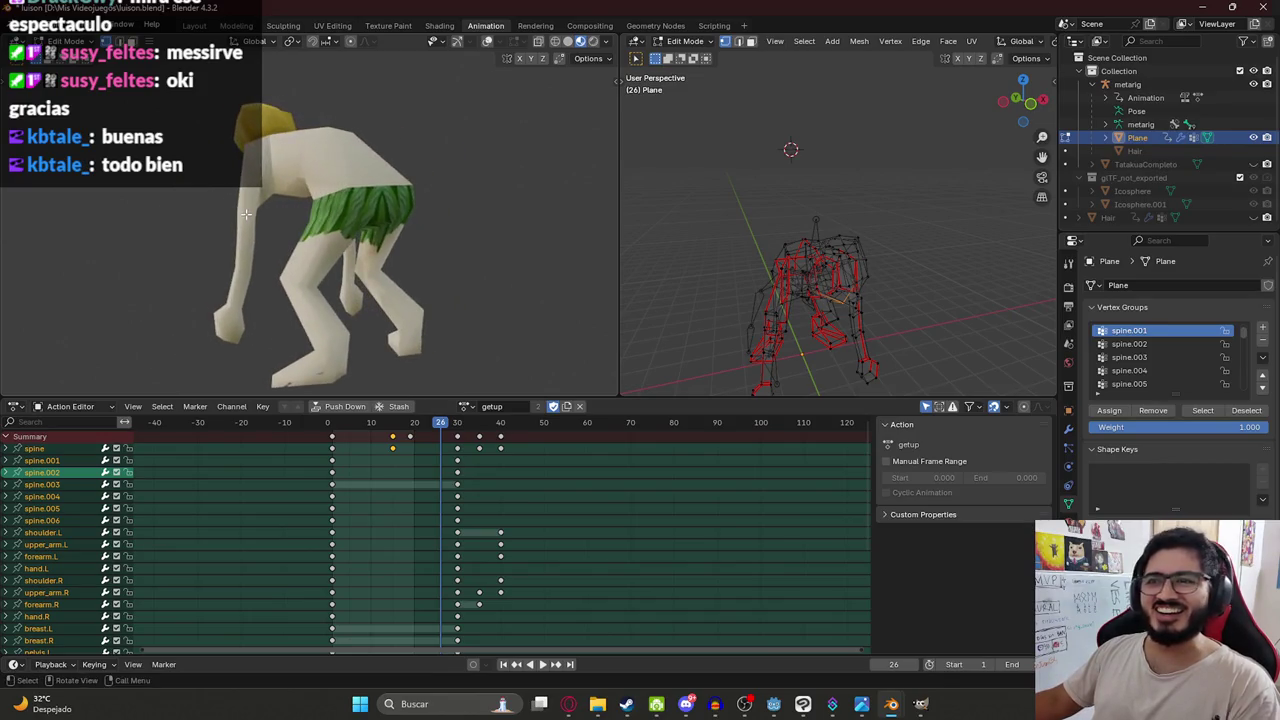
key("ctrl+s")
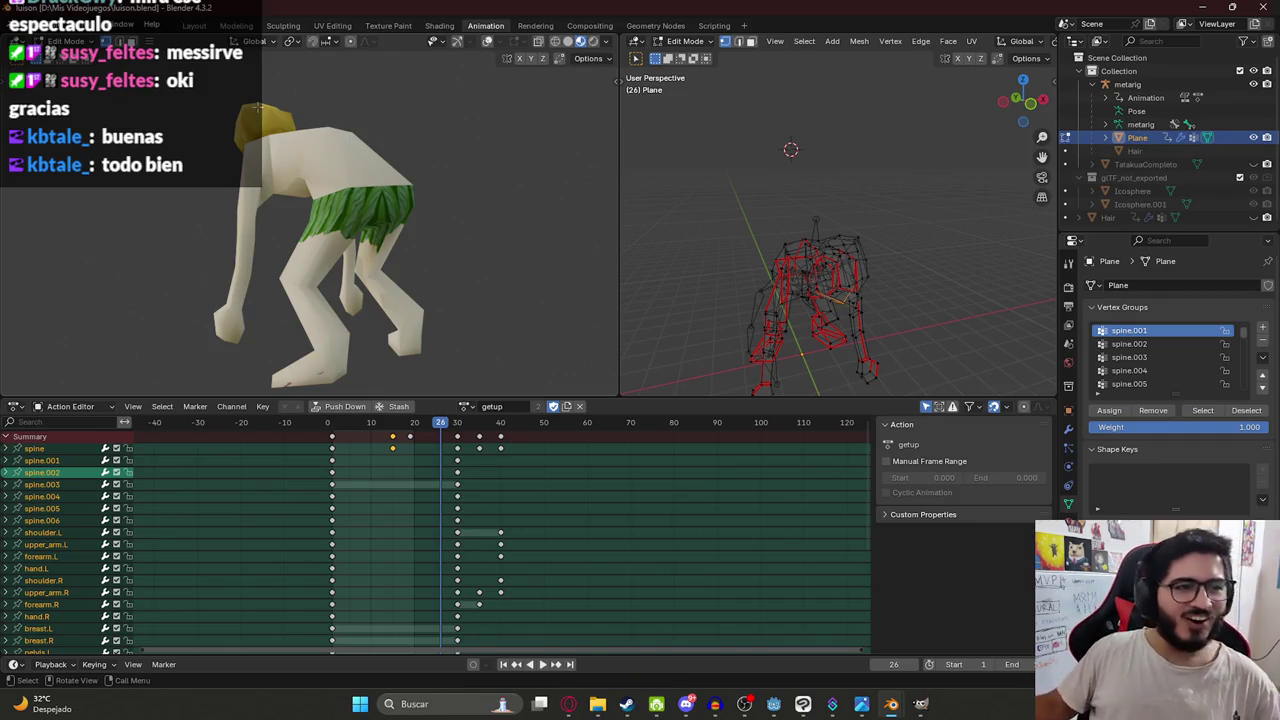
mouse_move(353, 175)
middle_mouse_down()
mouse_move(410, 140)
mouse_move(460, 170)
middle_mouse_up()
left_click(568, 704)
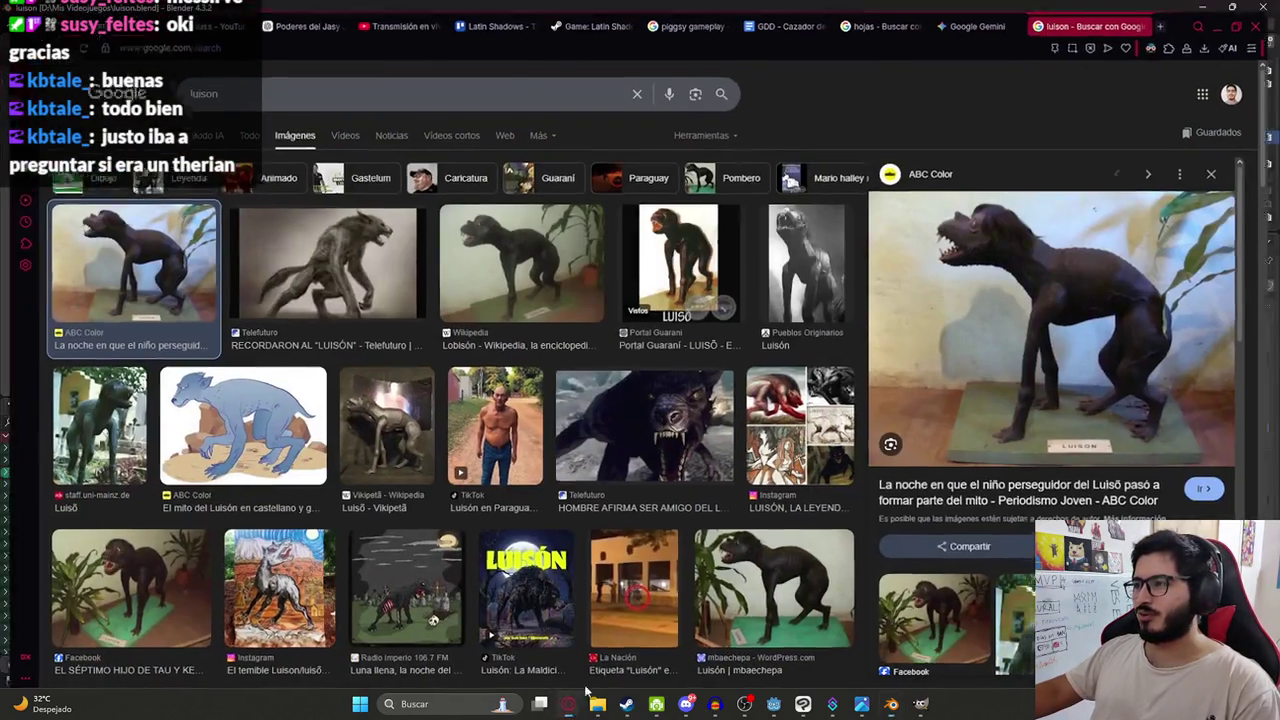
left_click(568, 704)
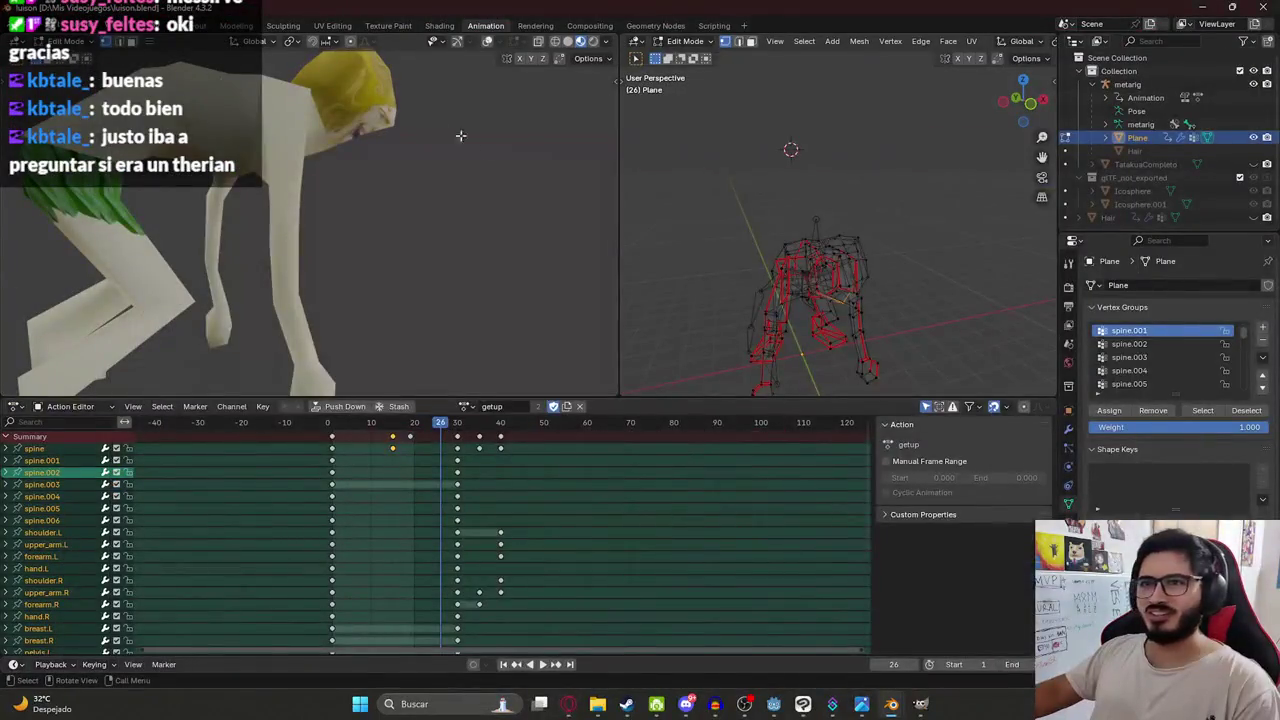
left_click(190, 25)
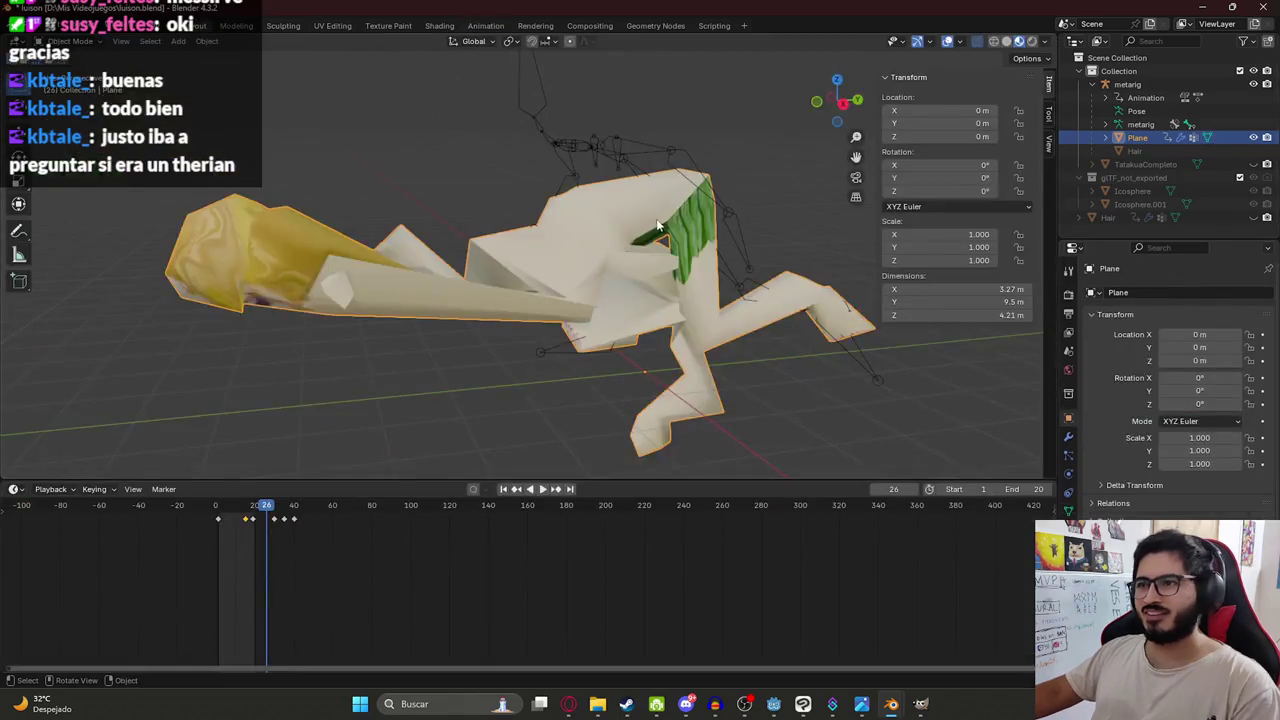
Enter Edit Mode, check the Luisón reference photos, and switch to plain solid shading.
key("Tab")
left_click(568, 704)
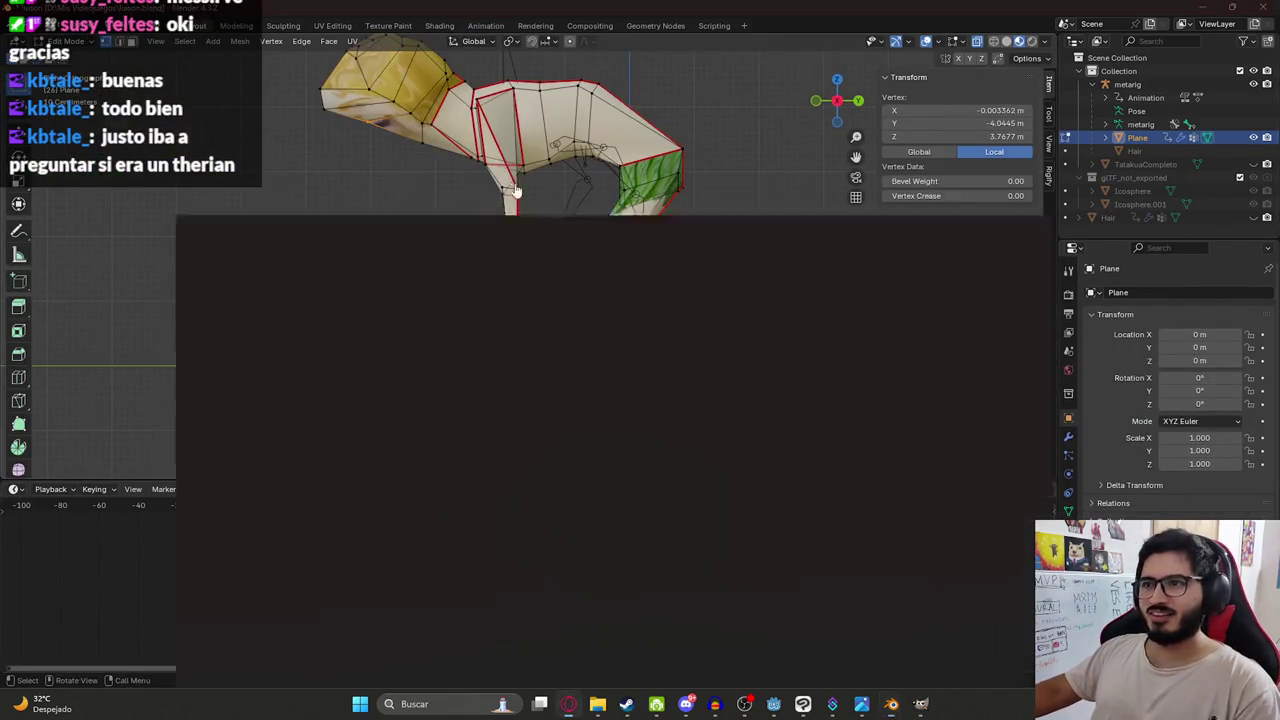
left_click(568, 704)
scroll(574, 145, "up", 2)
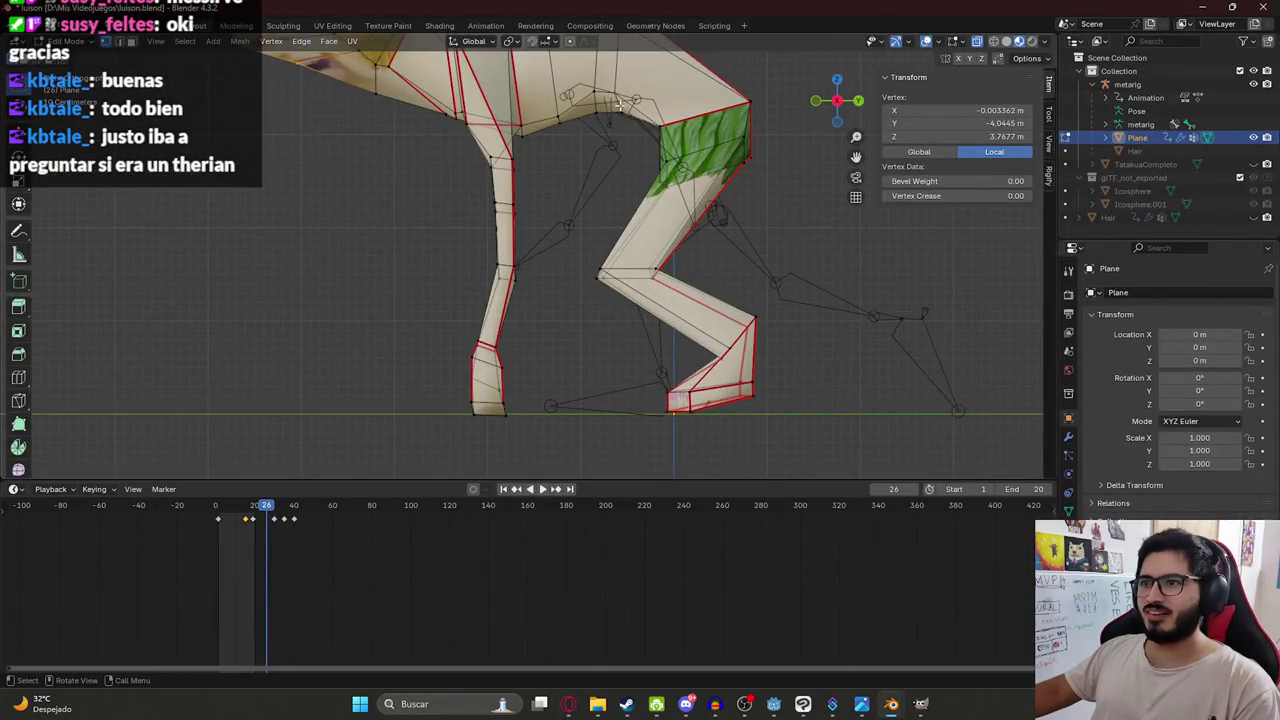
key("z")
left_click(618, 185)
scroll(629, 168, "up", 1)
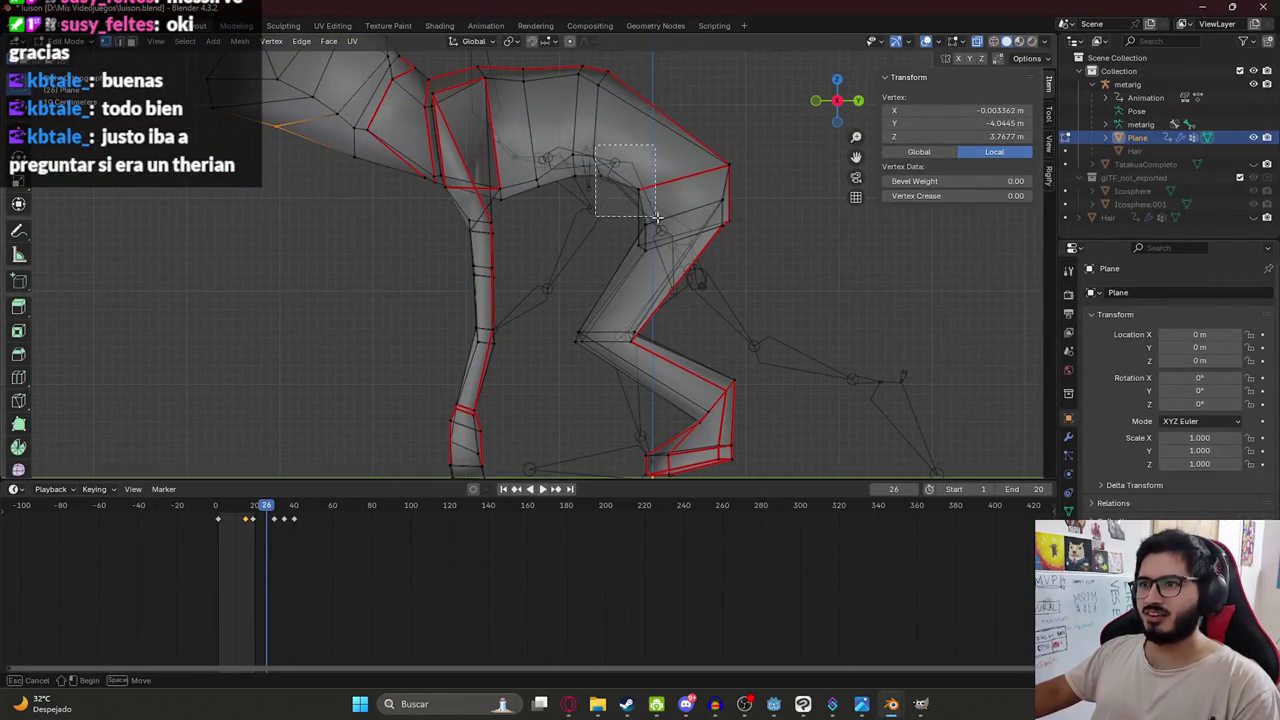
Reshape the top of the thigh by moving its vertices and edge.
left_click_drag(656, 215, 622, 188)
key("g")
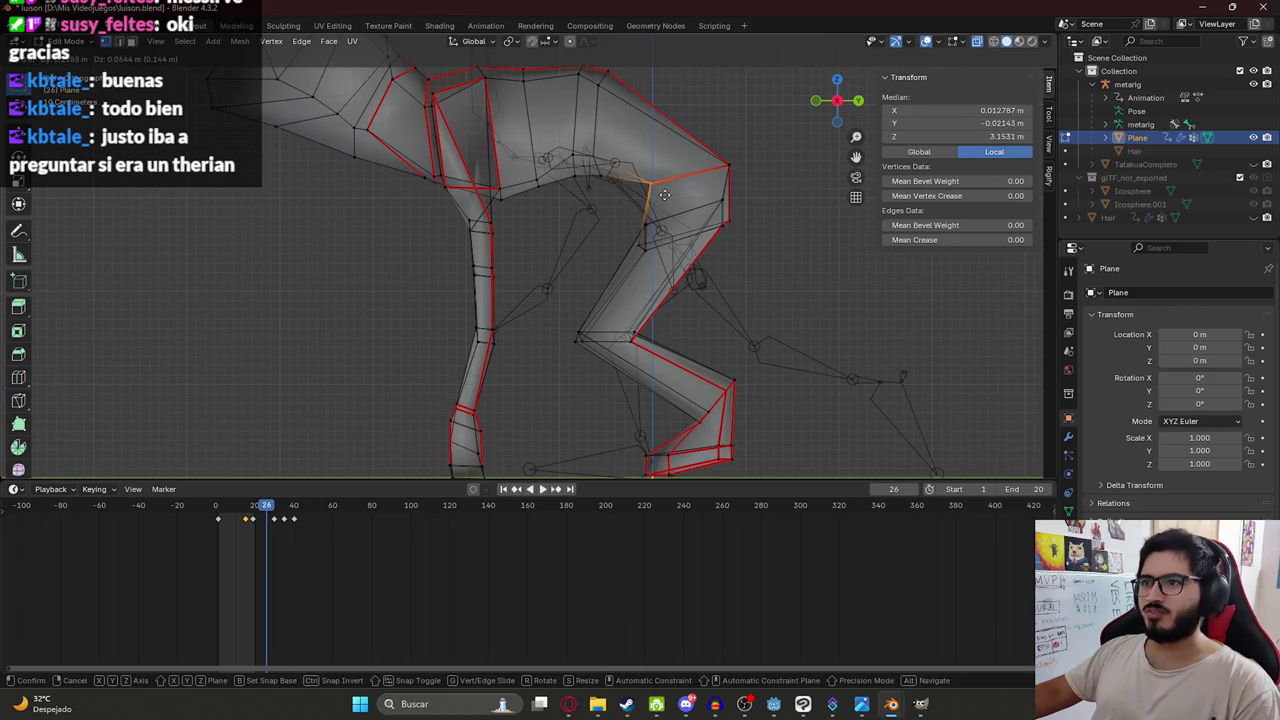
left_click(662, 187)
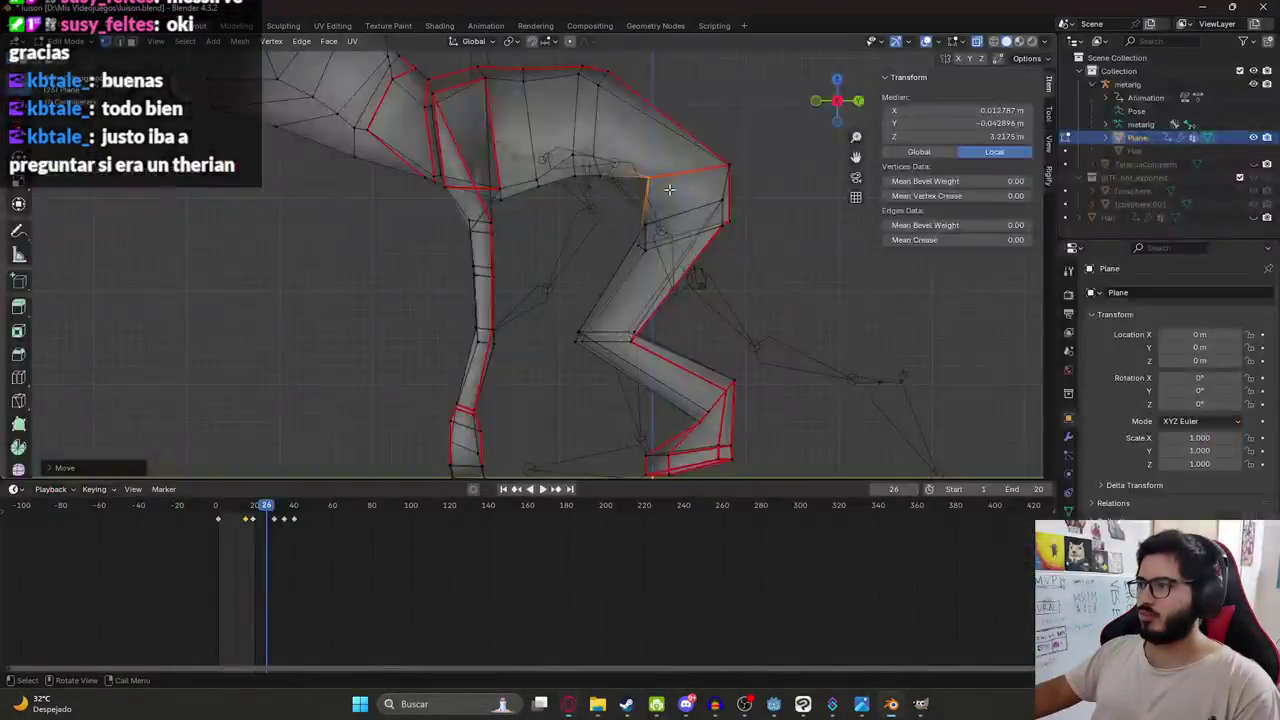
key("g")
left_click(662, 185)
left_click(600, 175)
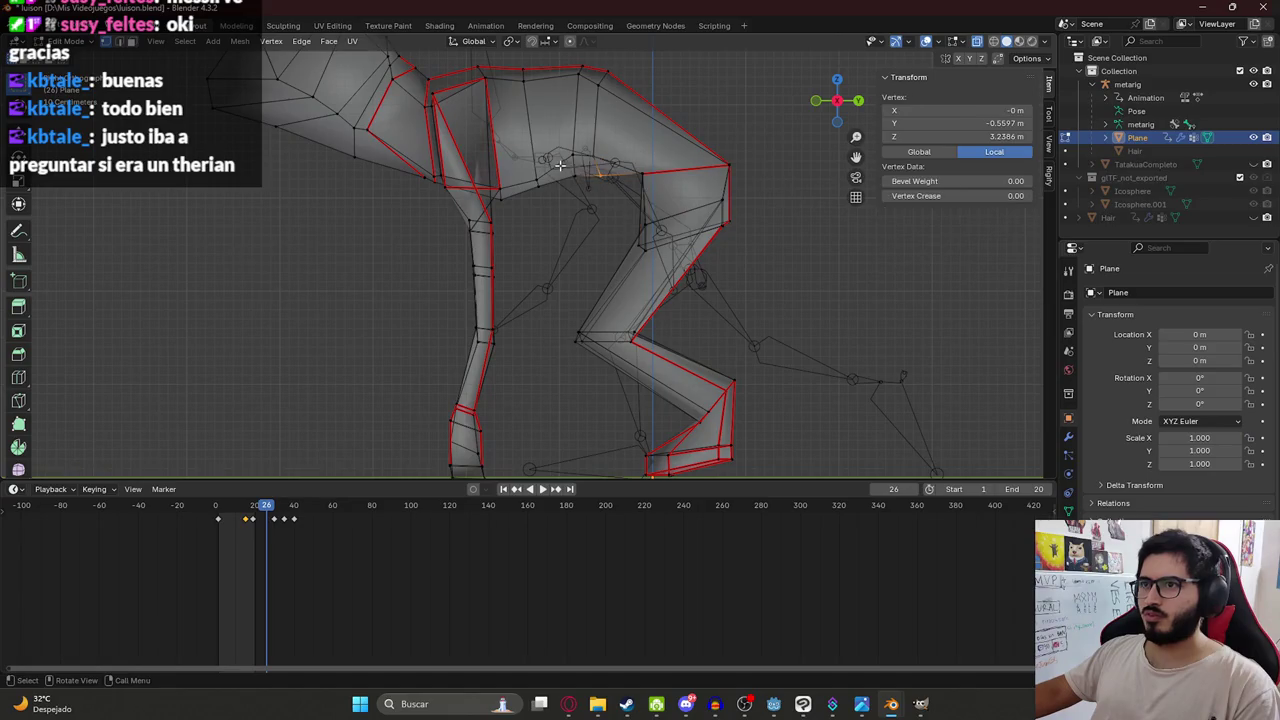
left_click_drag(561, 165, 602, 217)
key("g")
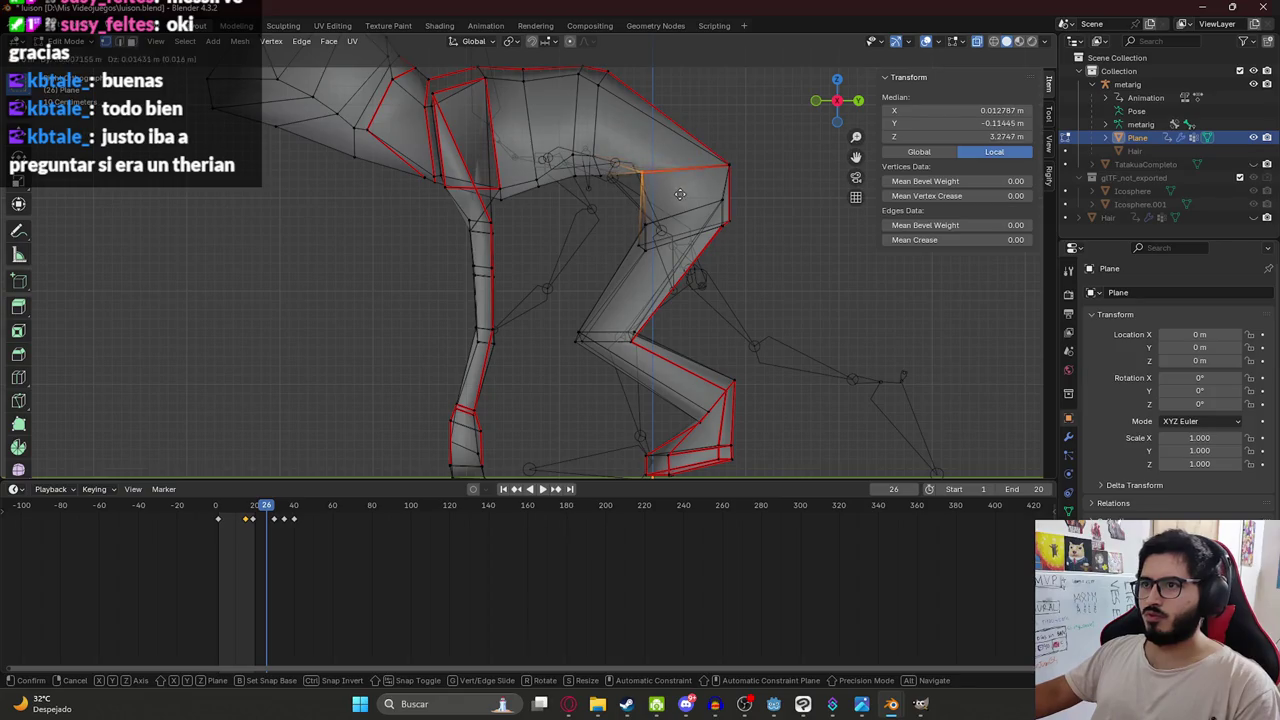
left_click(685, 203)
Adjust the hip and belly vertices and edges to reshape the creature's underside.
left_click(602, 173)
key("g")
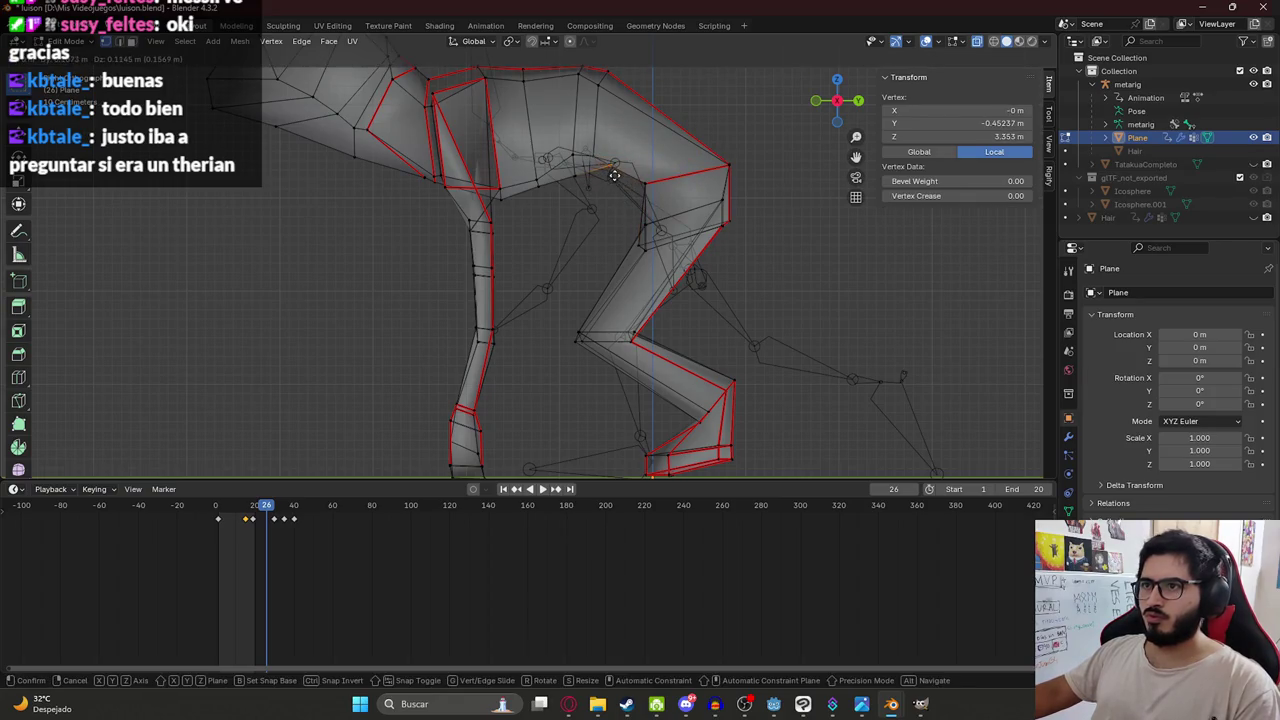
left_click(613, 177)
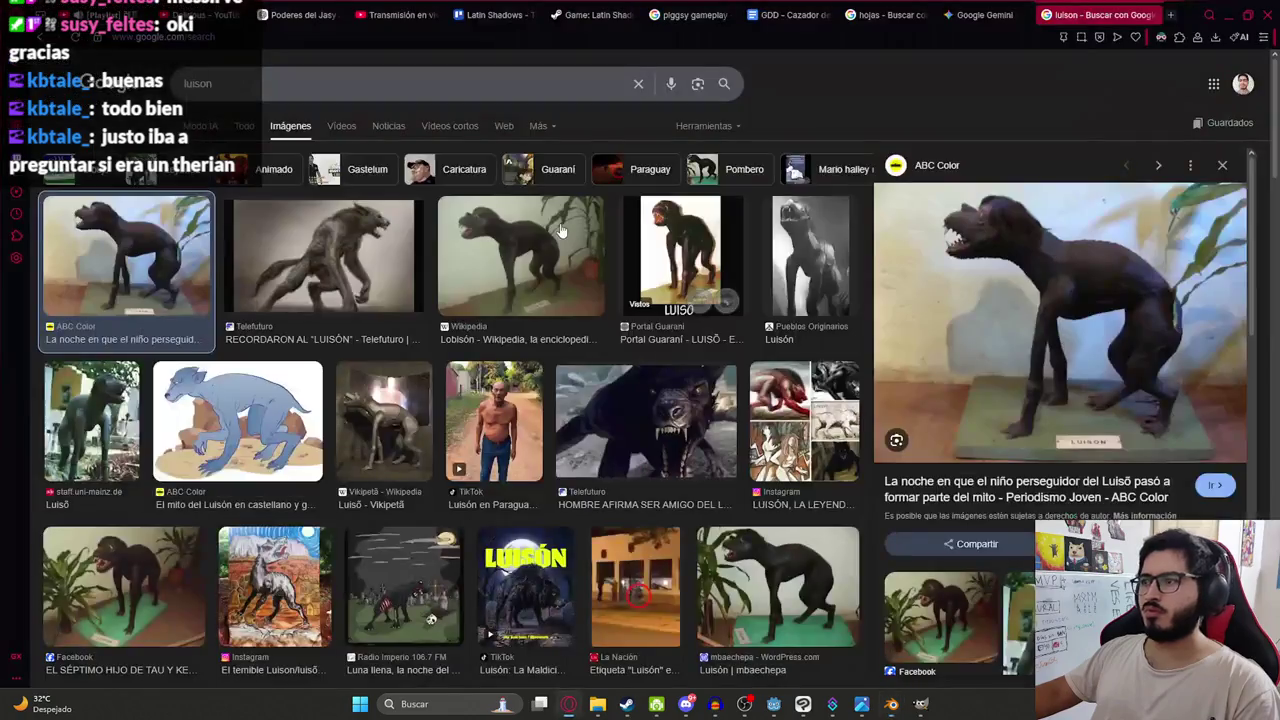
key("g")
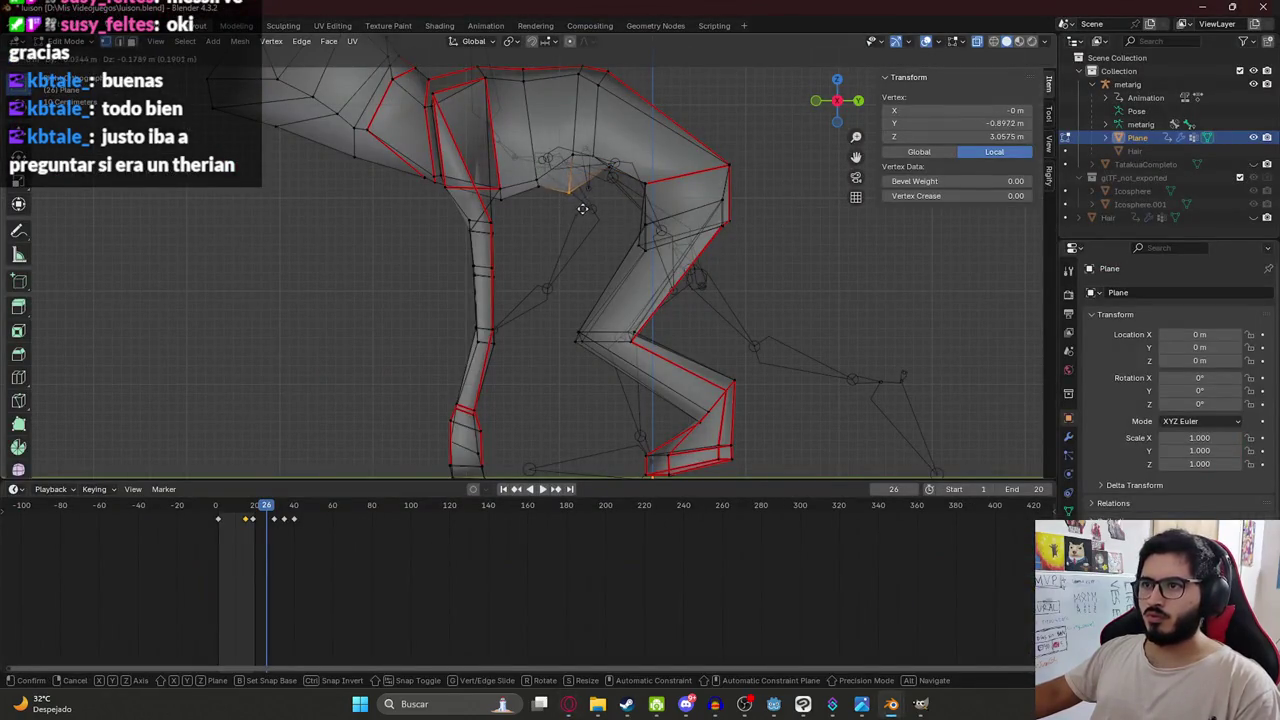
left_click(580, 206)
left_click(540, 196, "shift")
key("g")
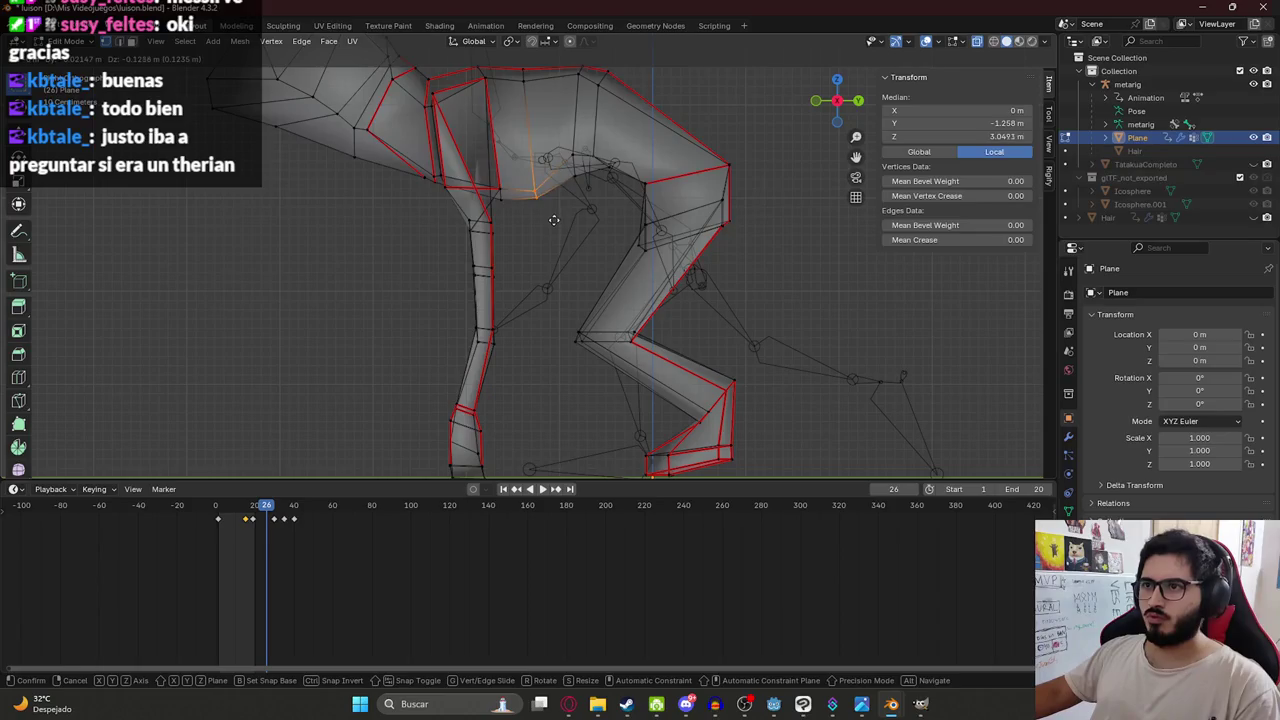
left_click(554, 220)
left_click(497, 181, "shift")
key("g")
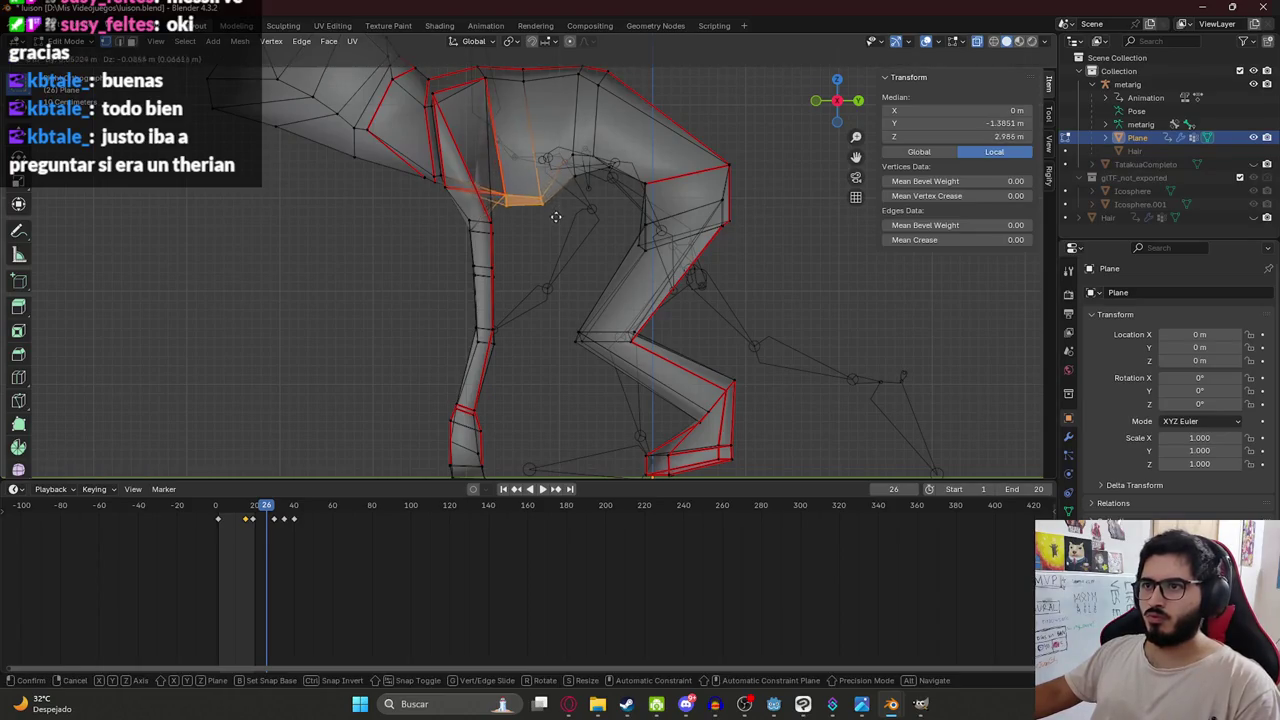
left_click(553, 220)
scroll(553, 210, "down", 3)
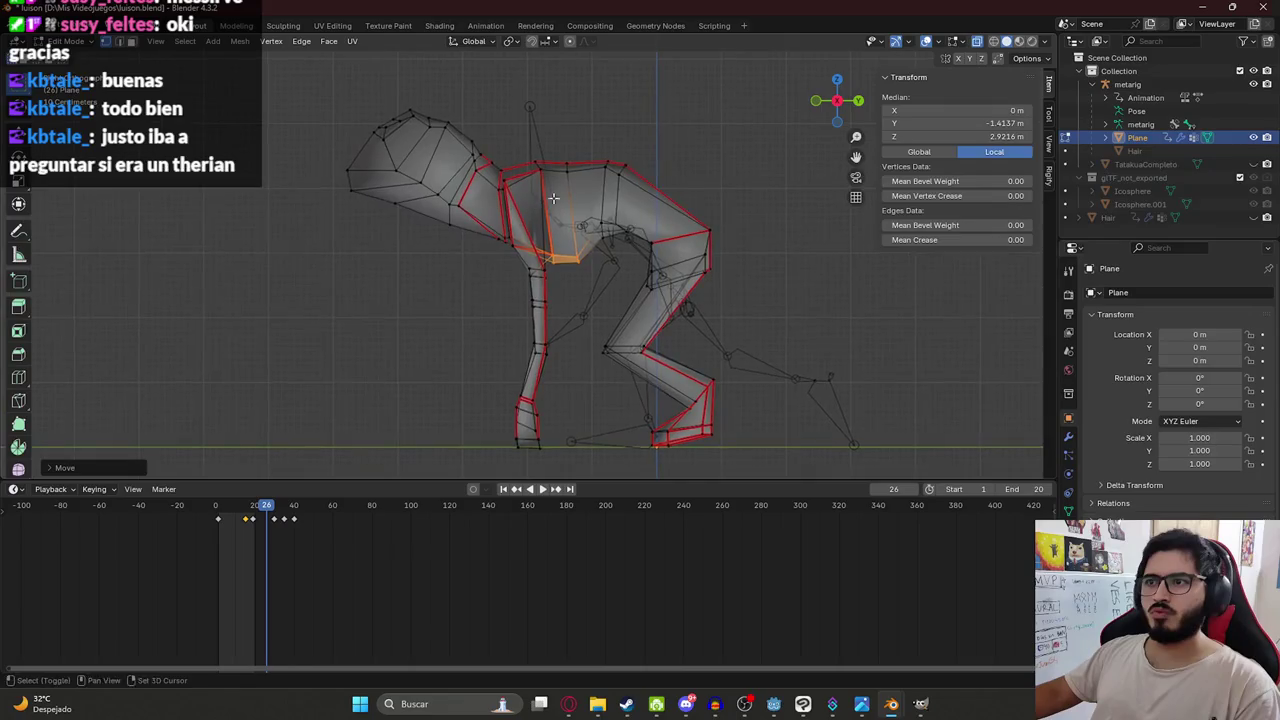
scroll(405, 178, "up", 2)
Move a vertex under the neck and shift the front shin edges up the leg.
left_click(415, 210)
key("g")
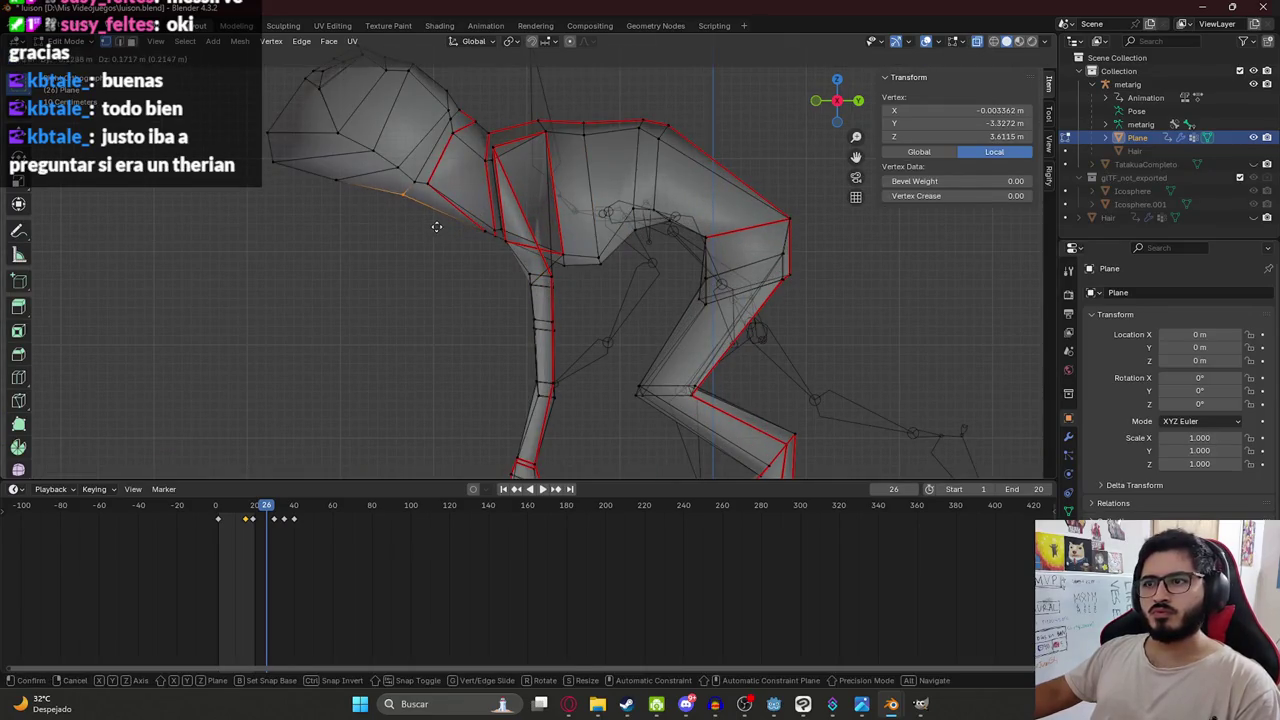
left_click(439, 227)
scroll(330, 152, "down", 1)
scroll(340, 157, "down", 2)
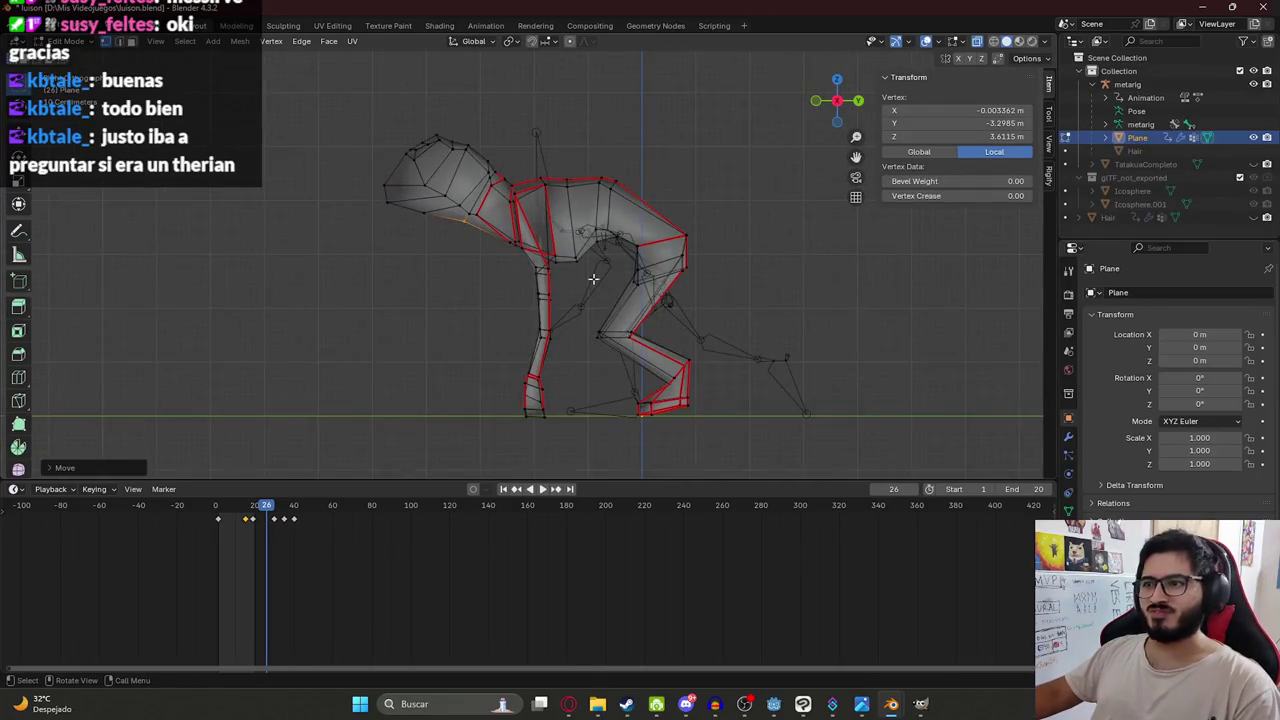
middle_click_drag(529, 331, 529, 266, "shift")
left_click_drag(499, 268, 580, 292)
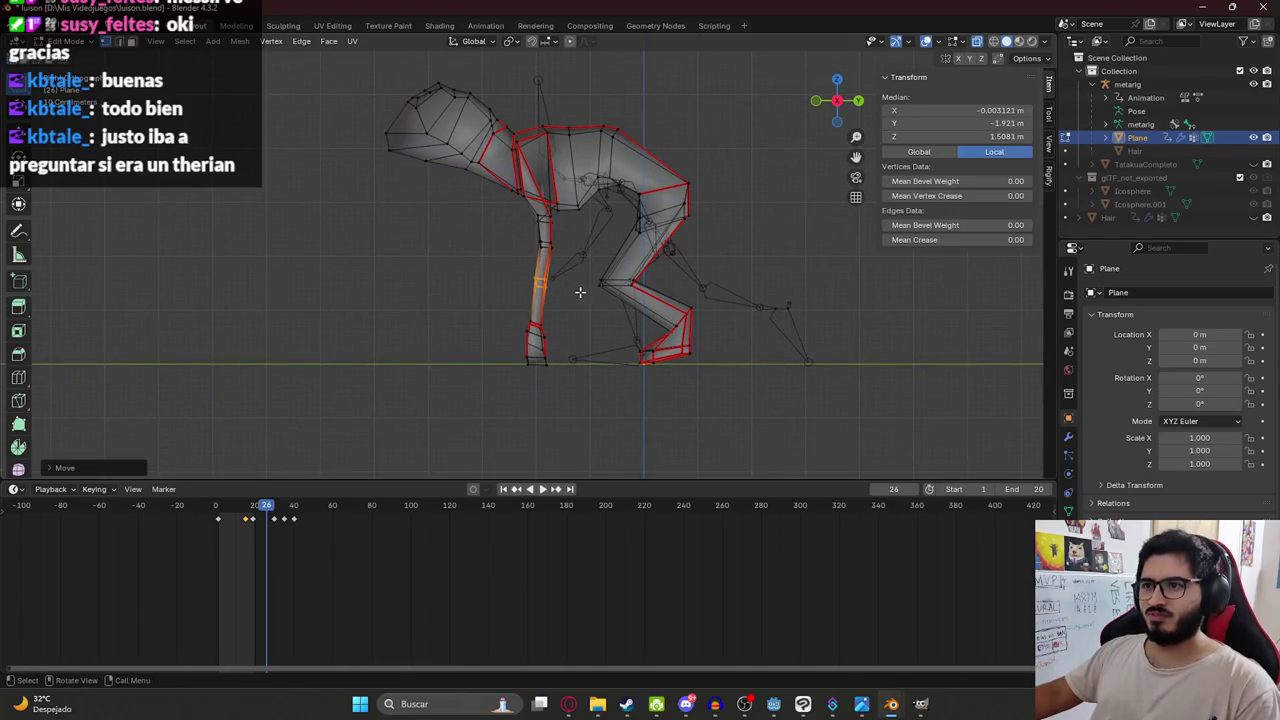
key("g")
left_click(568, 282)
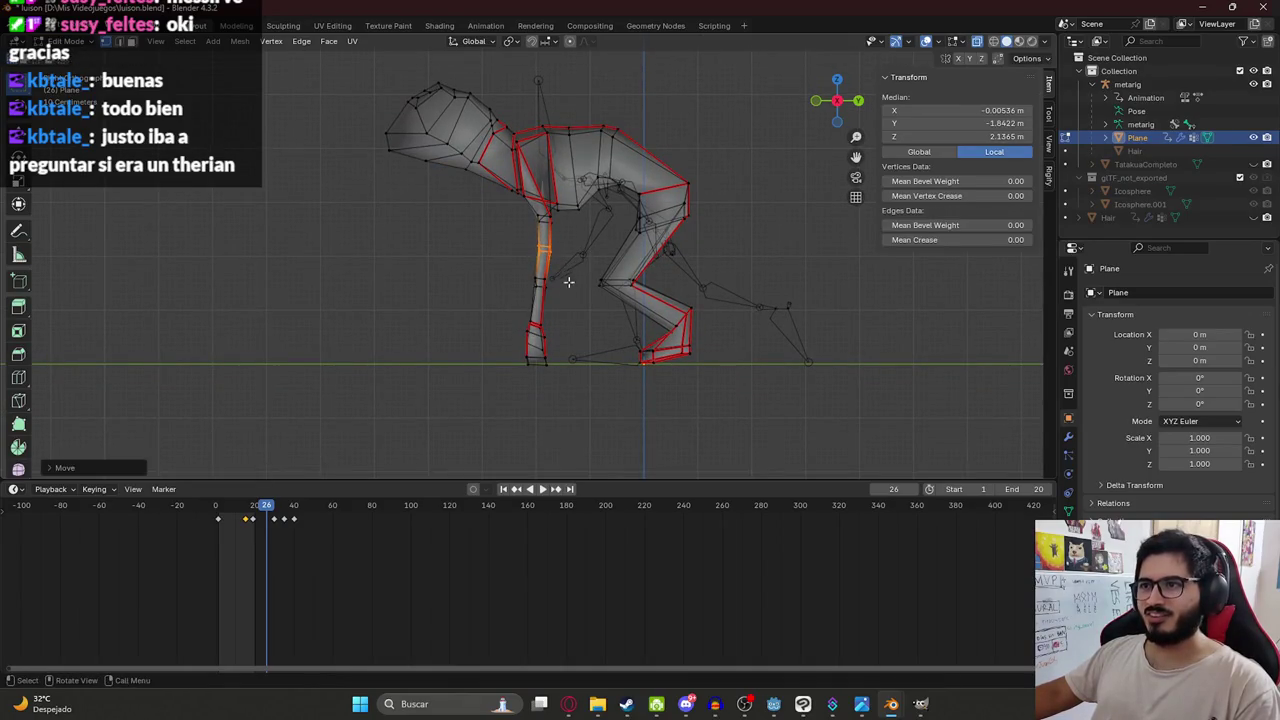
scroll(517, 344, "down", 3)
Compare the reshaped mesh against the Luisón reference images.
key("Tab")
key("Tab")
scroll(580, 143, "up", 4)
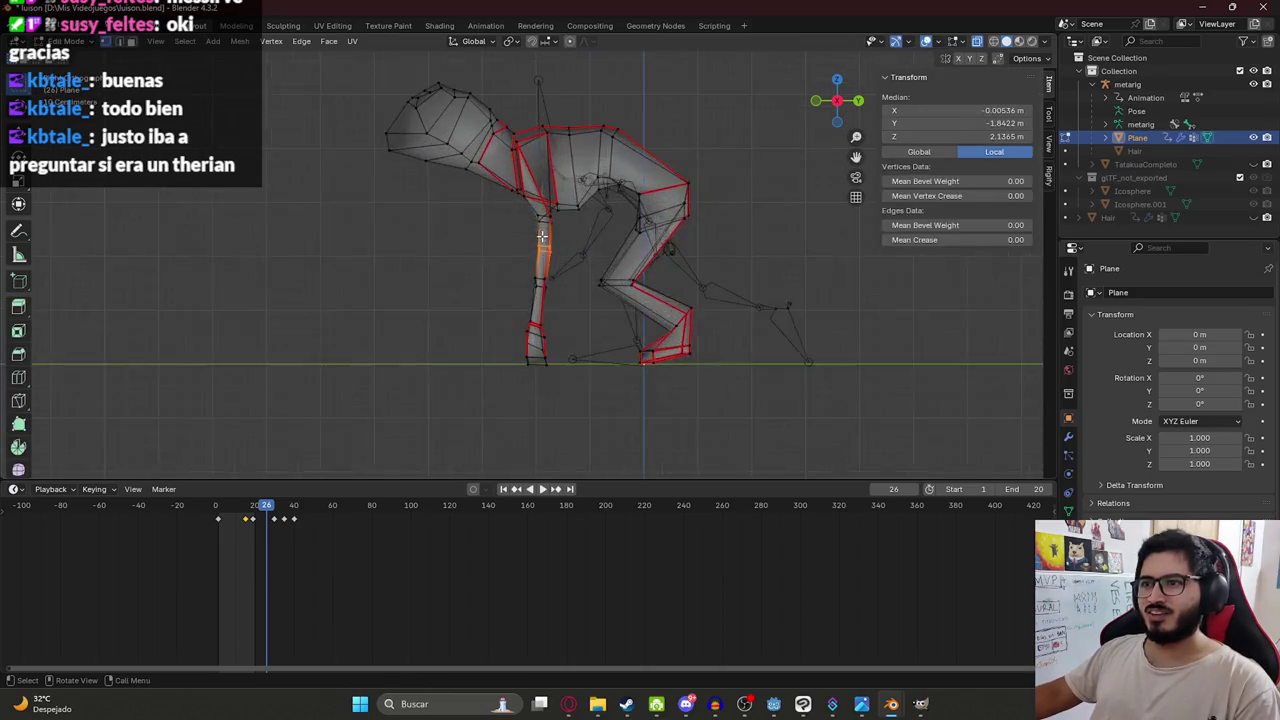
scroll(580, 143, "up", 2)
scroll(580, 143, "down", 2)
scroll(580, 143, "down", 3)
key("alt+Tab")
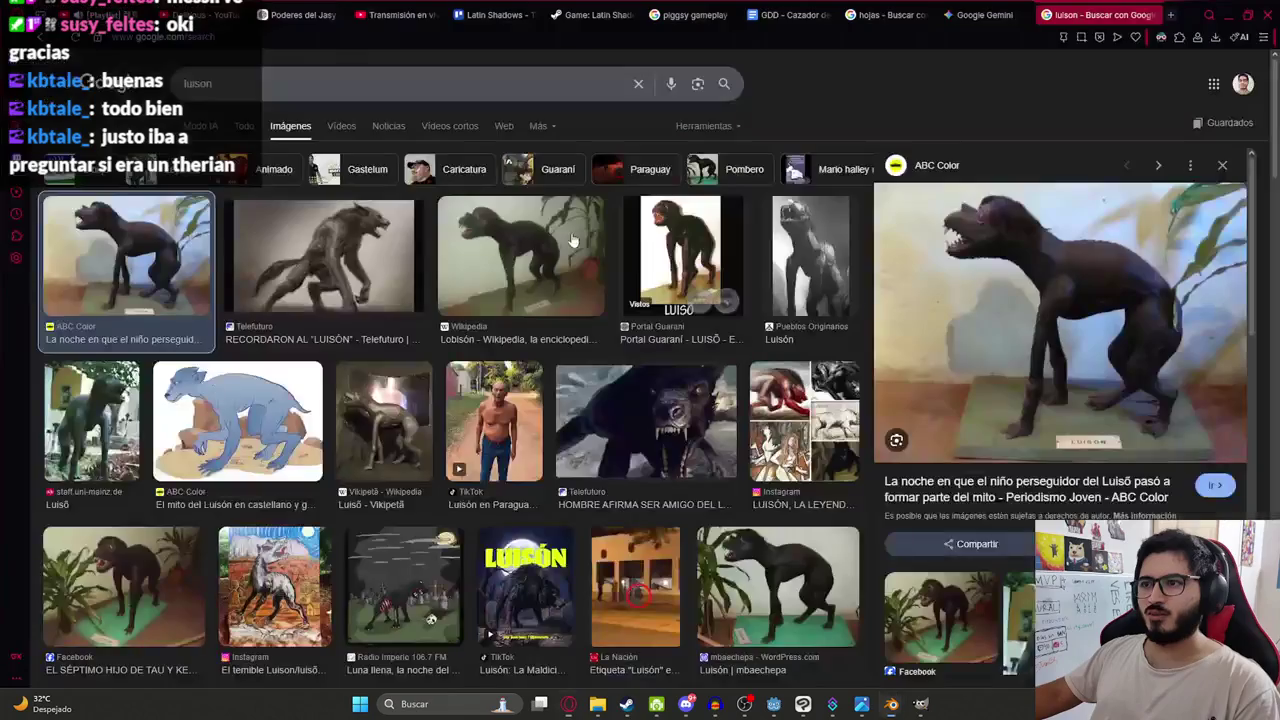
key("alt+Tab")
scroll(586, 203, "up", 2)
scroll(560, 198, "up", 2)
scroll(502, 189, "up", 2)
scroll(502, 189, "down", 3)
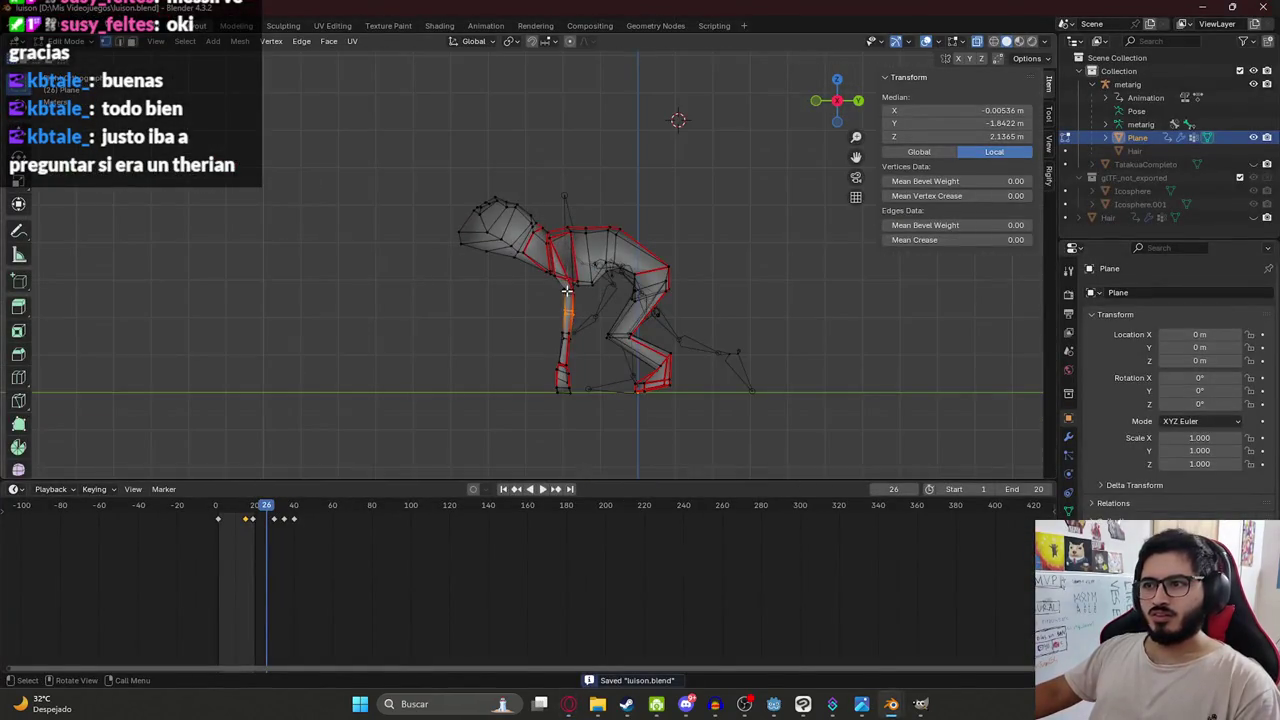
scroll(571, 294, "up", 3)
Switch the creature mesh to Object Mode from the mode dropdown.
key("Tab")
key("Tab")
scroll(575, 244, "down", 3)
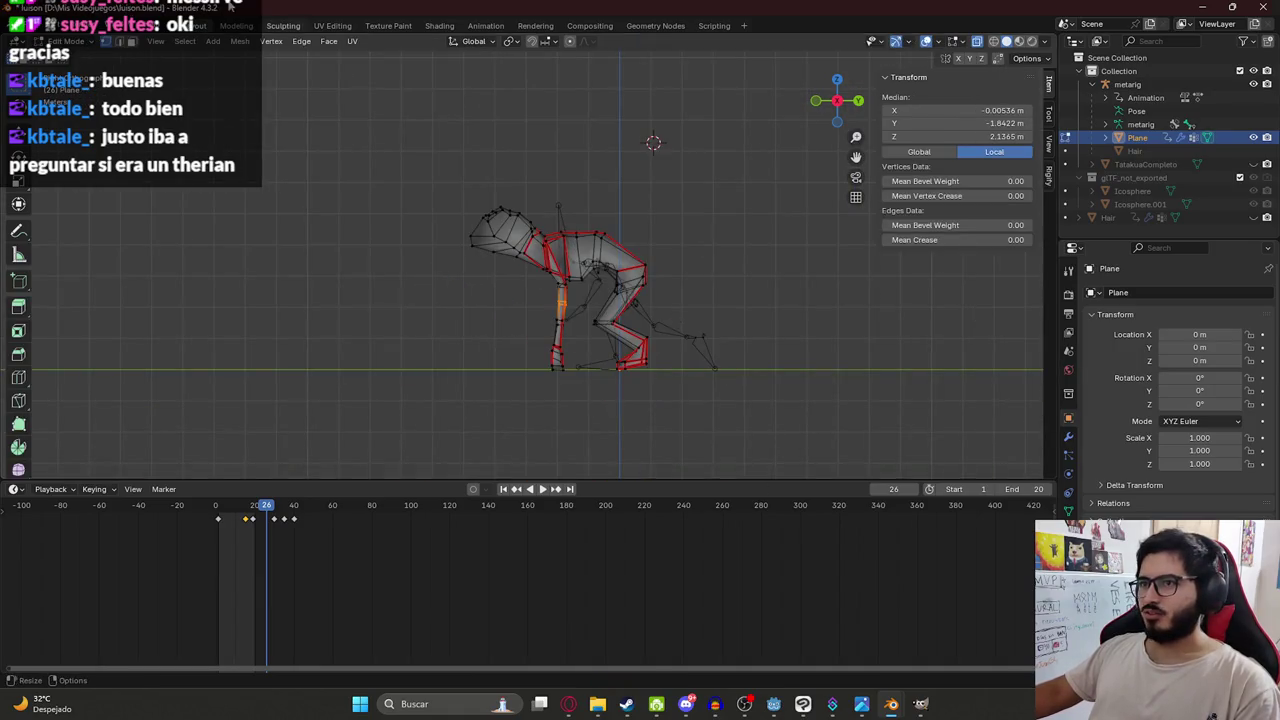
left_click(155, 42)
left_click(65, 41)
left_click(65, 56)
scroll(607, 380, "up", 3)
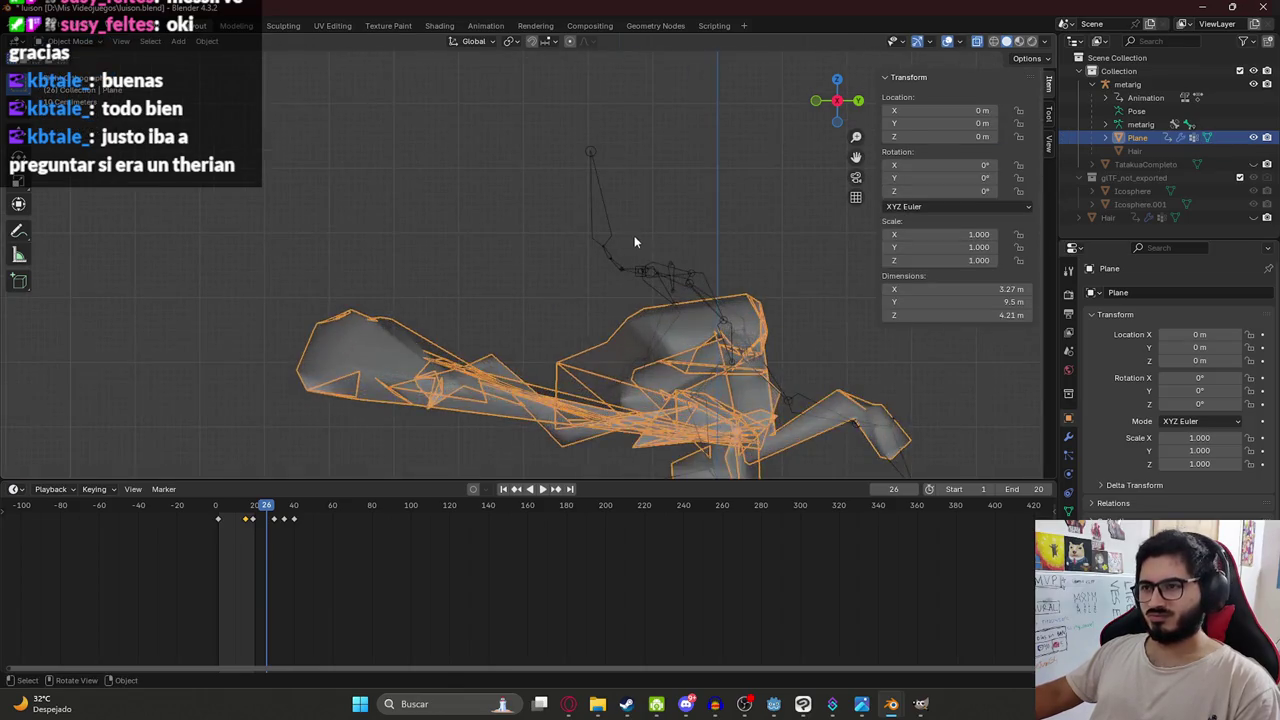
Select the creature mesh and return it from Edit Mode to Object Mode.
left_click(589, 134)
left_click(607, 240)
left_click(399, 354)
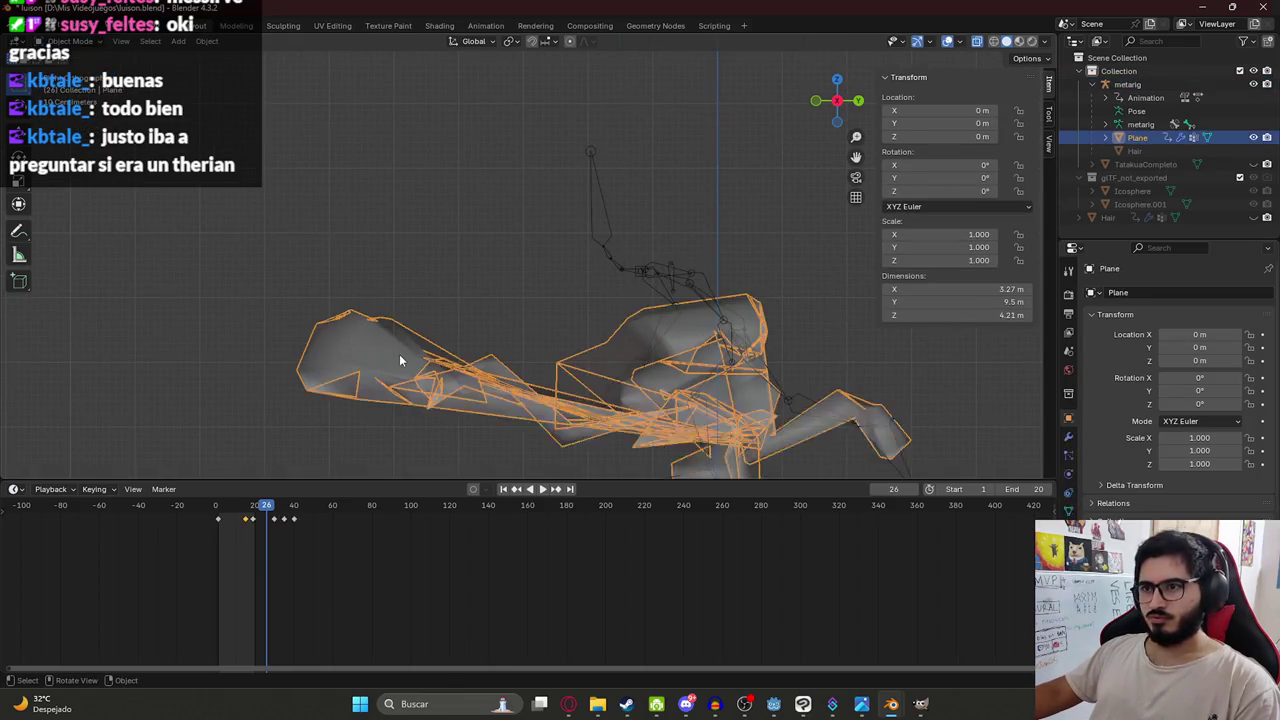
key("Tab")
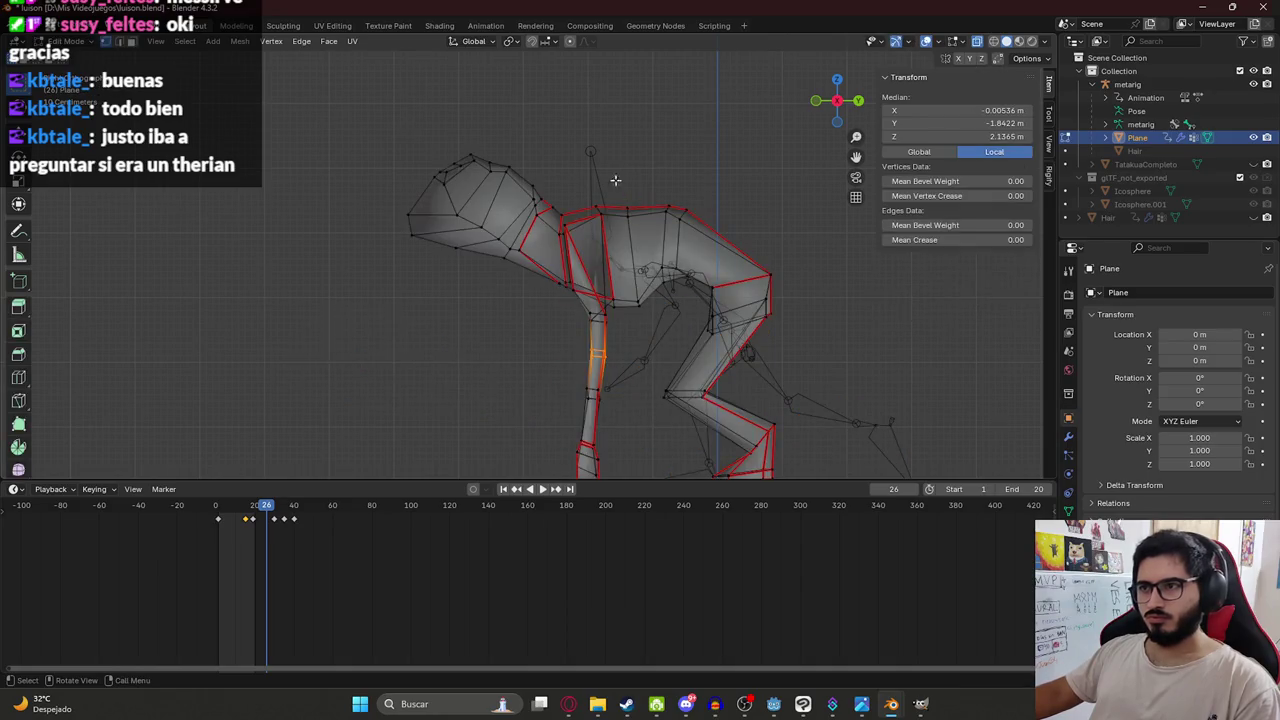
left_click(65, 41)
left_click(66, 56)
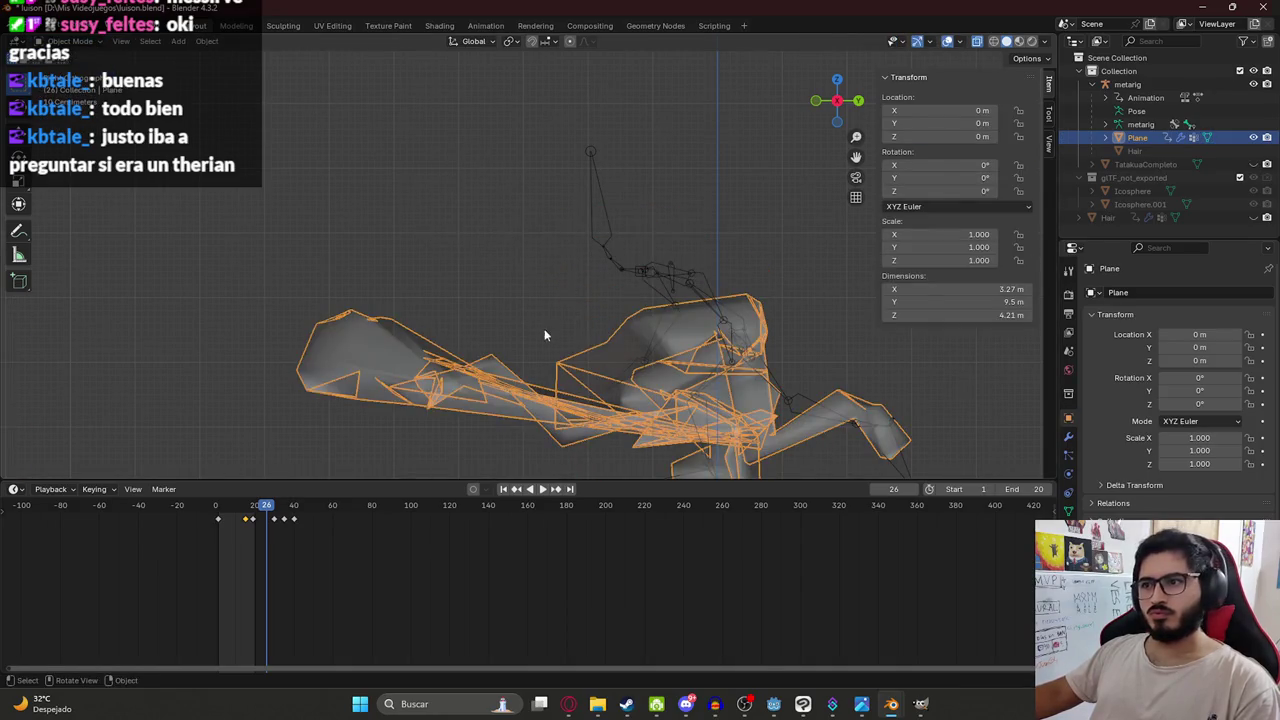
Select the metarig, set it to Object Mode, and enter armature Edit Mode in Layout.
left_click(625, 262)
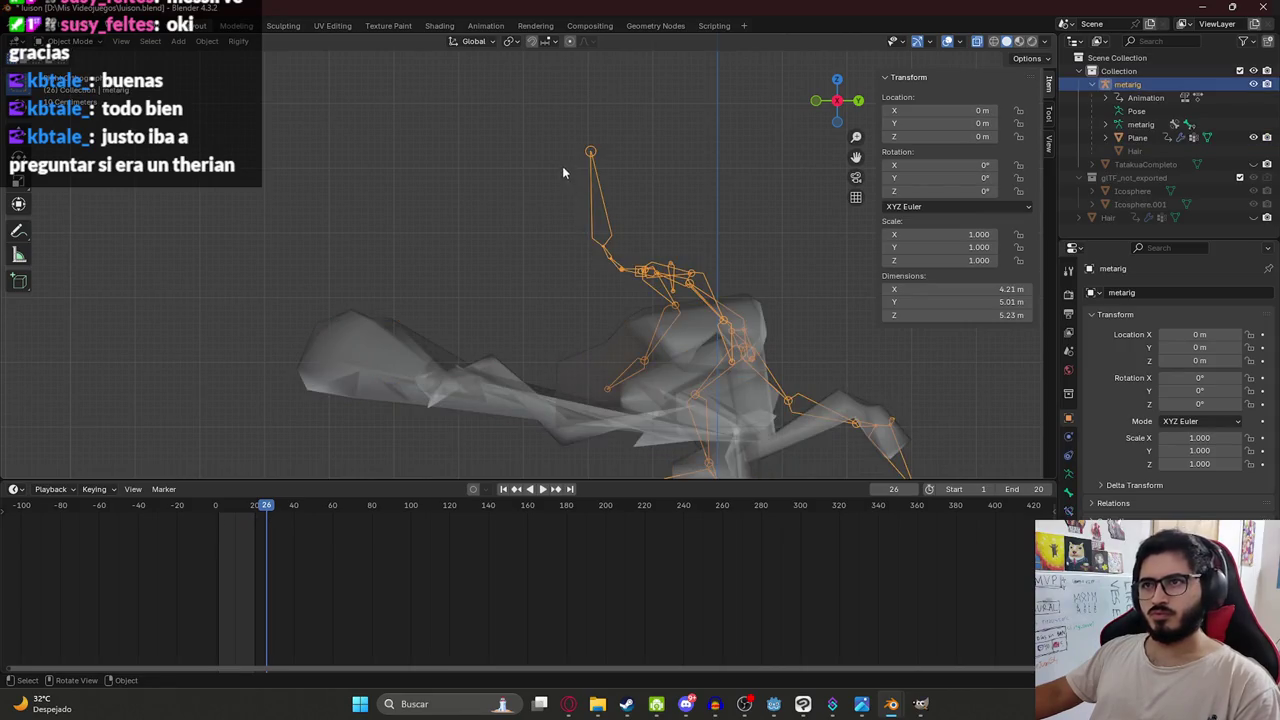
left_click(485, 26)
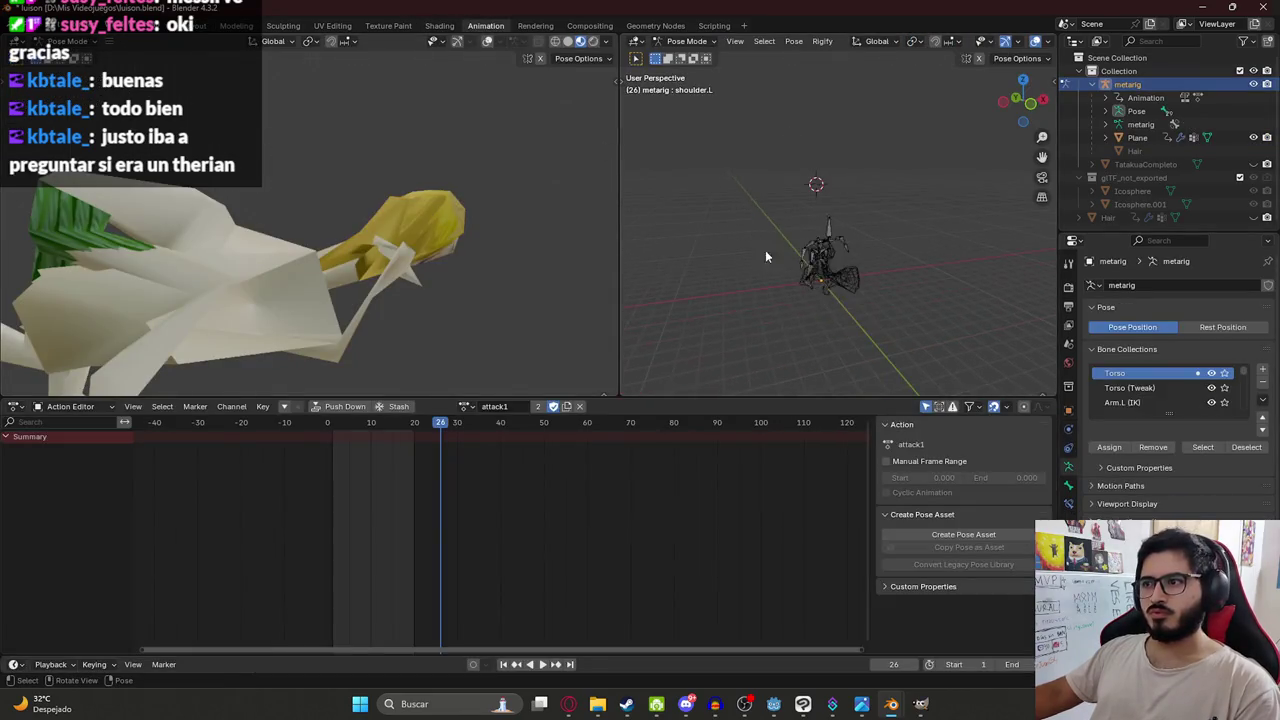
key("a")
scroll(865, 233, "up", 4)
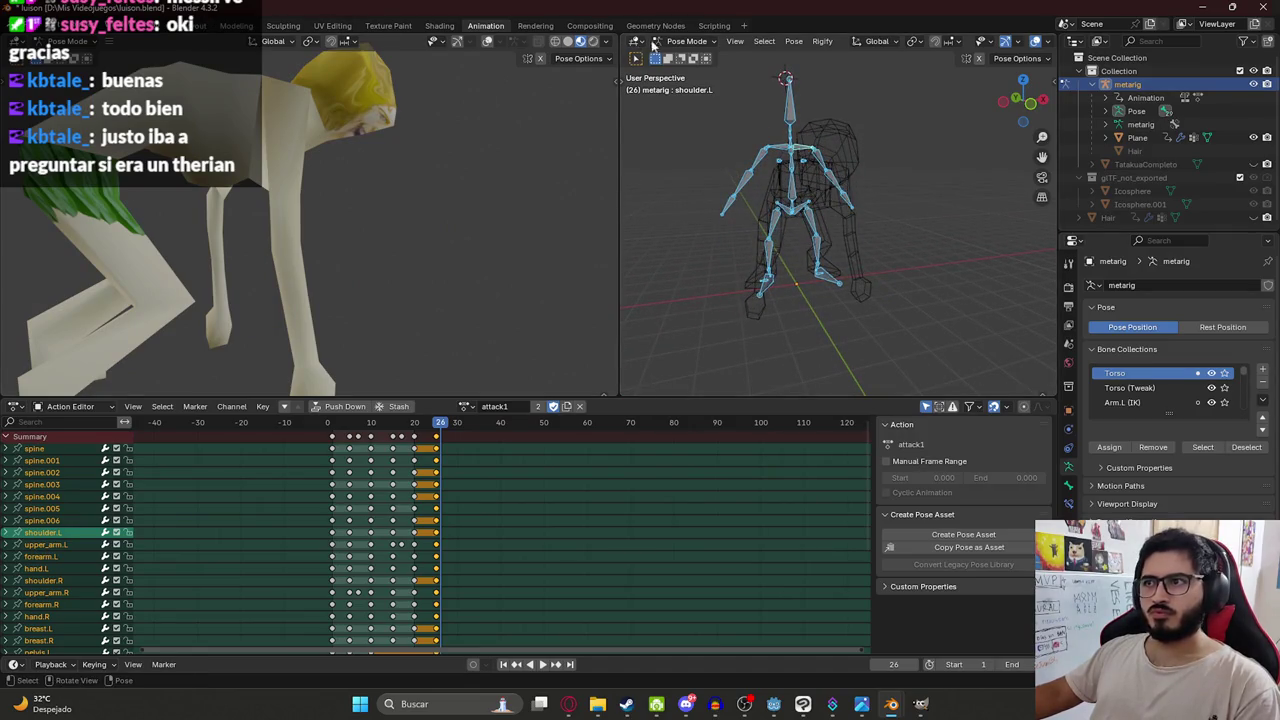
left_click(655, 43)
left_click(682, 52)
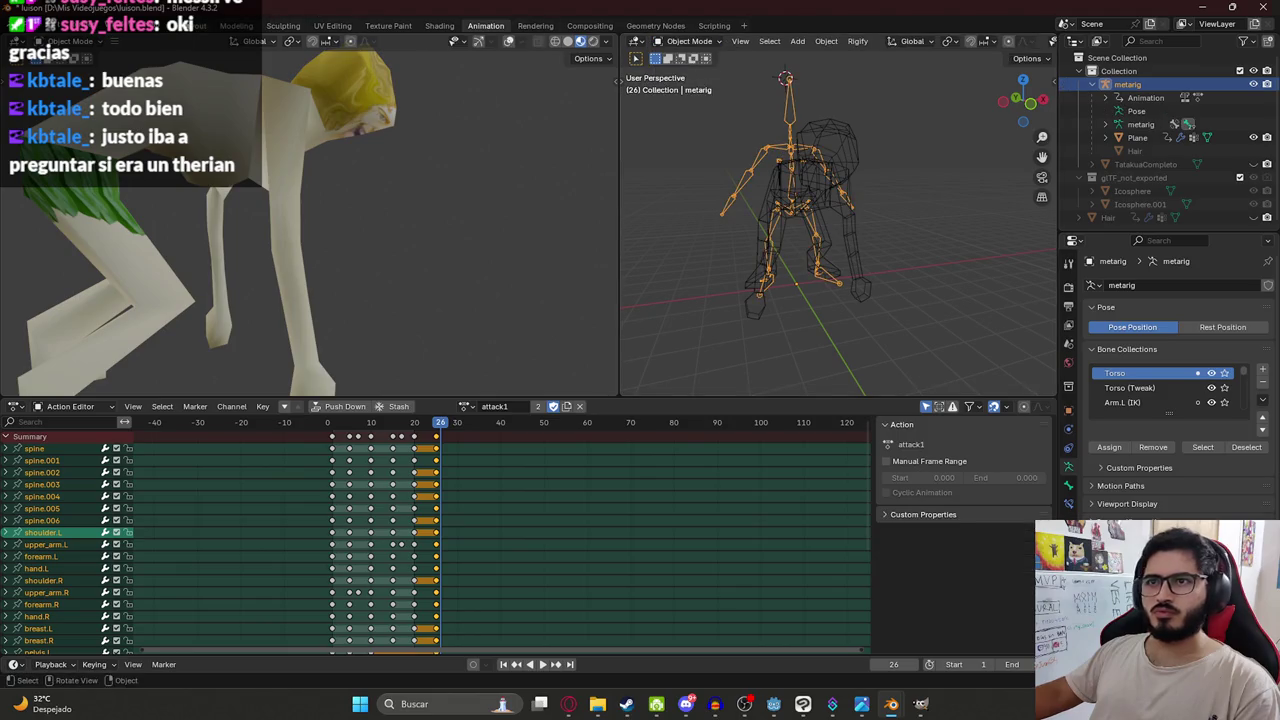
left_click(195, 26)
key("Tab")
mouse_move(700, 277)
middle_mouse_down()
mouse_move(434, 181)
mouse_move(633, 145)
mouse_move(293, 162)
mouse_move(428, 183)
middle_mouse_up()
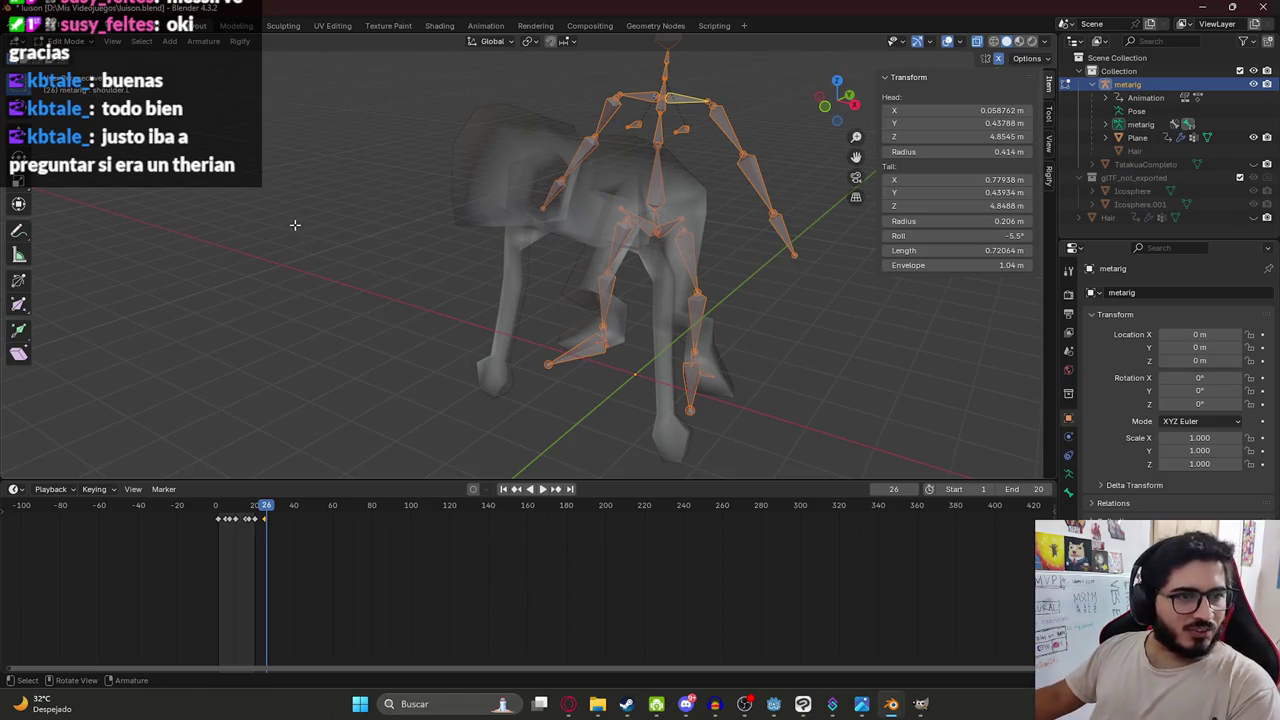
In right side view, move the thigh bones and set the knee joint back inside the hind leg.
scroll(766, 349, "up", 3)
key("KP_3")
scroll(654, 269, "down", 2)
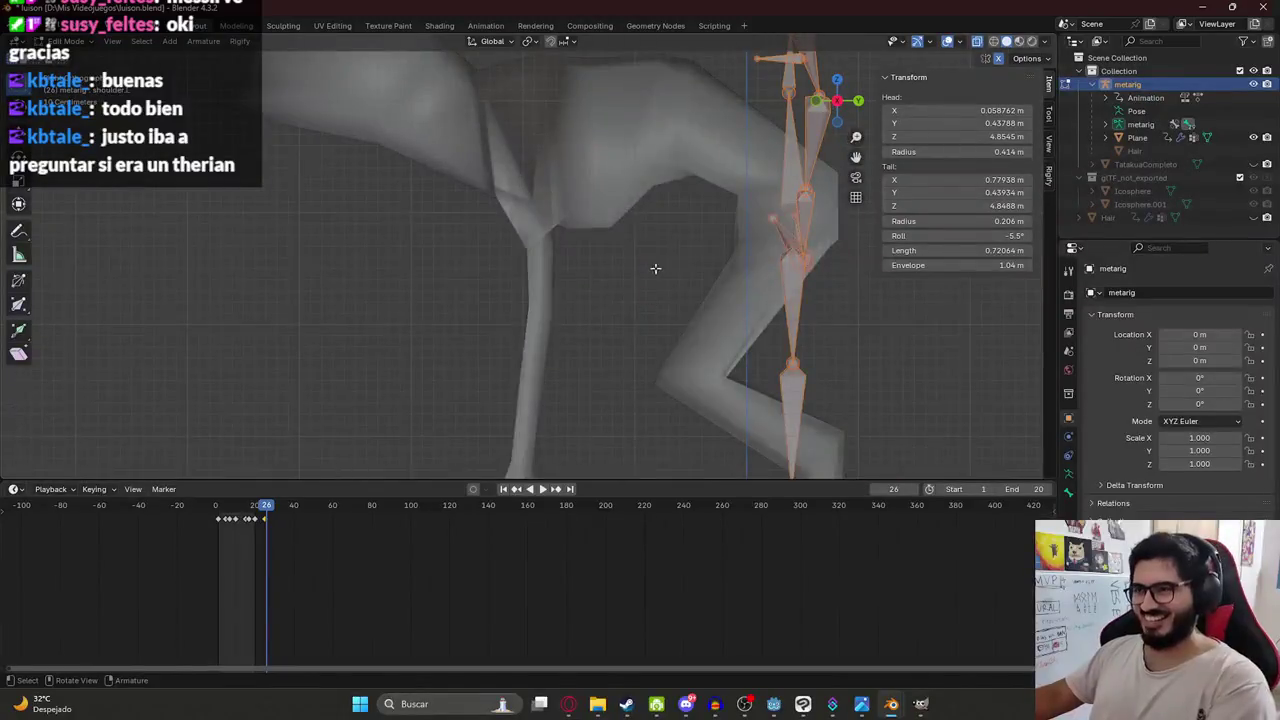
scroll(676, 229, "down", 2)
scroll(676, 229, "up", 2)
mouse_move(646, 243)
middle_mouse_down()
mouse_move(506, 175)
mouse_move(772, 262)
middle_mouse_up()
left_click(570, 203)
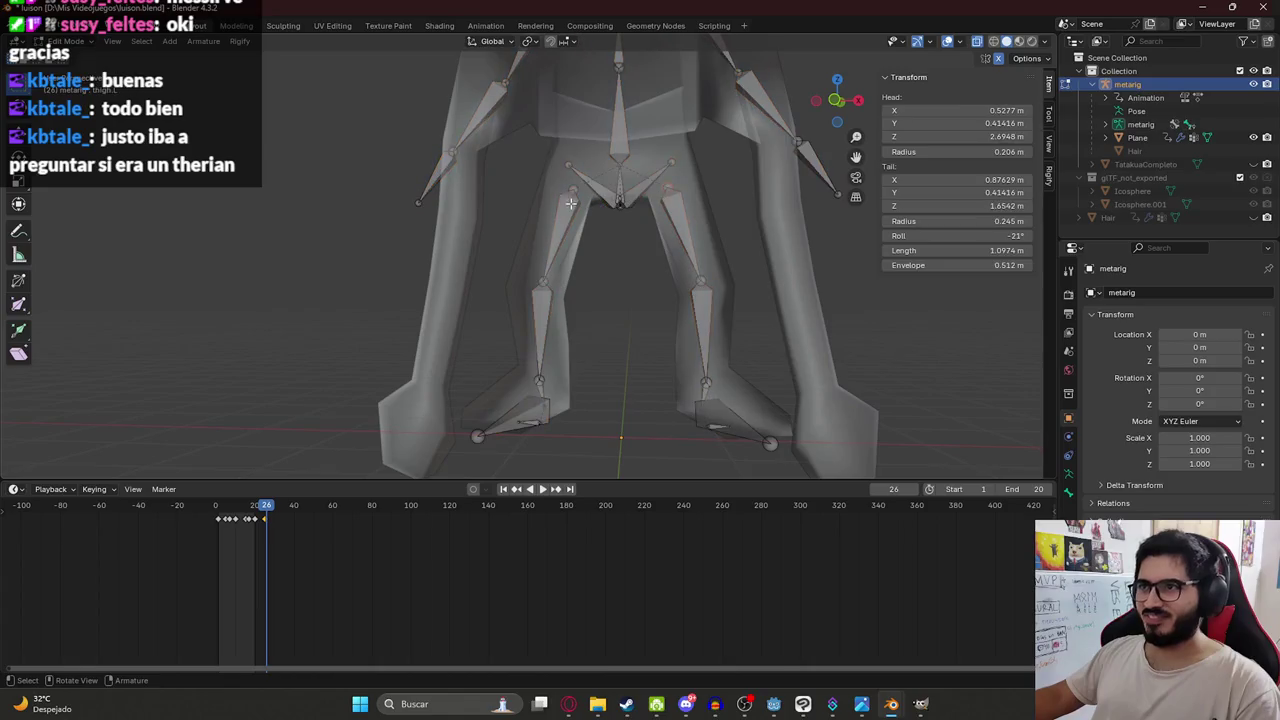
left_click(672, 193, "shift")
key("KP_3")
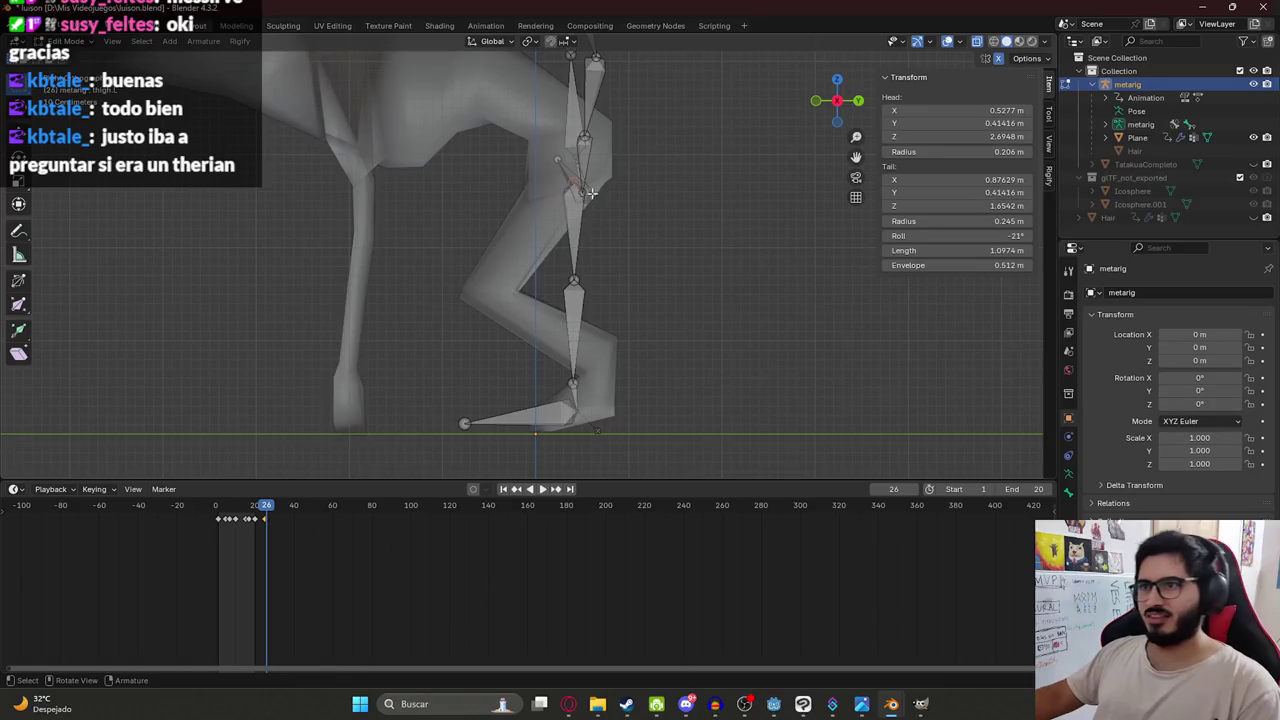
key("g")
left_click(612, 300)
key("g")
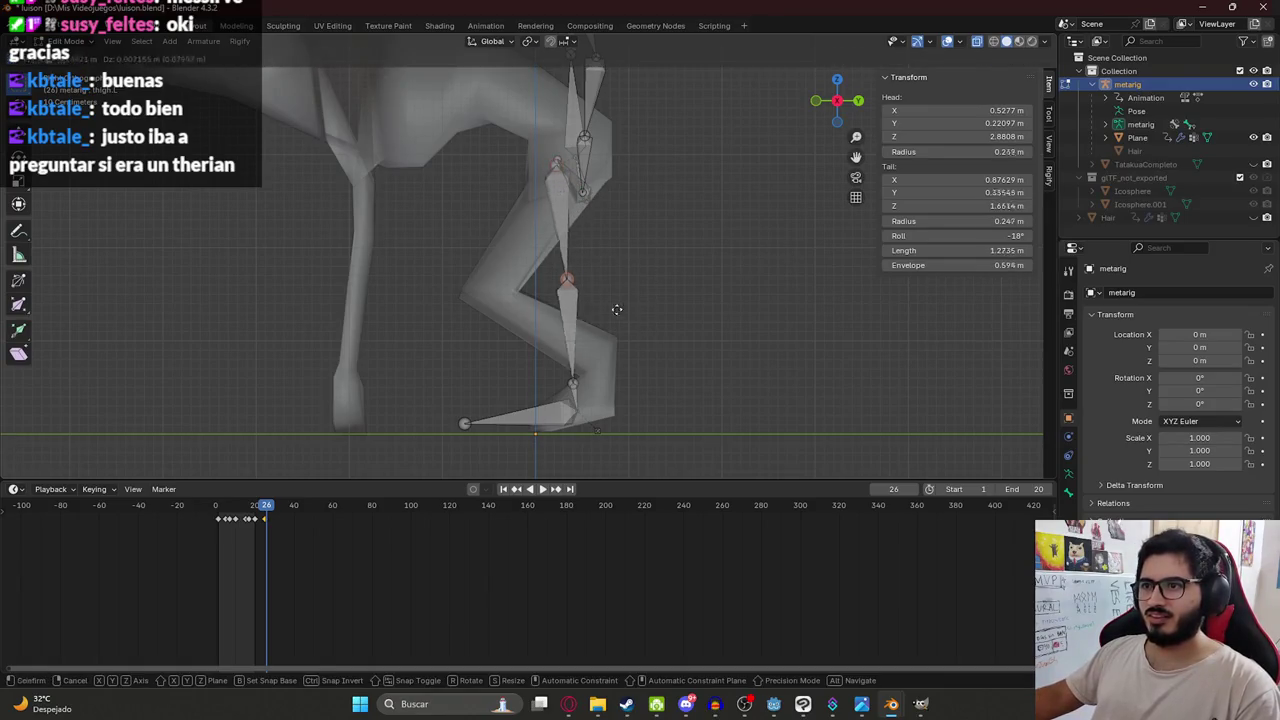
left_click(533, 319)
Fit the shin end and foot joint into the leg at the heel, then save luison.blend.
left_click(578, 381)
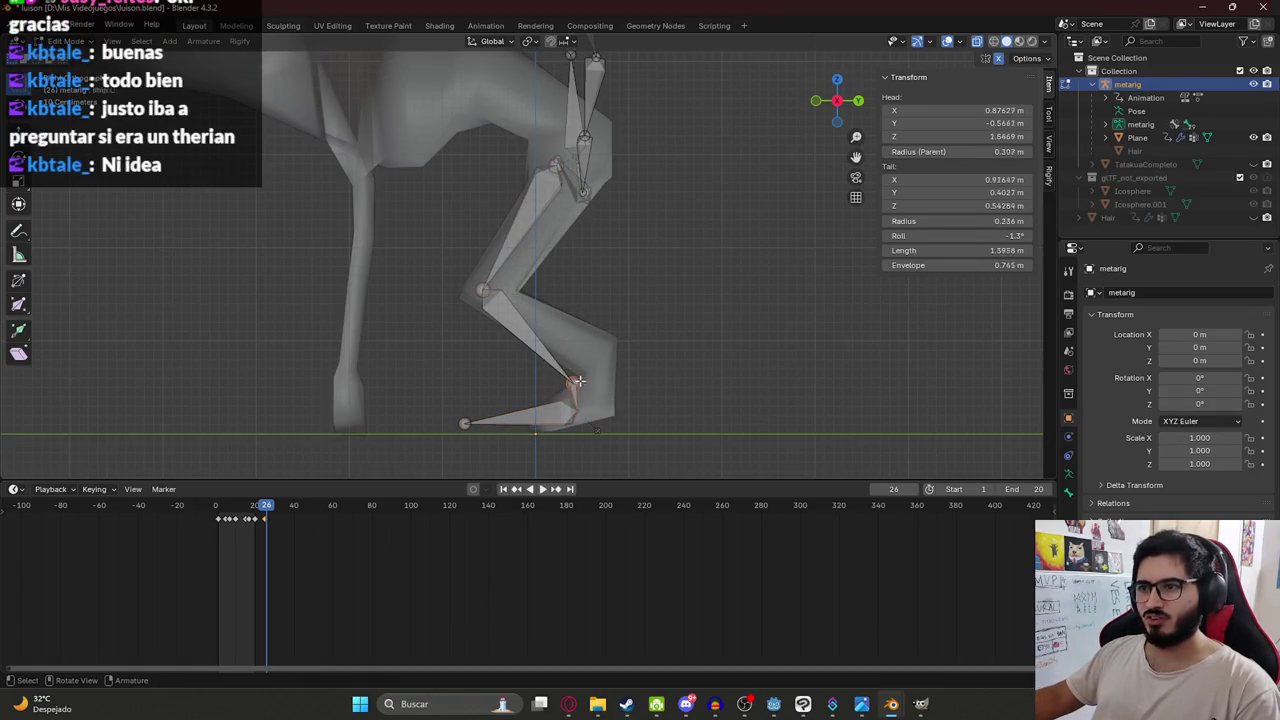
key("g")
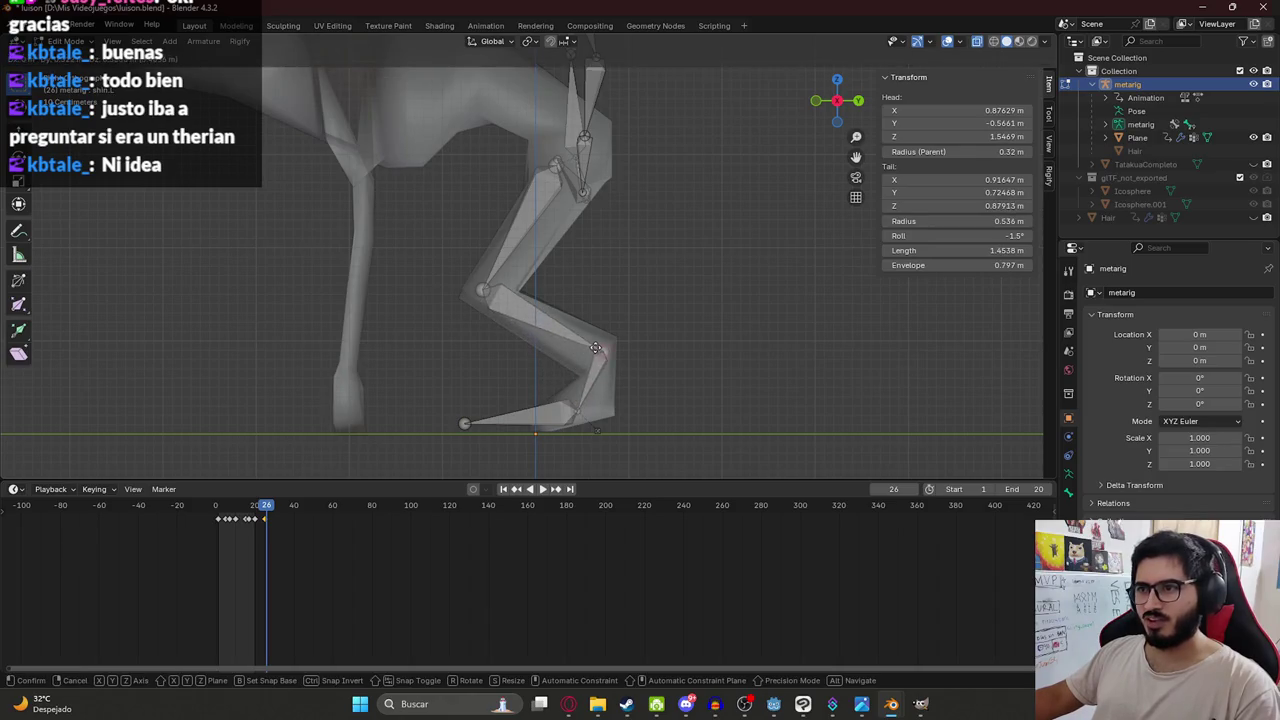
left_click(577, 389)
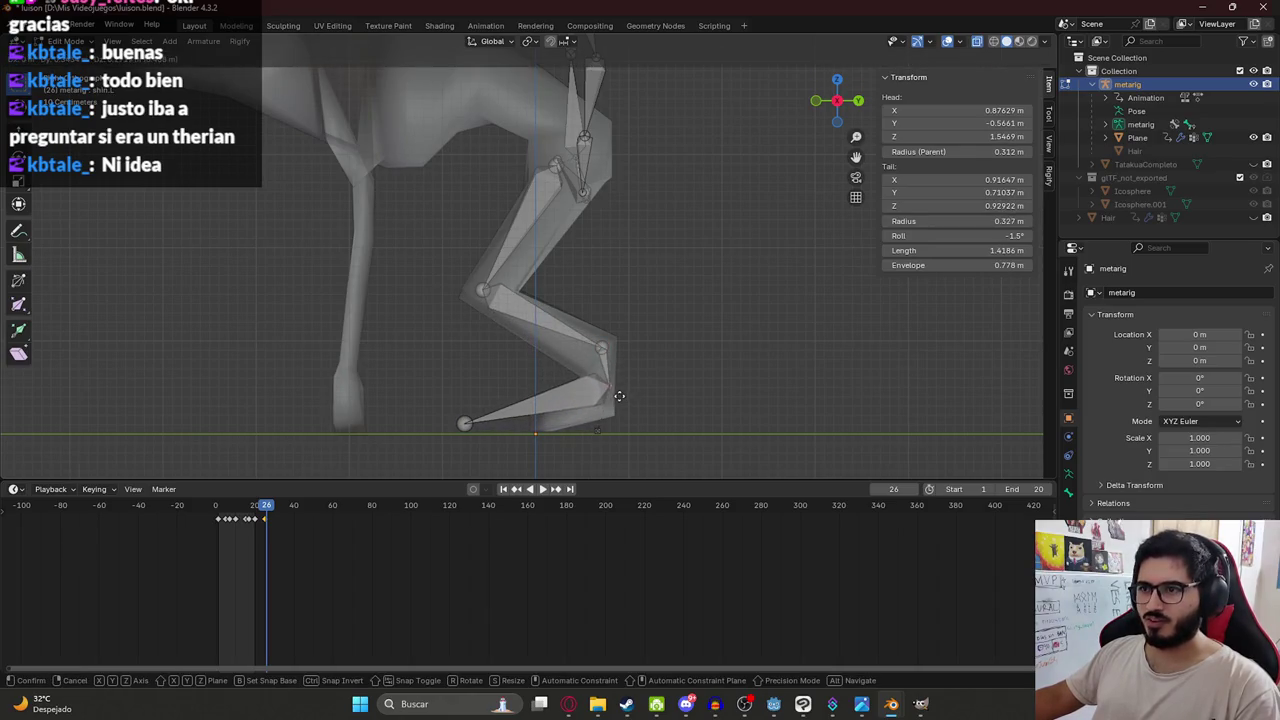
left_click(464, 423)
key("g")
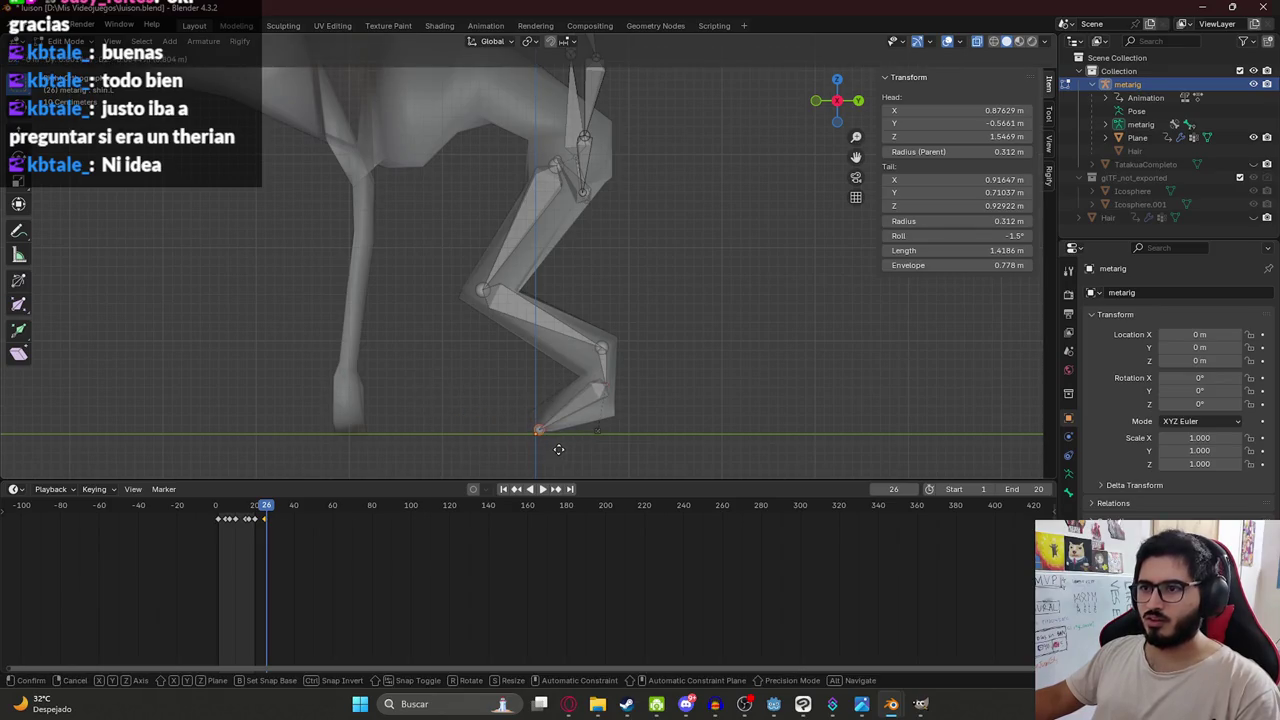
left_click(558, 449)
mouse_move(601, 432)
left_mouse_down()
mouse_move(621, 424)
mouse_move(632, 369)
left_mouse_up()
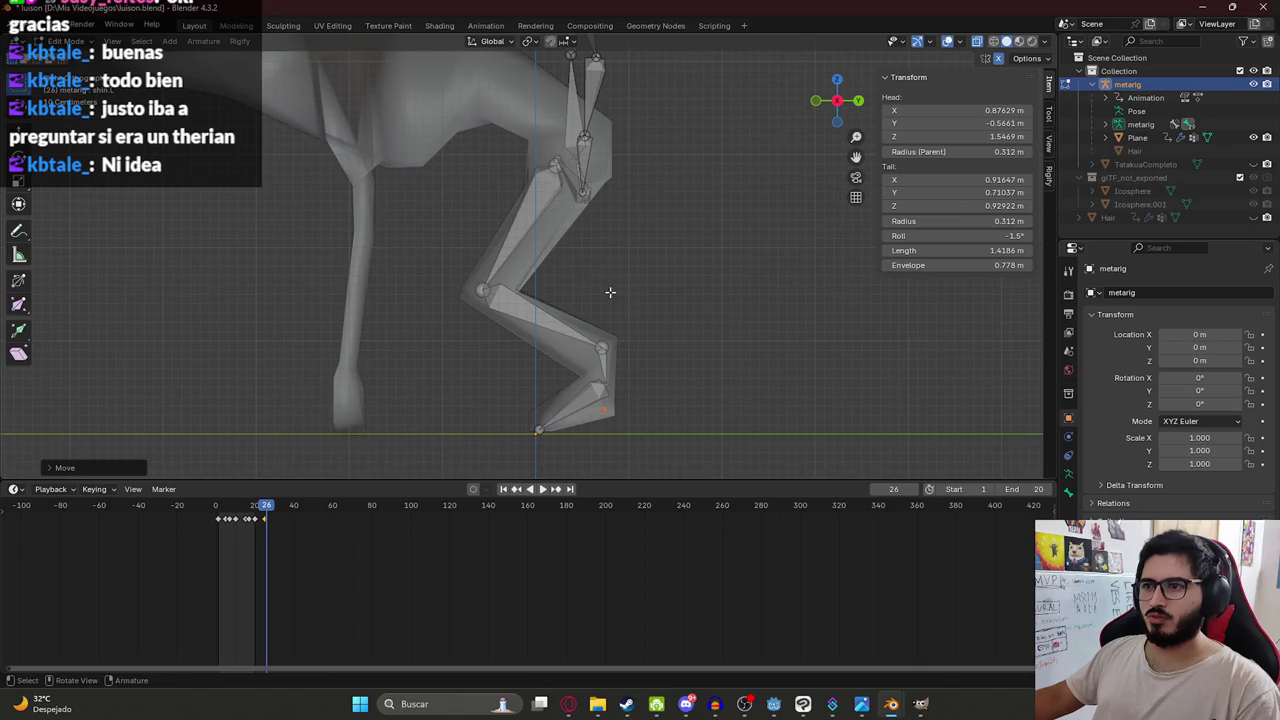
left_click(632, 369)
key("ctrl+s")
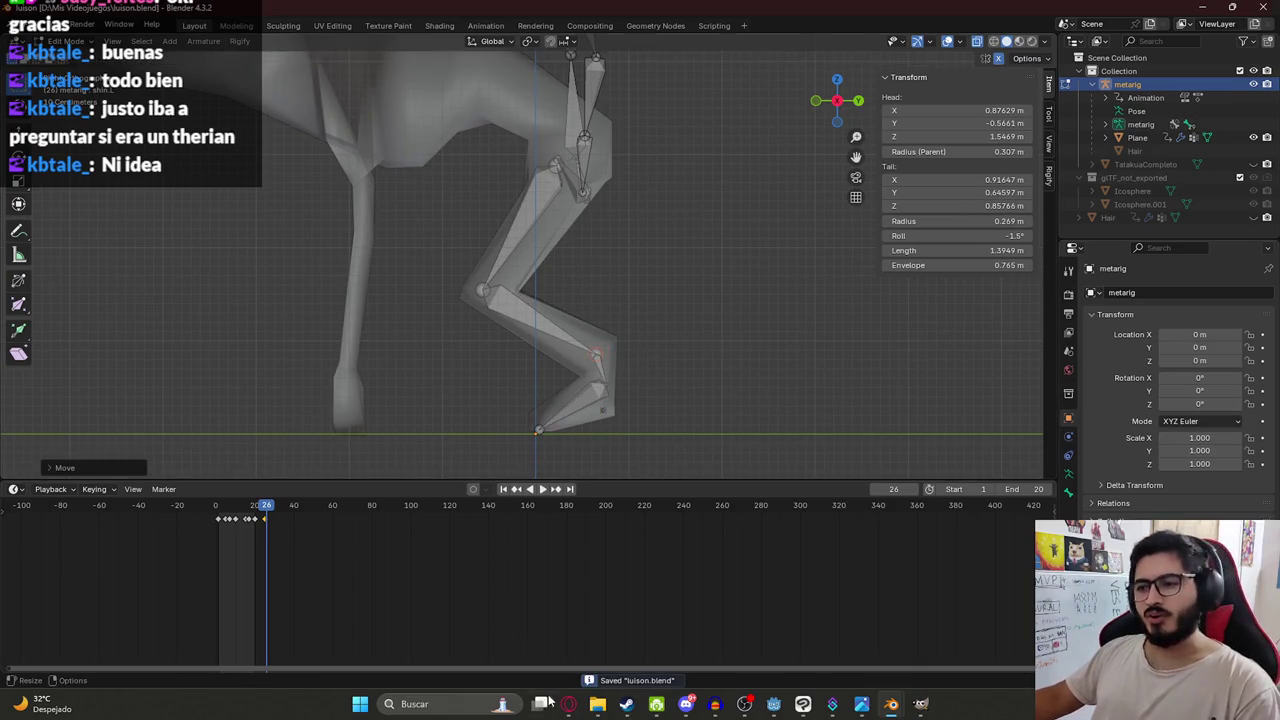
left_click(568, 704)
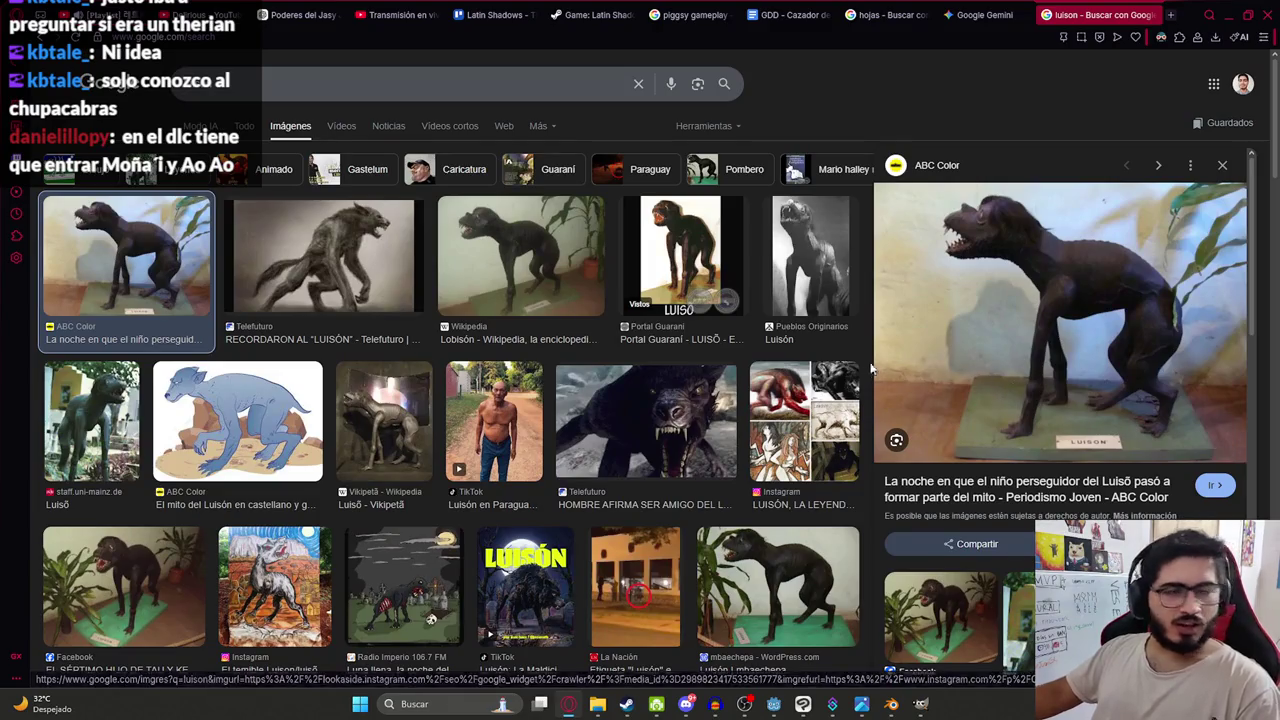
Select the upper spine bone and drag its tip forward over the creature's back toward the head.
key("alt+Tab")
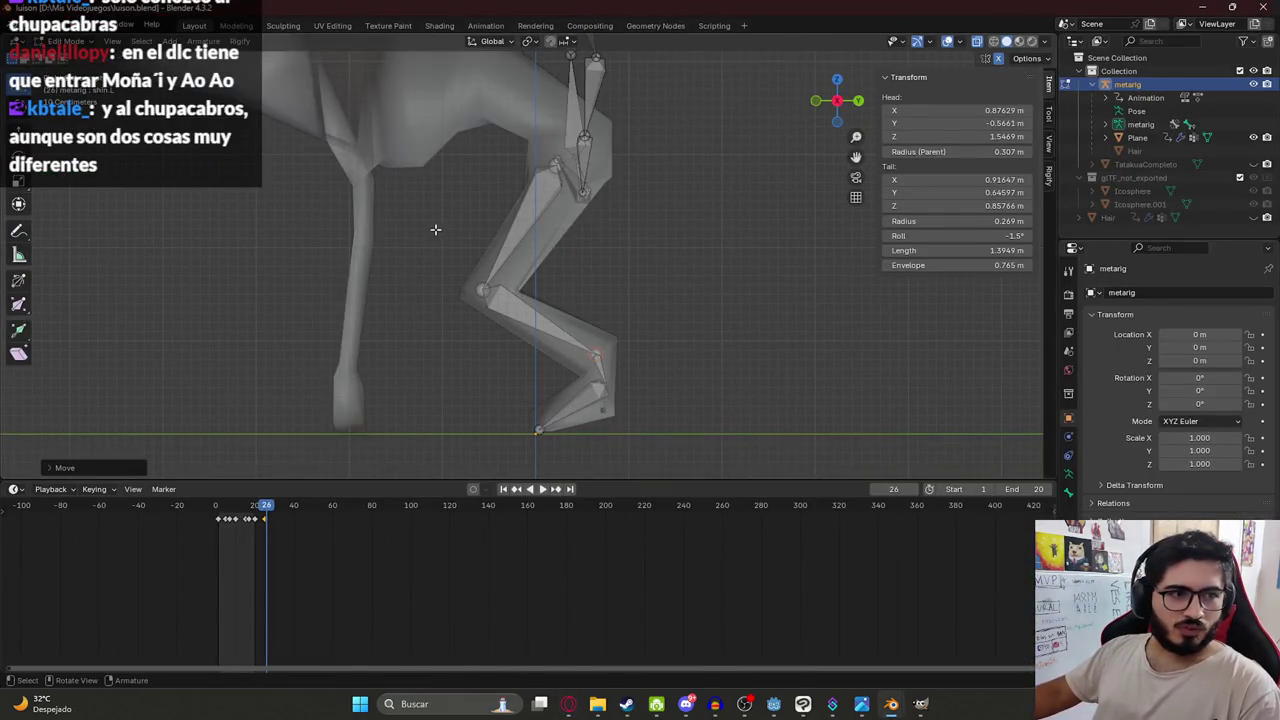
middle_click_drag(506, 220, 567, 237)
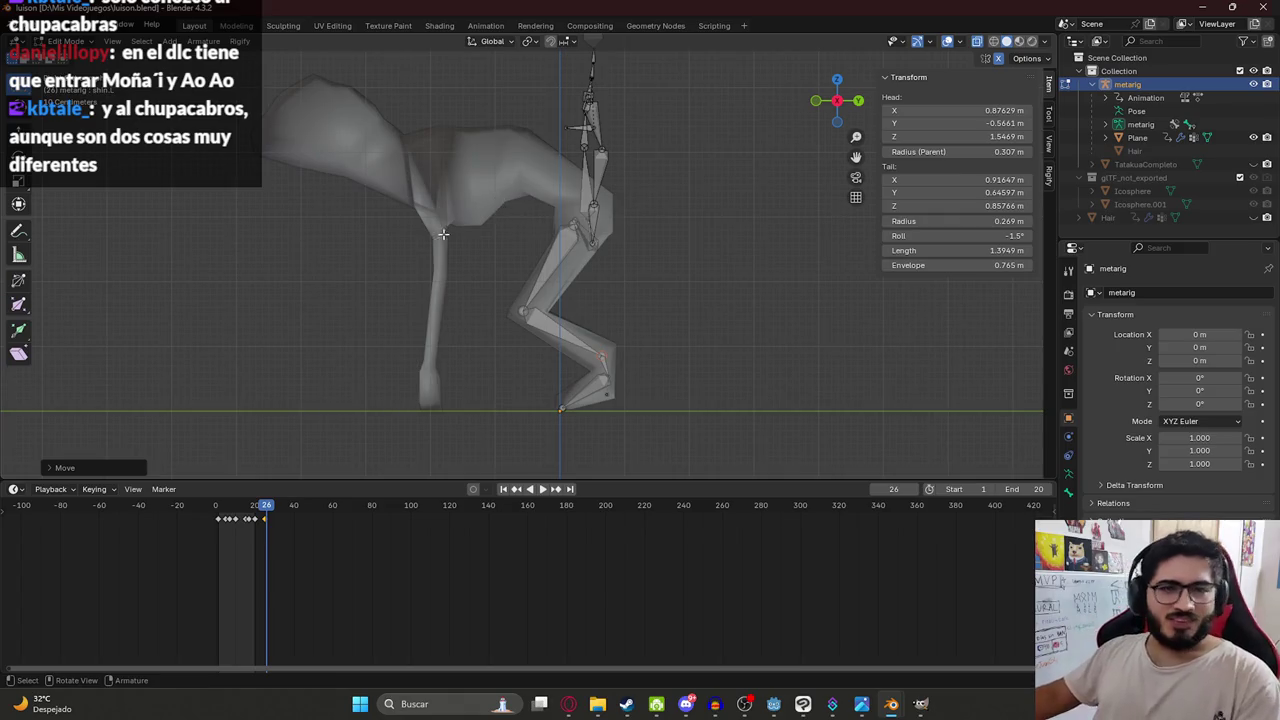
scroll(443, 234, "up", 2)
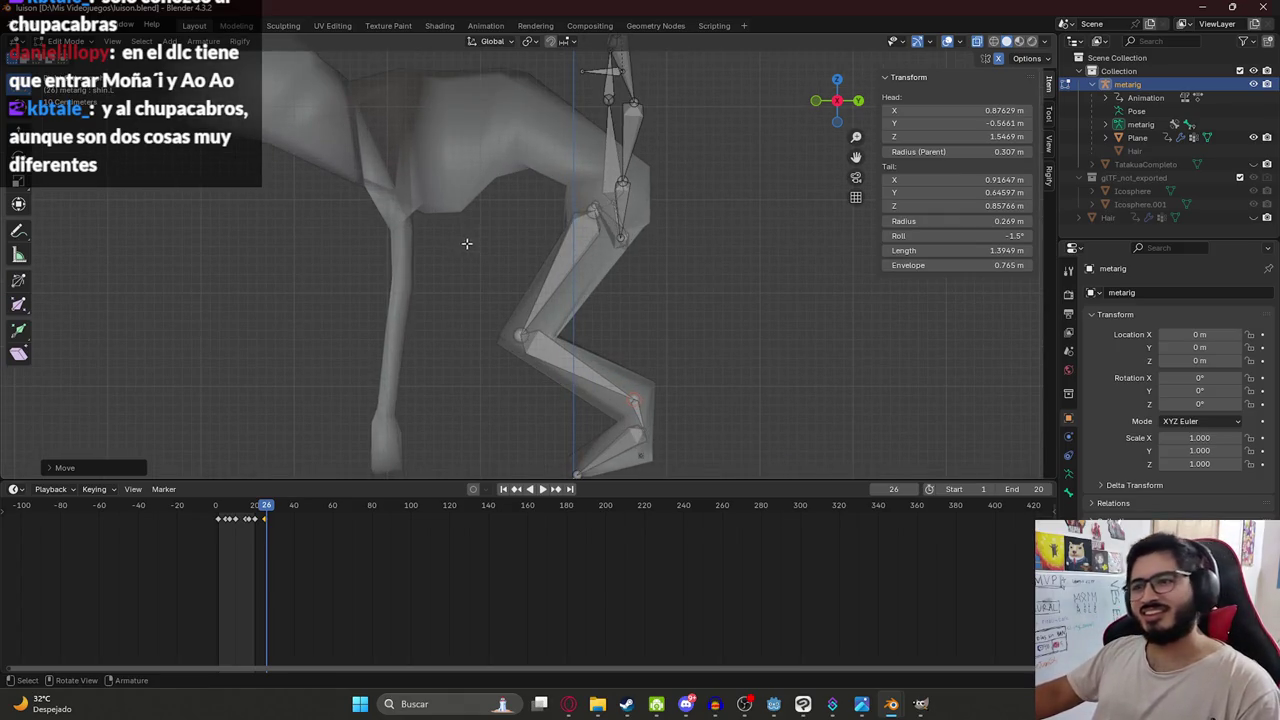
mouse_move(434, 217)
middle_mouse_down()
mouse_move(543, 286)
mouse_move(652, 331)
mouse_move(646, 363)
mouse_move(636, 314)
middle_mouse_up()
left_click(610, 255)
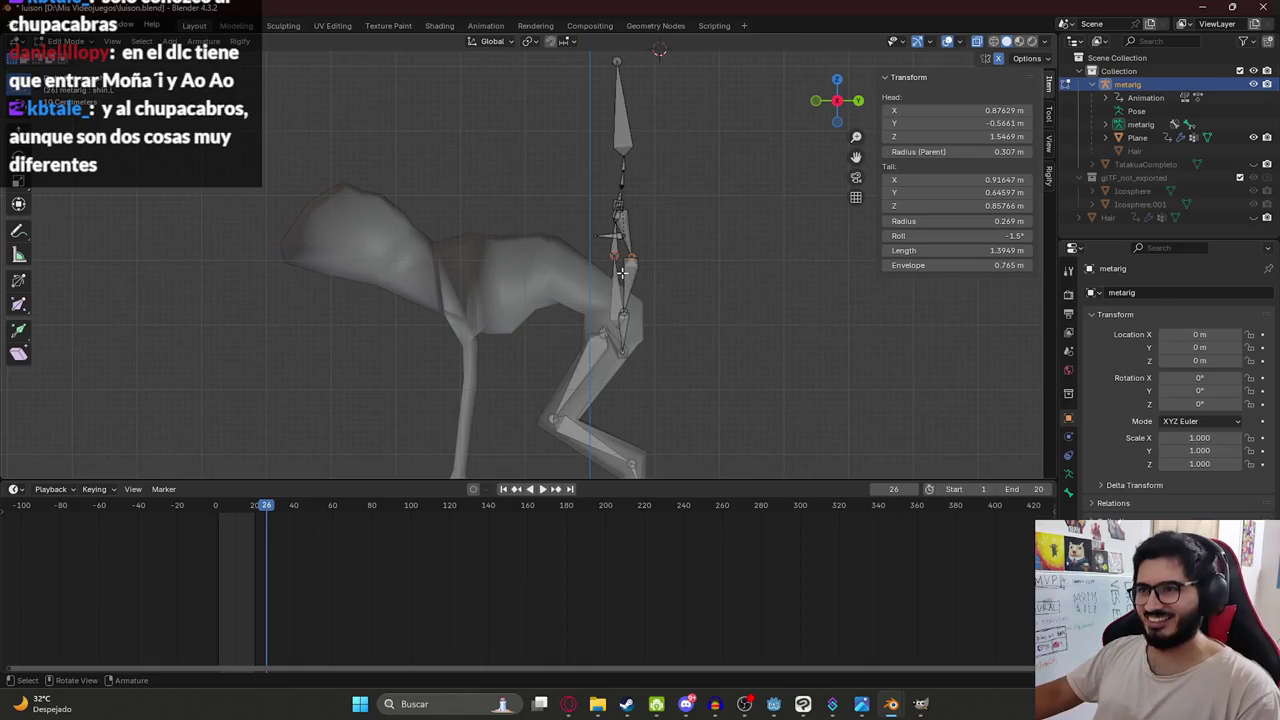
scroll(620, 275, "up", 2)
scroll(702, 260, "down", 1)
scroll(698, 240, "down", 1)
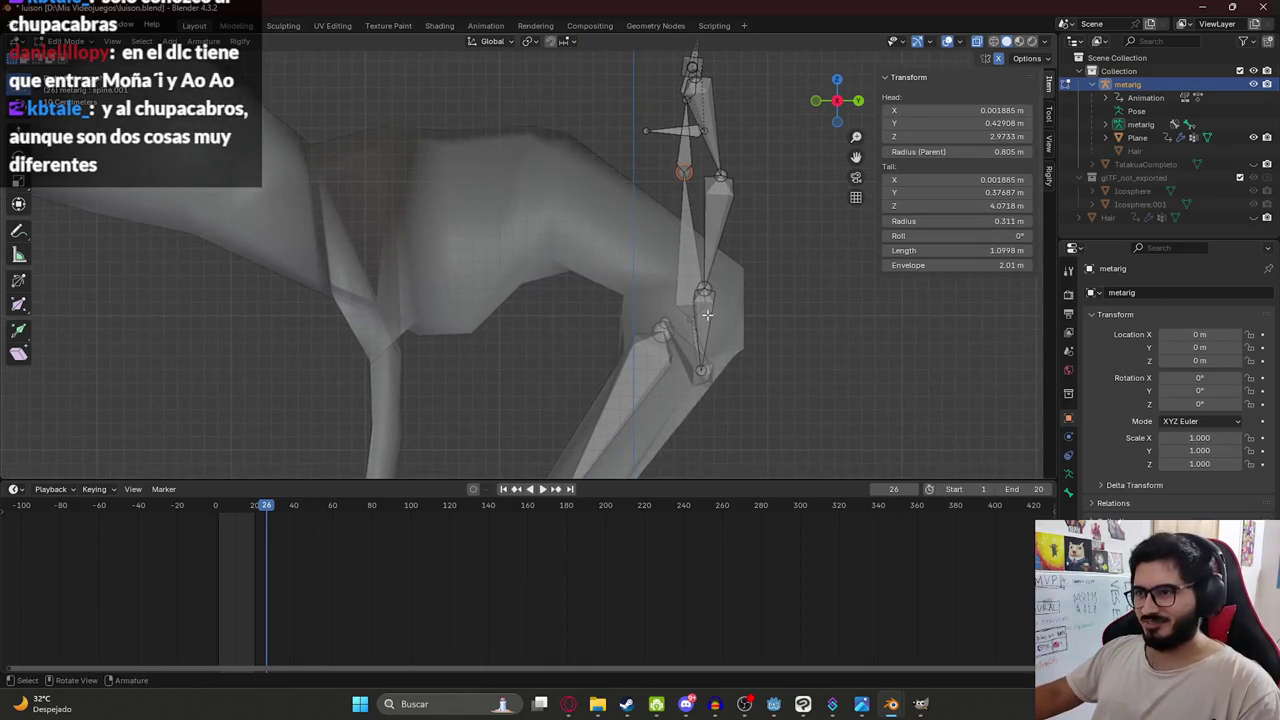
scroll(691, 216, "down", 1)
scroll(653, 197, "down", 1)
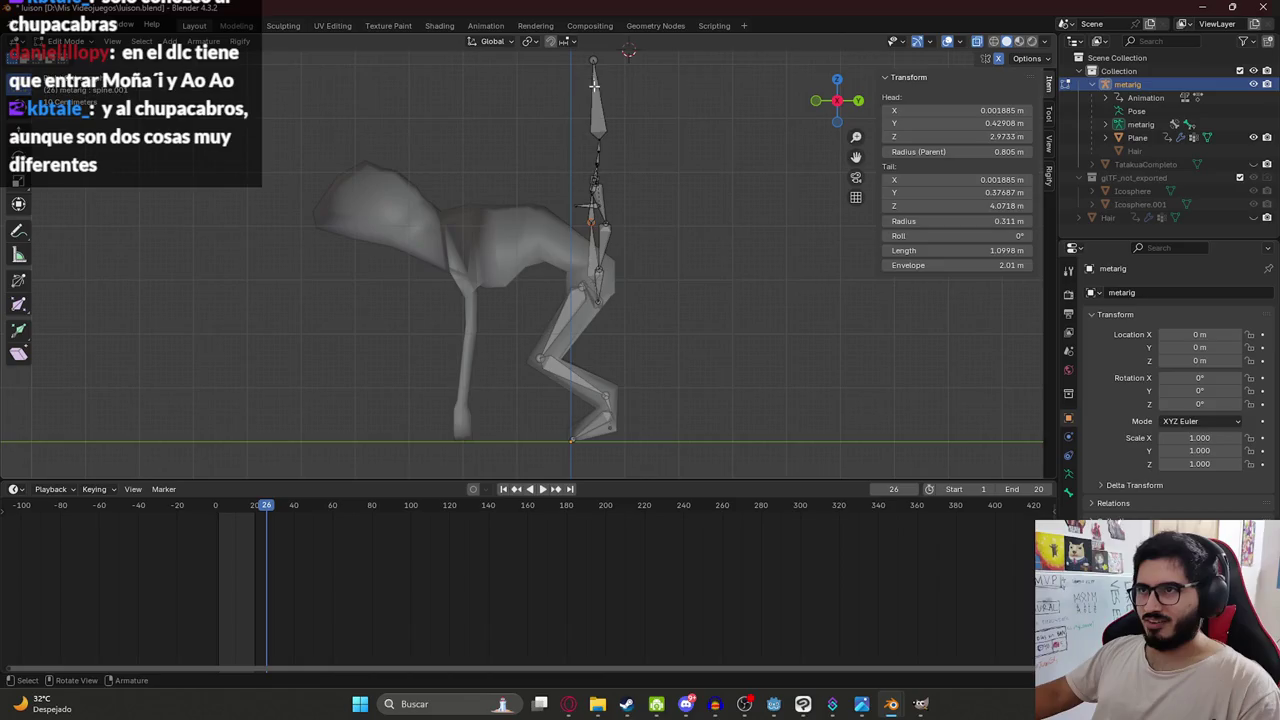
left_click_drag(594, 86, 390, 147)
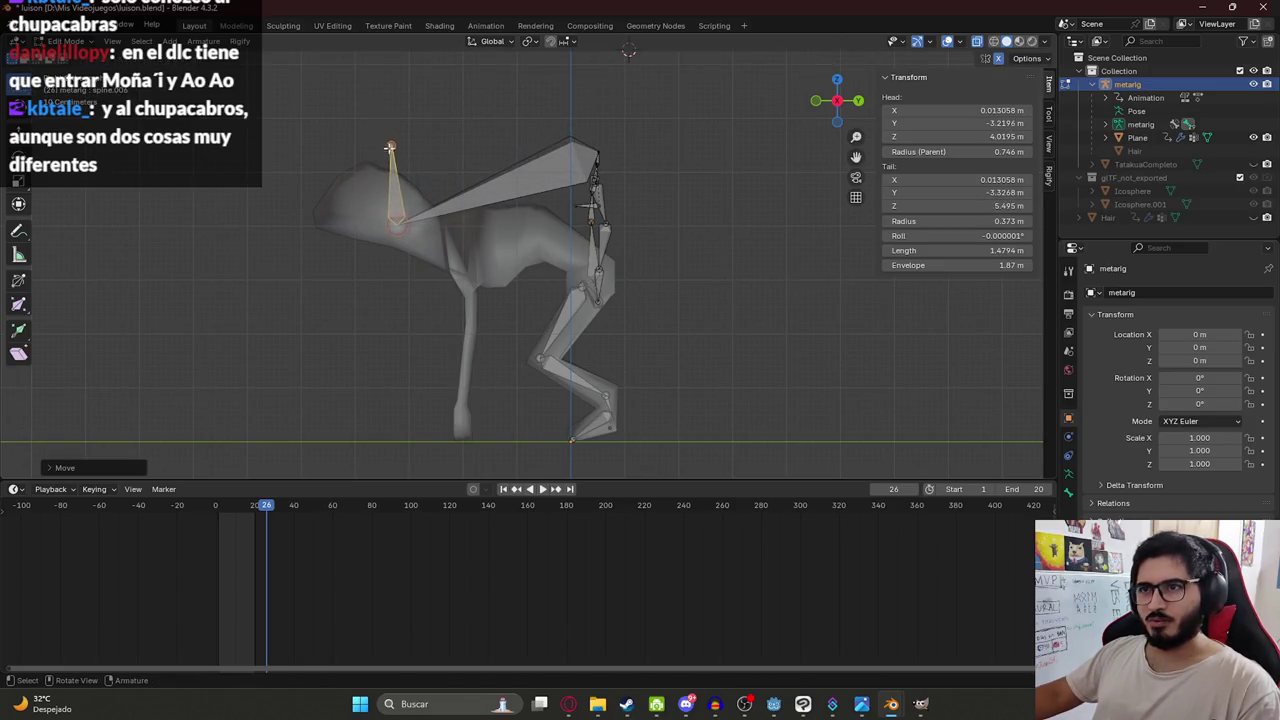
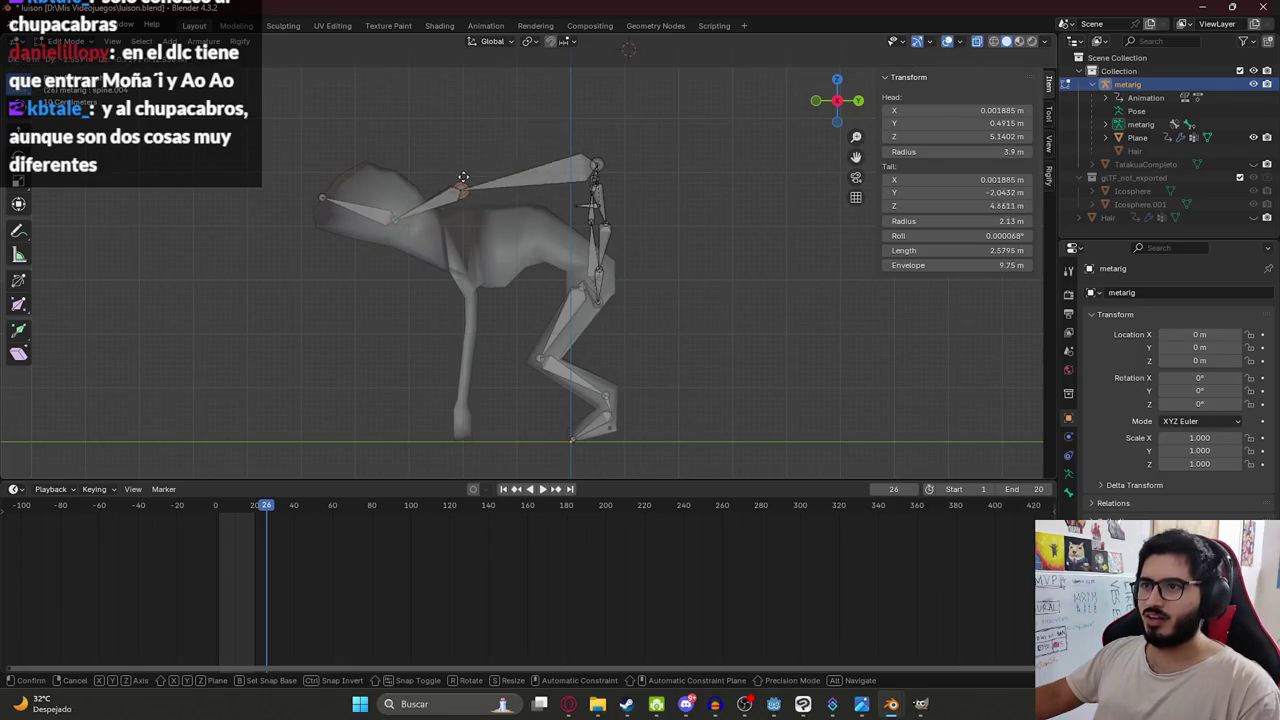
Try extruding a new bone from the top spine joint, then undo those bone edits.
left_click(426, 220)
left_click(604, 162)
key("g")
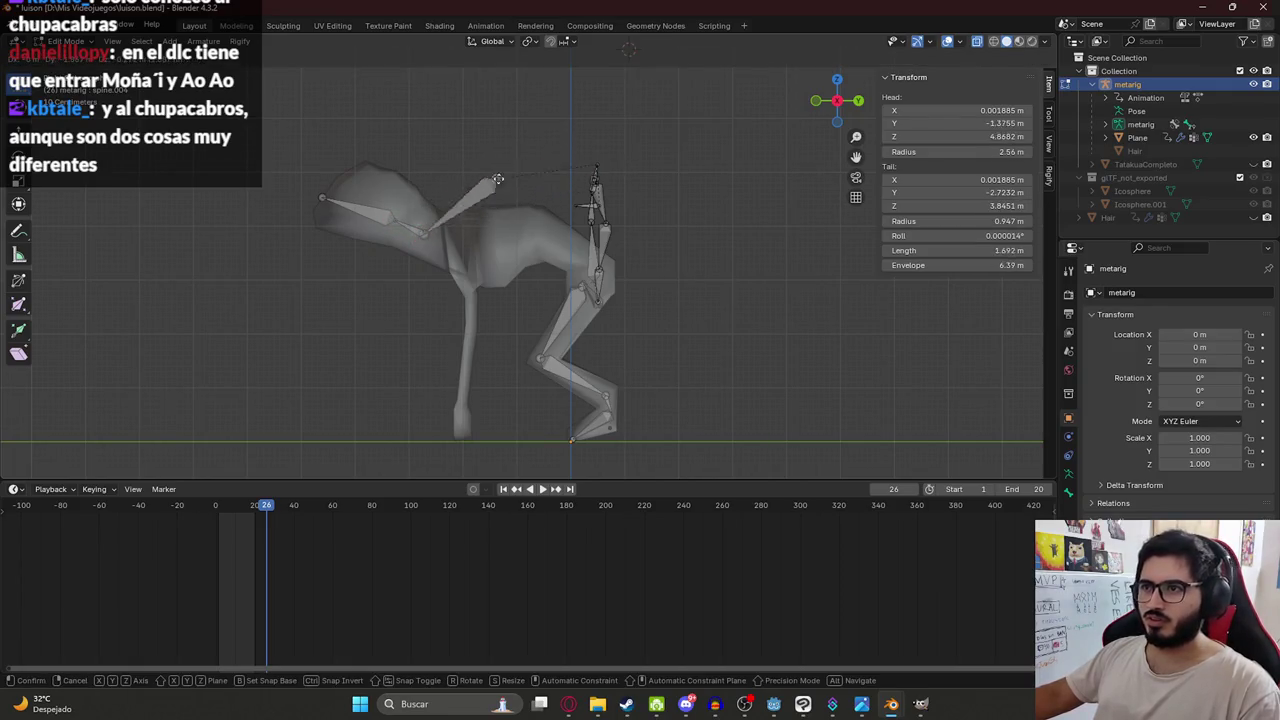
right_click(454, 231)
left_click(597, 169)
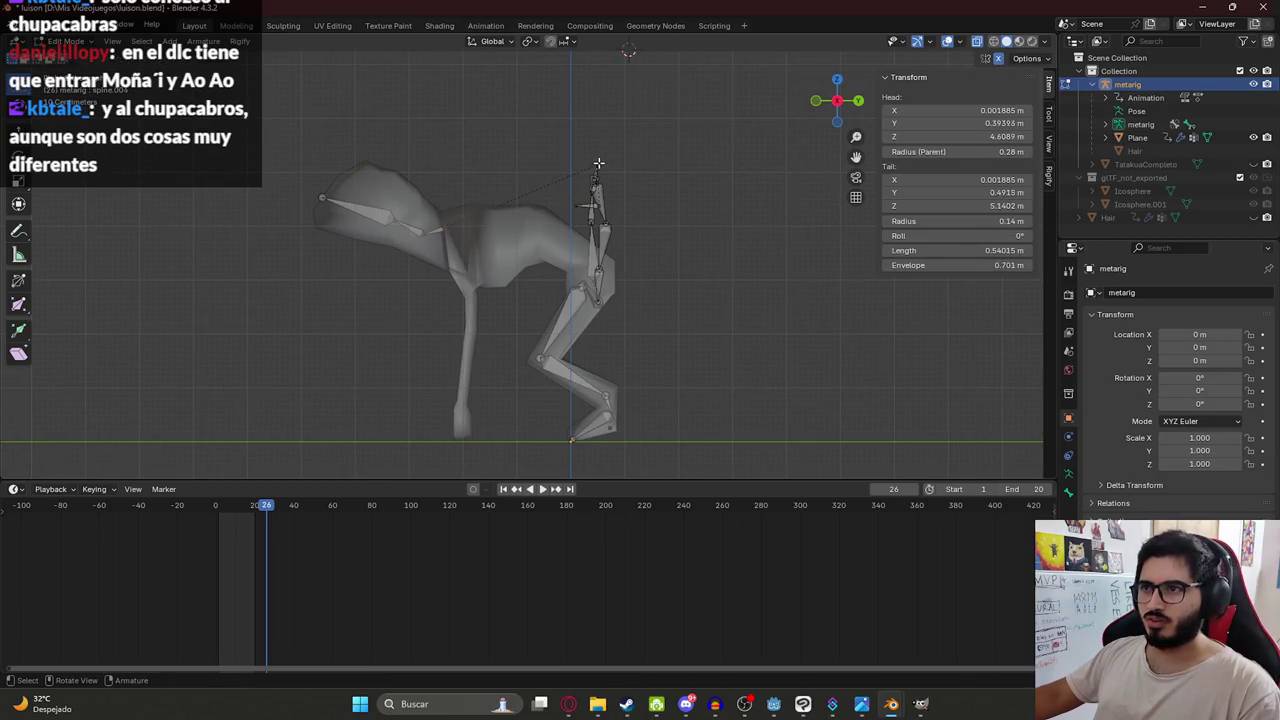
key("e")
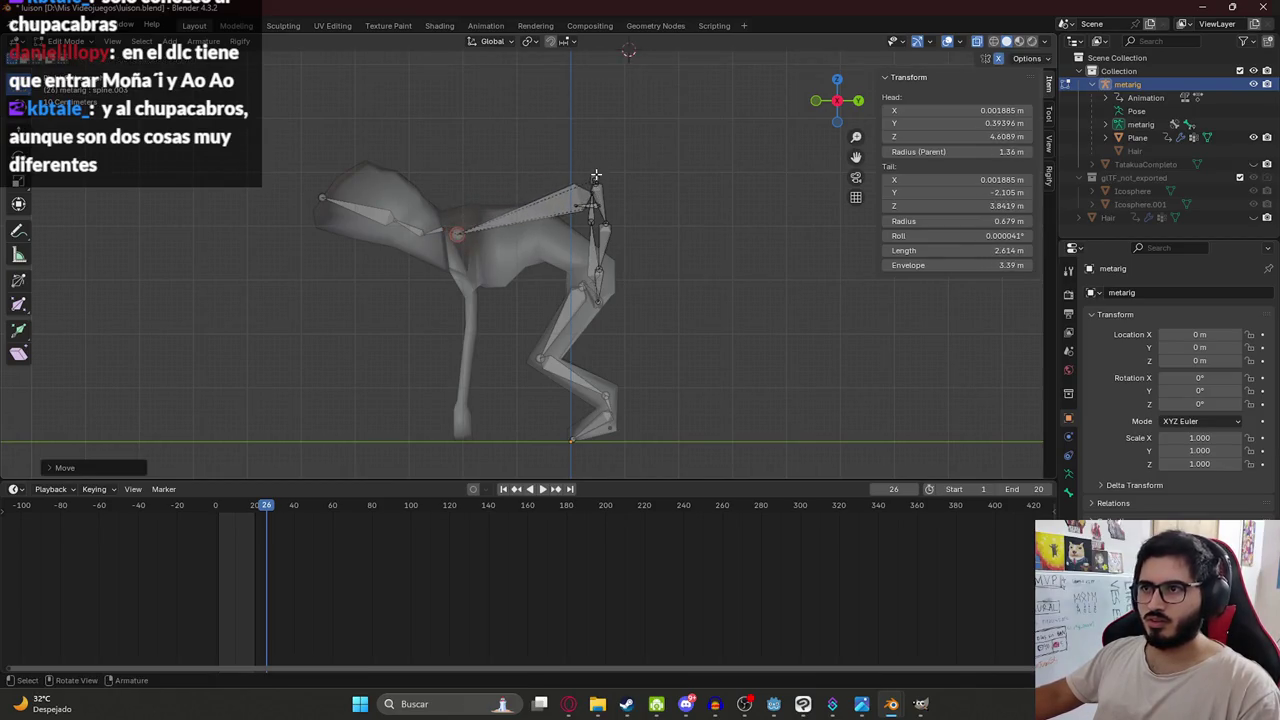
left_click(455, 233)
scroll(545, 163, "up", 3)
middle_click_drag(545, 163, 697, 176)
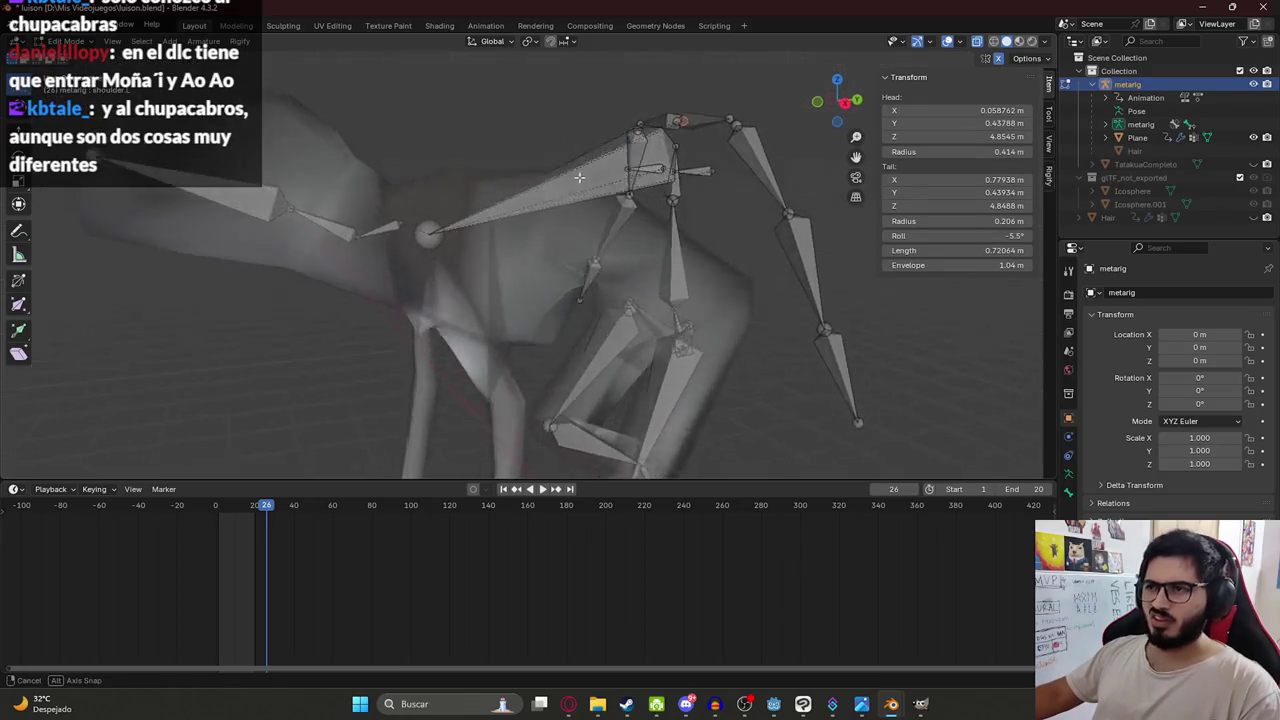
key("ctrl+z")
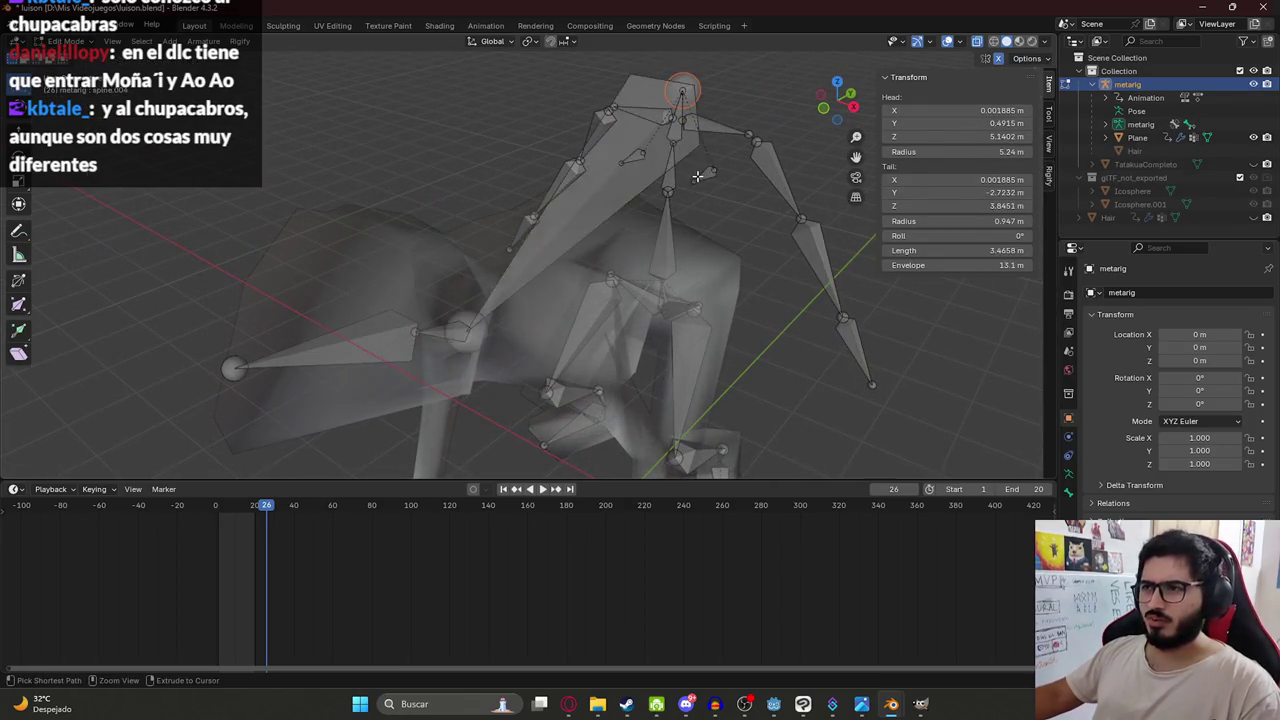
key("ctrl+z")
key("ctrl+z")
key("ctrl+z")
key("ctrl+z")
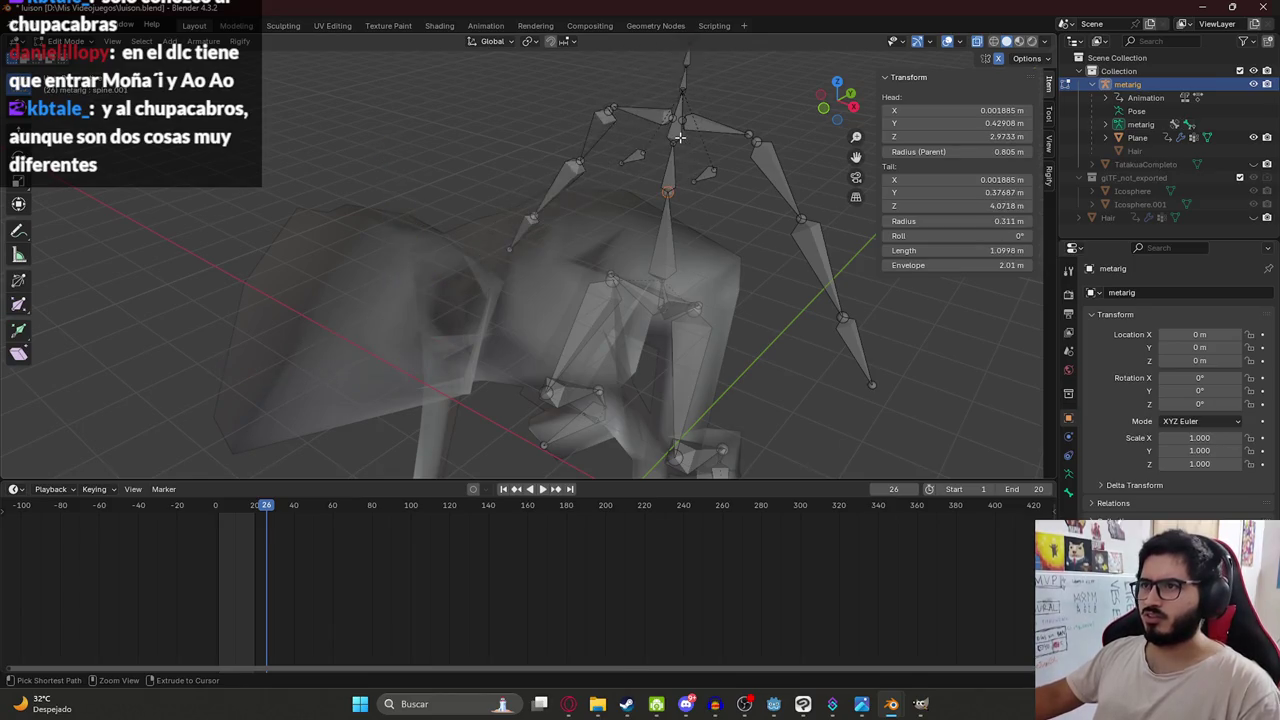
Try an extrude from the small upper spine bone, cancel it, and check the rig in top view.
middle_click_drag(680, 137, 656, 178)
left_click(656, 178)
left_click(659, 162)
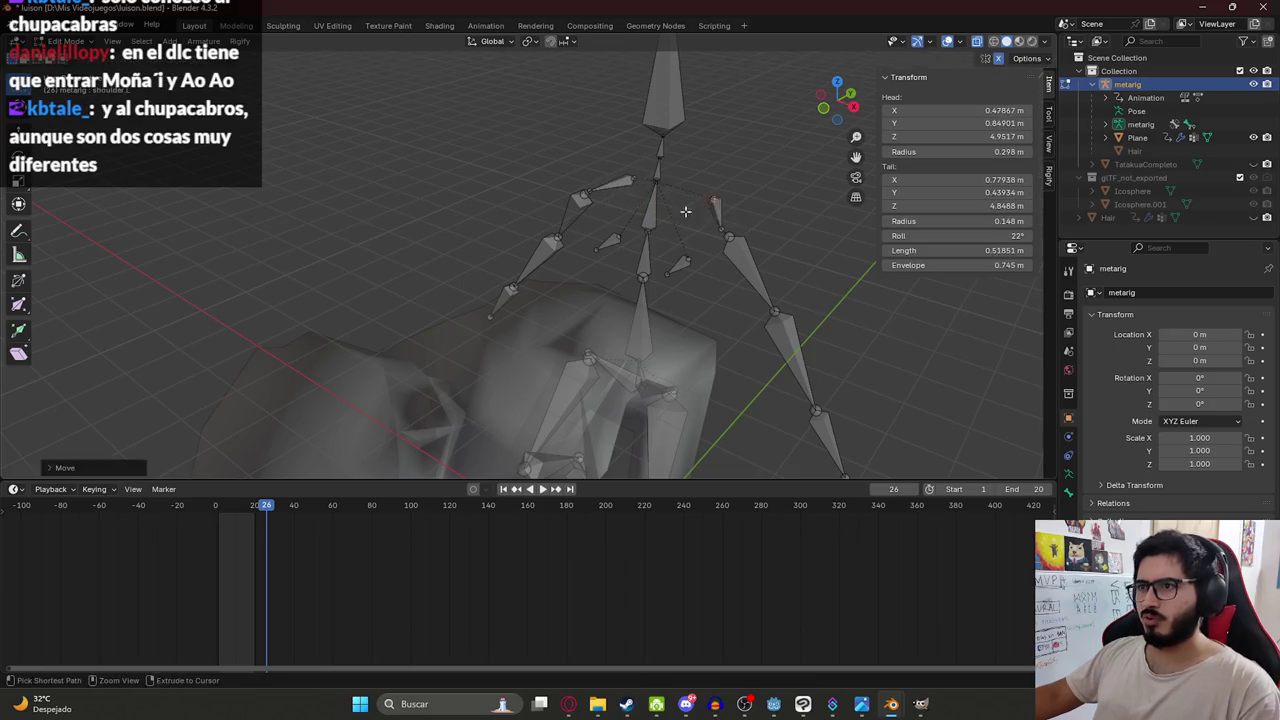
key("e")
key("Escape")
middle_click_drag(660, 200, 572, 268)
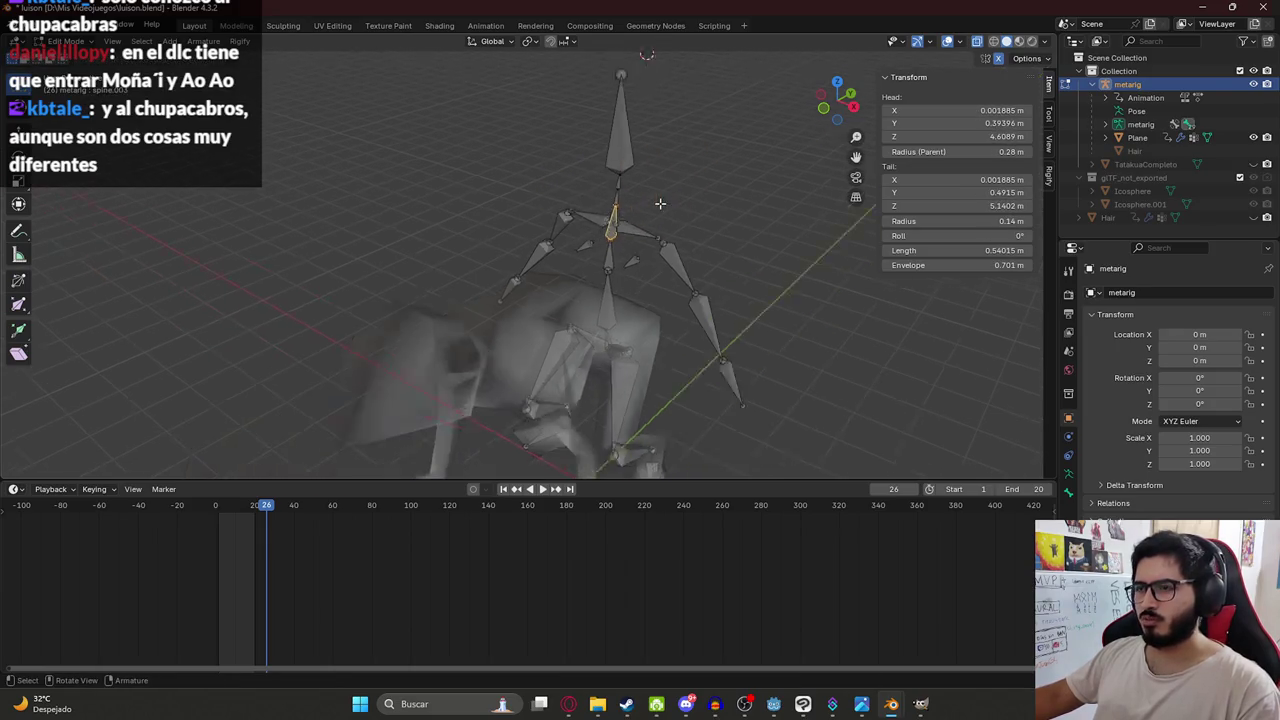
key("KP_7")
Select the shoulder bones and make spine.001 the active bone.
left_click(605, 216)
left_click(571, 218, "shift")
middle_click_drag(571, 218, 544, 348)
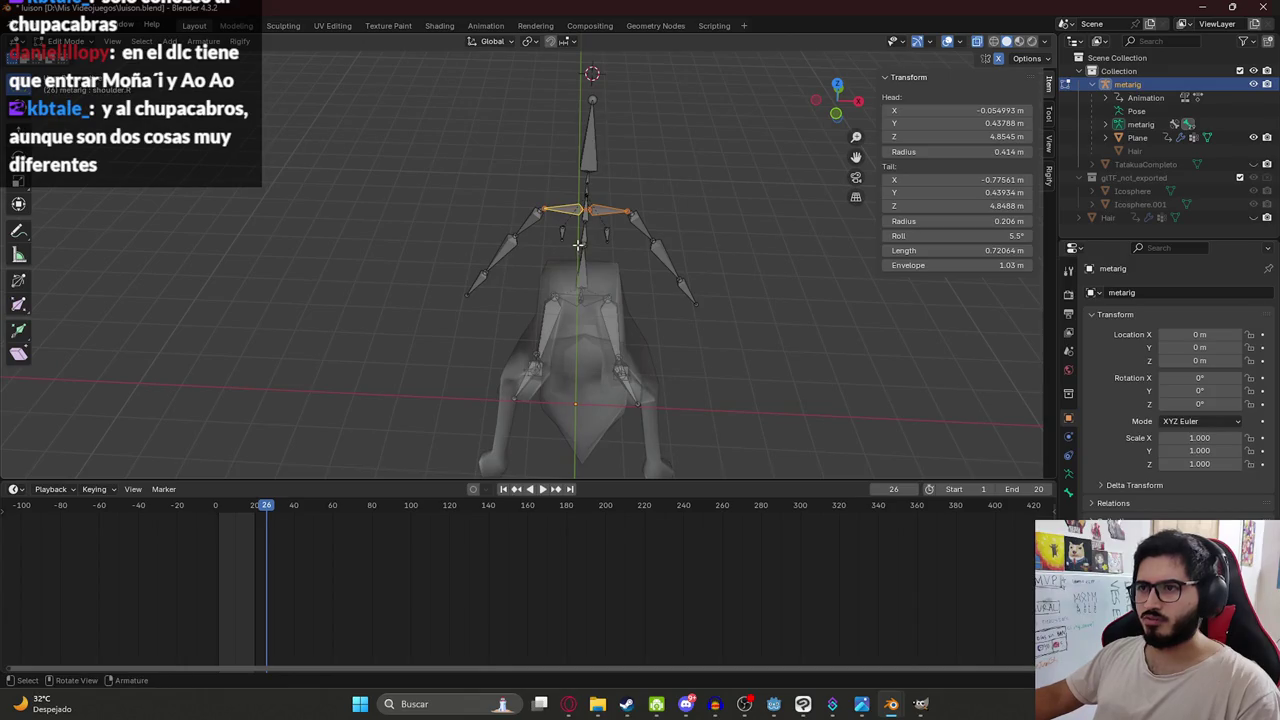
middle_click_drag(577, 243, 628, 245)
left_click(508, 270)
mouse_move(508, 270)
middle_mouse_down()
mouse_move(530, 312)
mouse_move(560, 250)
middle_mouse_up()
Move spine.001 forward along the back and extrude a new bone from its tail.
key("g")
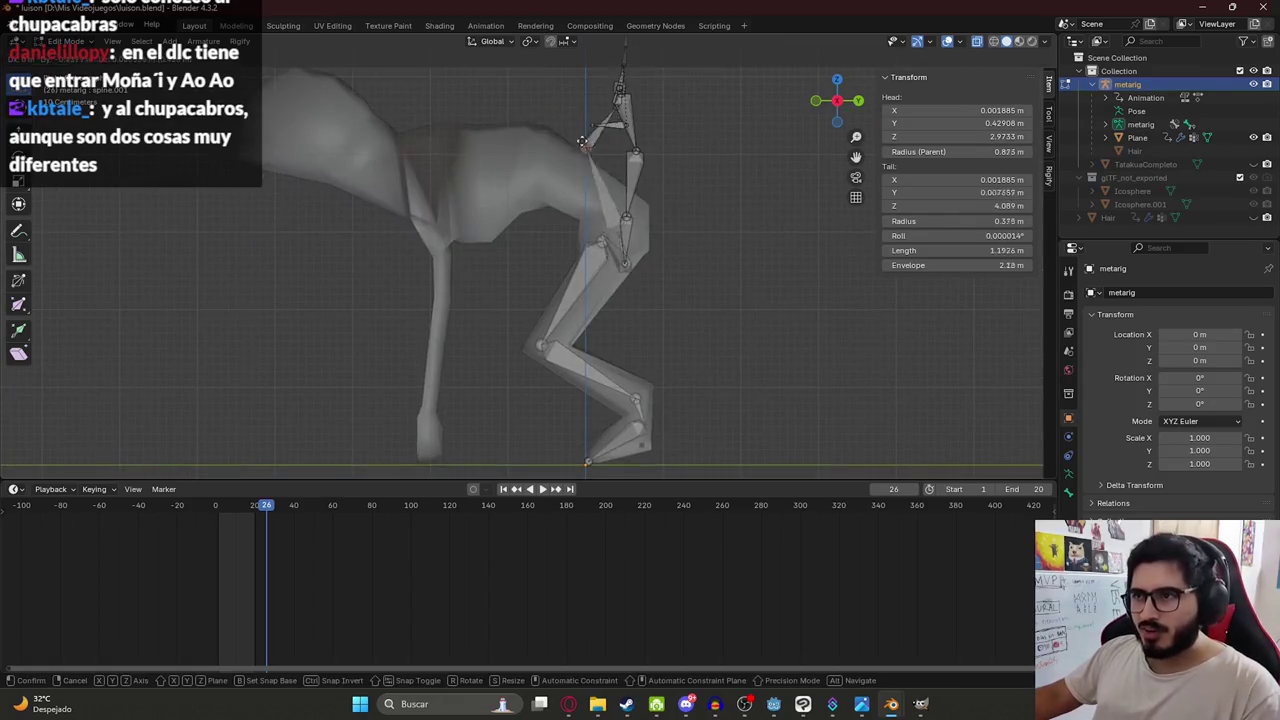
left_click(557, 181)
middle_click_drag(557, 181, 680, 195)
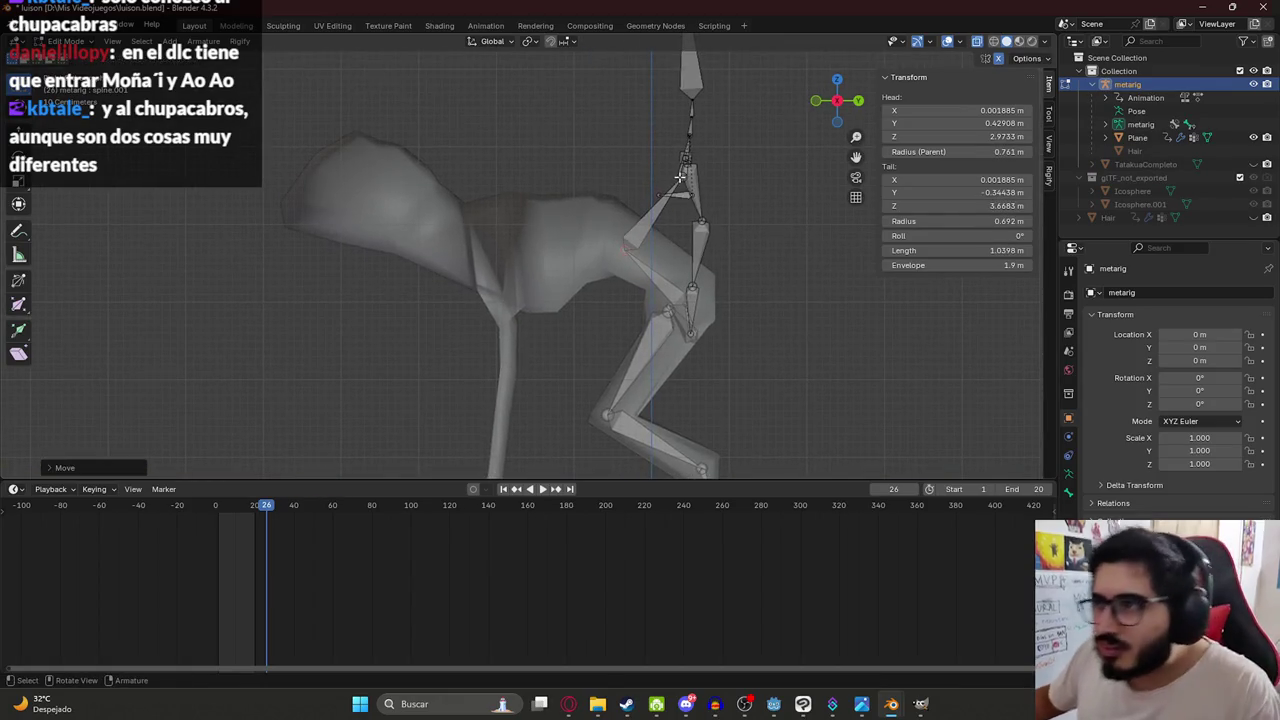
key("e")
left_click(539, 238)
middle_click_drag(693, 139, 712, 136)
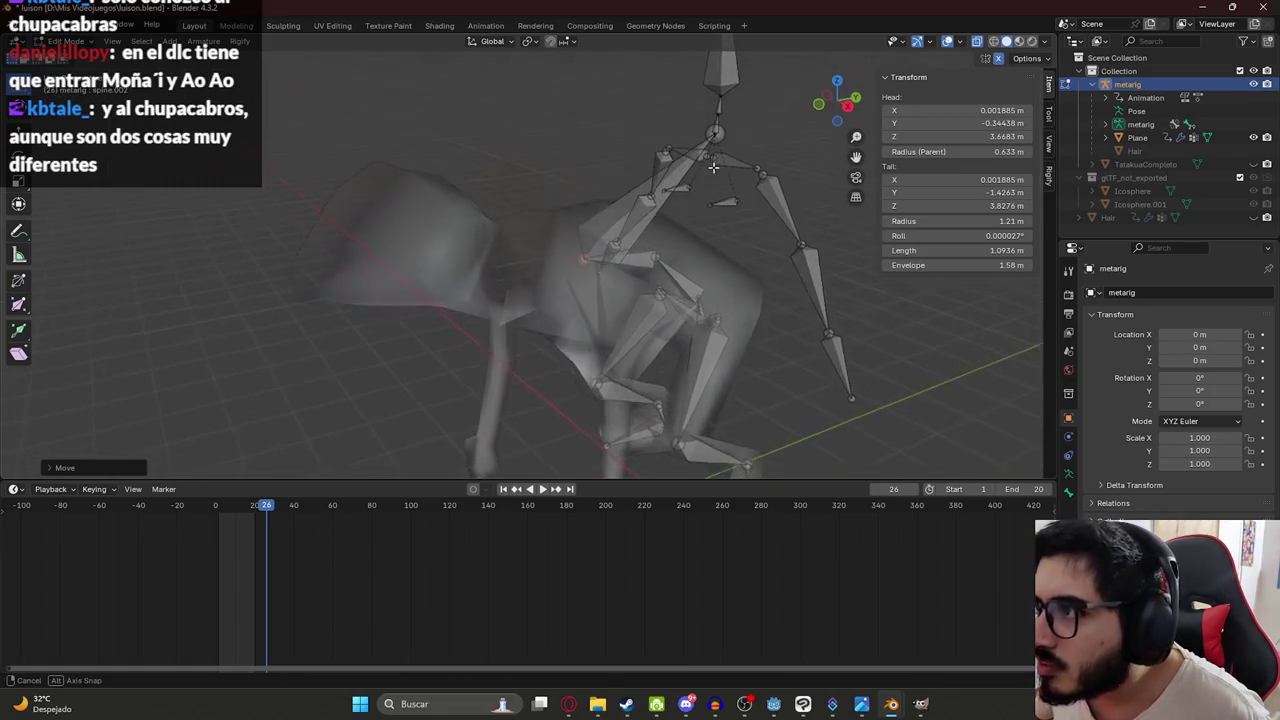
left_click(708, 161, "shift")
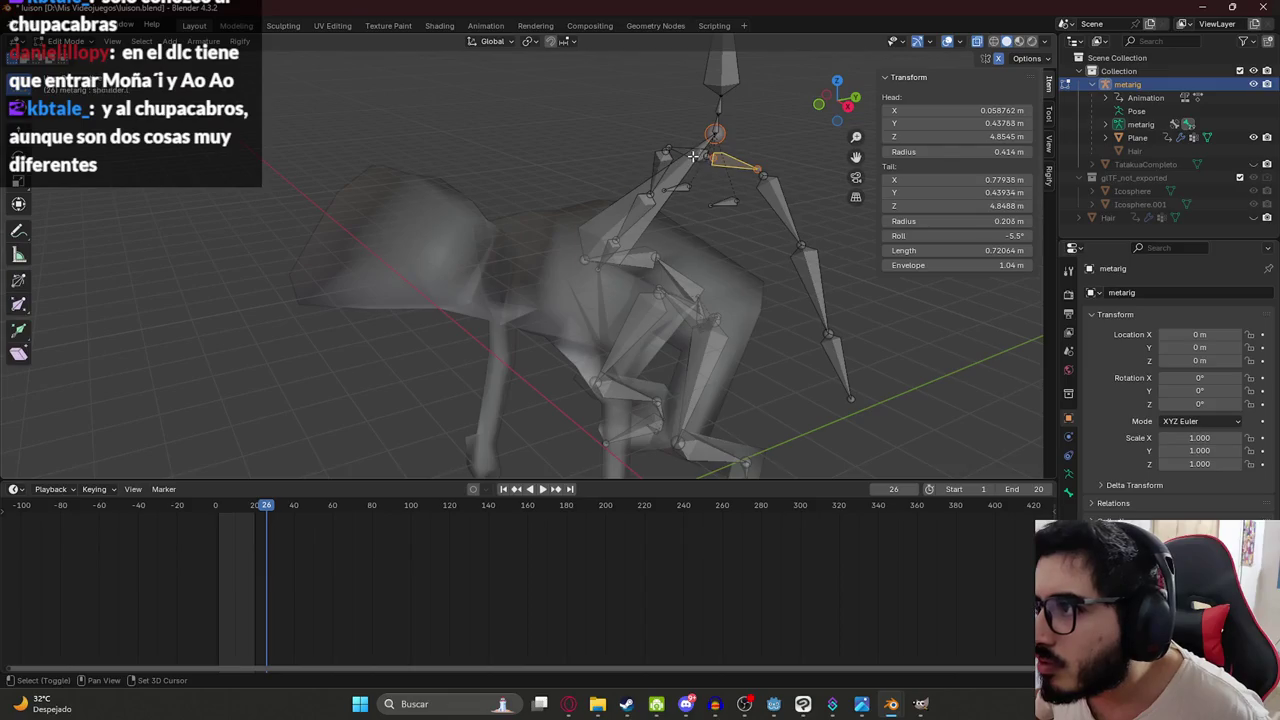
Select both arms' shoulder, arm and hand bones plus the central spine and chest bones.
left_click(785, 215, "shift")
left_click(809, 274, "shift")
left_click(832, 321, "shift")
middle_click_drag(654, 141, 577, 156)
left_click(640, 133, "shift")
left_click(605, 145, "shift")
left_click(577, 158, "shift")
left_click(548, 196, "shift")
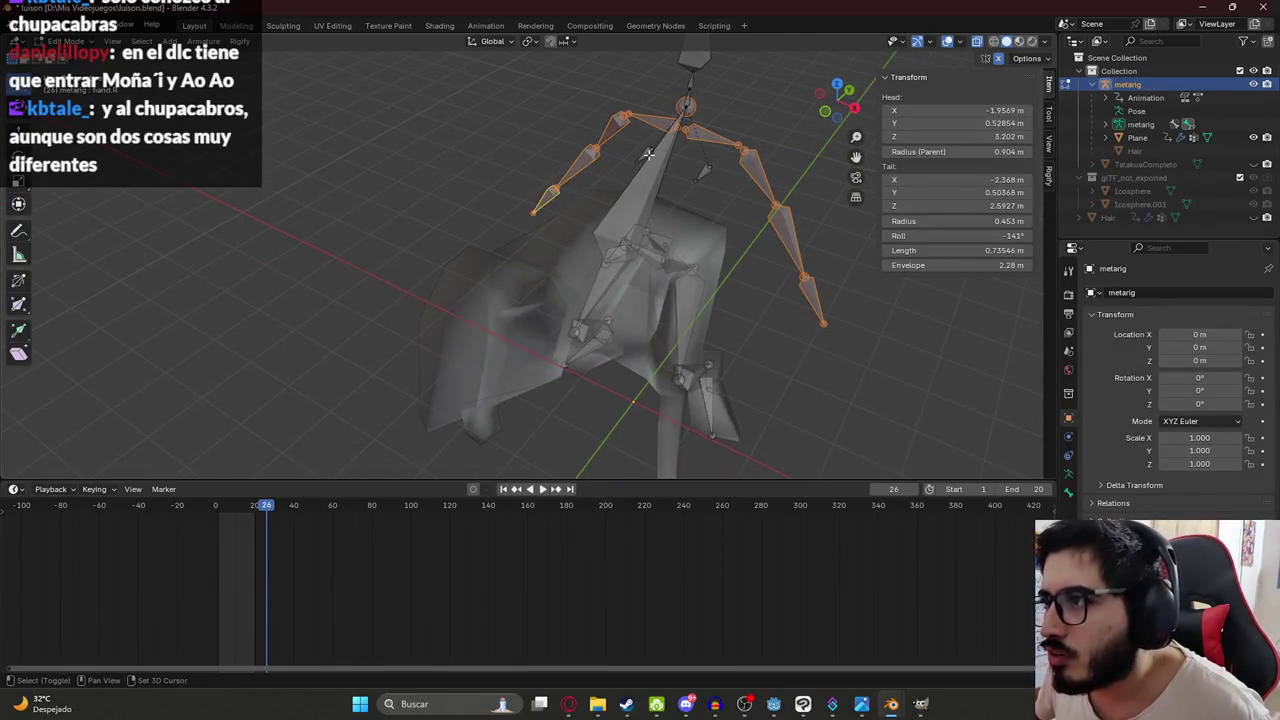
left_click(648, 155, "shift")
left_click(705, 172, "shift")
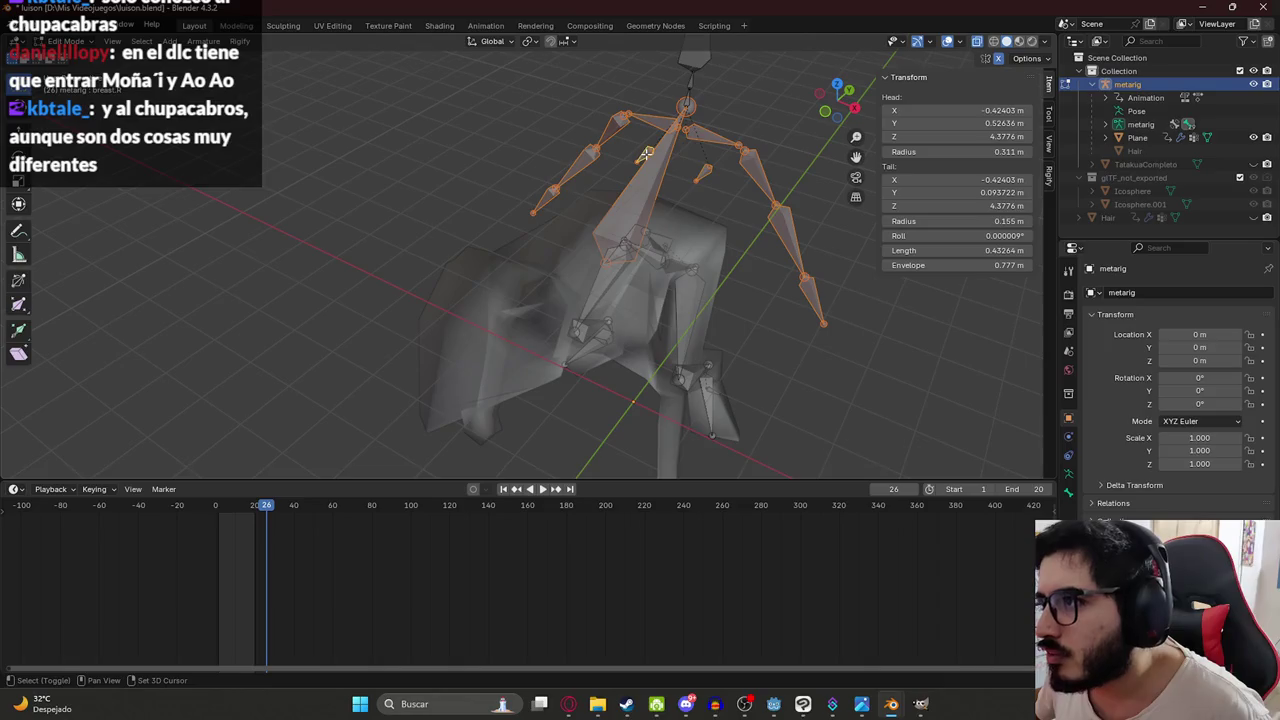
Add the spine-top joint, the long neck bone and the top vertical head bone to the selection.
middle_click_drag(690, 187, 709, 110)
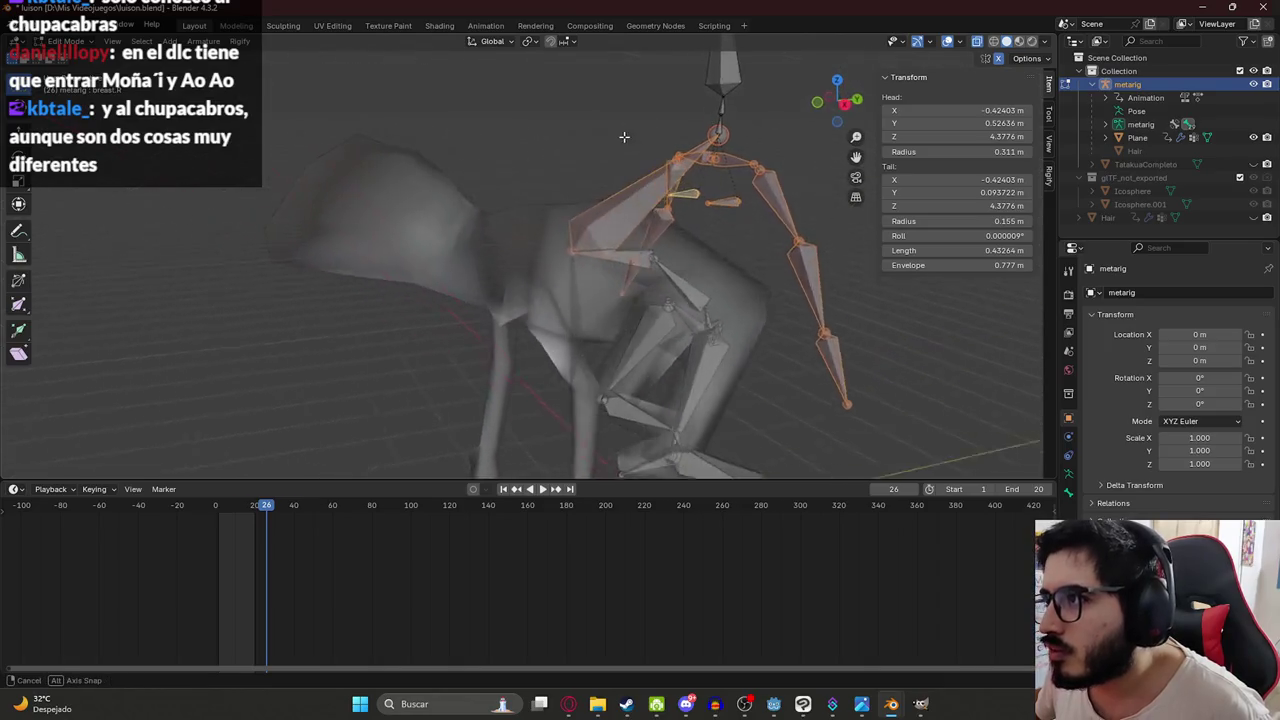
left_click(725, 107, "shift")
left_click(723, 129, "shift")
left_click(730, 78, "shift")
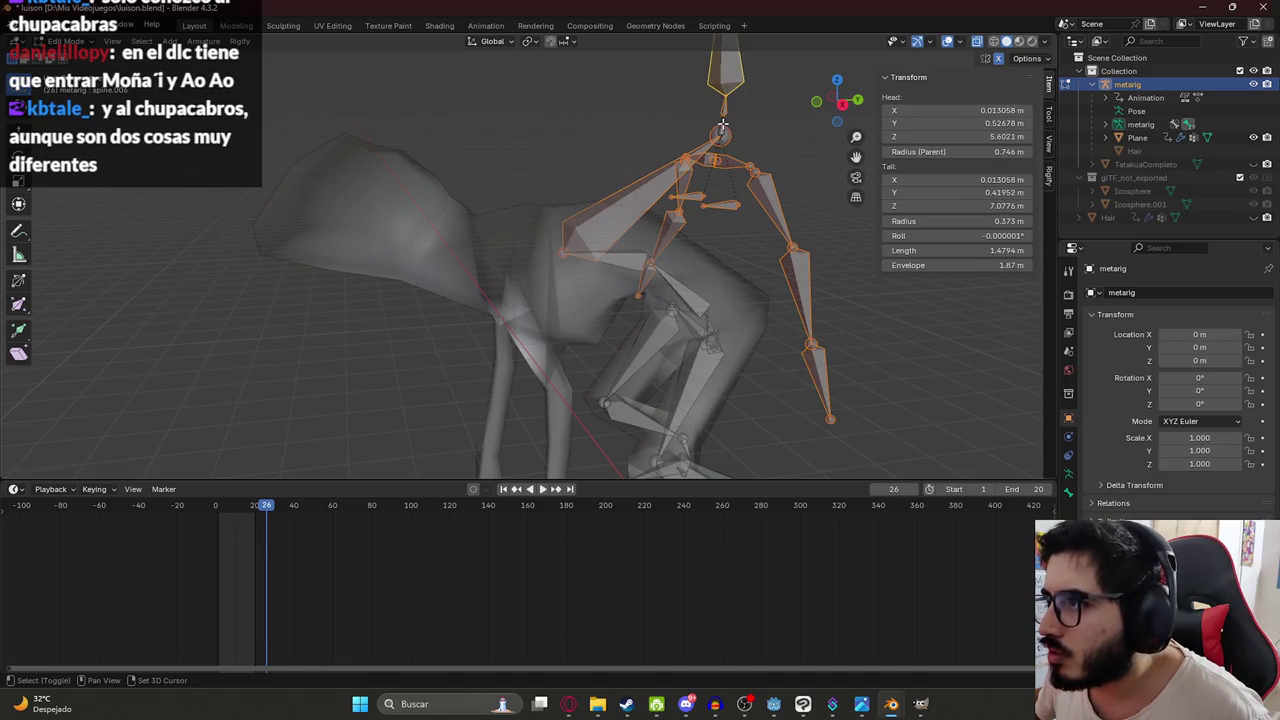
left_click(721, 129, "shift")
left_click(721, 129, "shift")
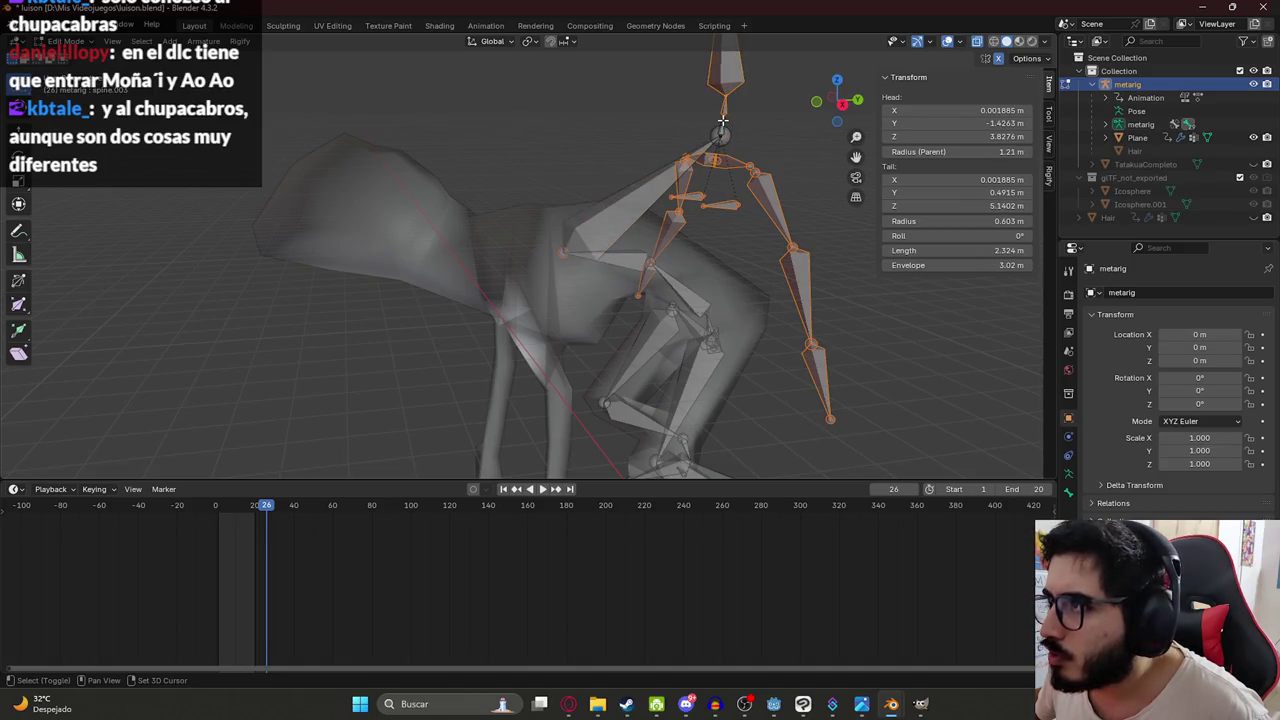
left_click(724, 133, "shift")
middle_click_drag(724, 133, 622, 121)
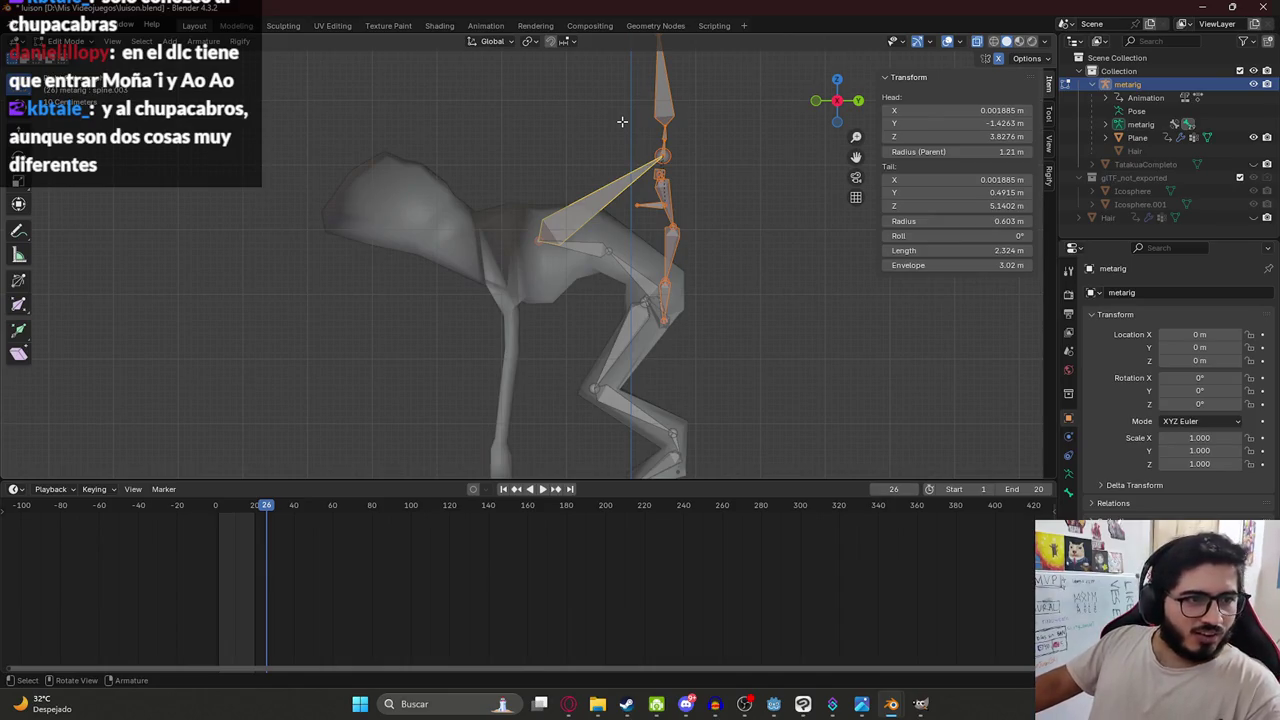
Move the selected upper-body bone chain forward to the creature's head end without rotating it.
key("g")
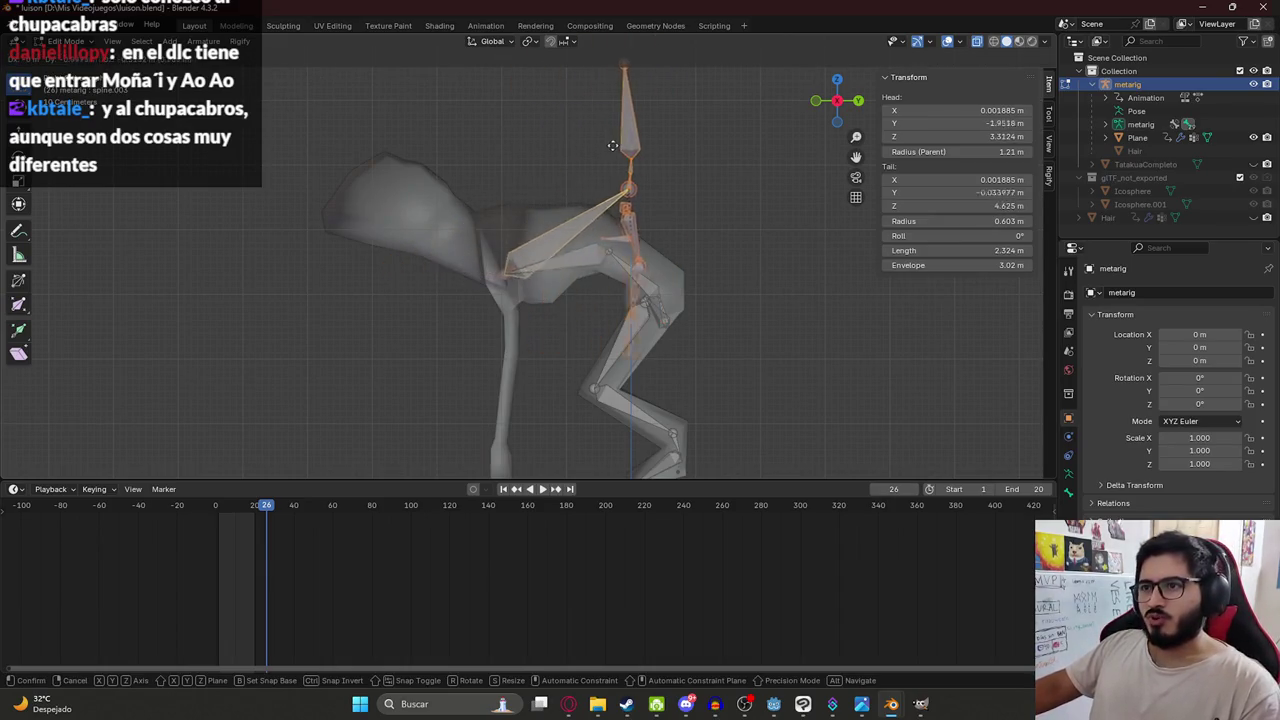
key("r")
left_click(559, 113)
key("ctrl+z")
left_click(542, 232, "shift")
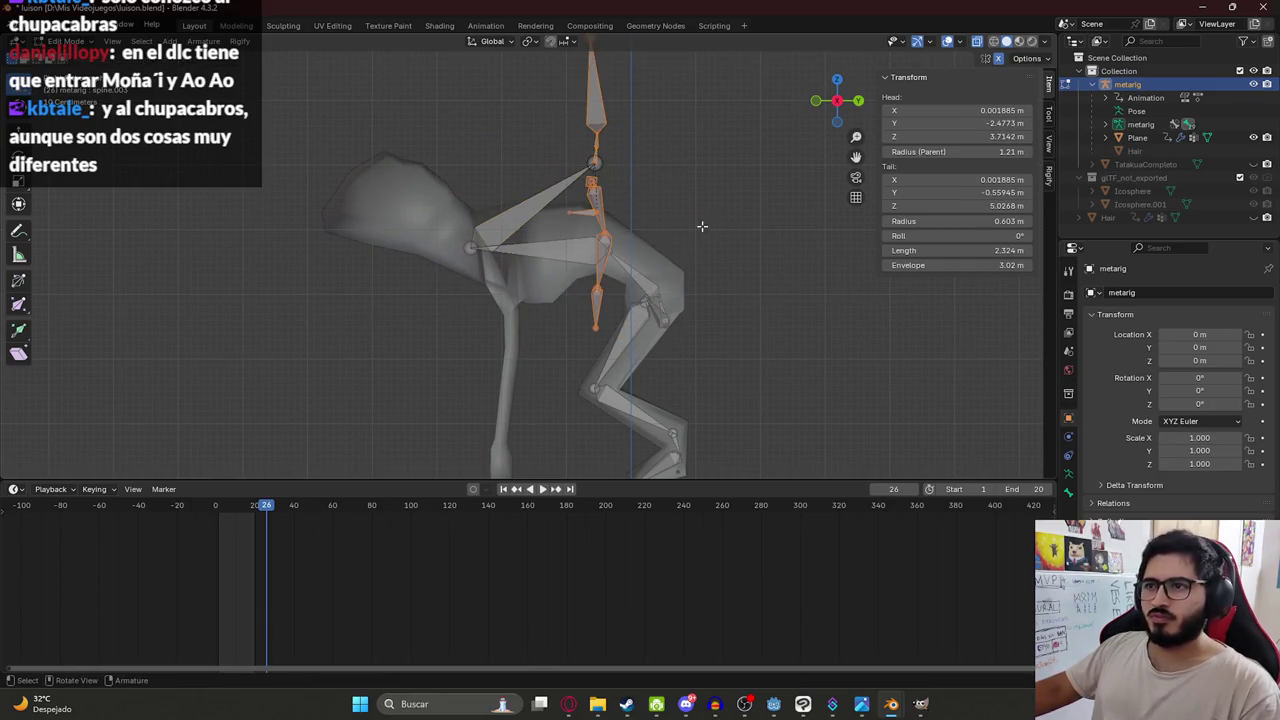
key("r")
key("Escape")
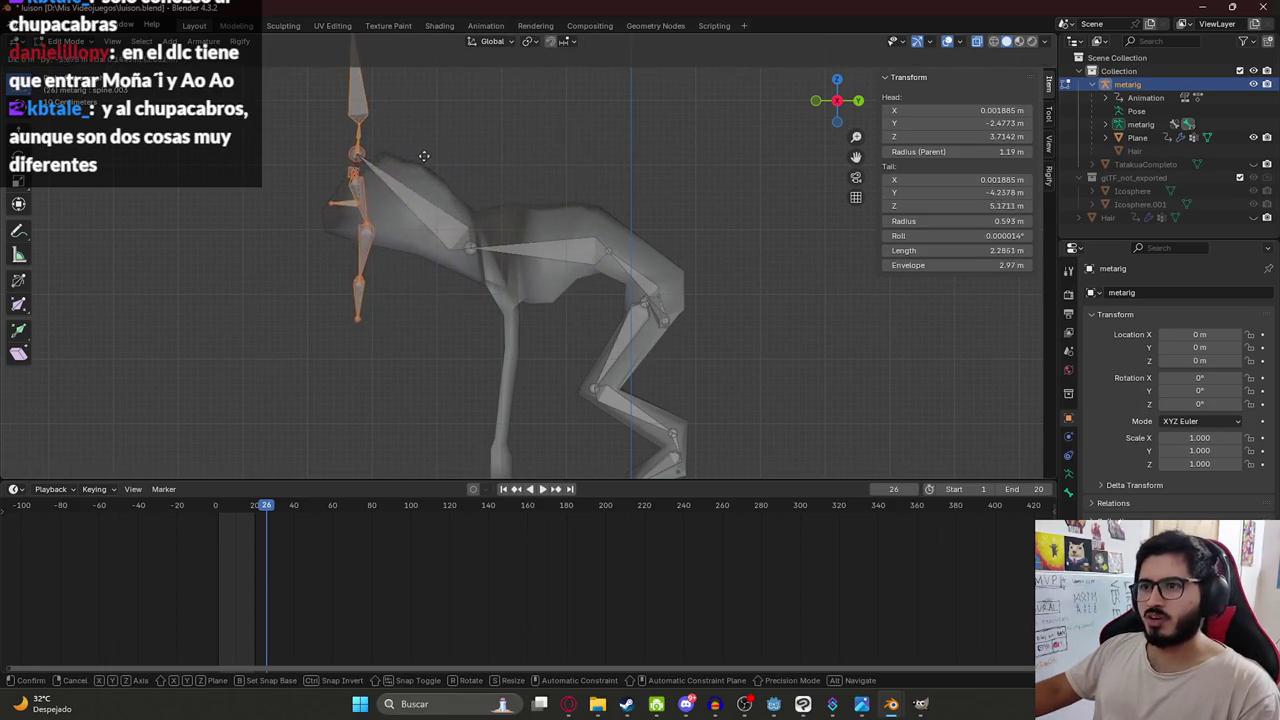
left_click(436, 229)
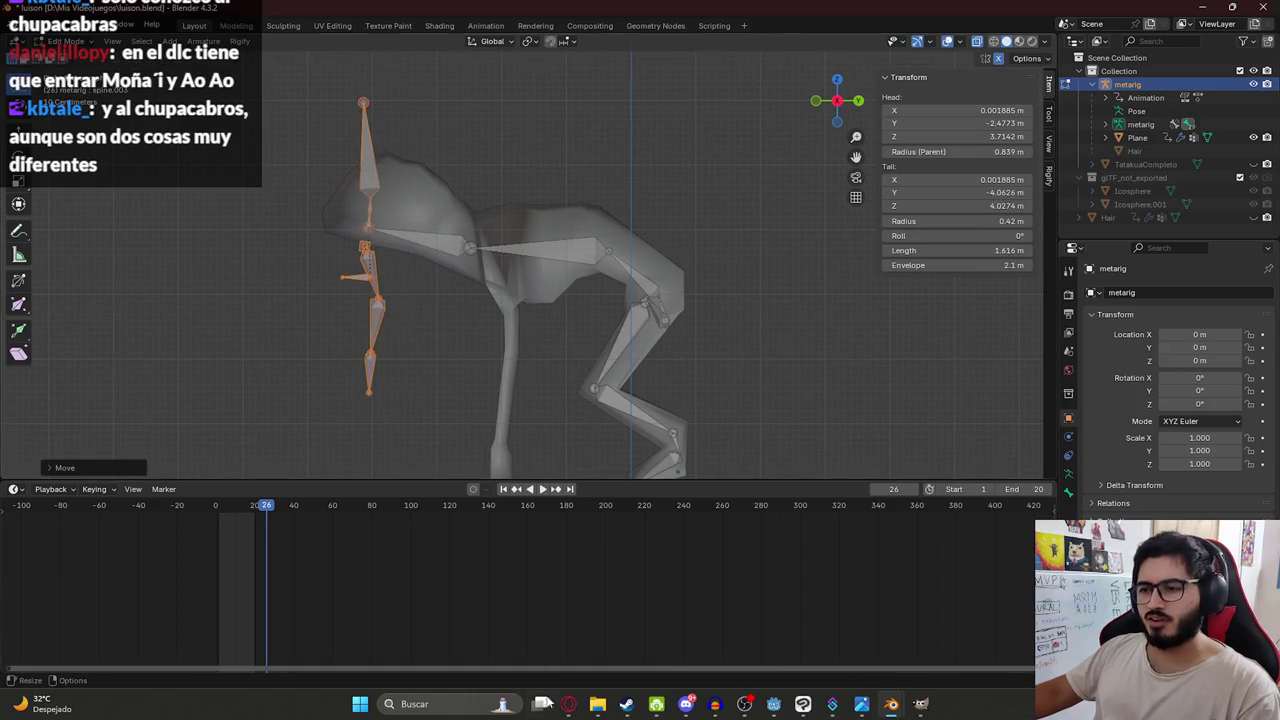
left_click(568, 704)
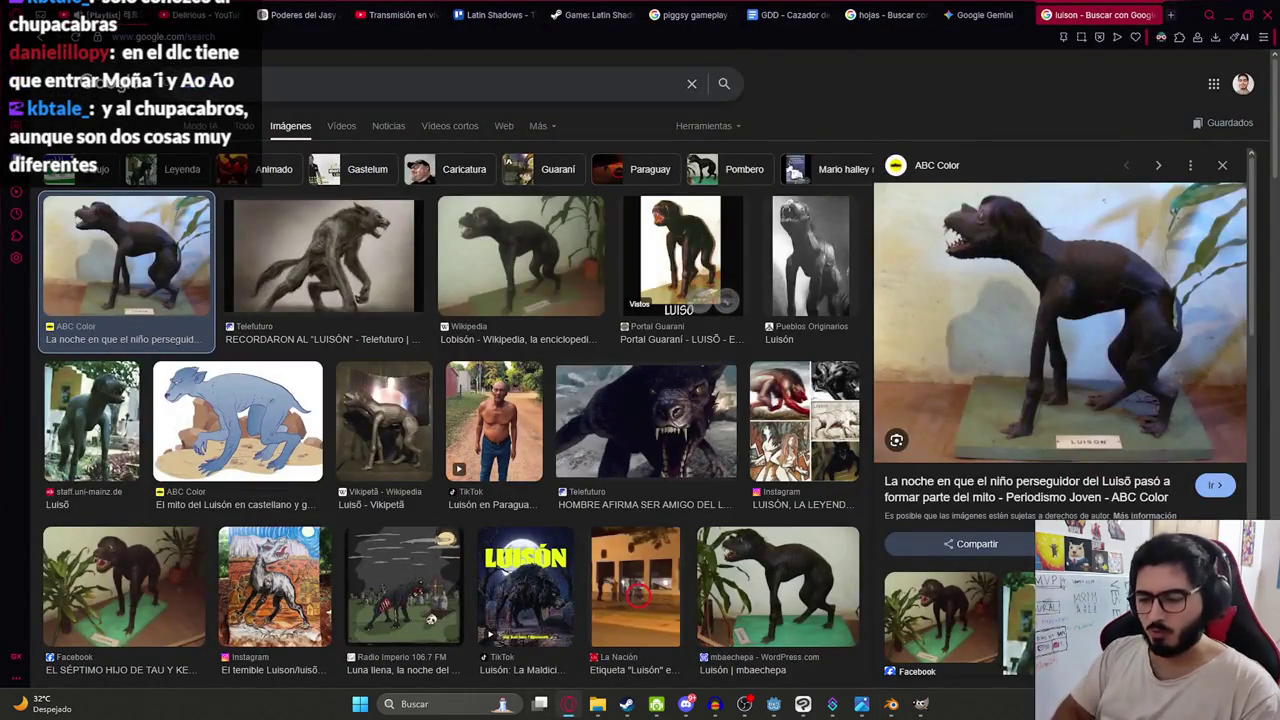
Search images for 'chupacabras' and 'ao ao', then go back to the Luisón results and Blender.
type("chupacabras")
key("Return")
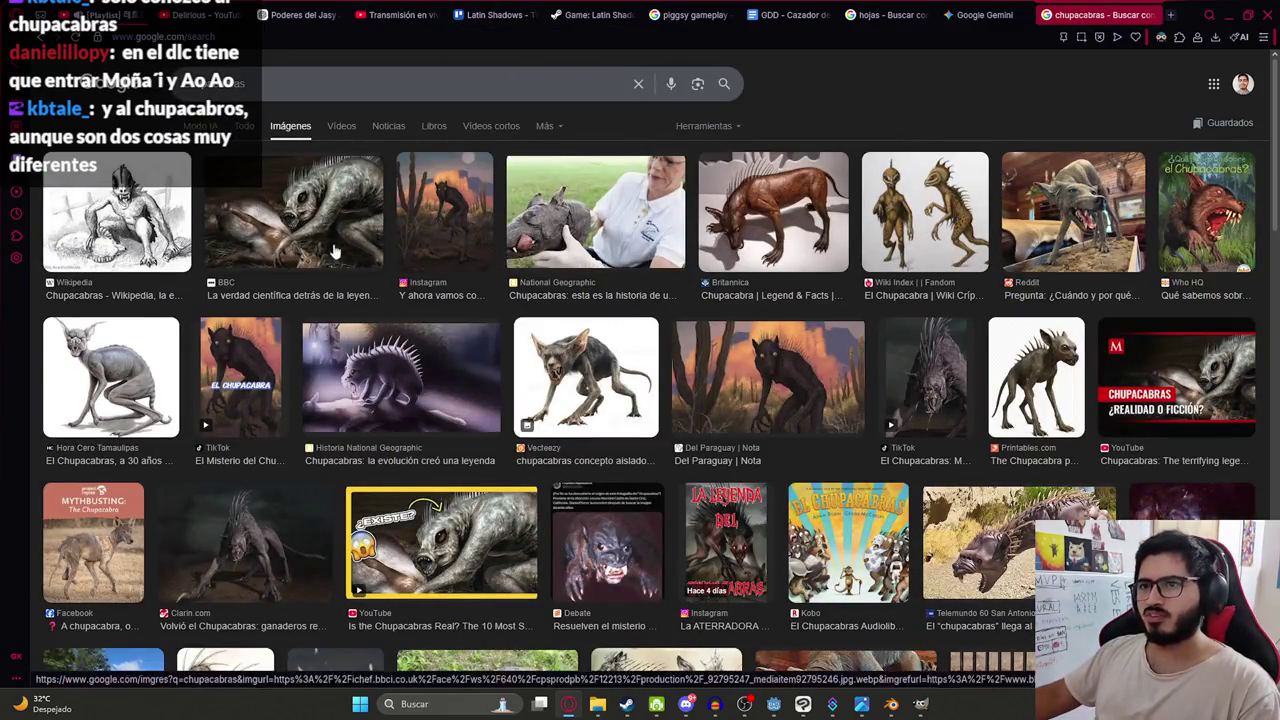
type("ao ao")
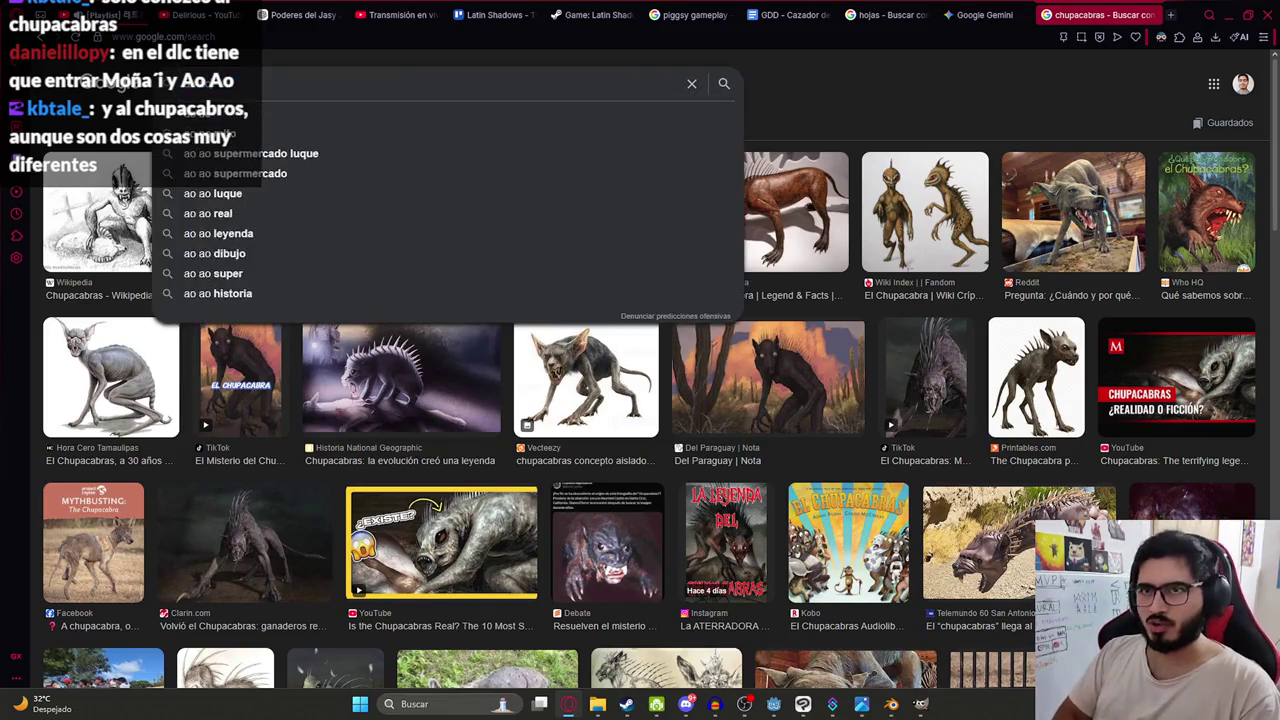
key("Return")
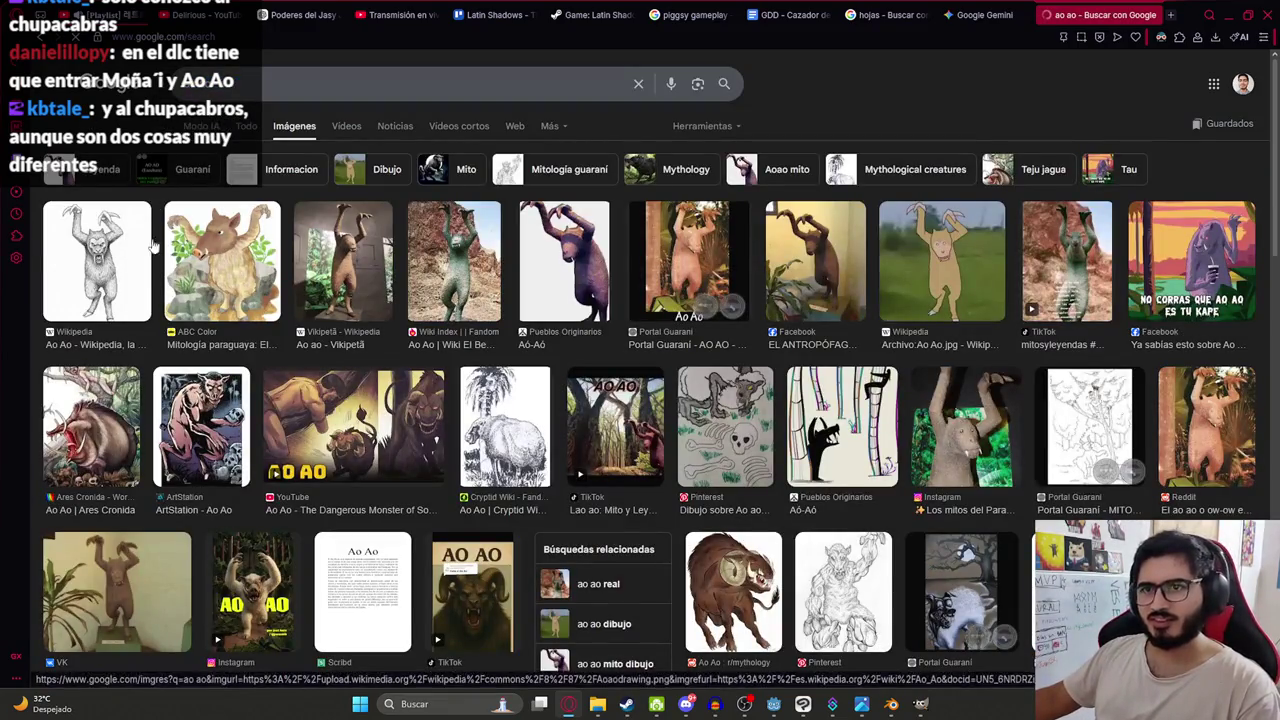
left_click(40, 38)
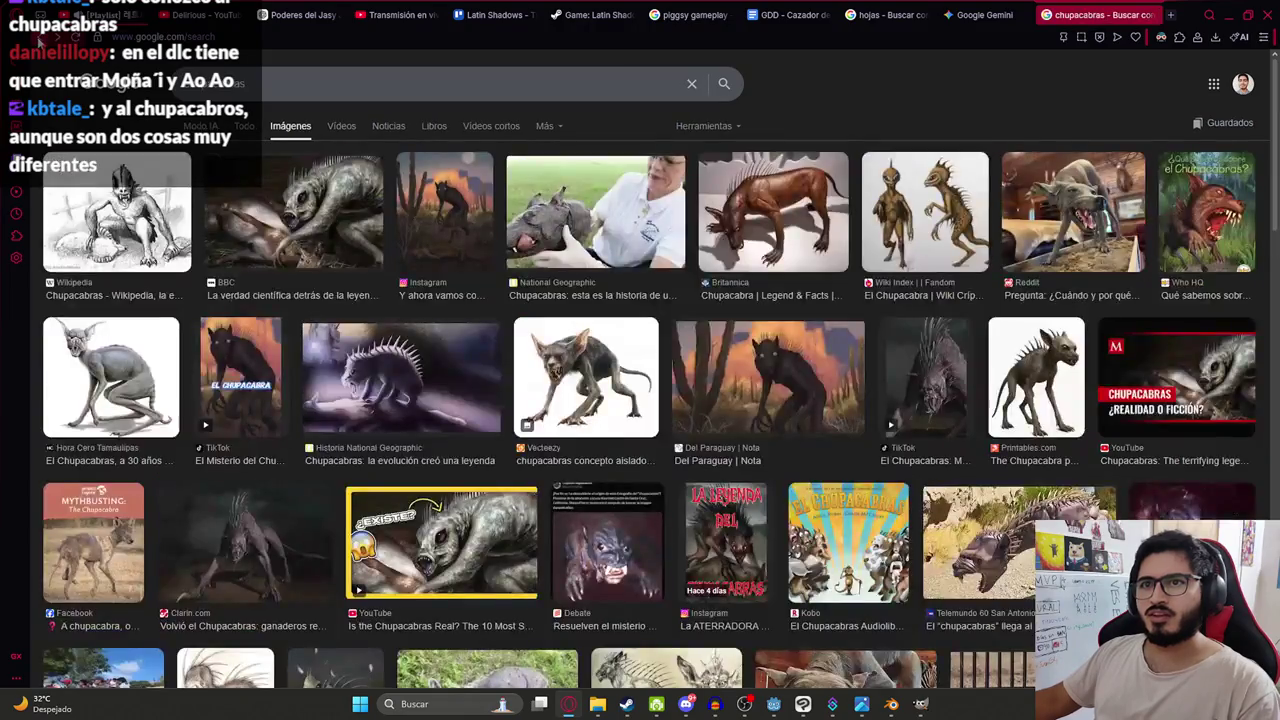
left_click(40, 38)
key("alt+Tab")
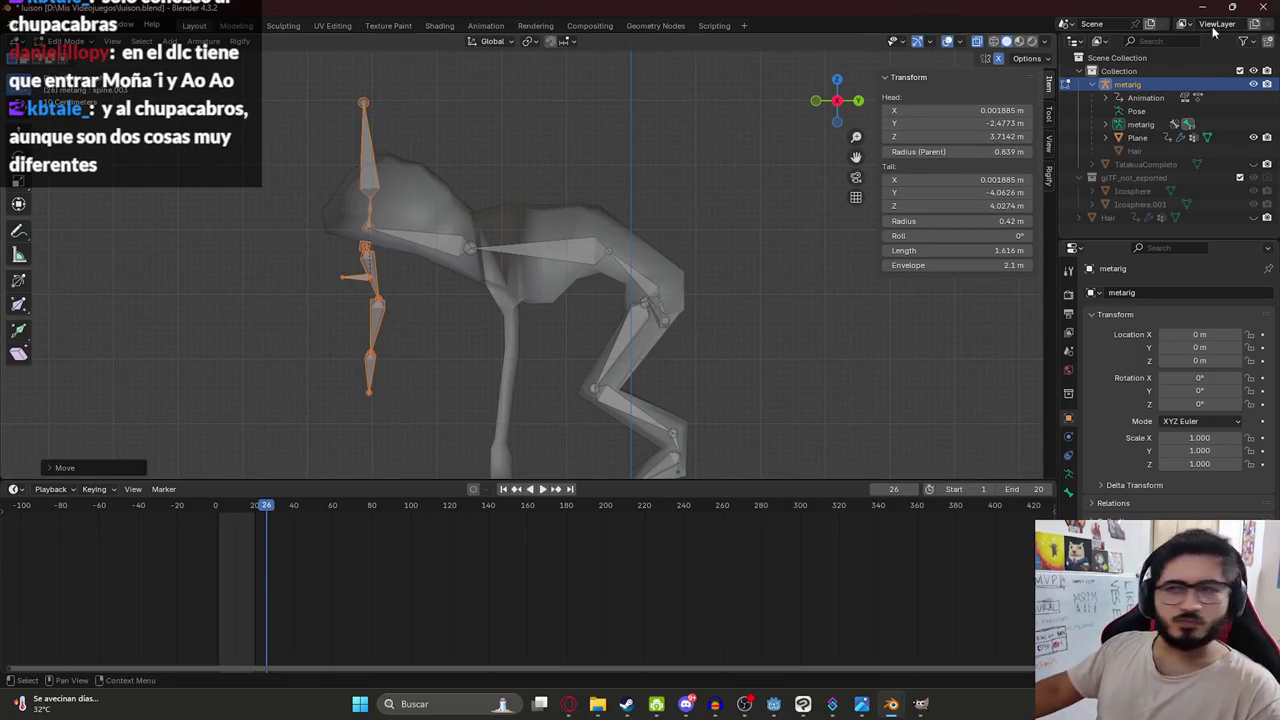
Try moving and rotating the head bone chain toward horizontal, then cancel it.
scroll(523, 269, "up", 2)
scroll(523, 269, "down", 2)
key("ctrl+z")
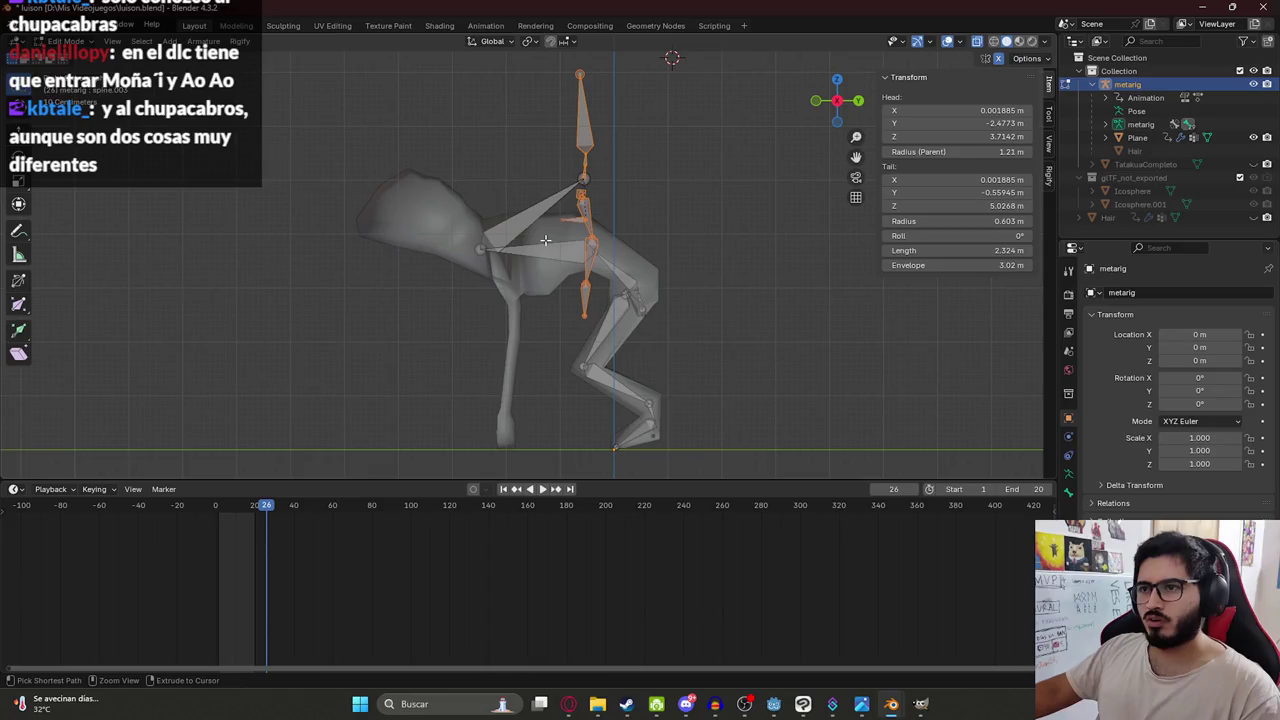
scroll(546, 240, "up", 2)
key("g")
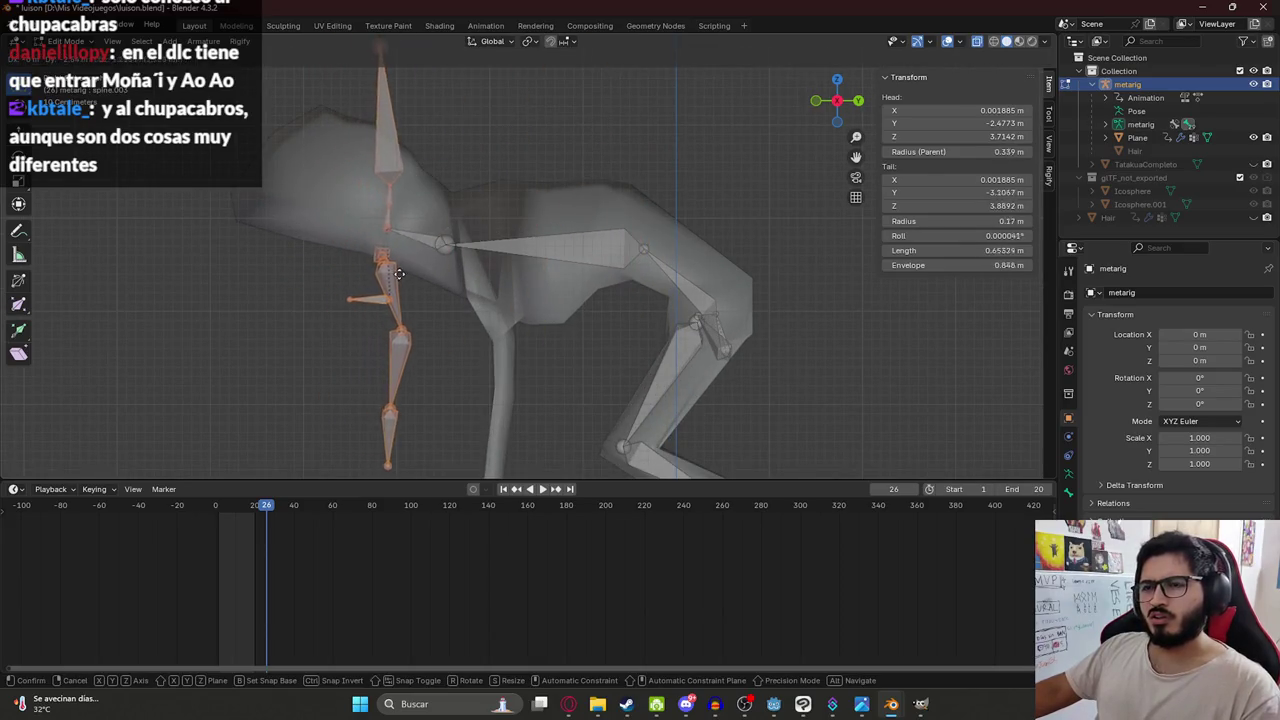
key("r")
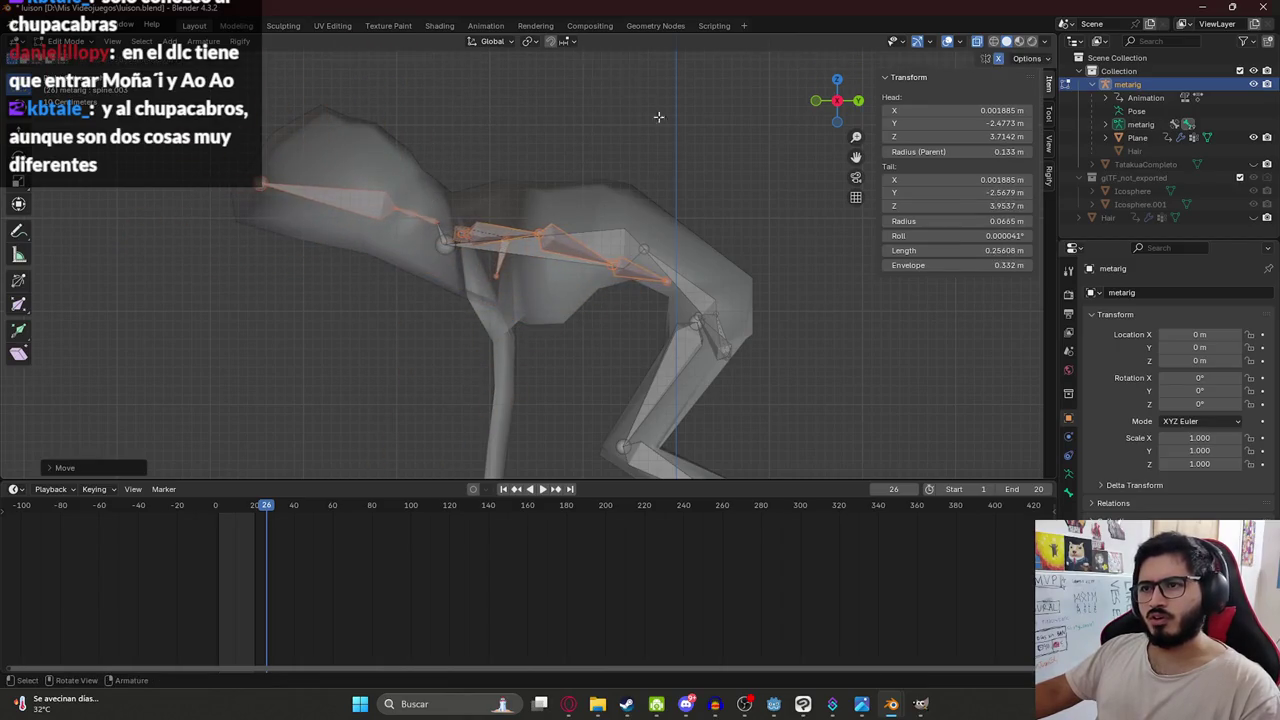
right_click(659, 191)
mouse_move(659, 191)
middle_mouse_down()
mouse_move(514, 212)
mouse_move(628, 272)
middle_mouse_up()
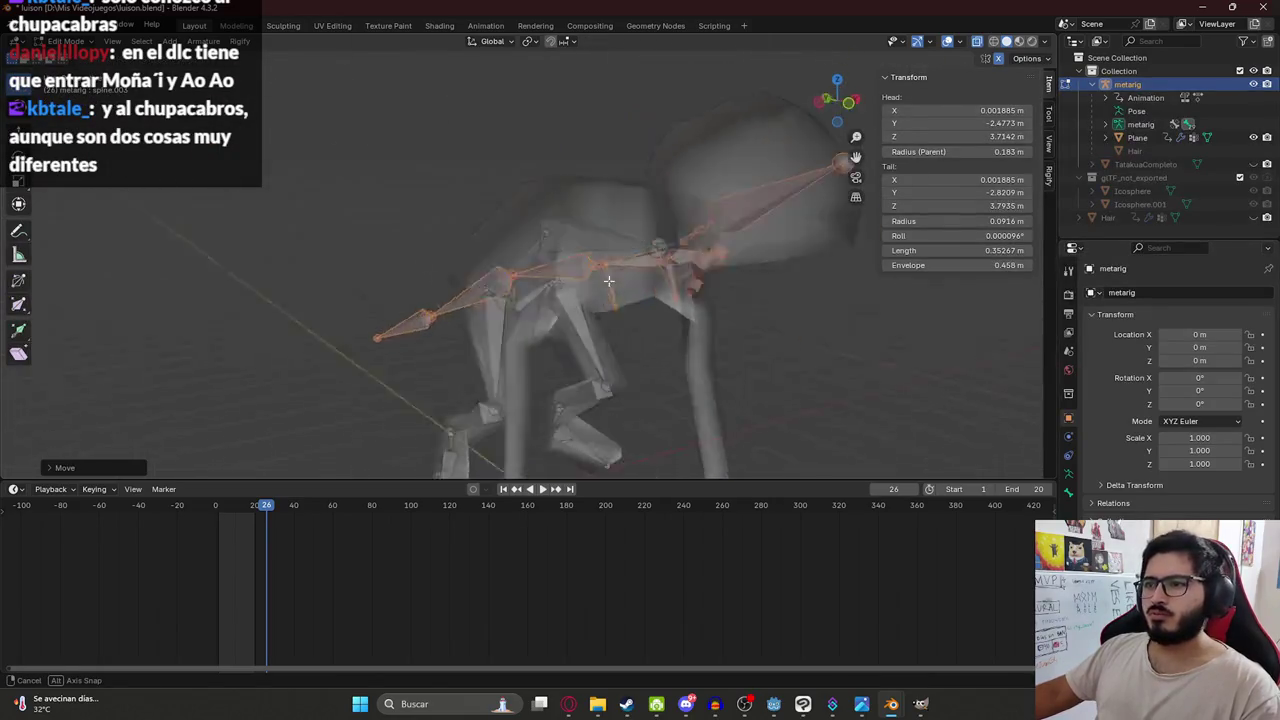
scroll(628, 272, "up", 5)
key("g")
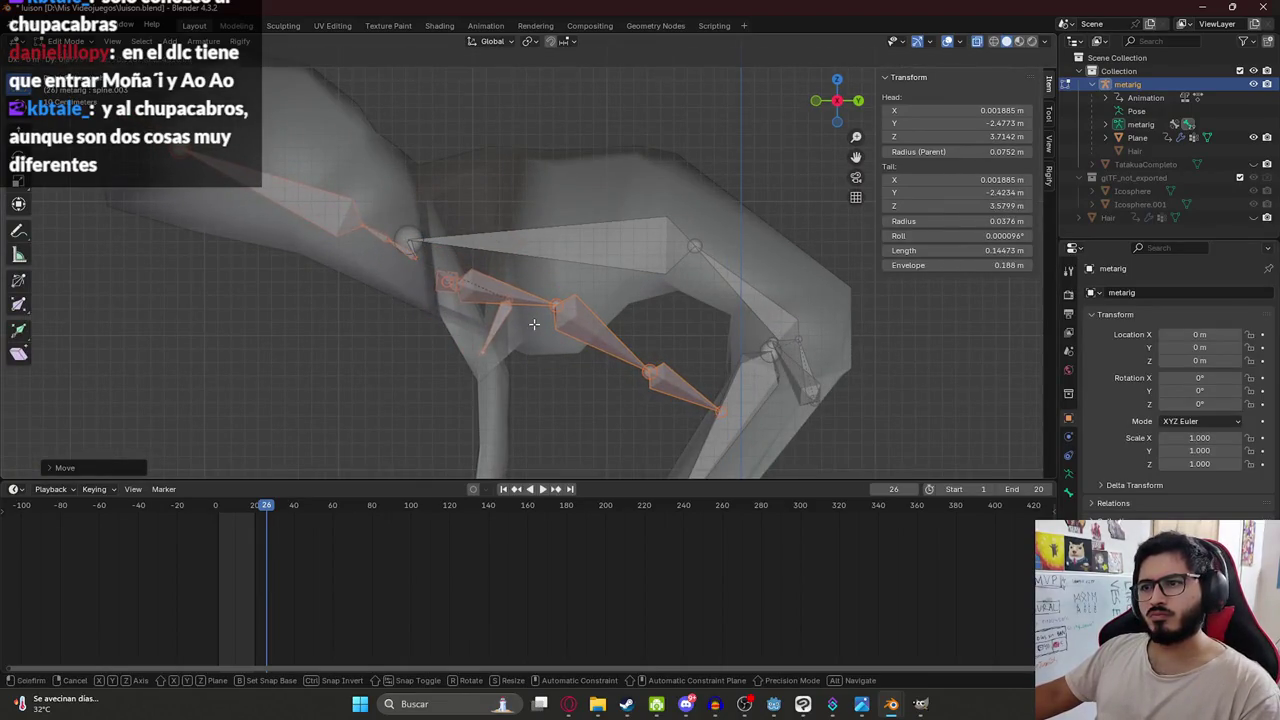
right_click(520, 316)
Reposition the neck and head joints so the long head bone sits inside the creature's head.
left_click(420, 236)
key("g")
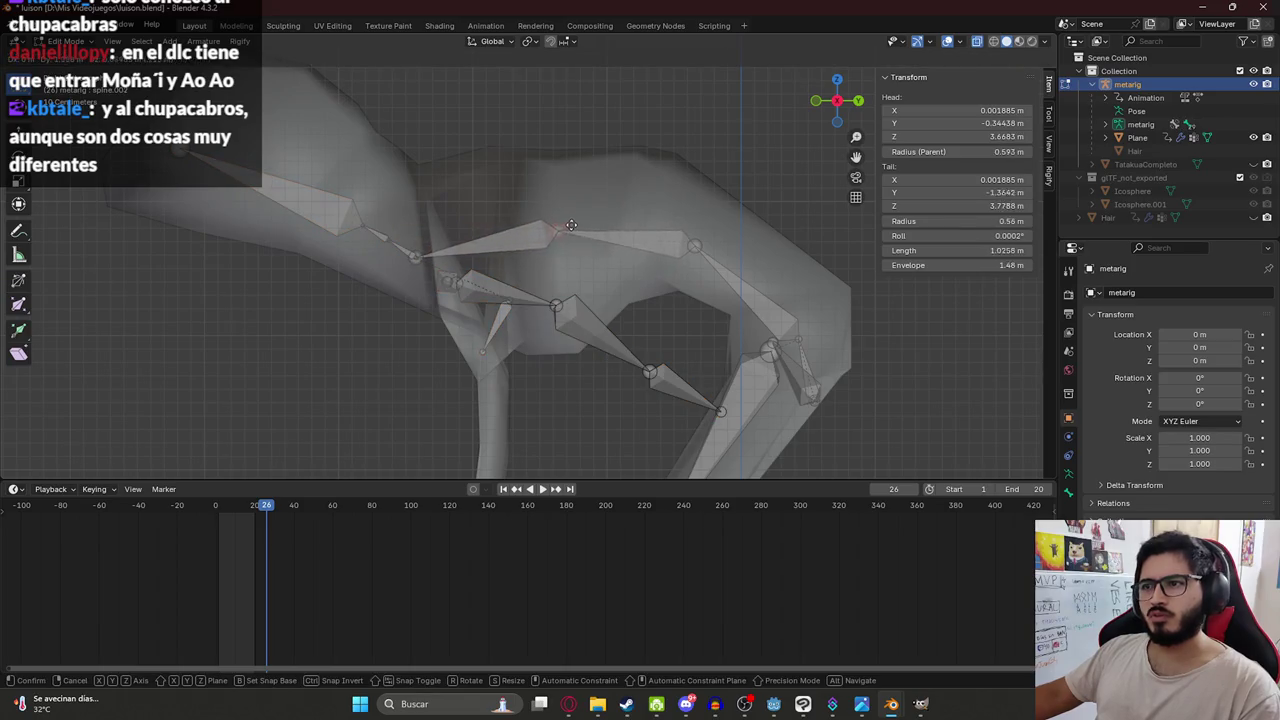
left_click(506, 236)
scroll(457, 252, "down", 3)
scroll(418, 250, "up", 1)
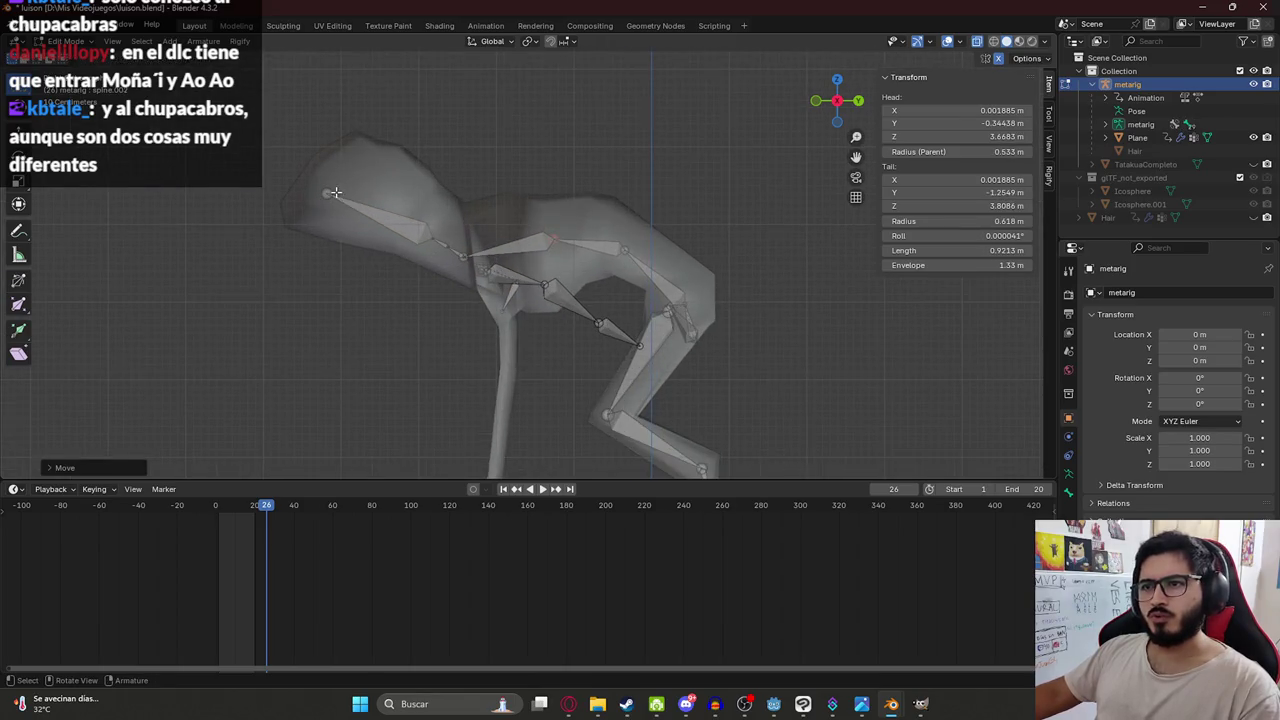
left_click_drag(335, 193, 335, 161)
left_click(427, 234)
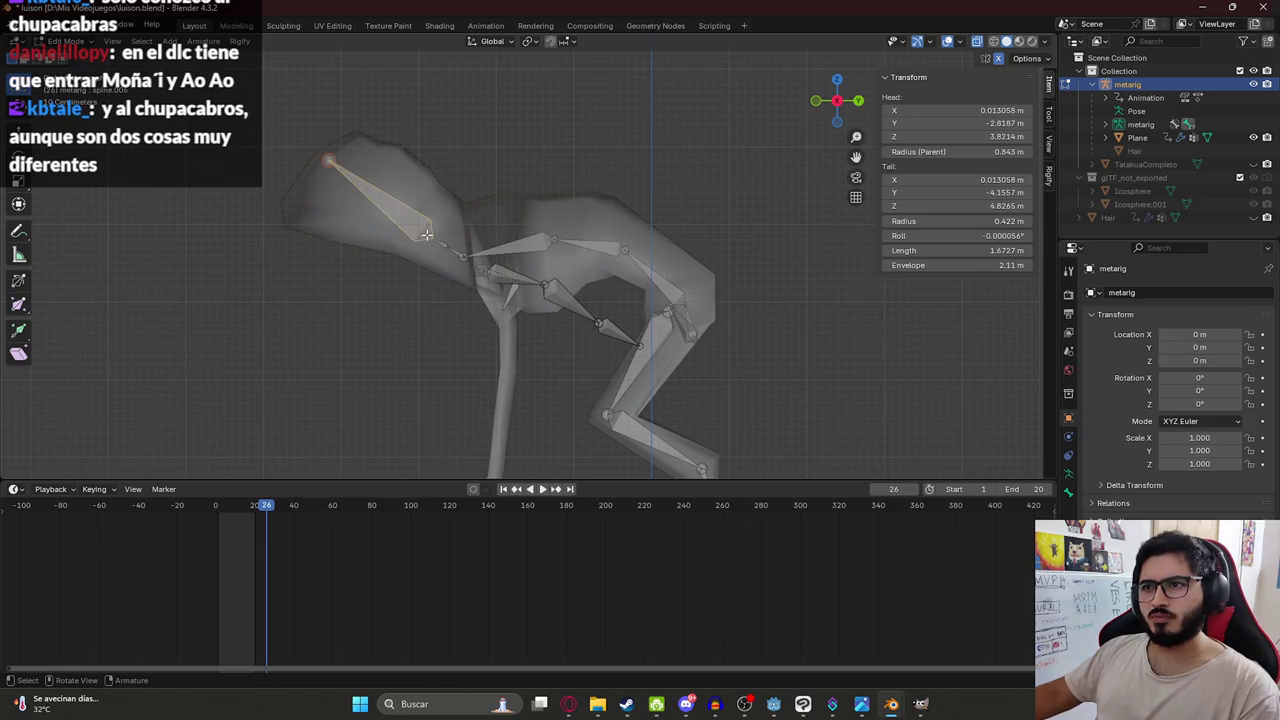
left_click_drag(431, 238, 412, 230)
middle_click_drag(412, 230, 526, 161)
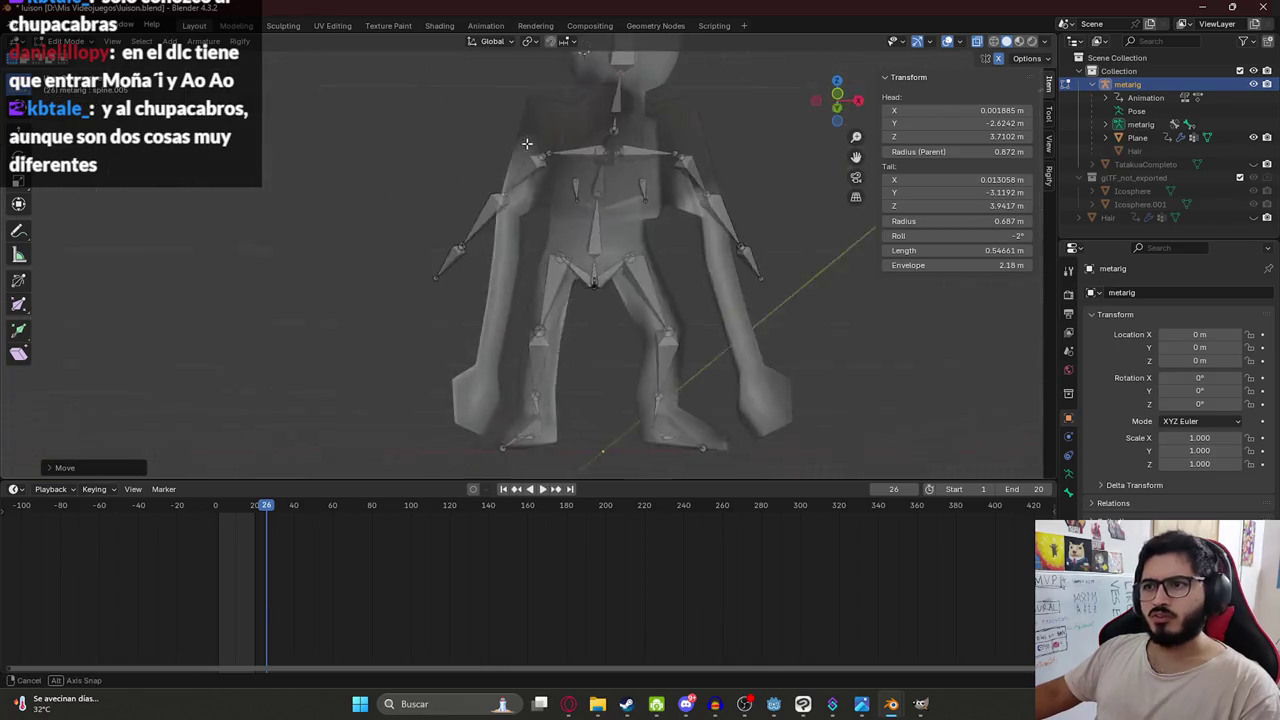
scroll(526, 161, "up", 2)
scroll(526, 161, "up", 2)
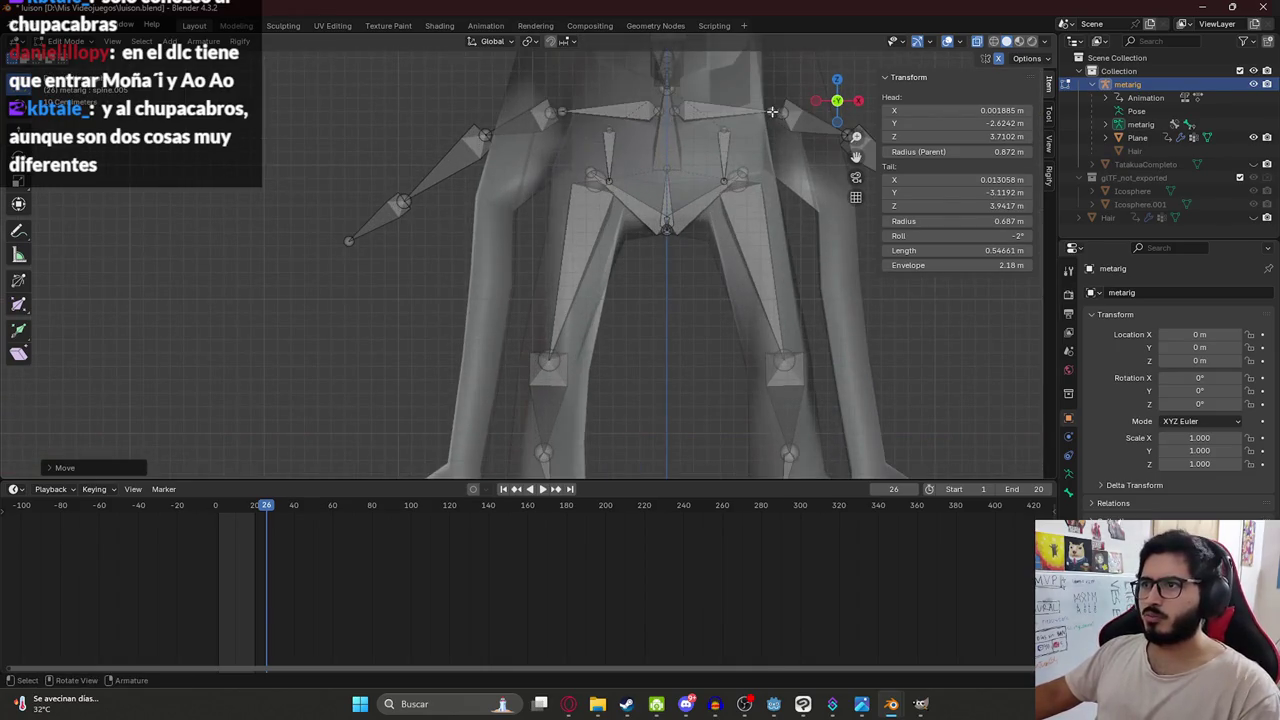
Move the shoulder bone's end and the upper-arm joint up into the shoulder.
left_click(726, 127)
middle_click_drag(561, 111, 415, 142, "shift")
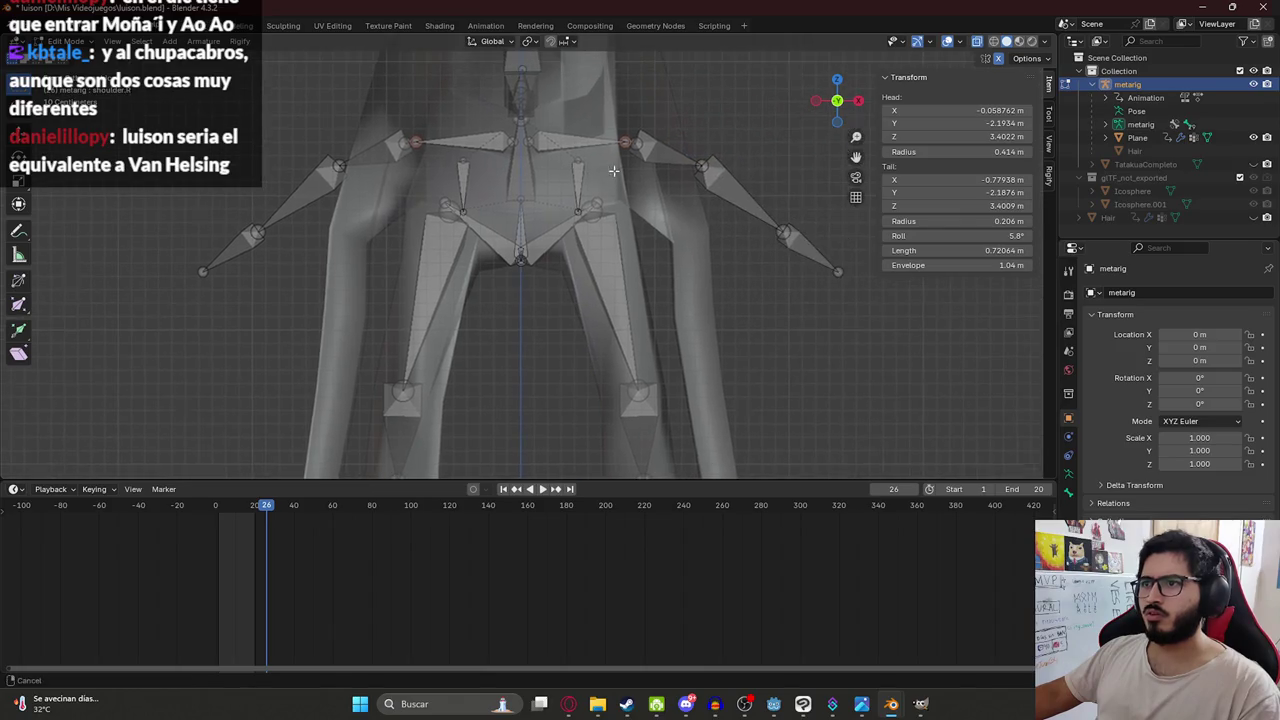
middle_click_drag(606, 131, 602, 201, "shift")
key("g")
left_click(649, 155)
left_click(632, 222)
key("g")
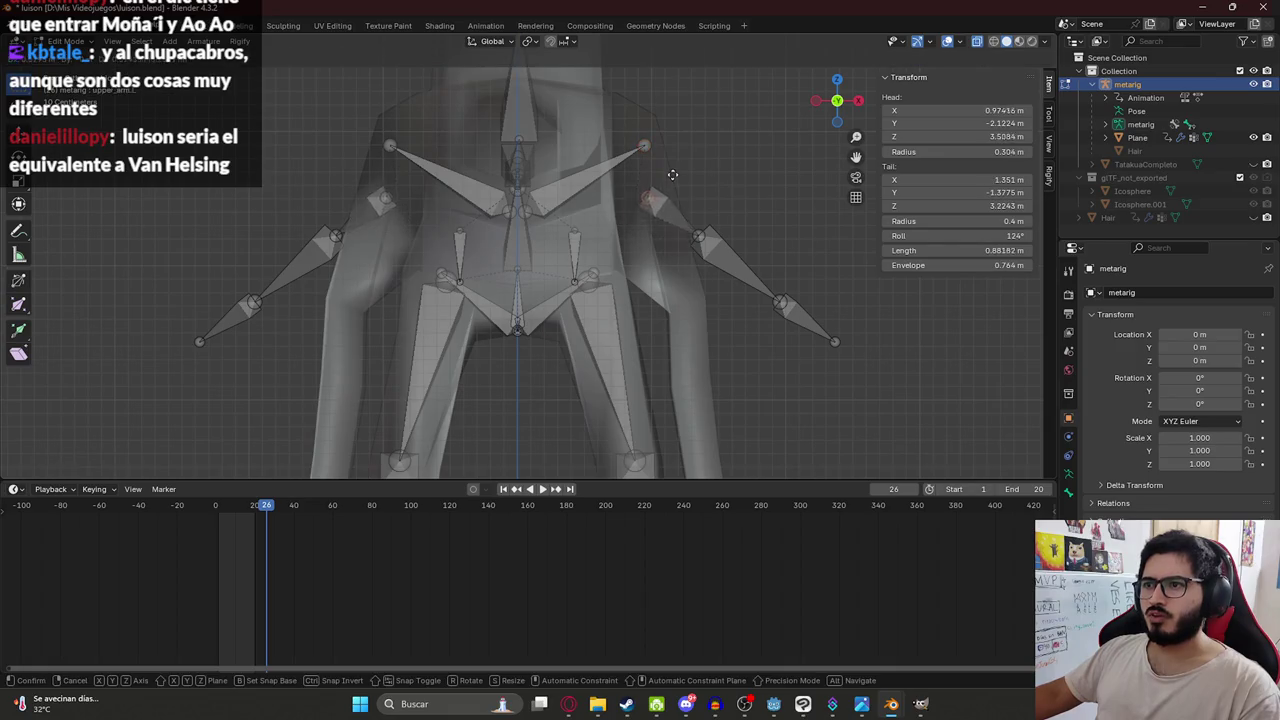
left_click(679, 141)
Move the elbow and hand joints down into the arm and hand.
left_click(701, 236)
key("g")
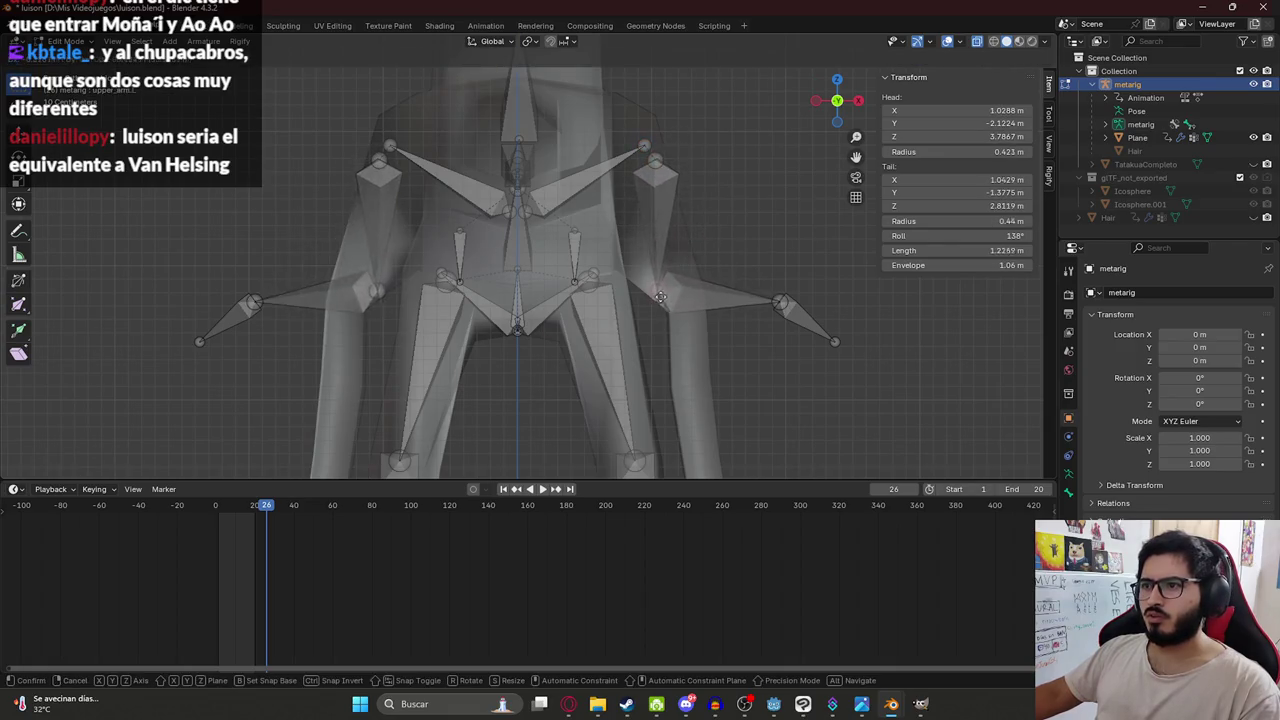
left_click(669, 292)
left_click(778, 300)
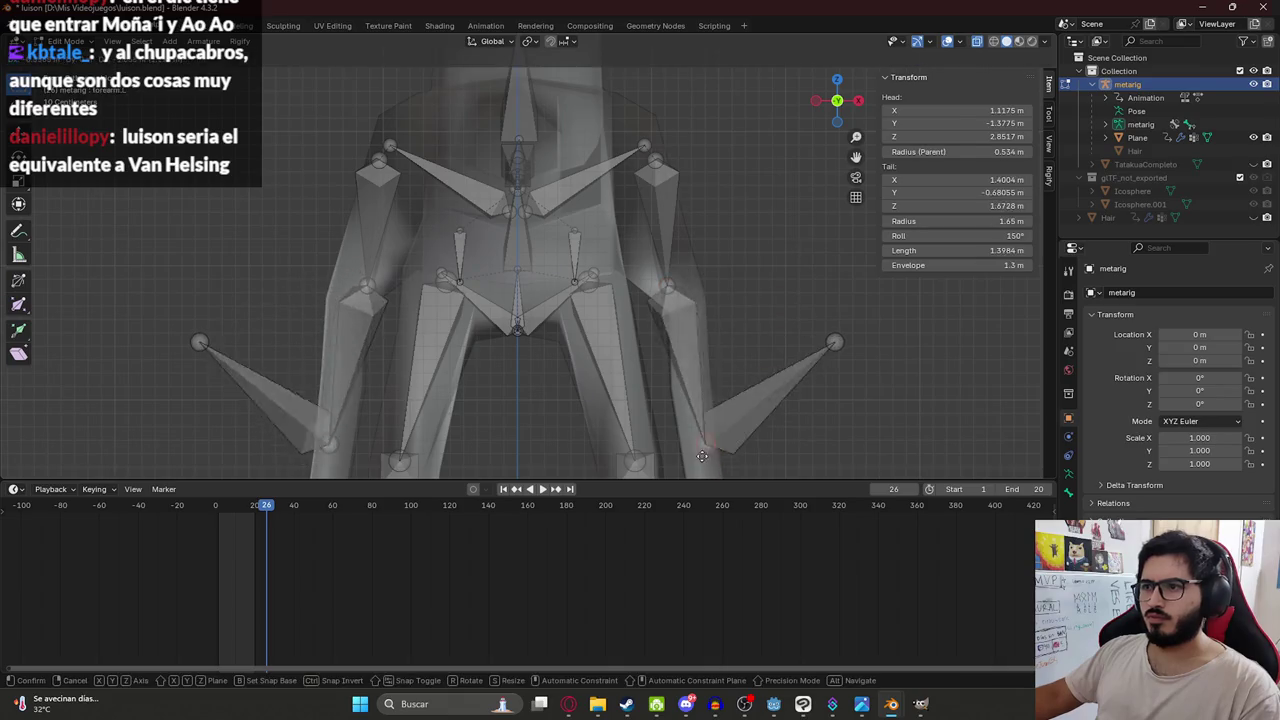
middle_click_drag(778, 300, 684, 174, "shift")
left_click(771, 84)
key("g")
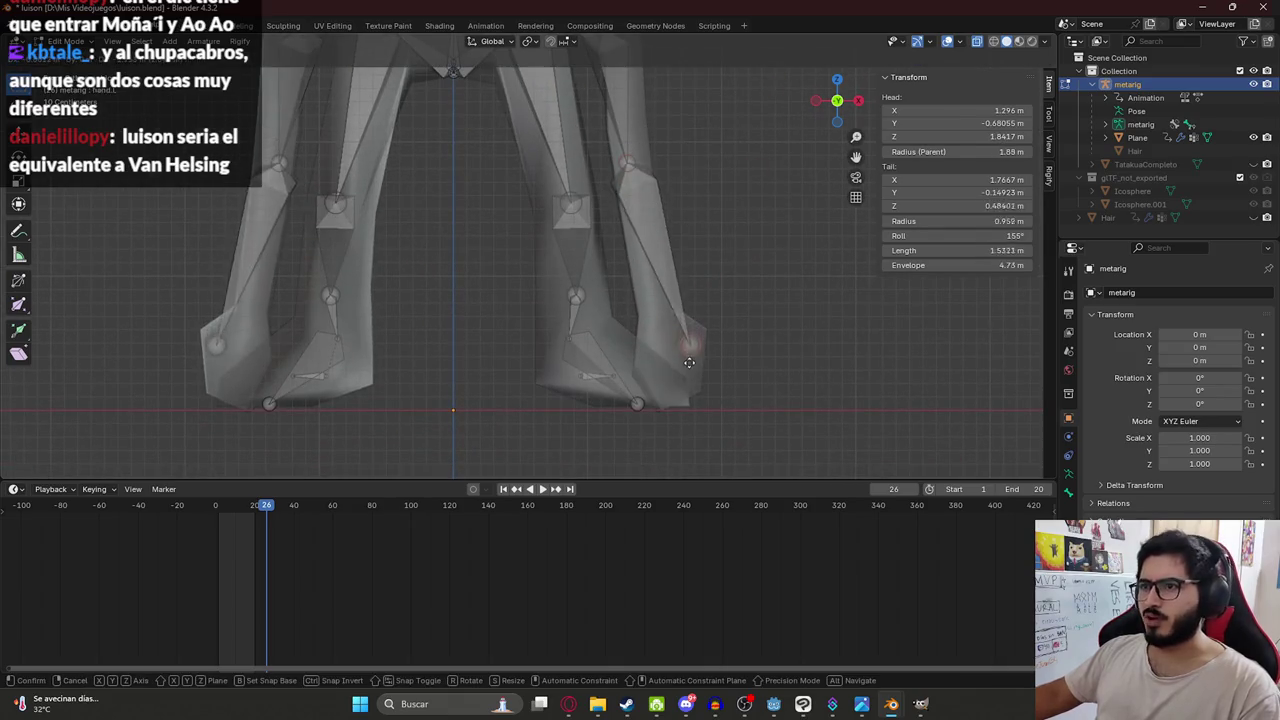
left_click(680, 398)
left_click(629, 170)
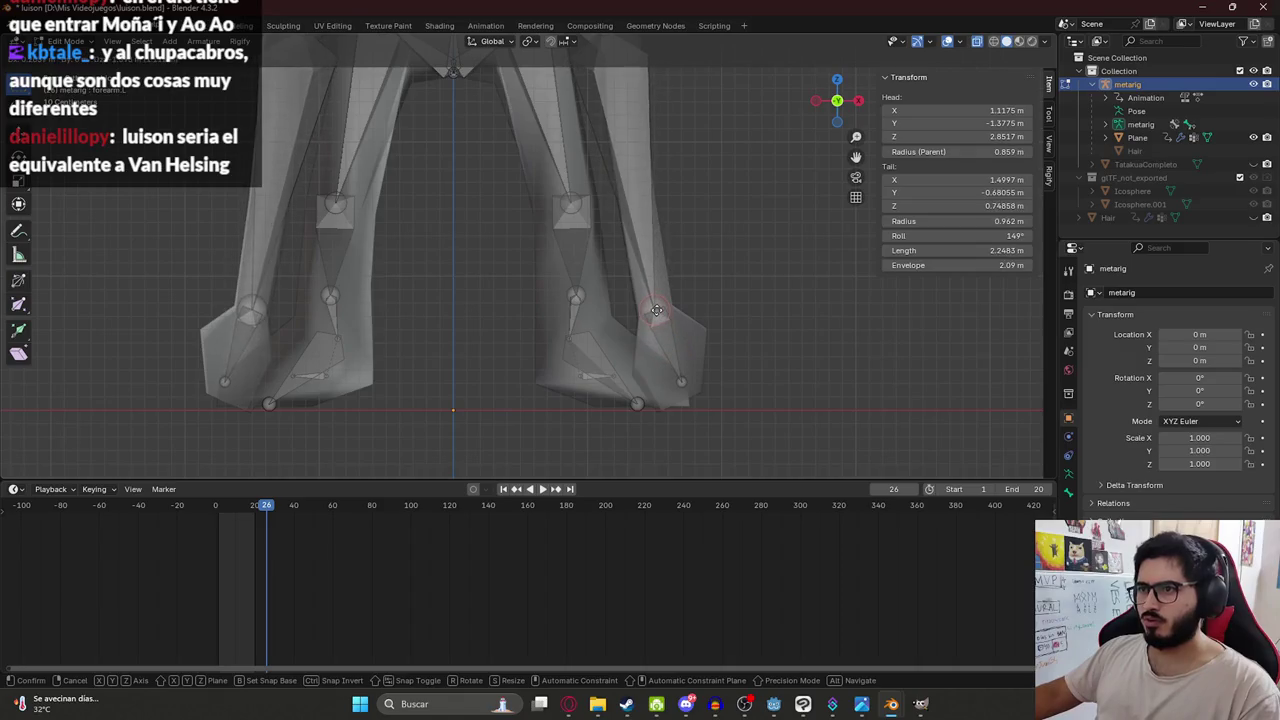
Fit the left upper-arm and forearm joints inside the creature's left front leg.
middle_click_drag(600, 194, 663, 290, "shift")
left_click(660, 219)
key("g")
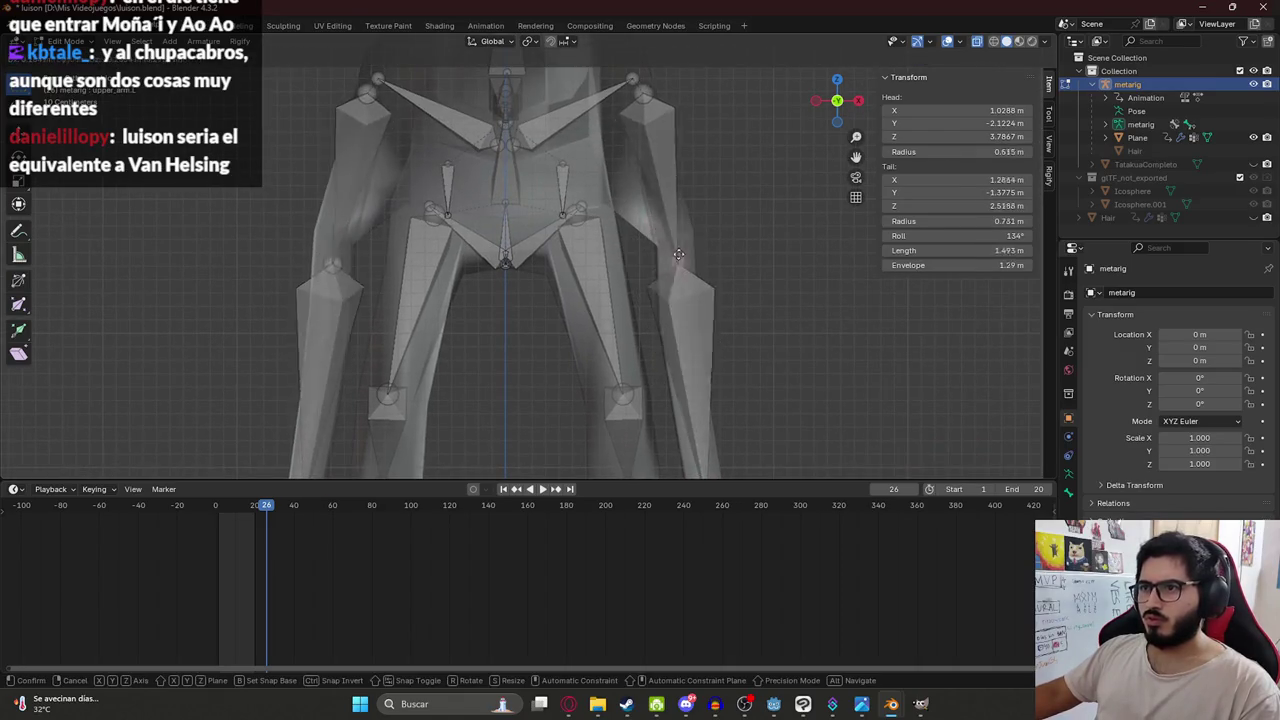
left_click(678, 242)
middle_click_drag(633, 107, 652, 284, "shift")
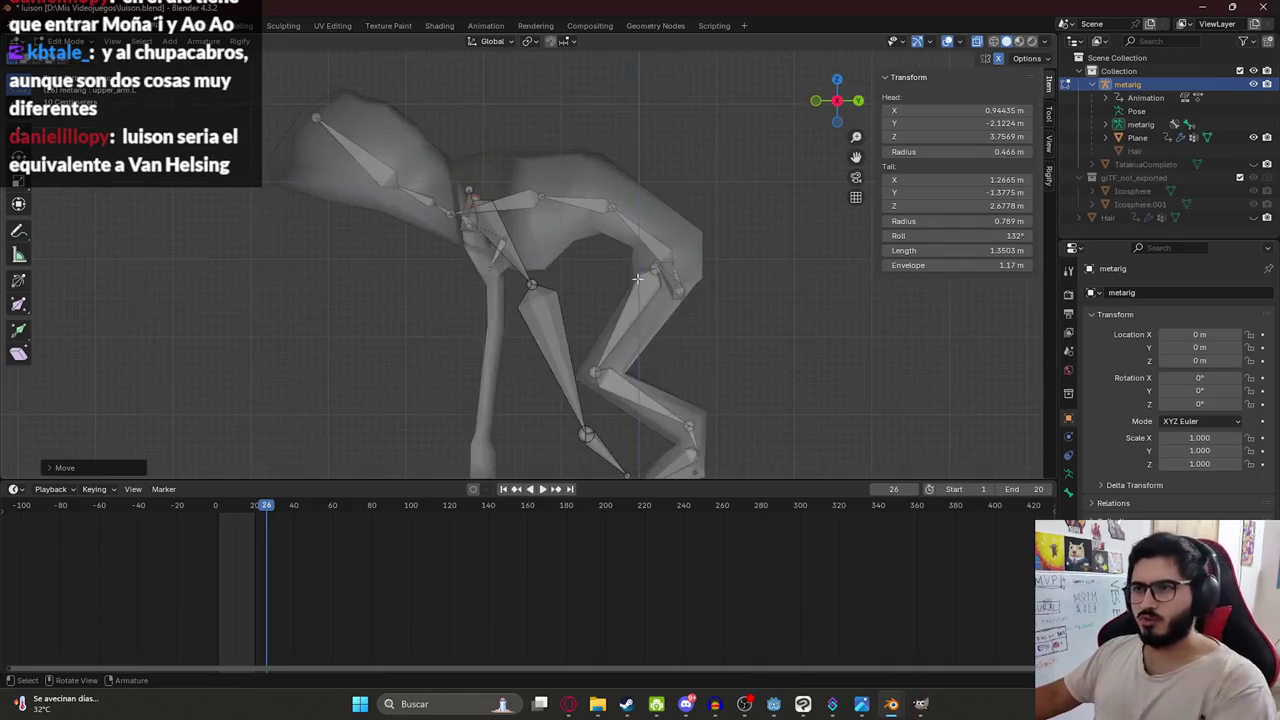
left_click_drag(706, 290, 507, 255)
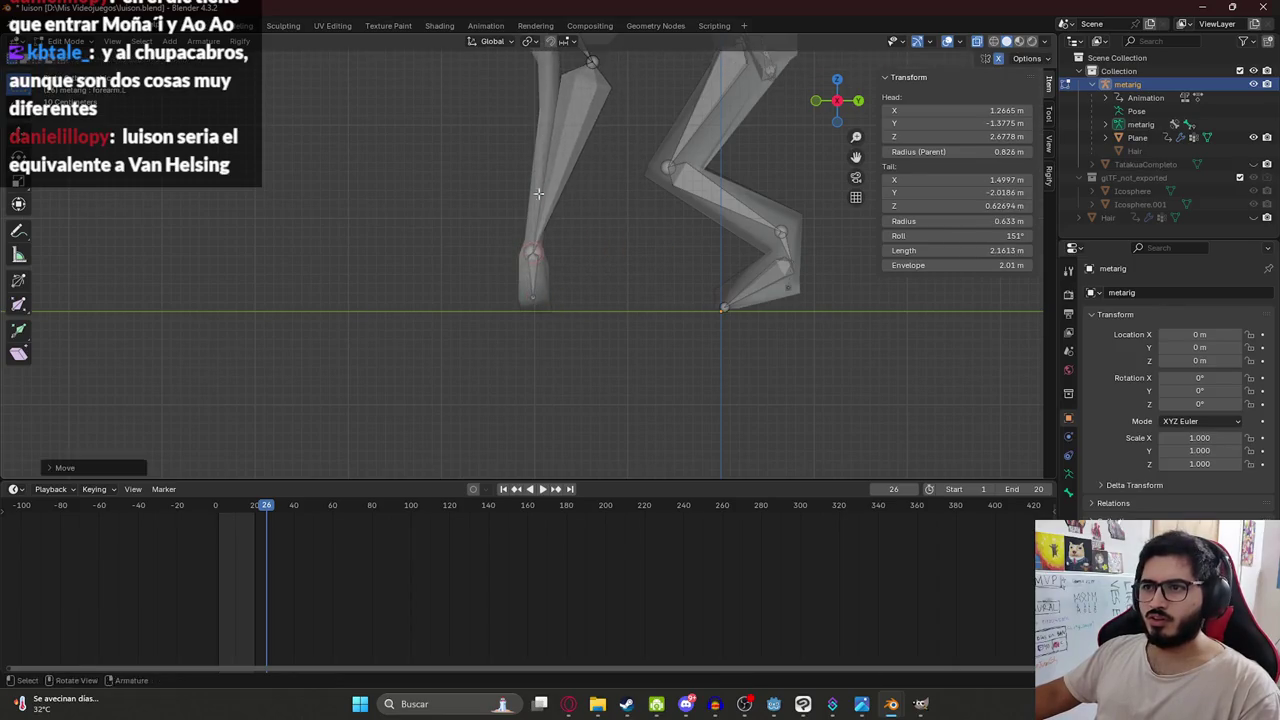
middle_click_drag(507, 255, 515, 395, "shift")
left_click_drag(560, 218, 549, 220)
mouse_move(549, 220)
middle_mouse_down()
mouse_move(537, 299)
mouse_move(502, 287)
mouse_move(595, 304)
mouse_move(597, 321)
mouse_move(474, 286)
middle_mouse_up()
scroll(563, 297, "up", 4)
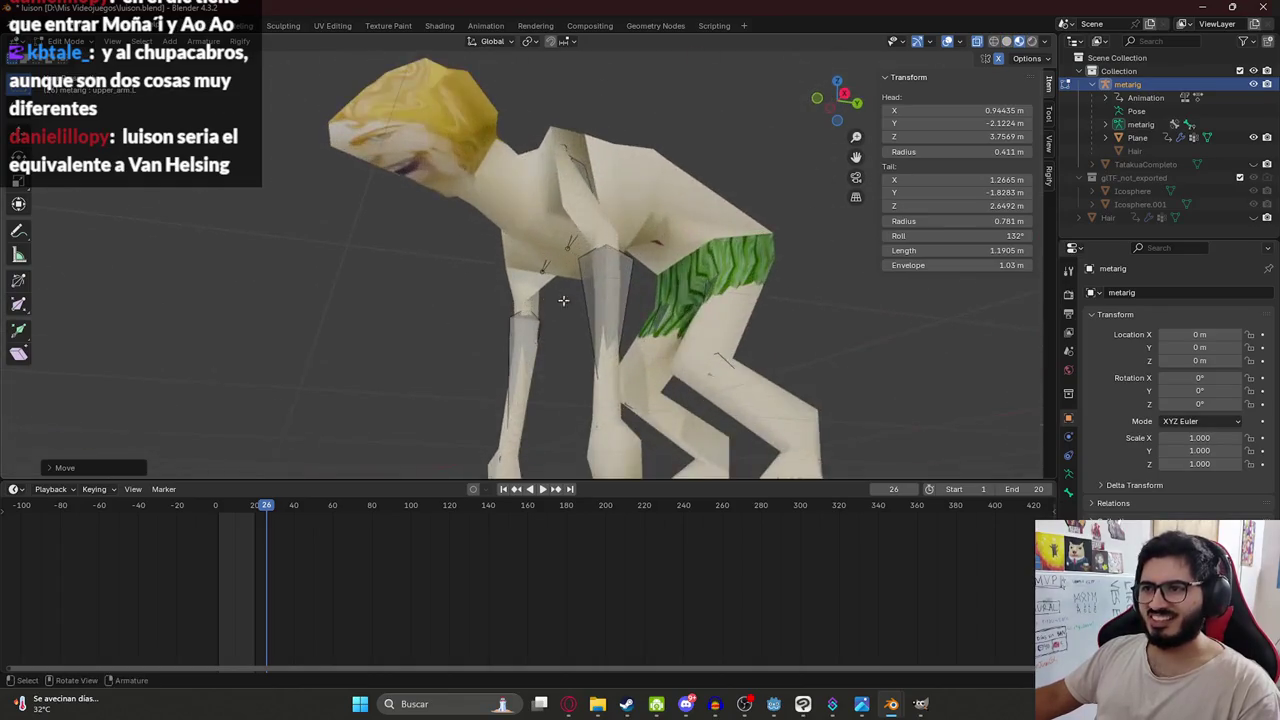
Inspect the fitted rig from the front and behind, then save luison.blend.
middle_click_drag(563, 297, 552, 328)
key("KP_1")
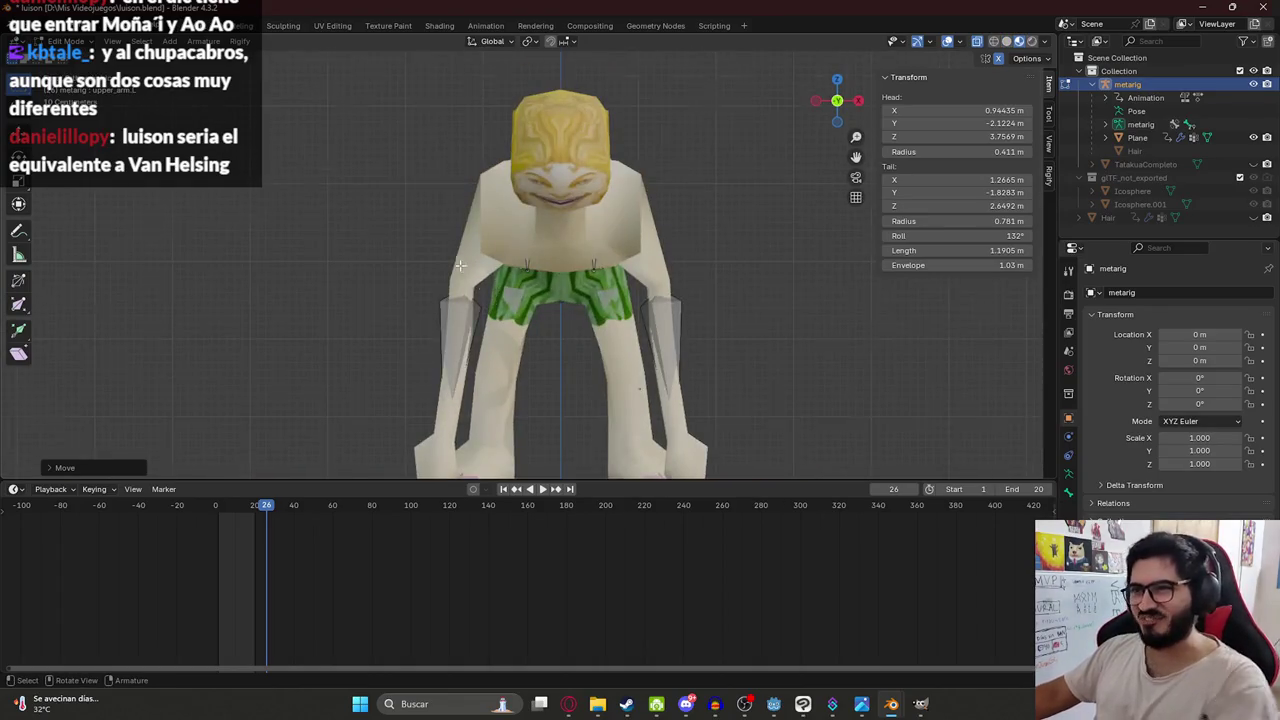
mouse_move(459, 265)
middle_mouse_down()
mouse_move(660, 280)
mouse_move(611, 300)
mouse_move(498, 260)
mouse_move(640, 257)
mouse_move(623, 231)
middle_mouse_up()
key("ctrl+s")
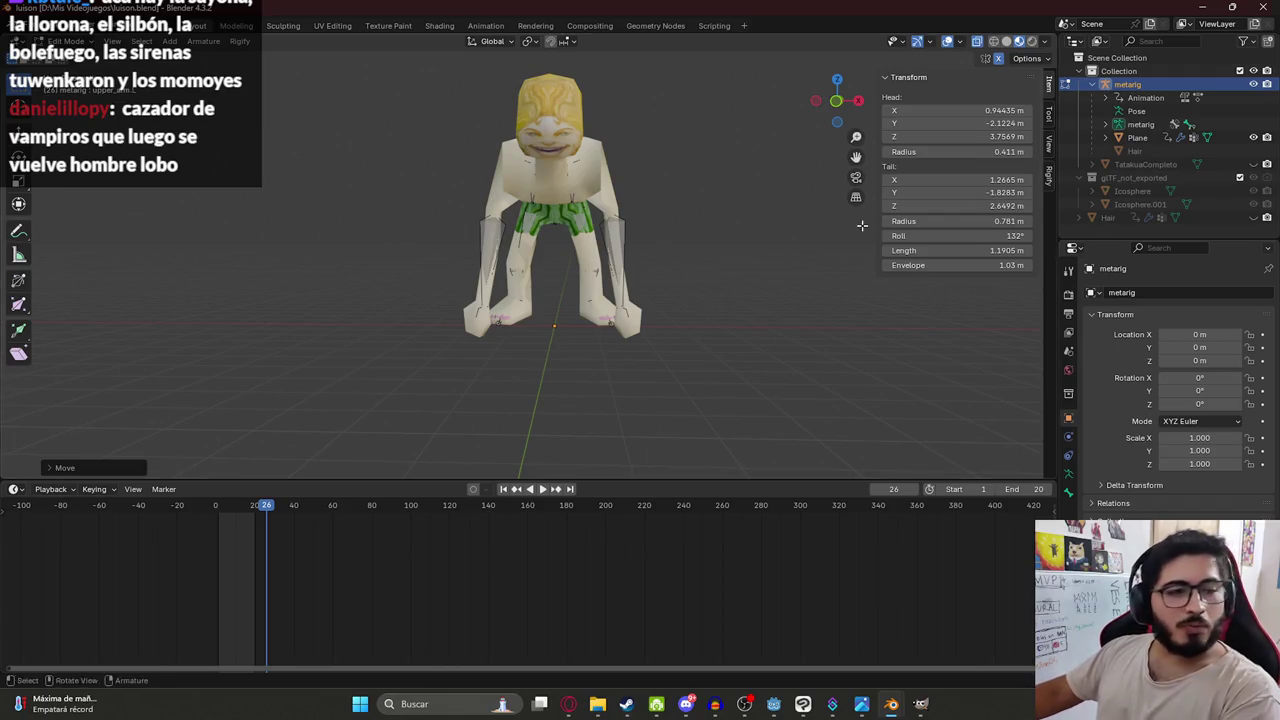
Select the opposite upper-arm bone, save again, and review the crouching character from an angle.
scroll(756, 216, "up", 2)
left_click(476, 186)
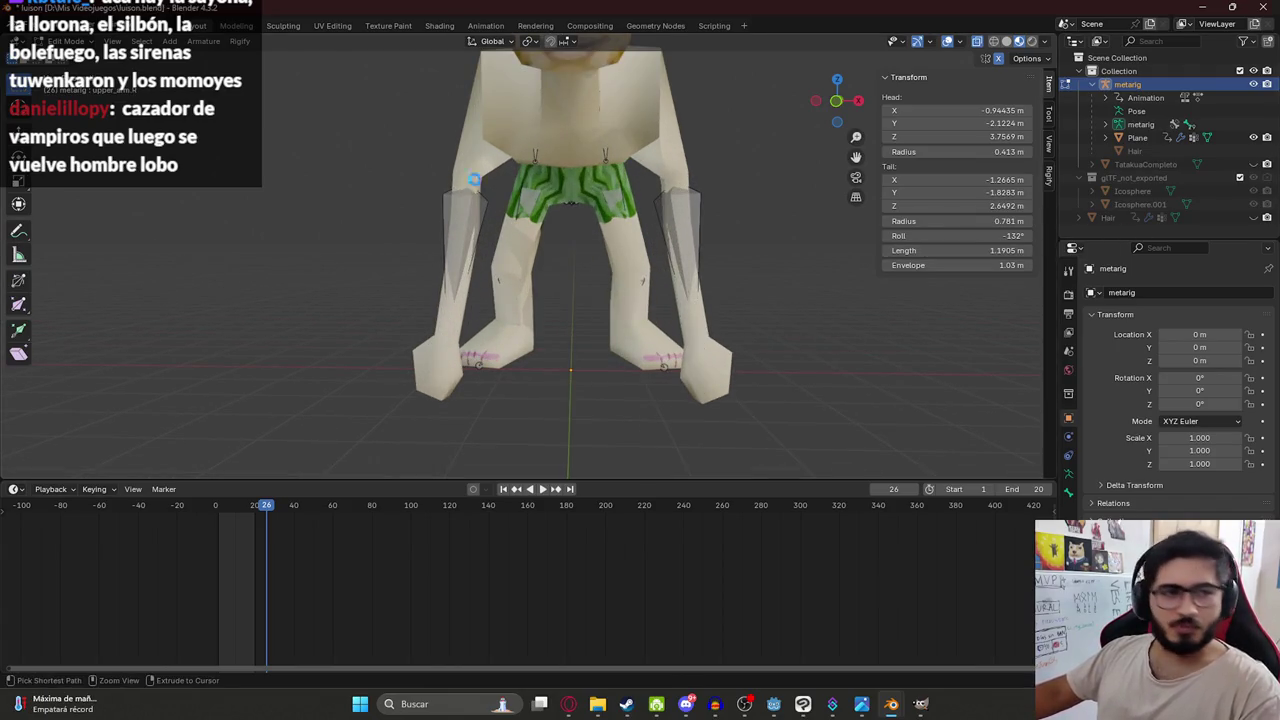
key("ctrl+s")
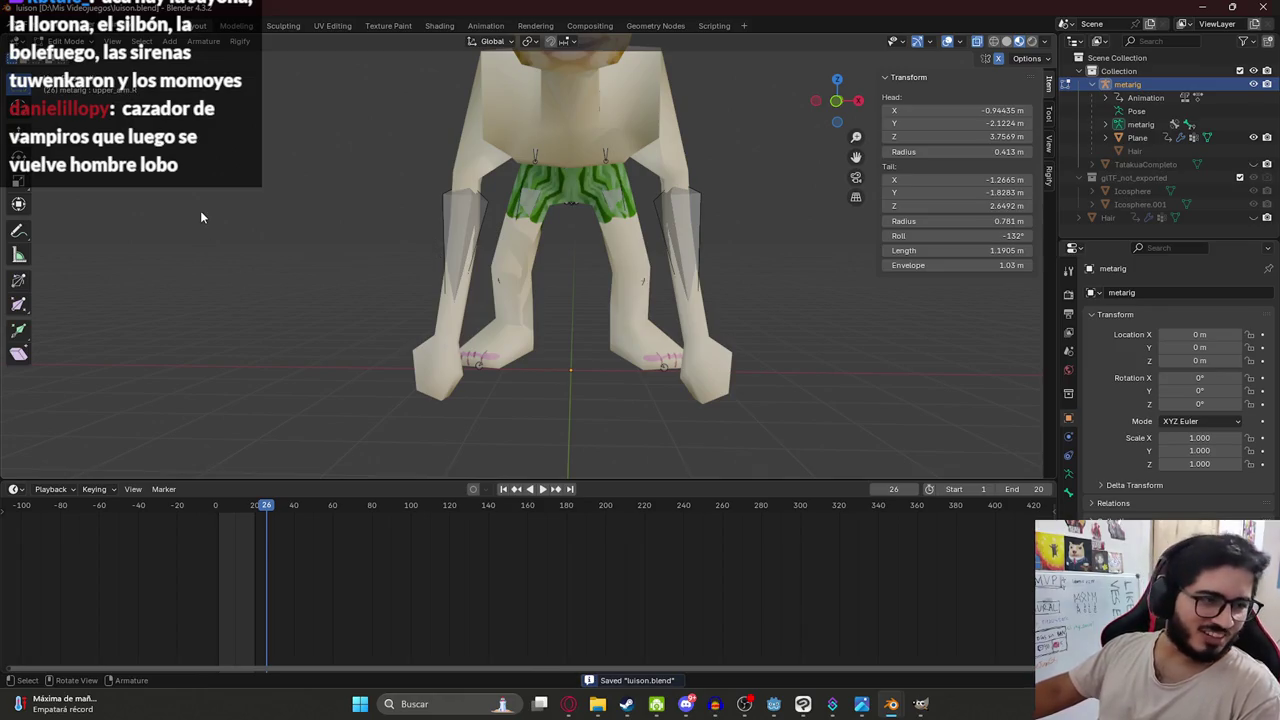
scroll(432, 216, "down", 3)
mouse_move(432, 216)
middle_mouse_down()
mouse_move(430, 230)
mouse_move(297, 237)
mouse_move(326, 209)
mouse_move(254, 209)
mouse_move(356, 252)
mouse_move(618, 270)
mouse_move(703, 190)
mouse_move(422, 269)
mouse_move(526, 372)
mouse_move(393, 243)
mouse_move(449, 310)
mouse_move(254, 199)
mouse_move(578, 166)
mouse_move(642, 183)
mouse_move(332, 238)
middle_mouse_up()
scroll(526, 372, "up", 4)
scroll(642, 183, "down", 4)
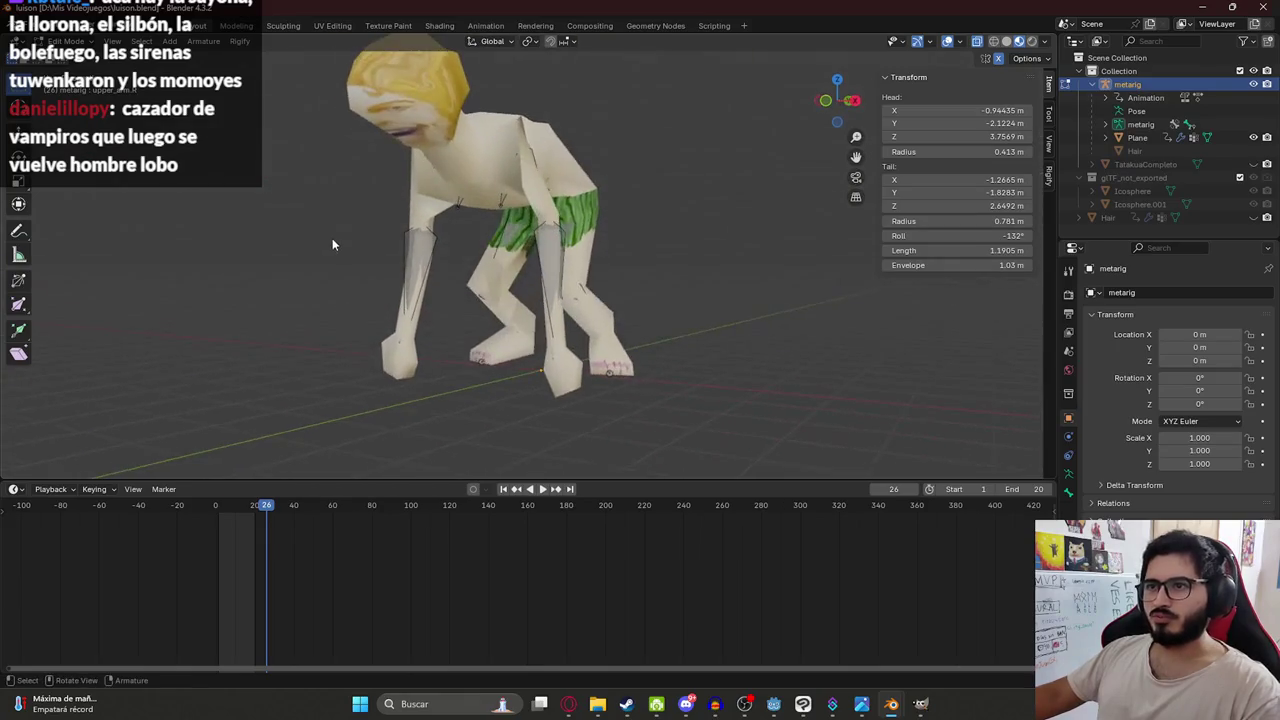
mouse_move(406, 145)
middle_mouse_down()
mouse_move(412, 182)
mouse_move(552, 159)
middle_mouse_up()
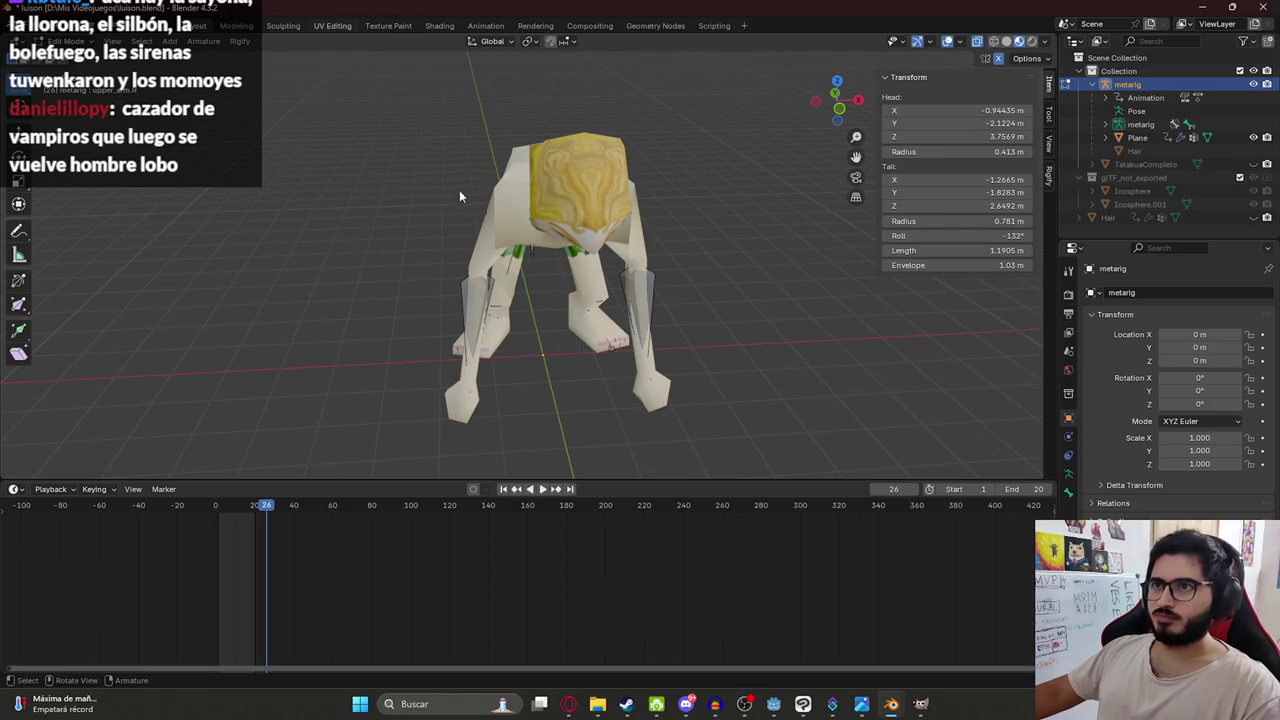
Select all of the rig's bones and copy the current pose.
left_click(332, 25)
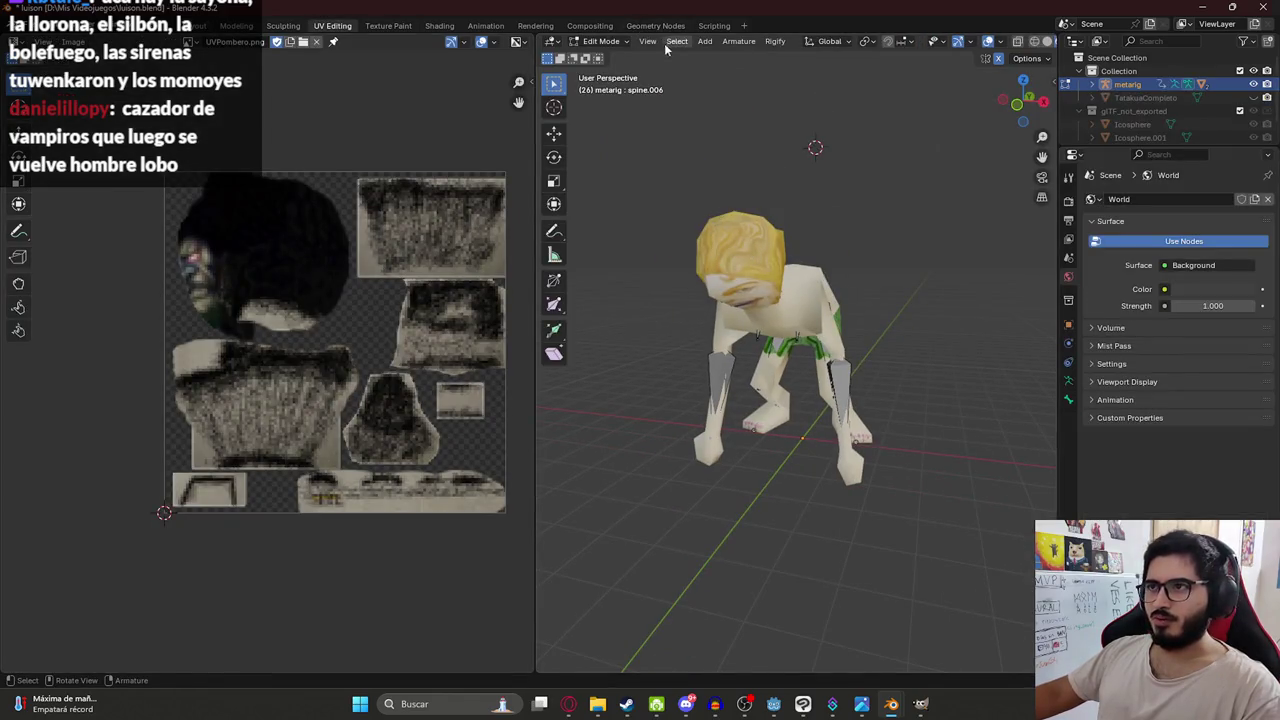
left_click(600, 41)
left_click(606, 56)
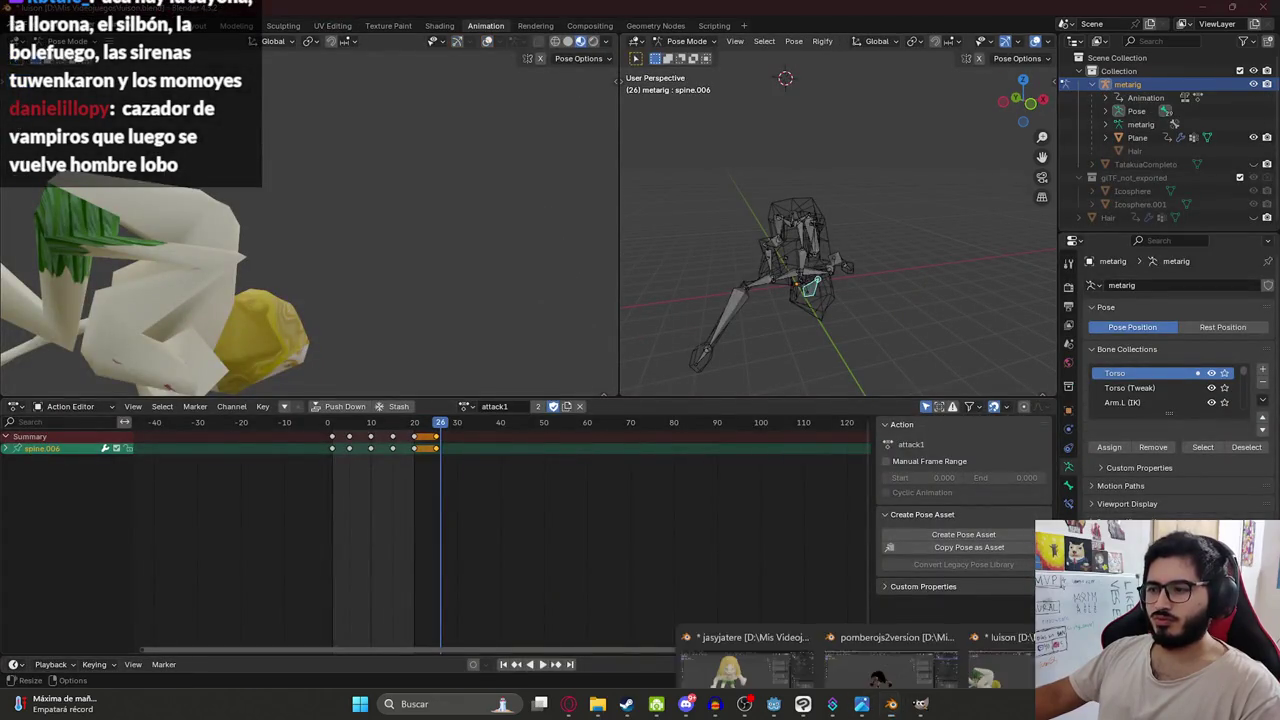
middle_click_drag(279, 200, 865, 288)
key("a")
key("alt+r")
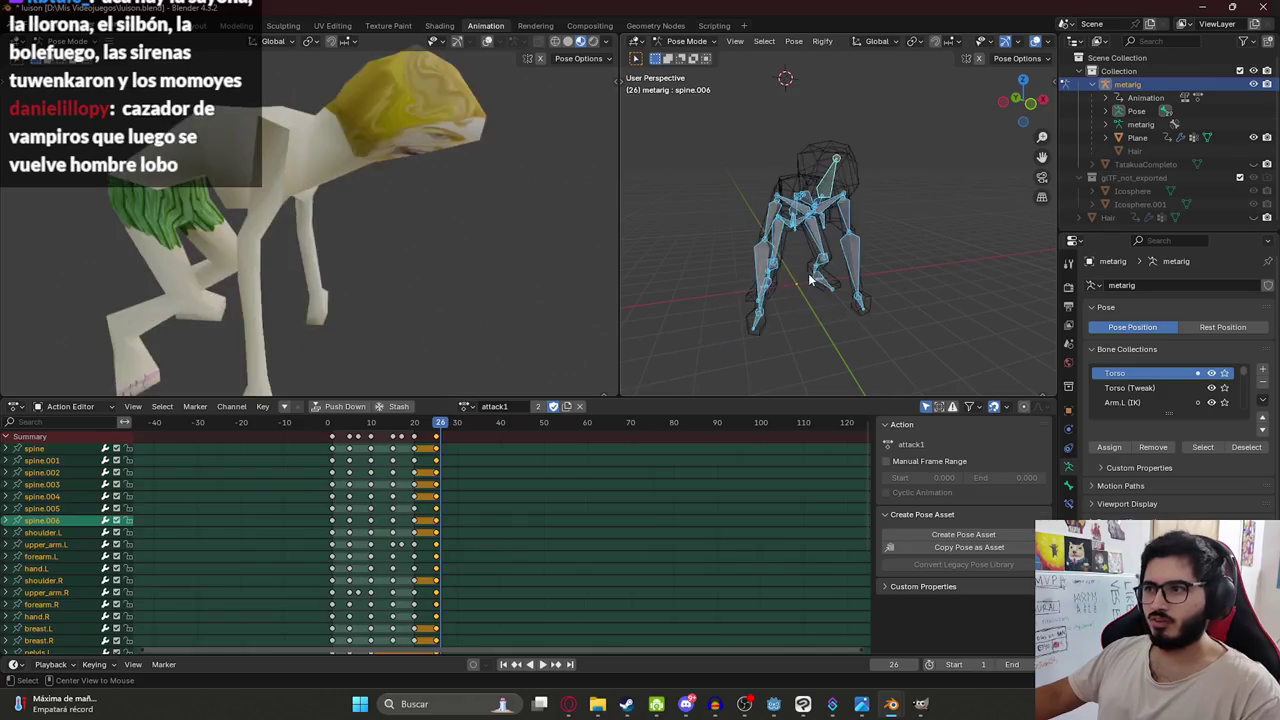
key("ctrl+c")
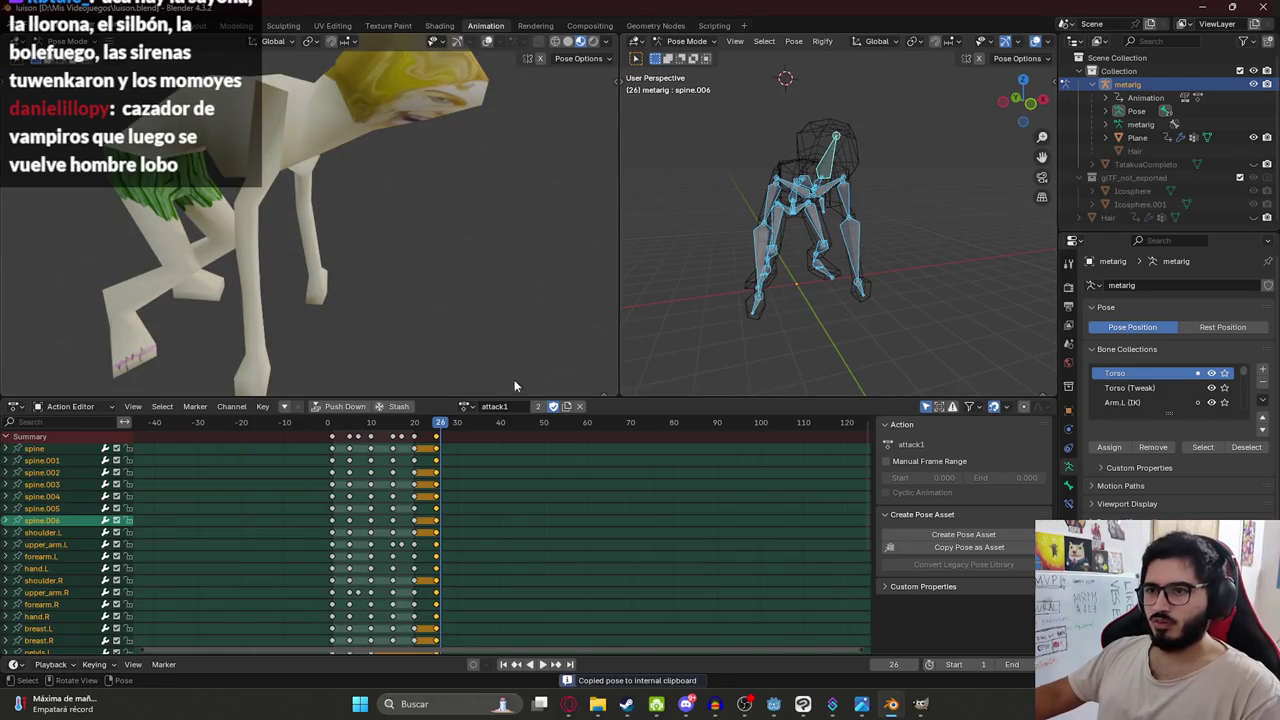
Delete the existing keyframes and assign the attack1.001 action to the rig.
key("a")
key("x")
left_click(383, 459)
left_click(480, 406)
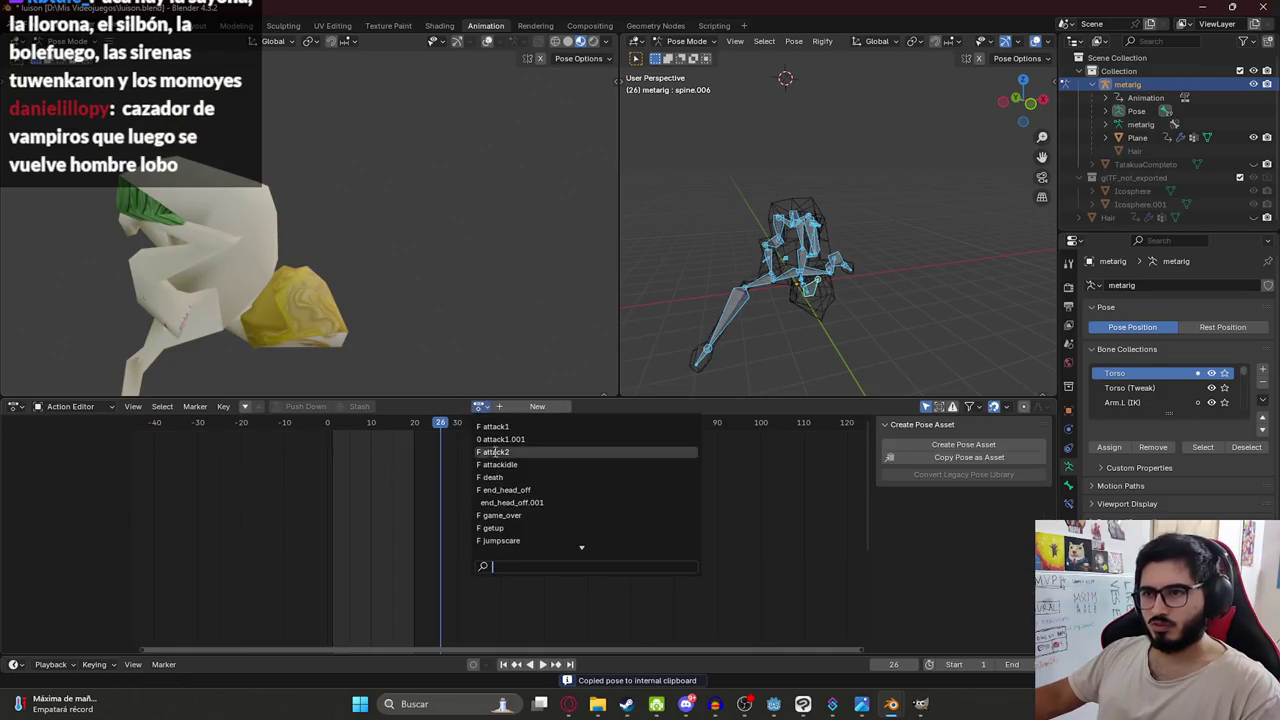
left_click(500, 437)
At frame 1, paste the copied pose and key all bones into attack1.001.
left_click(336, 422)
key("space")
key("Escape")
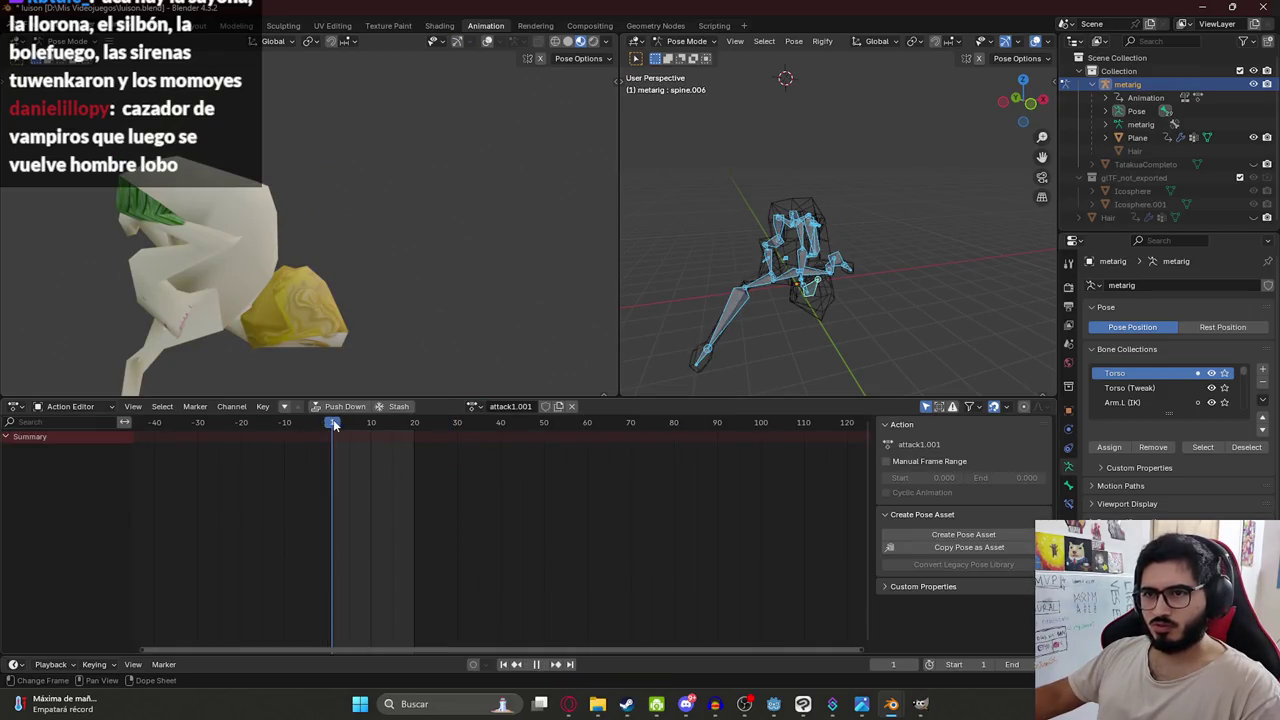
key("ctrl+v")
key("i")
Return to Object Mode, select the Plane mesh and open the UV Editing workspace.
left_click(686, 41)
left_click(688, 52)
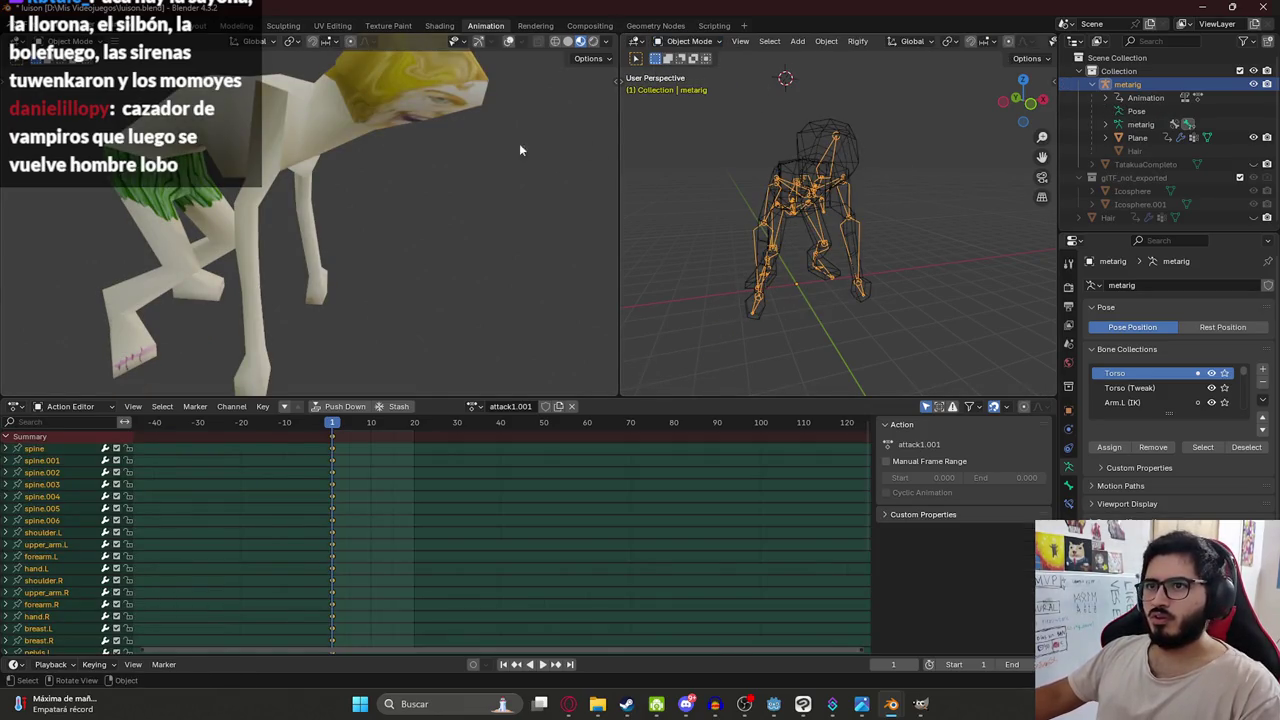
left_click(463, 100)
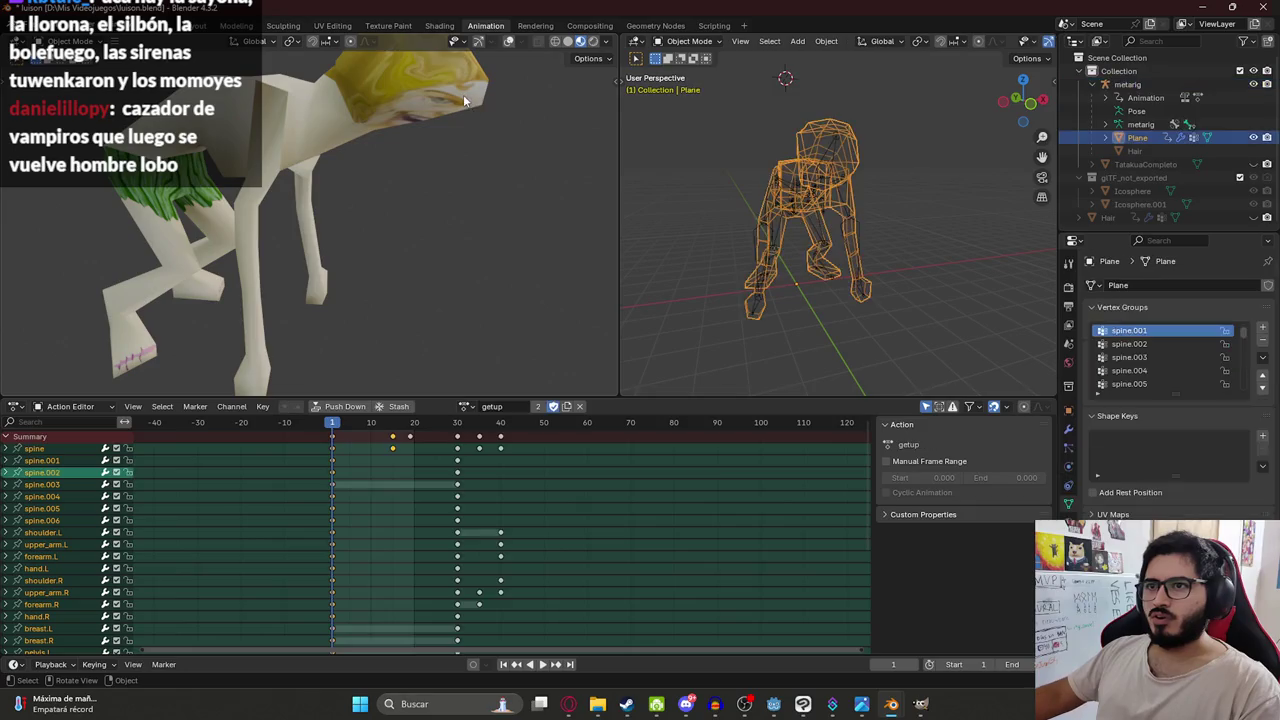
left_click(333, 26)
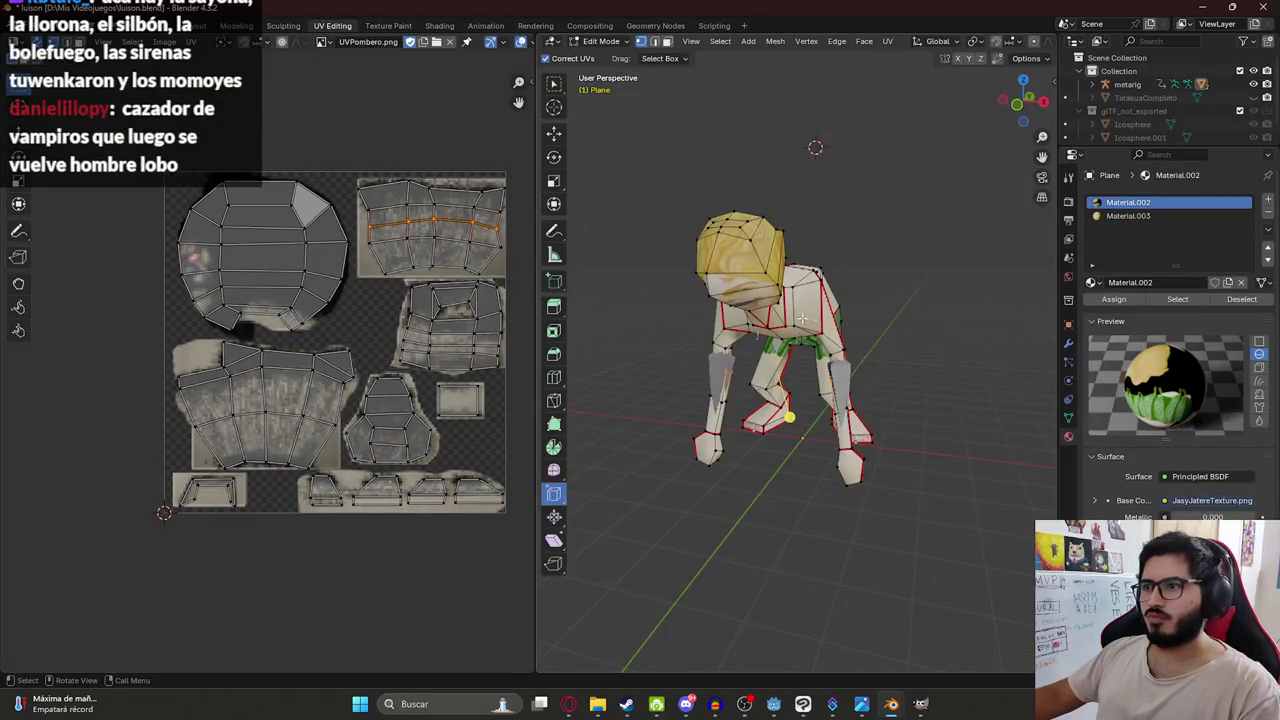
Check a head face's UV island, save luison.blend, and switch to the luison image results.
left_click(742, 268)
mouse_move(802, 318)
middle_mouse_down()
mouse_move(742, 268)
mouse_move(691, 329)
mouse_move(731, 355)
mouse_move(791, 257)
mouse_move(823, 253)
mouse_move(728, 243)
mouse_move(818, 259)
middle_mouse_up()
key("Tab")
key("Tab")
key("ctrl+s")
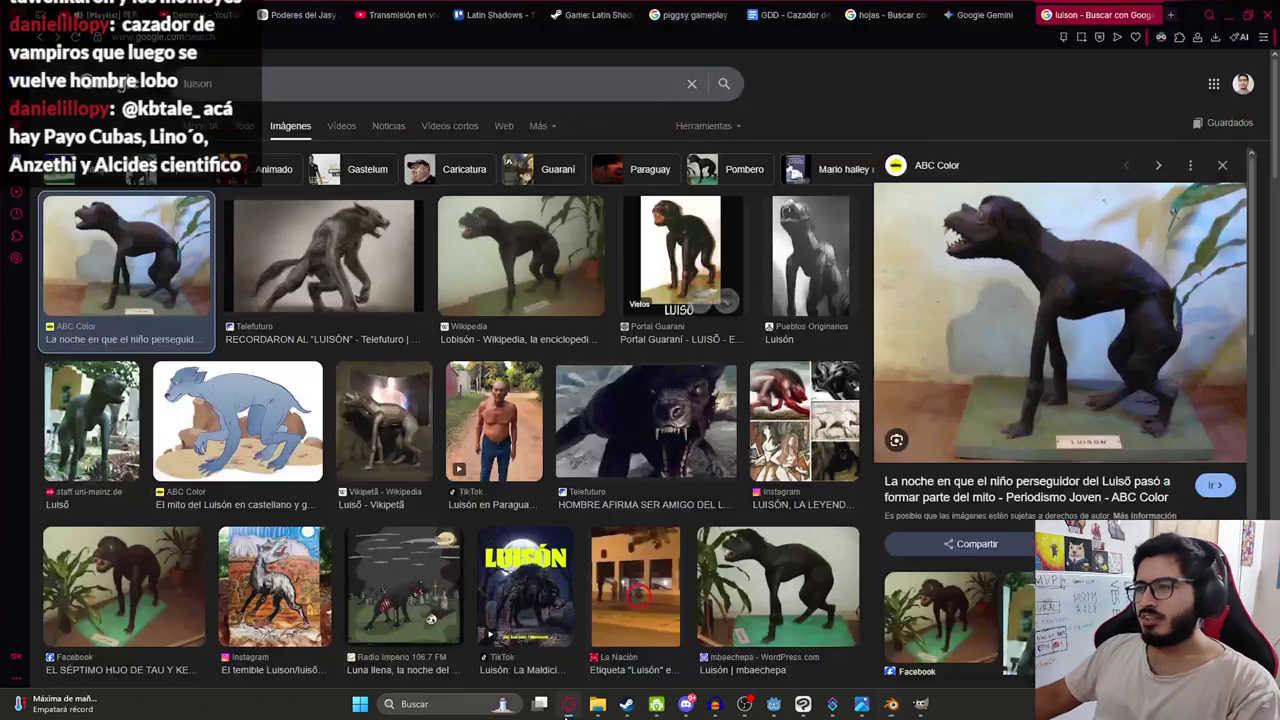
left_click(568, 704)
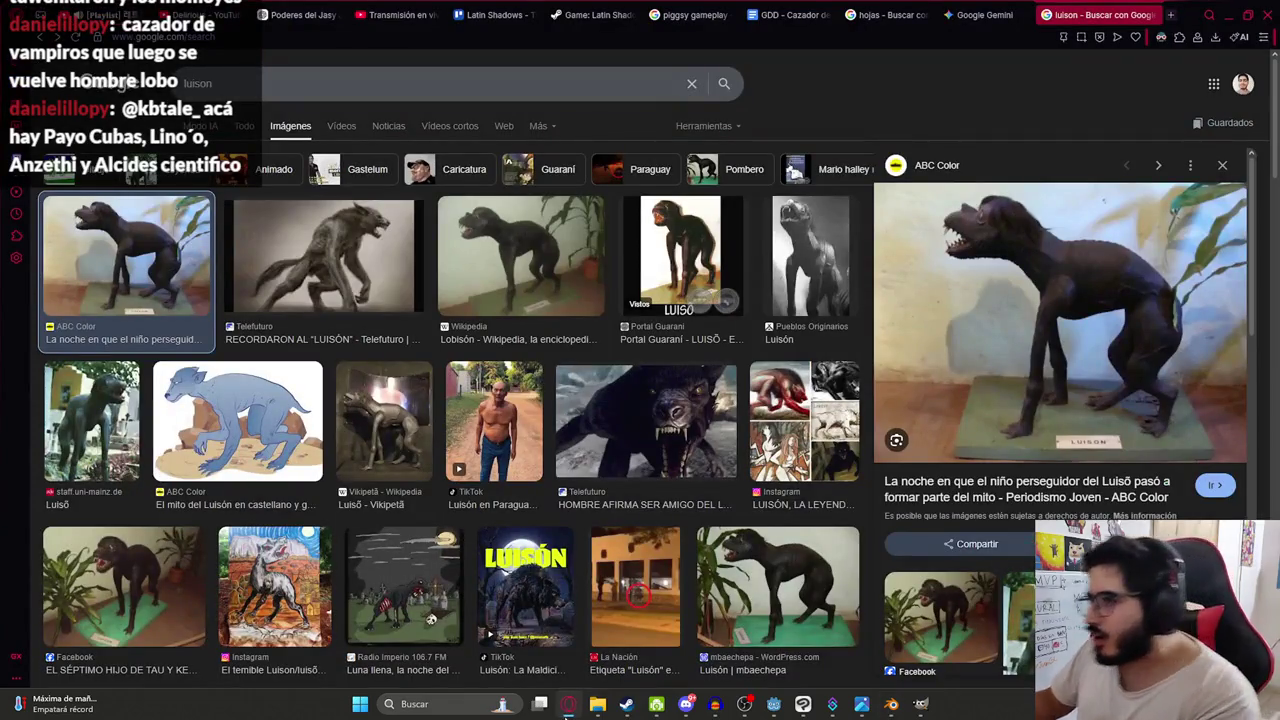
mouse_move(1060, 320)
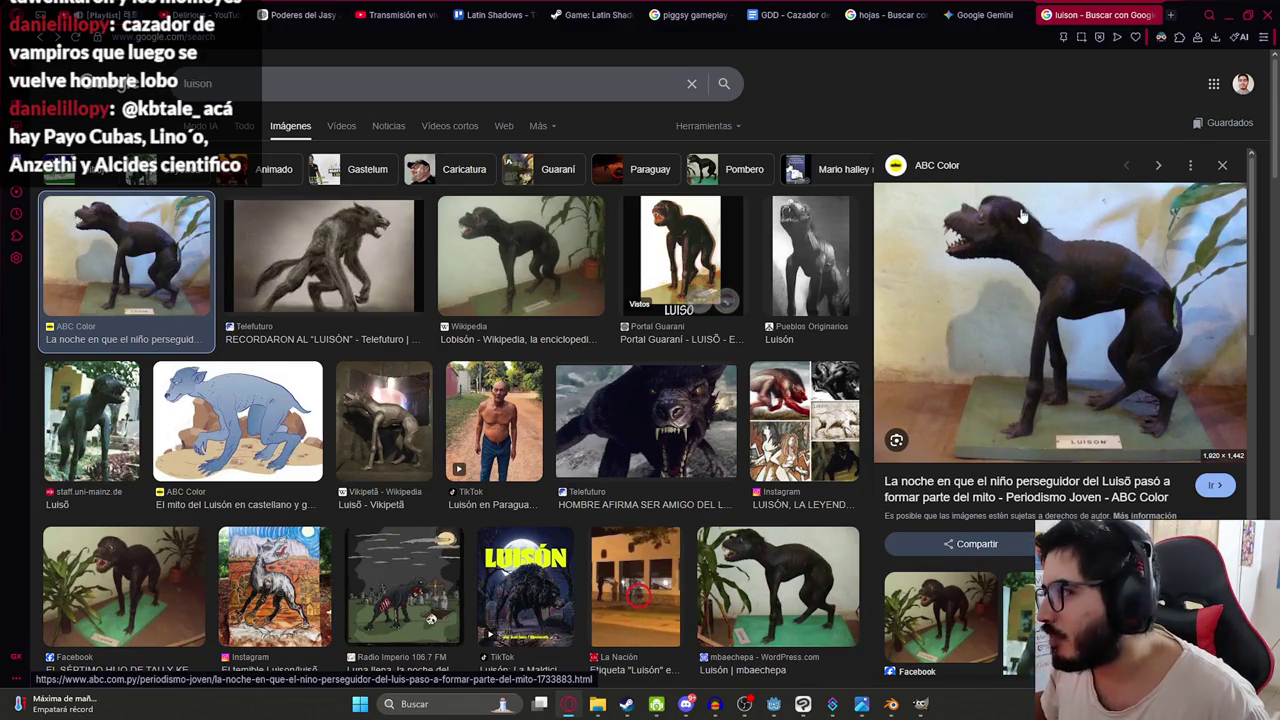
Go back to the browser's YouTube tab and pause the City Pop mix.
key("alt+Tab")
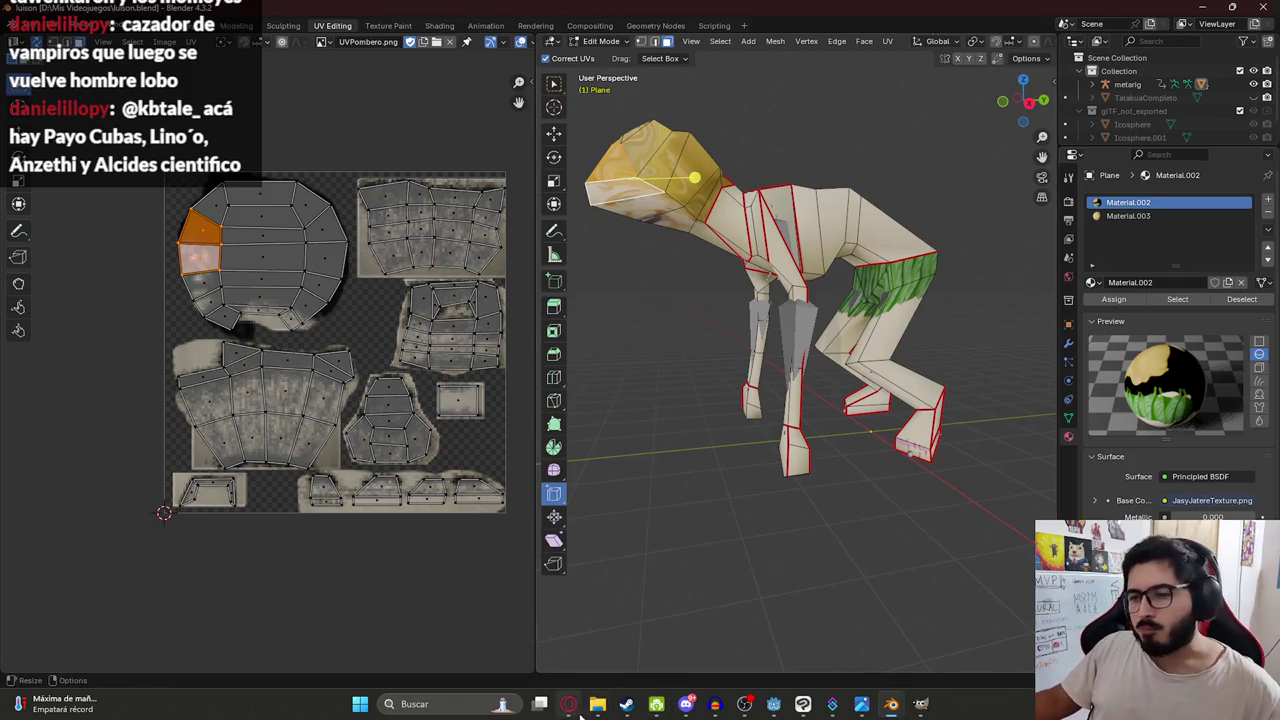
left_click(568, 704)
key("ctrl+1")
left_click(322, 266)
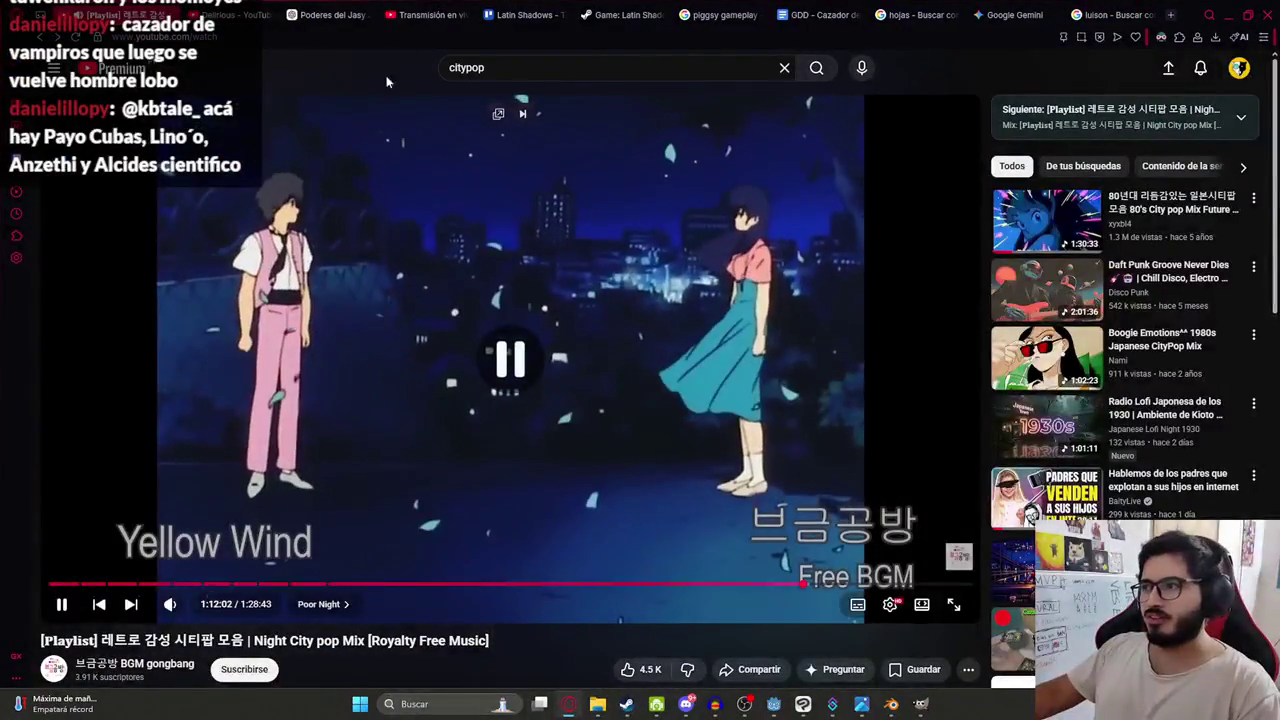
Search YouTube for 'aire split' from the home page.
key("F5")
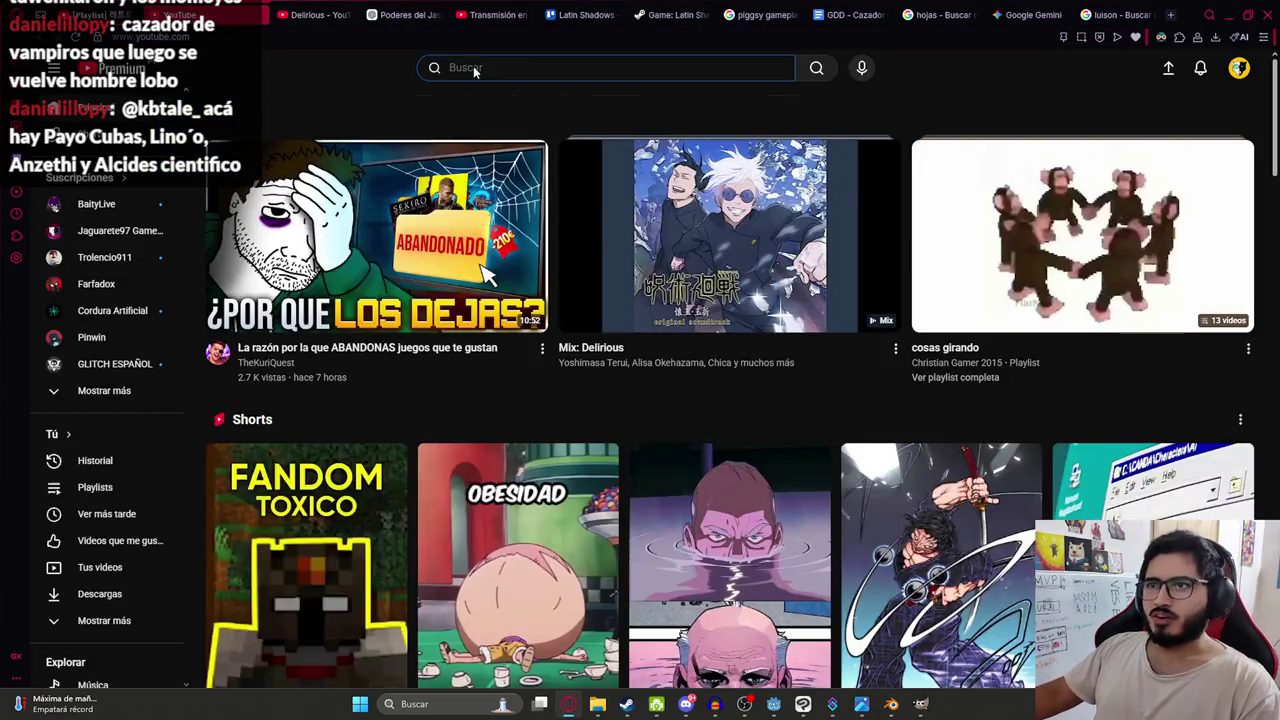
left_click(473, 67)
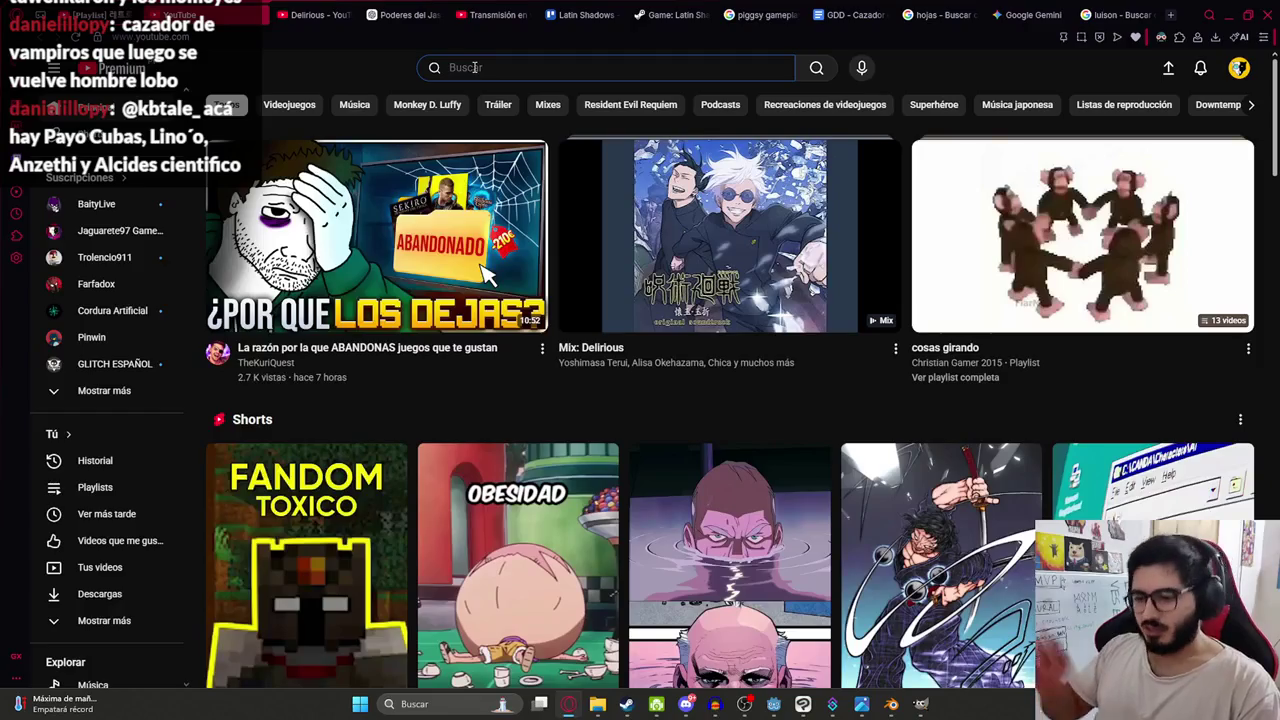
type("aire split")
key("Return")
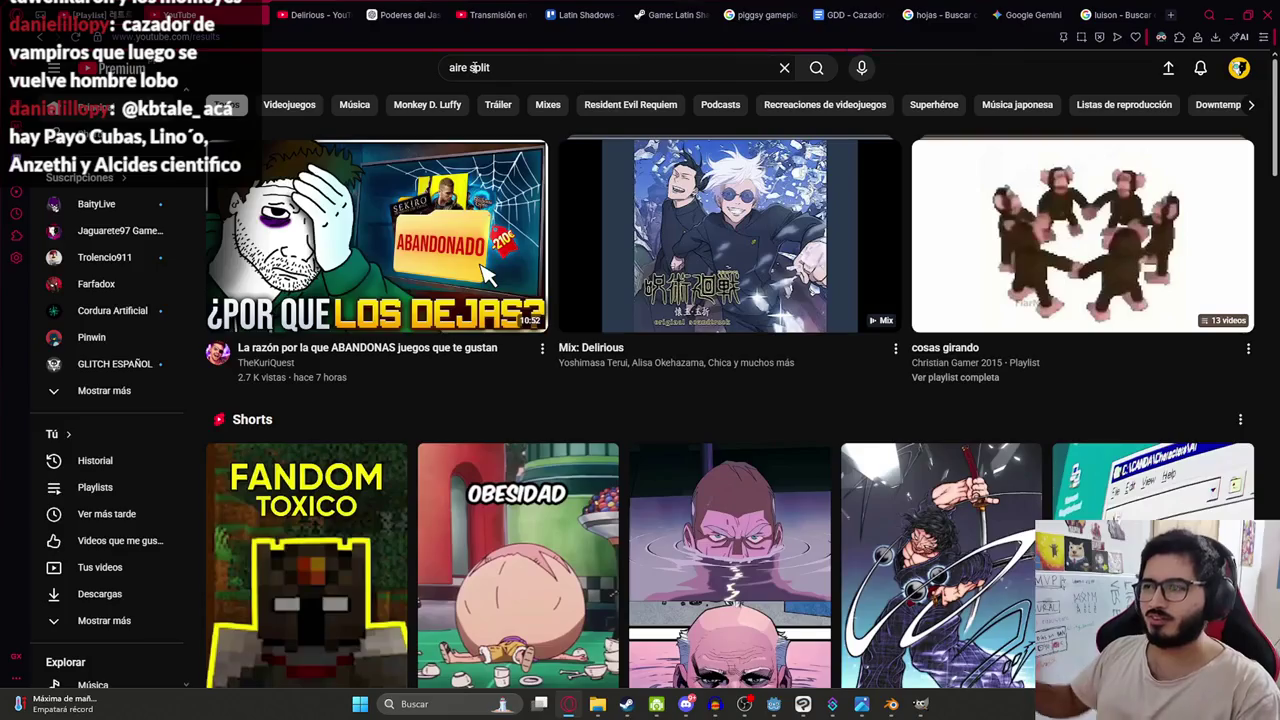
scroll(470, 180, "down", 3)
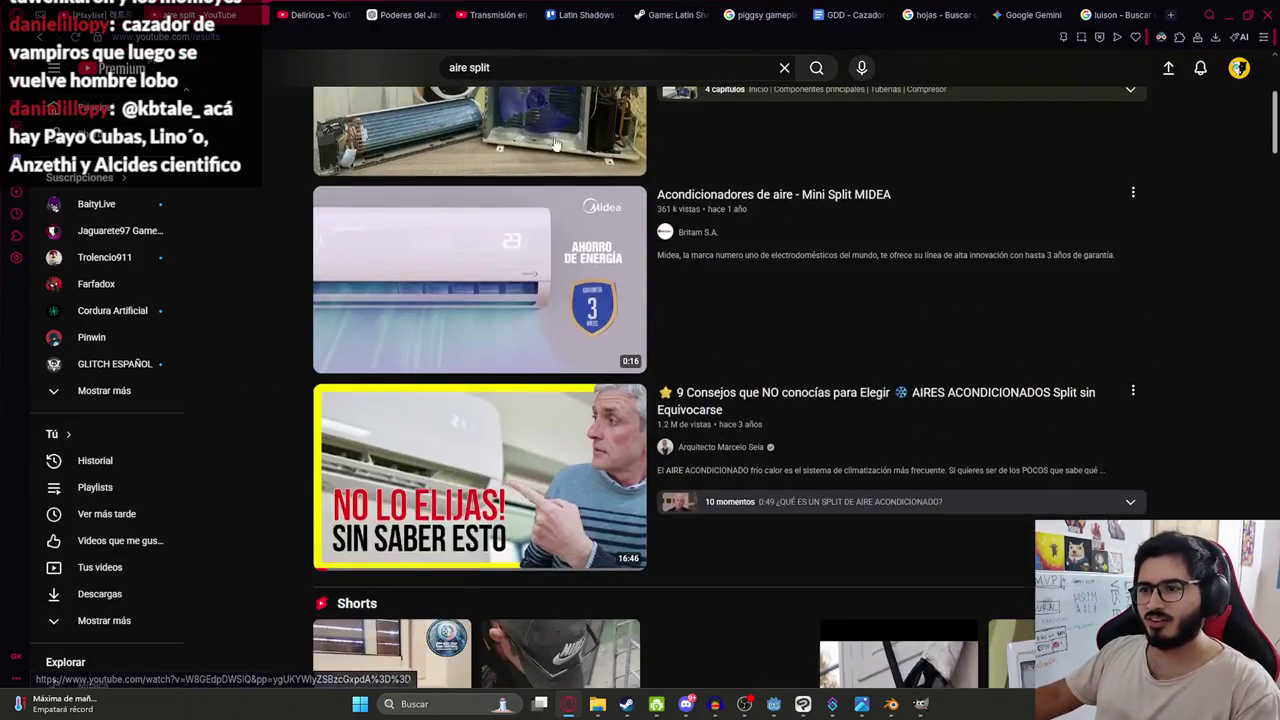
Refine to 'aire split 1 hour' and play the air conditioner noise video fullscreen.
left_click(547, 67)
type("1 hour")
key("Return")
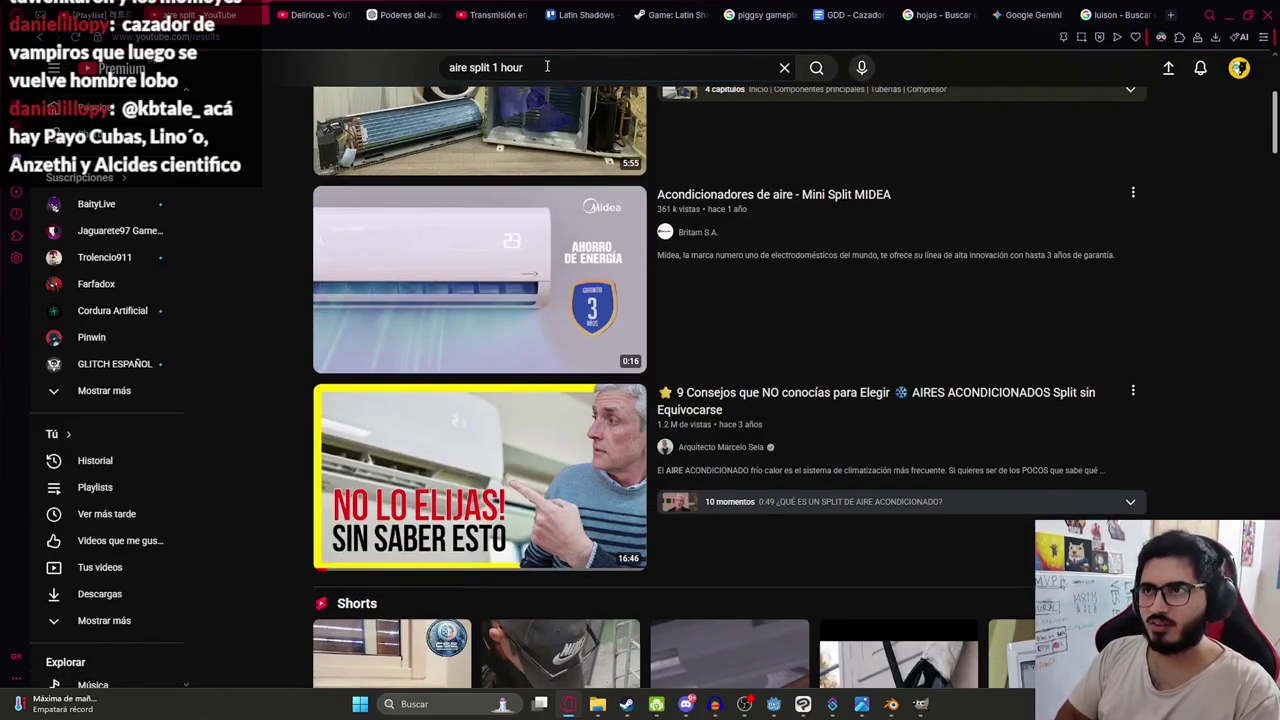
left_click(481, 178)
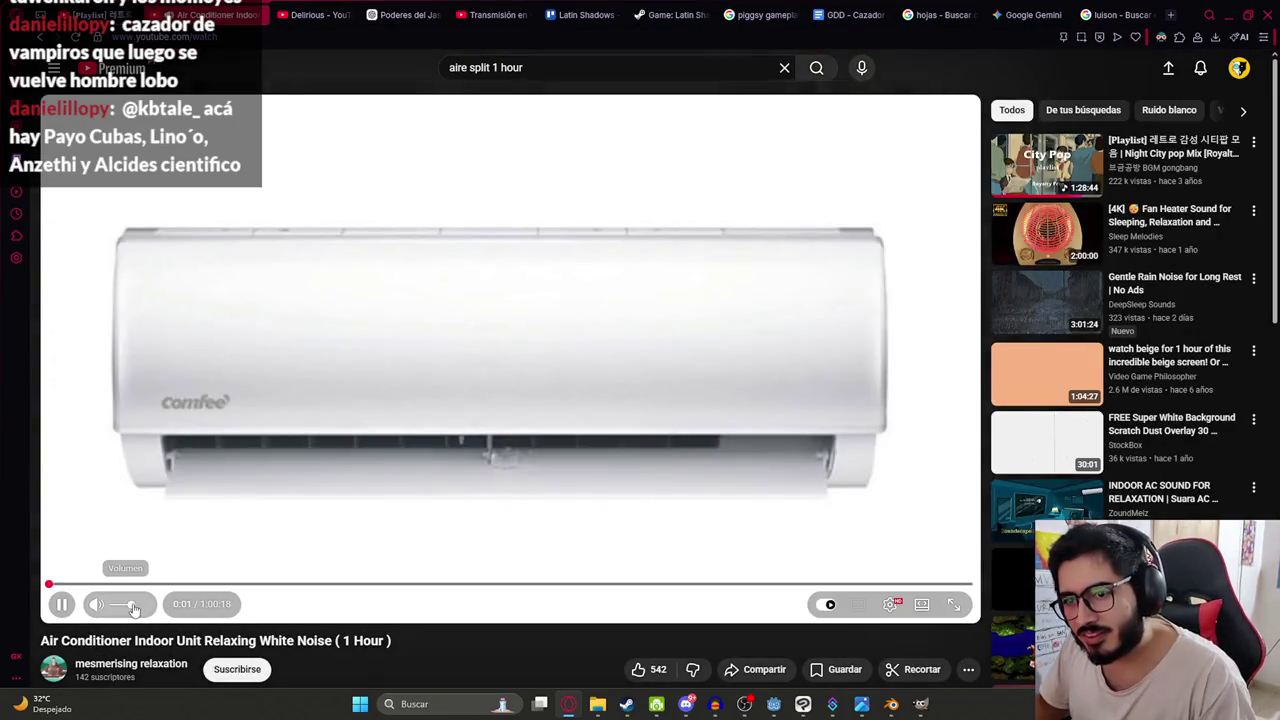
double_click(279, 387)
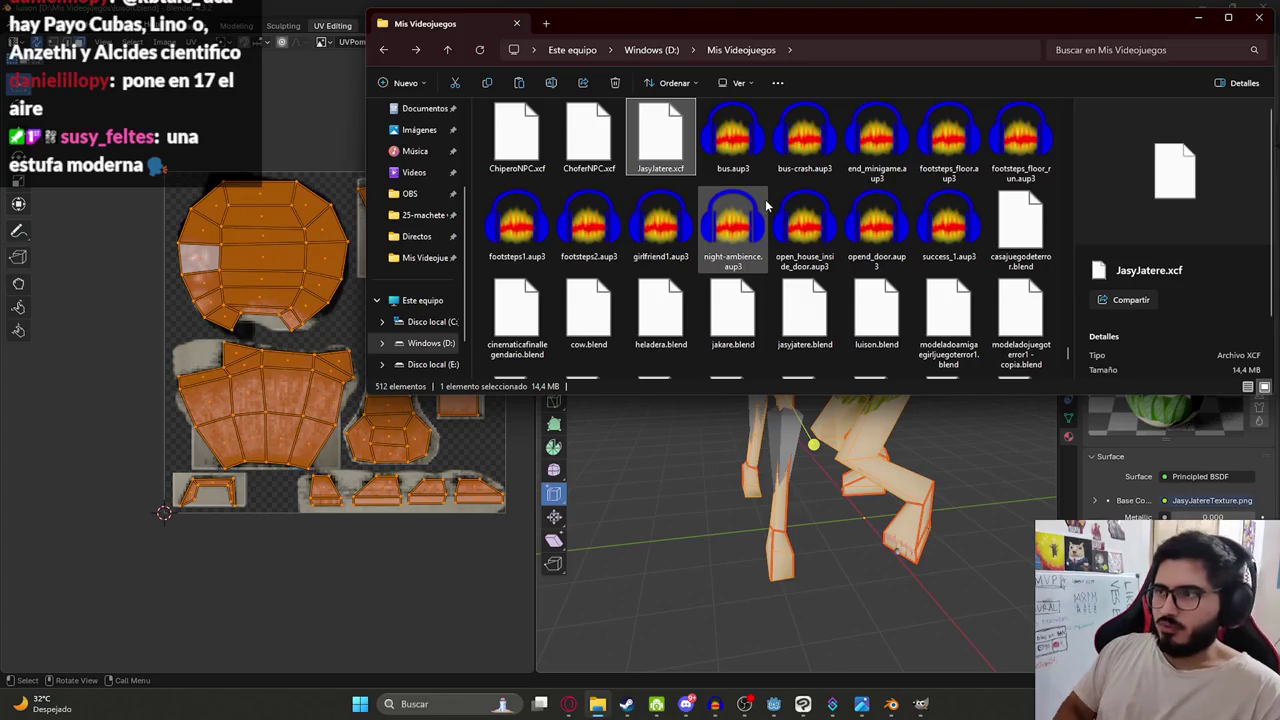
Paste a copy of JasyJatere.xcf, rename it Luison.xcf, and switch to GIMP.
key("ctrl+v")
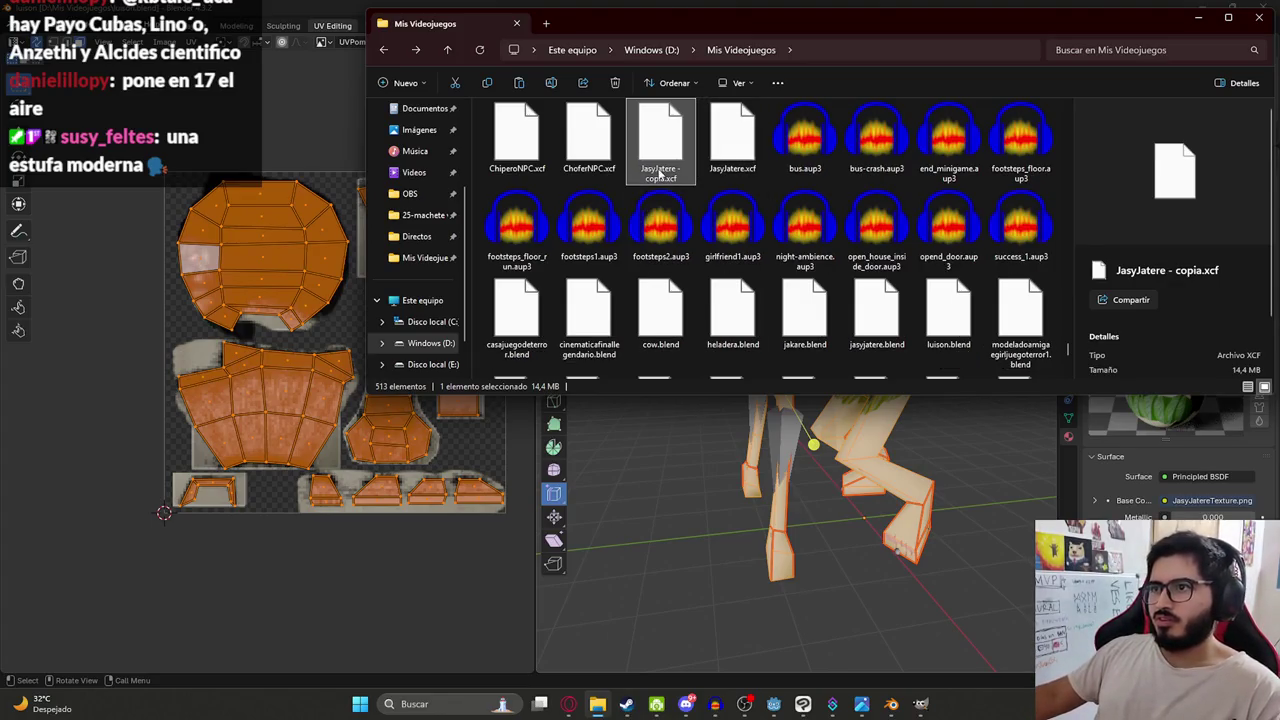
key("F2")
type("Luison")
key("Return")
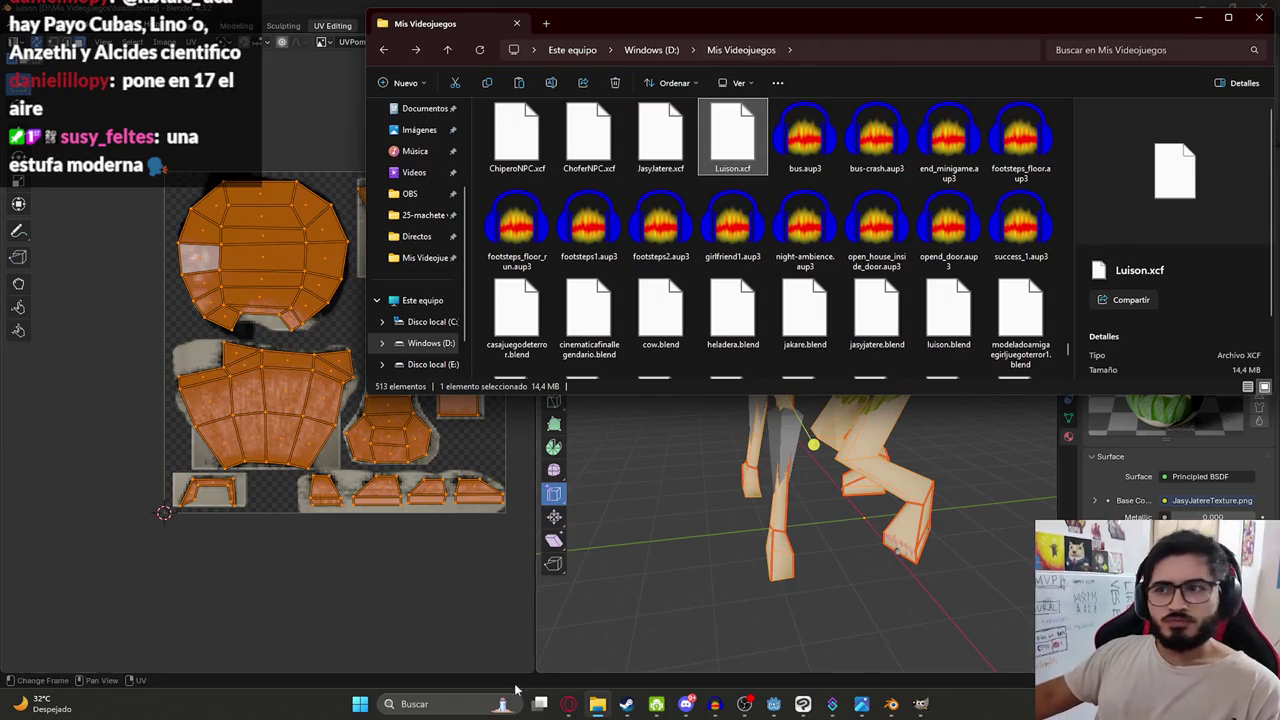
key("alt+Tab")
left_click(30, 24)
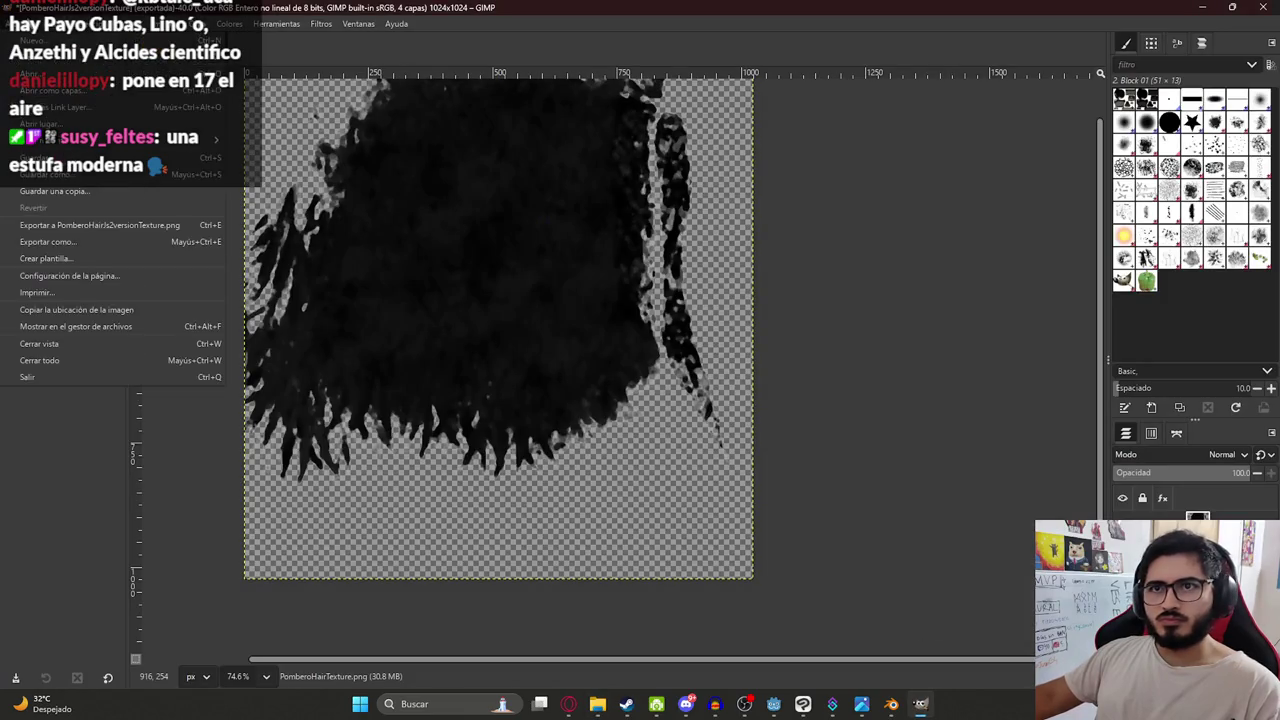
left_click(32, 72)
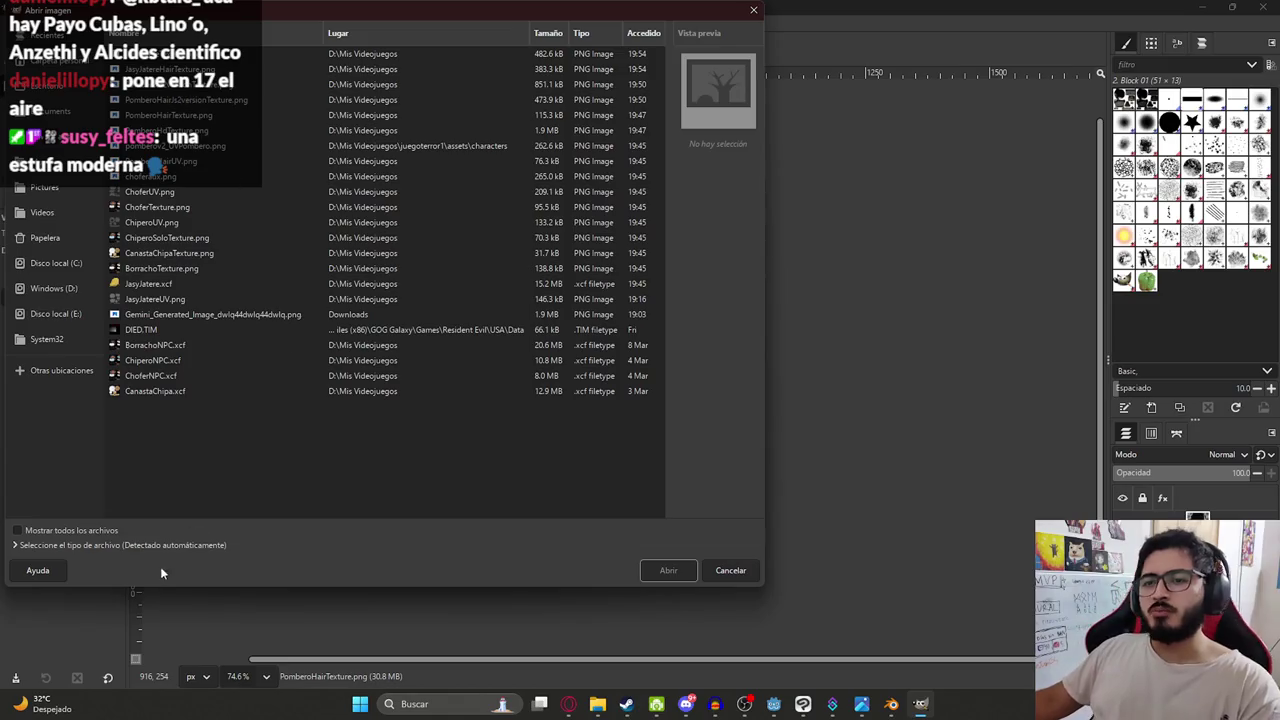
mouse_move(254, 11)
left_mouse_down()
mouse_move(313, 48)
mouse_move(354, 24)
left_mouse_up()
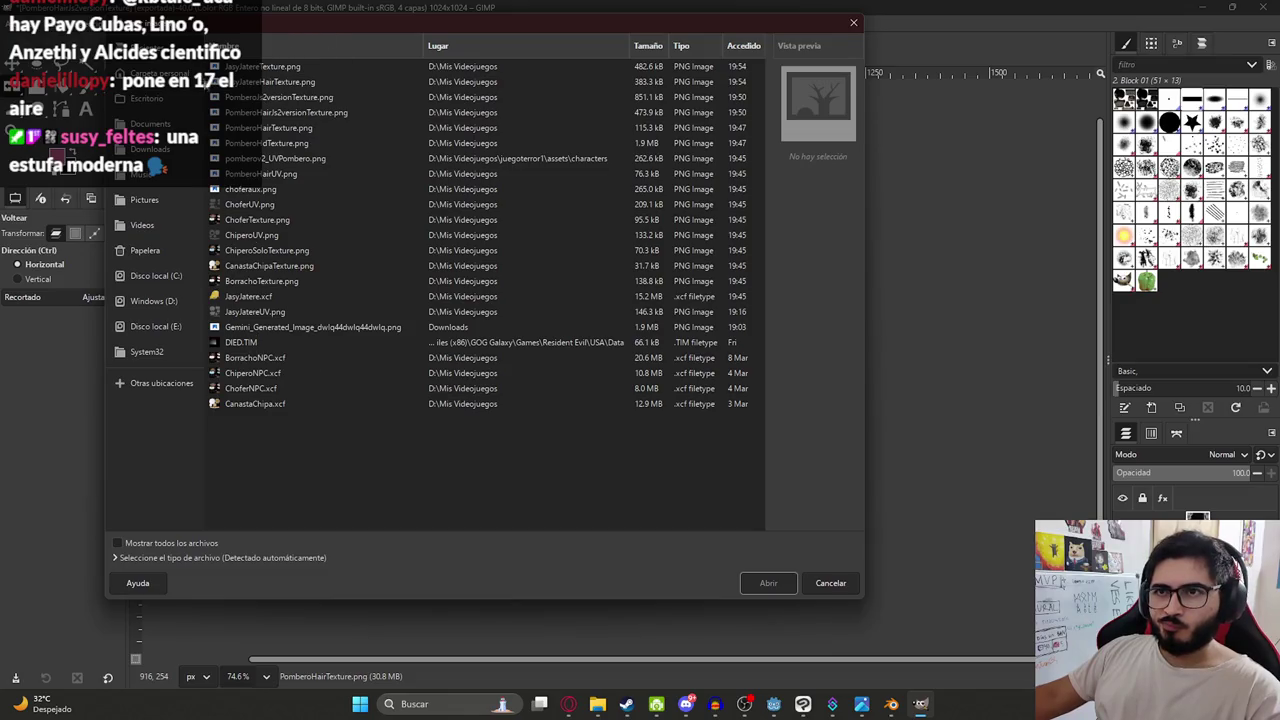
mouse_move(289, 22)
left_mouse_down()
mouse_move(278, 397)
mouse_move(309, 35)
left_mouse_up()
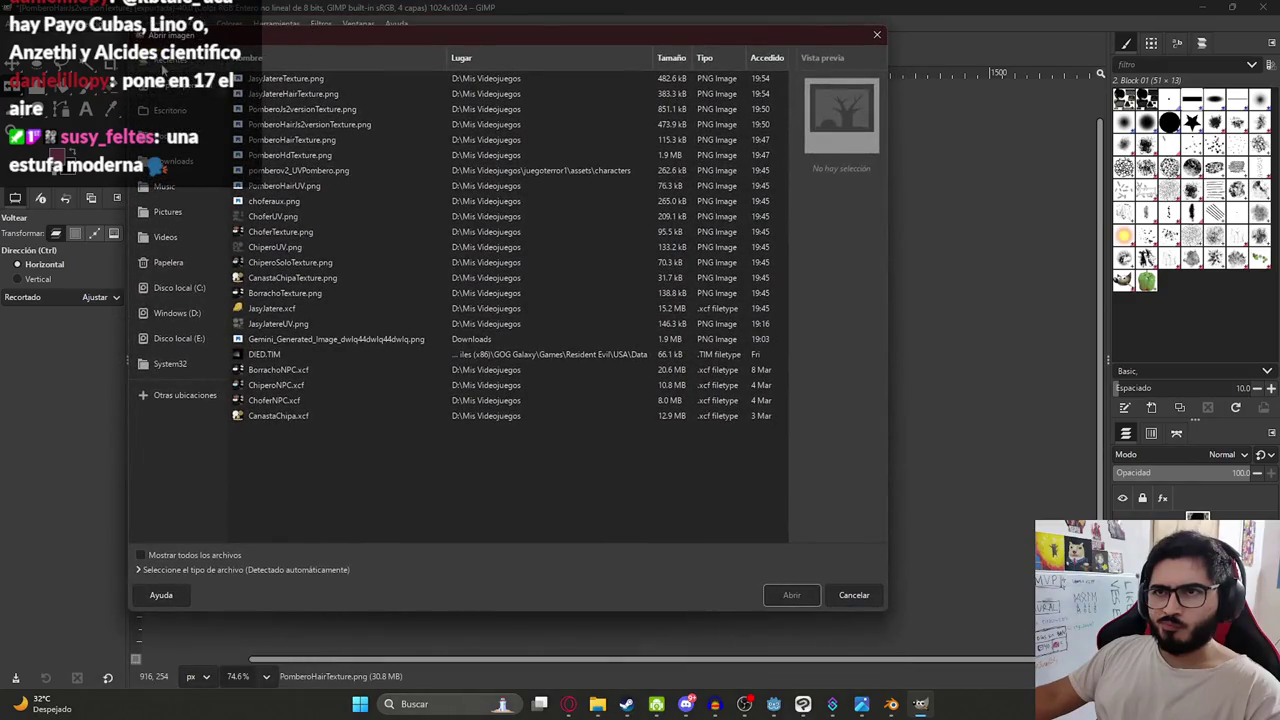
left_click(877, 38)
left_click(20, 23)
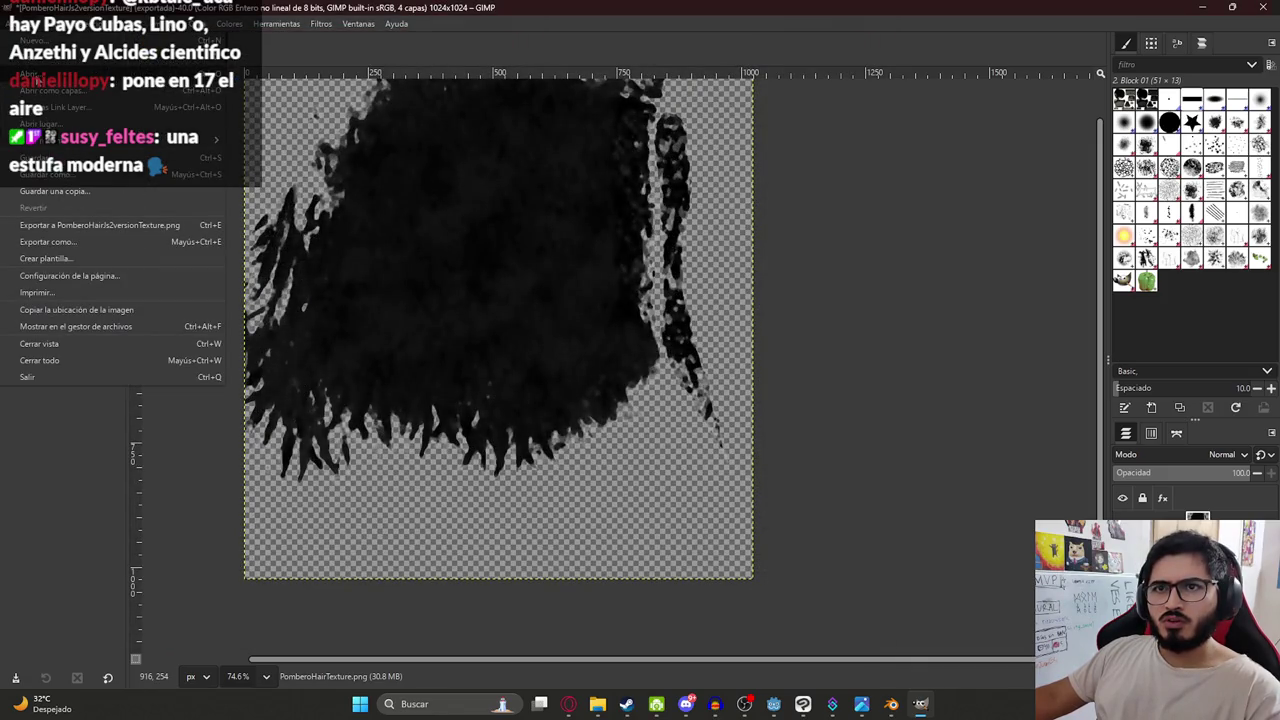
left_click(40, 74)
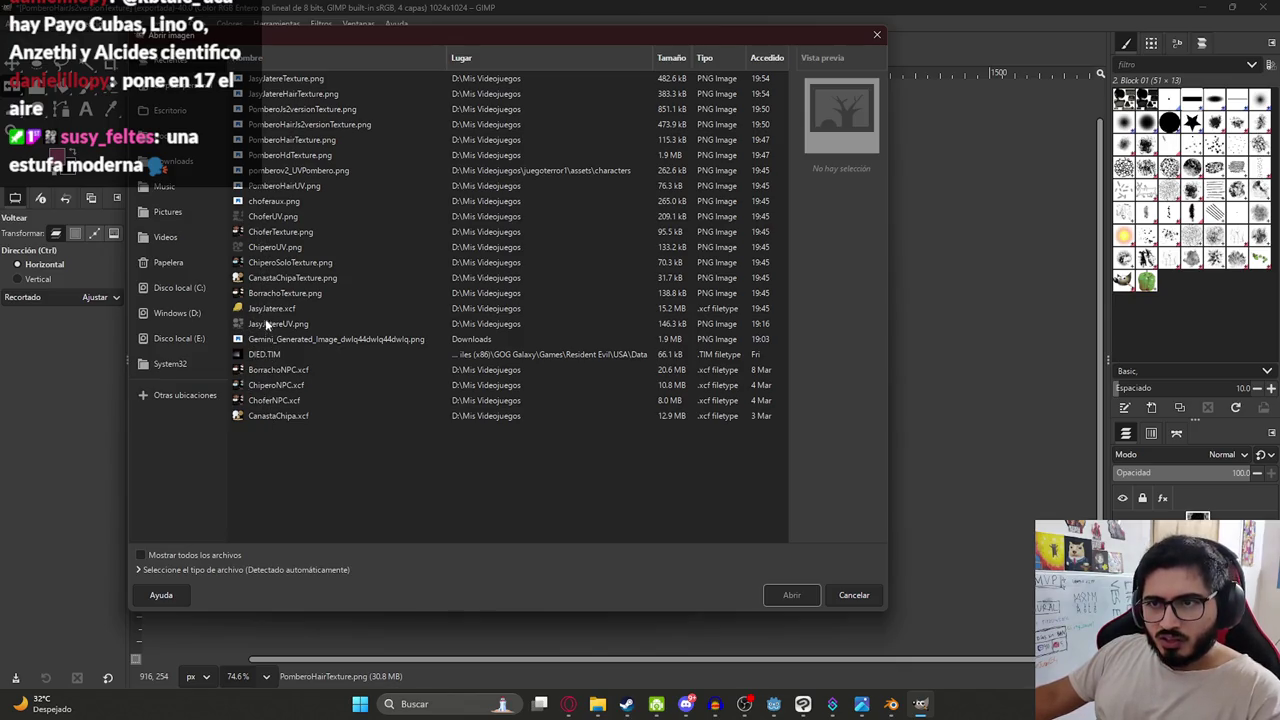
left_click(854, 594)
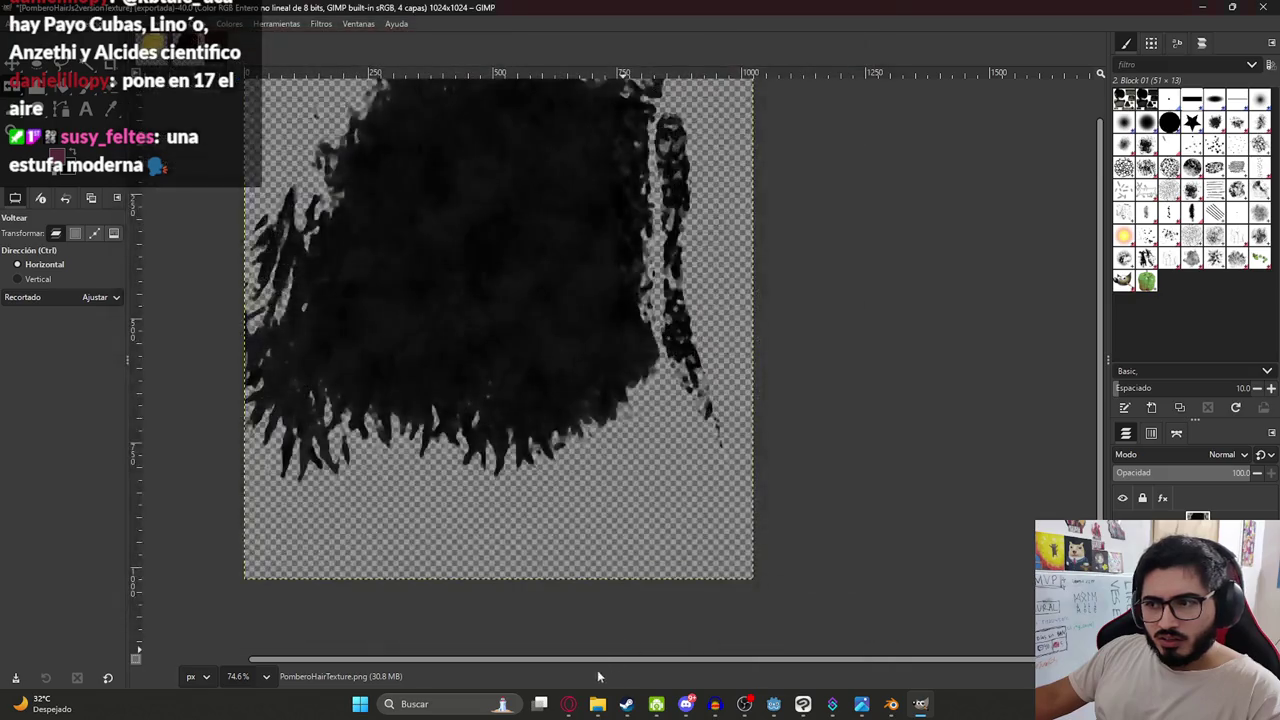
left_click(597, 704)
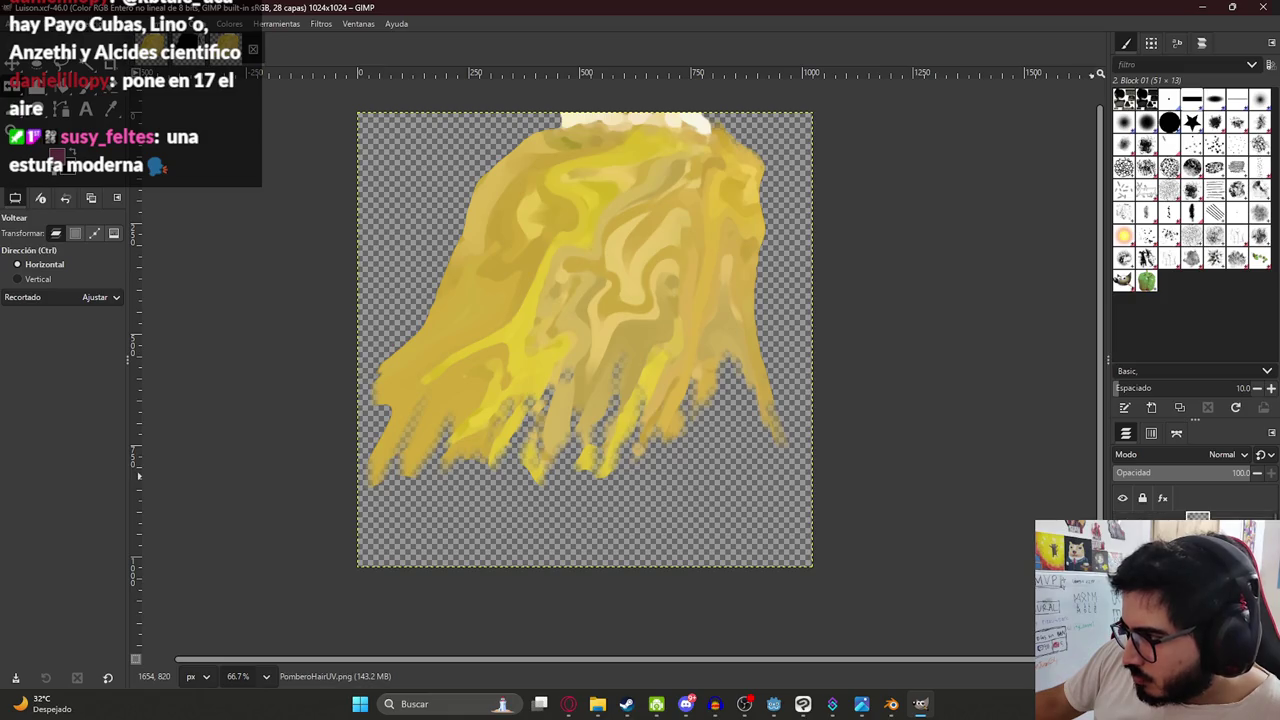
Delete the yellow hair layers and the copied layer group, then add a new layer.
right_click(1230, 515)
left_click(1158, 302)
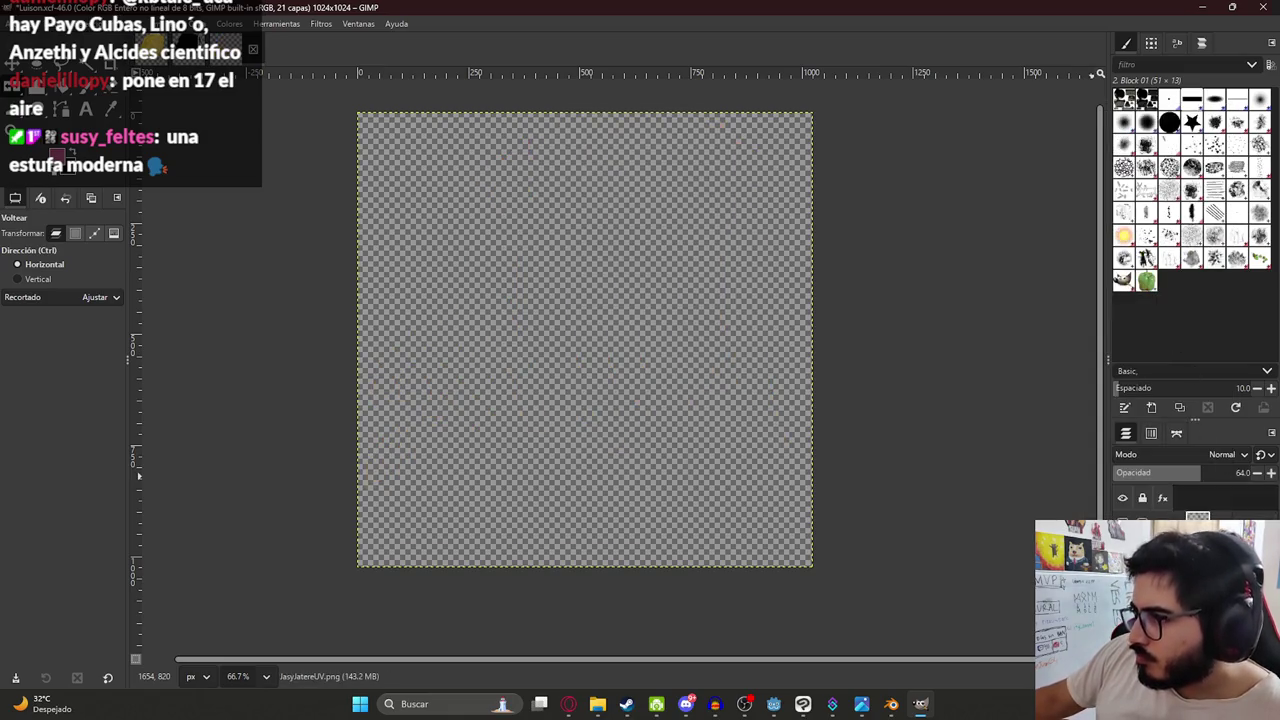
right_click(1200, 540)
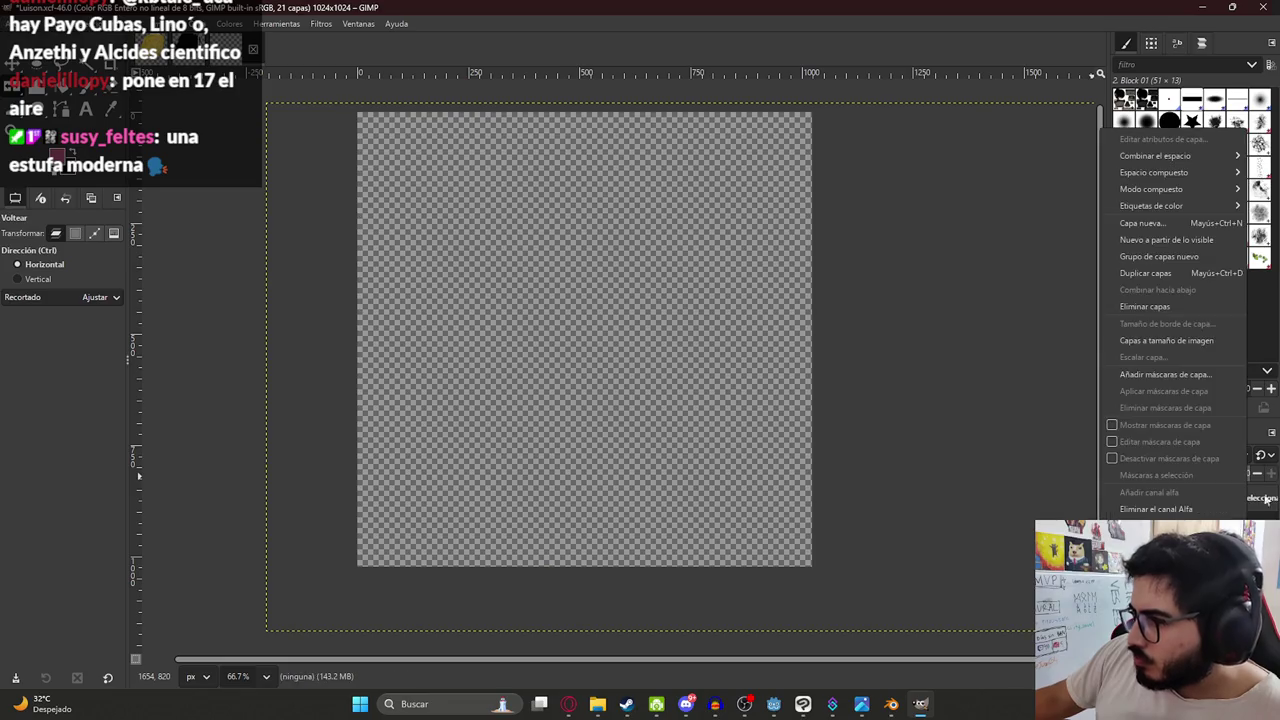
left_click(1206, 306)
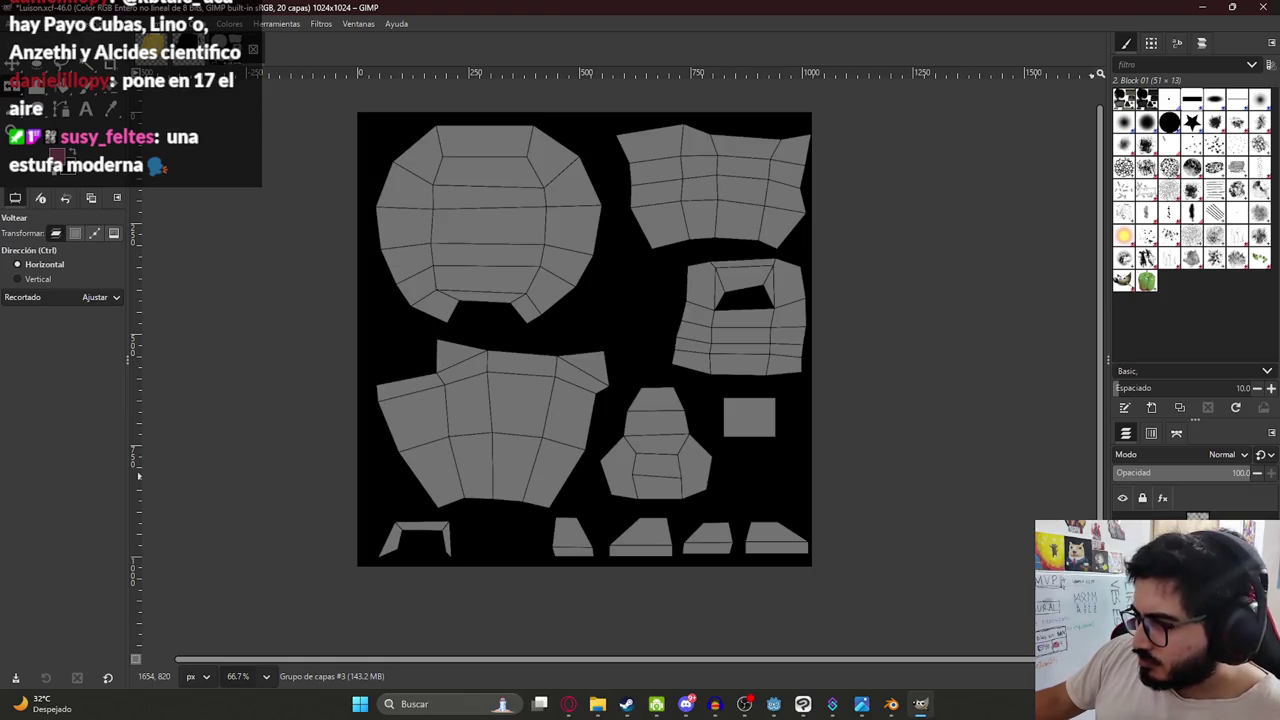
key("ctrl+shift+n")
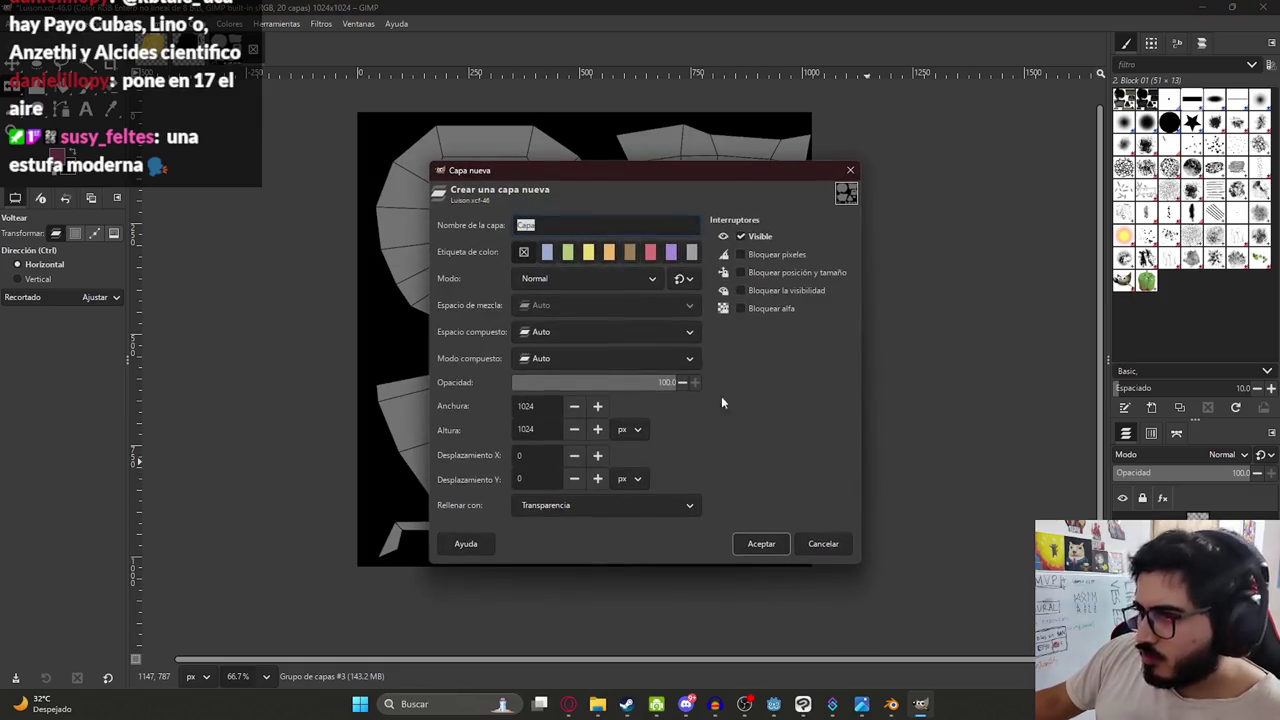
left_click(760, 544)
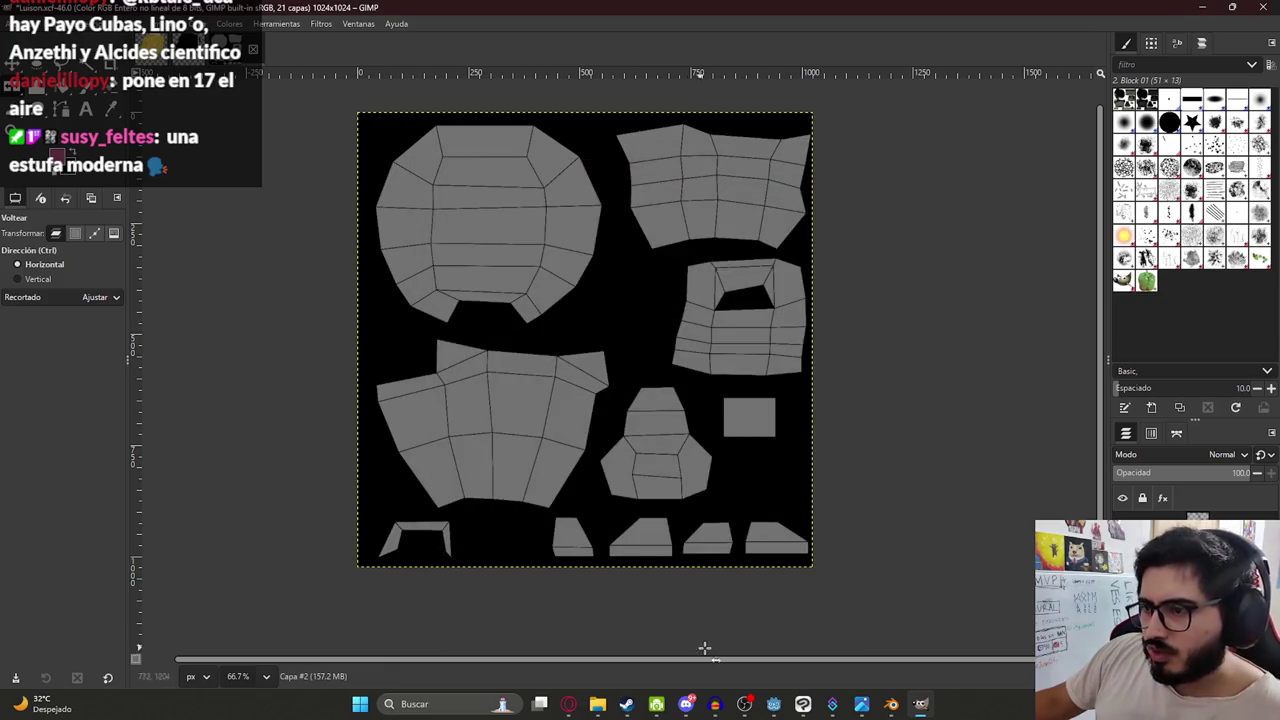
Copy the Luisón statue photo from Google Images and paste it into the texture.
left_click(570, 705)
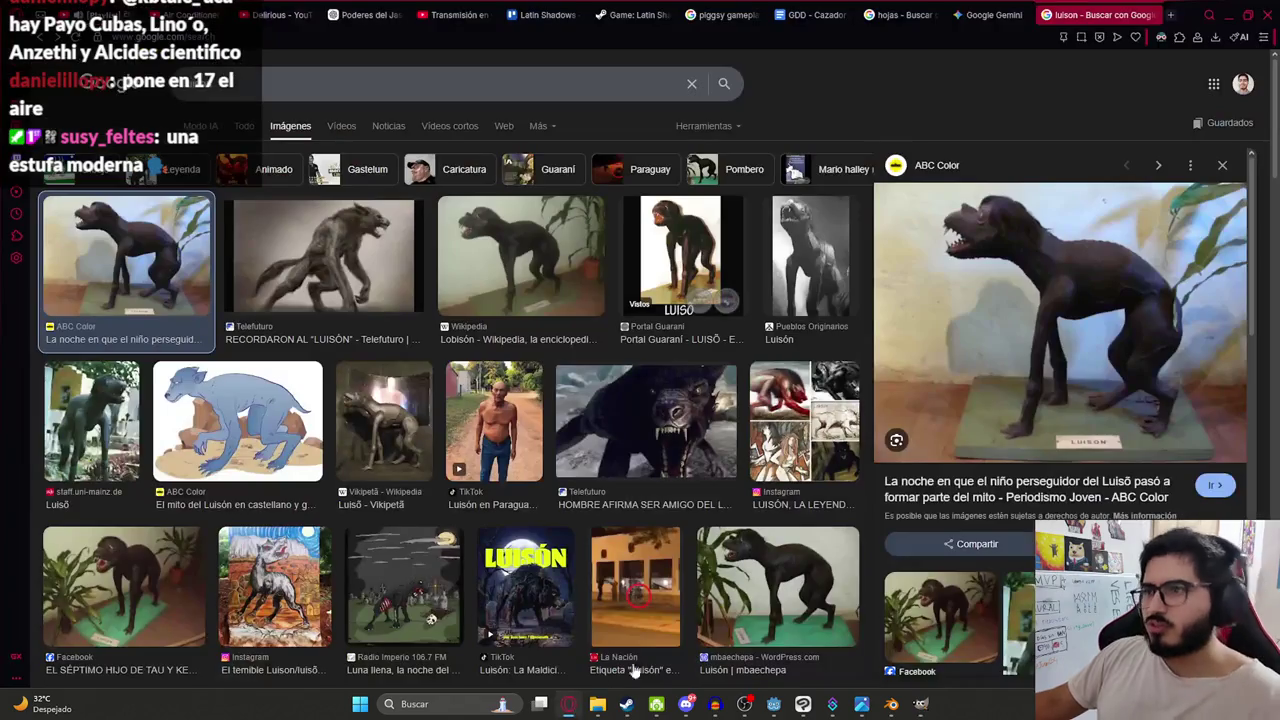
right_click(1069, 250)
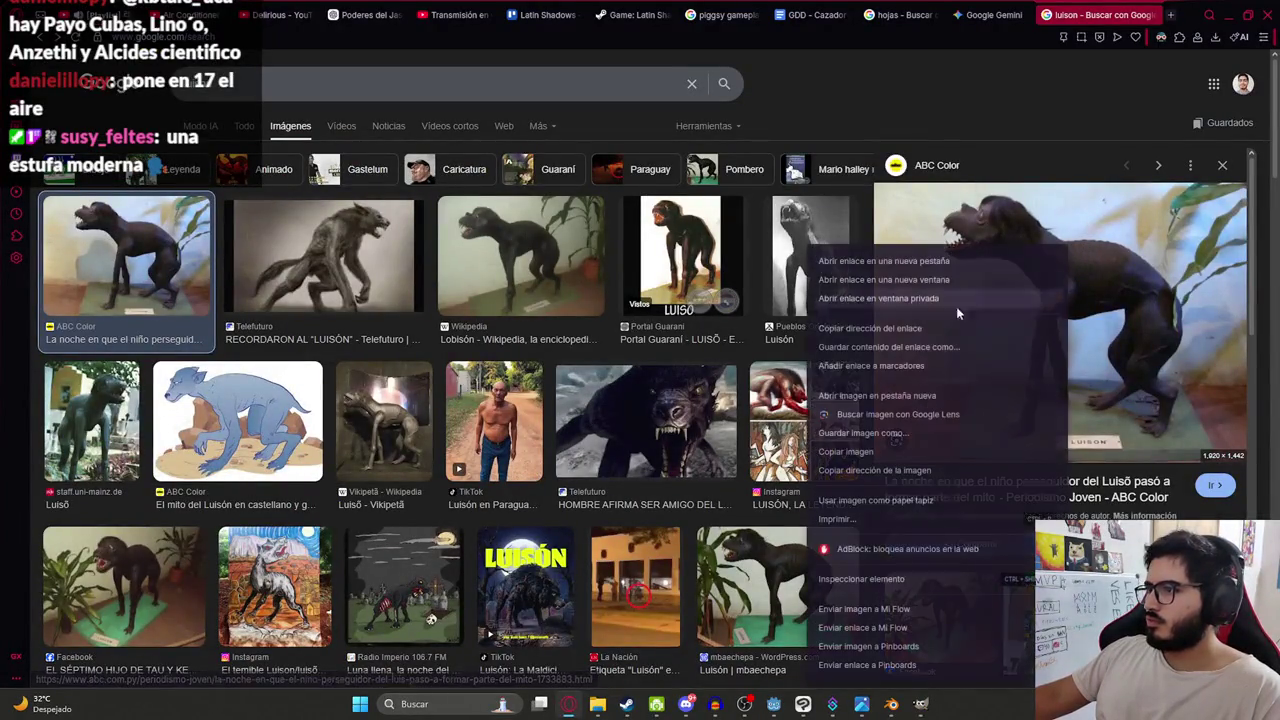
left_click(950, 434)
key("alt+Tab")
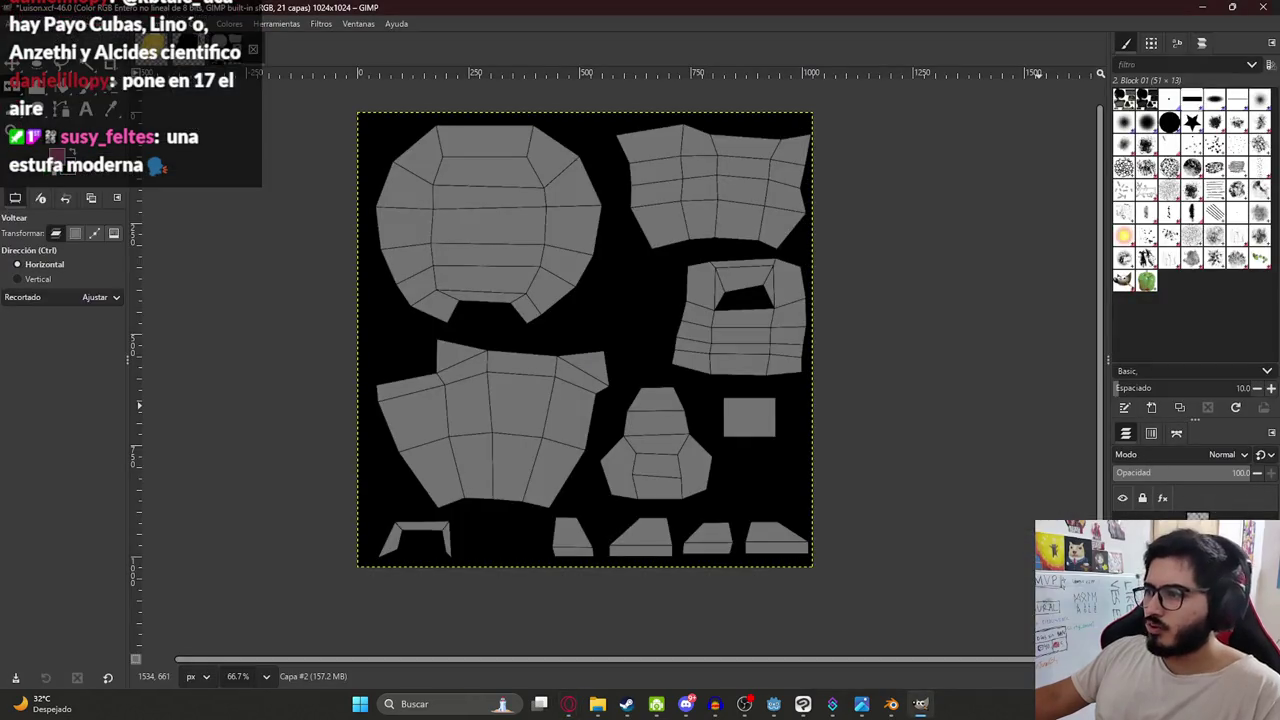
key("ctrl+v")
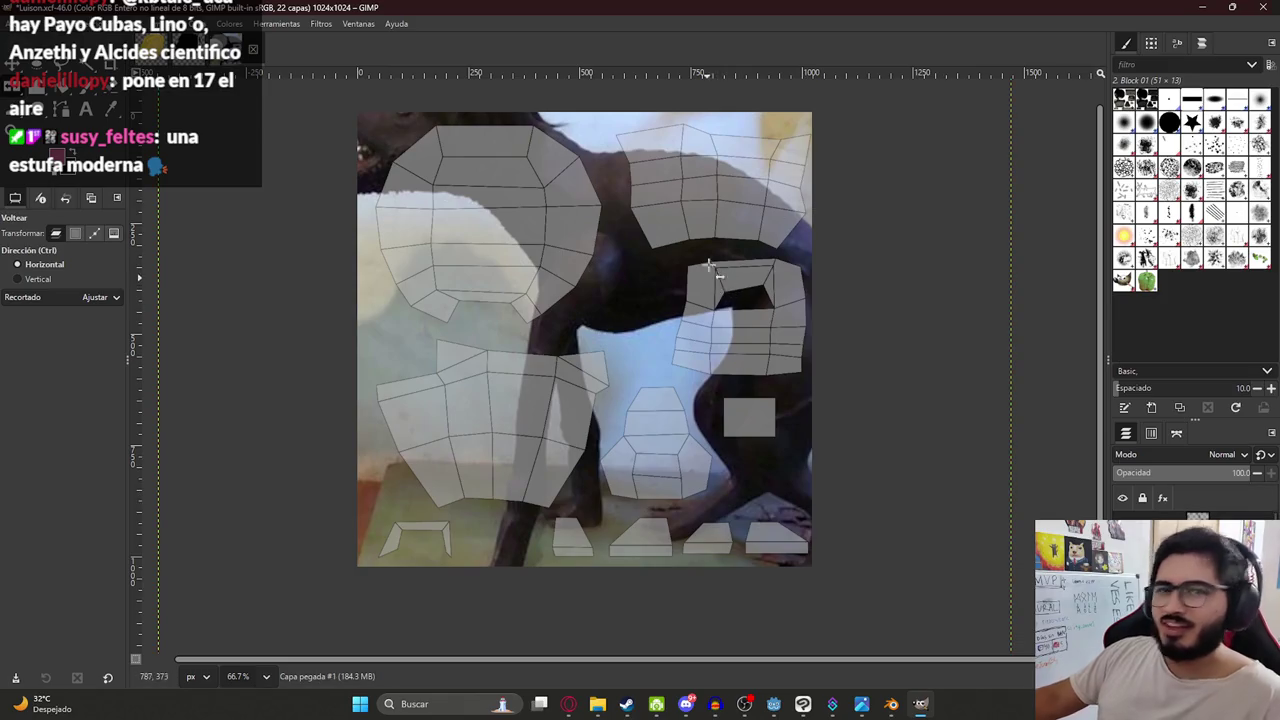
Shrink the pasted Luisón photo proportionally and move it over the UV layout.
scroll(706, 223, "down", 2, "ctrl")
scroll(733, 212, "up", 3, "ctrl")
scroll(714, 251, "up", 1, "ctrl")
scroll(714, 251, "up", 1, "ctrl")
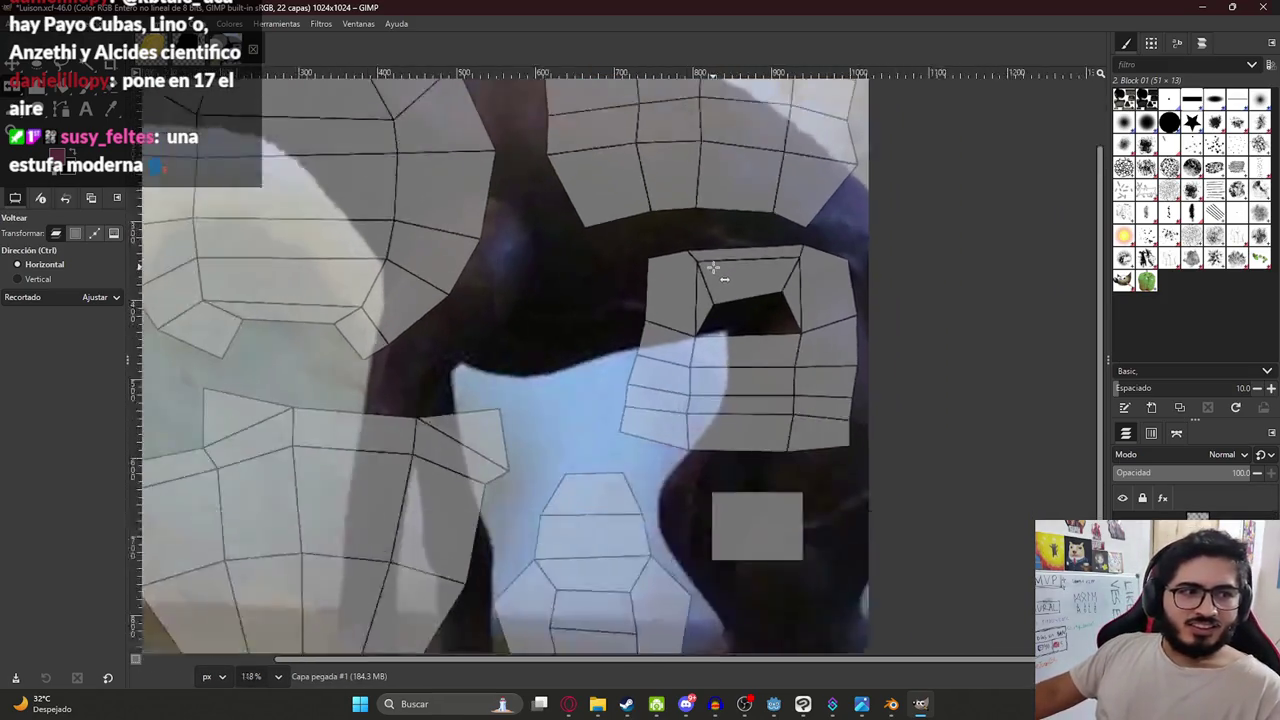
scroll(714, 251, "down", 4, "ctrl")
scroll(693, 228, "down", 1, "ctrl")
scroll(614, 330, "up", 4, "ctrl")
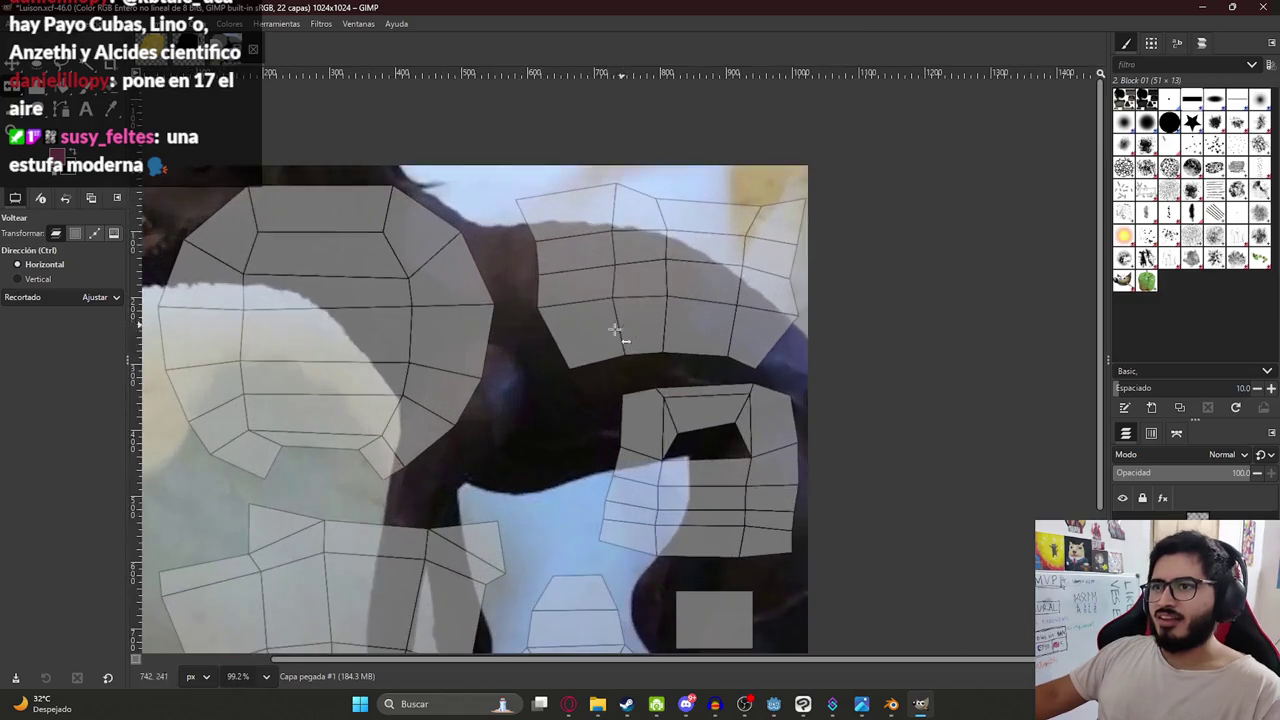
scroll(480, 335, "up", 1, "ctrl")
scroll(500, 320, "down", 1, "ctrl")
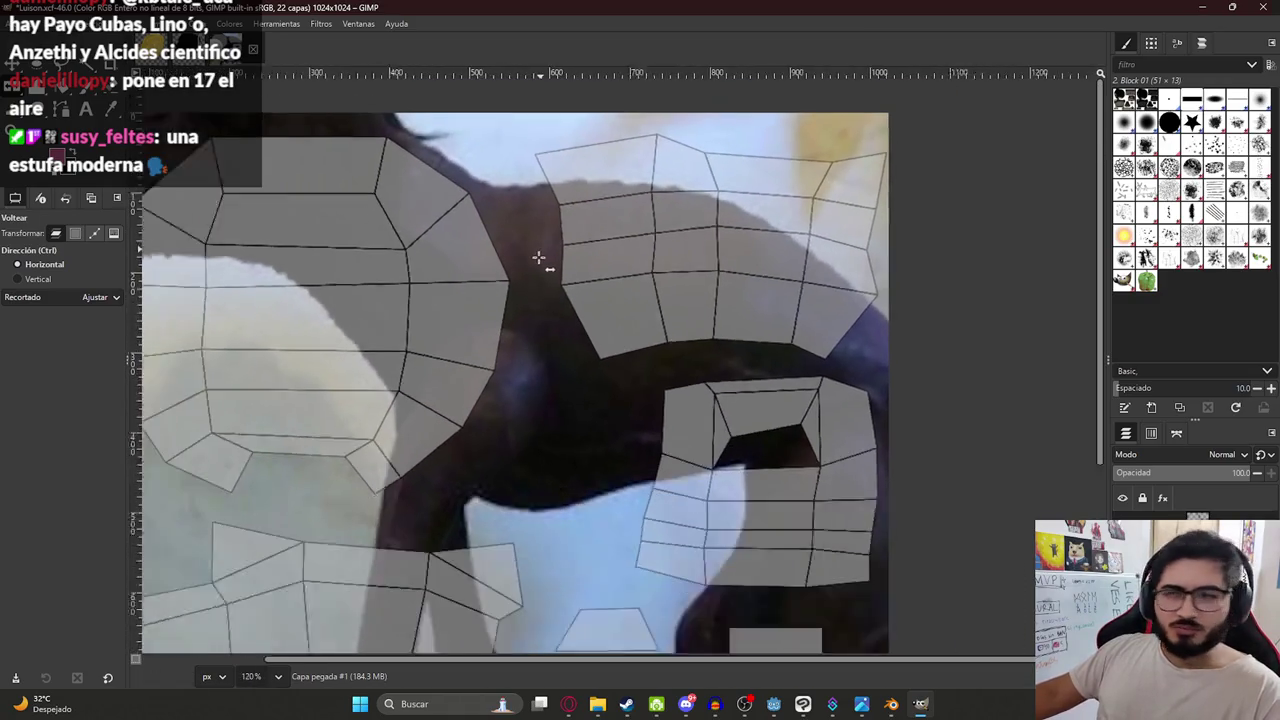
scroll(495, 317, "down", 2, "ctrl")
scroll(420, 352, "up", 1, "ctrl")
scroll(475, 390, "down", 2, "ctrl")
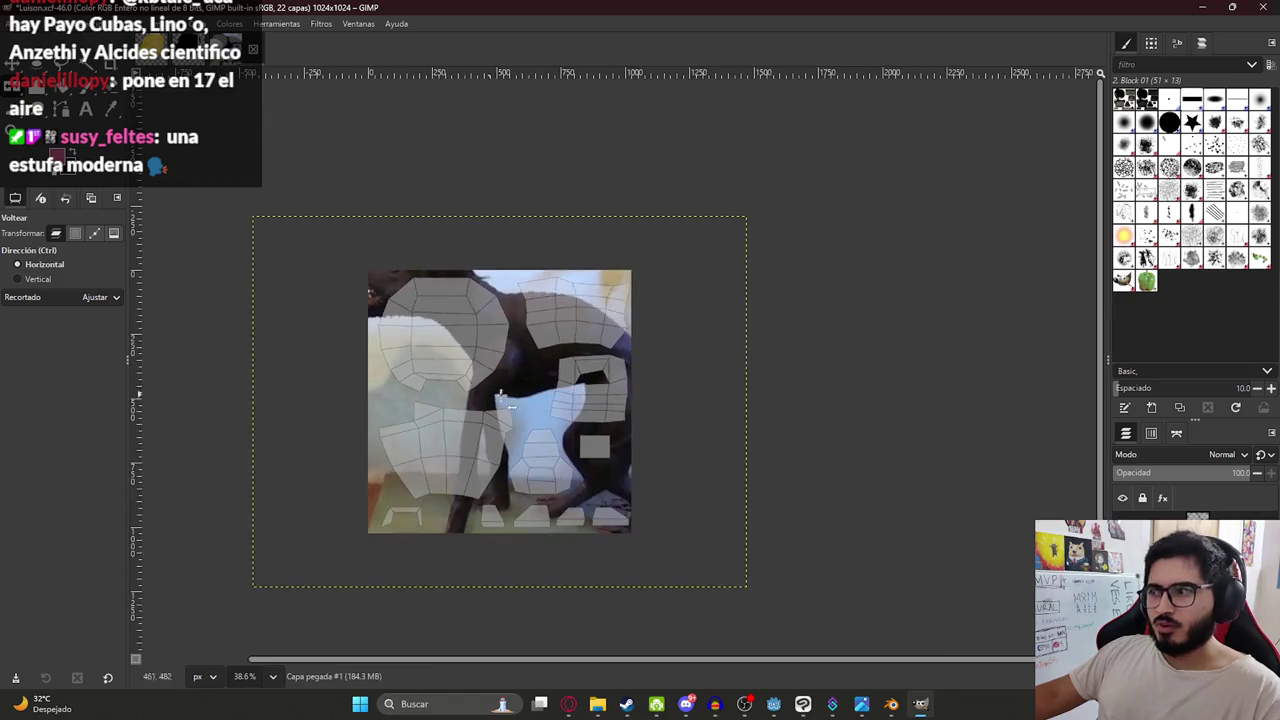
key("shift+t")
left_click(567, 365)
left_click_drag(510, 600, 498, 405, "shift")
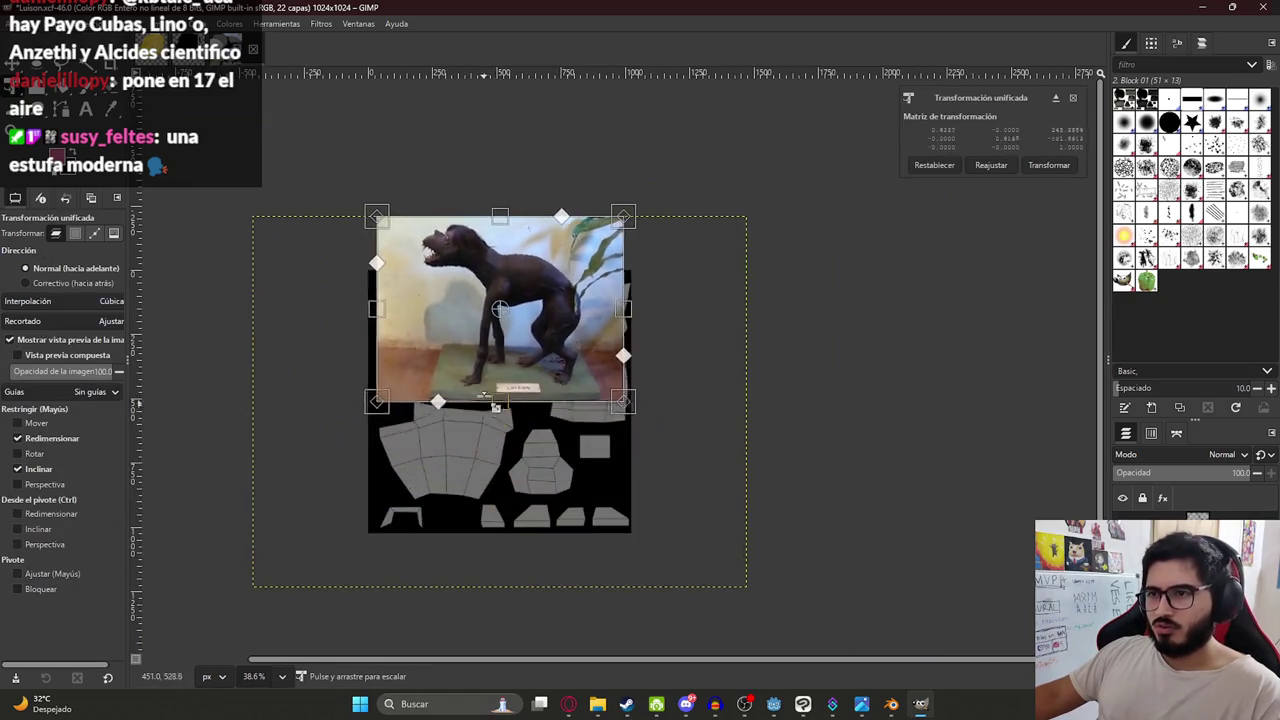
mouse_move(583, 232)
left_mouse_down()
mouse_move(455, 418)
mouse_move(560, 322)
left_mouse_up()
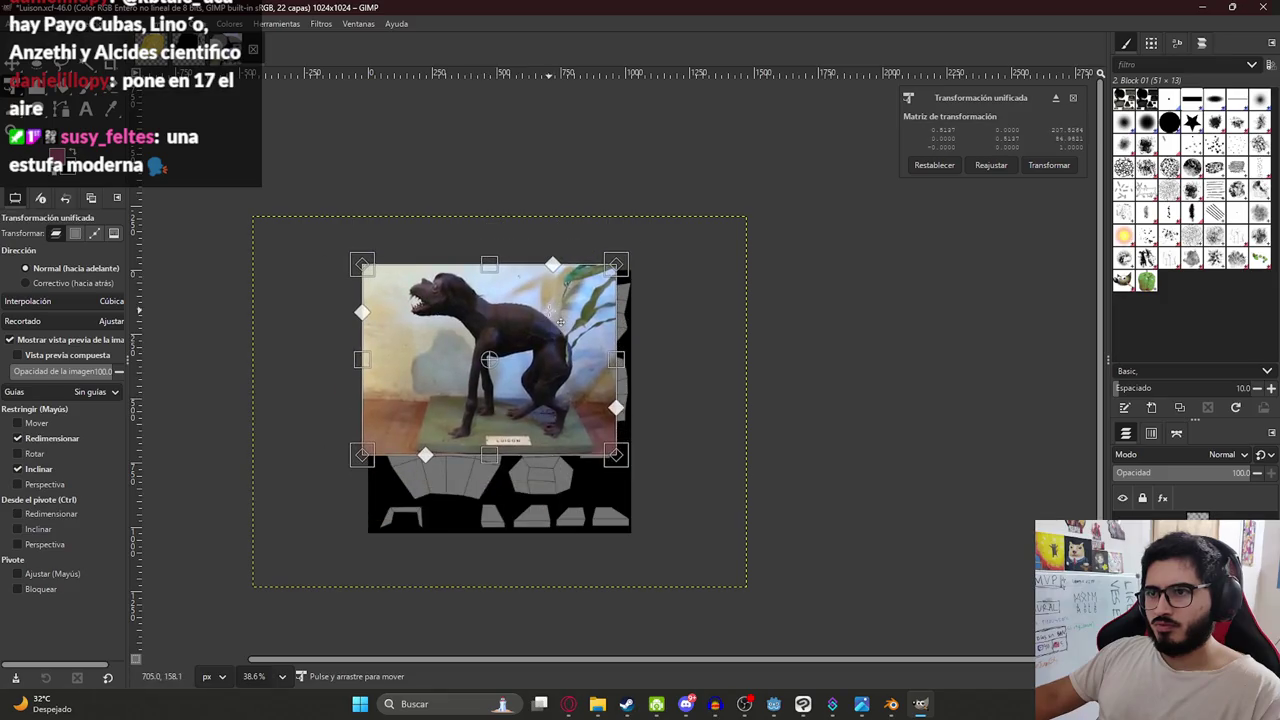
Commit the photo's new size and position, then switch to Free Select.
scroll(516, 318, "up", 2, "ctrl")
scroll(509, 337, "up", 2, "ctrl")
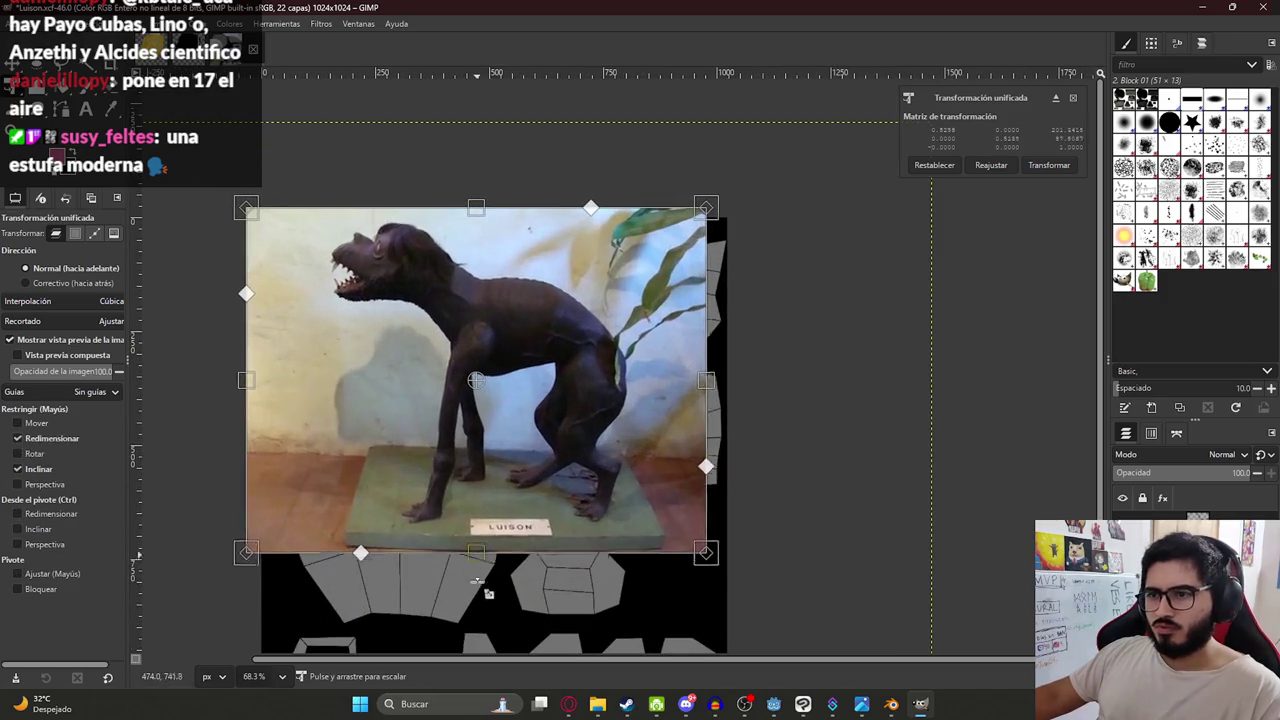
scroll(558, 537, "up", 1, "ctrl")
key("Return")
scroll(571, 366, "up", 6, "ctrl")
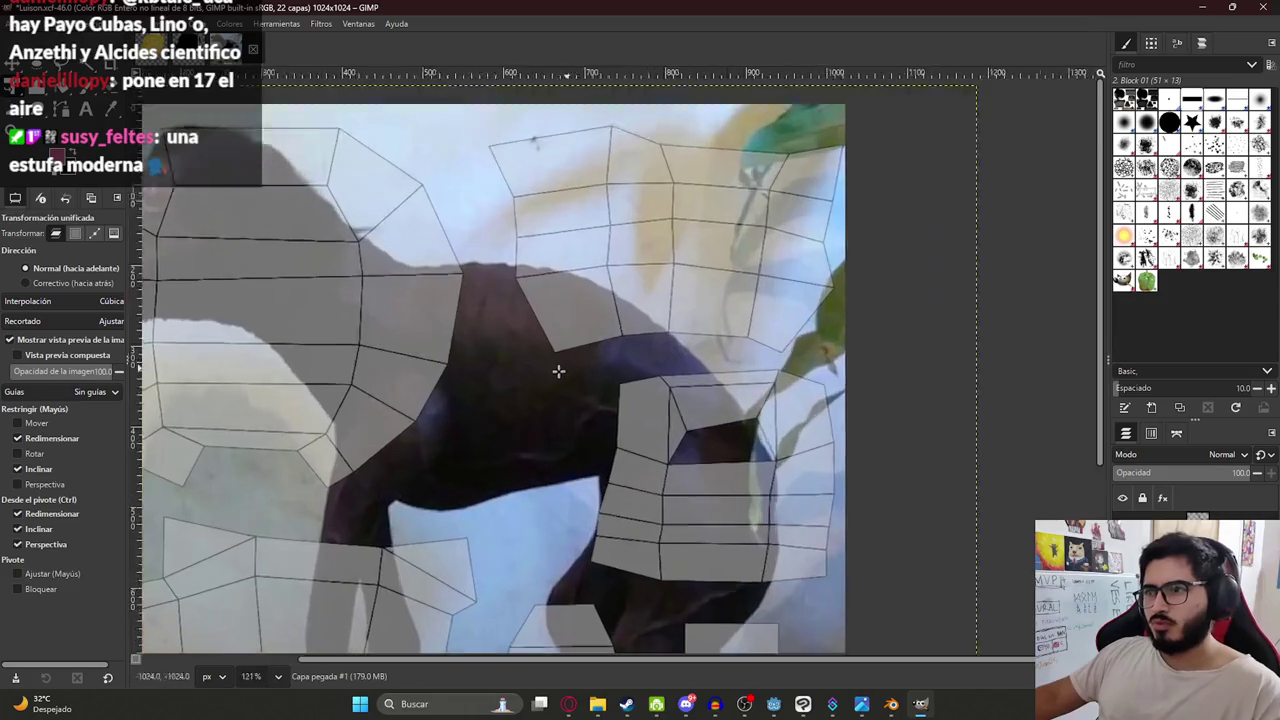
scroll(427, 193, "up", 4, "ctrl")
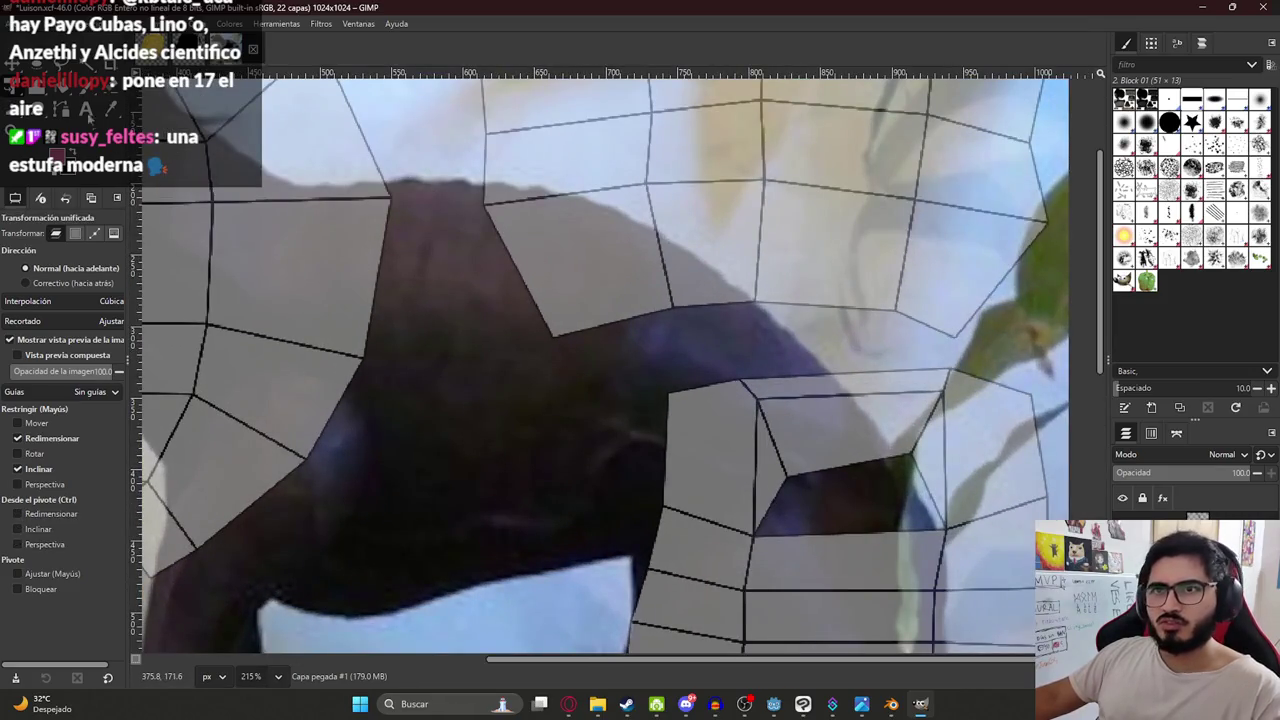
key("f")
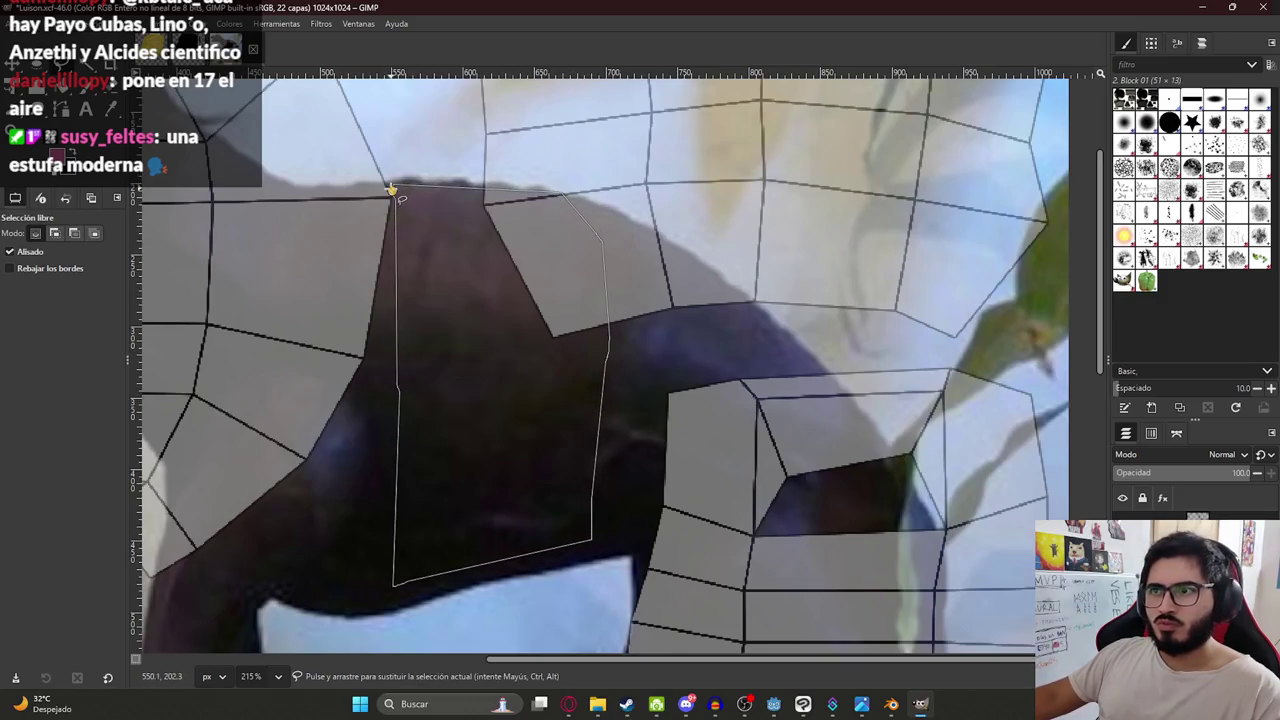
Copy and paste the outlined dark-fur patch as its own layer, hiding the full photo.
key("ctrl+c")
key("ctrl+v")
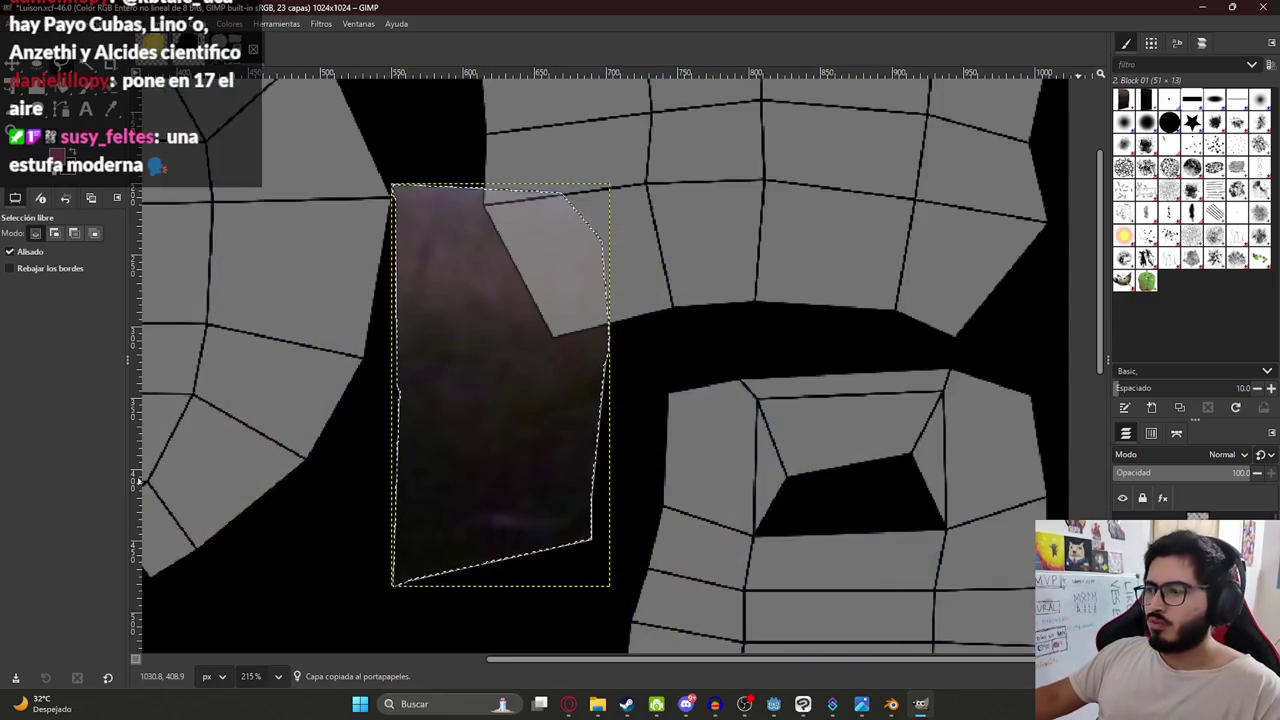
scroll(143, 121, "down", 5, "ctrl")
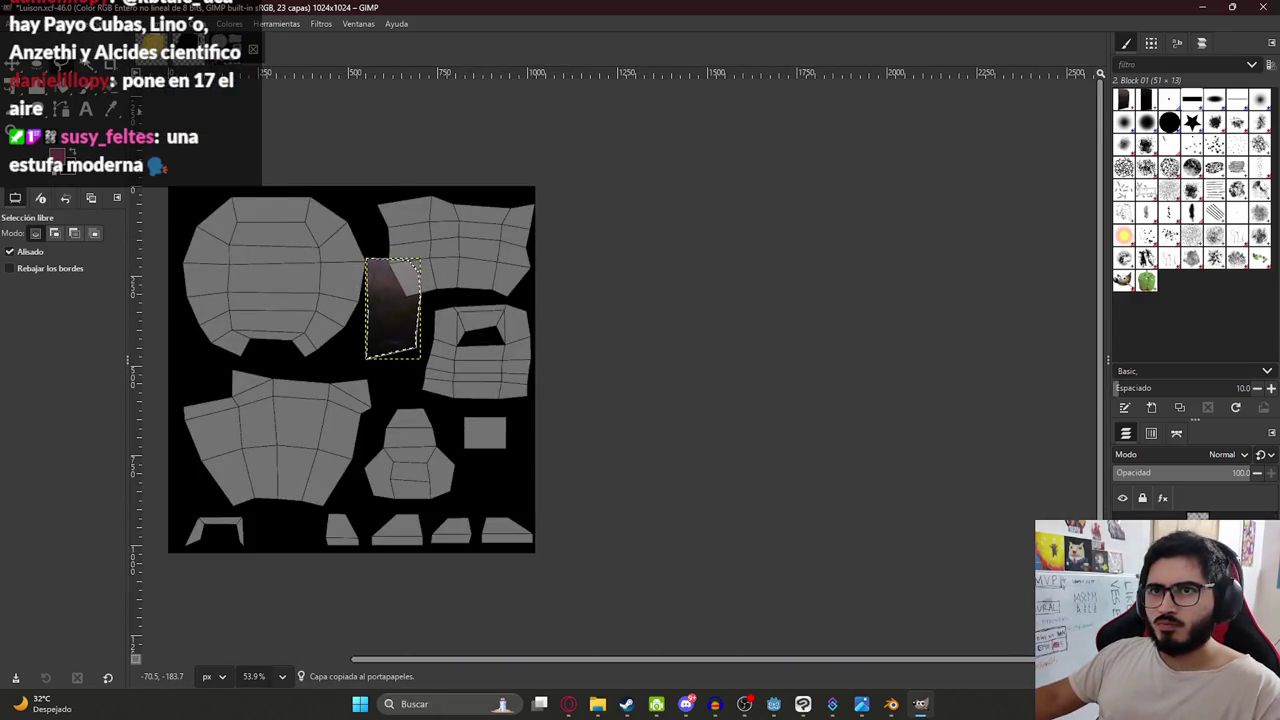
key("u")
scroll(543, 356, "up", 2, "ctrl")
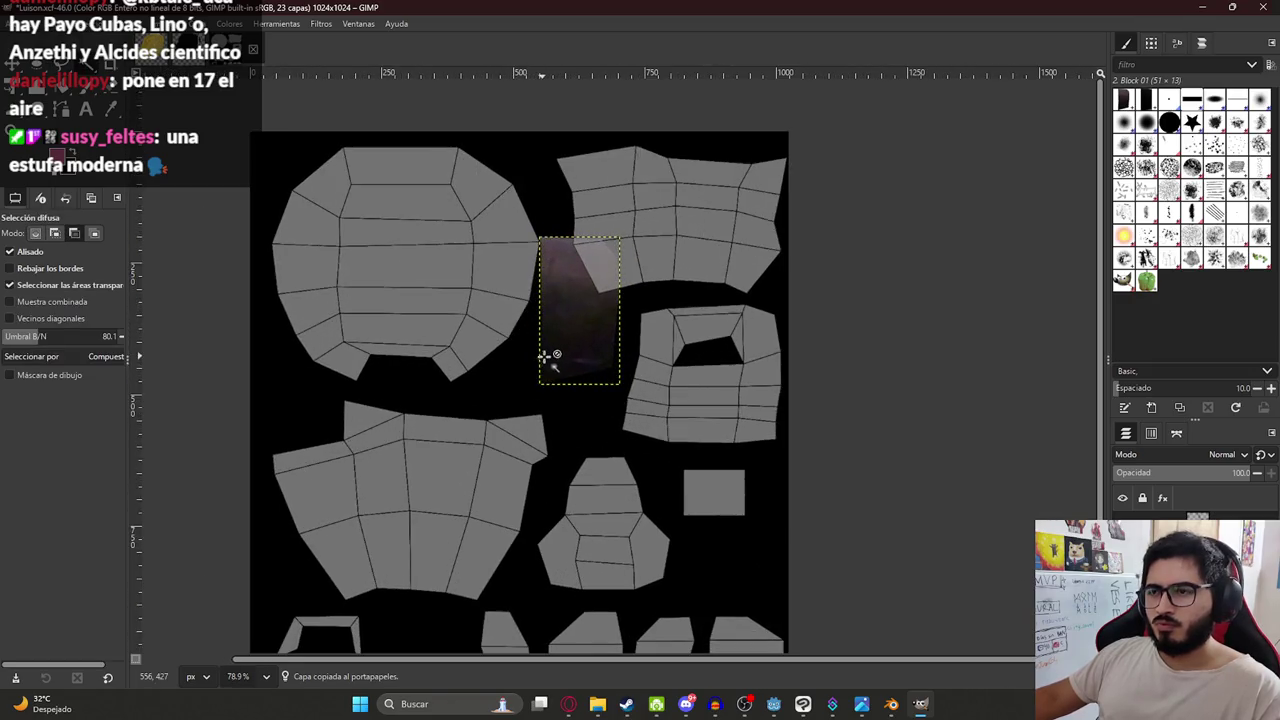
scroll(560, 350, "down", 1, "ctrl")
scroll(578, 340, "down", 1, "ctrl")
Move the fur patch onto the upper-right UV island.
key("shift+t")
left_click(597, 322)
mouse_move(588, 293)
left_mouse_down()
mouse_move(441, 363)
mouse_move(430, 398)
mouse_move(643, 498)
mouse_move(416, 443)
mouse_move(427, 436)
mouse_move(464, 467)
mouse_move(450, 444)
mouse_move(605, 305)
mouse_move(635, 235)
left_mouse_up()
key("Return")
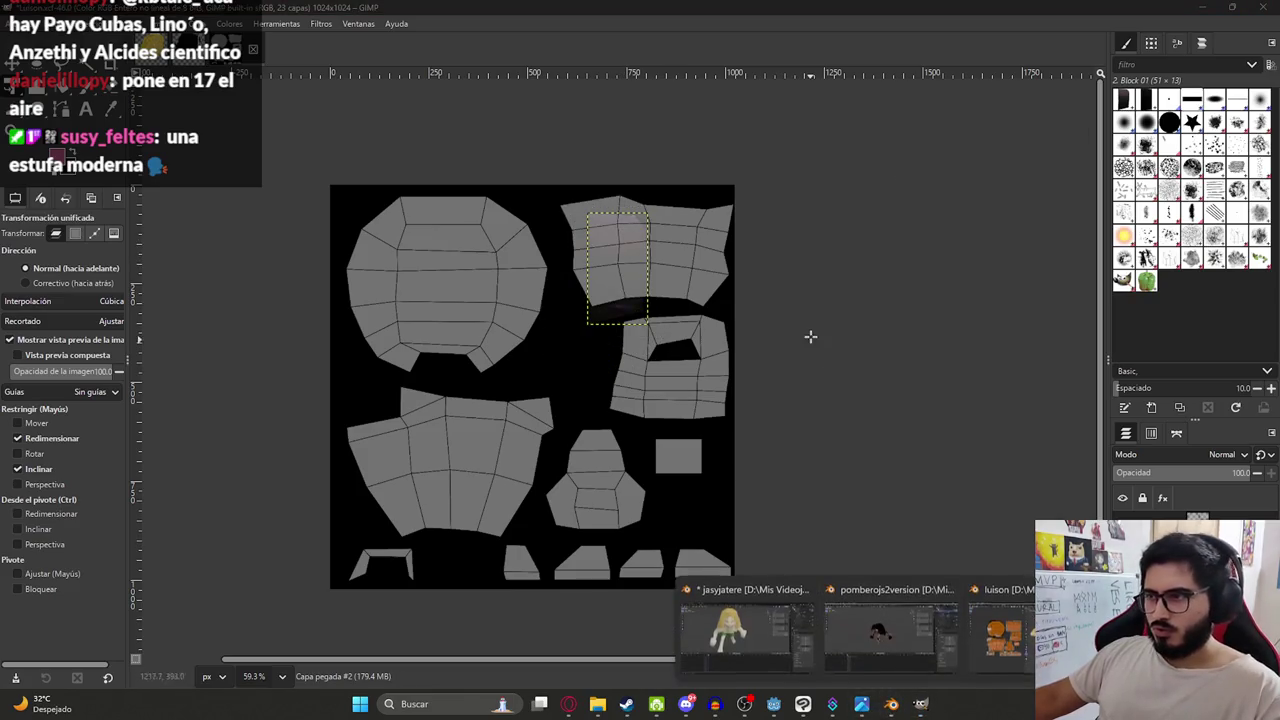
In Blender, select a torso face to locate its UV island, then return to GIMP.
left_click(1000, 625)
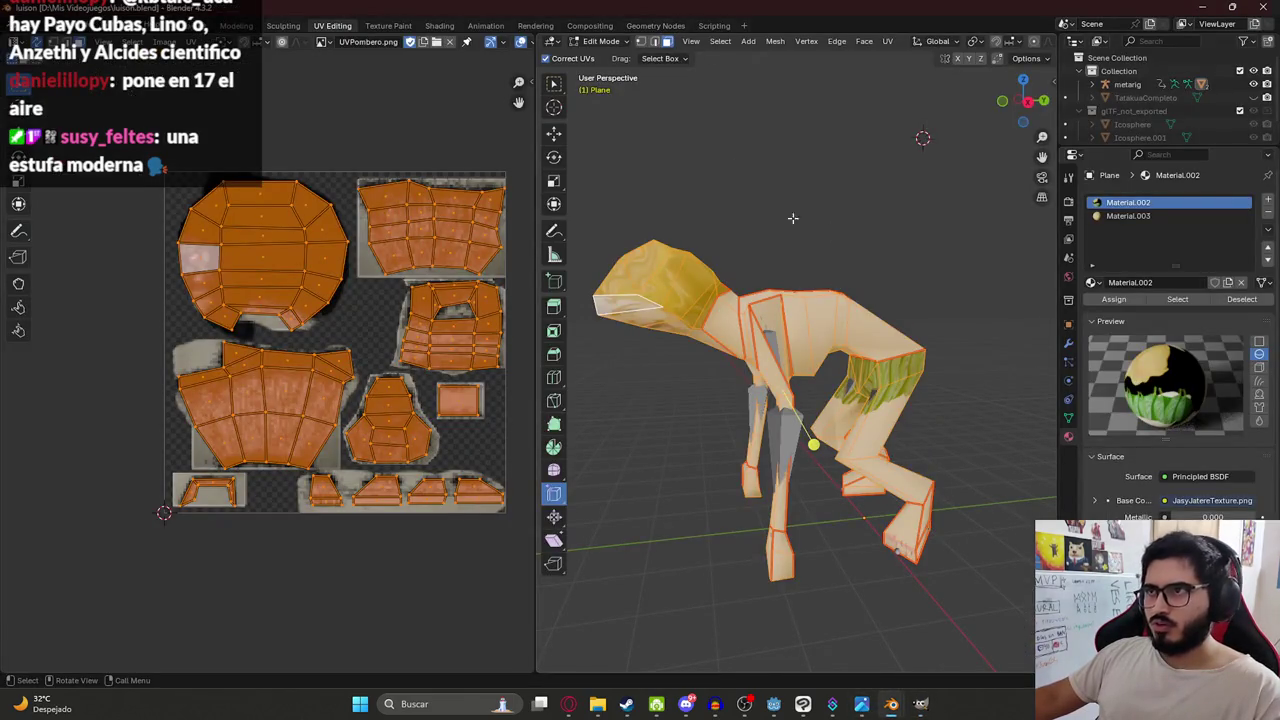
left_click(792, 218)
left_click(790, 330)
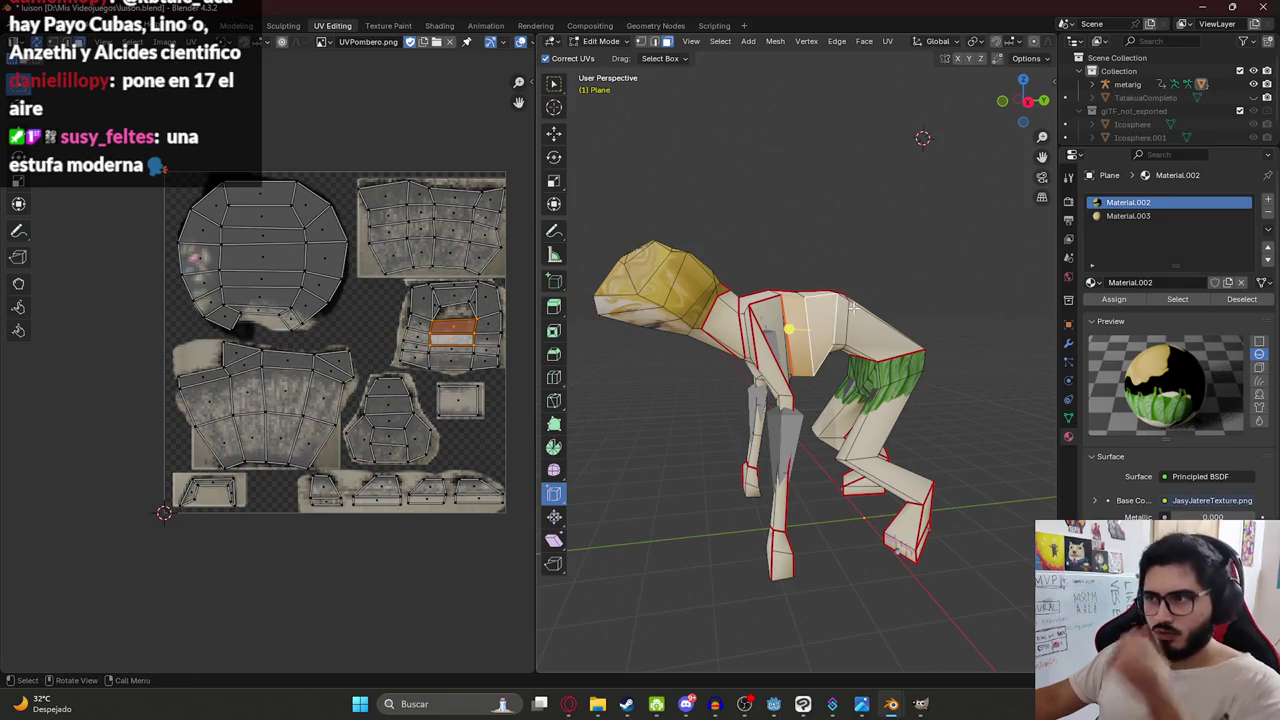
key("alt+Tab")
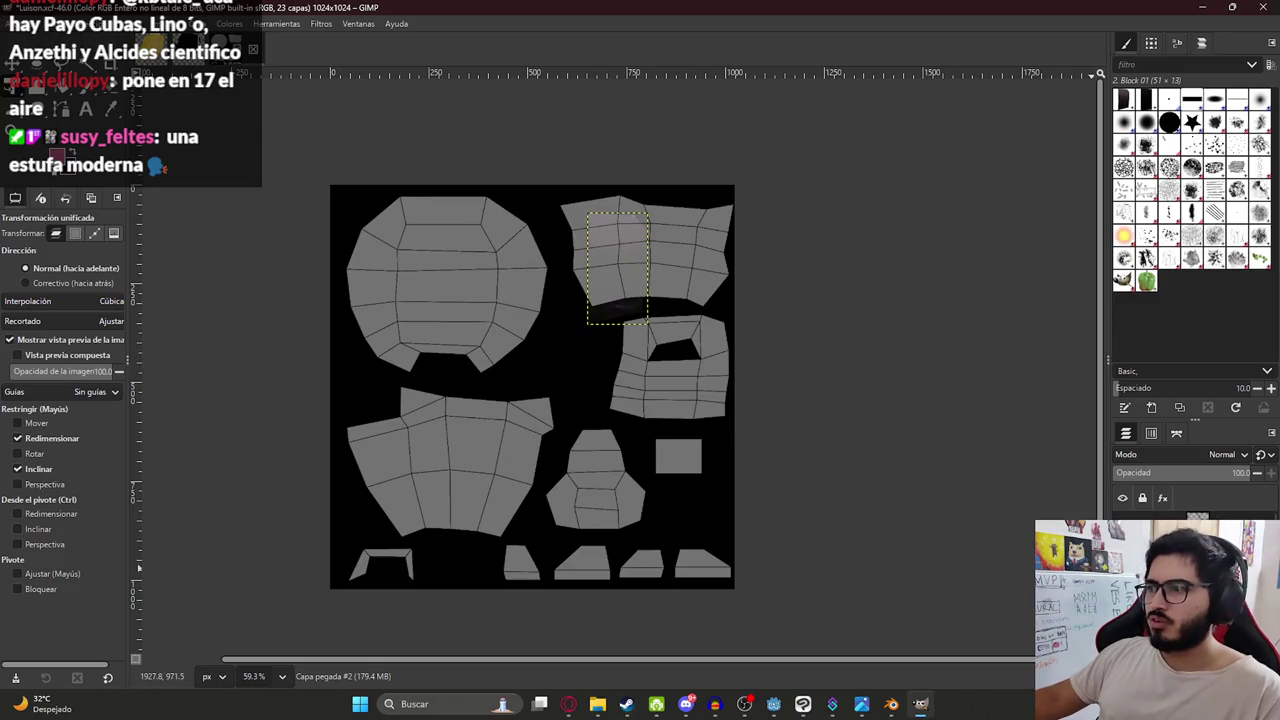
Move, rotate, widen and skew the fur patch to match the island's shape.
left_click(589, 350)
mouse_move(628, 272)
left_mouse_down()
mouse_move(695, 378)
mouse_move(612, 357)
left_mouse_up()
scroll(695, 378, "up", 3, "ctrl")
scroll(689, 388, "up", 1, "ctrl")
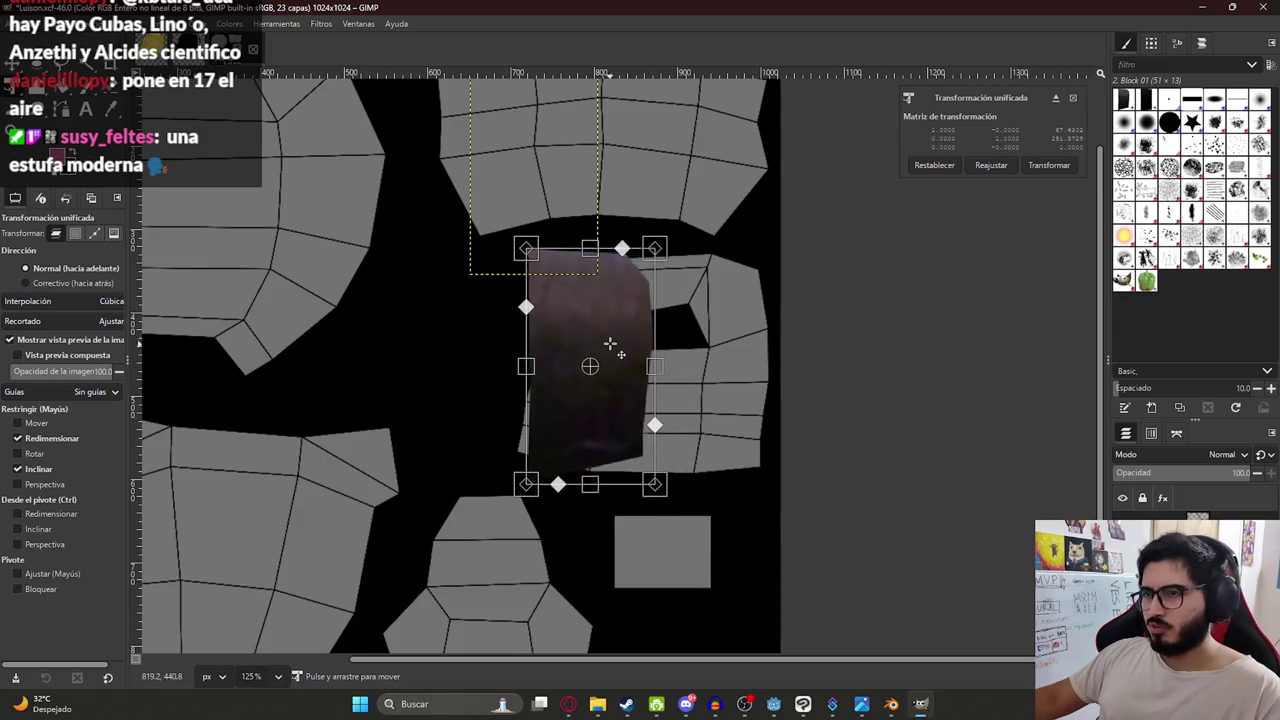
left_click_drag(833, 447, 811, 478)
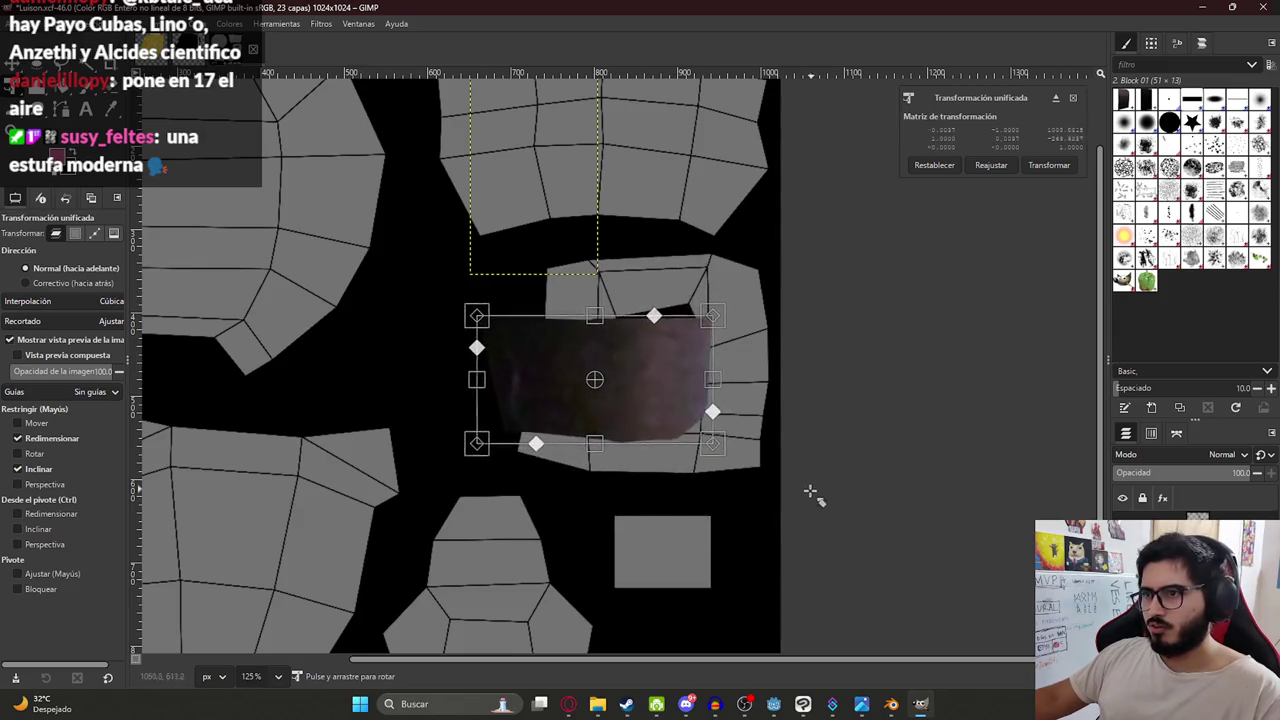
left_click_drag(640, 411, 697, 412)
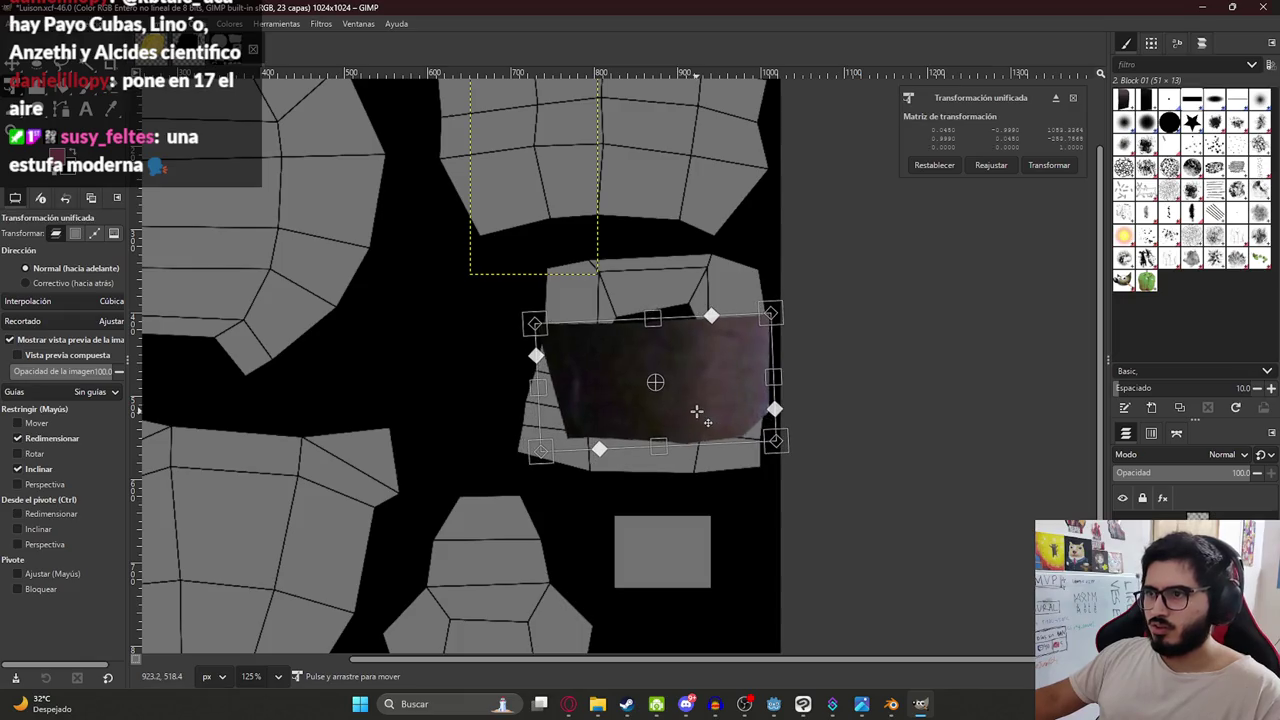
left_click_drag(548, 390, 512, 386)
mouse_move(512, 460)
left_mouse_down()
mouse_move(474, 445)
mouse_move(476, 475)
left_mouse_up()
mouse_move(507, 317)
left_mouse_down()
mouse_move(550, 245)
mouse_move(523, 263)
mouse_move(519, 293)
left_mouse_up()
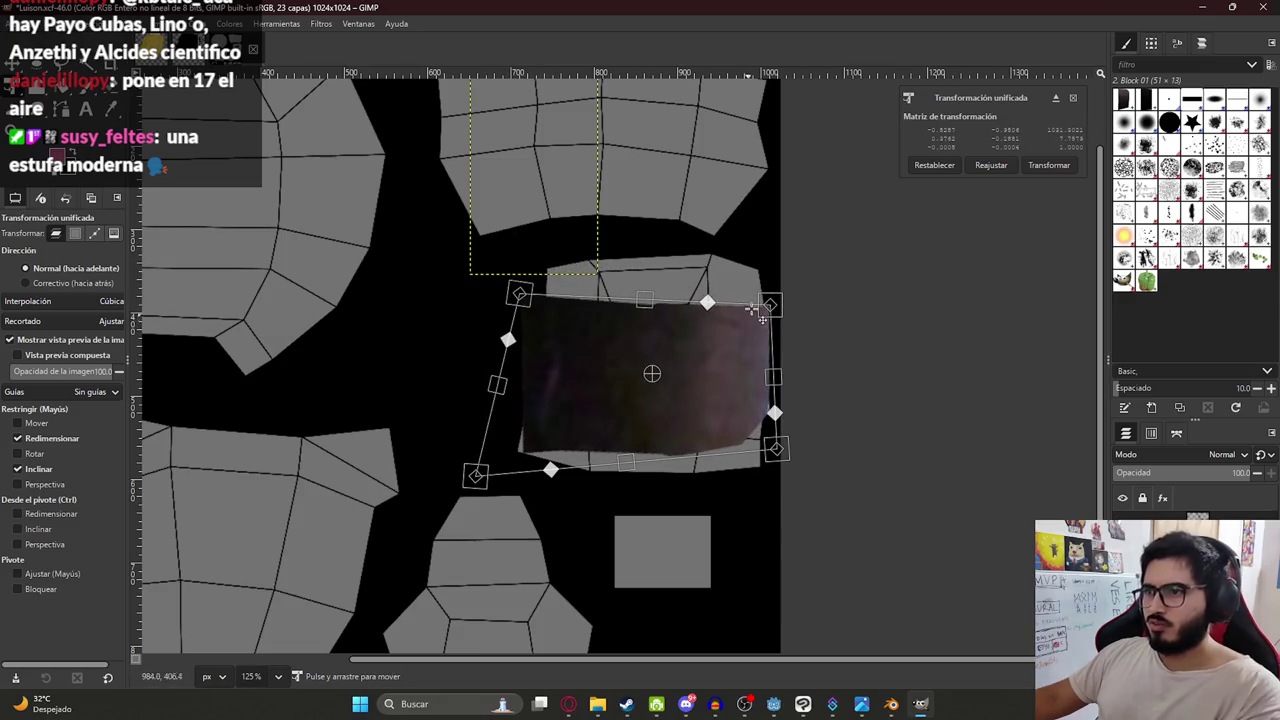
left_click_drag(751, 309, 758, 278)
key("Return")
Make the JasyJatereUV.png layout layer fully transparent, keeping the patch layer active.
key("w")
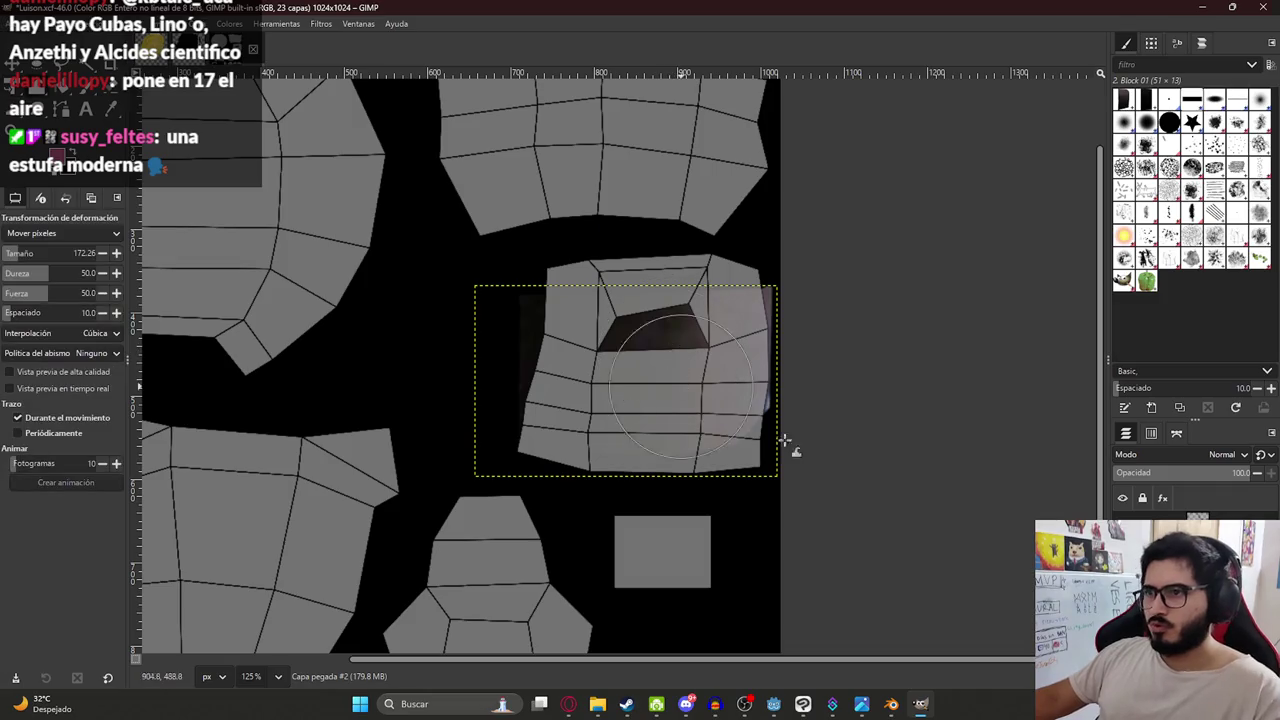
key("Page_Down")
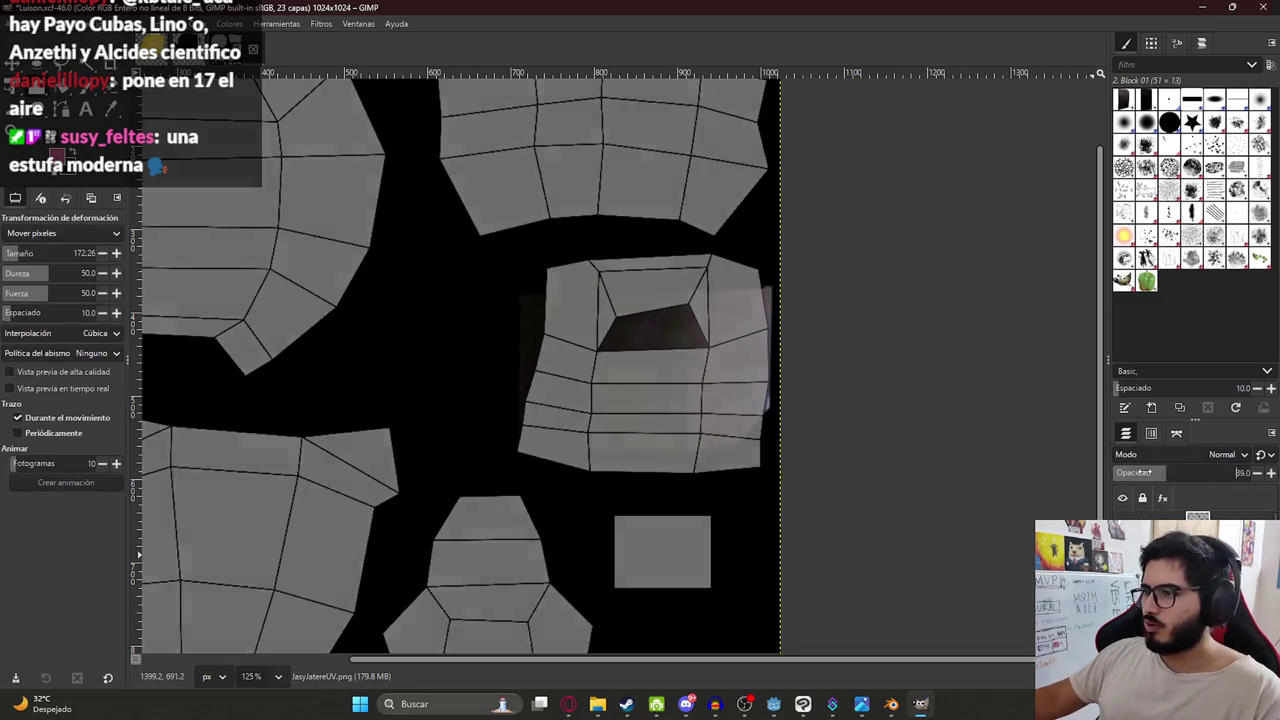
left_click_drag(1207, 478, 1152, 488)
left_click(1160, 515)
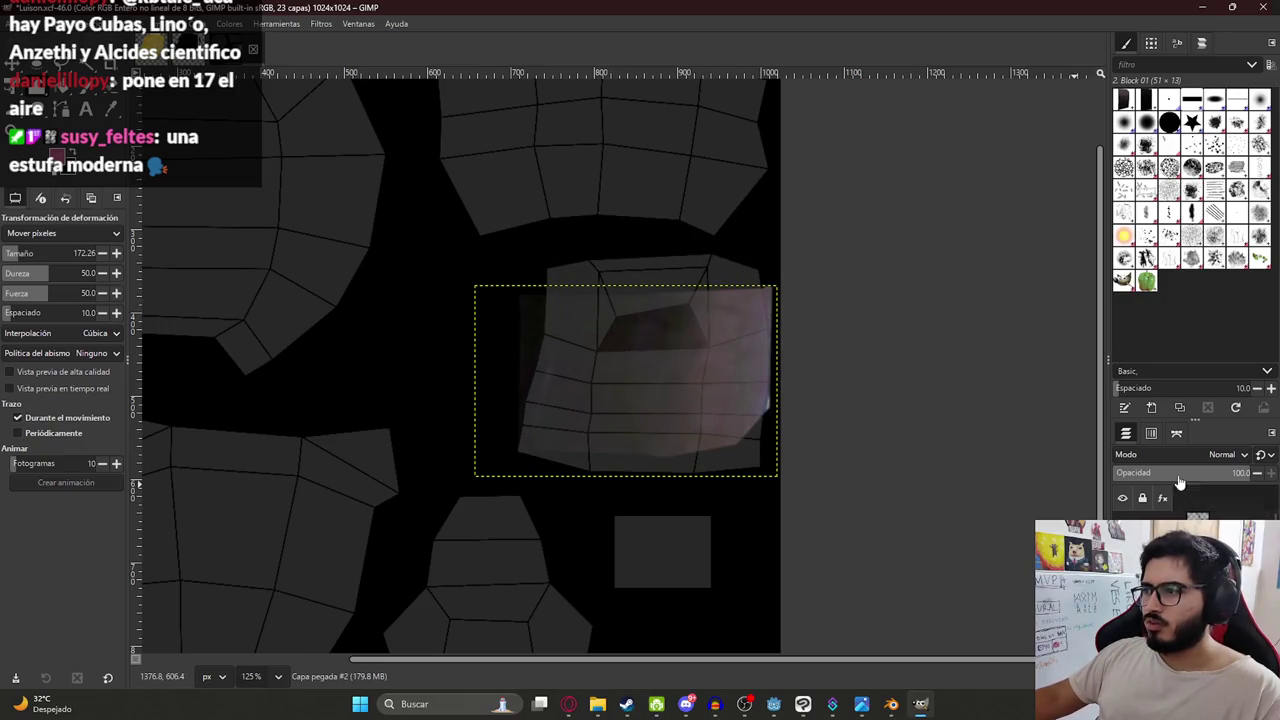
key("Page_Down")
mouse_move(1180, 478)
left_mouse_down()
mouse_move(1107, 483)
mouse_move(1117, 480)
left_mouse_up()
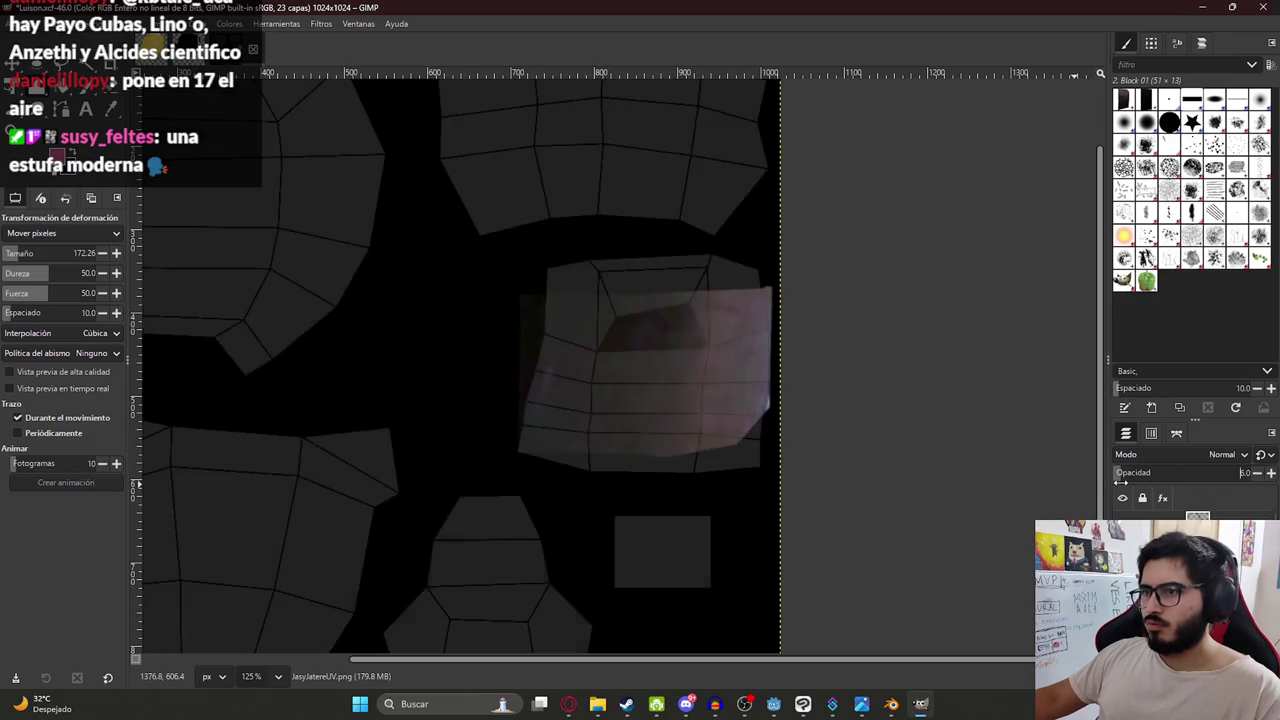
key("Page_Up")
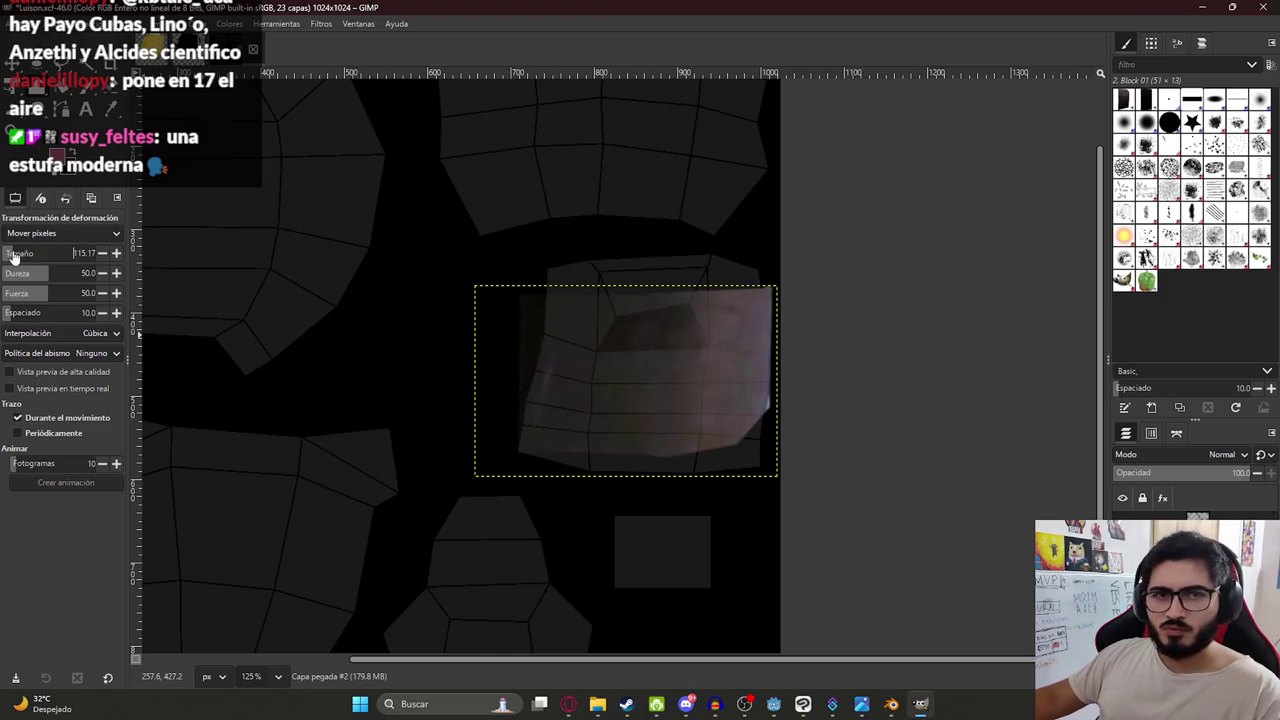
Warp the patch's dark shading up and to the right and apply it.
scroll(590, 330, "up", 2, "ctrl")
left_click_drag(622, 265, 748, 244)
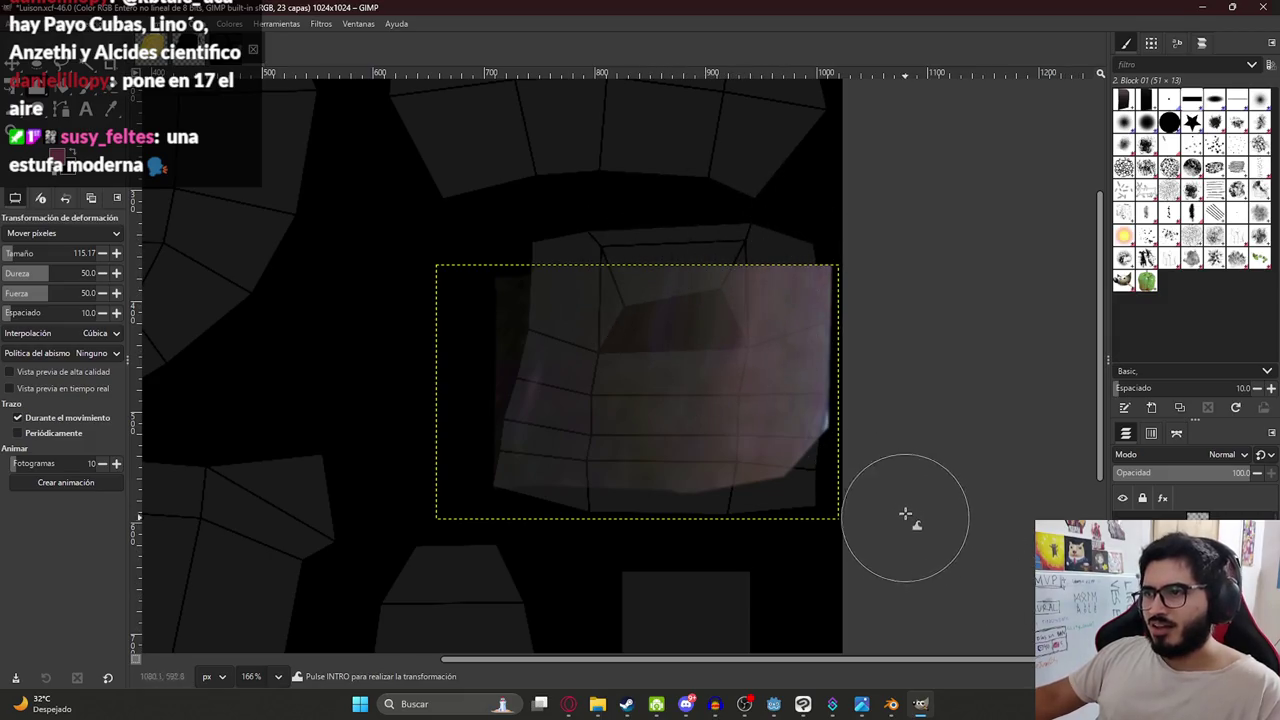
key("Return")
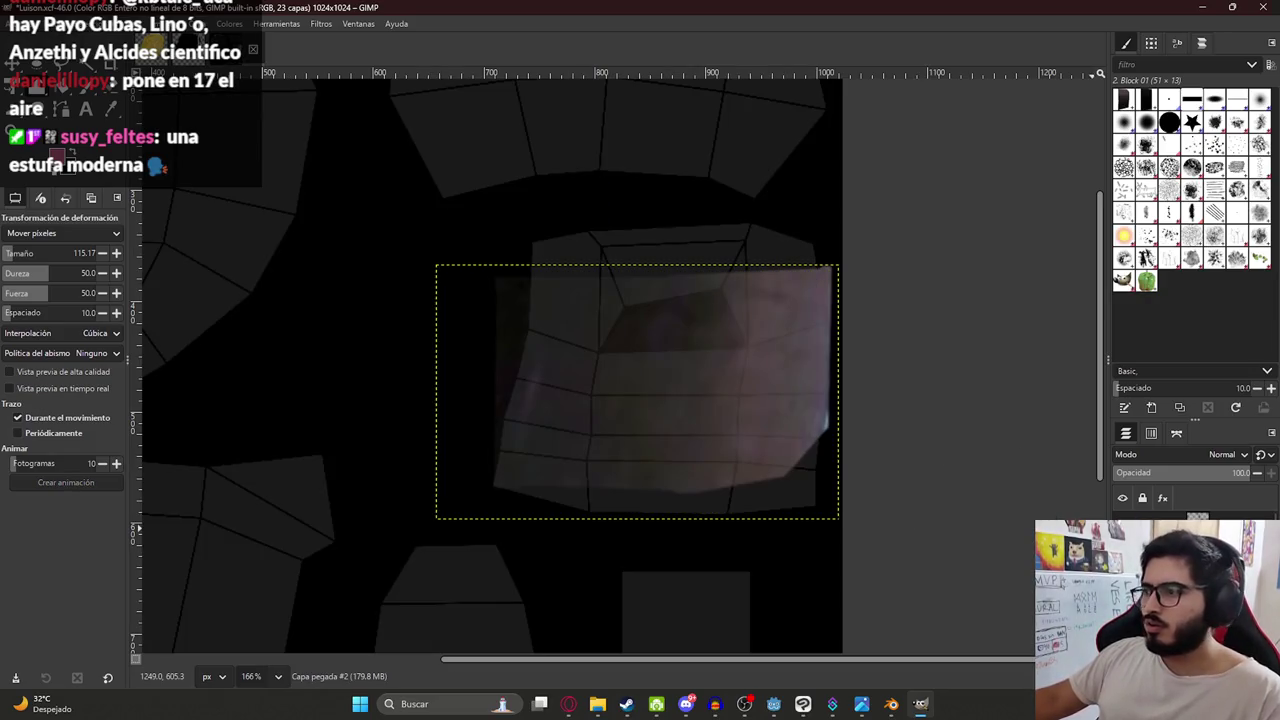
right_click(1140, 515)
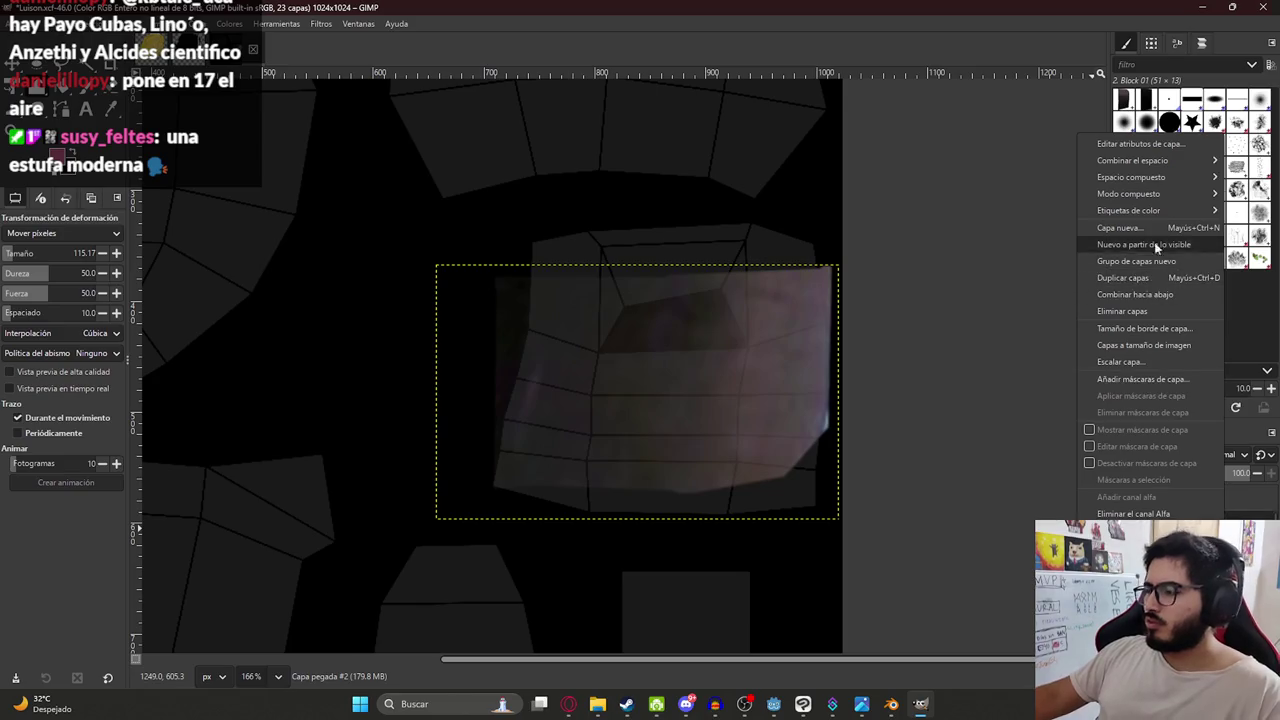
Extend the patch layer to image size, stretch it outward, and save Luison.xcf.
left_click(1177, 345)
left_click_drag(608, 294, 563, 223)
mouse_move(702, 309)
left_mouse_down()
mouse_move(743, 277)
mouse_move(814, 286)
mouse_move(694, 263)
mouse_move(563, 310)
mouse_move(509, 514)
mouse_move(600, 429)
mouse_move(643, 537)
mouse_move(712, 451)
mouse_move(771, 520)
mouse_move(803, 443)
mouse_move(818, 514)
mouse_move(557, 429)
mouse_move(534, 491)
mouse_move(643, 357)
mouse_move(547, 231)
mouse_move(669, 283)
mouse_move(634, 297)
mouse_move(686, 423)
left_mouse_up()
key("ctrl+s")
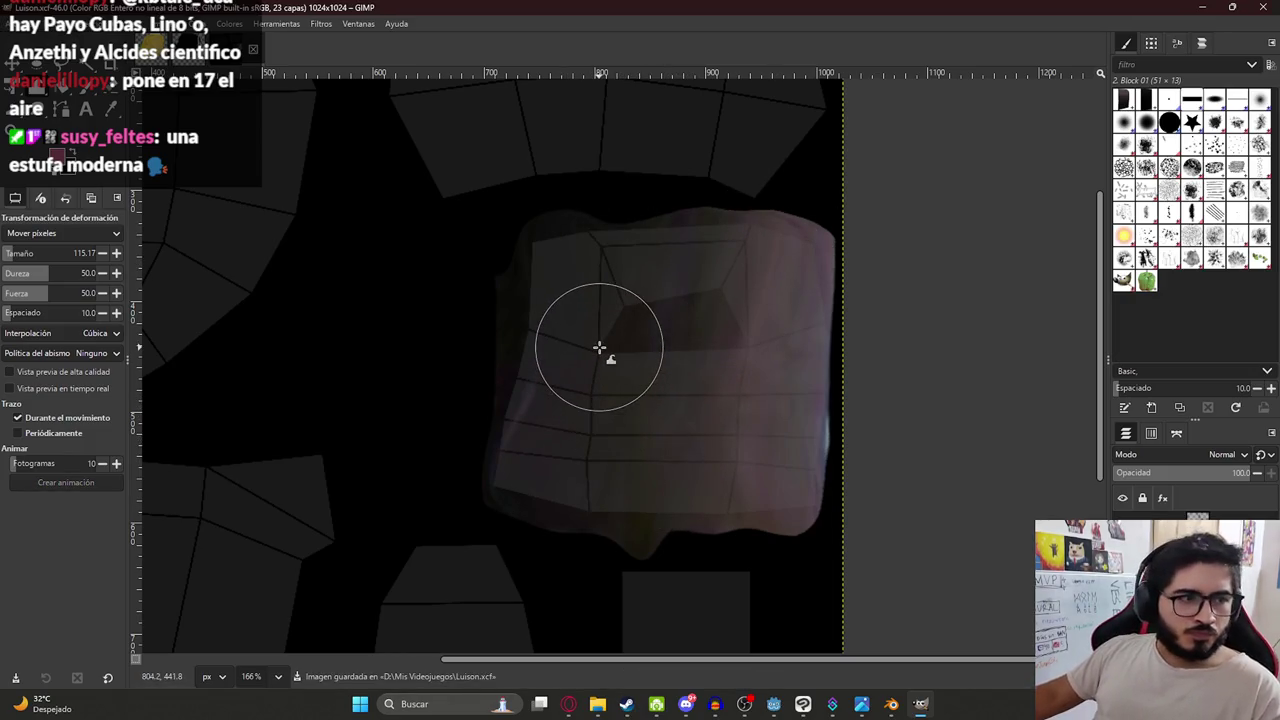
Compare against the Pombero texture and reshape the patch's right edge.
scroll(563, 350, "down", 5, "ctrl")
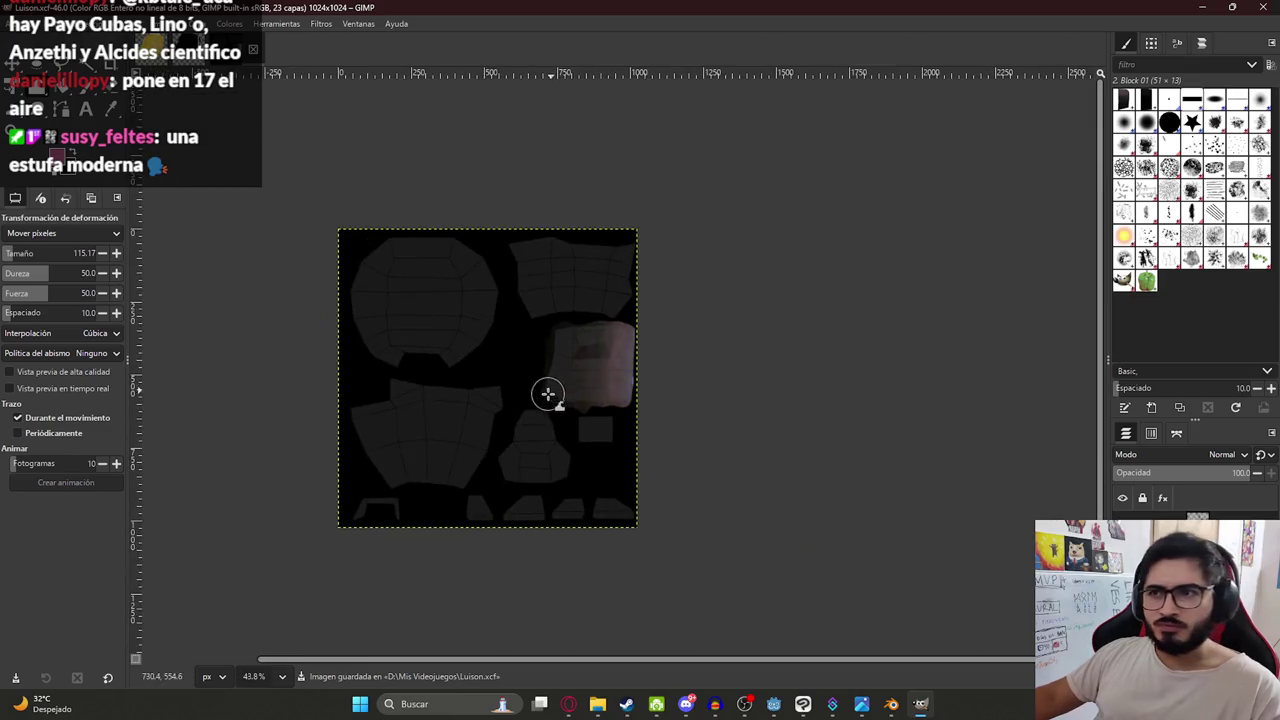
scroll(463, 402, "up", 3, "ctrl")
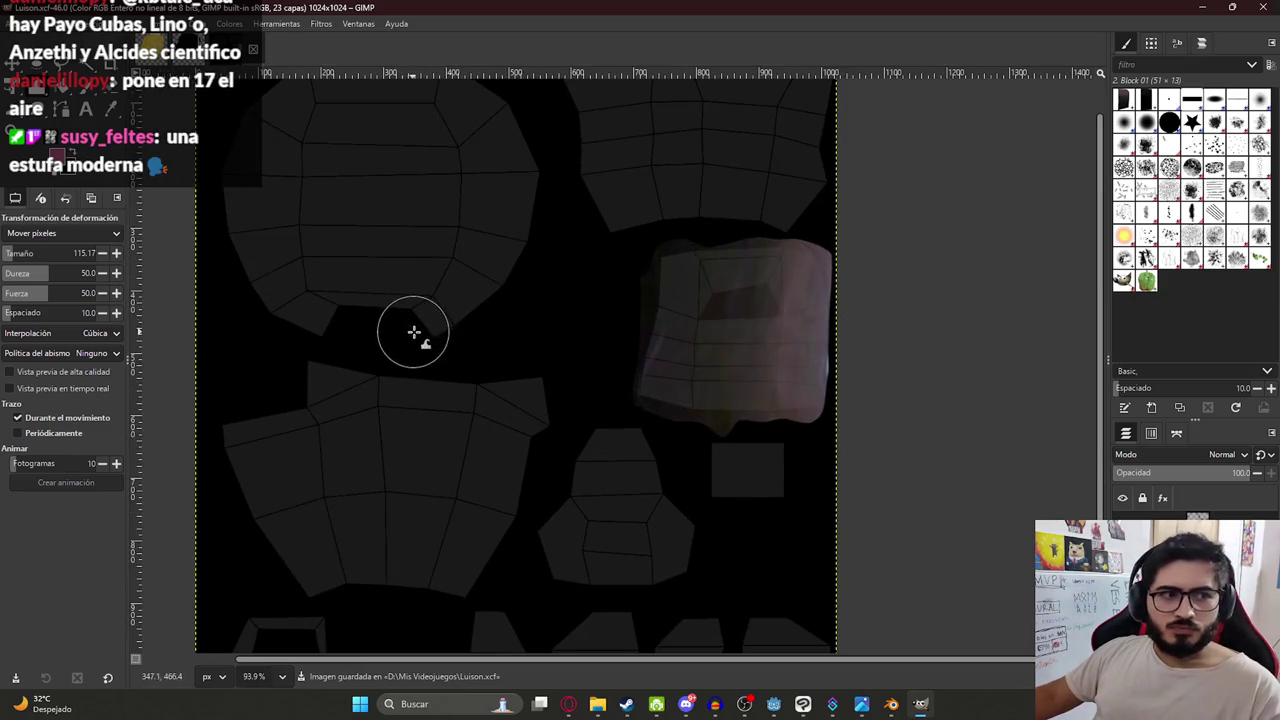
scroll(413, 332, "down", 2, "ctrl")
scroll(510, 310, "up", 2, "ctrl")
scroll(600, 400, "down", 3, "ctrl")
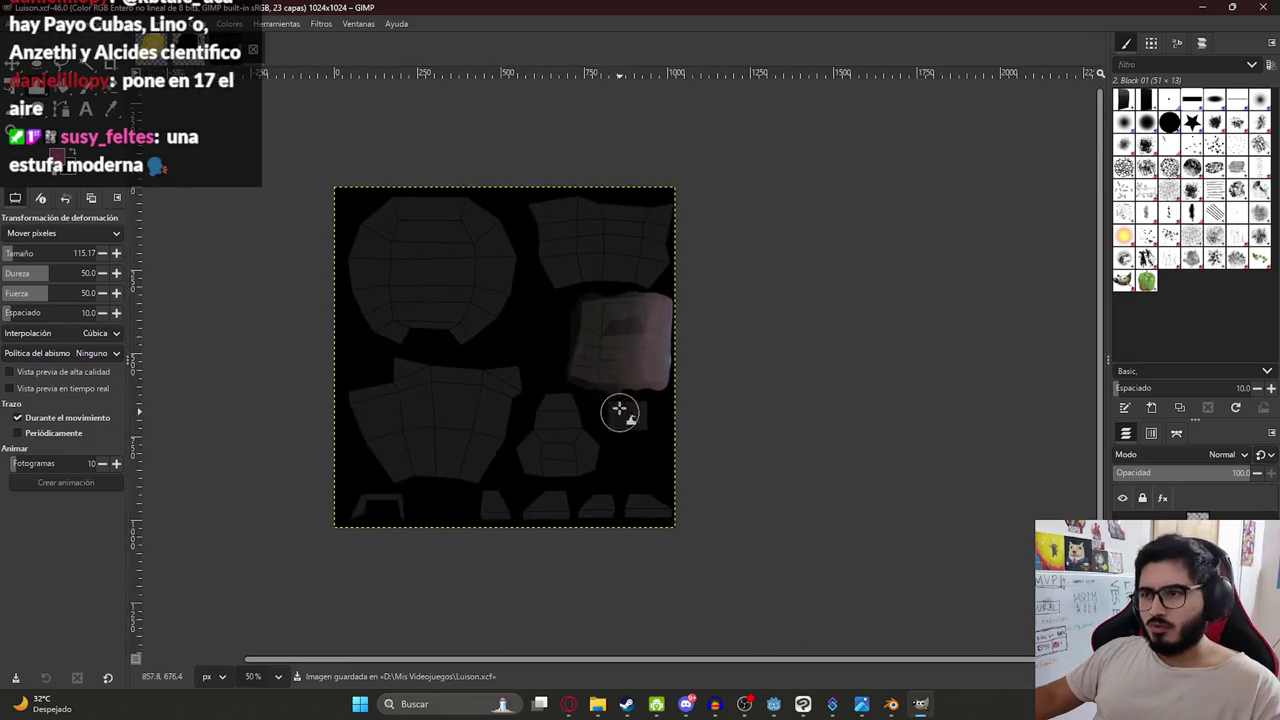
scroll(500, 338, "up", 1, "ctrl")
scroll(520, 320, "up", 1, "ctrl")
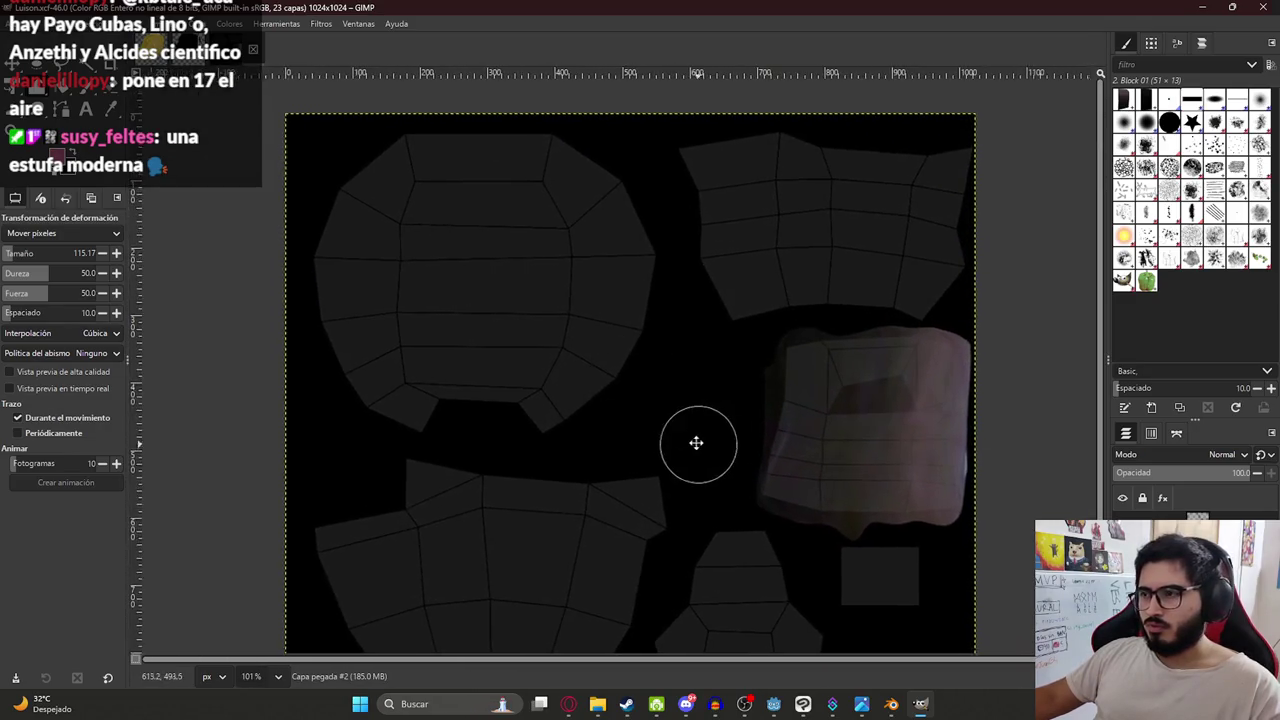
scroll(600, 410, "up", 1, "ctrl")
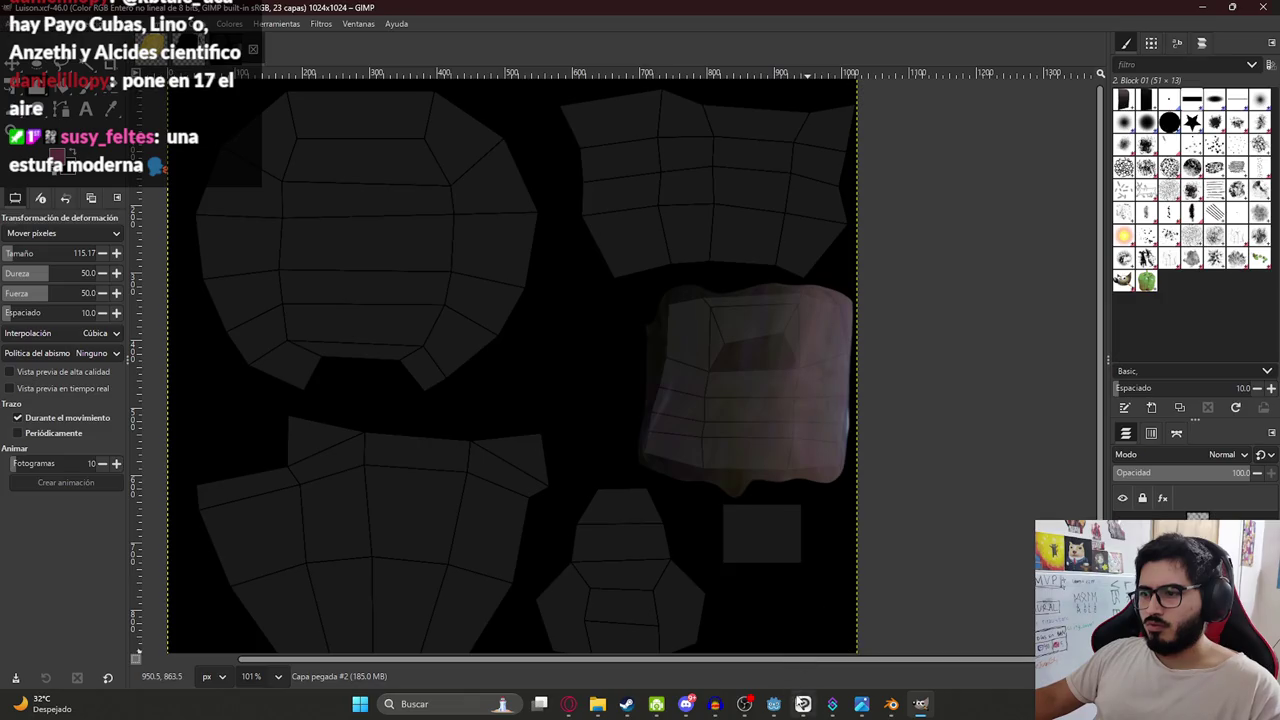
left_click(803, 705)
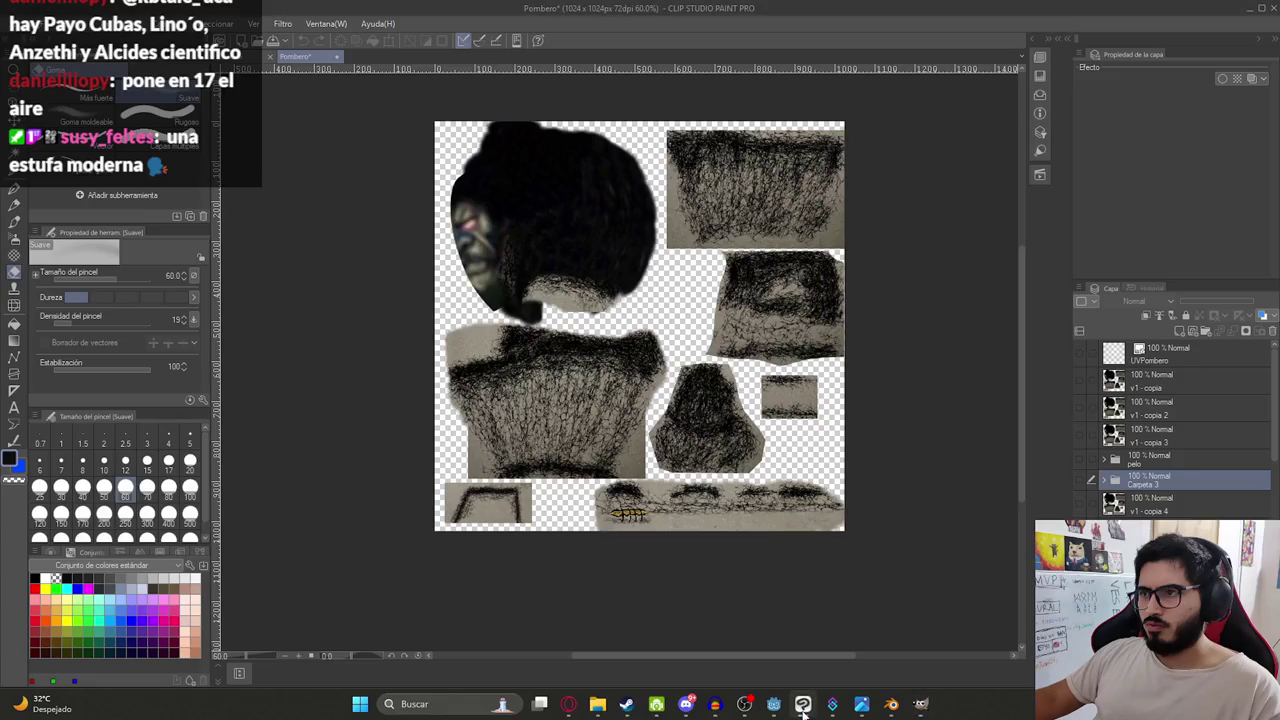
left_click(803, 705)
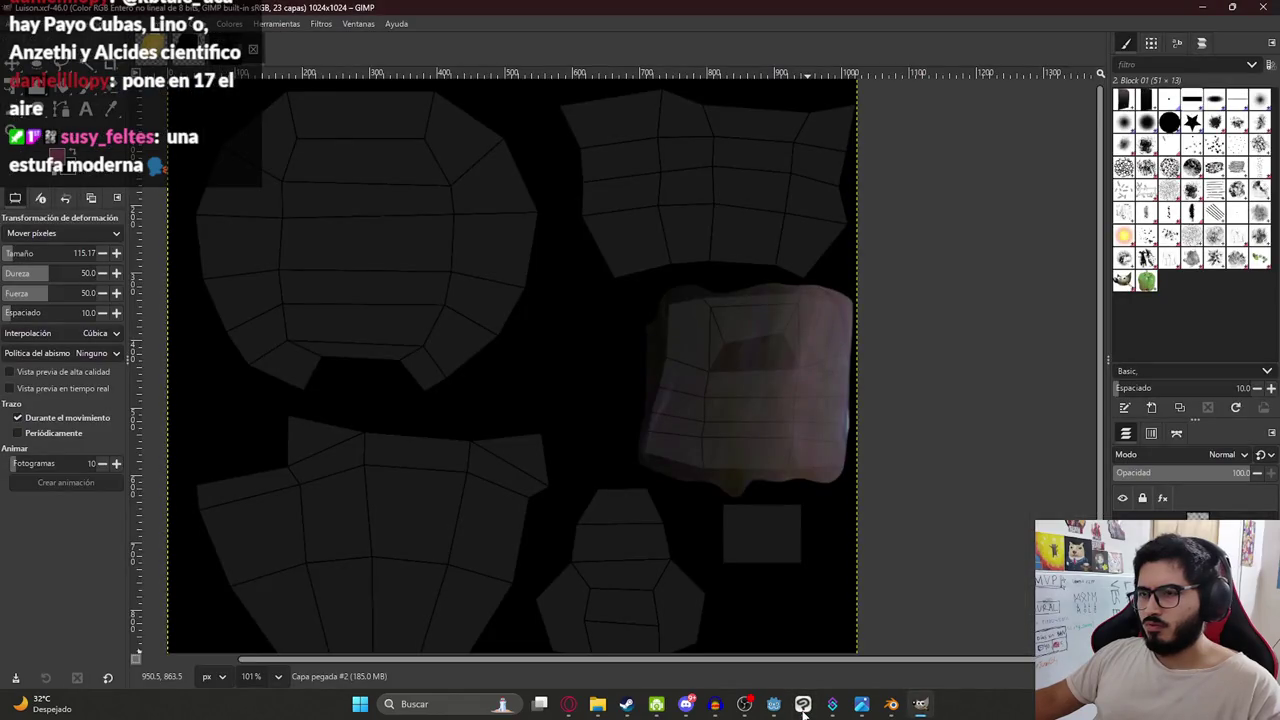
left_click_drag(860, 438, 840, 426)
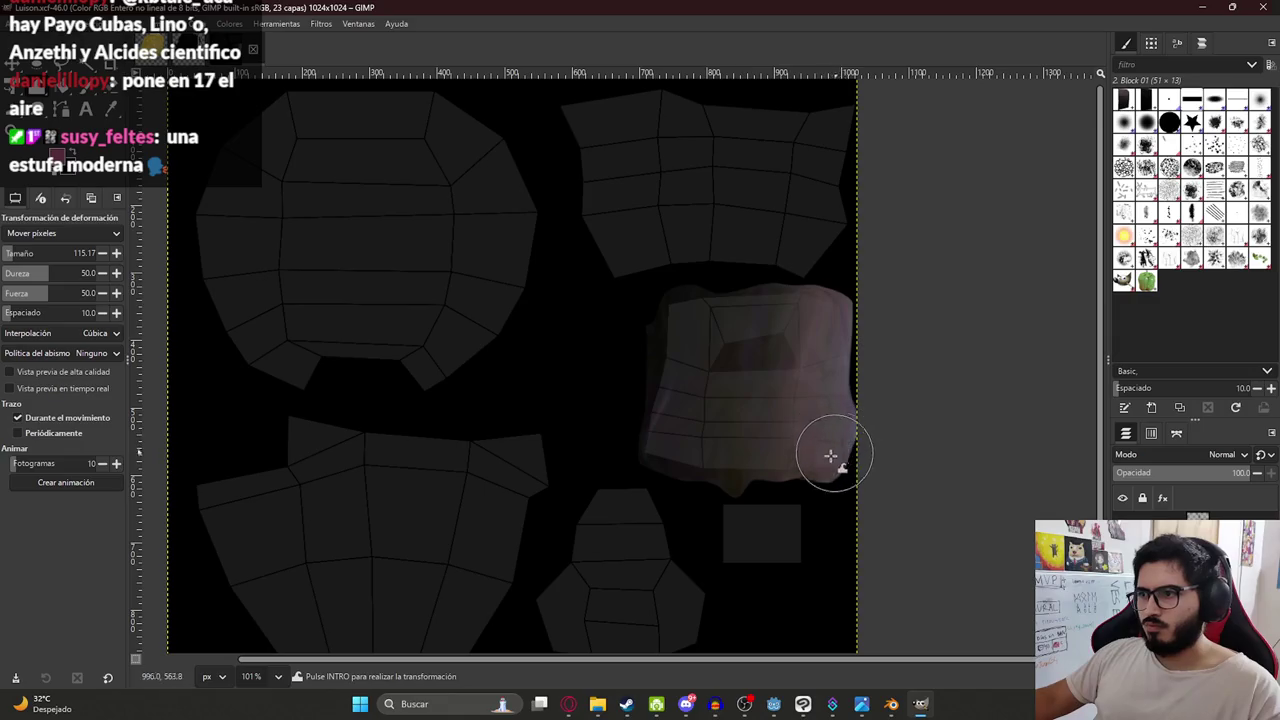
Paste a copy of the pink patch and rotate it about 45° over the upper-right UV island.
key("ctrl+c")
key("ctrl+v")
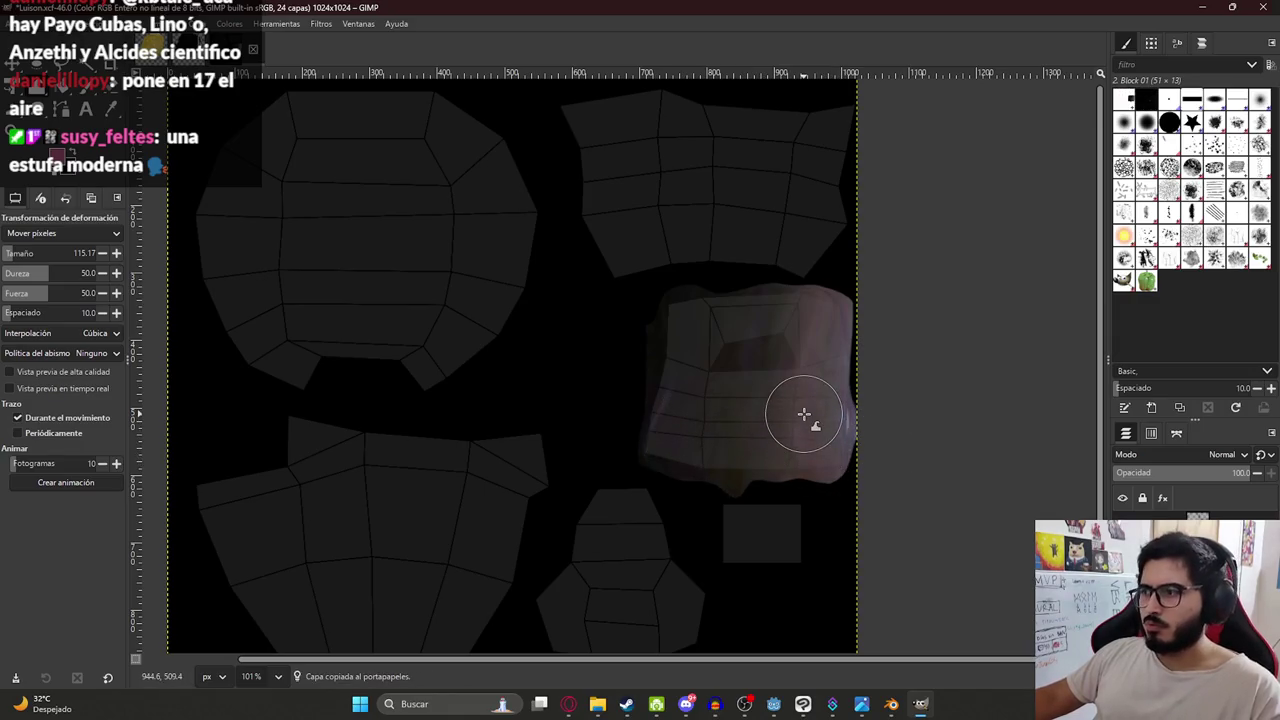
key("shift+t")
left_click_drag(788, 430, 721, 380)
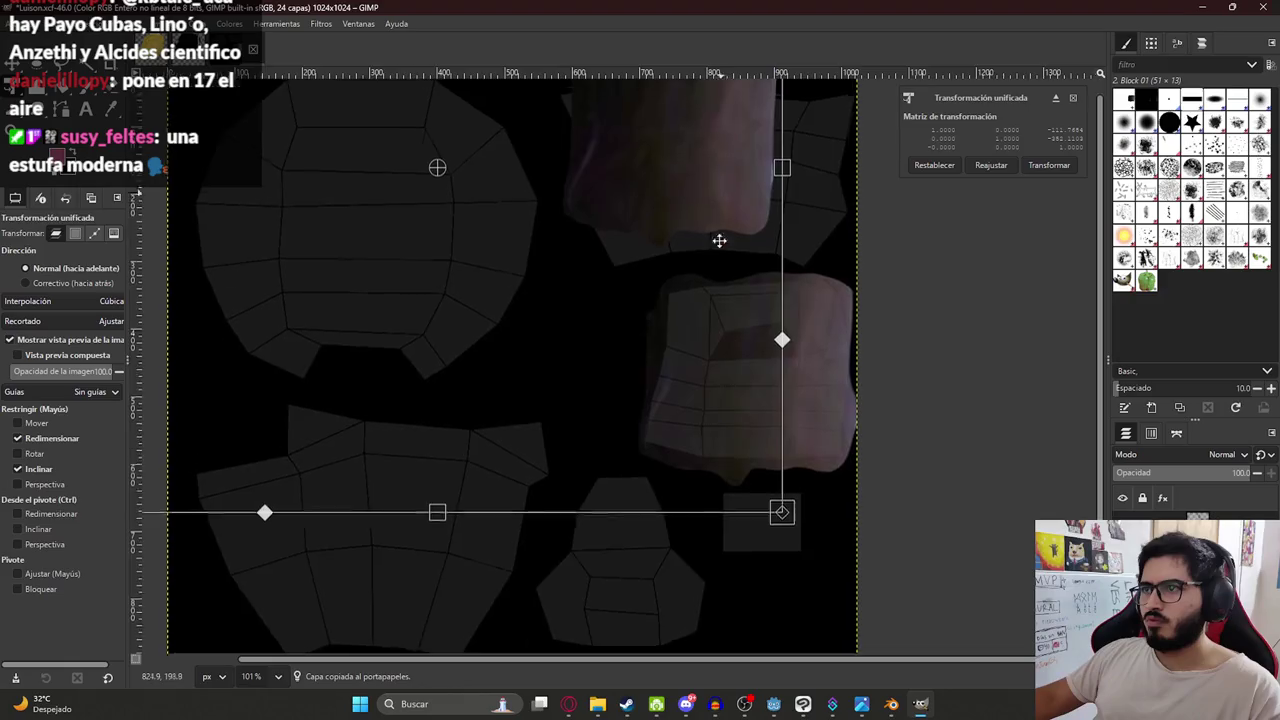
scroll(657, 343, "up", 5)
mouse_move(850, 400)
left_mouse_down()
mouse_move(810, 623)
mouse_move(937, 563)
mouse_move(1045, 365)
mouse_move(803, 420)
mouse_move(849, 514)
left_mouse_up()
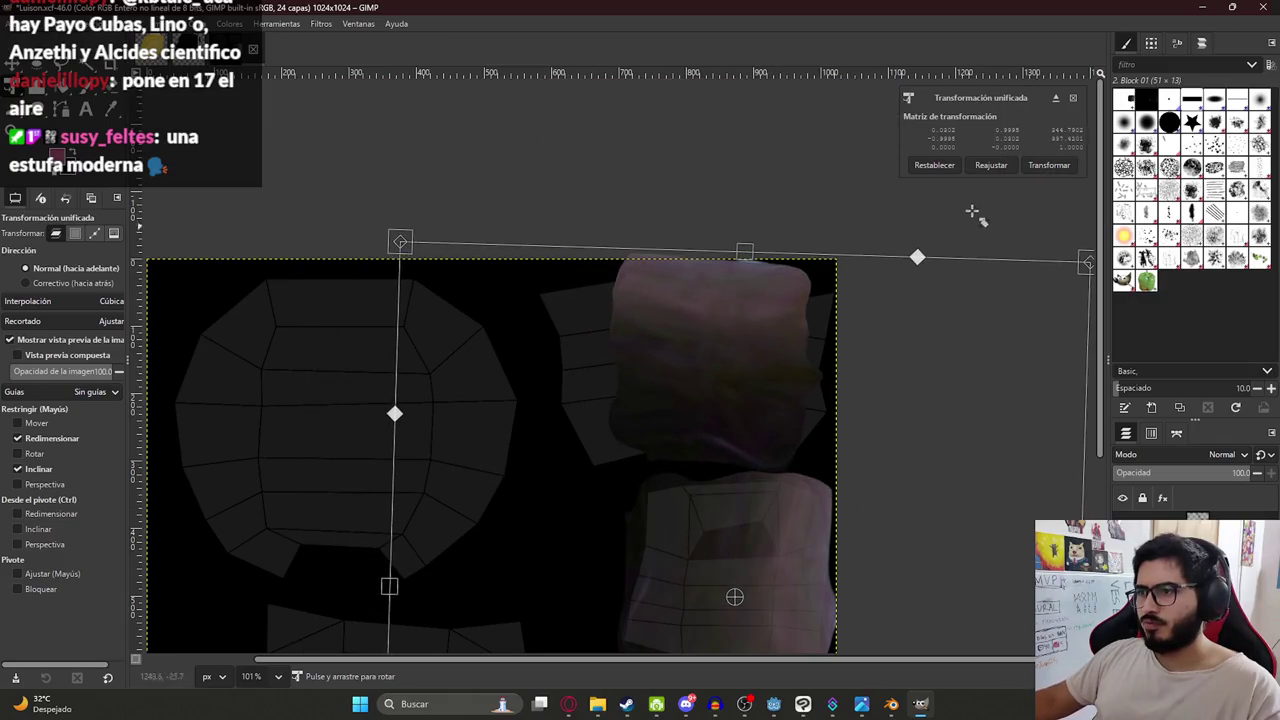
left_click_drag(971, 214, 937, 192)
key("Return")
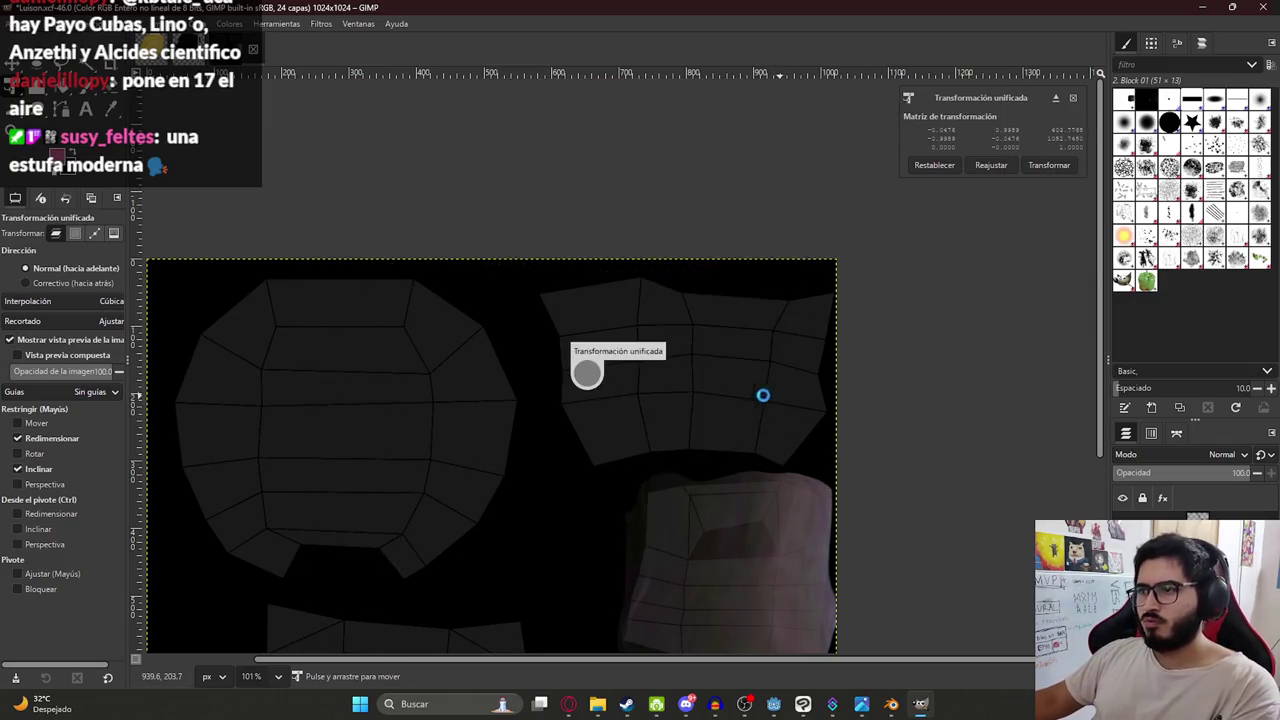
Warp the copy's left edge and interior to fit the upper-right island.
key("w")
mouse_move(578, 311)
left_mouse_down()
mouse_move(657, 291)
mouse_move(583, 360)
mouse_move(627, 306)
mouse_move(777, 263)
mouse_move(777, 314)
mouse_move(819, 348)
left_mouse_up()
mouse_move(706, 350)
left_mouse_down()
mouse_move(594, 386)
mouse_move(631, 423)
mouse_move(551, 467)
left_mouse_up()
left_click_drag(547, 404, 572, 358)
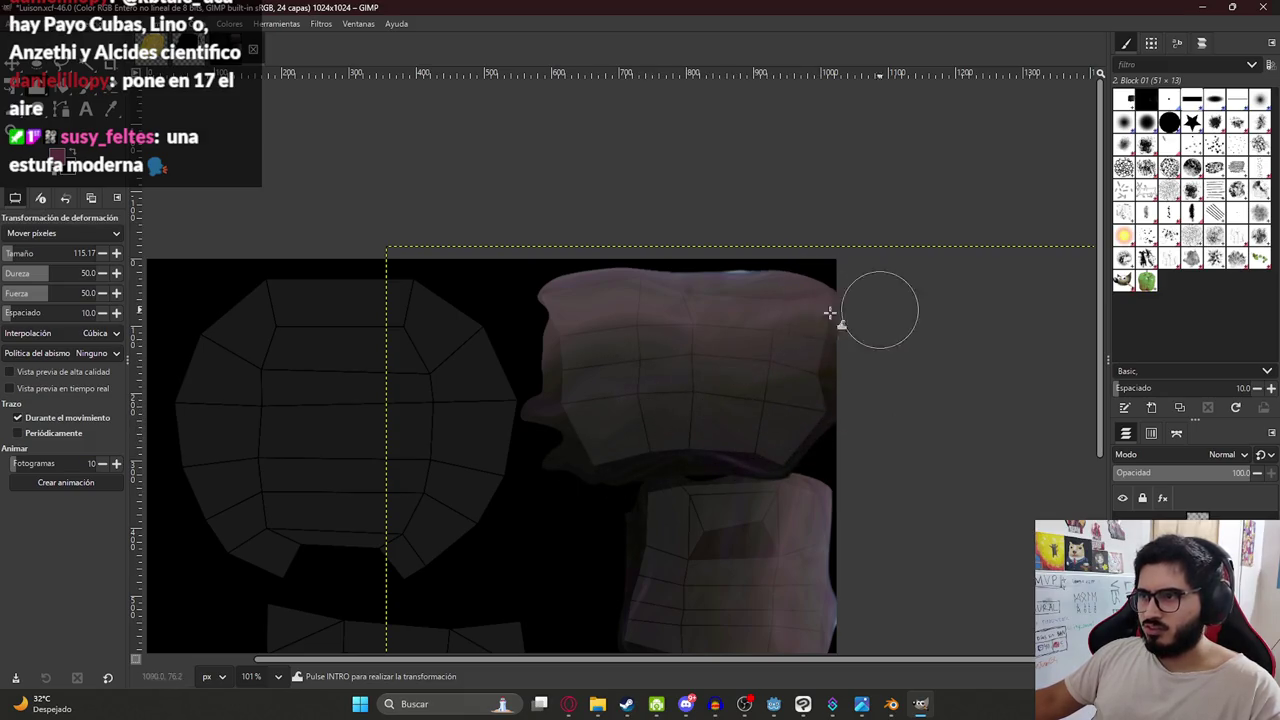
mouse_move(581, 316)
left_mouse_down()
mouse_move(524, 321)
mouse_move(683, 305)
left_mouse_up()
left_click_drag(511, 357, 740, 361)
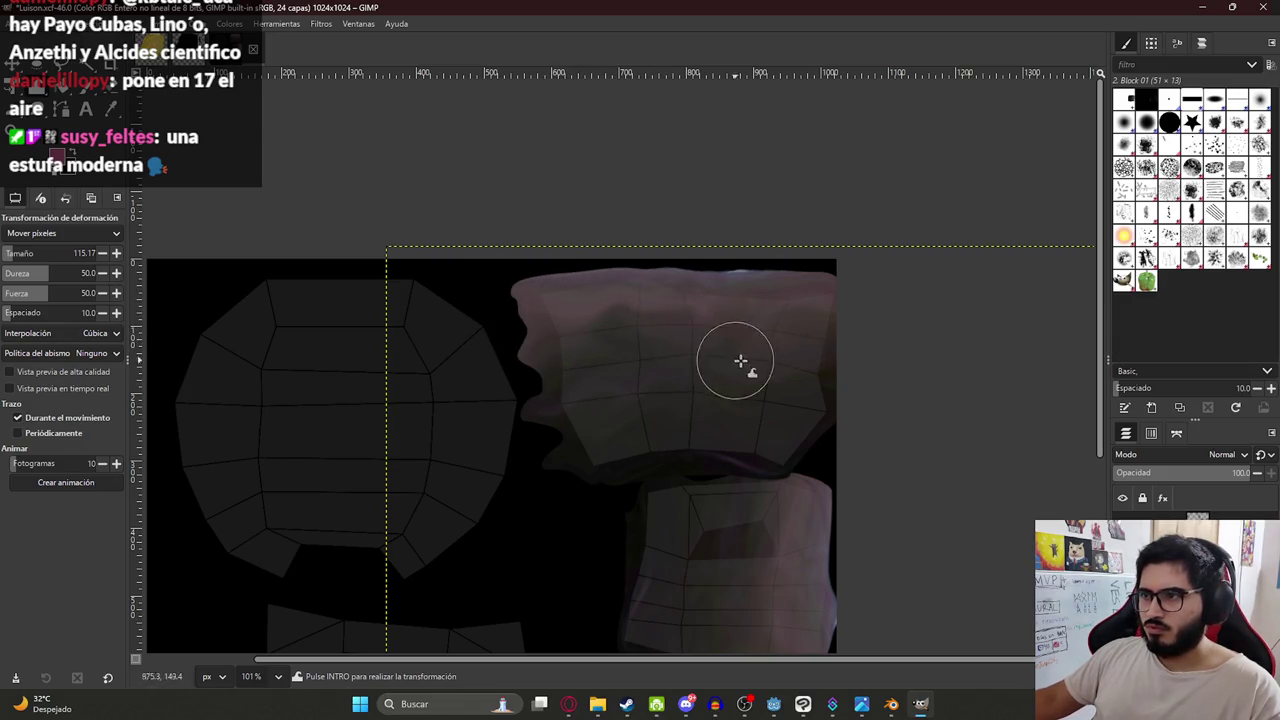
Bring the whole texture sheet into view and save Luison.xcf.
scroll(694, 474, "down", 2, "ctrl")
scroll(843, 557, "down", 1, "ctrl")
middle_click_drag(714, 583, 737, 360)
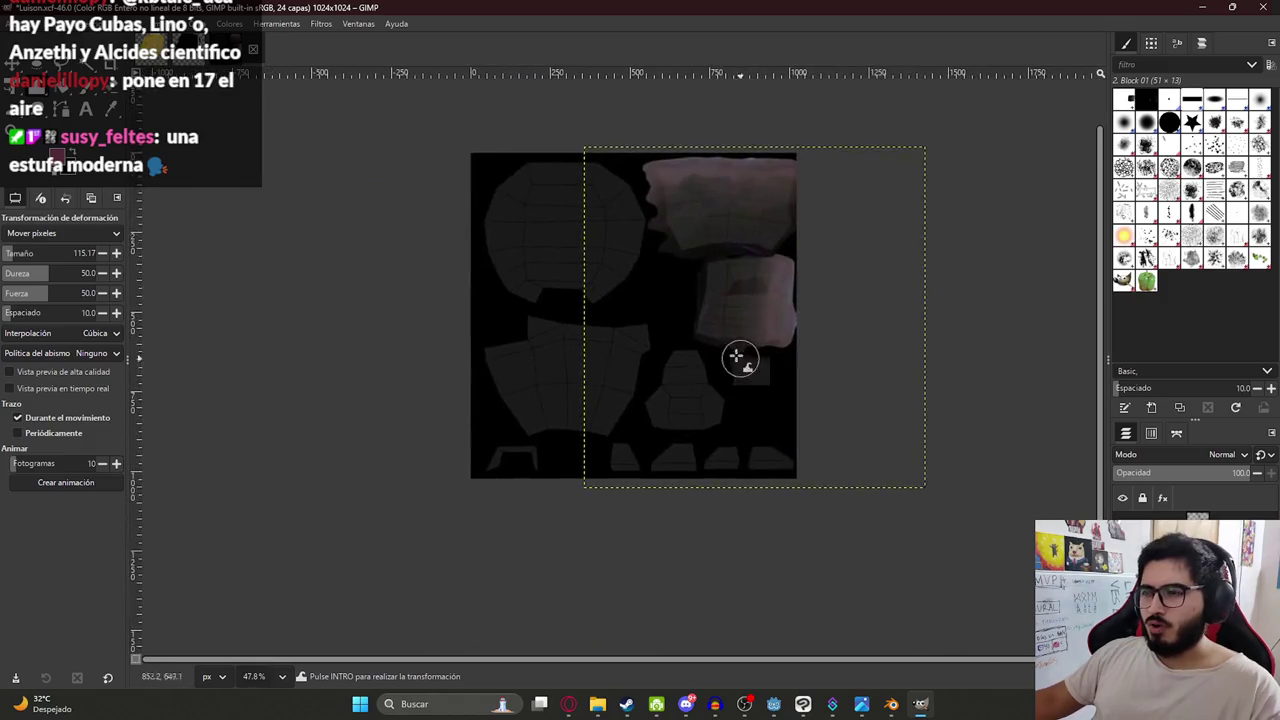
scroll(638, 270, "up", 1, "ctrl")
middle_click_drag(638, 270, 803, 371)
key("ctrl+s")
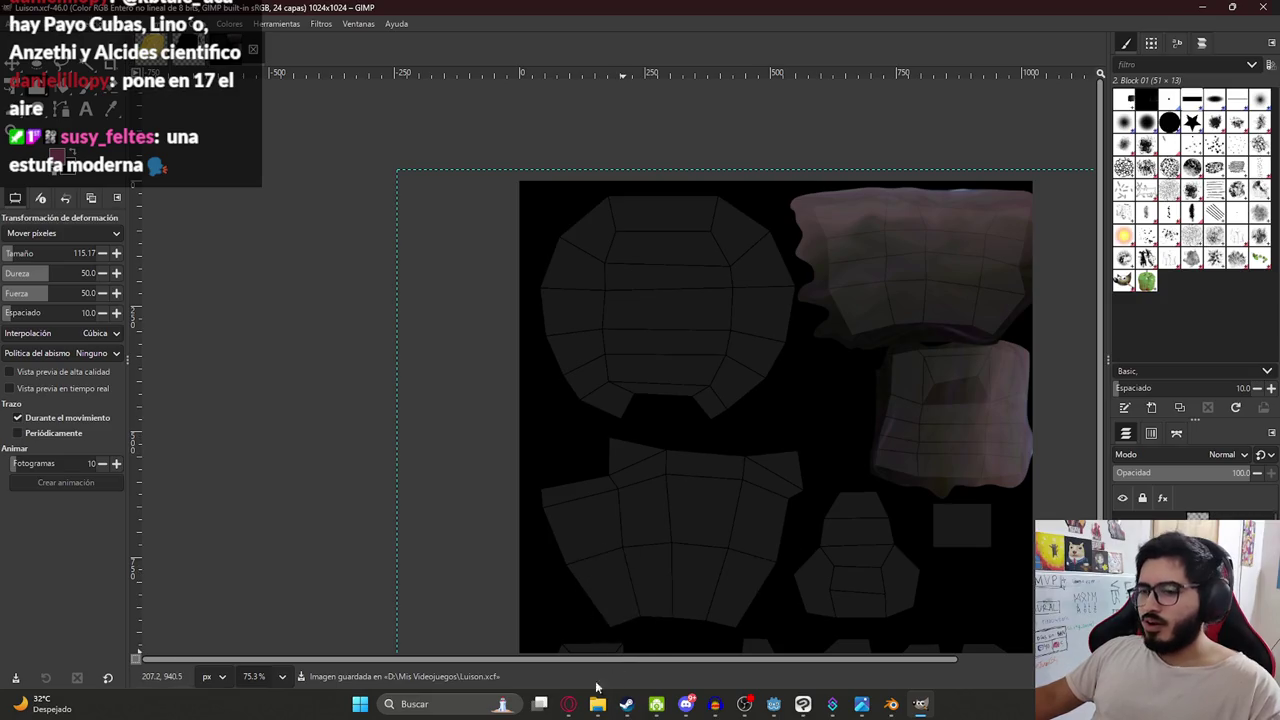
Compare the texture against the Luisón reference photos.
left_click(569, 704)
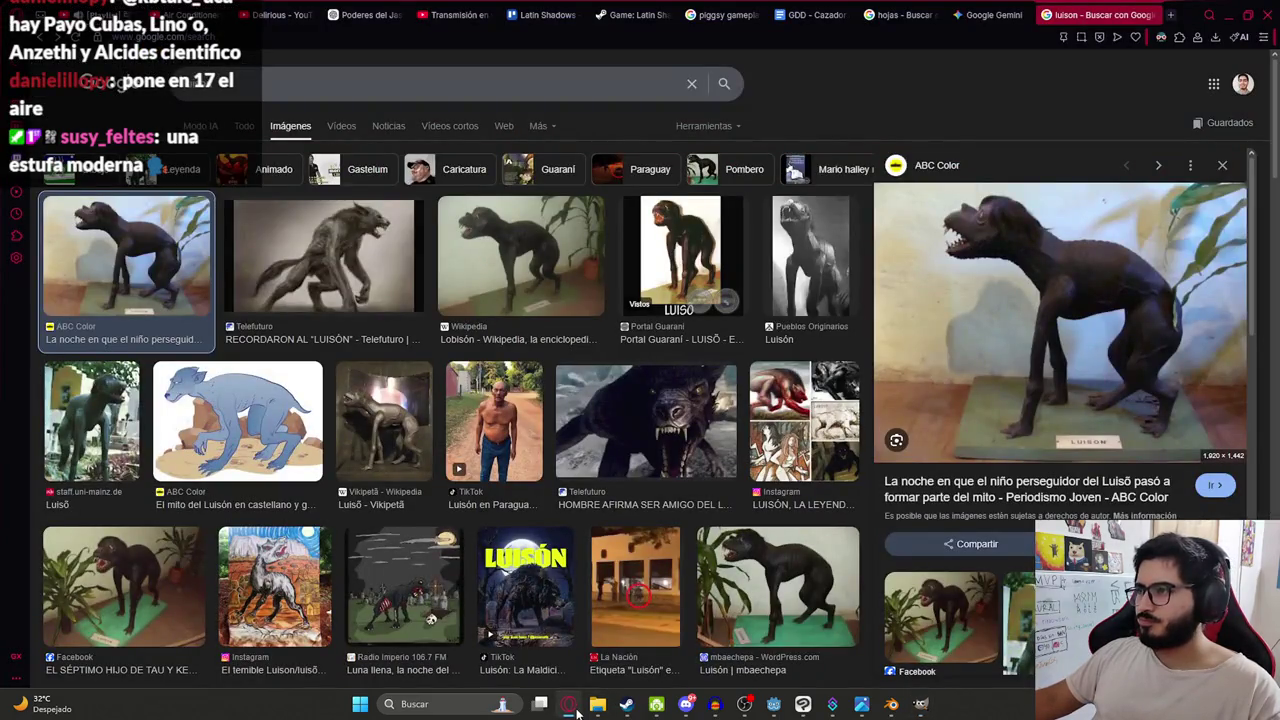
left_click(572, 706)
left_click(569, 704)
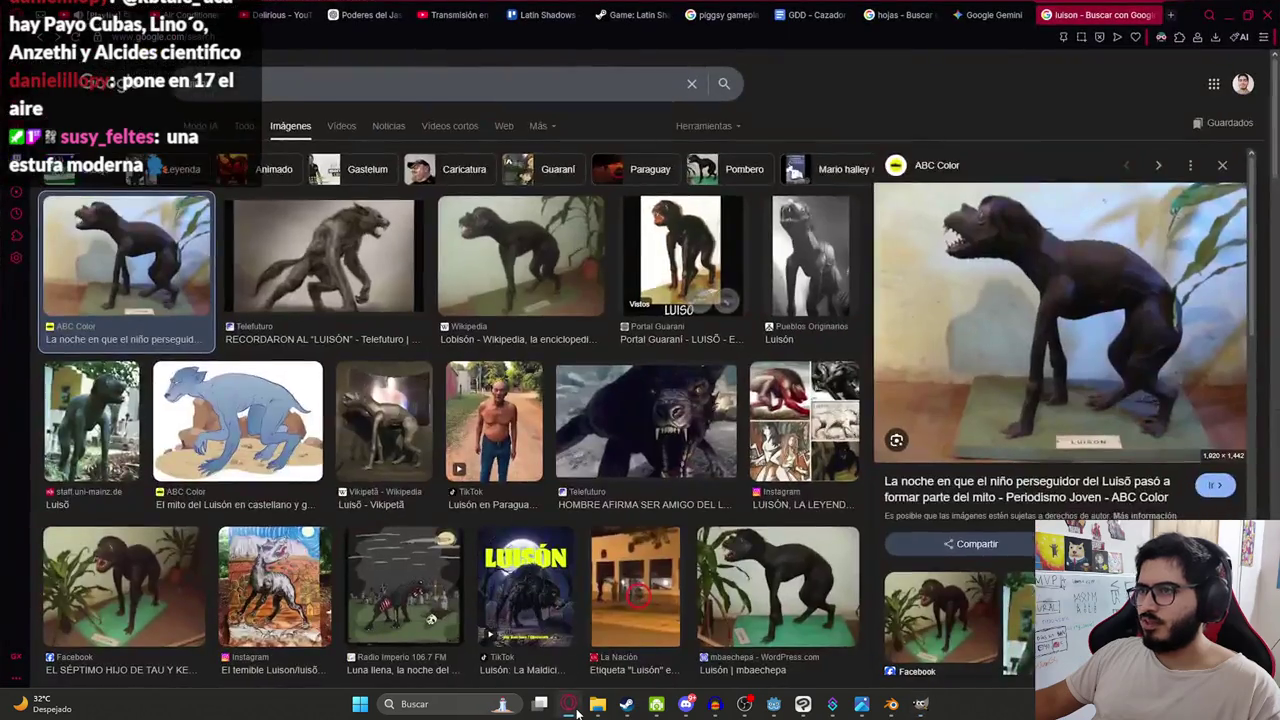
left_click(569, 704)
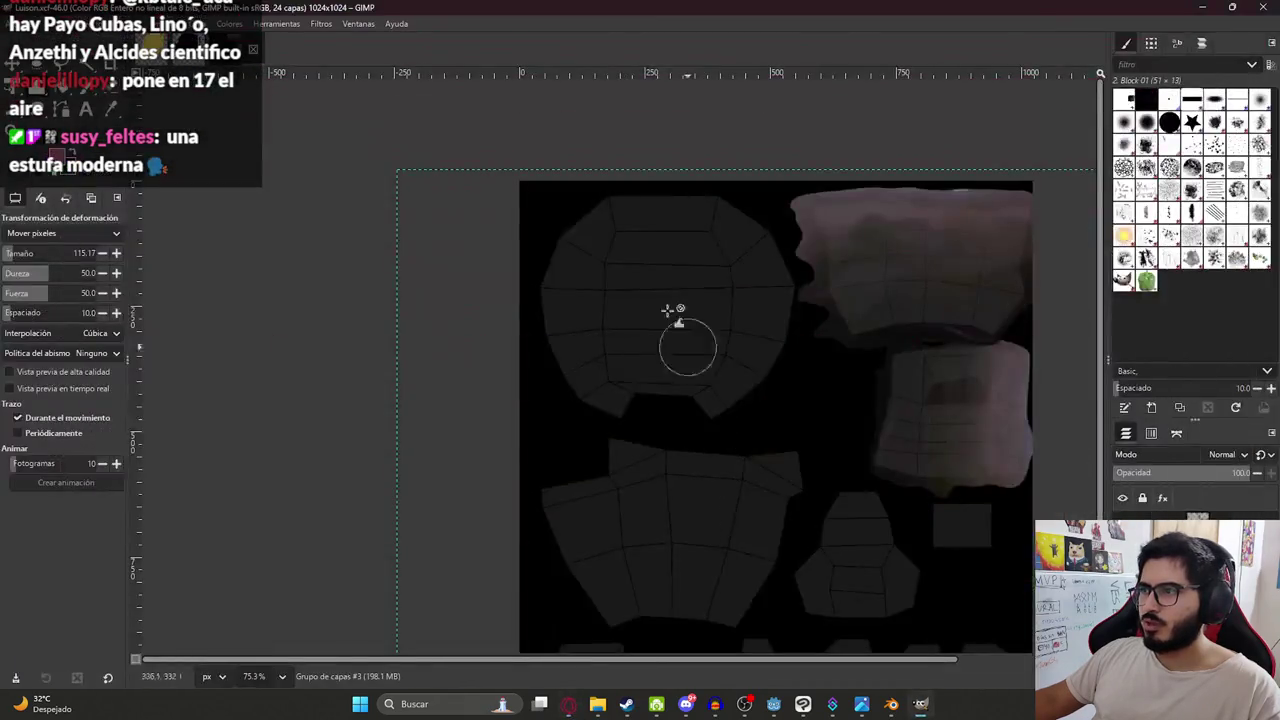
Paste another pink patch copy as its own layer and move it left over the rounded island.
key("ctrl+v")
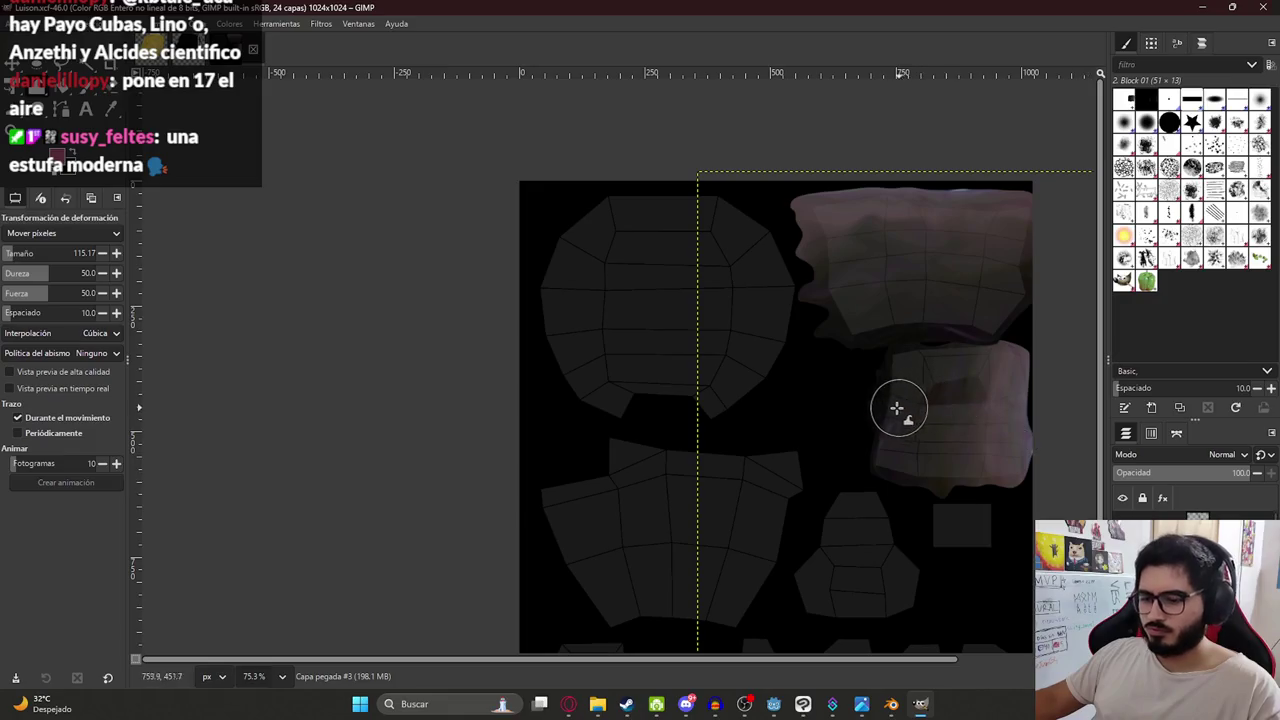
key("ctrl+shift+n")
key("shift+t")
left_click(886, 405)
mouse_move(931, 269)
left_mouse_down()
mouse_move(640, 274)
mouse_move(667, 296)
mouse_move(671, 267)
left_mouse_up()
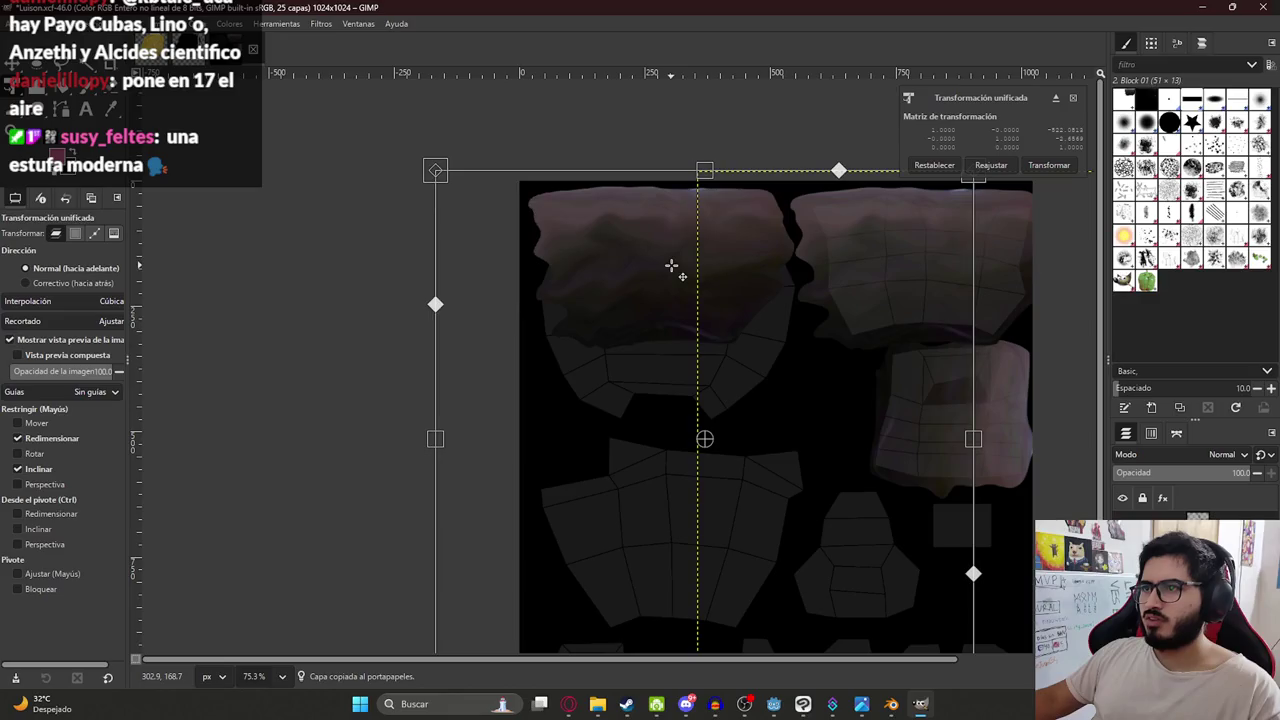
key("Return")
key("1")
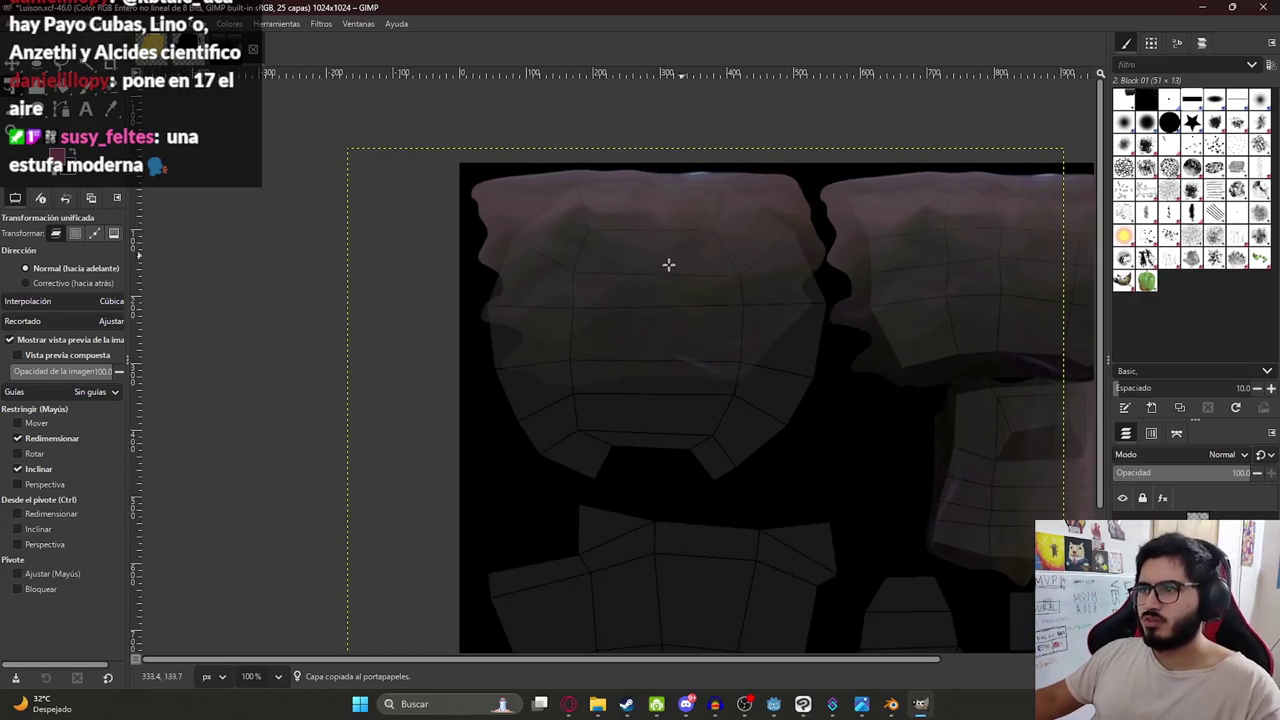
Warp the patch's lower edge around the rounded island, then bring up Blender.
key("w")
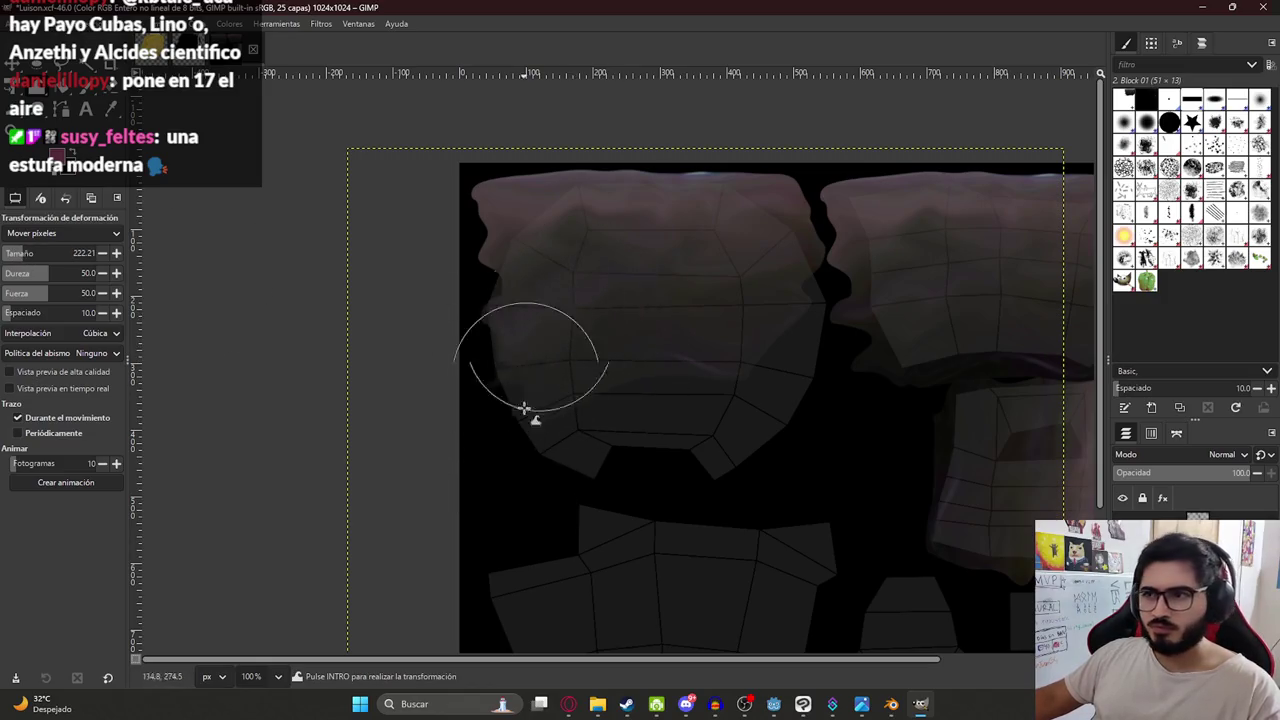
mouse_move(593, 450)
left_mouse_down()
mouse_move(737, 344)
mouse_move(791, 397)
mouse_move(811, 346)
mouse_move(804, 282)
mouse_move(600, 263)
mouse_move(551, 289)
mouse_move(509, 400)
mouse_move(580, 405)
mouse_move(580, 489)
mouse_move(691, 406)
mouse_move(743, 434)
mouse_move(718, 464)
mouse_move(586, 349)
mouse_move(637, 277)
mouse_move(554, 183)
mouse_move(634, 229)
mouse_move(640, 297)
mouse_move(729, 257)
mouse_move(767, 284)
mouse_move(580, 286)
mouse_move(557, 334)
mouse_move(540, 231)
mouse_move(537, 333)
mouse_move(626, 374)
mouse_move(789, 391)
mouse_move(665, 405)
left_mouse_up()
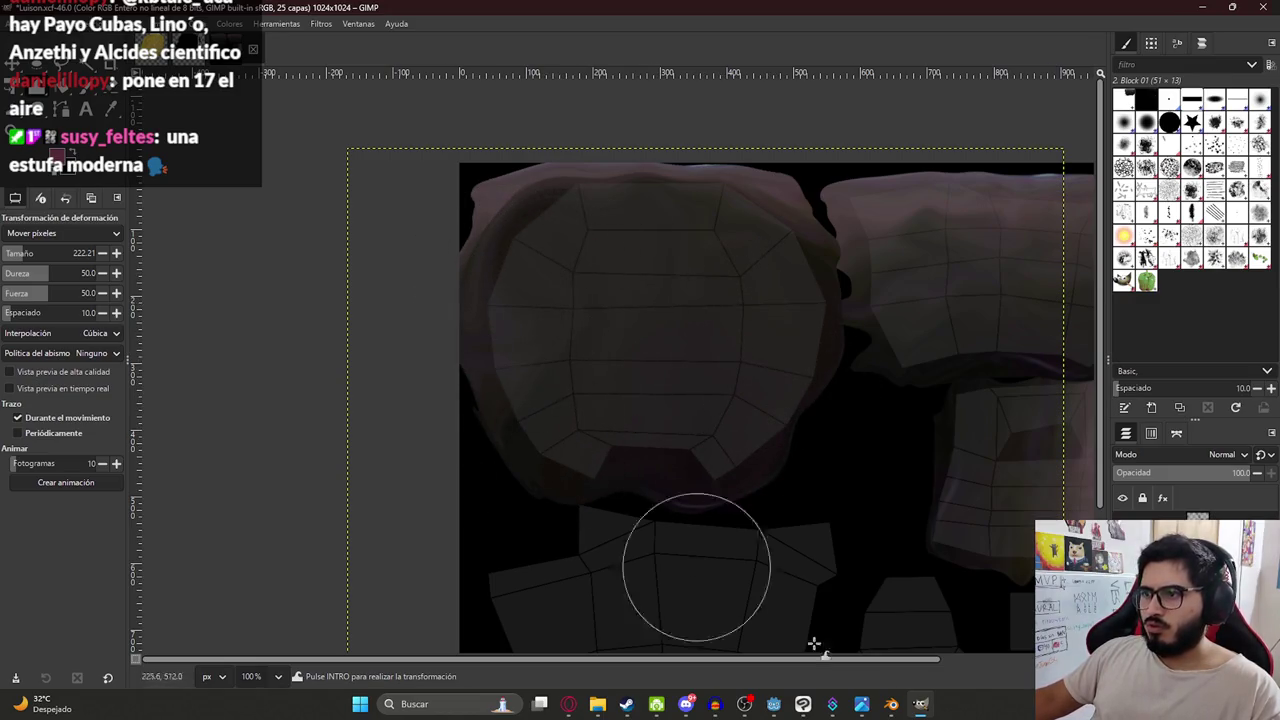
left_click(883, 636)
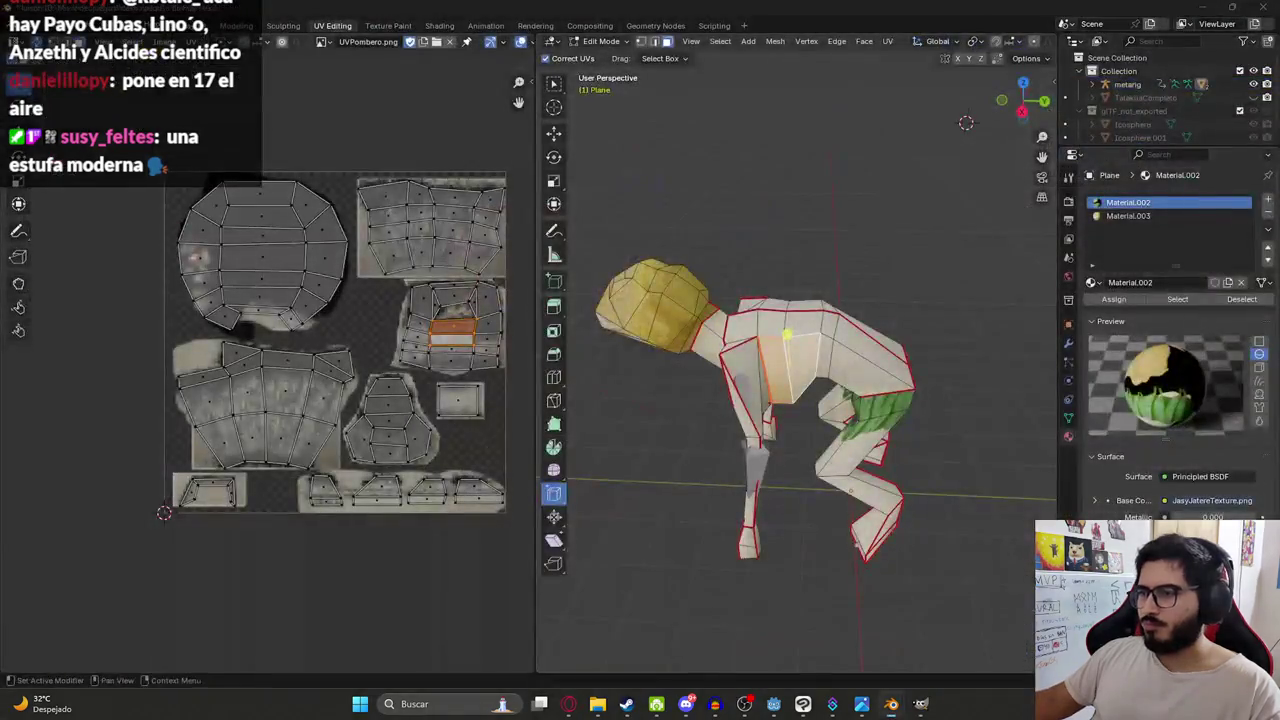
Turn the view to a zoomed-in right orthographic view of the character's head.
mouse_move(675, 276)
middle_mouse_down()
mouse_move(606, 360)
mouse_move(716, 308)
middle_mouse_up()
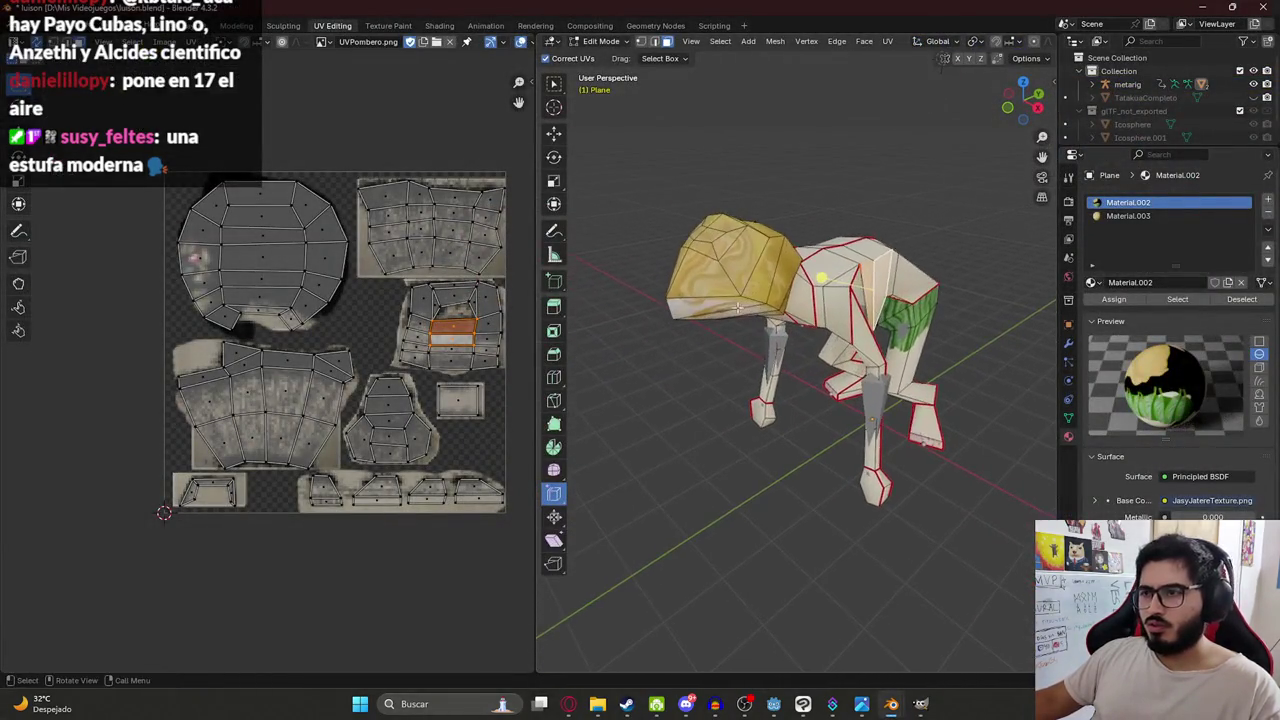
key("KP_1")
key("KP_3")
scroll(678, 143, "up", 1)
scroll(678, 143, "up", 3)
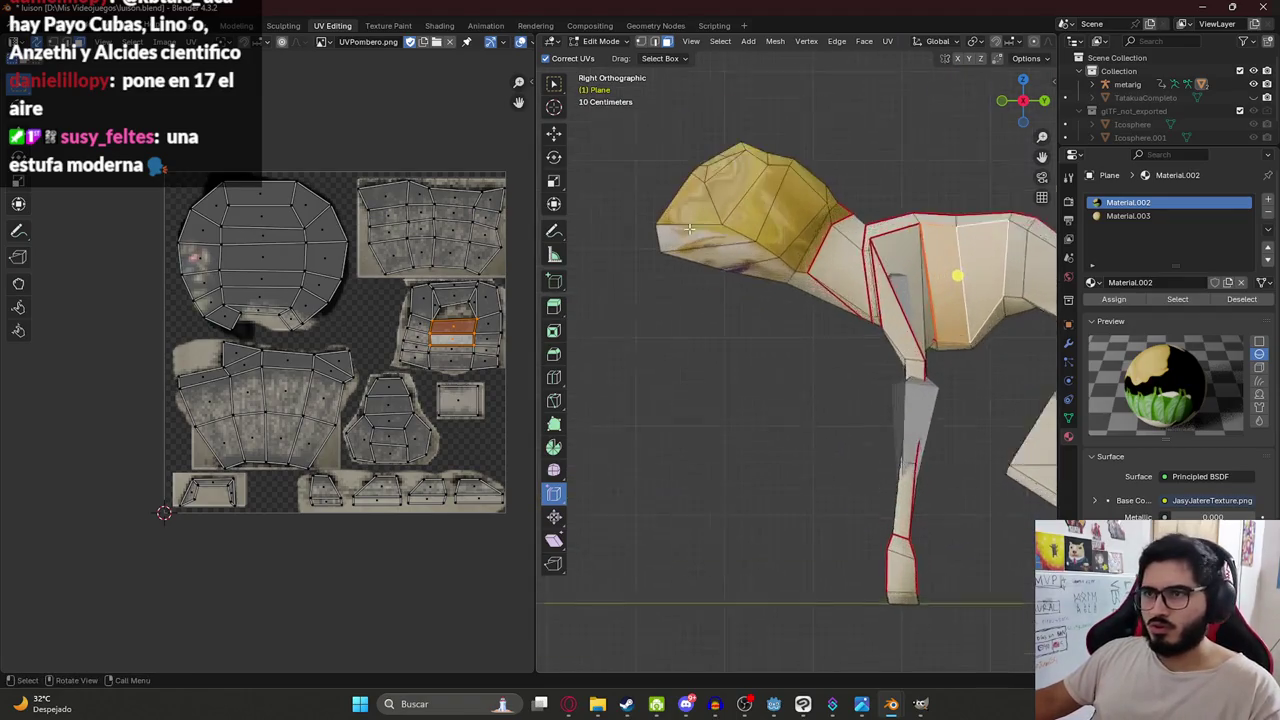
scroll(678, 143, "up", 2)
Select the head's upper front face to locate it on the UV layout, then smudge that island in GIMP.
left_click(672, 150)
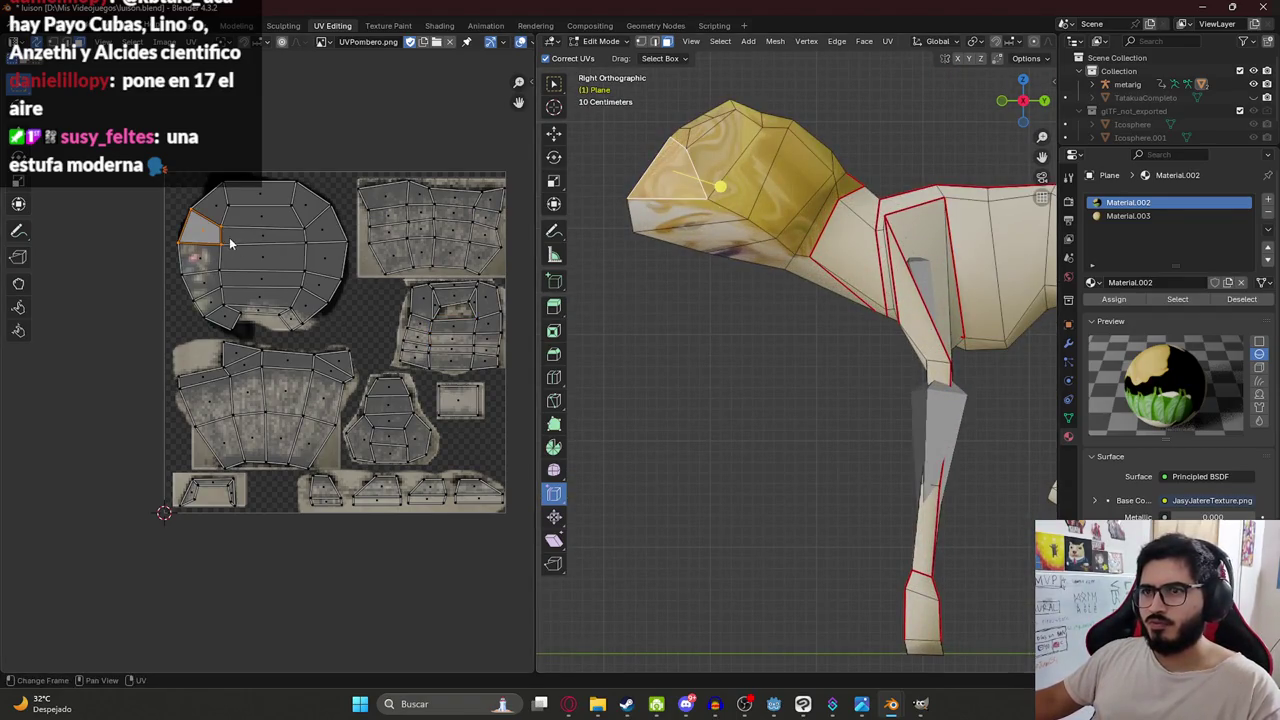
left_click(651, 206)
left_click(654, 180)
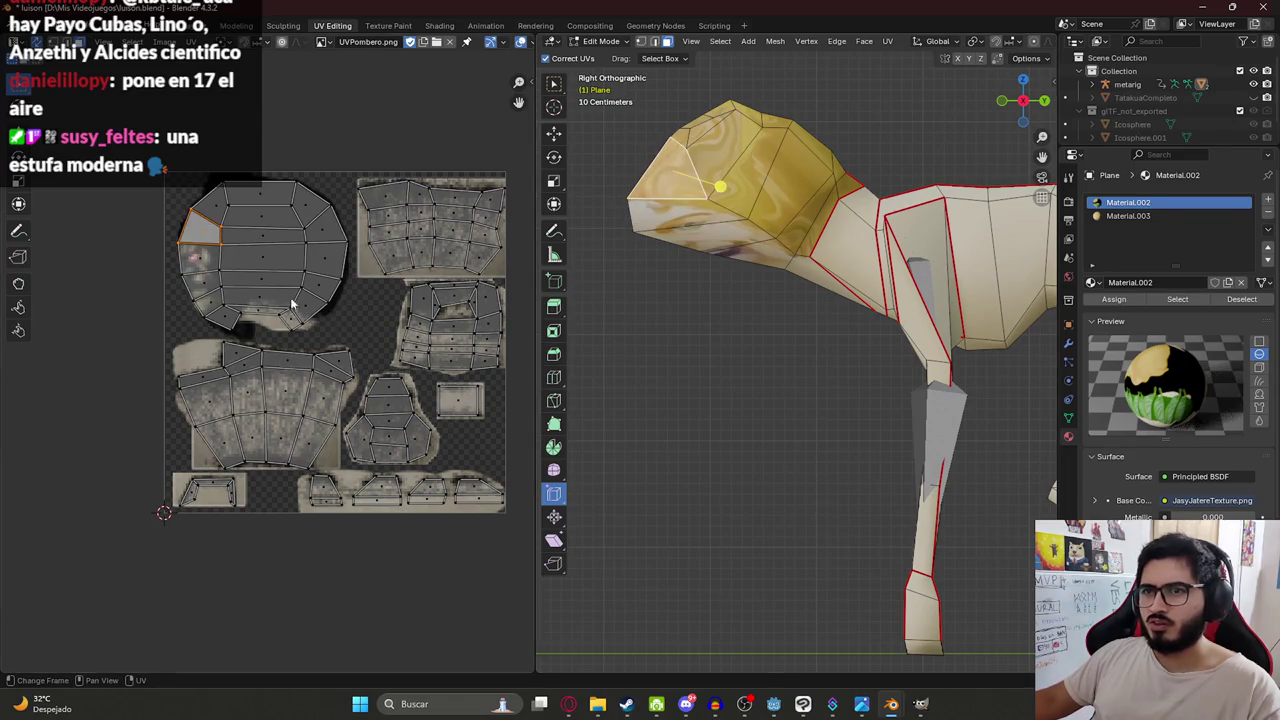
left_click(922, 705)
left_click_drag(560, 274, 537, 306)
Back in GIMP, add a new transparent layer.
key("alt+Tab")
key("alt+Tab")
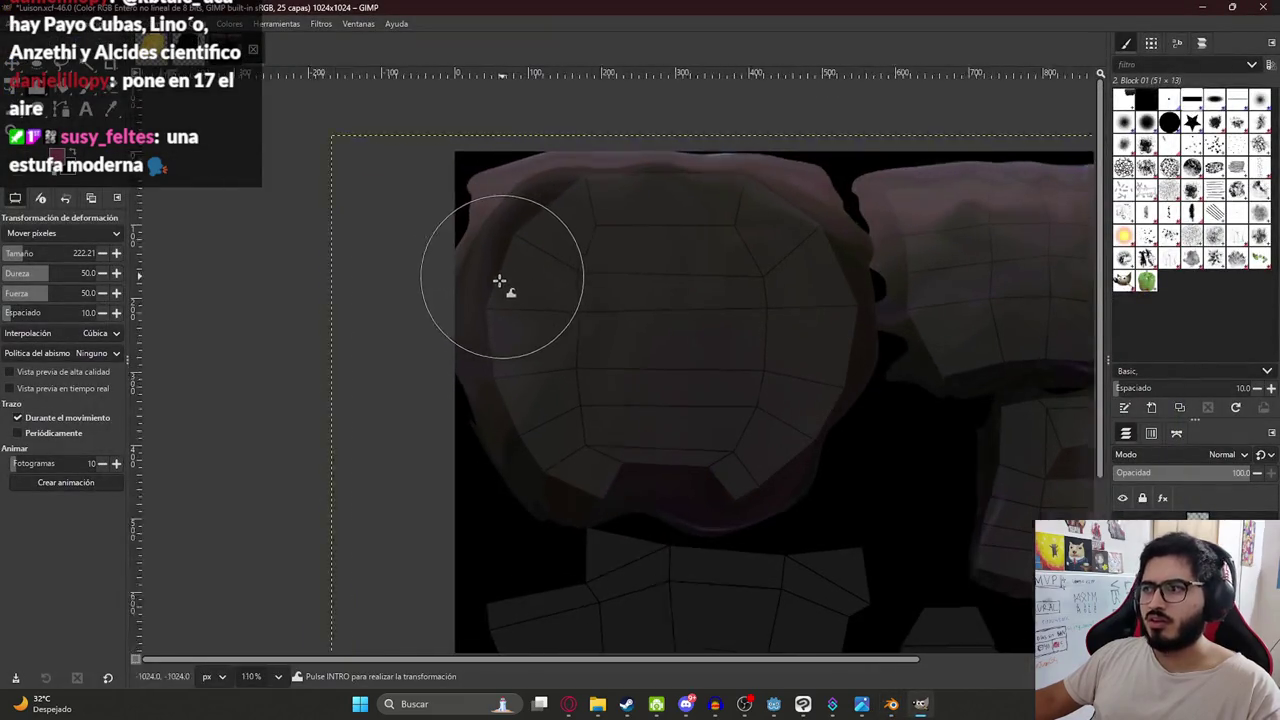
scroll(500, 286, "up", 3, "ctrl")
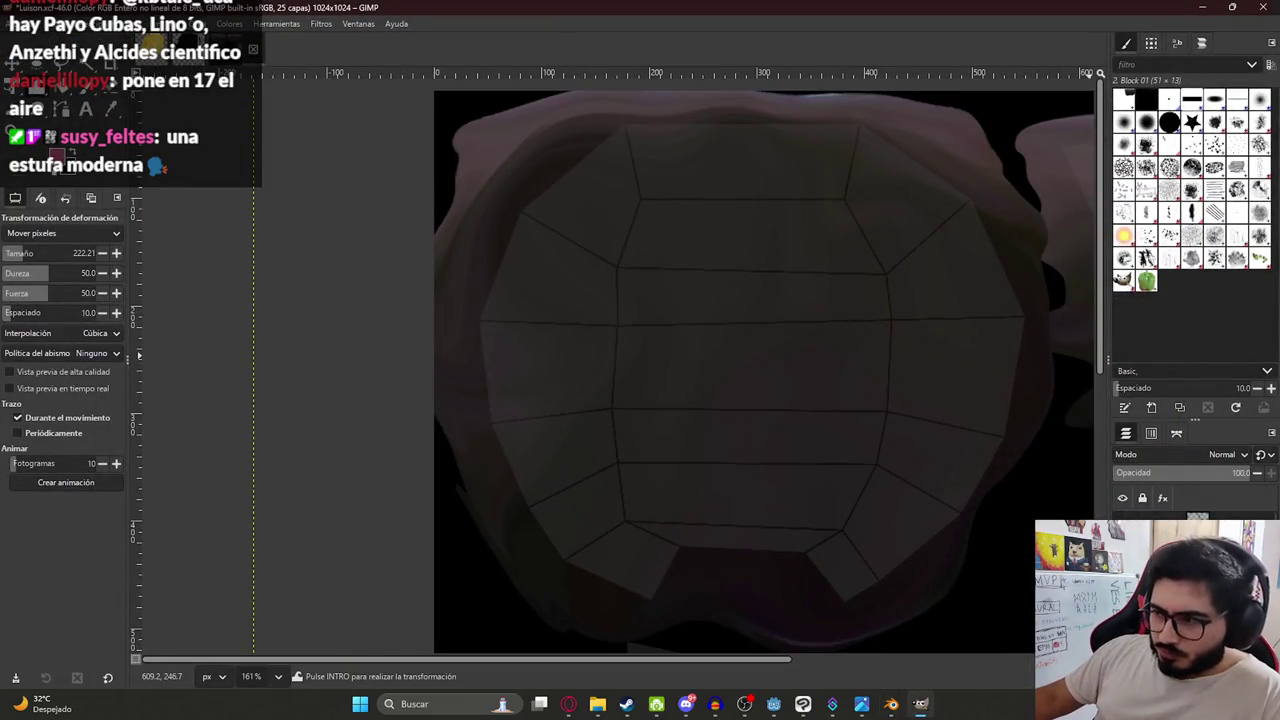
key("ctrl+shift+n")
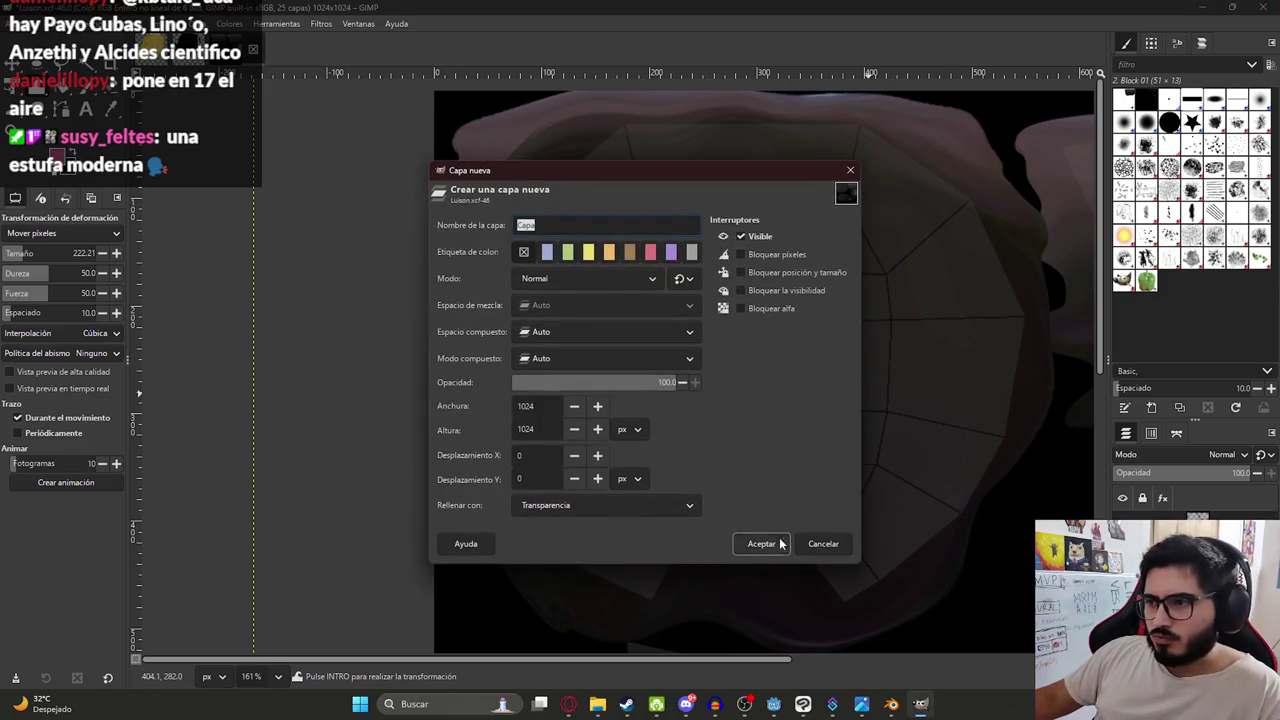
left_click(762, 543)
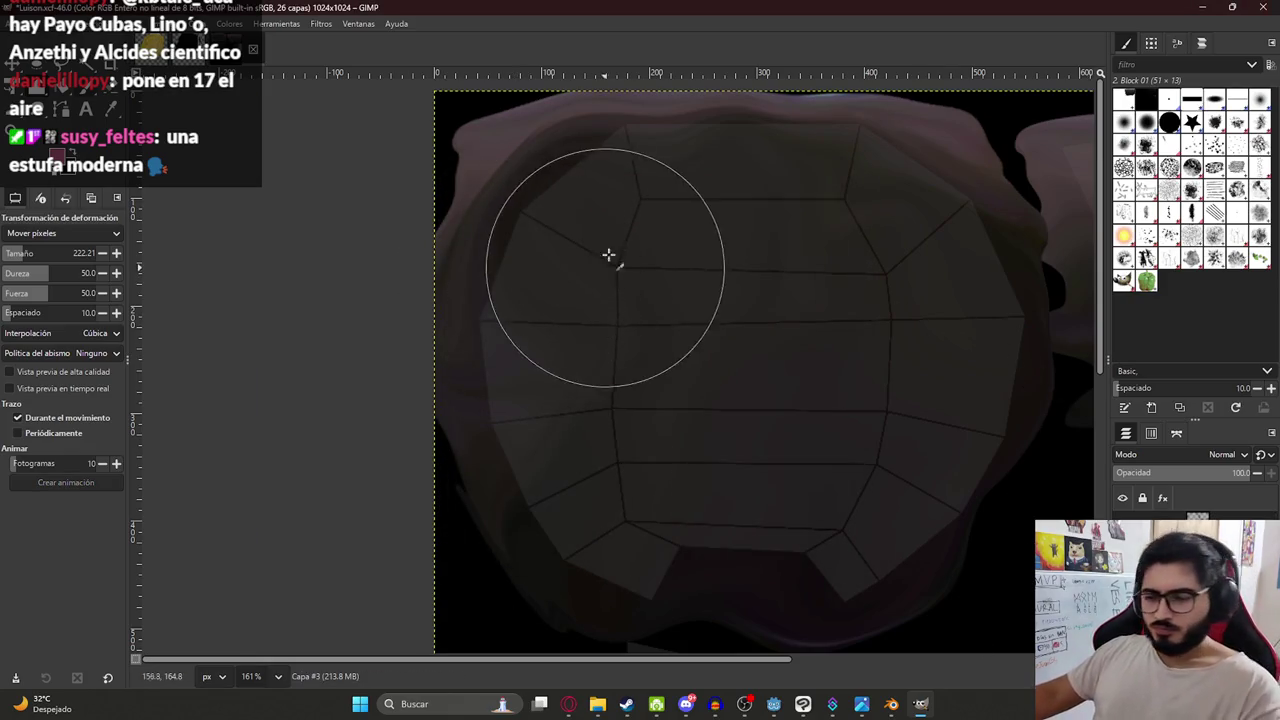
With the Hardness 075 brush in white, paint an eye dot on the head island.
key("p")
mouse_move(523, 263)
left_mouse_down()
mouse_move(549, 251)
mouse_move(565, 310)
left_mouse_up()
key("ctrl+z")
left_click(14, 280)
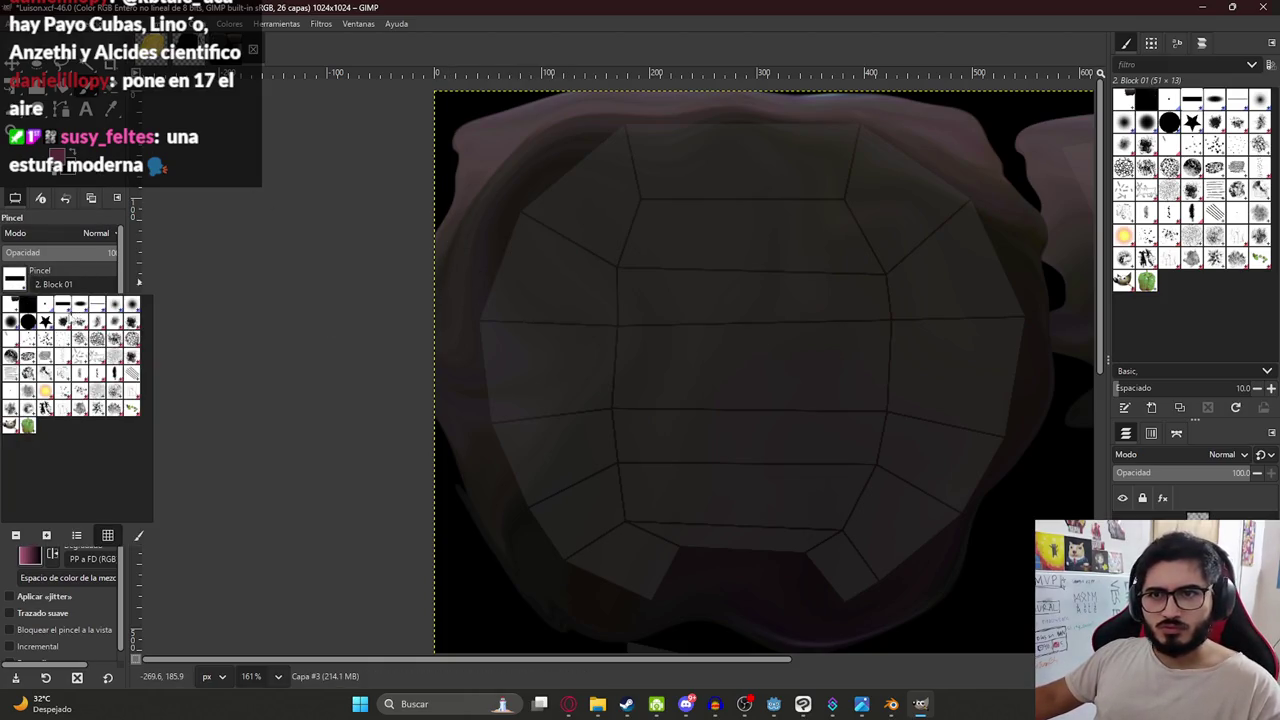
left_click(27, 321)
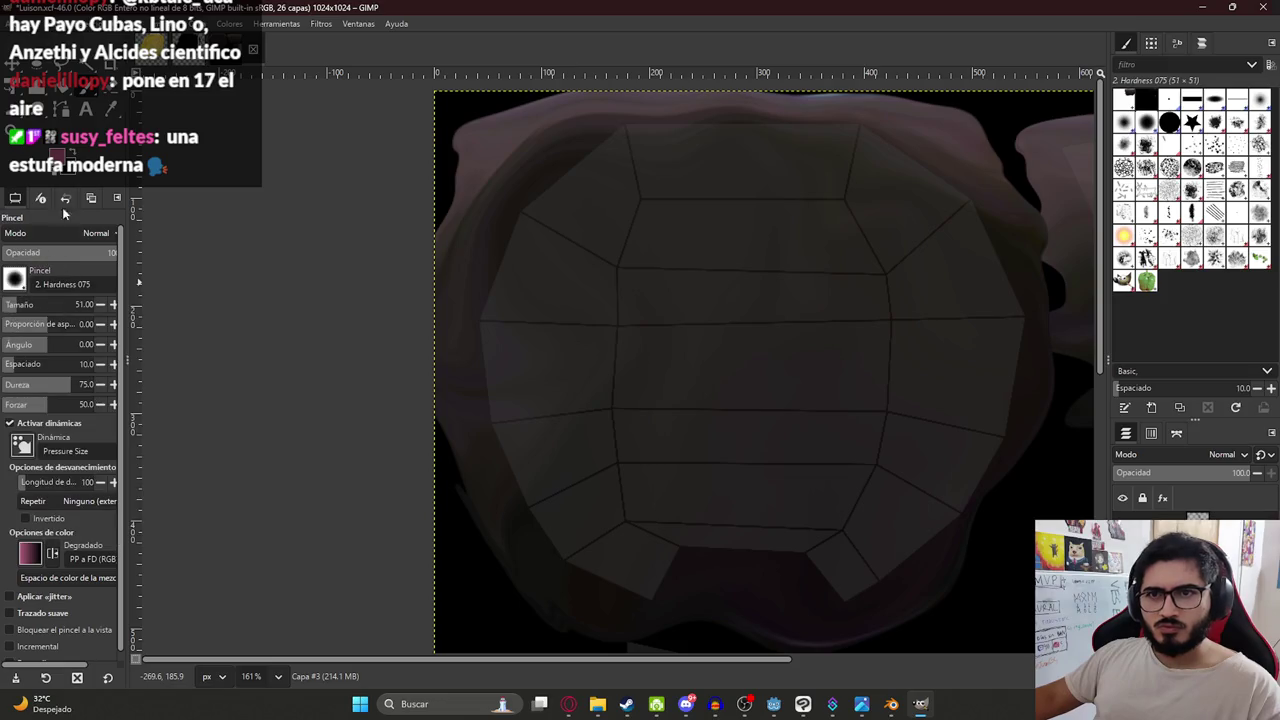
left_click(57, 155)
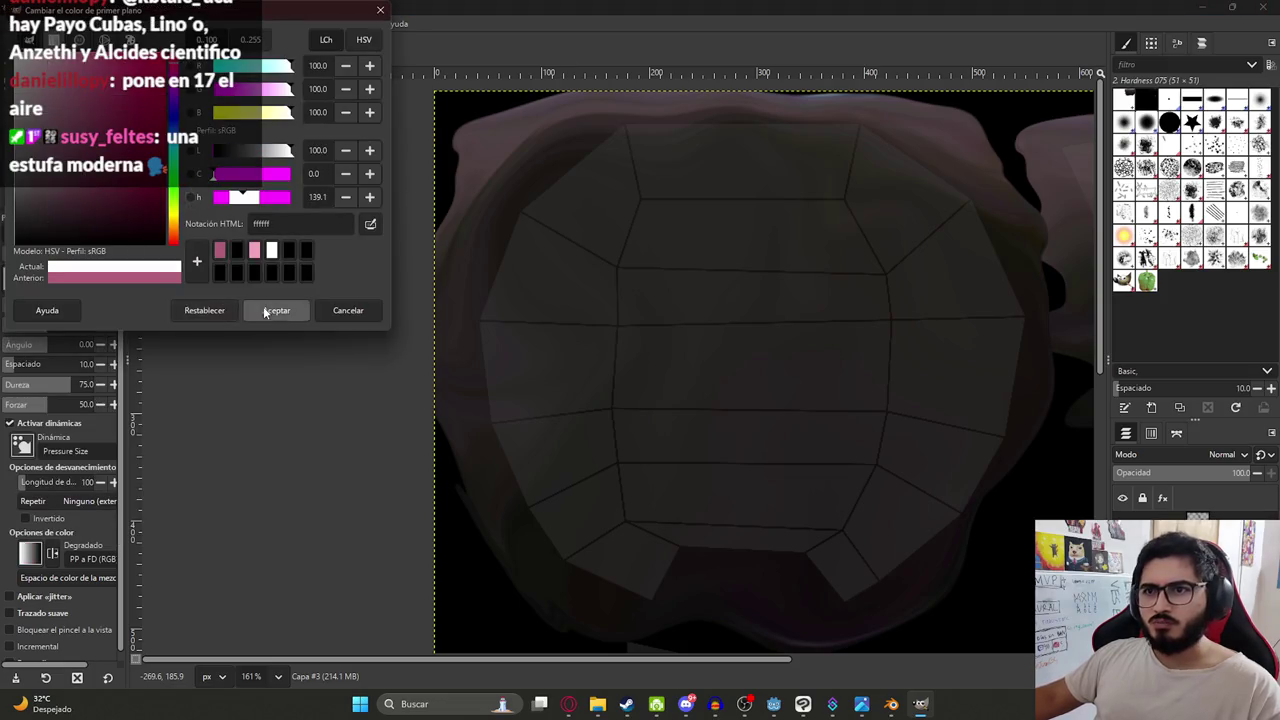
left_click(264, 311)
scroll(545, 250, "up", 3, "ctrl")
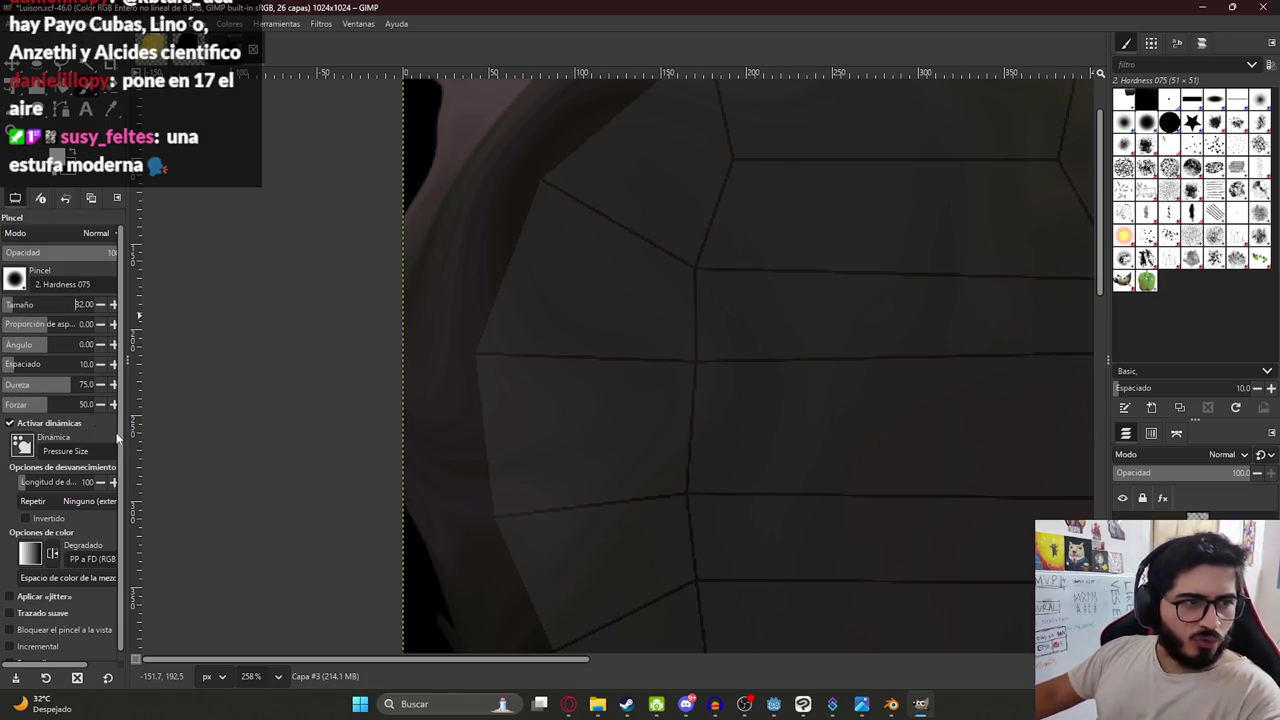
left_click_drag(557, 280, 561, 271)
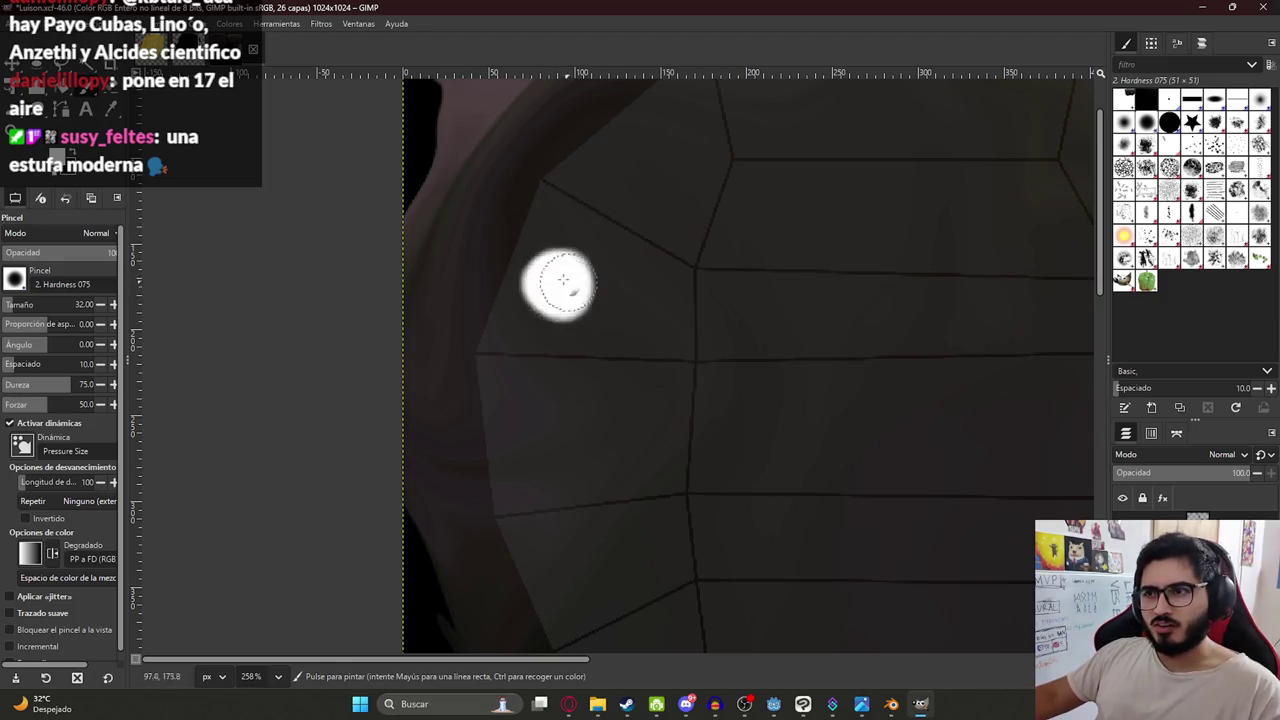
Check the Luisón reference images and return to the texture.
scroll(780, 340, "up", 2, "ctrl")
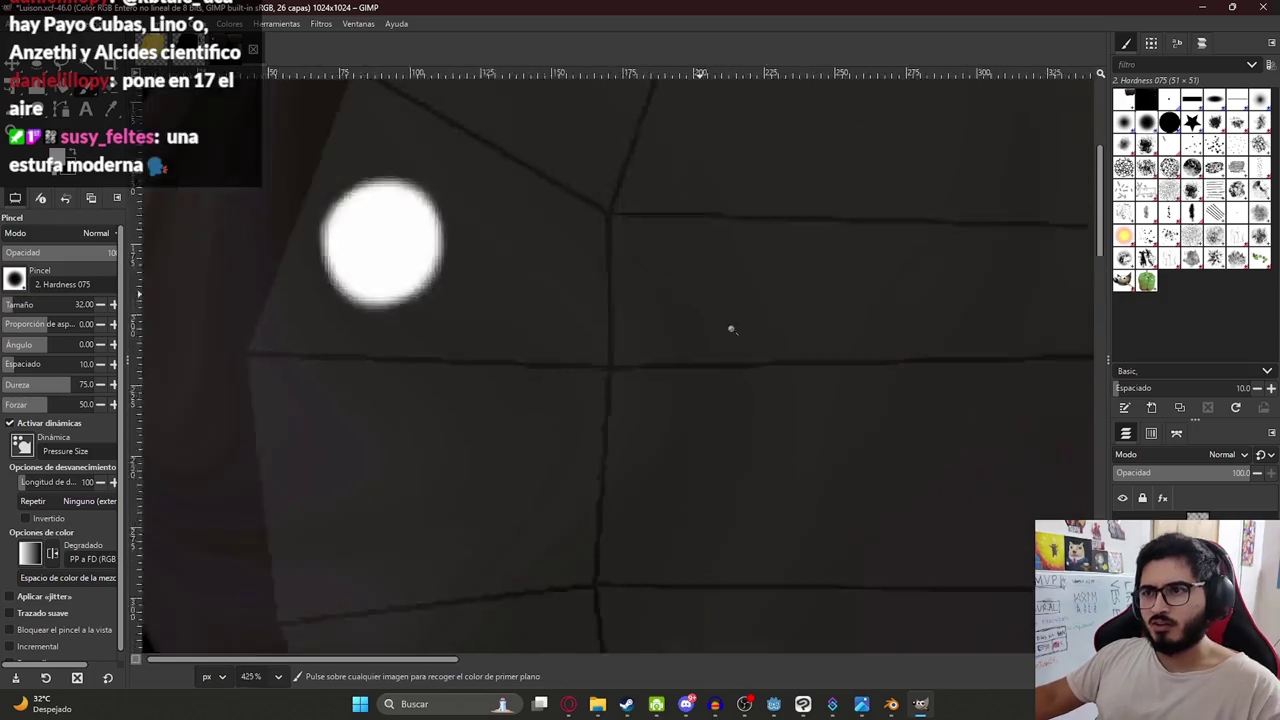
scroll(800, 400, "down", 4, "ctrl")
key("alt+Tab")
key("alt+Tab")
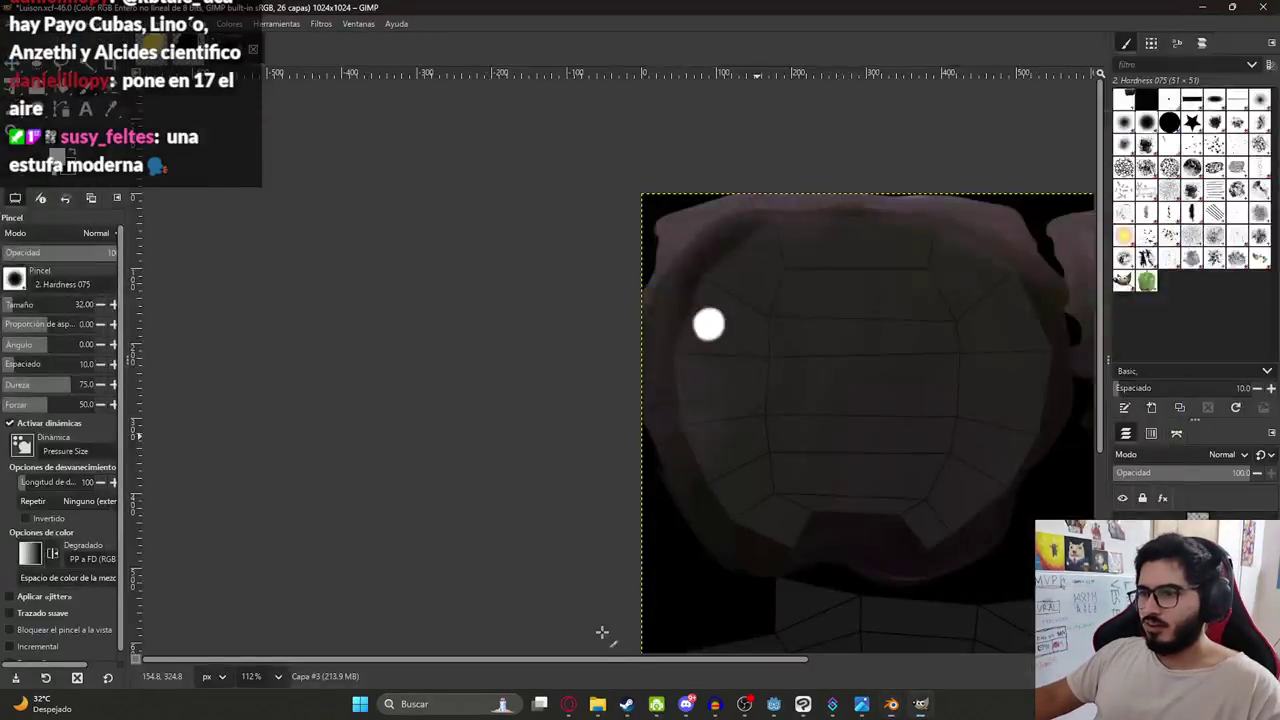
left_click(570, 706)
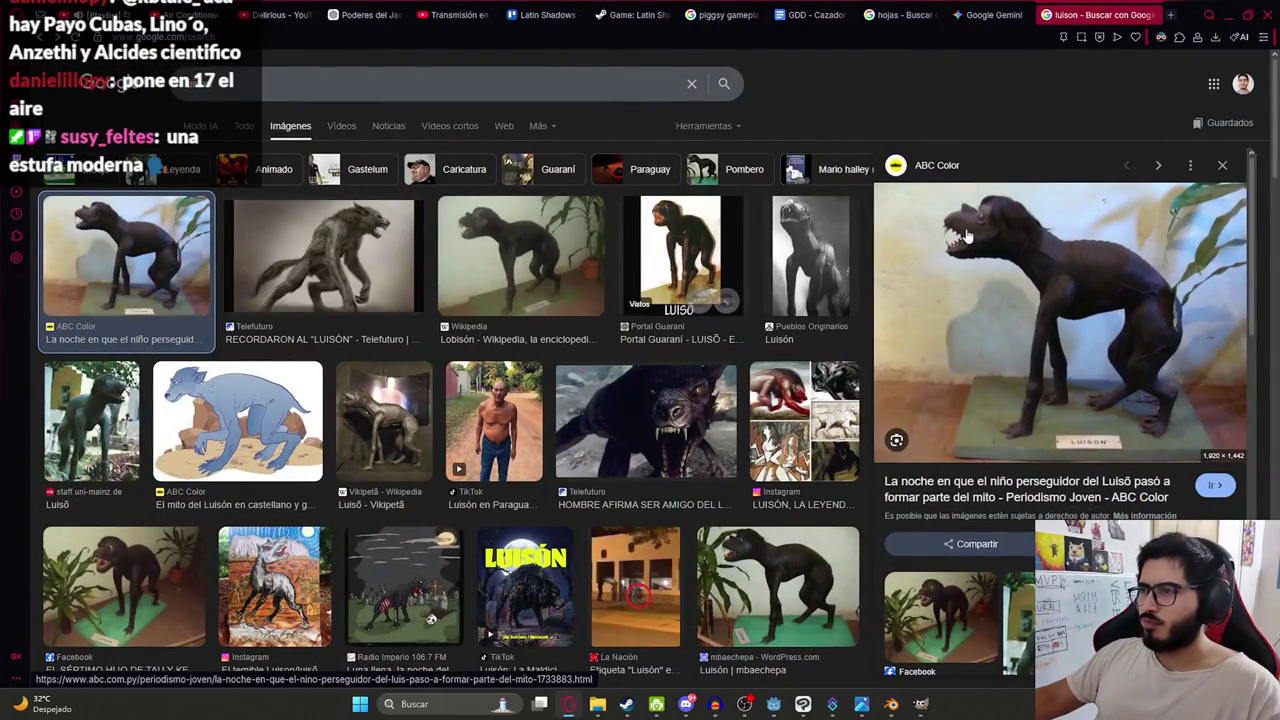
key("alt+Tab")
key("alt+Tab")
key("alt+Tab")
scroll(696, 380, "up", 4, "ctrl")
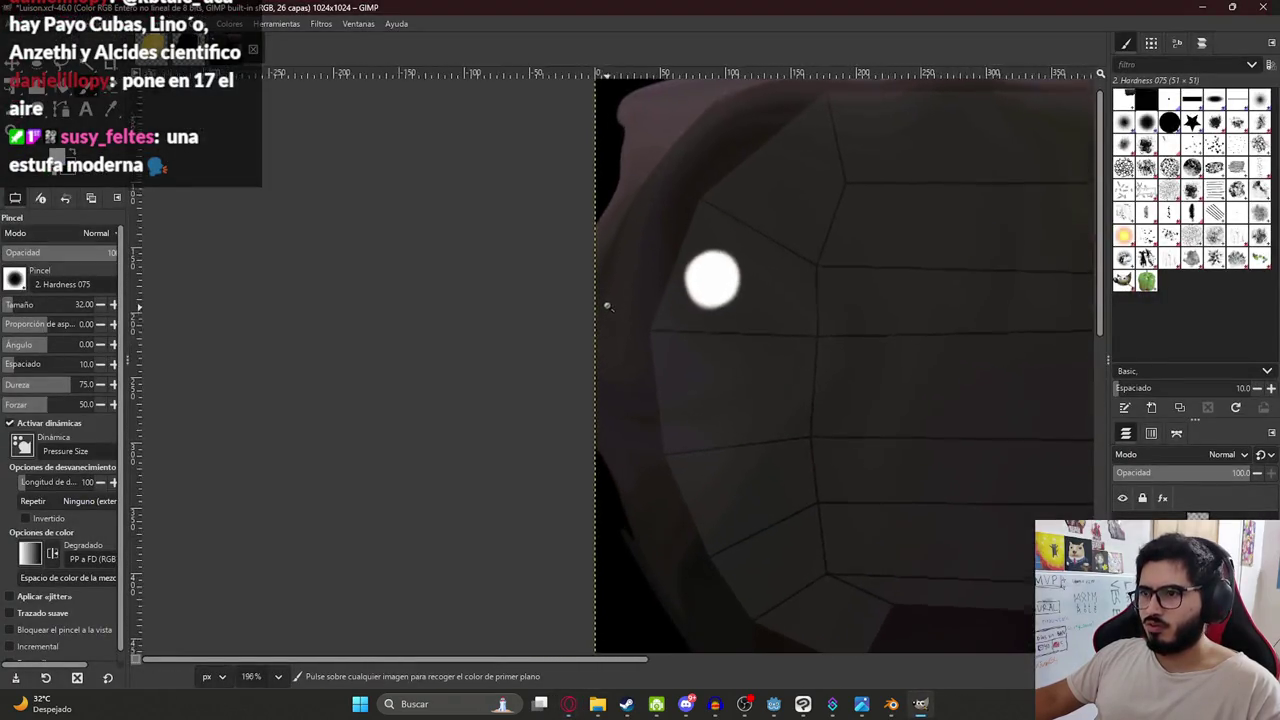
scroll(680, 394, "right", 2)
scroll(680, 394, "right", 3)
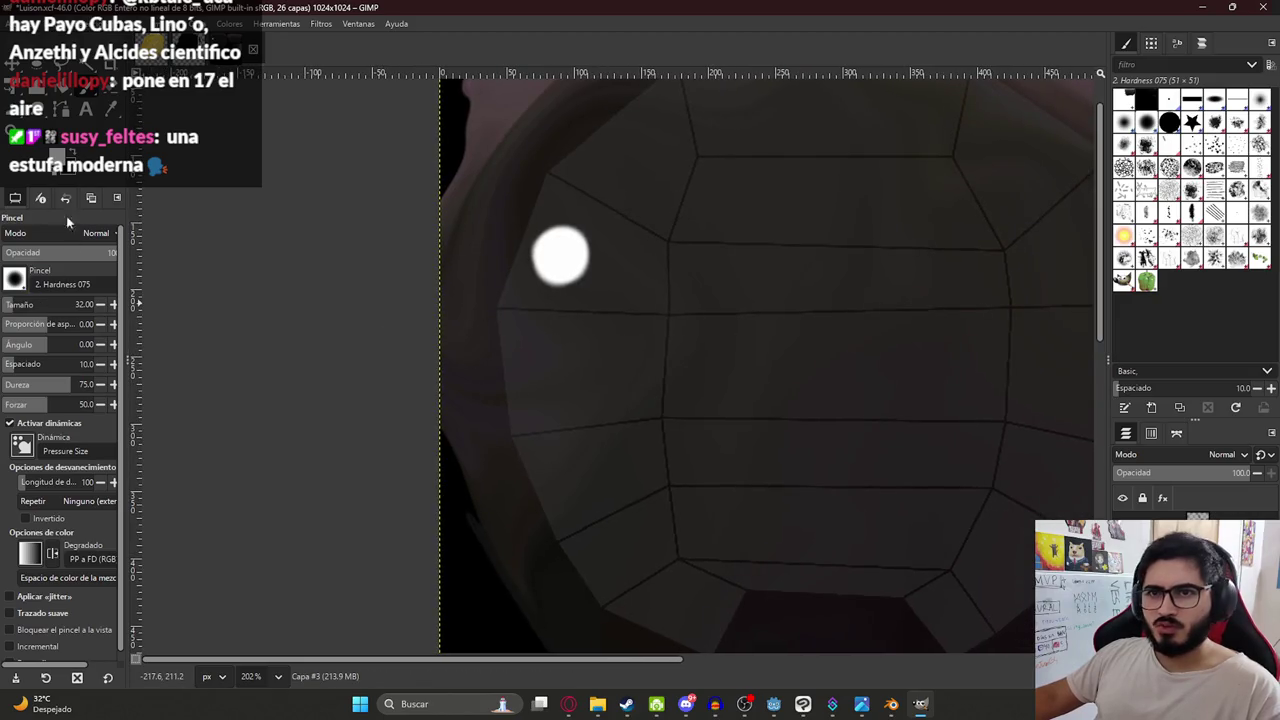
Pick a dark red foreground colour and try a red stroke near the eye, then undo it.
left_click(64, 164)
left_click_drag(140, 147, 140, 200)
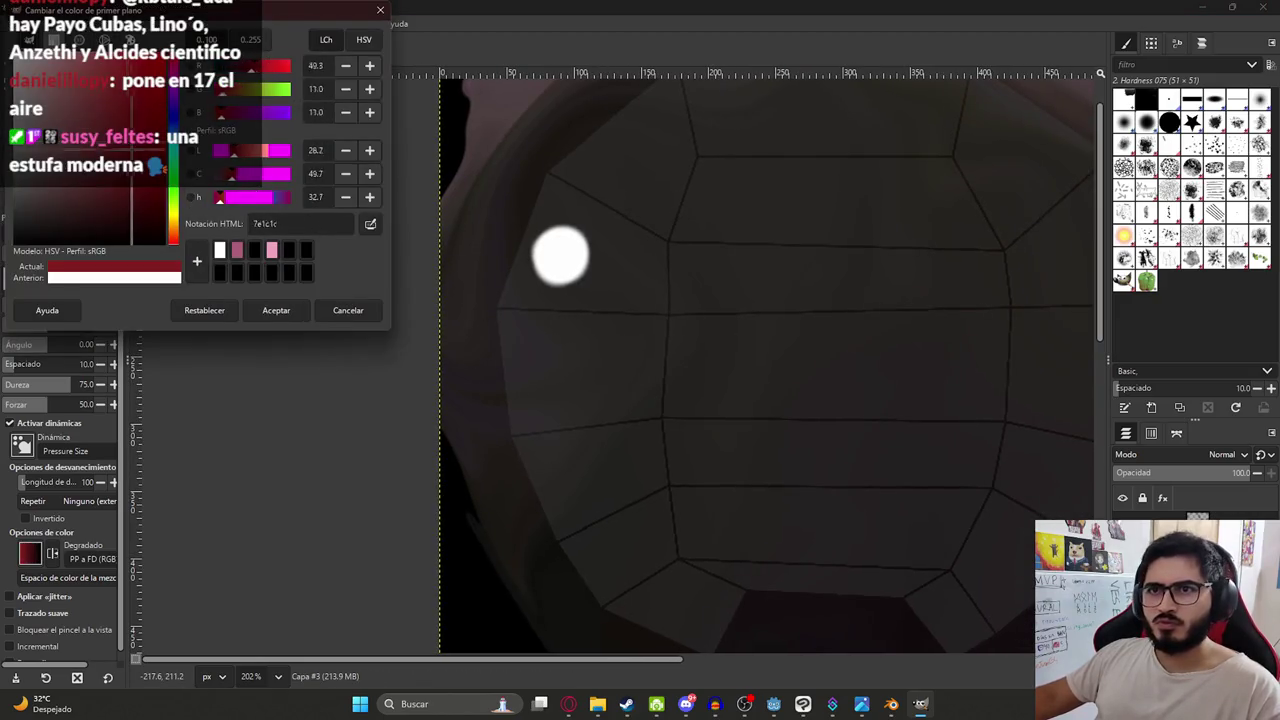
left_click(276, 310)
left_click_drag(528, 350, 526, 408)
key("ctrl+z")
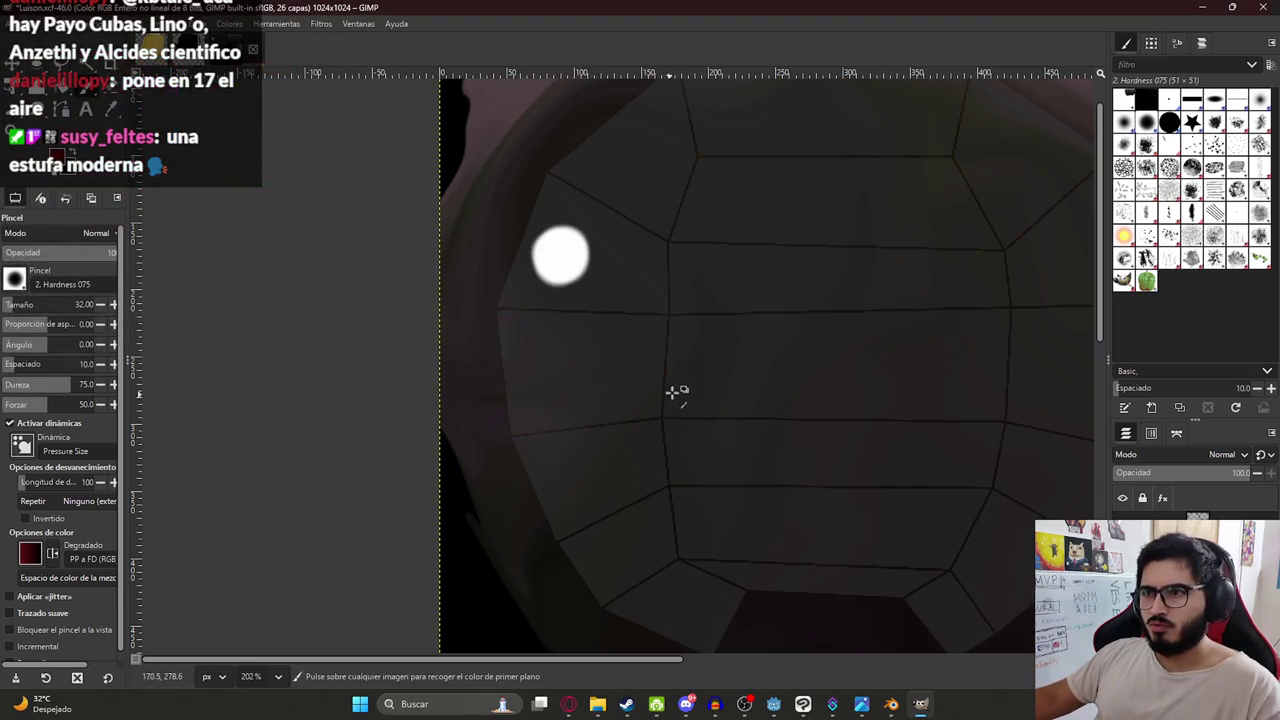
Compare with the reference images again and bring up the Blender model.
key("alt+Tab")
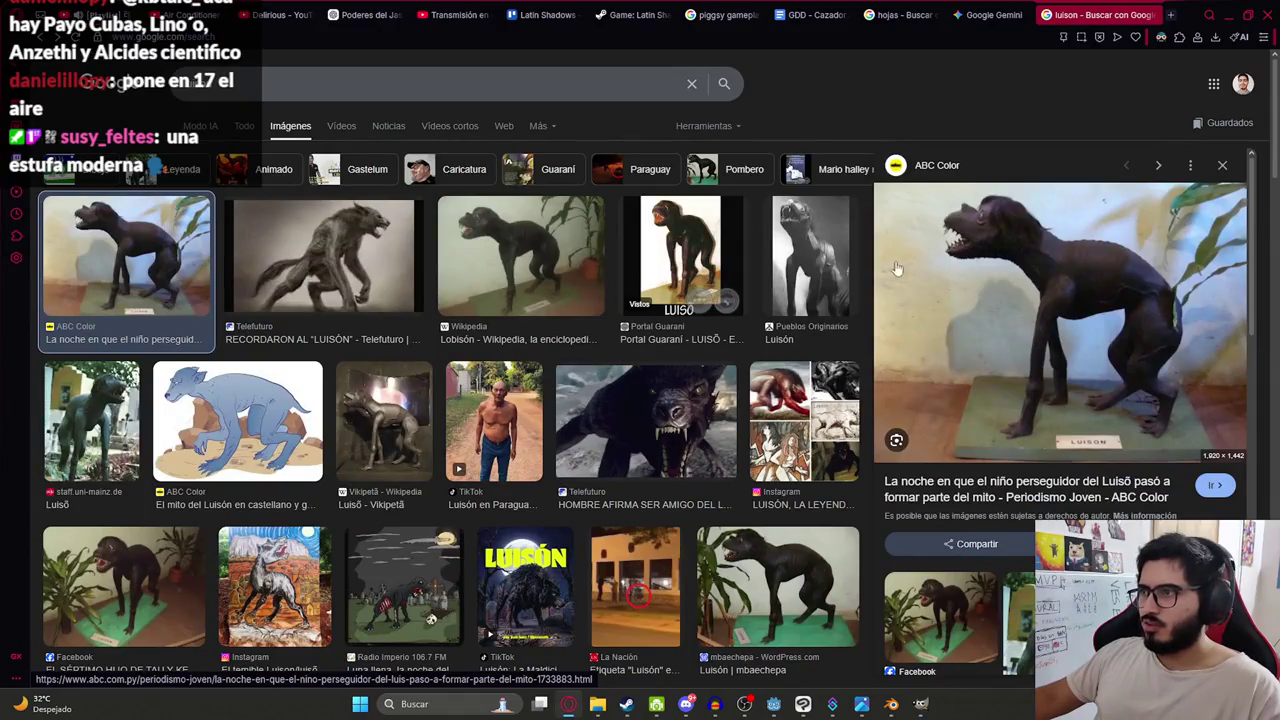
key("alt+Tab")
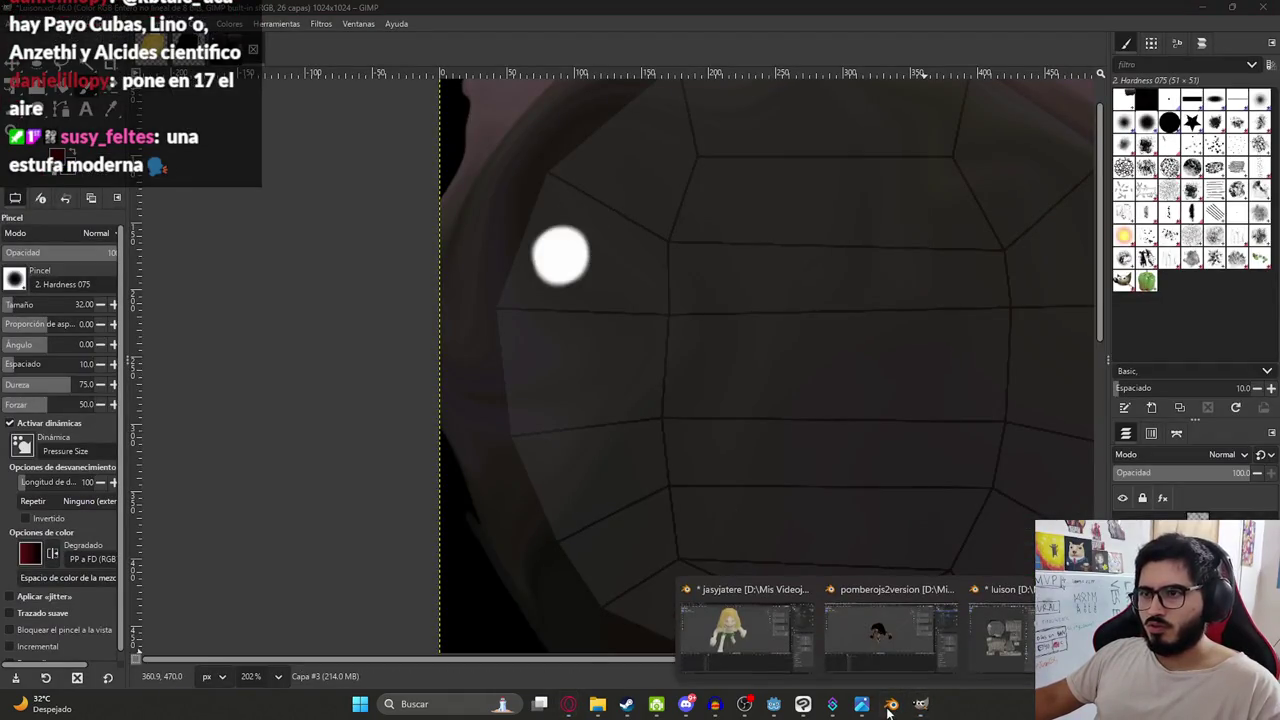
left_click(1000, 625)
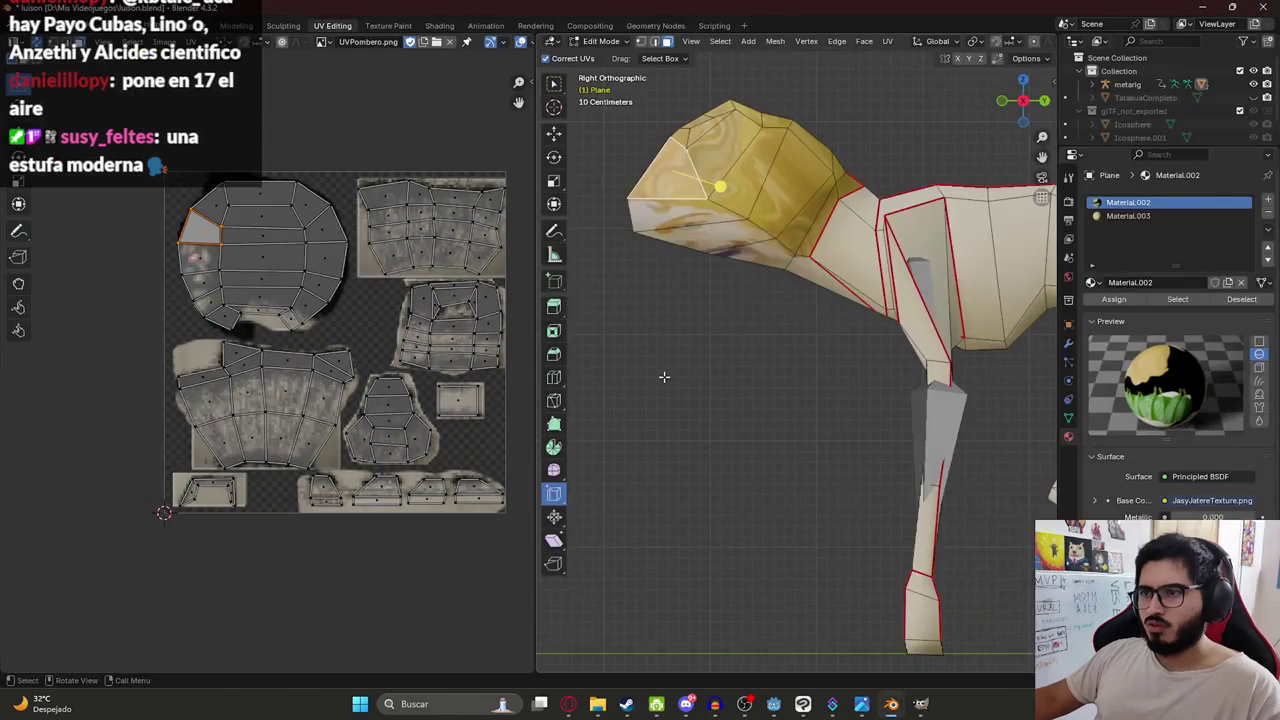
left_click(641, 207)
left_click(647, 188)
left_click(634, 209)
left_click(646, 193)
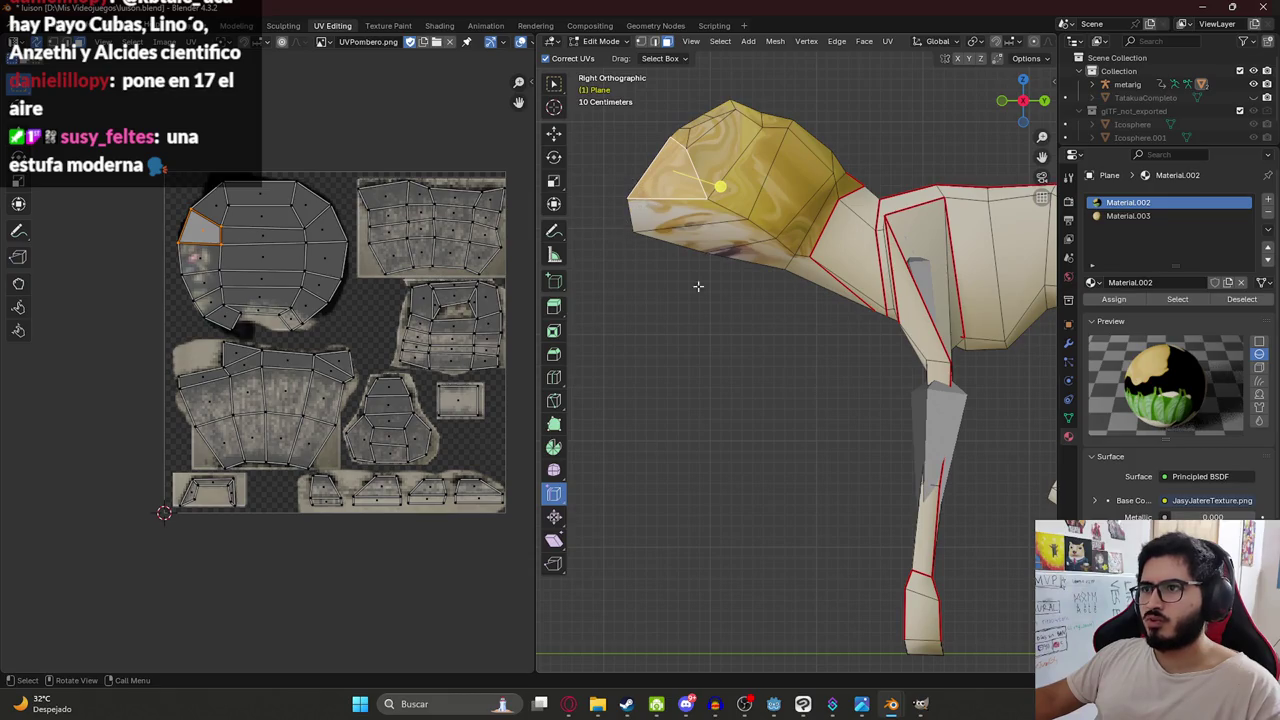
left_click(921, 704)
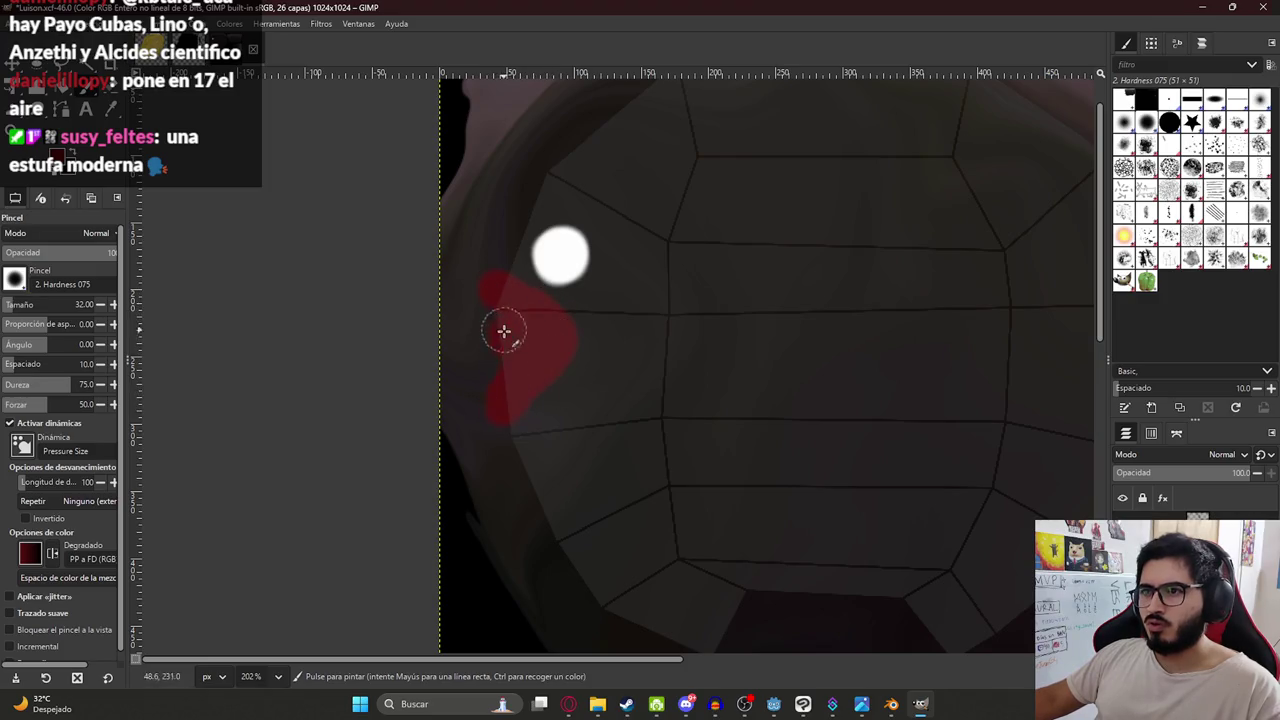
Set the foreground colour to the deeper red 5b1111.
left_click(57, 157)
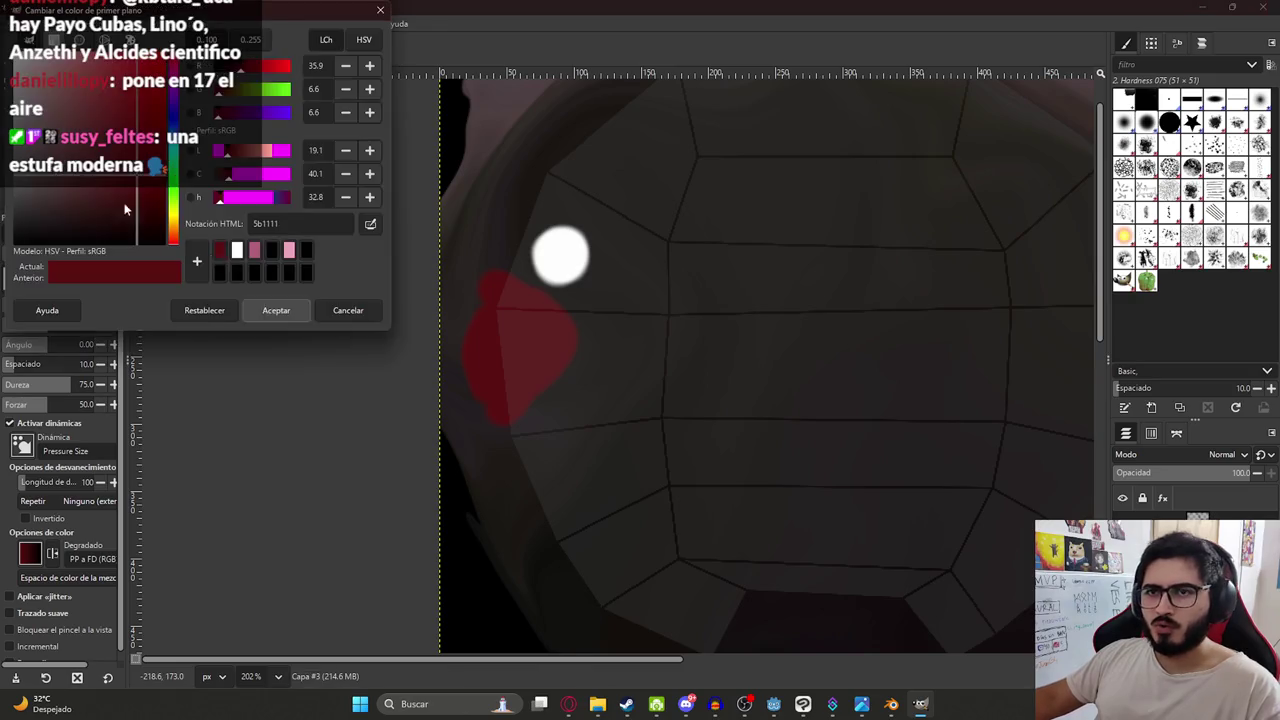
left_click(272, 310)
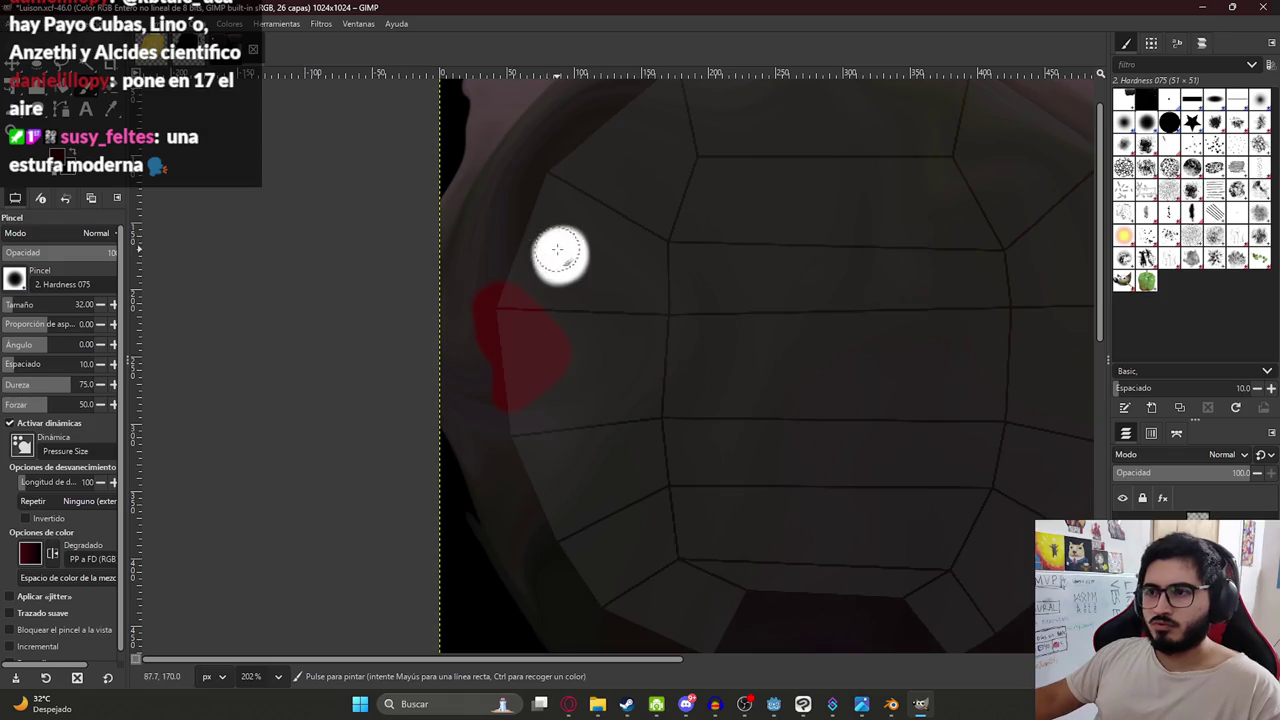
Free-select the white eye dot and shift it up-left onto the head patch above the mouth.
key("f")
left_click_drag(550, 297, 677, 239)
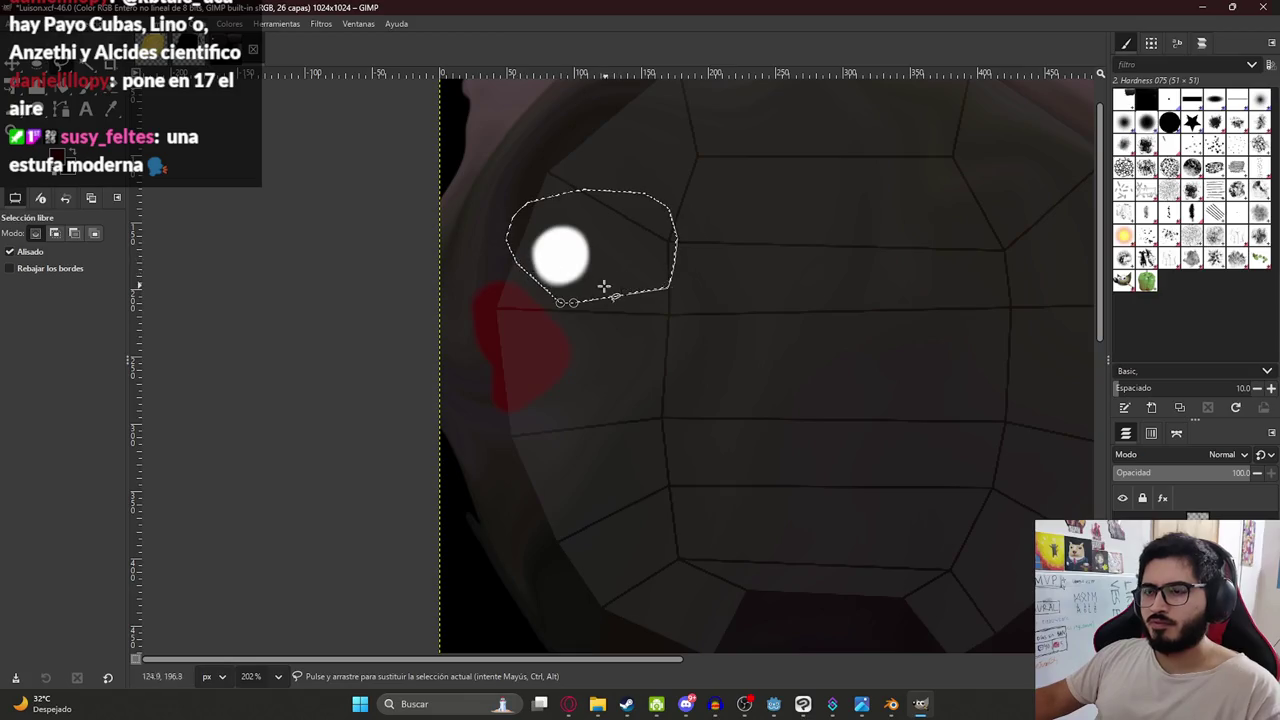
key("shift+t")
left_click_drag(580, 262, 566, 244)
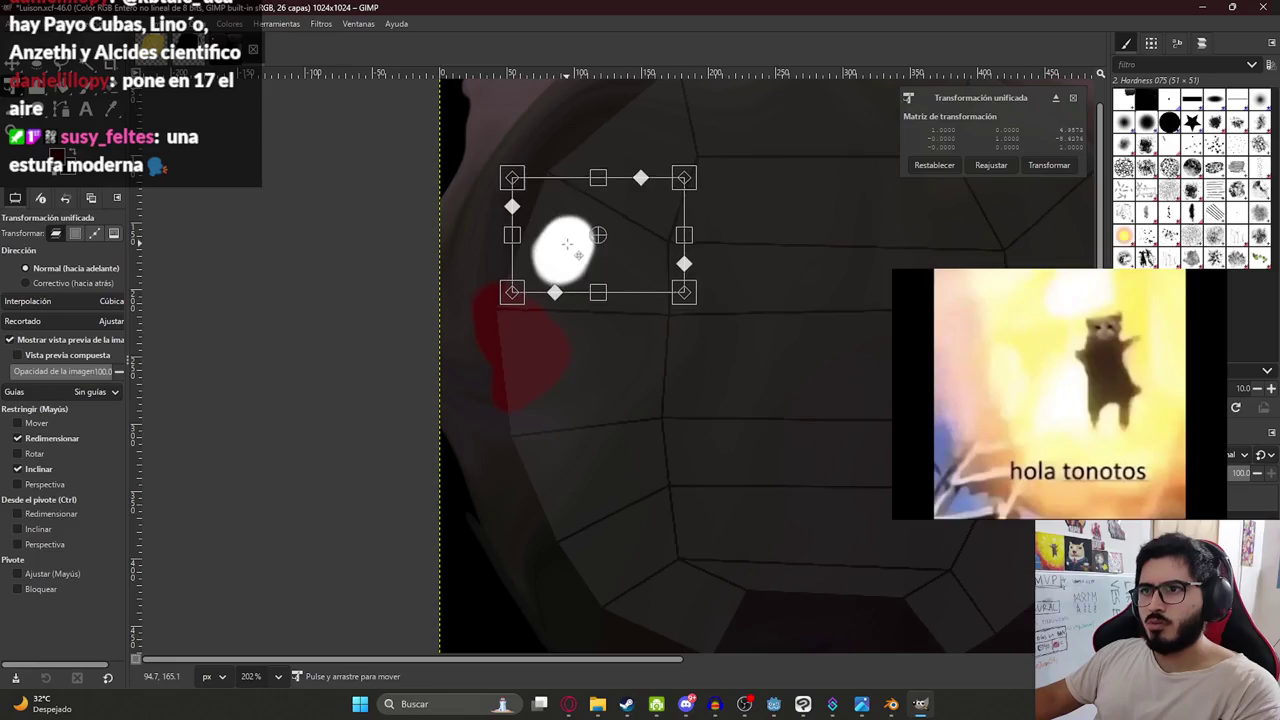
key("Return")
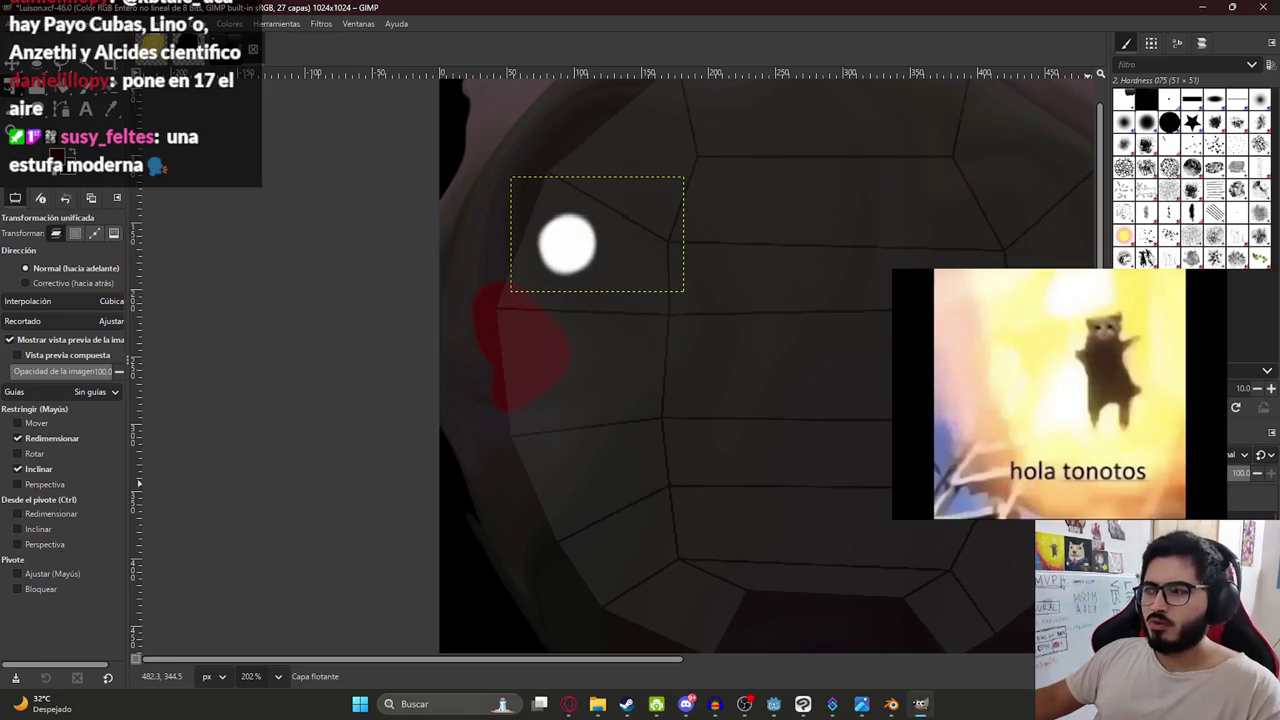
key("Page_Up")
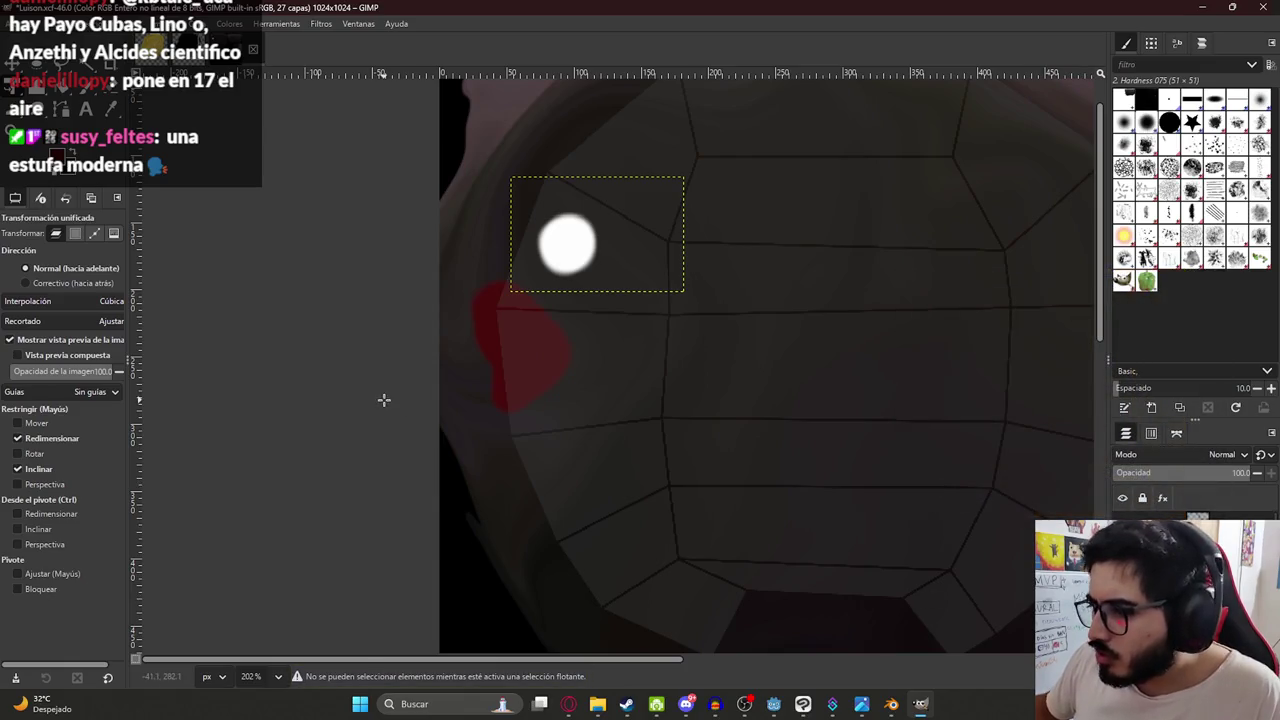
Switch to Fuzzy Select, then bring up the luison image search results.
key("u")
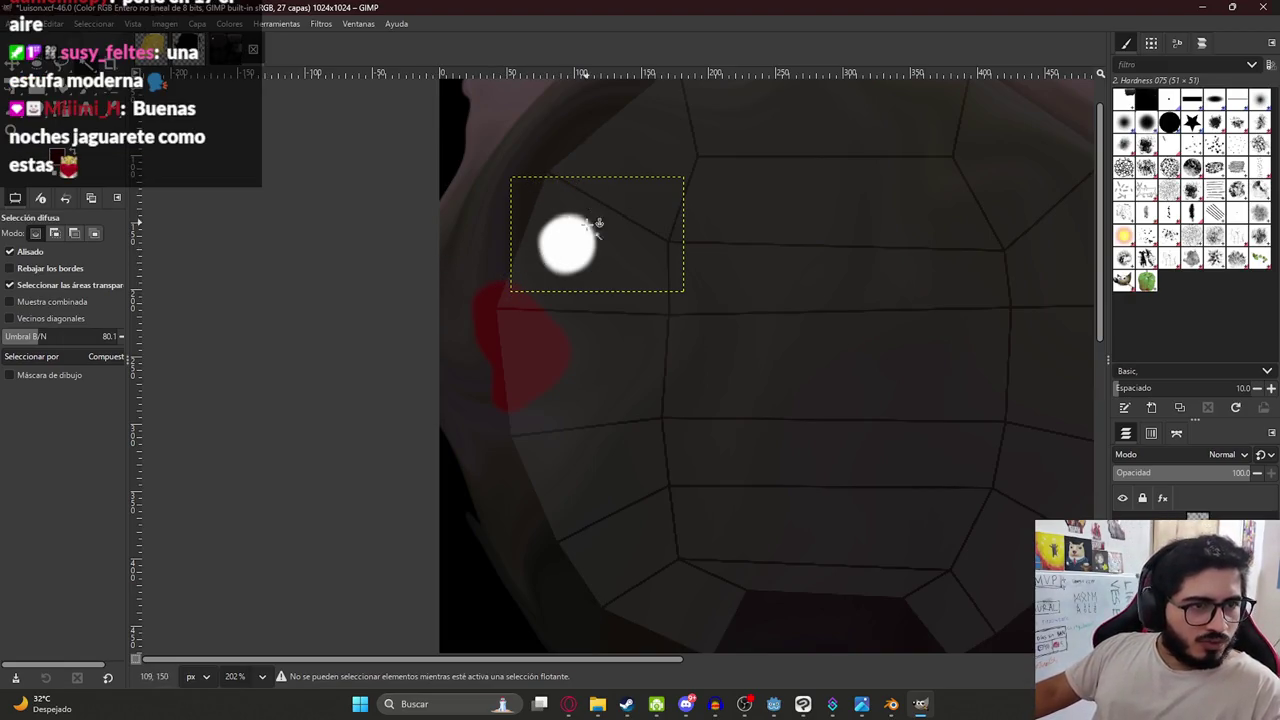
scroll(571, 245, "up", 2, "ctrl")
scroll(565, 235, "down", 1, "ctrl")
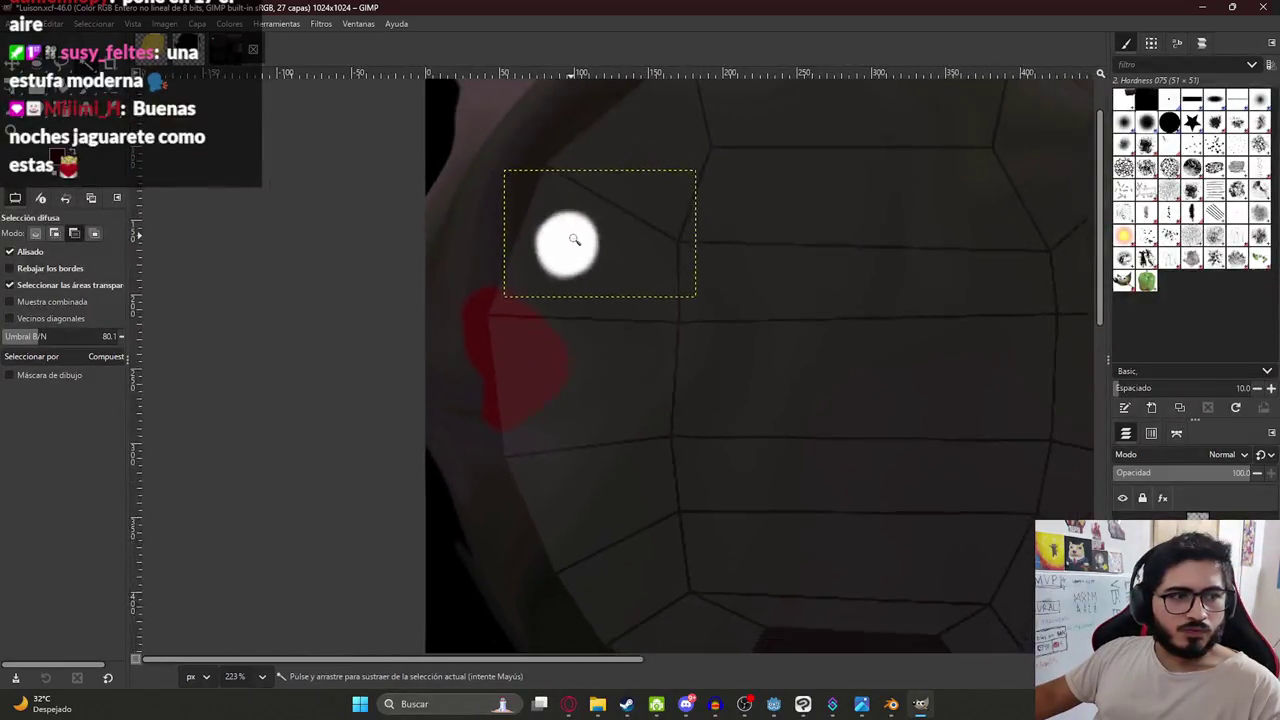
scroll(577, 230, "down", 1, "ctrl")
scroll(540, 220, "up", 2)
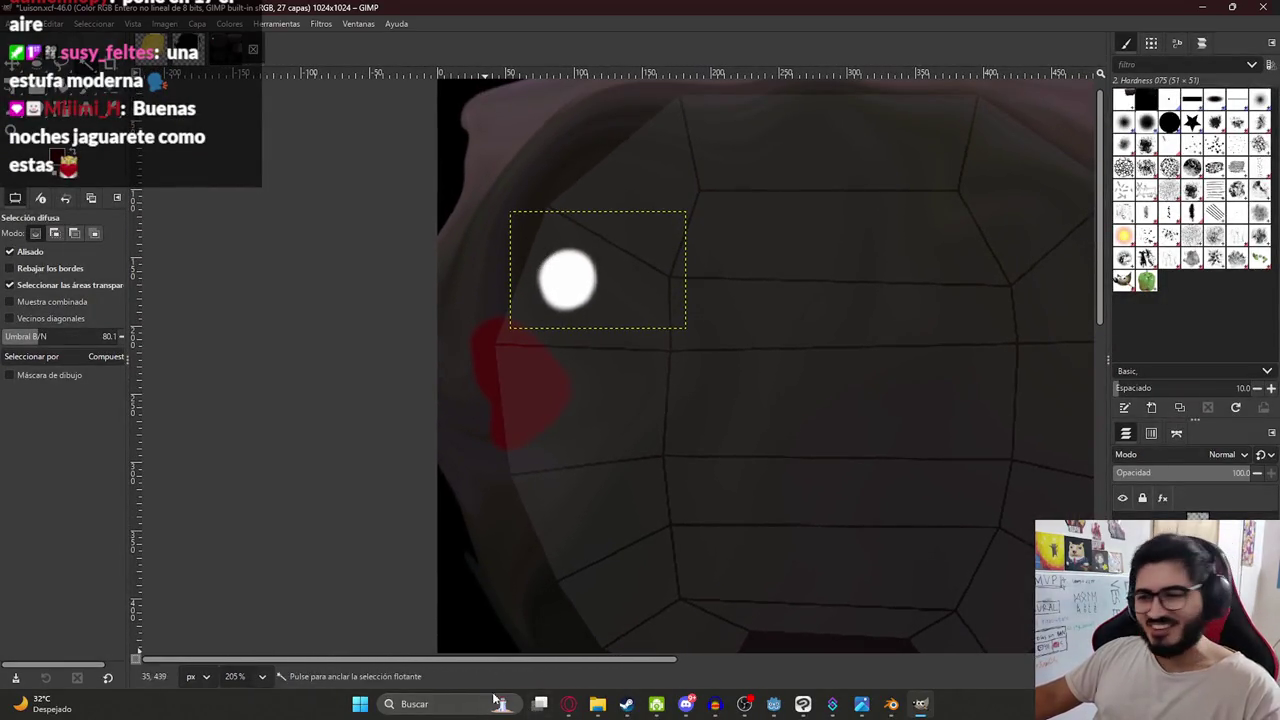
left_click(570, 706)
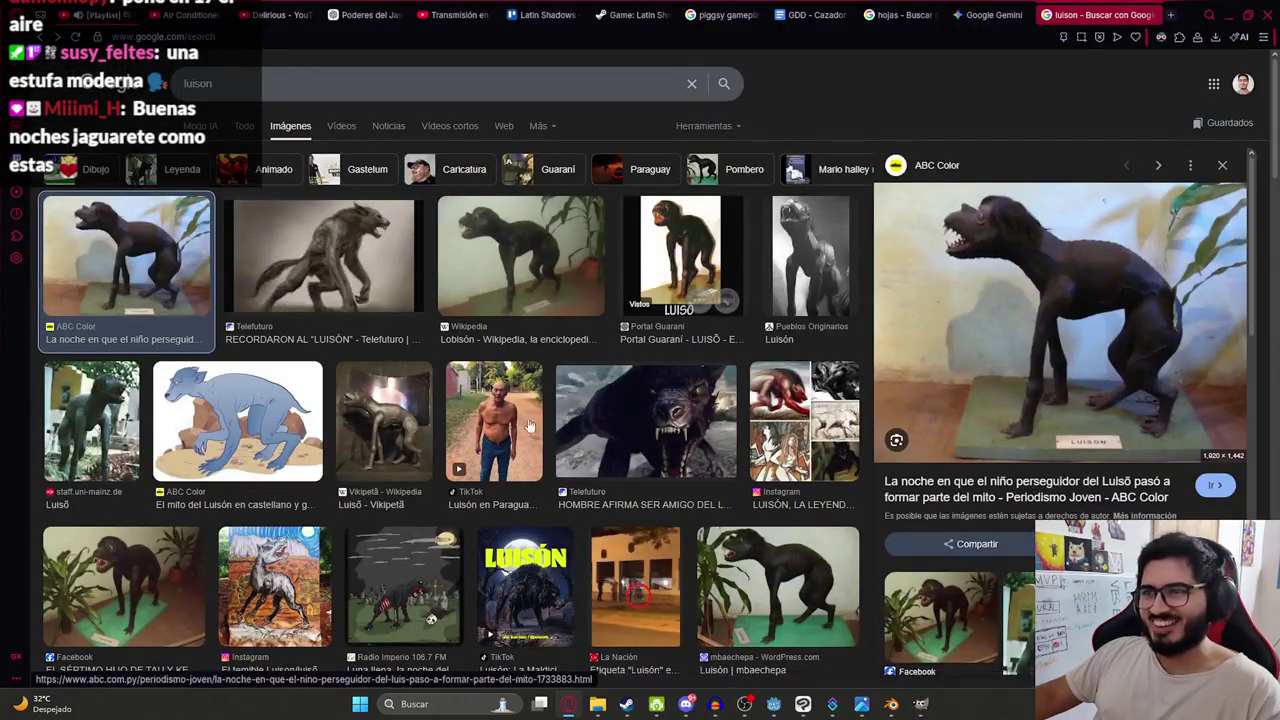
Preview the TikTok photo, then the first dog-figure result, in the luison images.
left_click(490, 425)
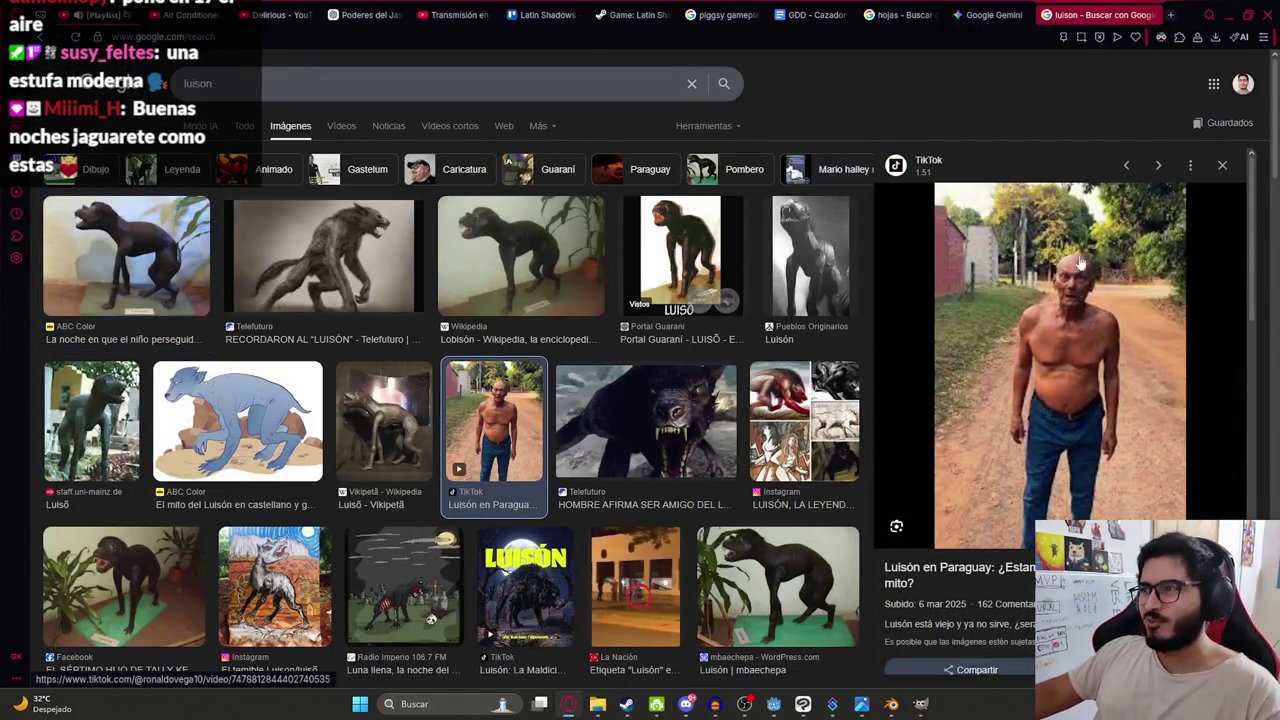
left_click(110, 250)
Back in GIMP, pan toward the eye and mouth and save Luison.xcf.
key("alt+Tab")
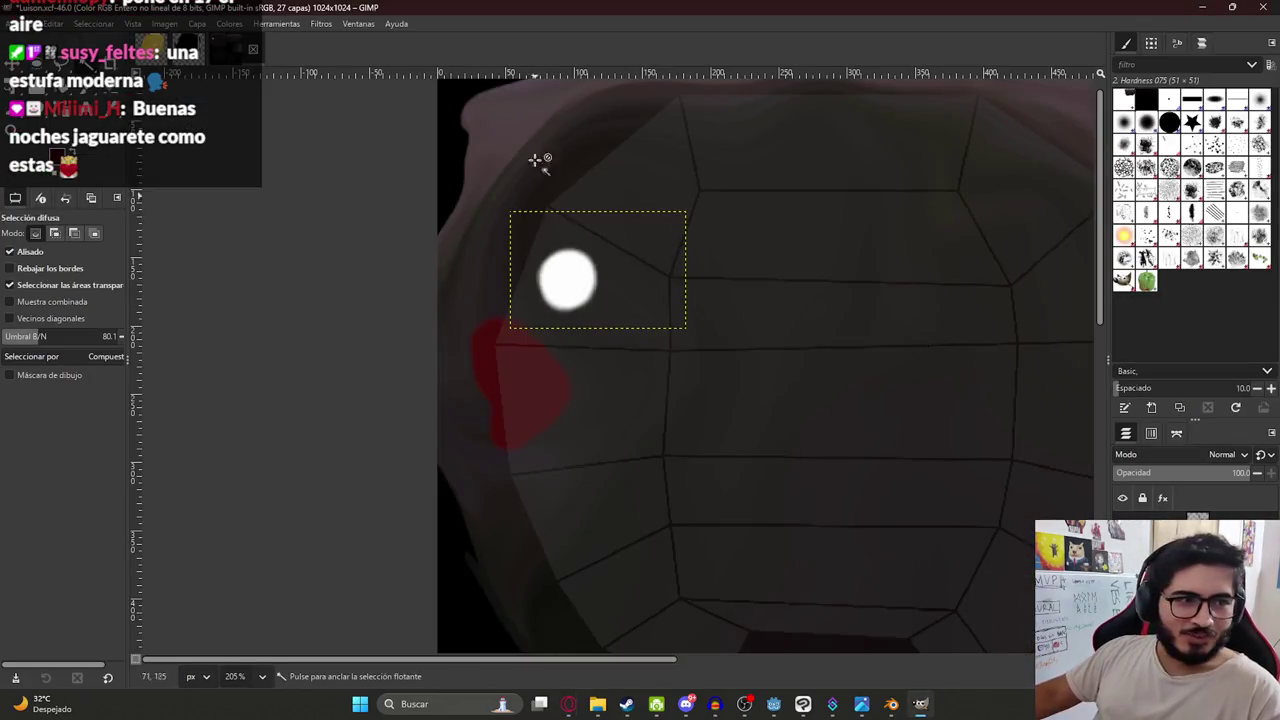
scroll(586, 229, "up", 2, "ctrl")
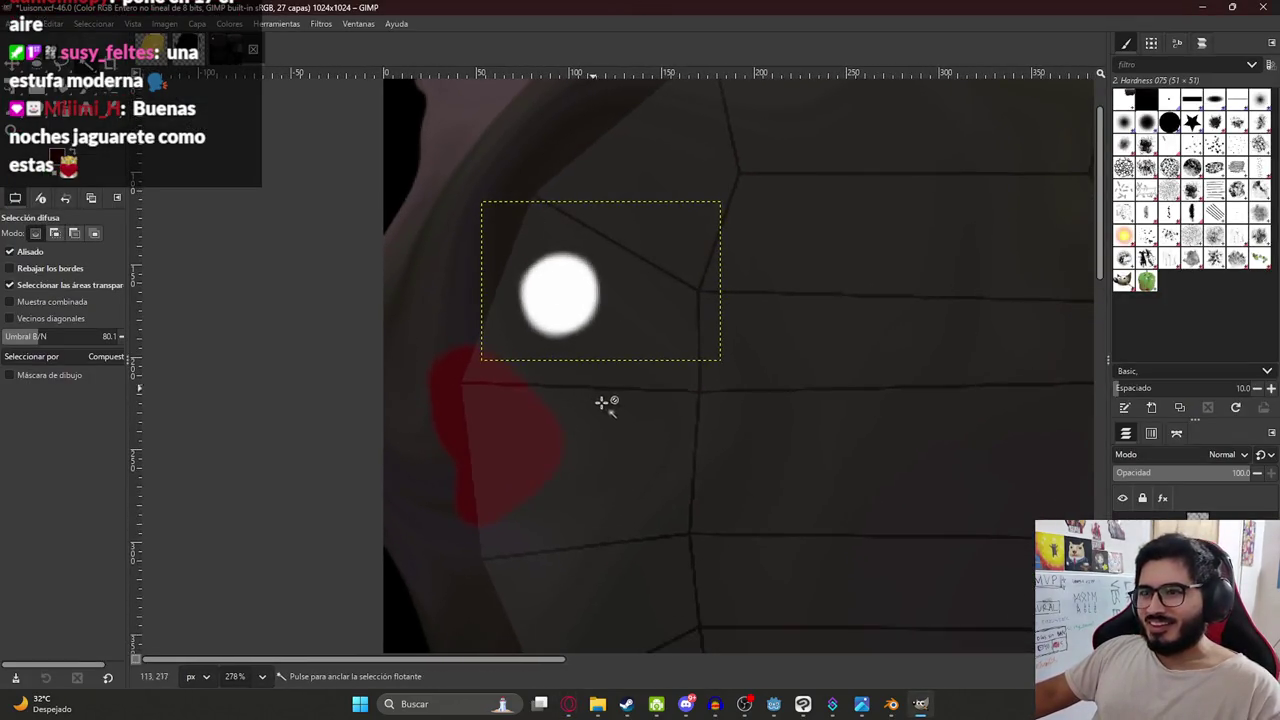
middle_click_drag(603, 403, 543, 281)
key("ctrl+s")
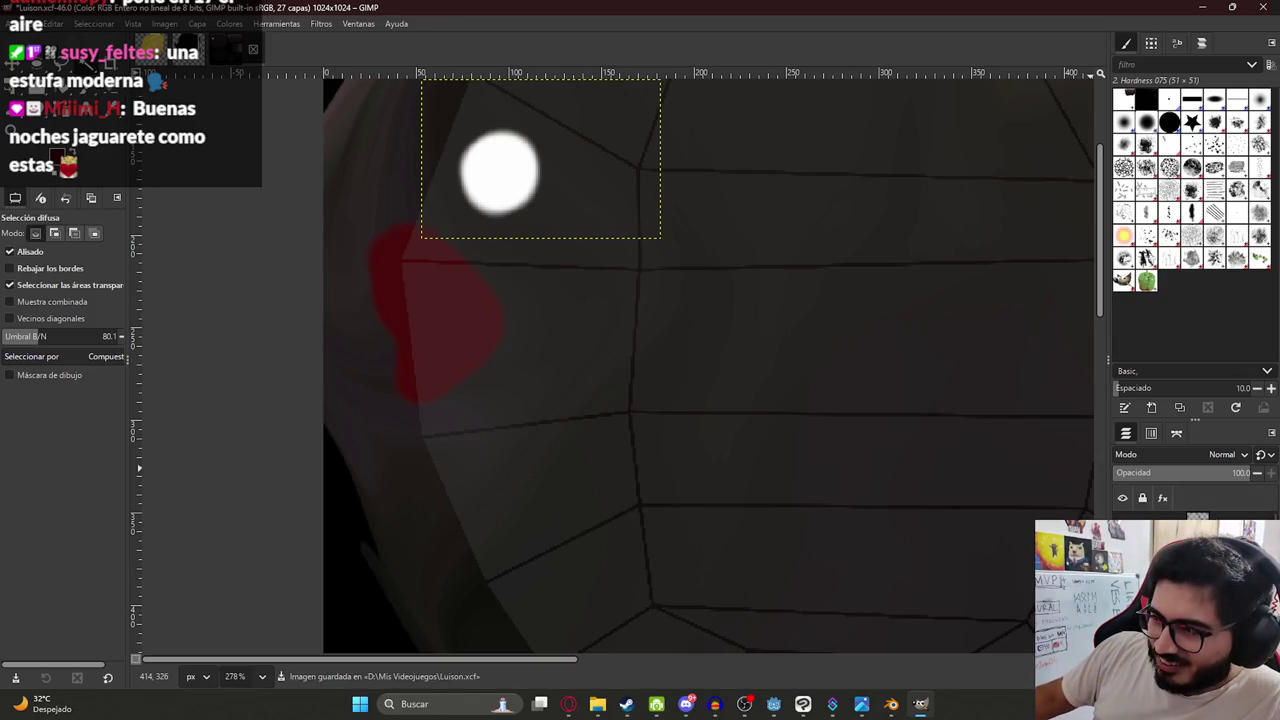
key("ctrl+z")
key("ctrl+y")
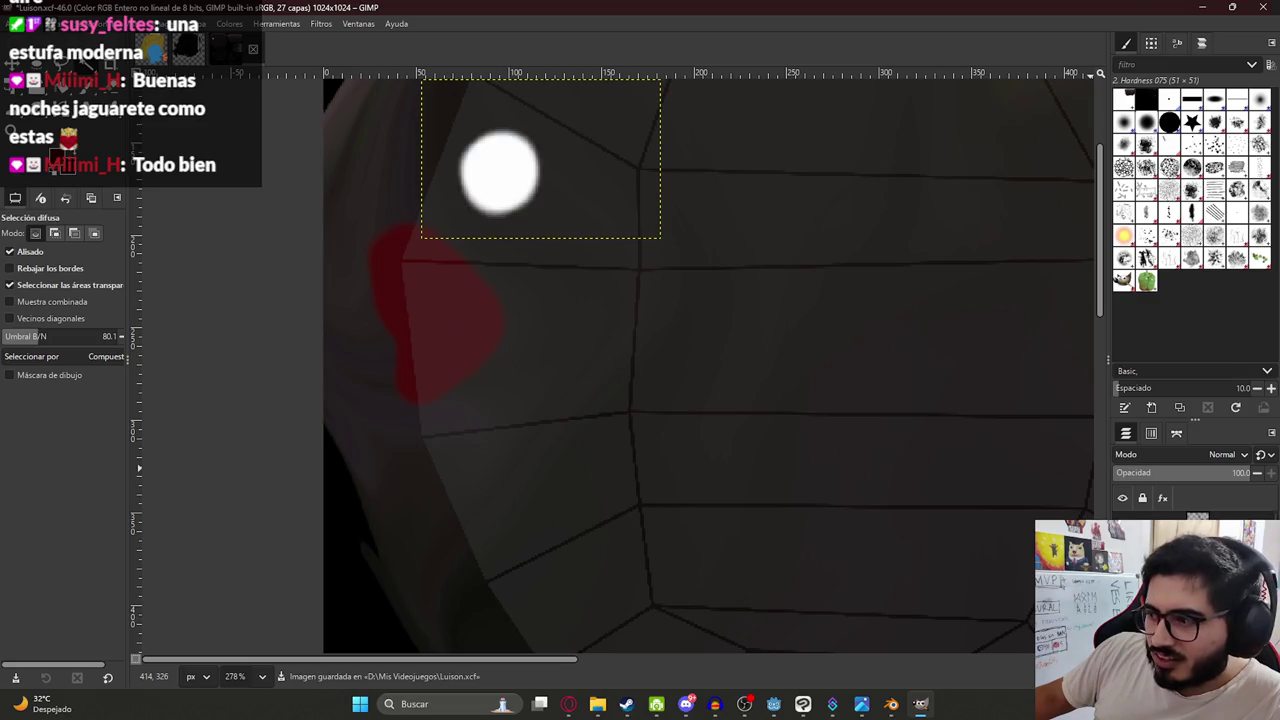
Add a new empty layer, Capa #4, and switch to the Paintbrush.
key("shift+ctrl+n")
left_click(761, 543)
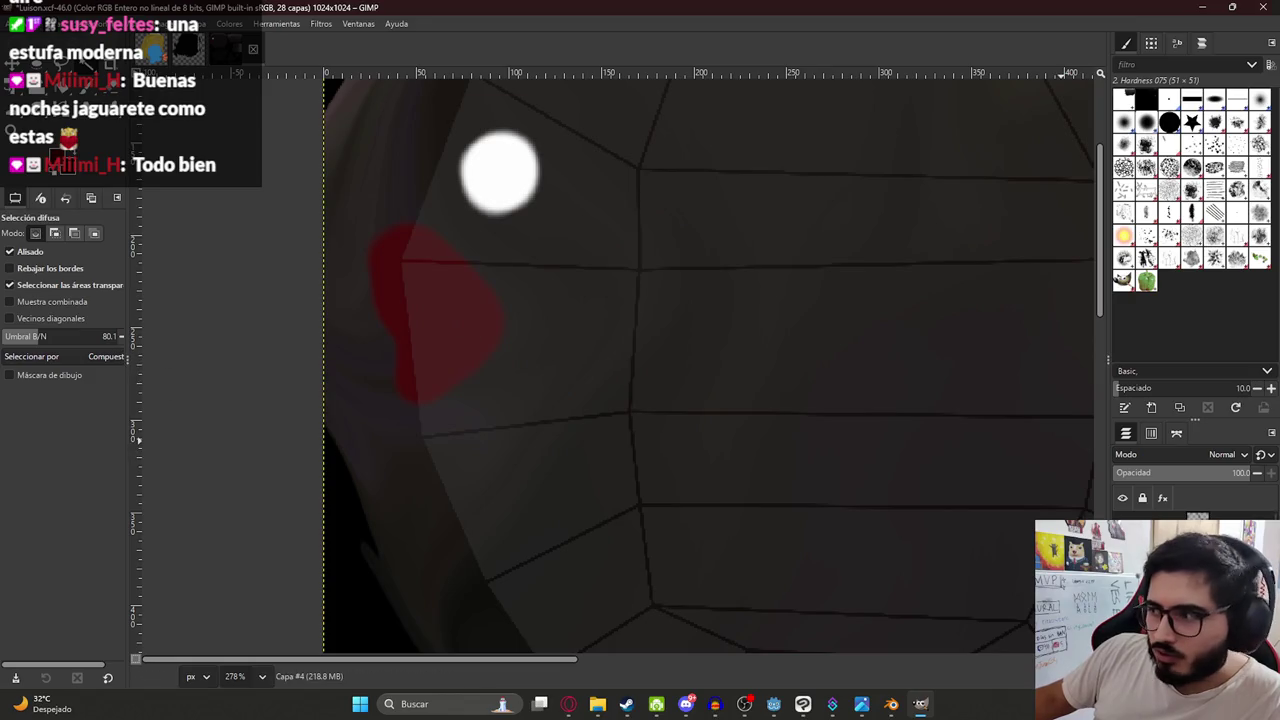
key("ctrl+z")
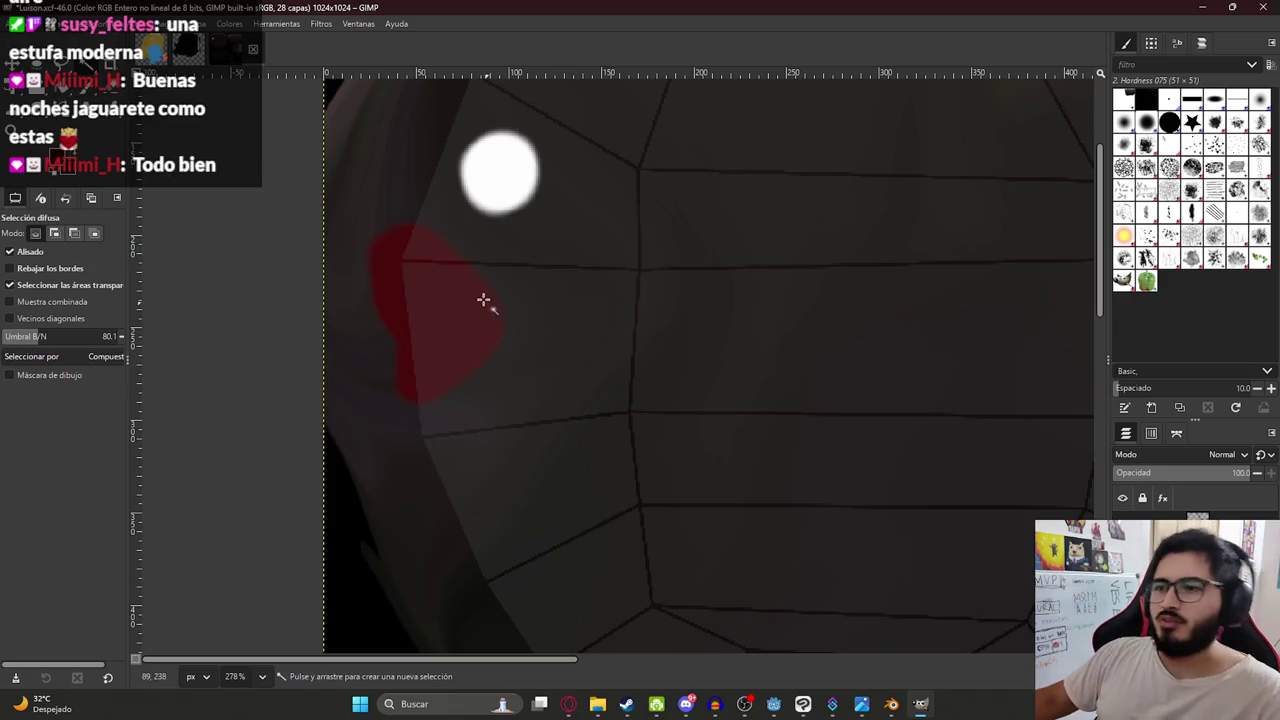
key("p")
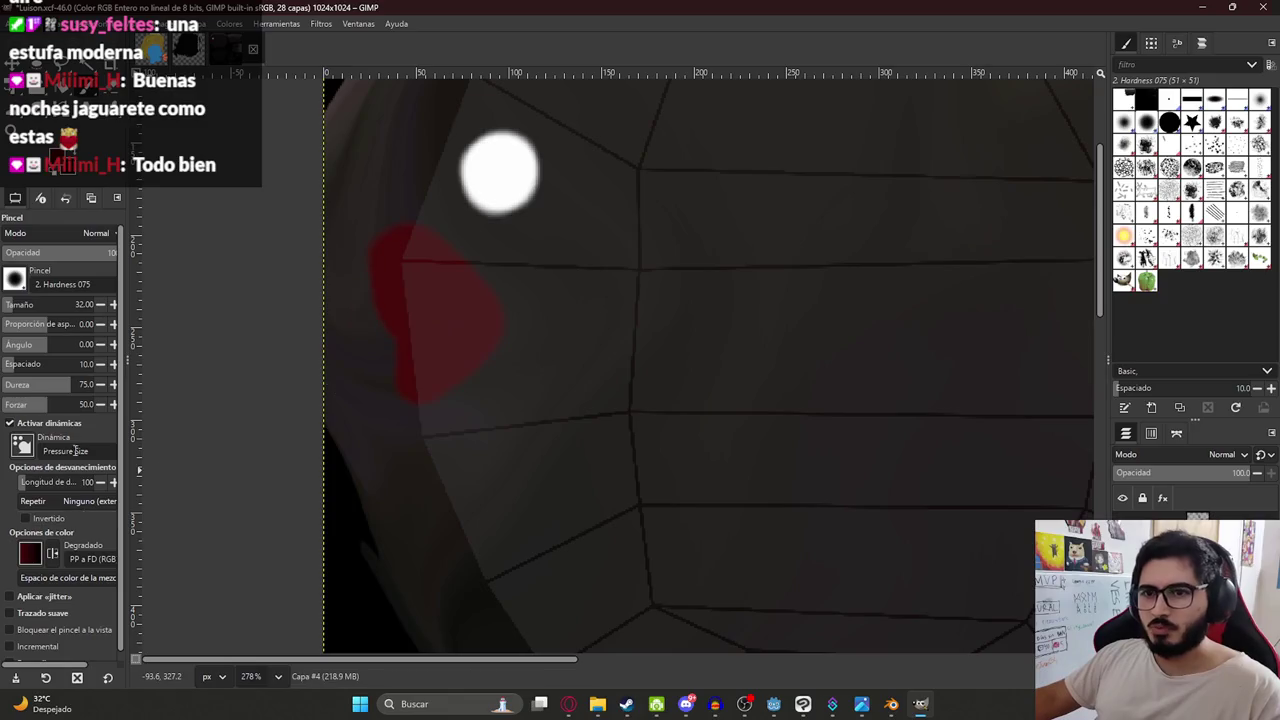
Set the foreground colour to white and zoom in on the red mouth blob.
left_click(25, 150)
left_click(12, 42)
left_click(276, 310)
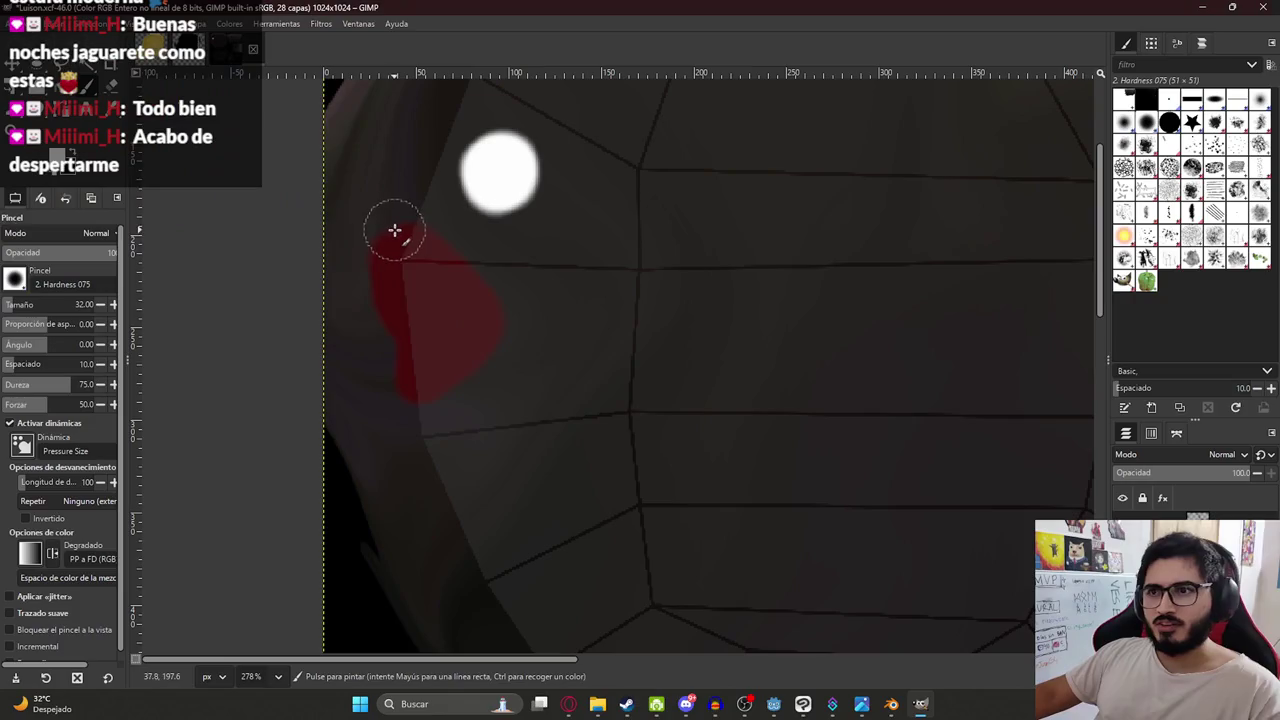
middle_click_drag(348, 209, 517, 349)
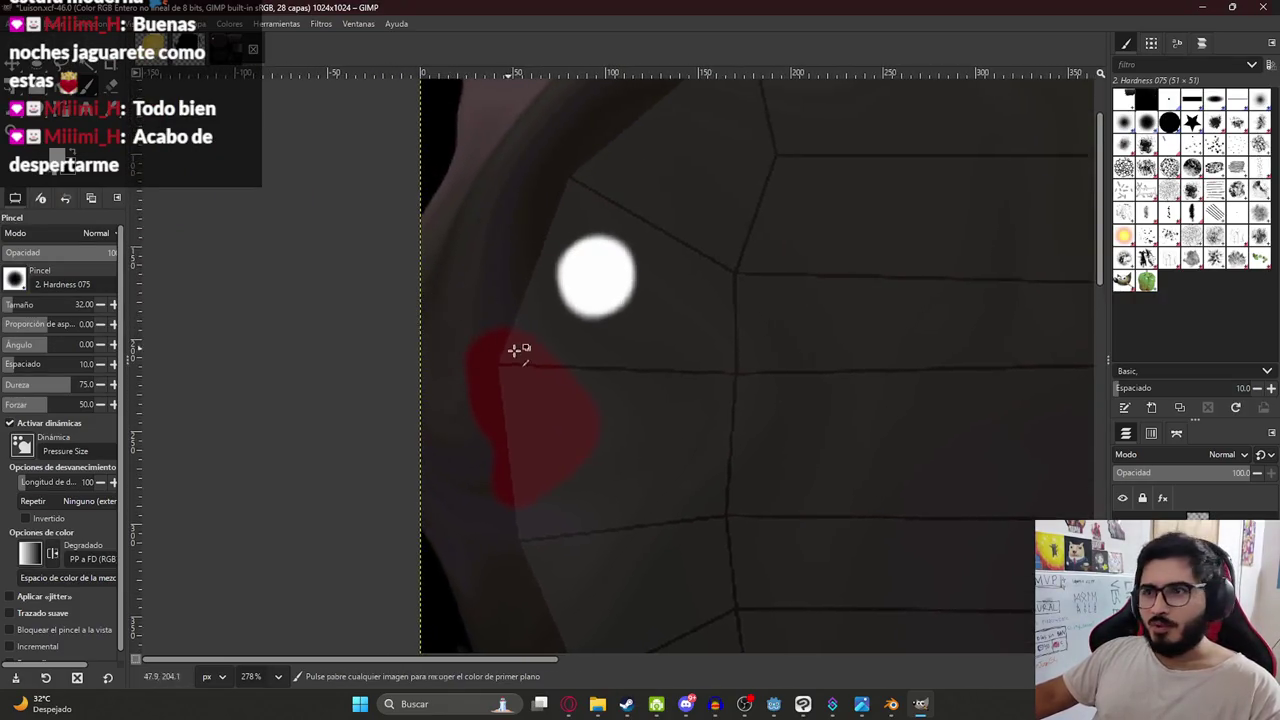
scroll(517, 349, "up", 4, "ctrl")
scroll(420, 214, "up", 3, "ctrl")
scroll(477, 423, "down", 1, "ctrl")
scroll(551, 514, "up", 2)
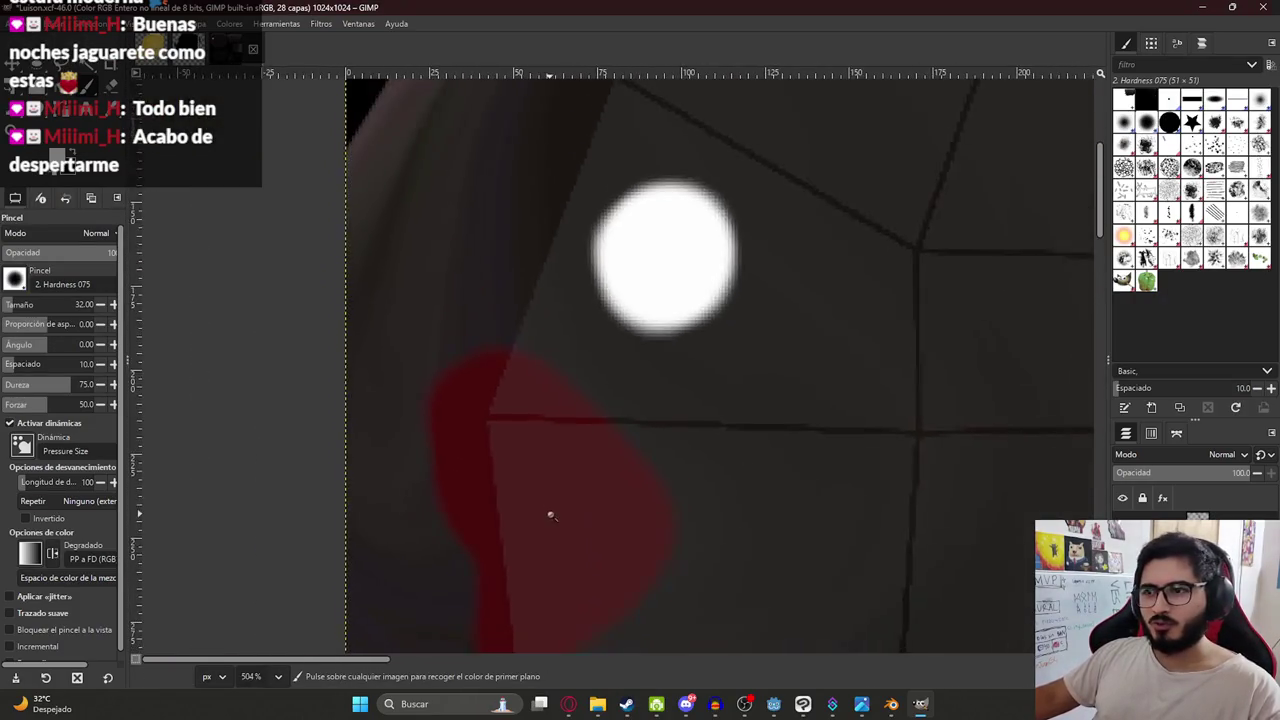
scroll(529, 434, "down", 1)
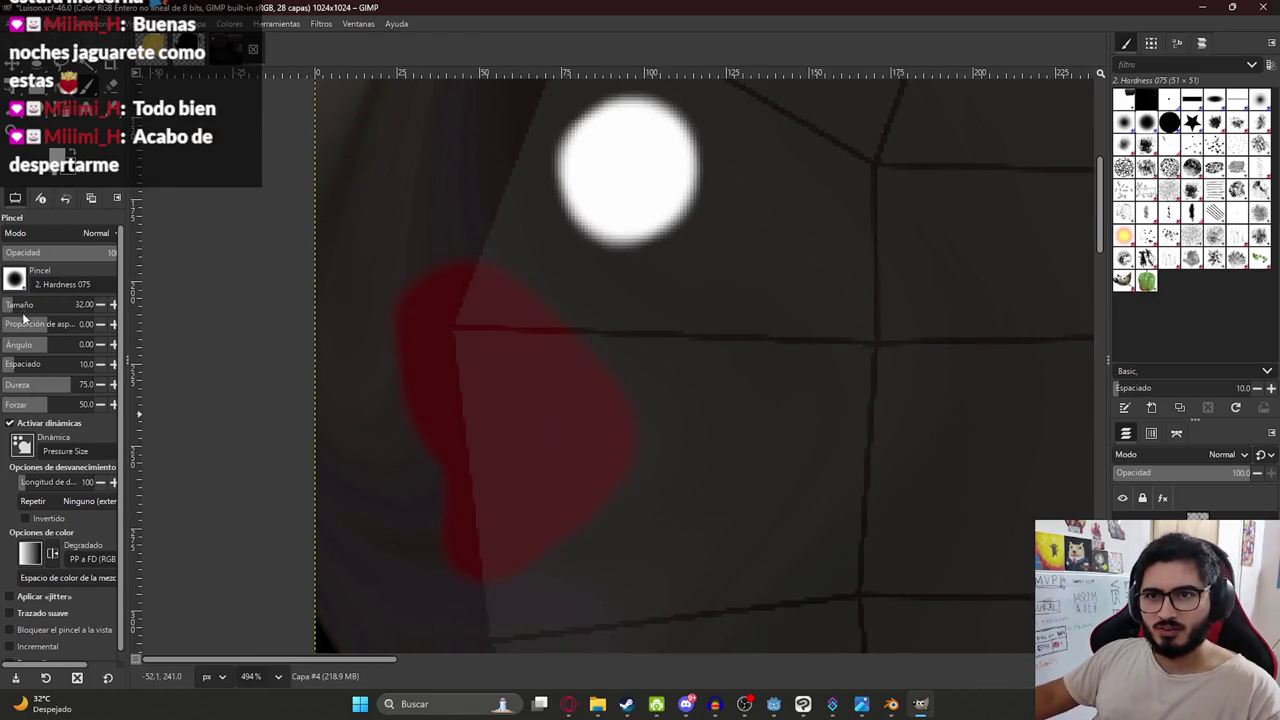
Paint white fangs along the mouth's edges, undoing misplaced strokes.
left_click_drag(488, 301, 481, 380)
key("ctrl+z")
mouse_move(490, 270)
left_mouse_down()
mouse_move(478, 370)
mouse_move(500, 294)
left_mouse_up()
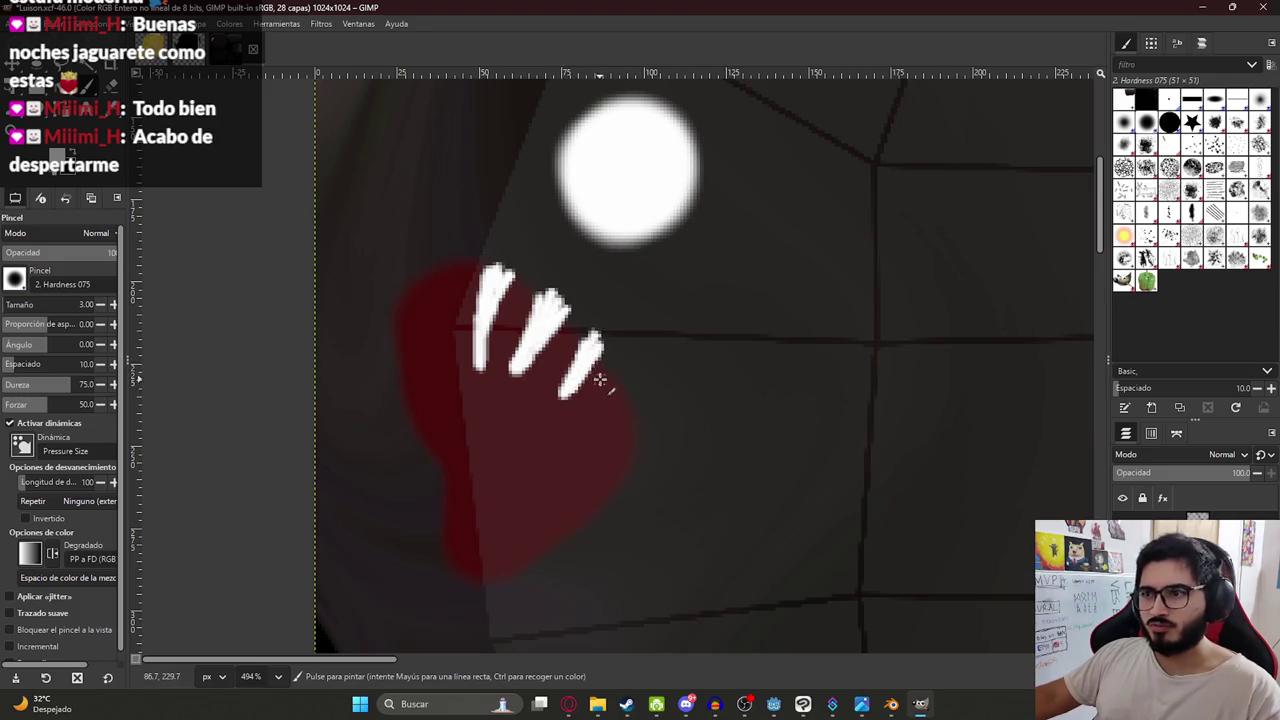
key("ctrl+z")
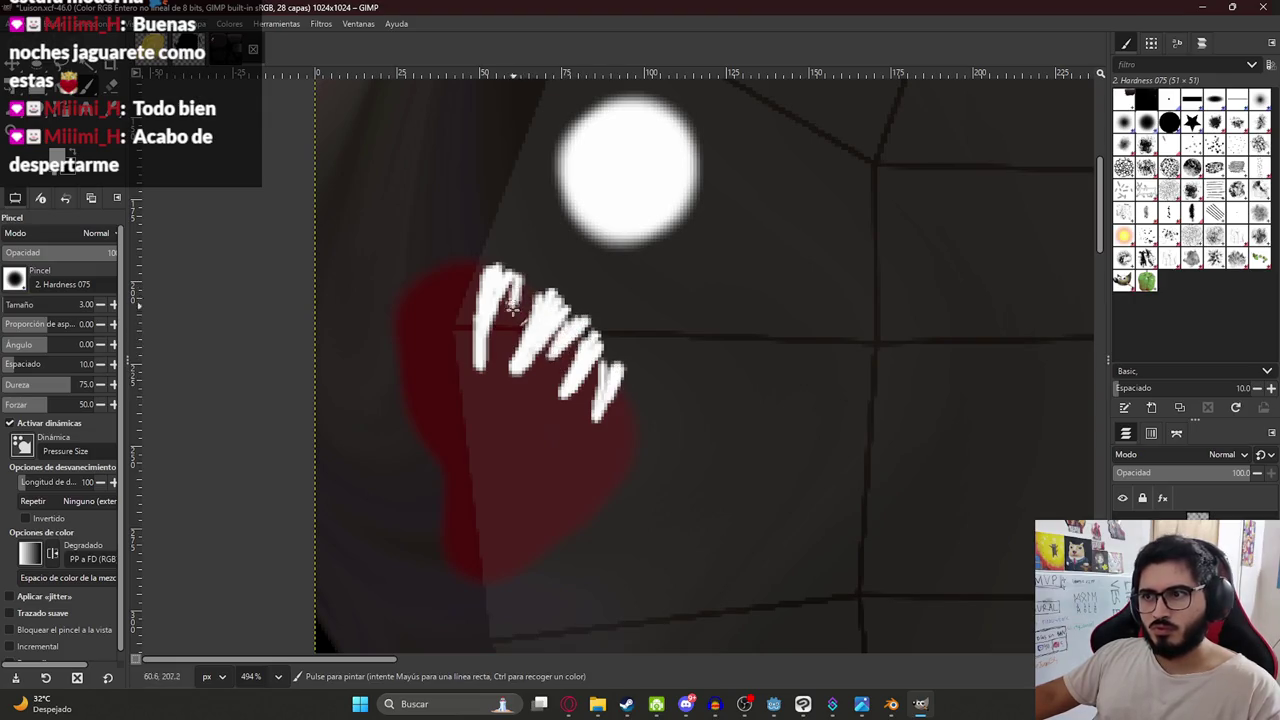
key("ctrl+z")
key("ctrl+z")
left_click_drag(498, 590, 500, 553)
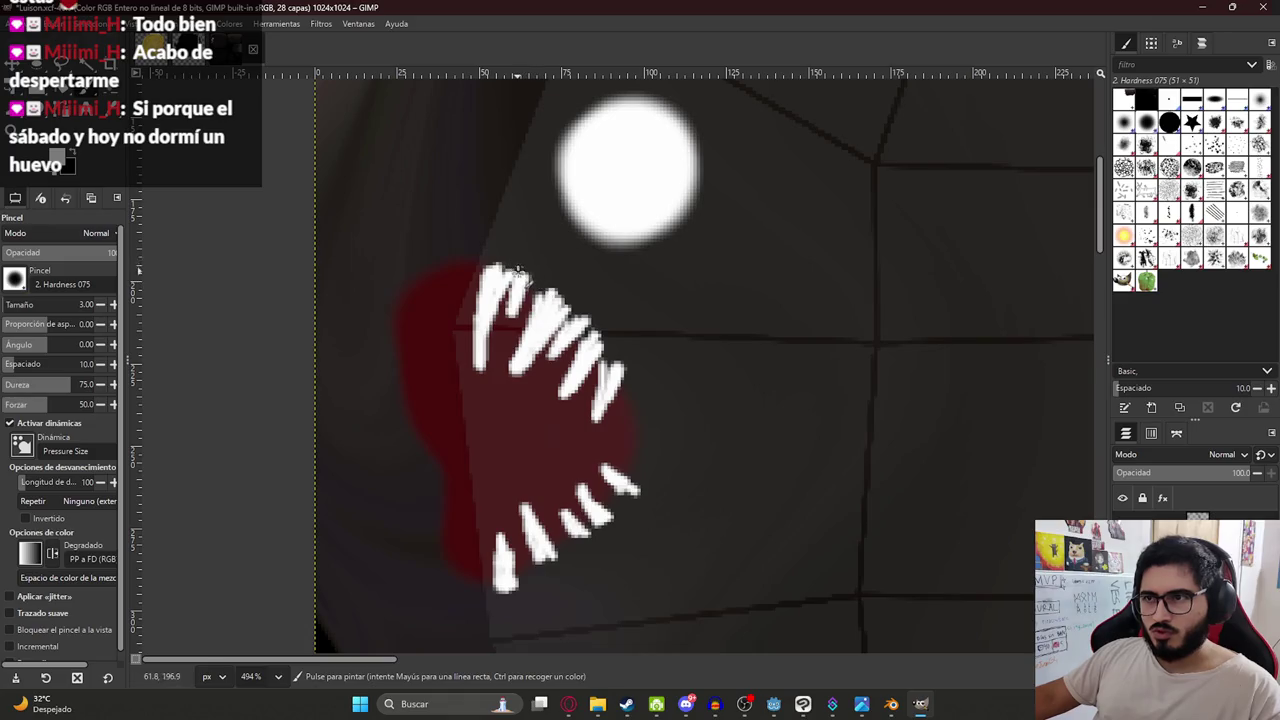
Free-select and cut the tooth tips poking past the mouth, then compare the teeth layer.
key("f")
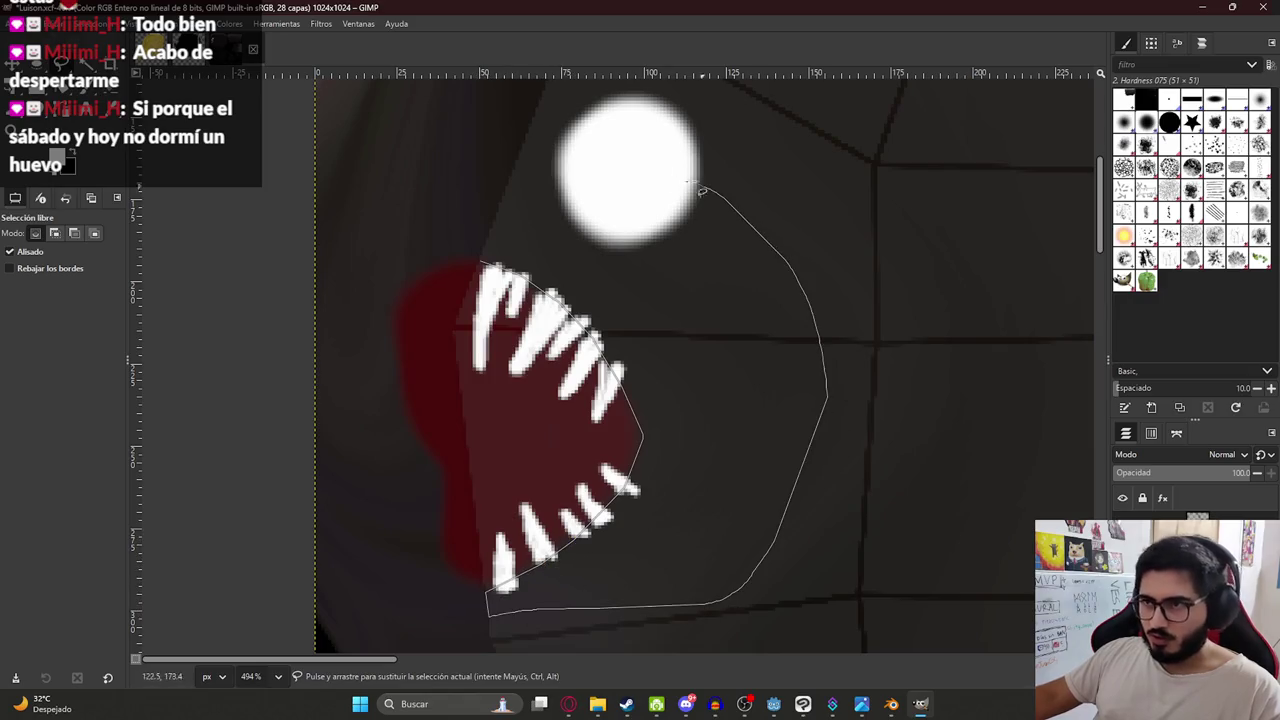
key("ctrl+x")
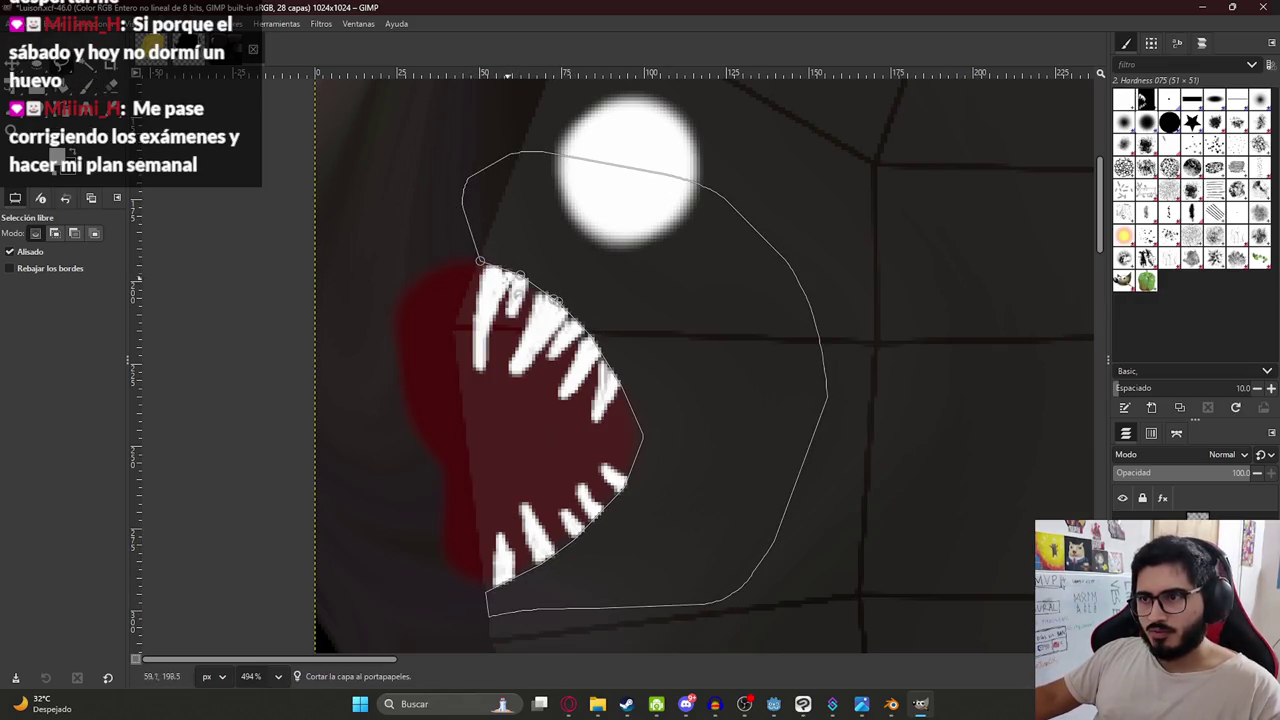
key("ctrl+shift+a")
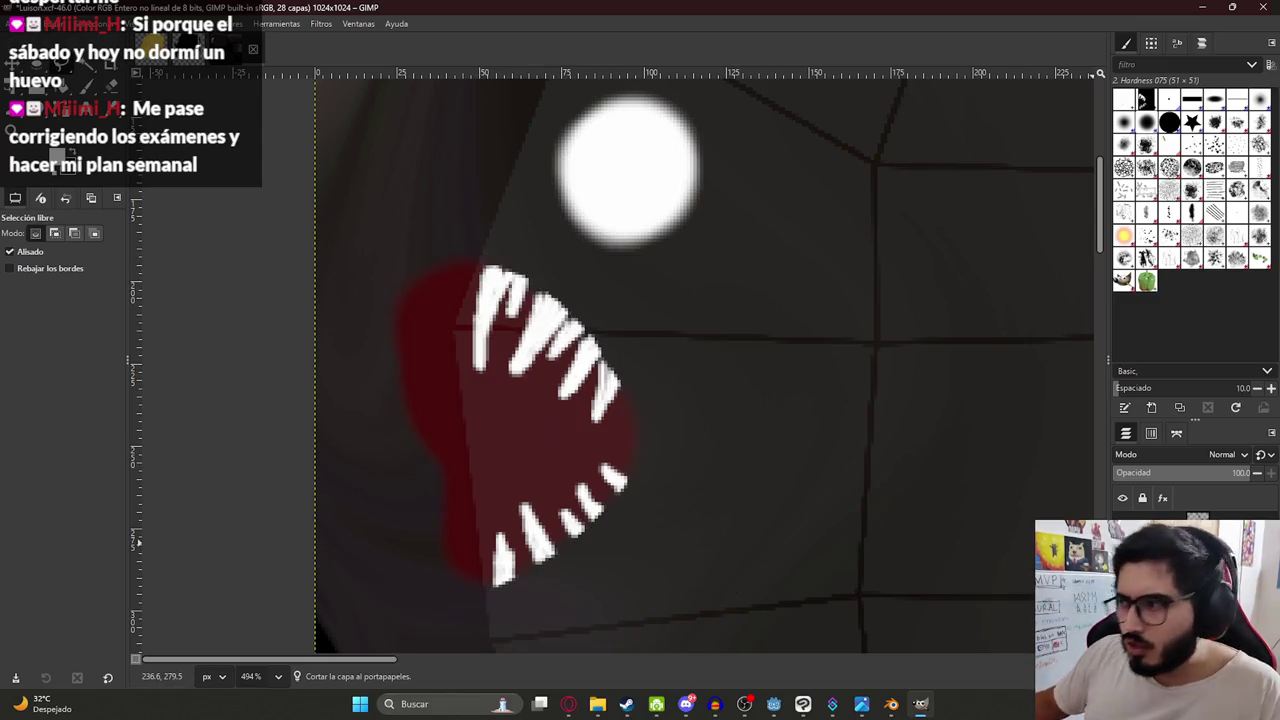
left_click(1122, 540)
left_click(1122, 540)
left_click(475, 590)
right_click(536, 599)
left_click(703, 286)
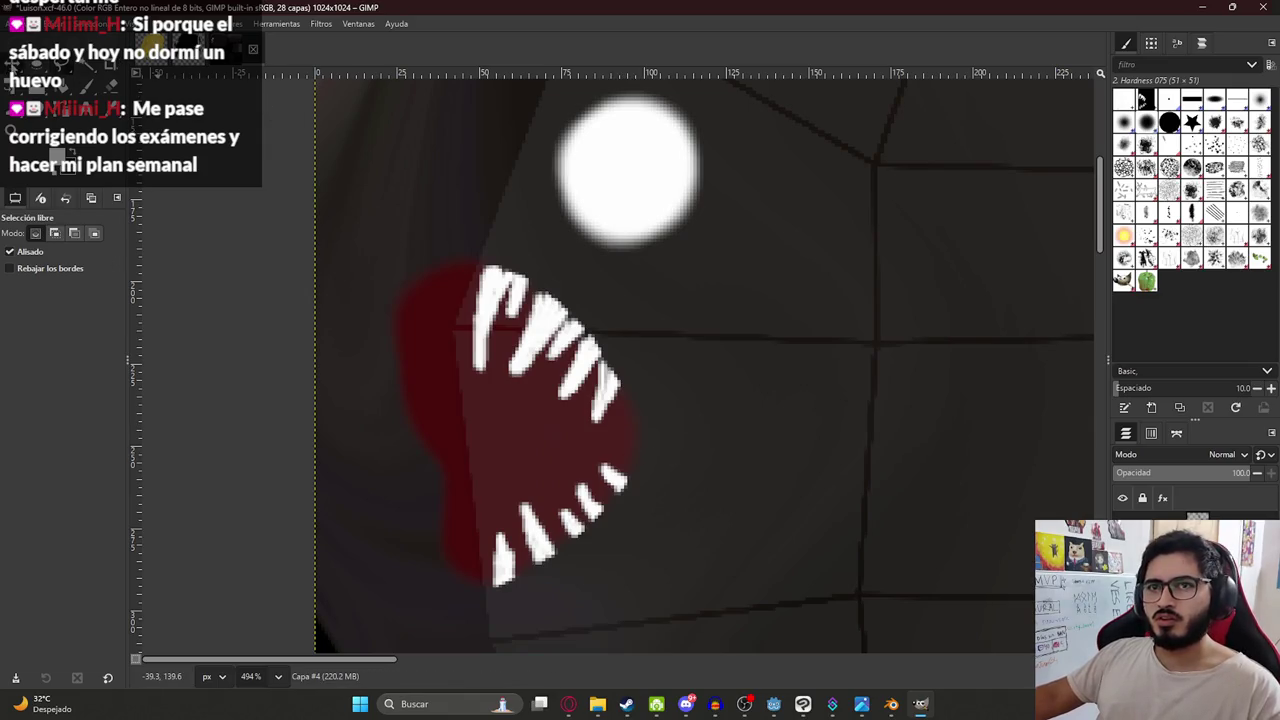
Switch to Move, zoom out to the whole texture and save Luison.xcf.
key("m")
scroll(486, 177, "up", 1, "ctrl")
scroll(834, 537, "down", 5, "ctrl")
scroll(586, 396, "up", 1, "ctrl")
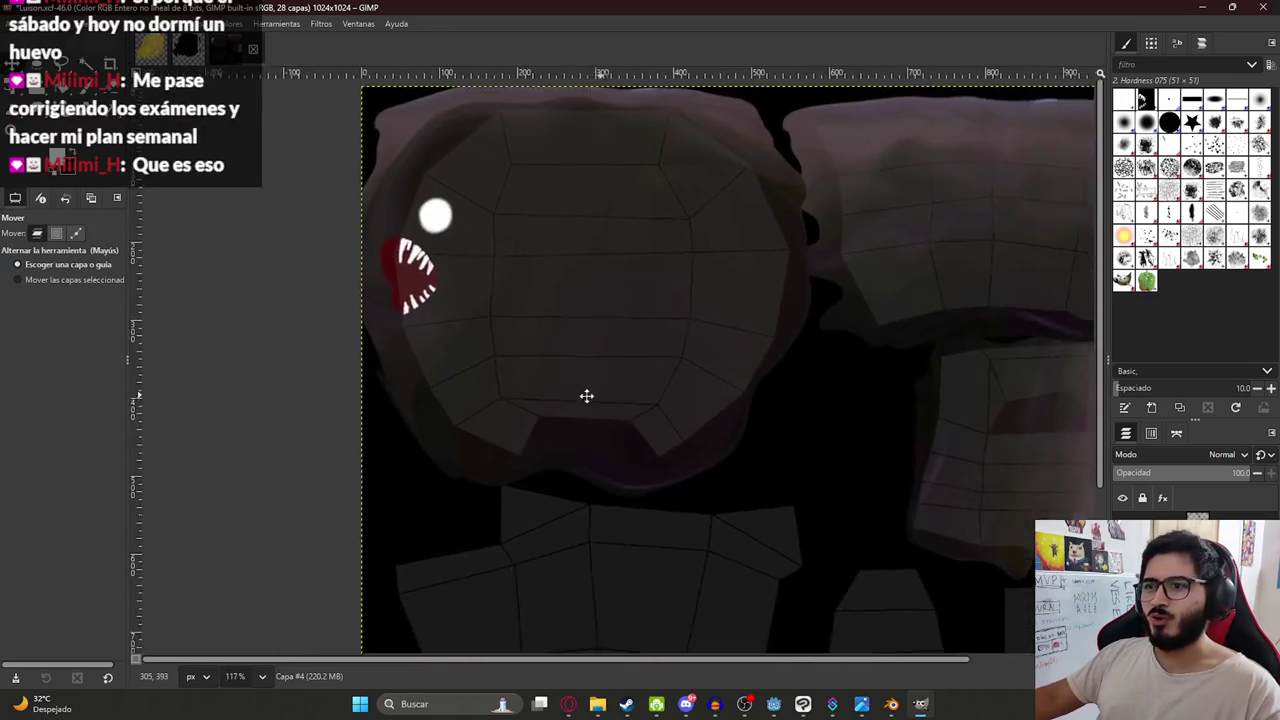
scroll(586, 396, "down", 1, "ctrl")
scroll(554, 371, "down", 1, "ctrl")
key("ctrl+s")
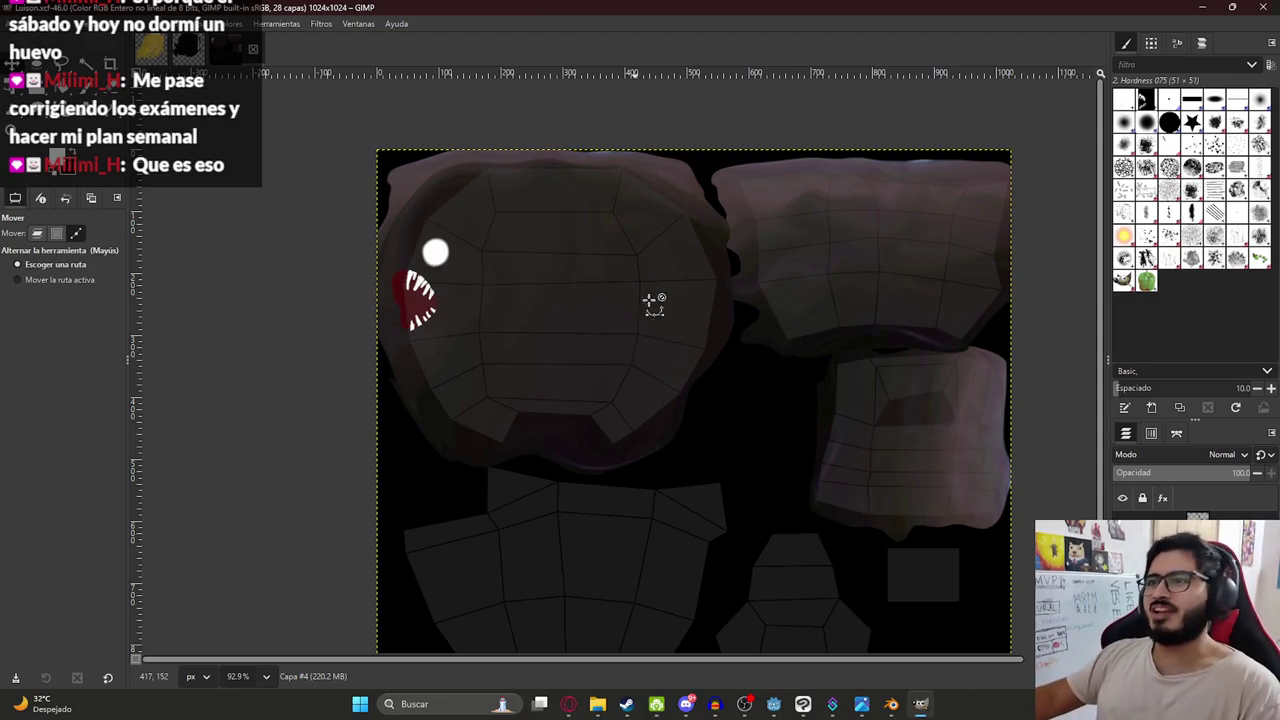
Paste the clipboard contents as the new layer 'Capa pegada #4'.
scroll(650, 302, "down", 1, "ctrl")
scroll(611, 343, "down", 1, "ctrl")
scroll(594, 394, "up", 3, "ctrl")
scroll(449, 257, "down", 2, "ctrl")
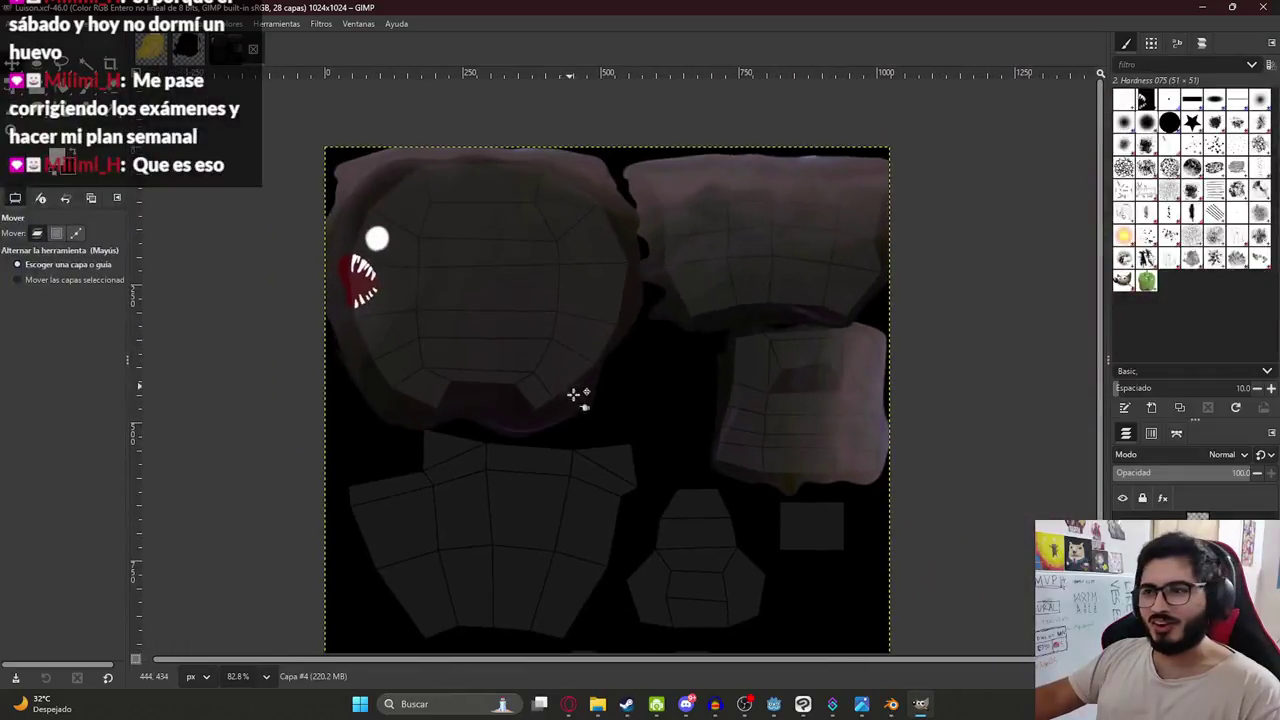
scroll(657, 429, "down", 3)
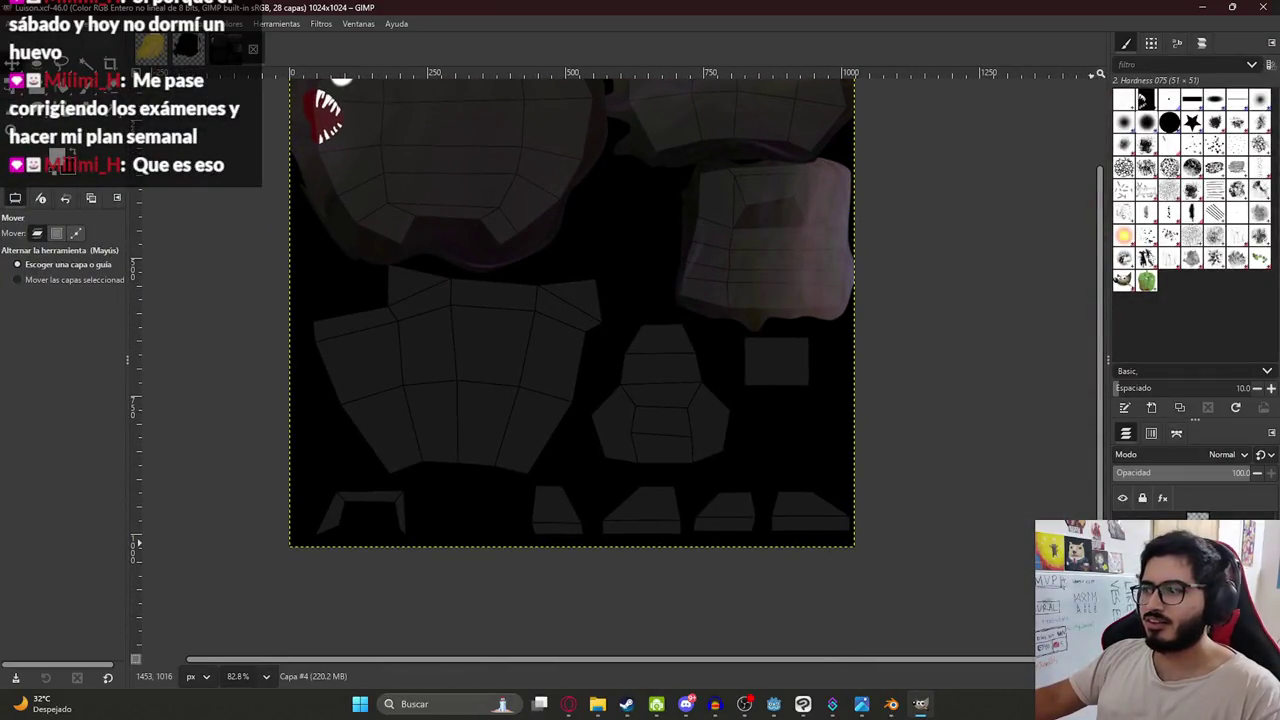
key("ctrl+v")
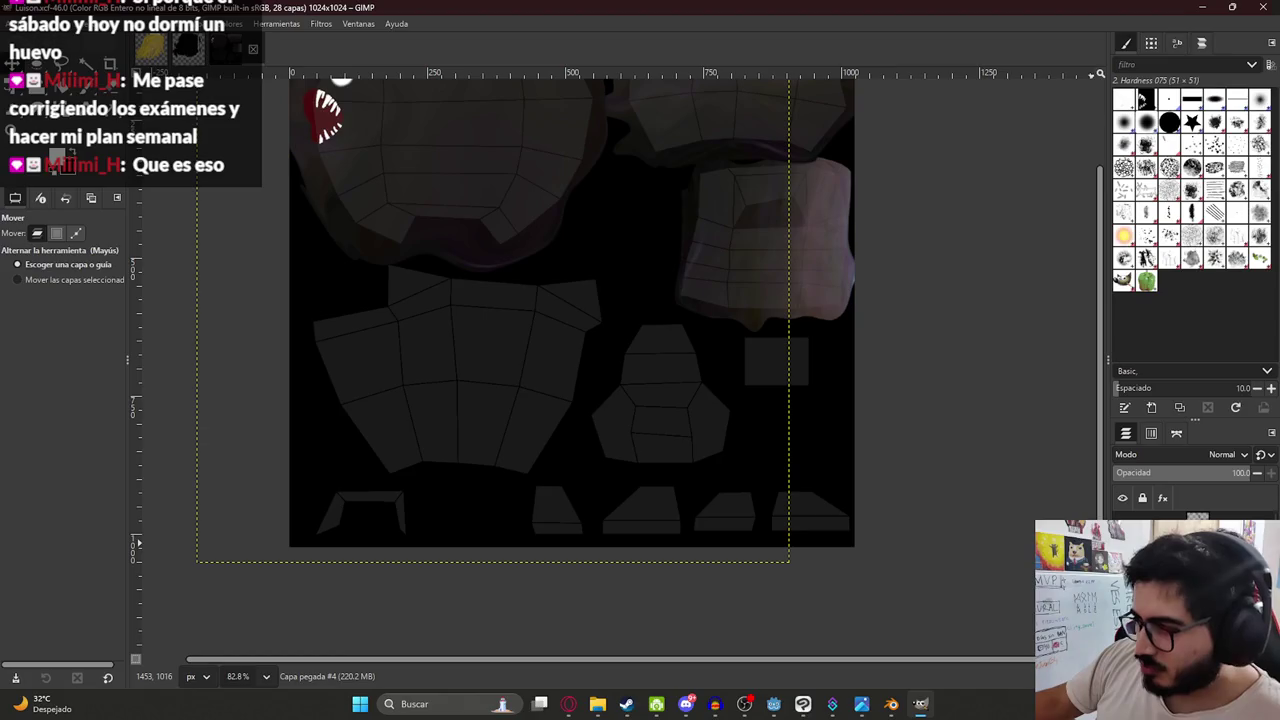
Paste the copied photo patch and move and shrink it over the large lower-left UV piece.
scroll(476, 298, "down", 2, "ctrl")
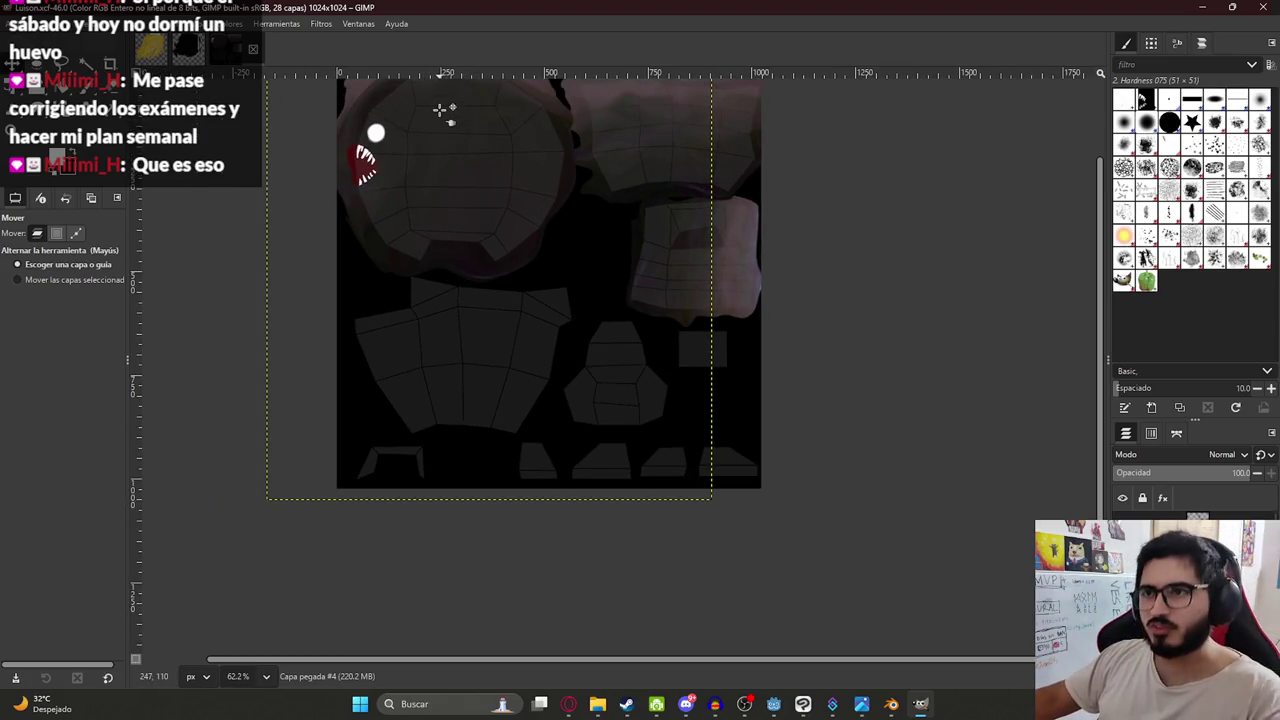
key("ctrl+v")
key("shift+t")
left_click(479, 178)
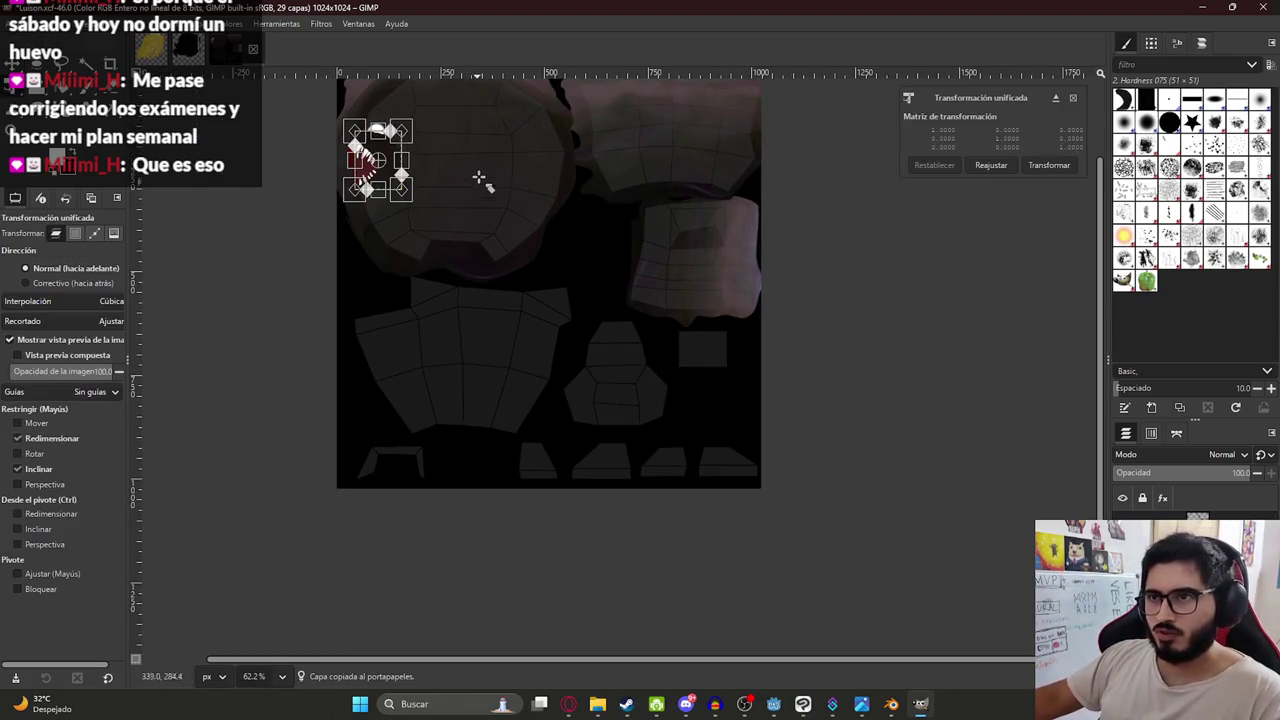
key("ctrl+z")
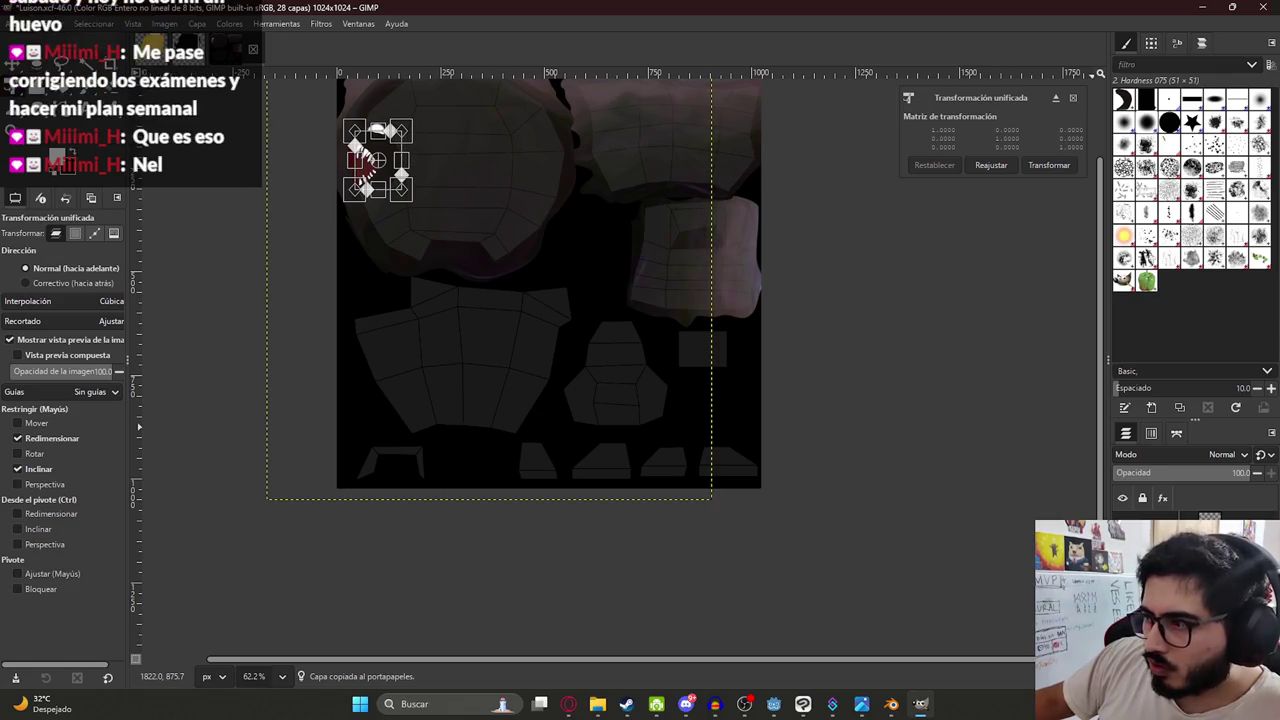
key("u")
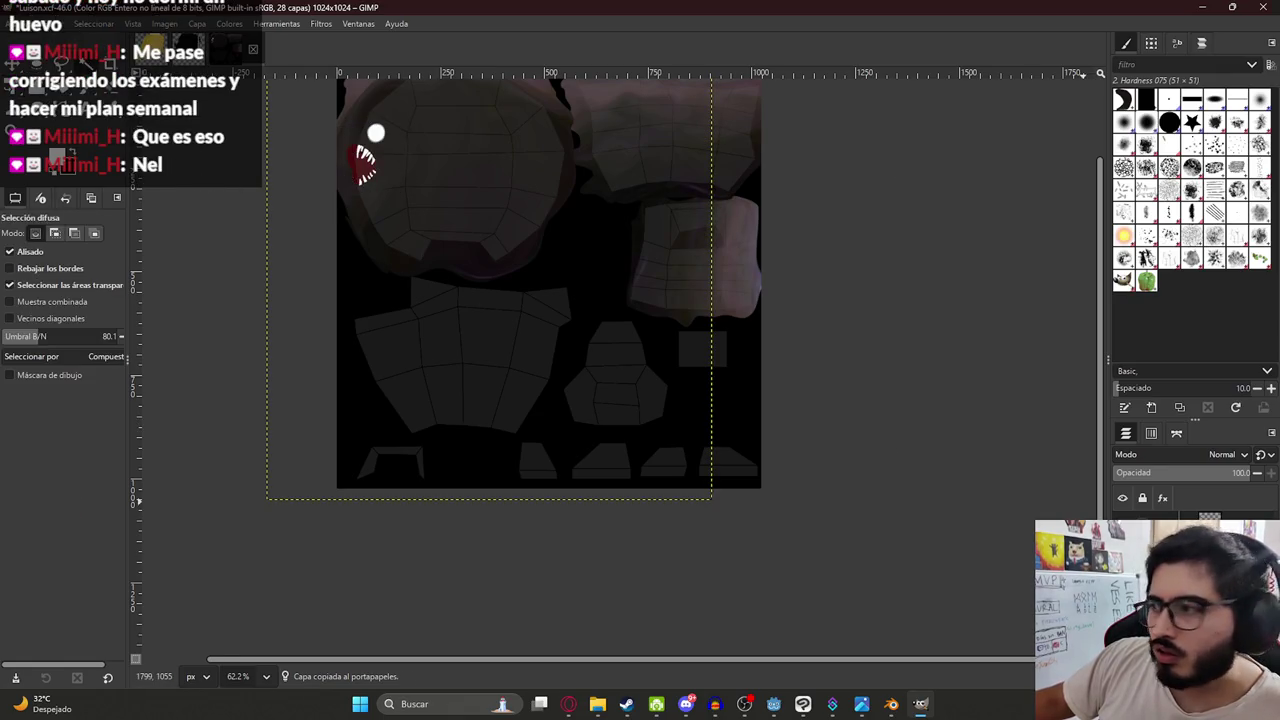
key("ctrl+v")
key("shift+t")
mouse_move(400, 200)
left_mouse_down()
mouse_move(463, 283)
mouse_move(424, 368)
left_mouse_up()
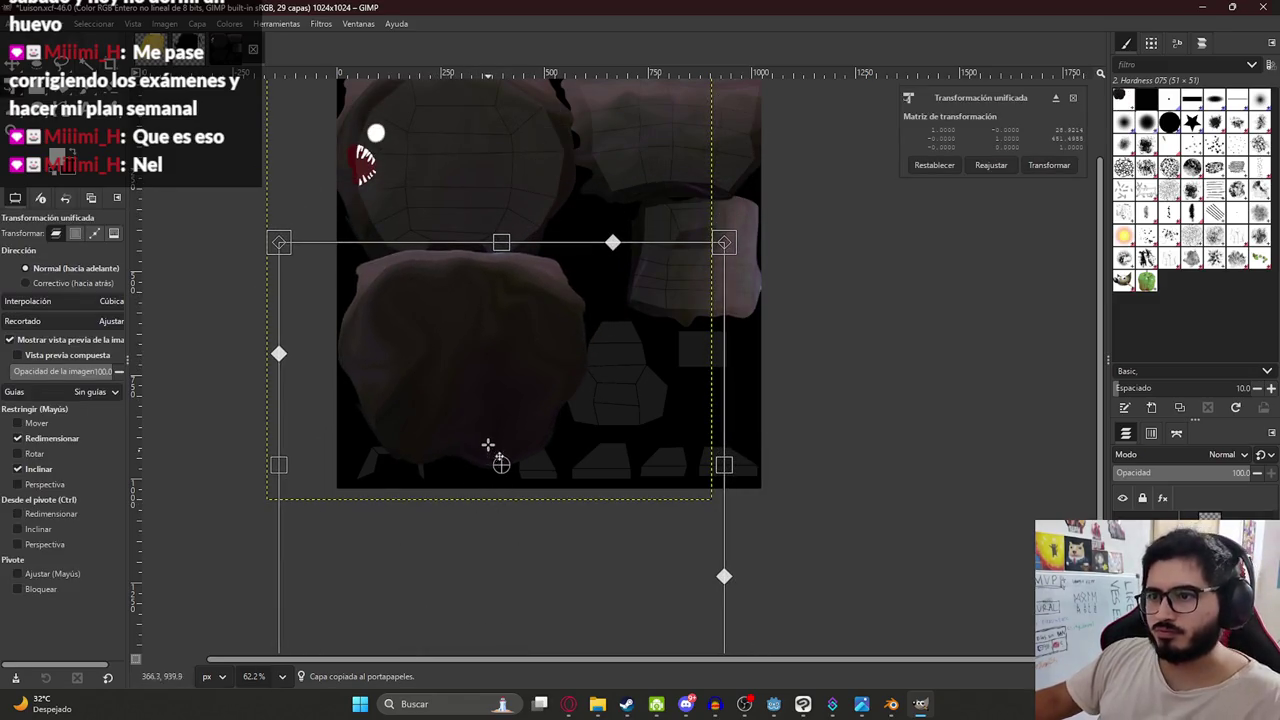
mouse_move(501, 243)
left_mouse_down()
mouse_move(500, 390)
mouse_move(494, 346)
mouse_move(506, 349)
left_mouse_up()
key("Return")
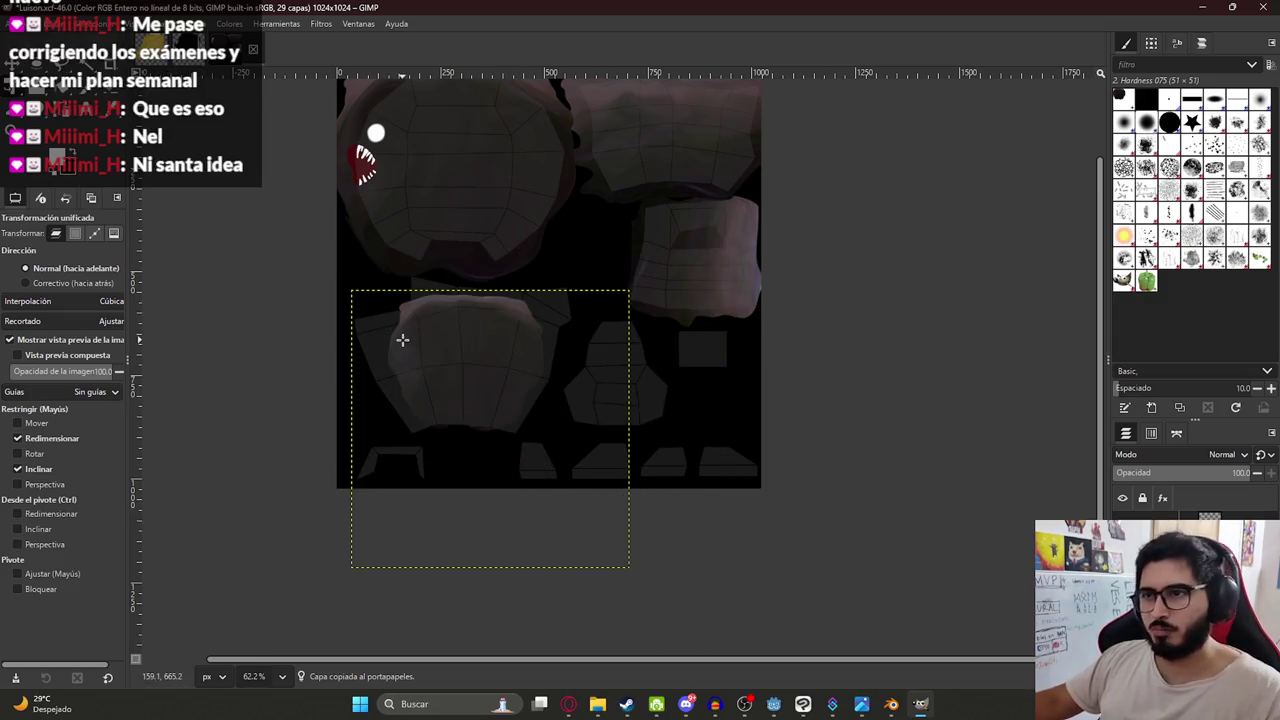
Warp the patch's top-left outward over the piece and nudge it up slightly.
scroll(402, 375, "up", 2, "ctrl")
scroll(480, 460, "up", 2, "ctrl")
key("w")
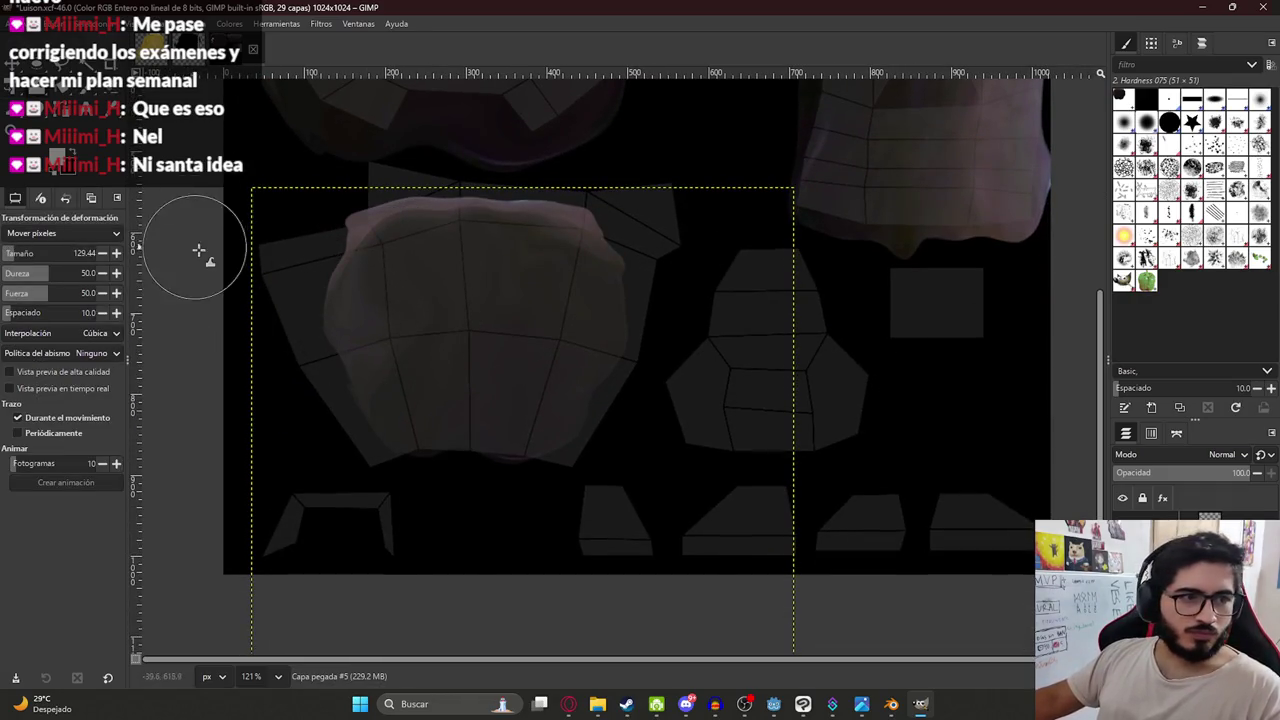
mouse_move(346, 331)
left_mouse_down()
mouse_move(429, 271)
mouse_move(289, 229)
mouse_move(243, 263)
mouse_move(246, 329)
mouse_move(229, 309)
mouse_move(277, 383)
mouse_move(310, 425)
mouse_move(358, 428)
mouse_move(382, 465)
mouse_move(384, 441)
mouse_move(466, 463)
mouse_move(601, 414)
mouse_move(643, 374)
mouse_move(583, 366)
mouse_move(560, 346)
mouse_move(629, 257)
mouse_move(563, 297)
mouse_move(600, 266)
mouse_move(586, 249)
mouse_move(634, 223)
mouse_move(537, 229)
mouse_move(571, 240)
mouse_move(466, 259)
mouse_move(517, 209)
mouse_move(409, 205)
mouse_move(420, 258)
mouse_move(414, 200)
mouse_move(289, 191)
mouse_move(237, 237)
mouse_move(258, 262)
left_mouse_up()
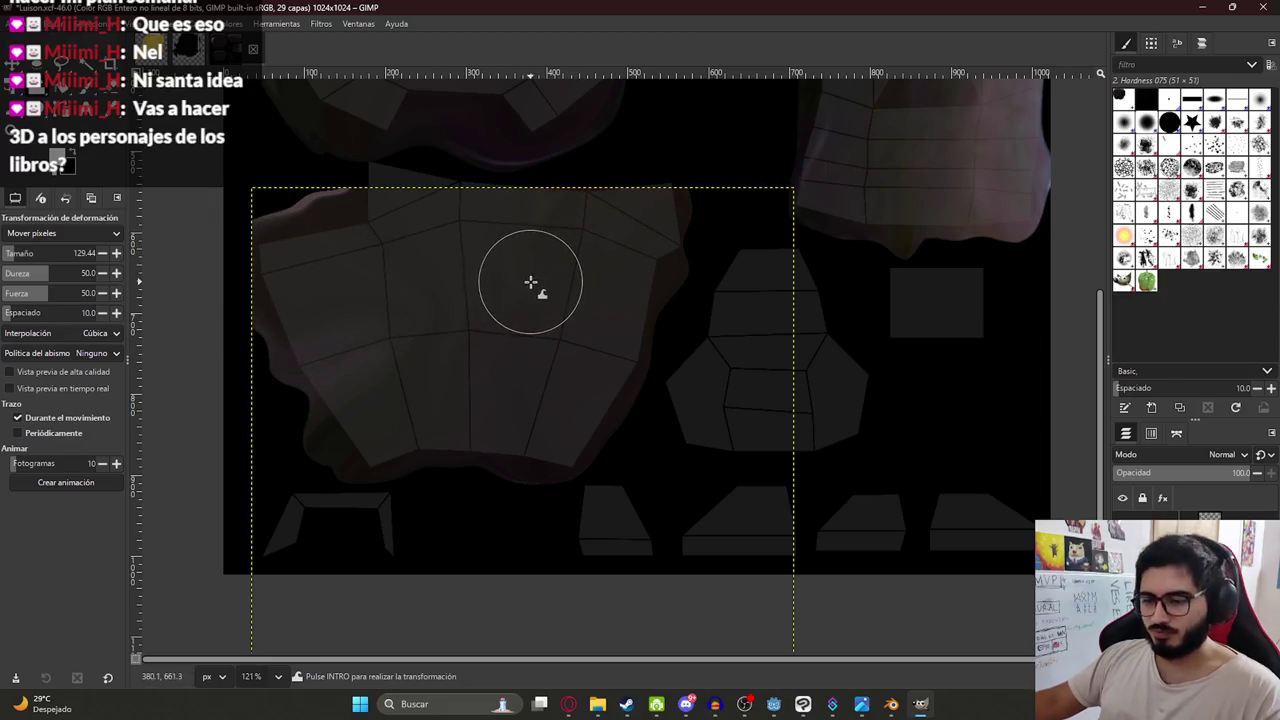
key("shift+t")
left_click_drag(526, 323, 523, 295)
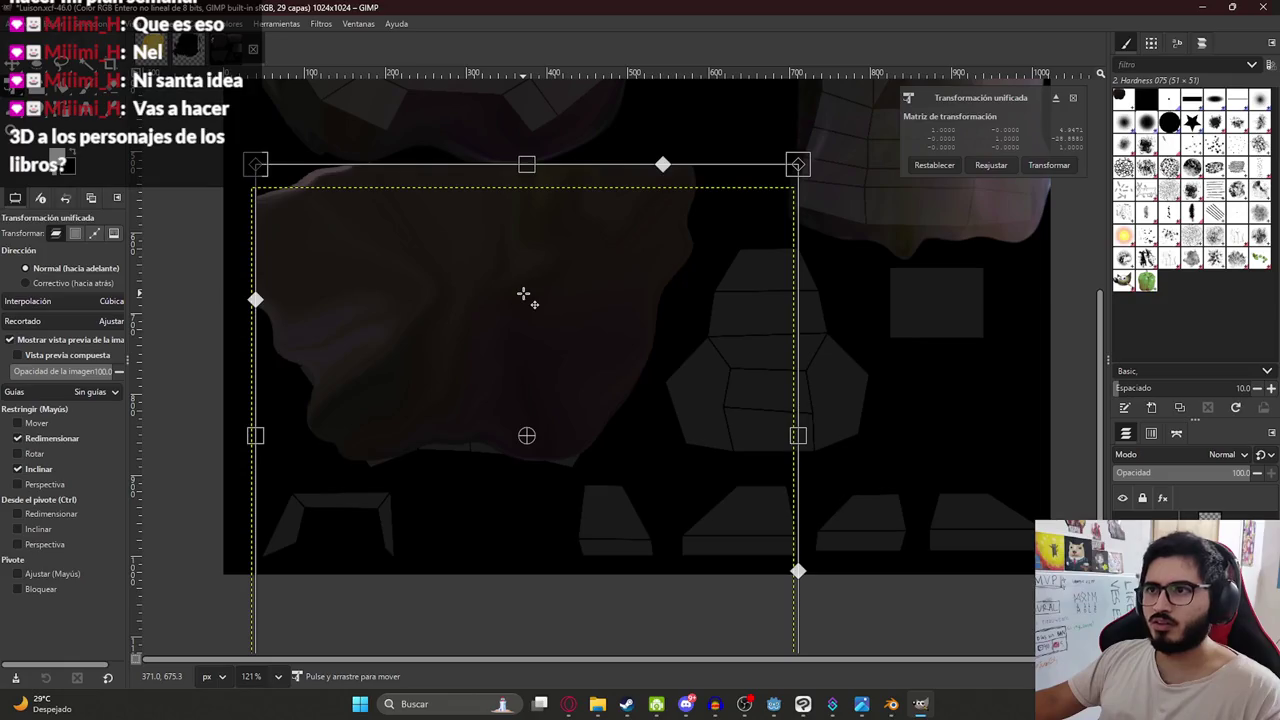
key("Return")
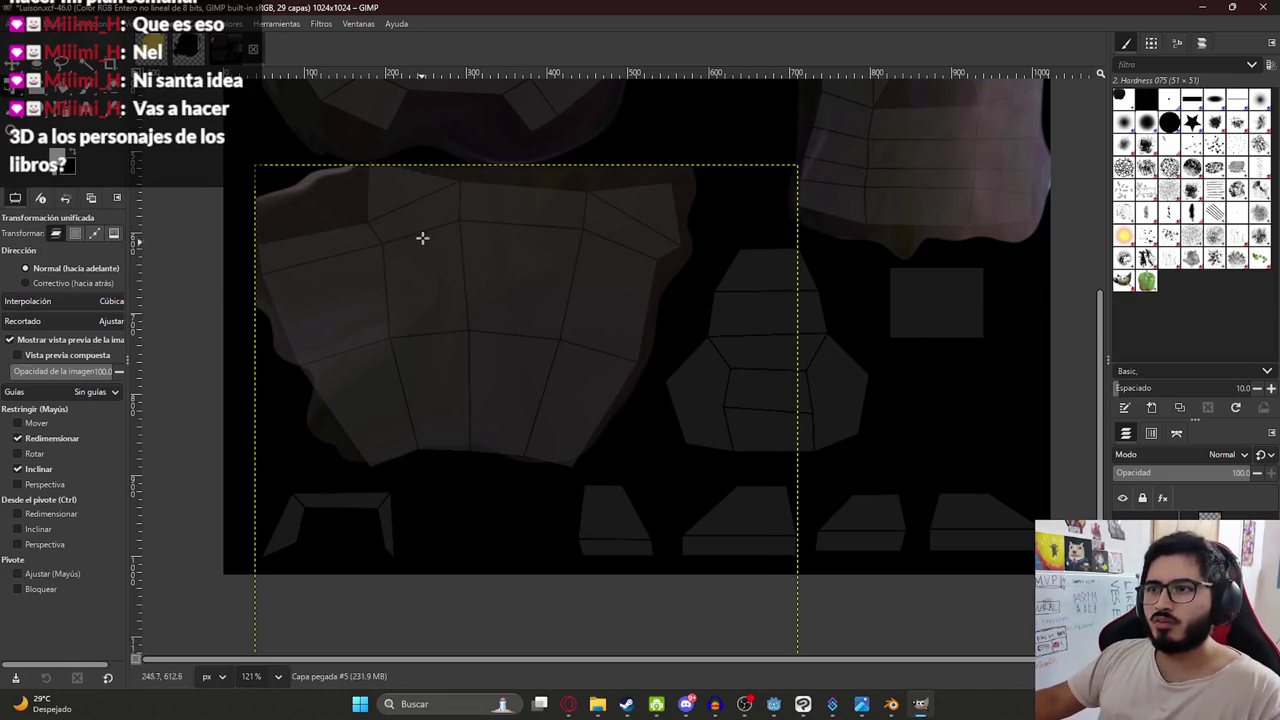
Expand the patch layer to the full image size and save Luison.xcf.
right_click(1110, 530)
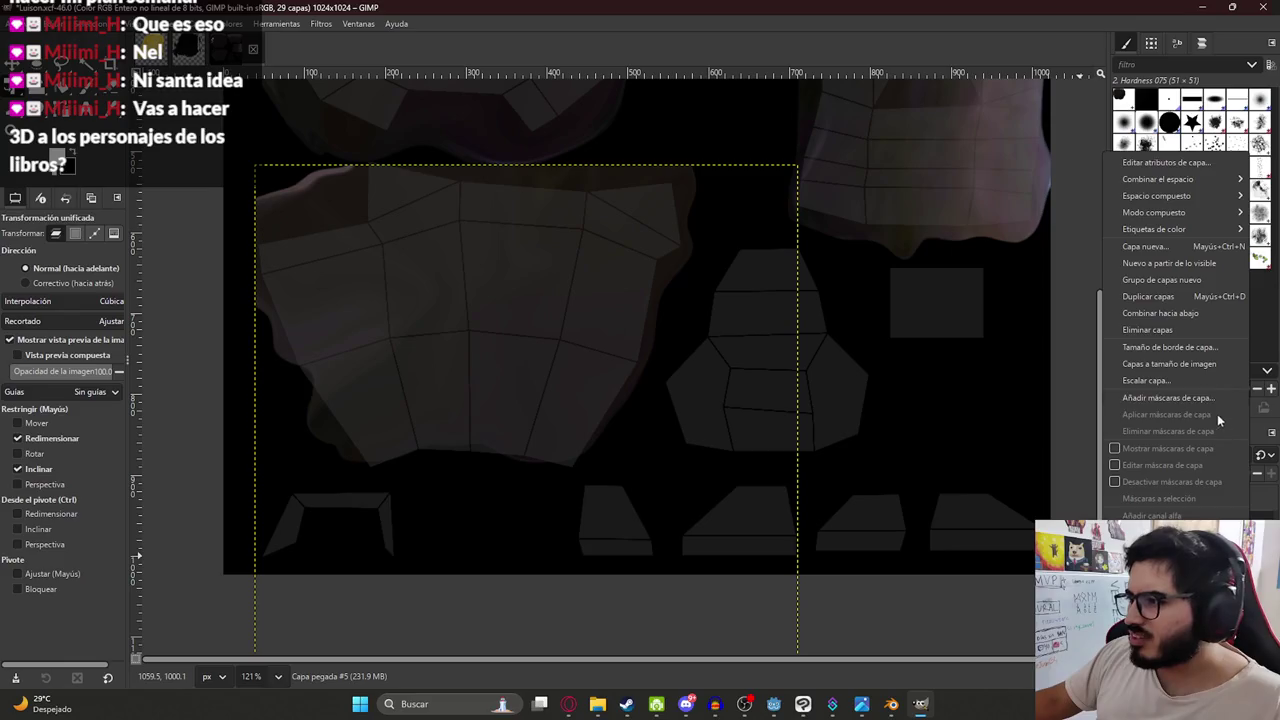
left_click(1169, 363)
key("w")
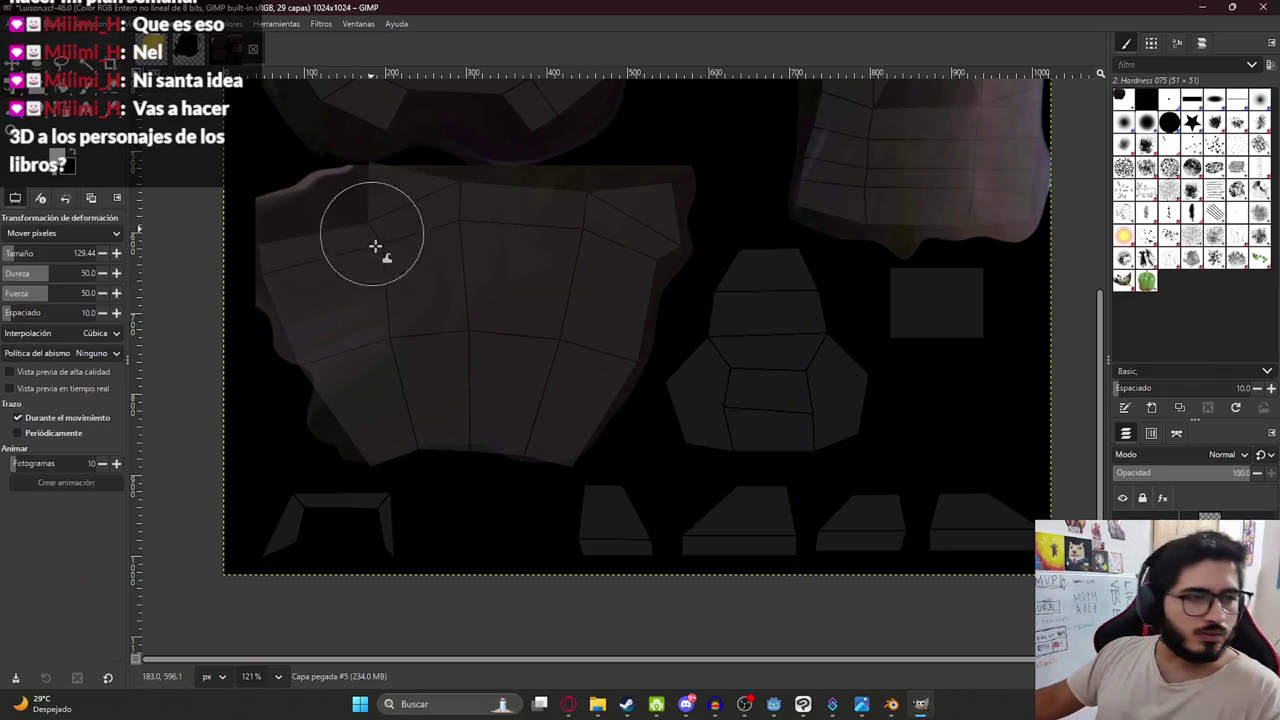
key("ctrl+s")
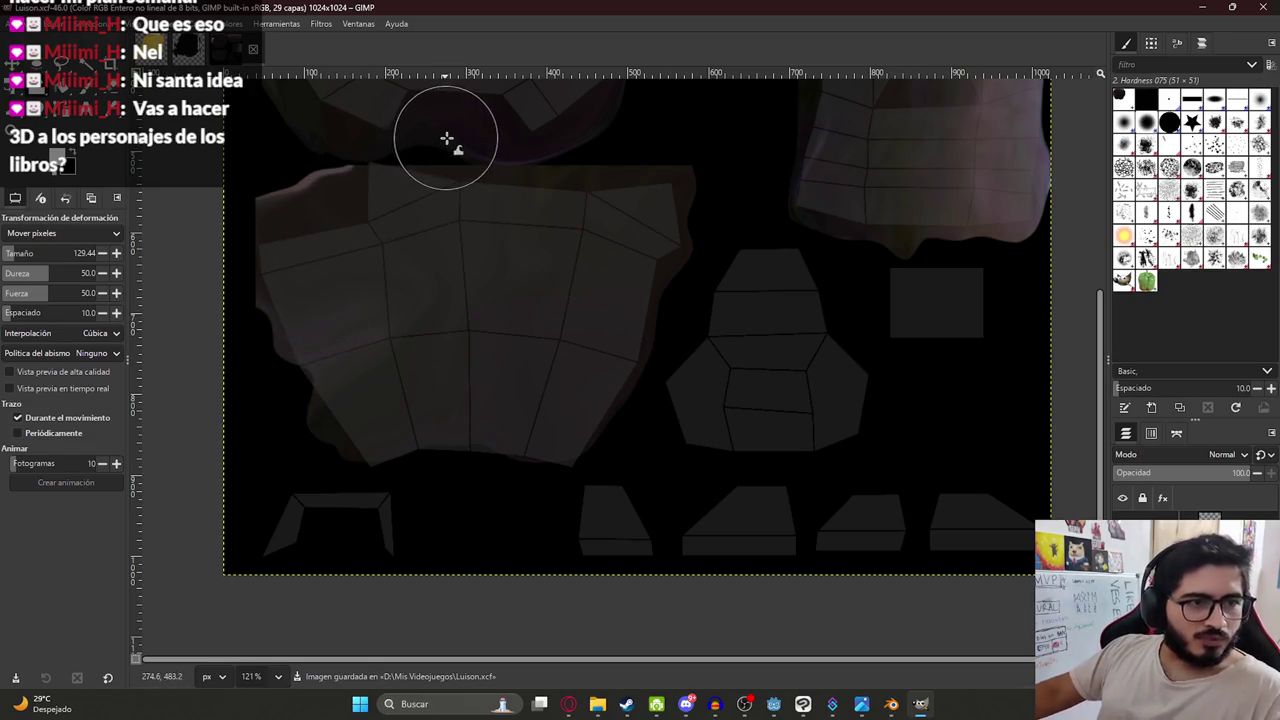
Warp the patch upward and along its edge to hug the lower-left piece's outline.
mouse_move(474, 229)
left_mouse_down()
mouse_move(408, 194)
mouse_move(320, 269)
left_mouse_up()
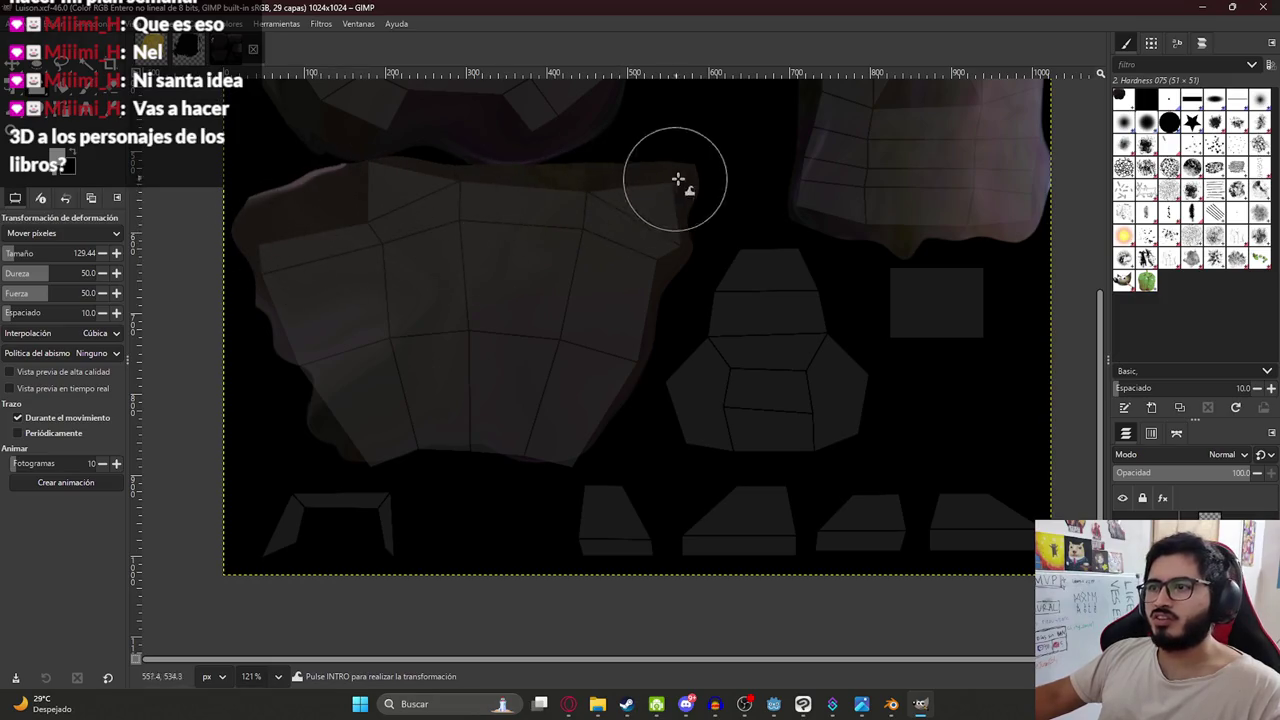
mouse_move(331, 364)
left_mouse_down()
mouse_move(386, 429)
mouse_move(446, 417)
mouse_move(489, 460)
mouse_move(552, 454)
left_mouse_up()
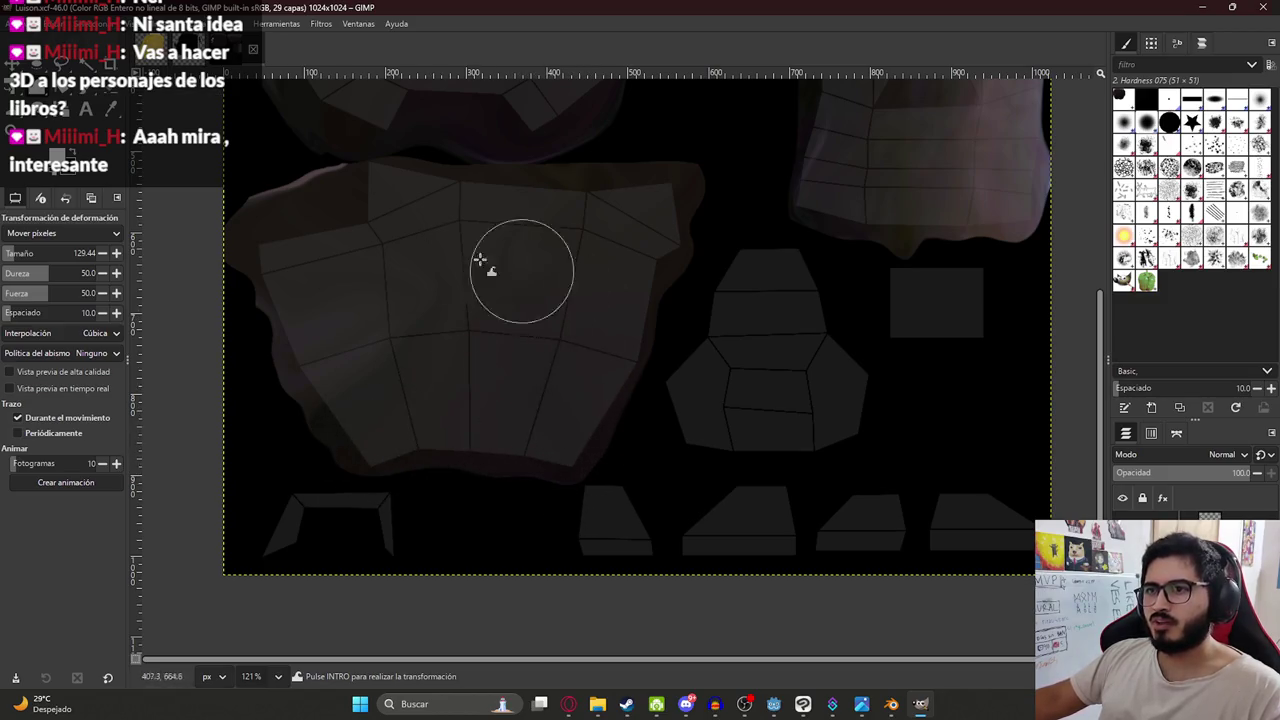
scroll(714, 350, "down", 3, "ctrl")
scroll(600, 368, "right", 3)
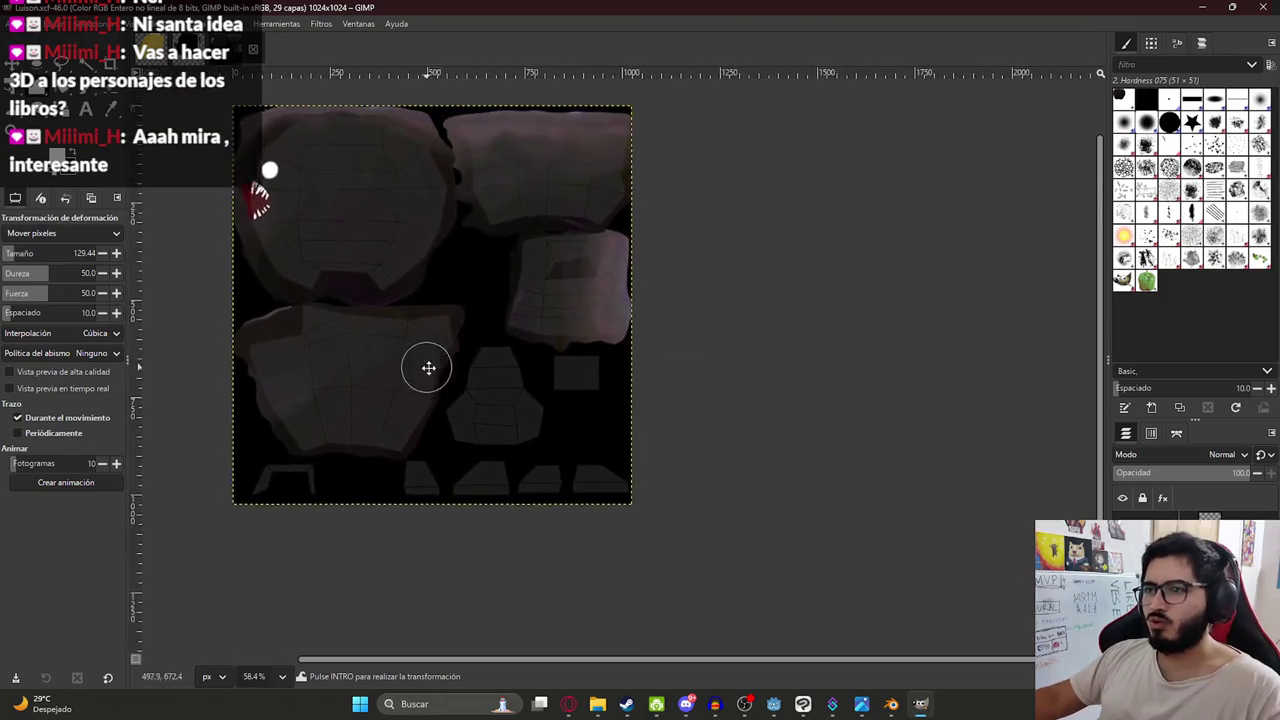
scroll(492, 366, "up", 2)
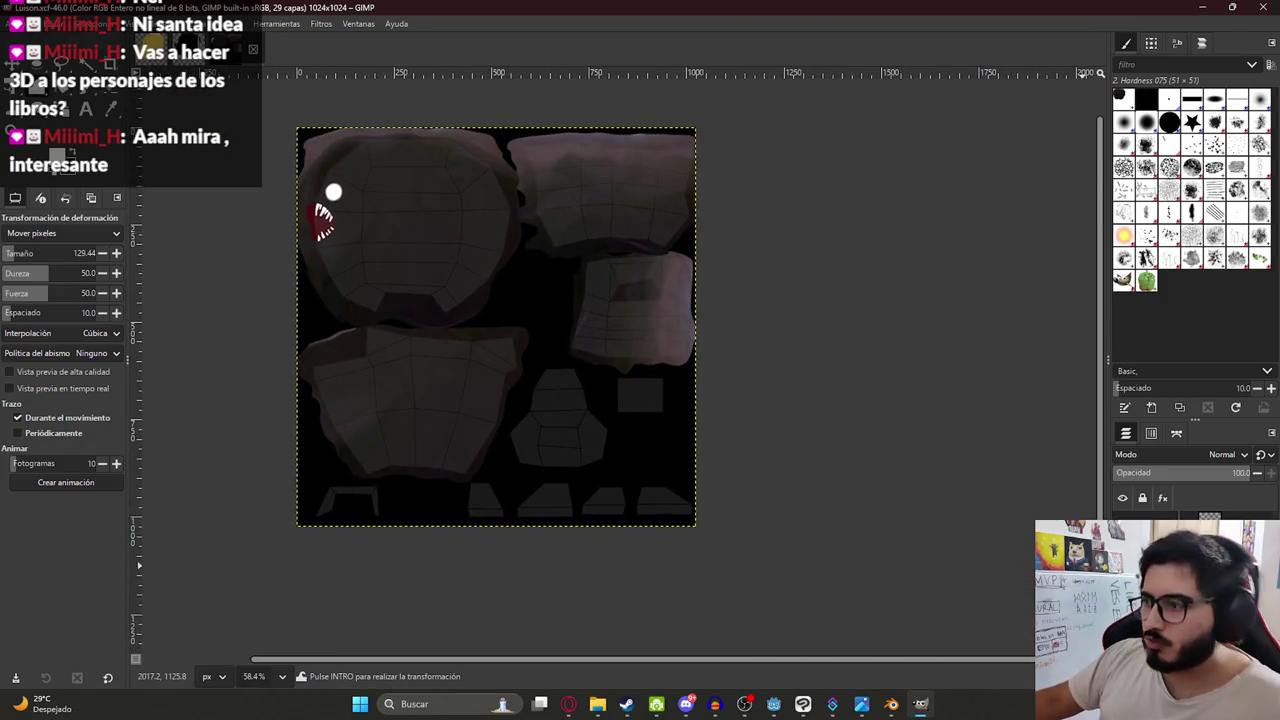
Duplicate the patch and stretch it wide and flat across the bottom strip of pieces.
key("ctrl+c")
key("ctrl+v")
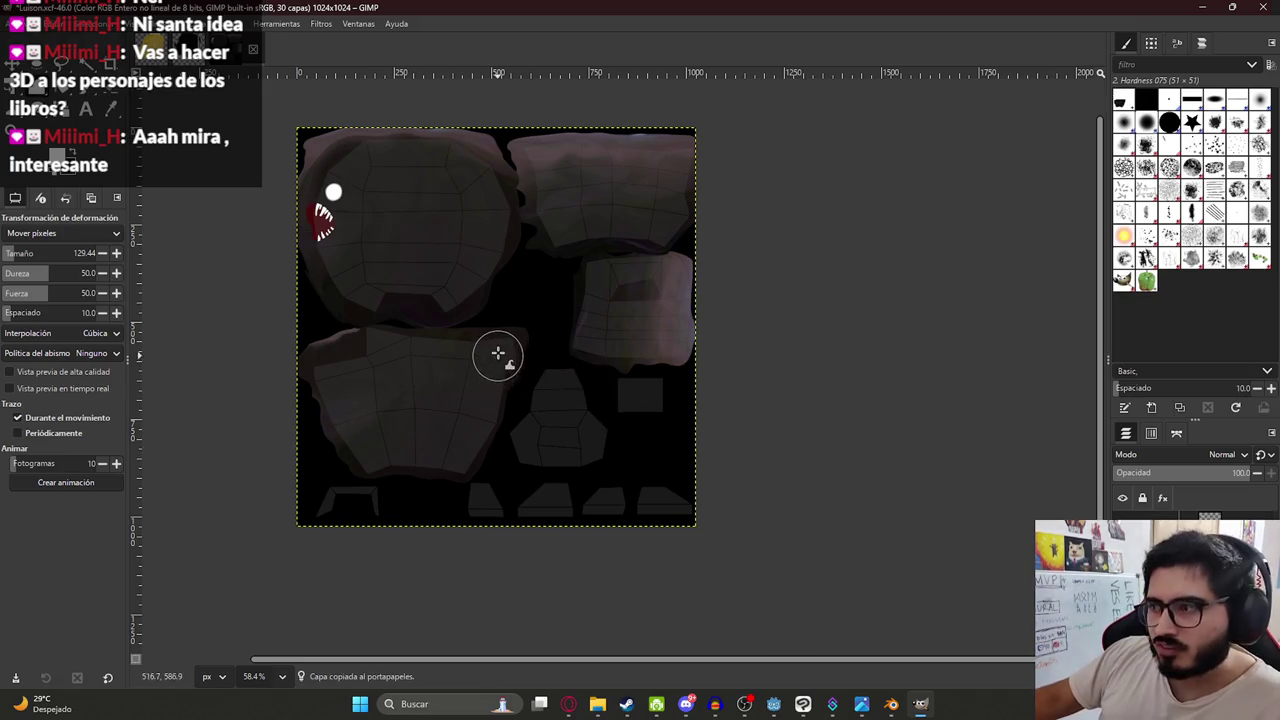
key("shift+t")
mouse_move(477, 391)
left_mouse_down()
mouse_move(526, 477)
mouse_move(657, 451)
mouse_move(566, 440)
left_mouse_up()
key("ctrl")
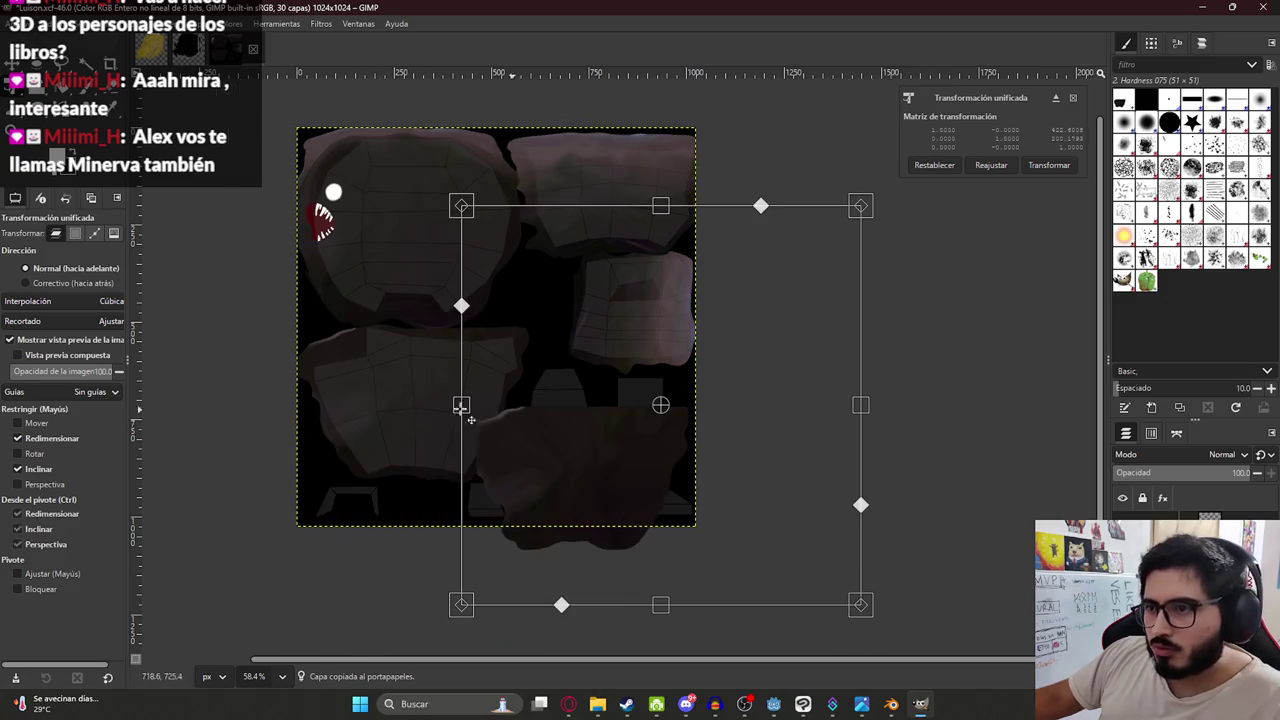
left_click_drag(461, 405, 306, 460)
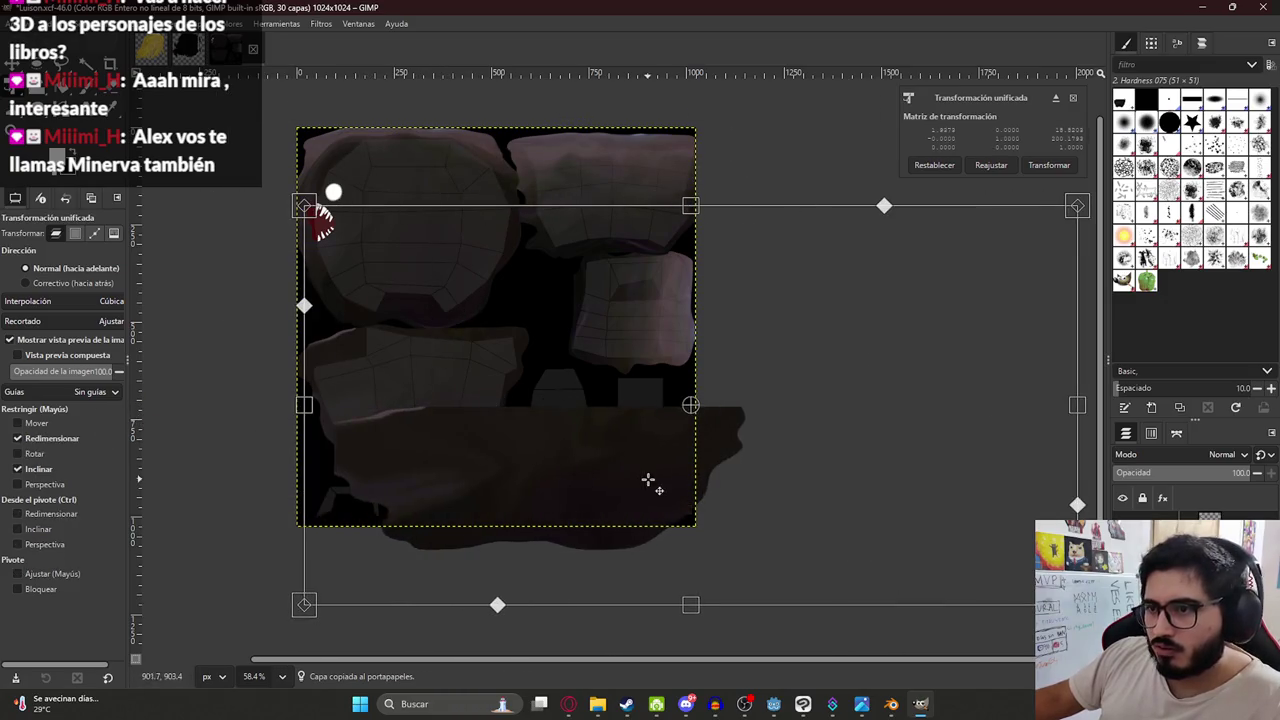
mouse_move(695, 607)
left_mouse_down()
mouse_move(686, 471)
mouse_move(683, 543)
mouse_move(687, 533)
mouse_move(566, 538)
left_mouse_up()
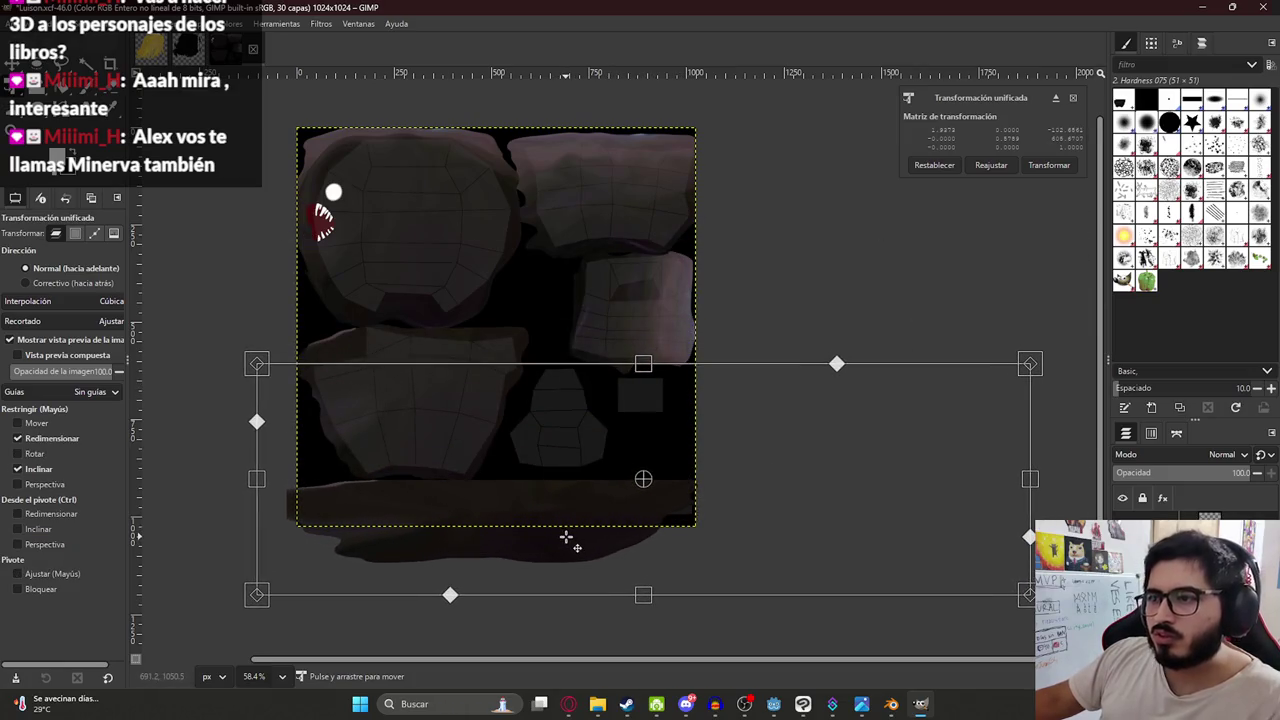
key("Return")
left_click(778, 542)
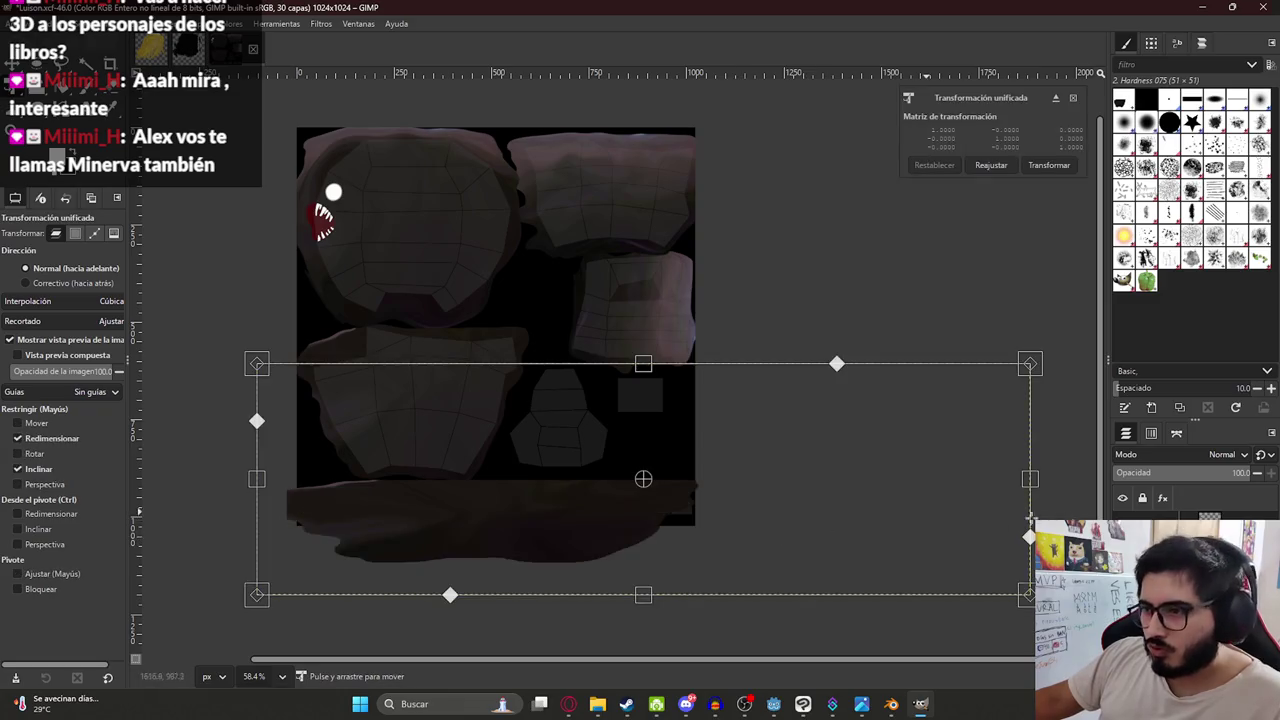
left_click_drag(1035, 488, 1085, 488)
key("Return")
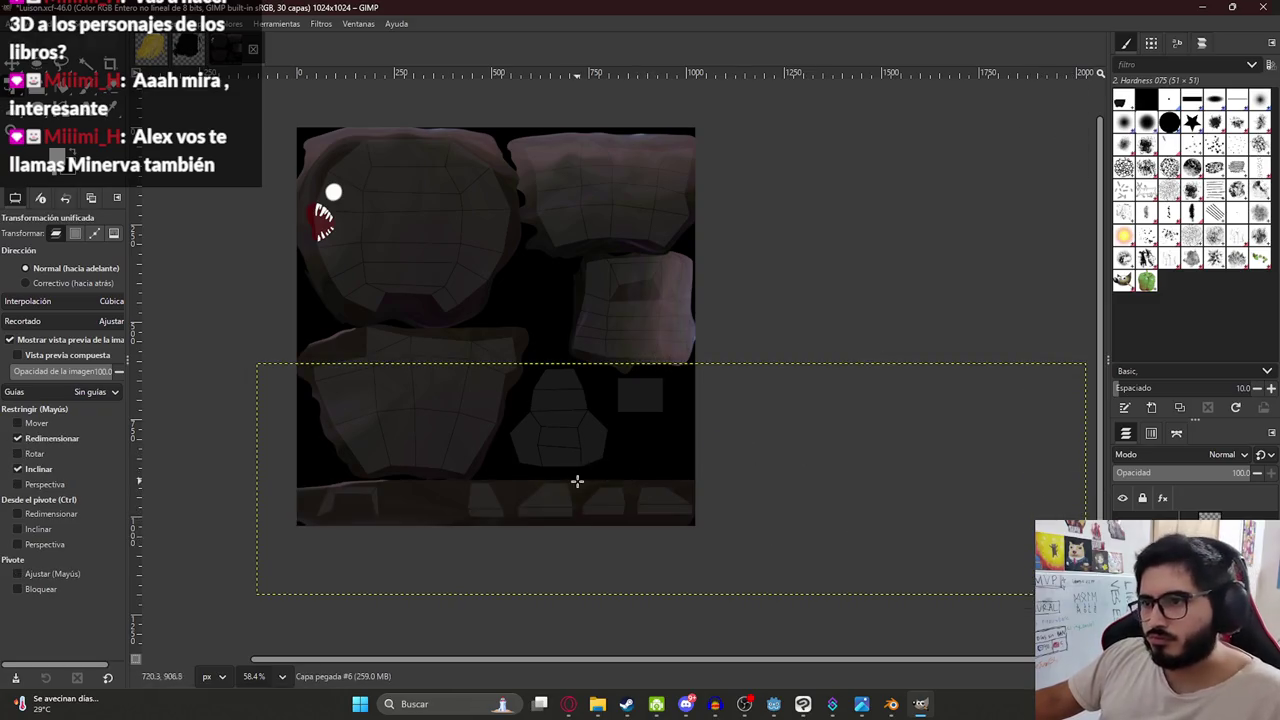
Scale and position the newly pasted patch over the hexagonal UV piece.
left_click(814, 449)
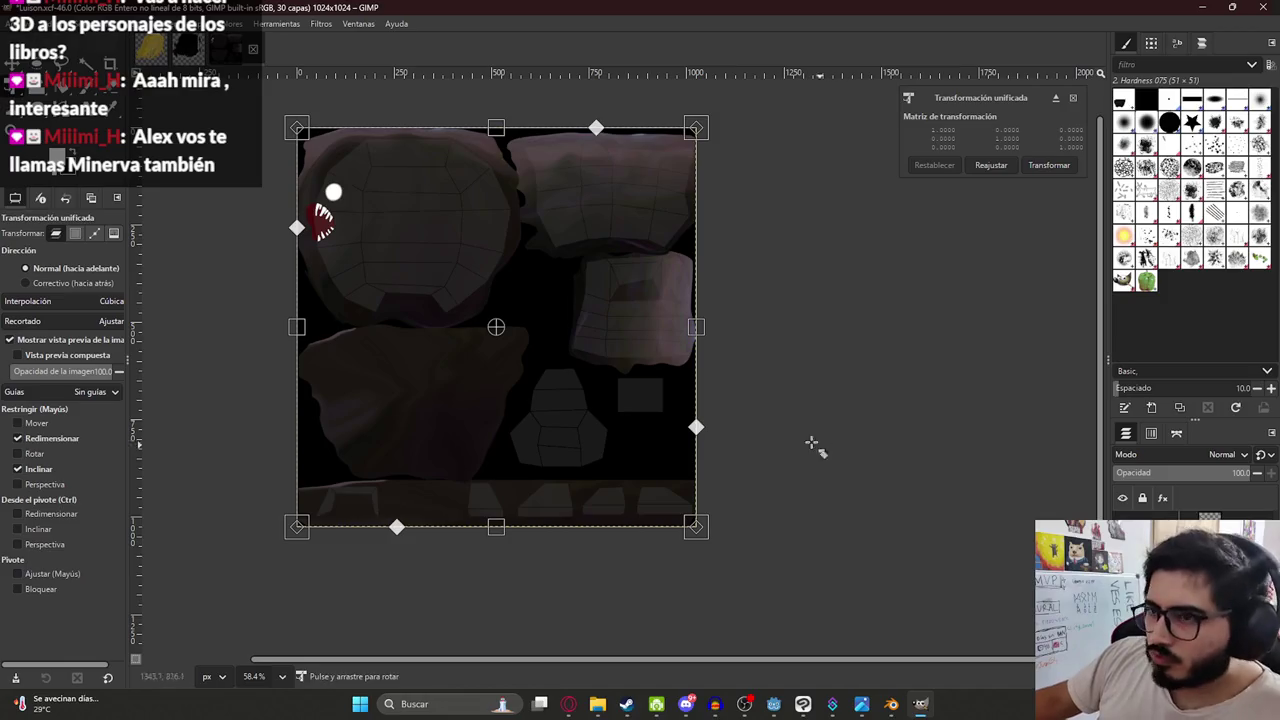
left_click_drag(449, 391, 593, 391)
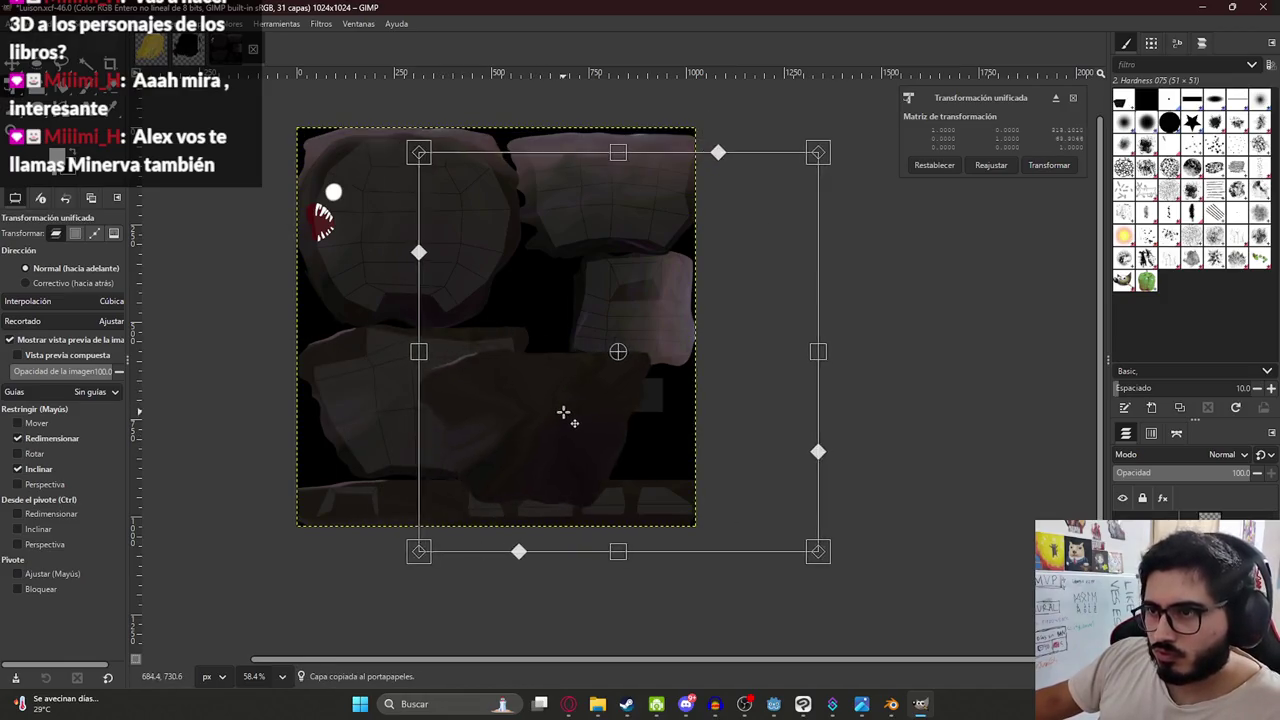
left_click_drag(641, 527, 606, 271, "shift")
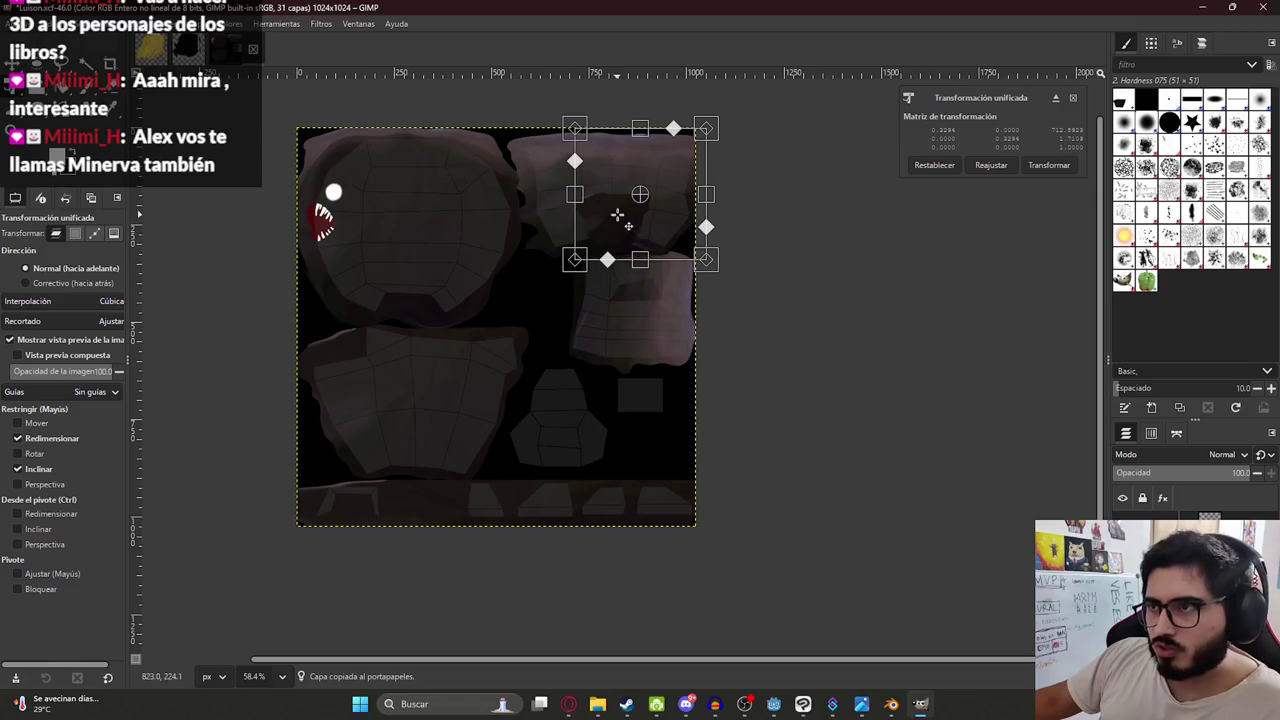
left_click_drag(617, 214, 586, 458, "shift")
scroll(585, 458, "up", 5, "ctrl")
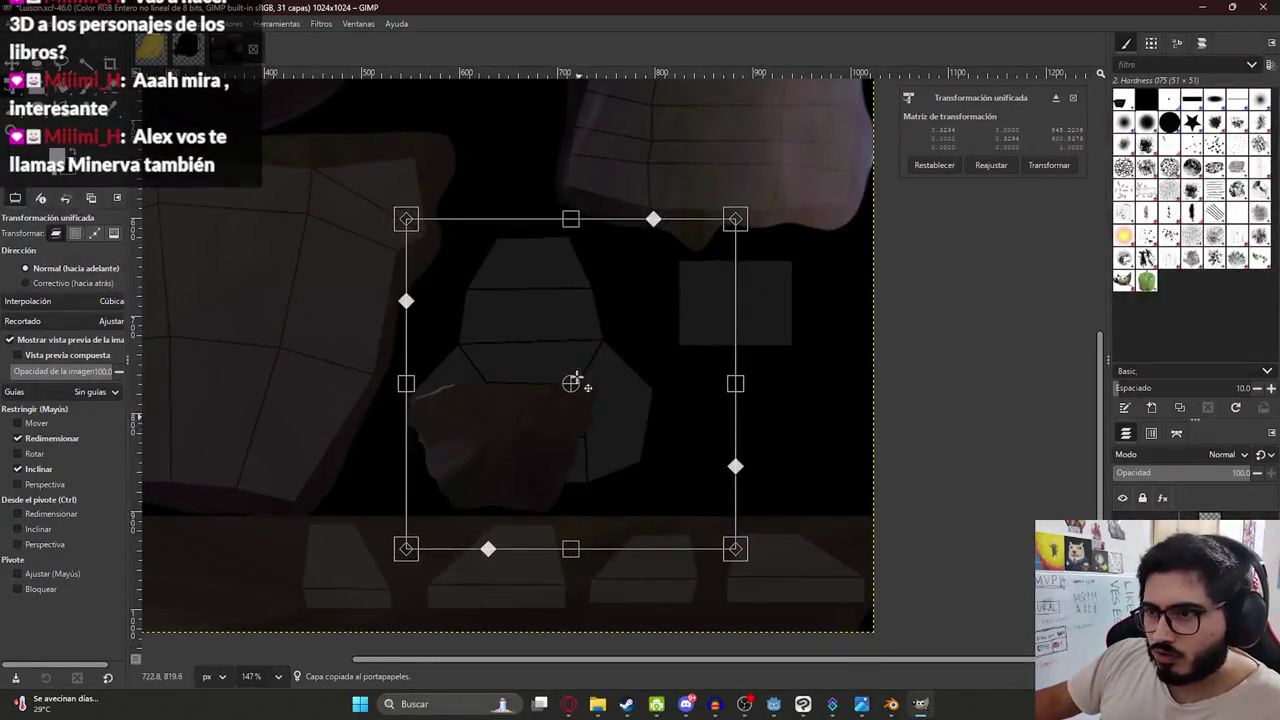
left_click_drag(570, 220, 570, 30, "shift")
left_click_drag(495, 378, 571, 393)
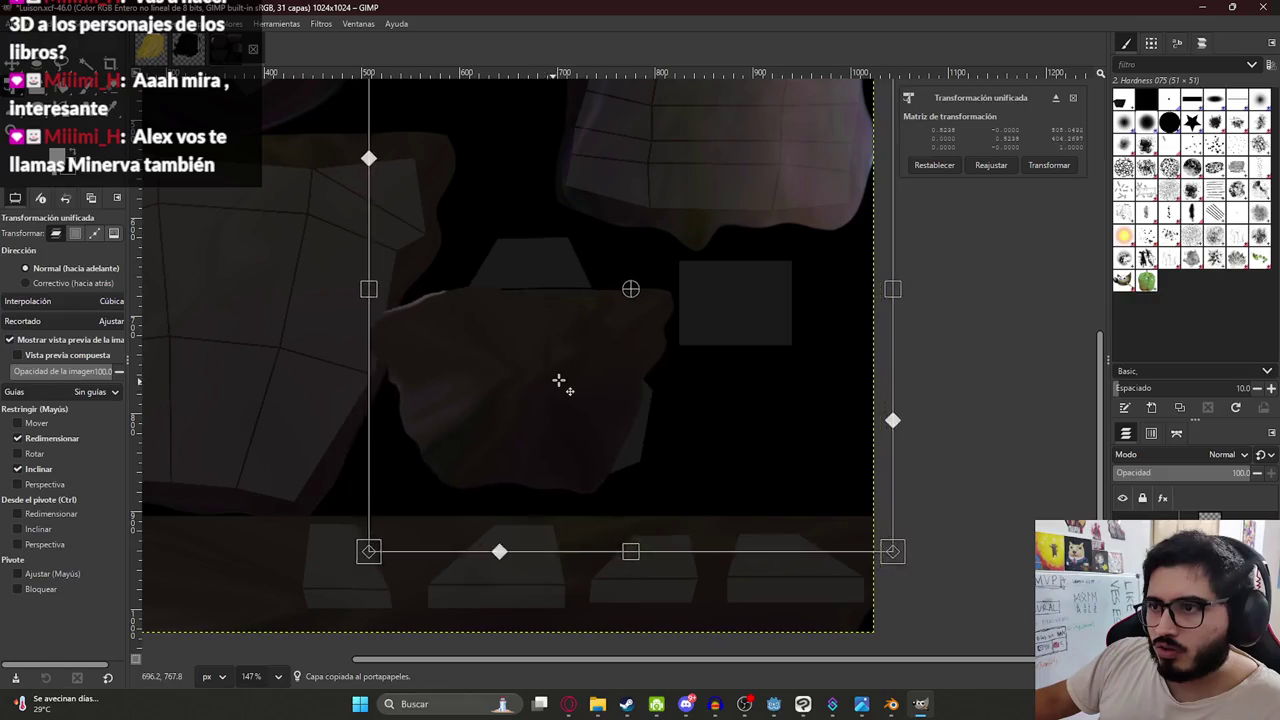
left_click_drag(401, 311, 391, 317)
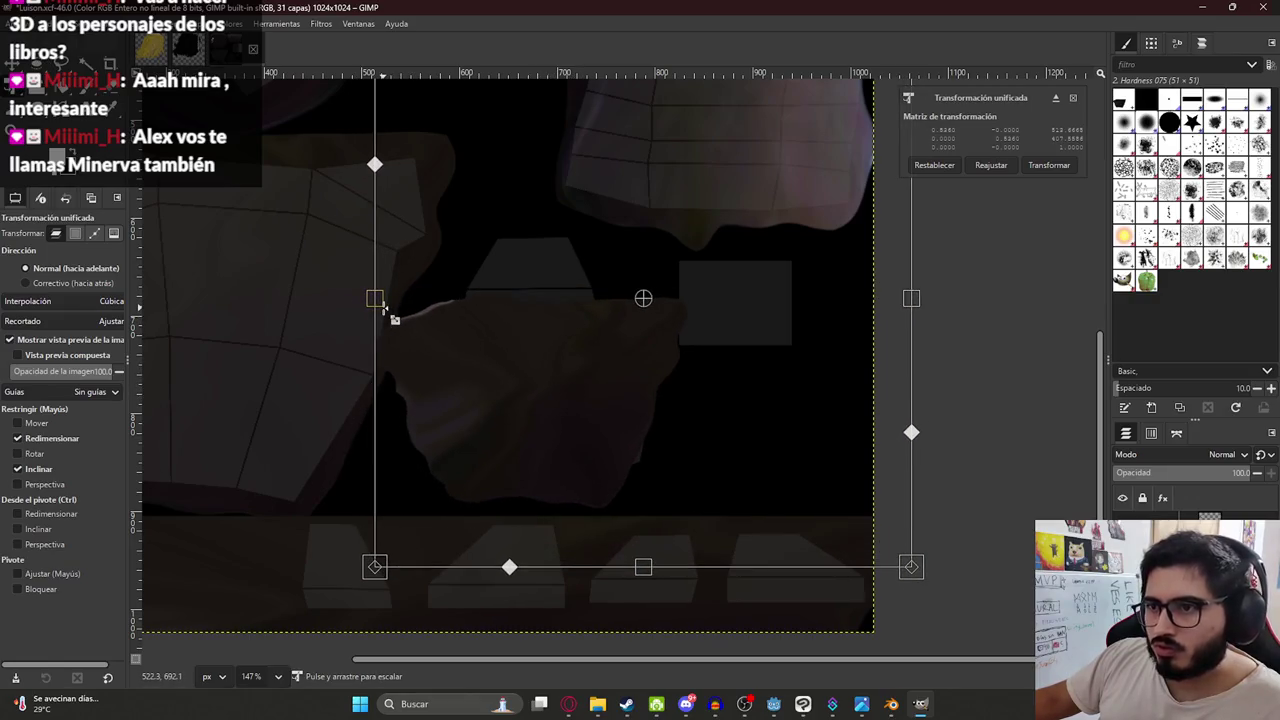
key("Return")
Warp the hexagon patch's top and left lobe upward to follow the island, then commit.
key("w")
mouse_move(545, 300)
left_mouse_down()
mouse_move(534, 243)
mouse_move(650, 374)
mouse_move(843, 306)
mouse_move(643, 300)
mouse_move(766, 294)
mouse_move(602, 277)
mouse_move(686, 271)
mouse_move(729, 251)
left_mouse_up()
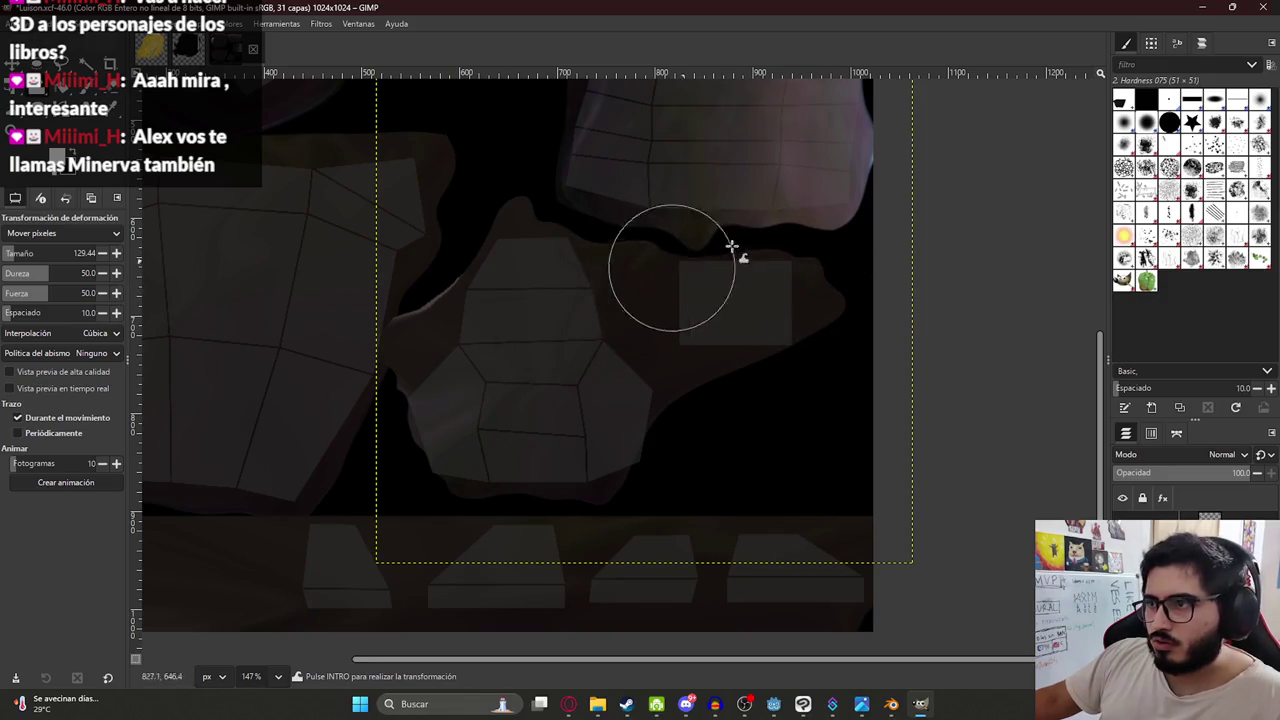
mouse_move(457, 447)
left_mouse_down()
mouse_move(451, 457)
mouse_move(457, 357)
mouse_move(391, 317)
mouse_move(380, 343)
left_mouse_up()
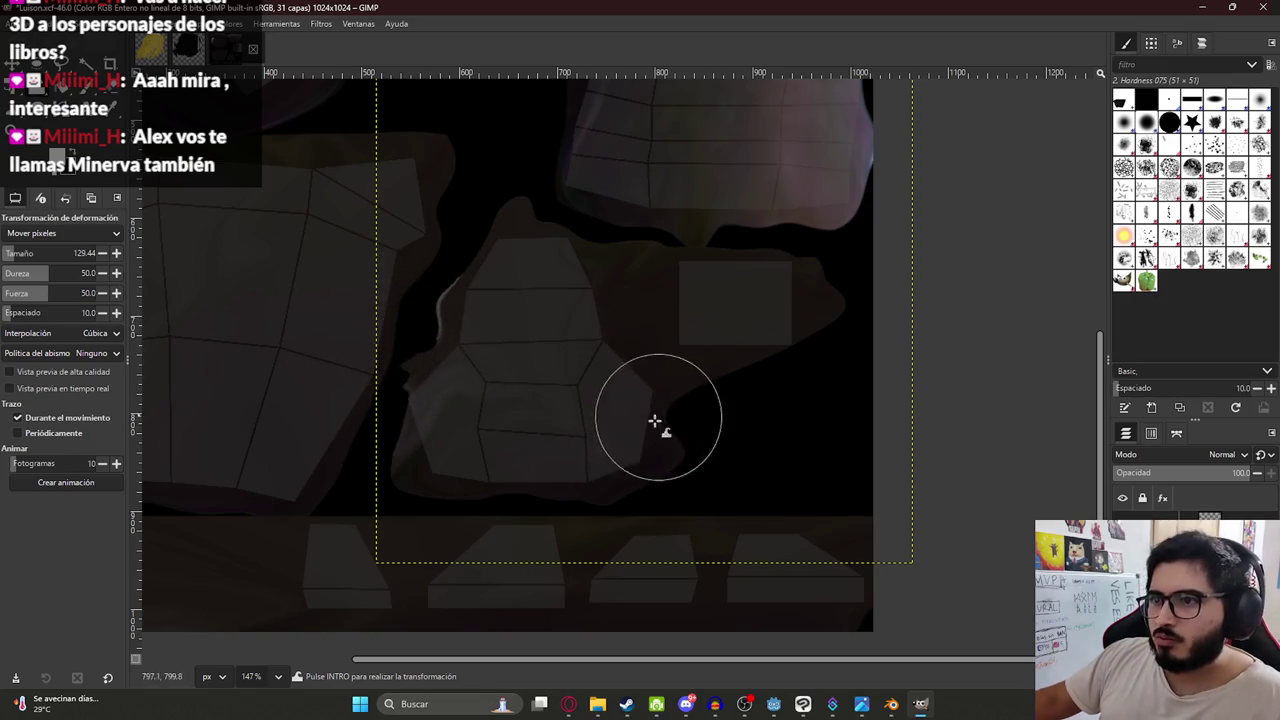
scroll(510, 424, "up", 1, "ctrl")
scroll(566, 363, "down", 1, "ctrl")
scroll(789, 565, "down", 6, "ctrl")
scroll(563, 366, "up", 1)
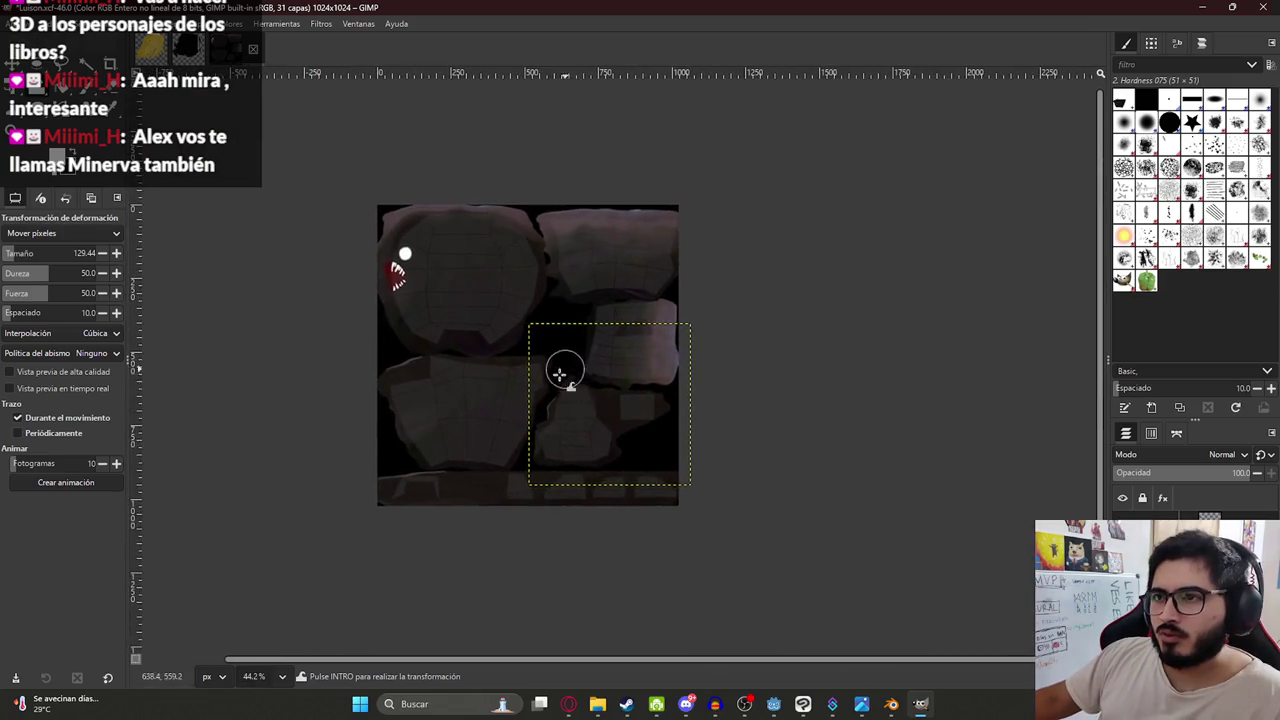
scroll(514, 346, "up", 1, "ctrl")
key("Page_Down")
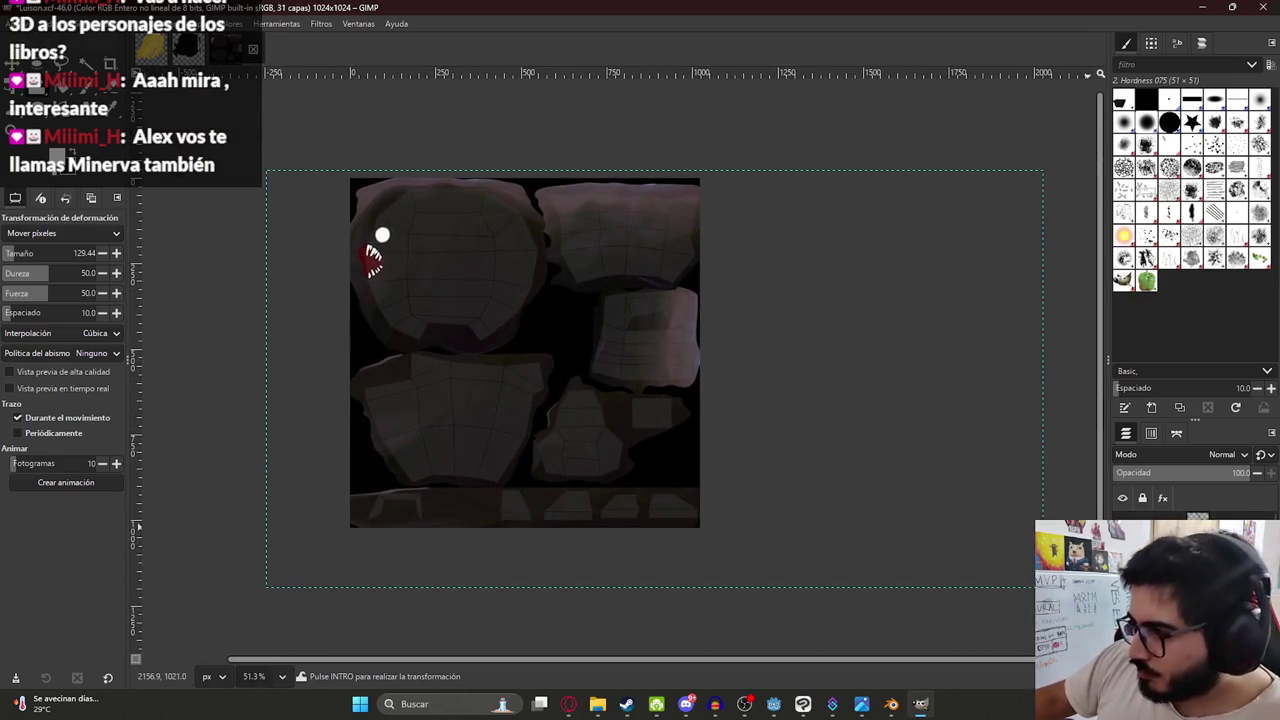
Hide the UV wireframe layer and delete the leftover layers.
key("ctrl+c")
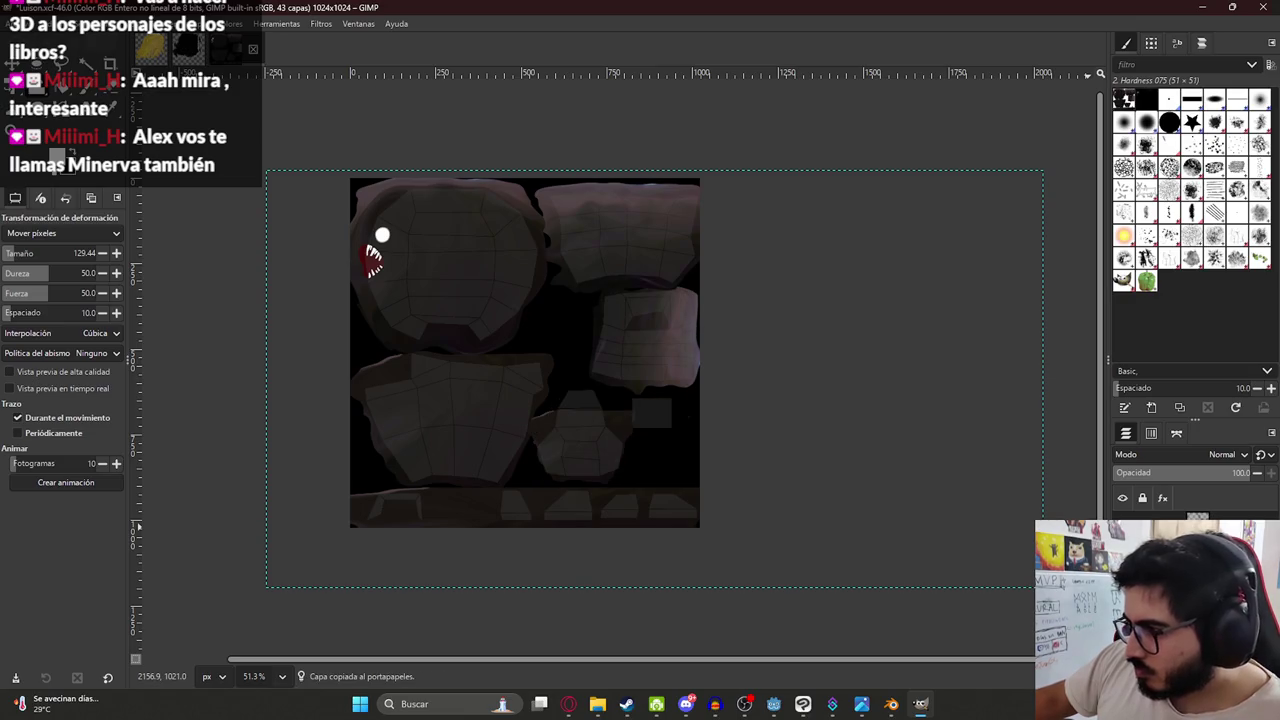
key("ctrl+v")
right_click(1161, 394)
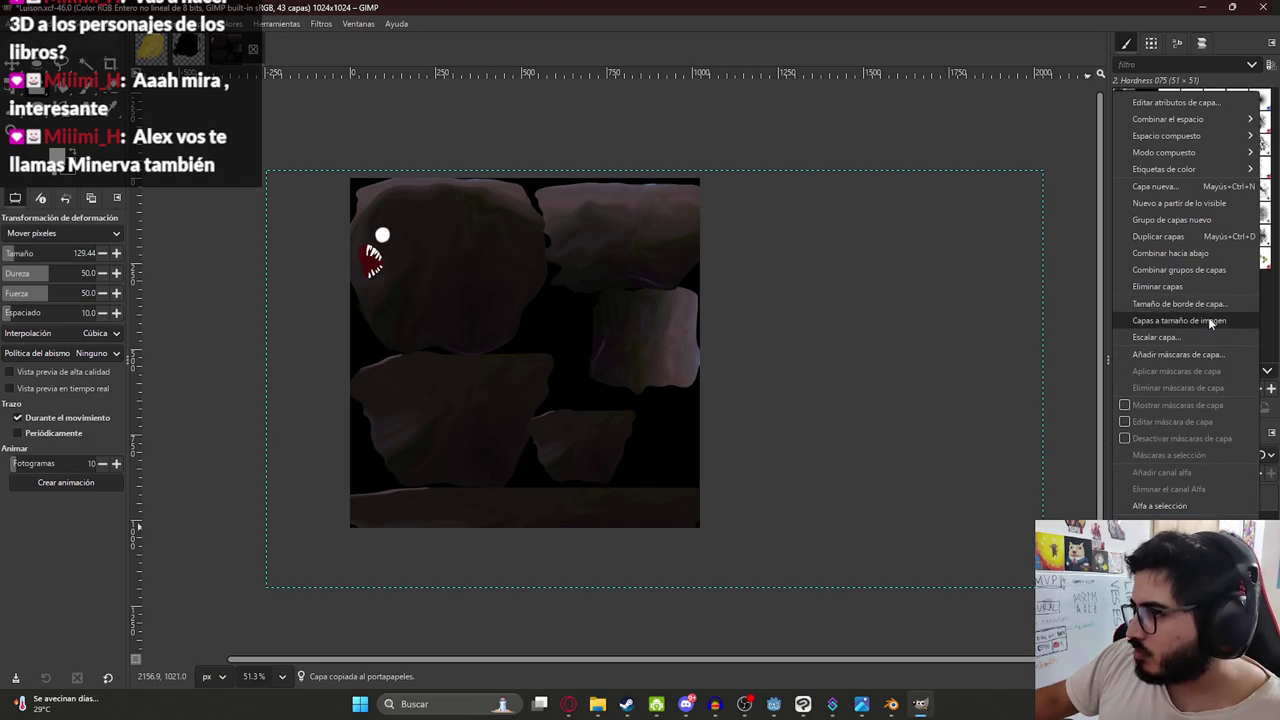
left_click(1201, 287)
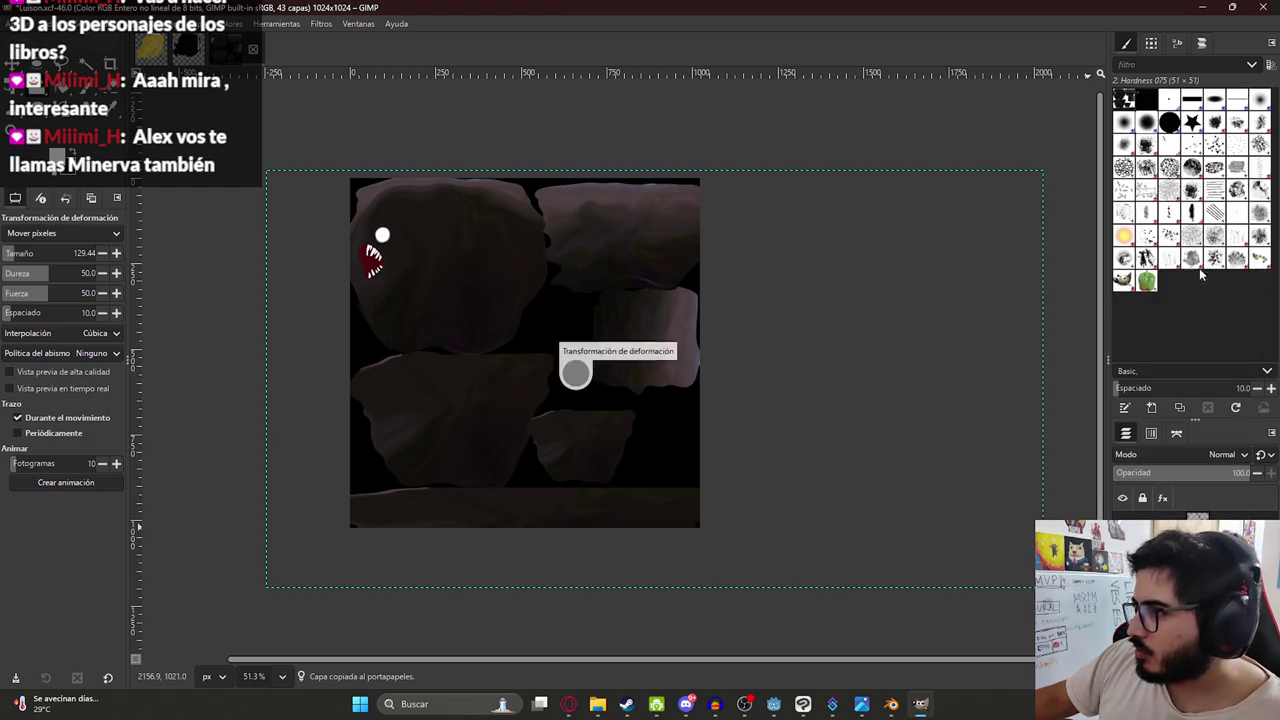
Apply the Pintura al óleo filter with mask radius 20 to the texture.
left_click(318, 24)
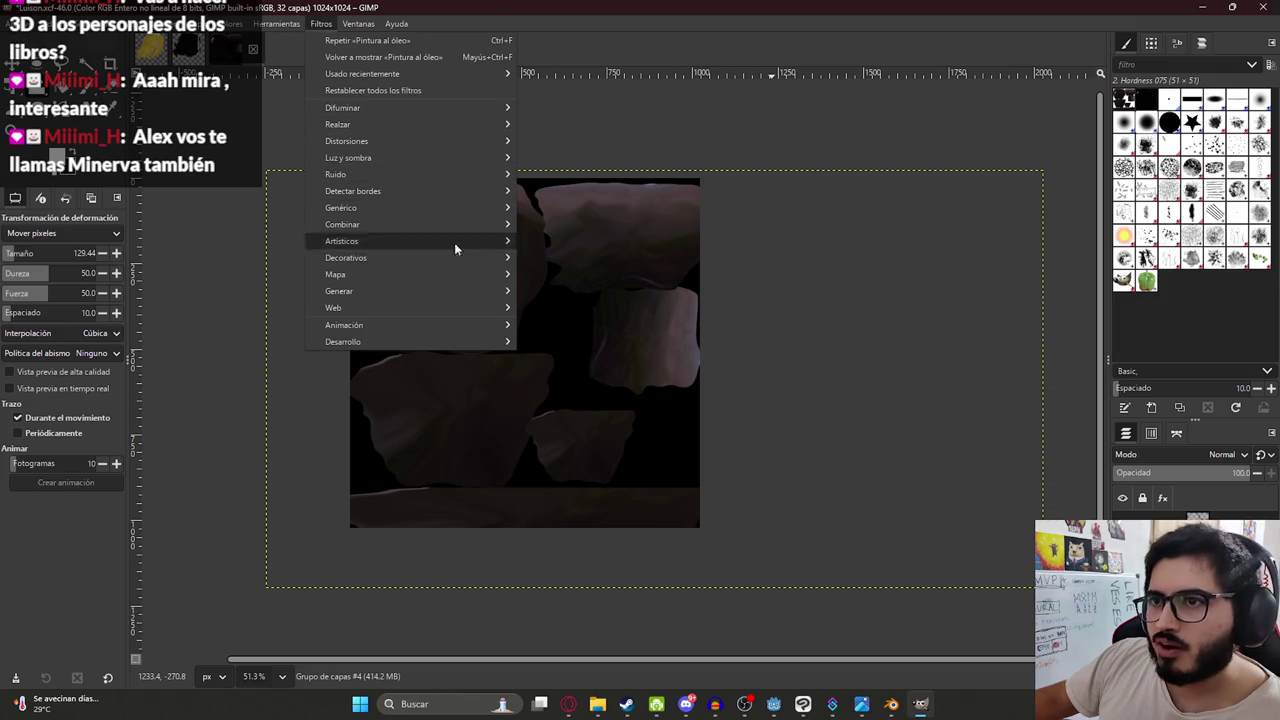
mouse_move(341, 241)
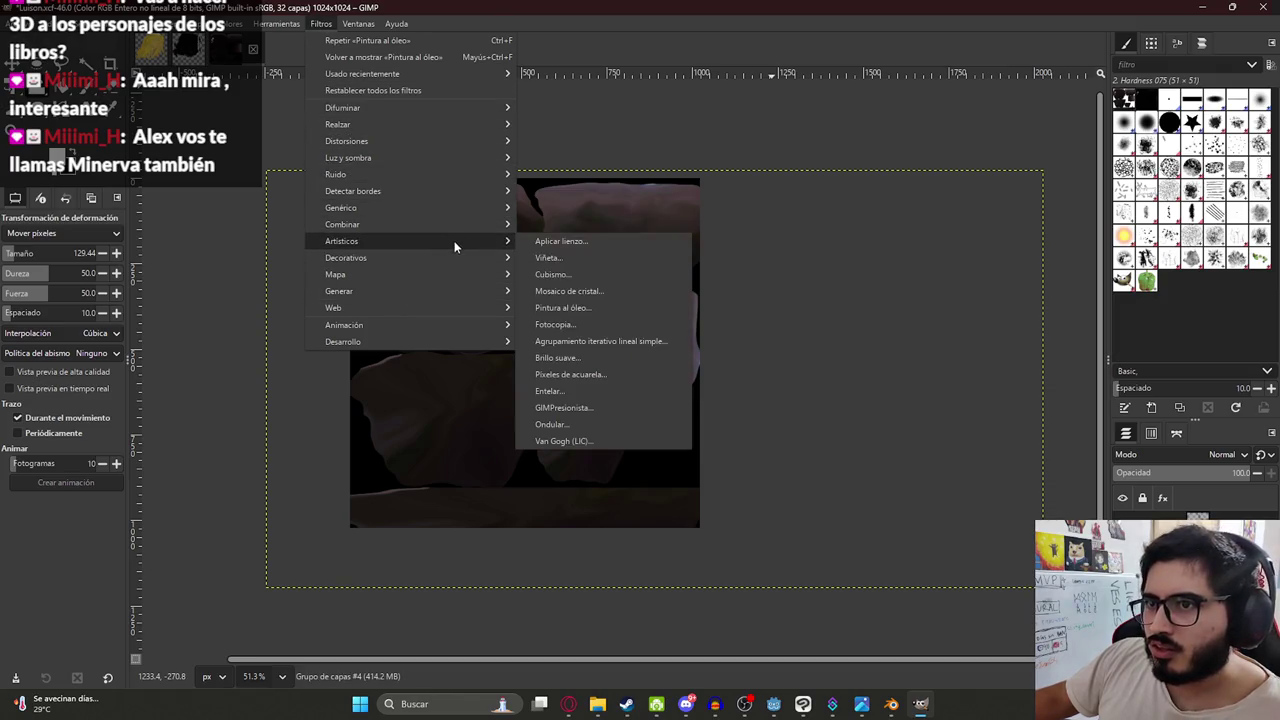
left_click(582, 316)
scroll(369, 237, "up", 2, "ctrl")
scroll(369, 237, "up", 2, "ctrl")
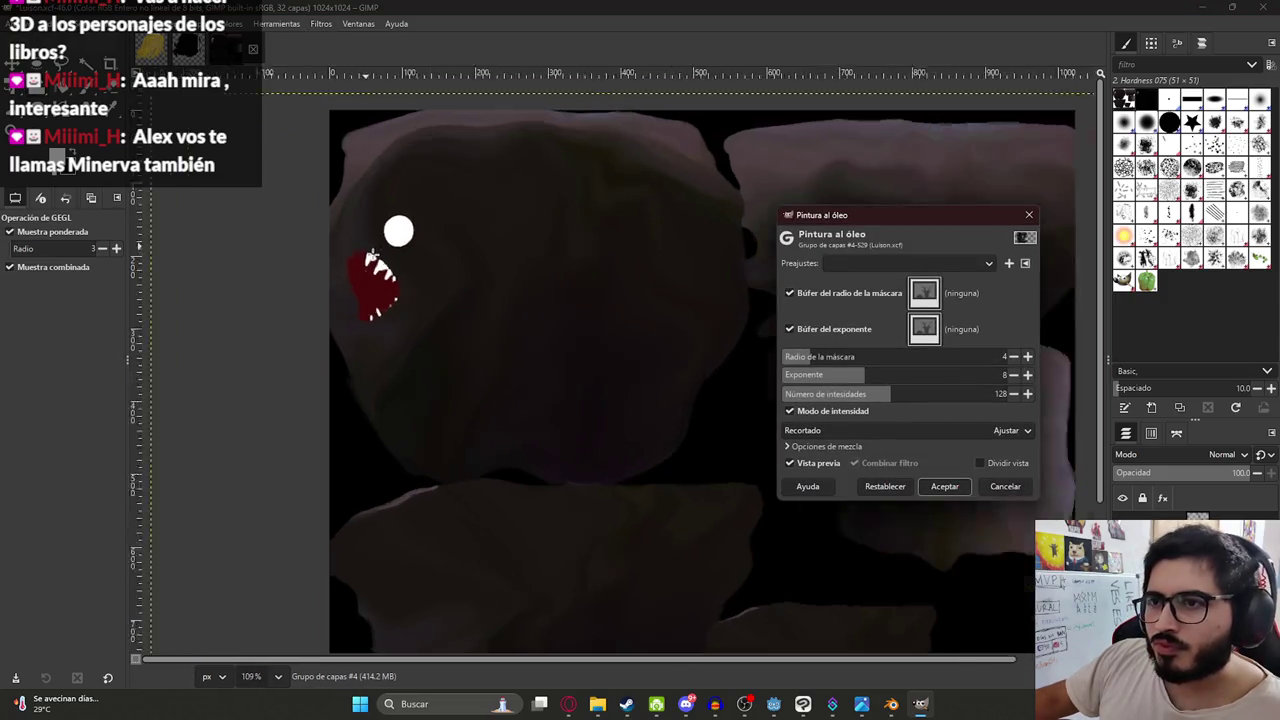
mouse_move(838, 364)
left_mouse_down()
mouse_move(951, 367)
mouse_move(790, 361)
left_mouse_up()
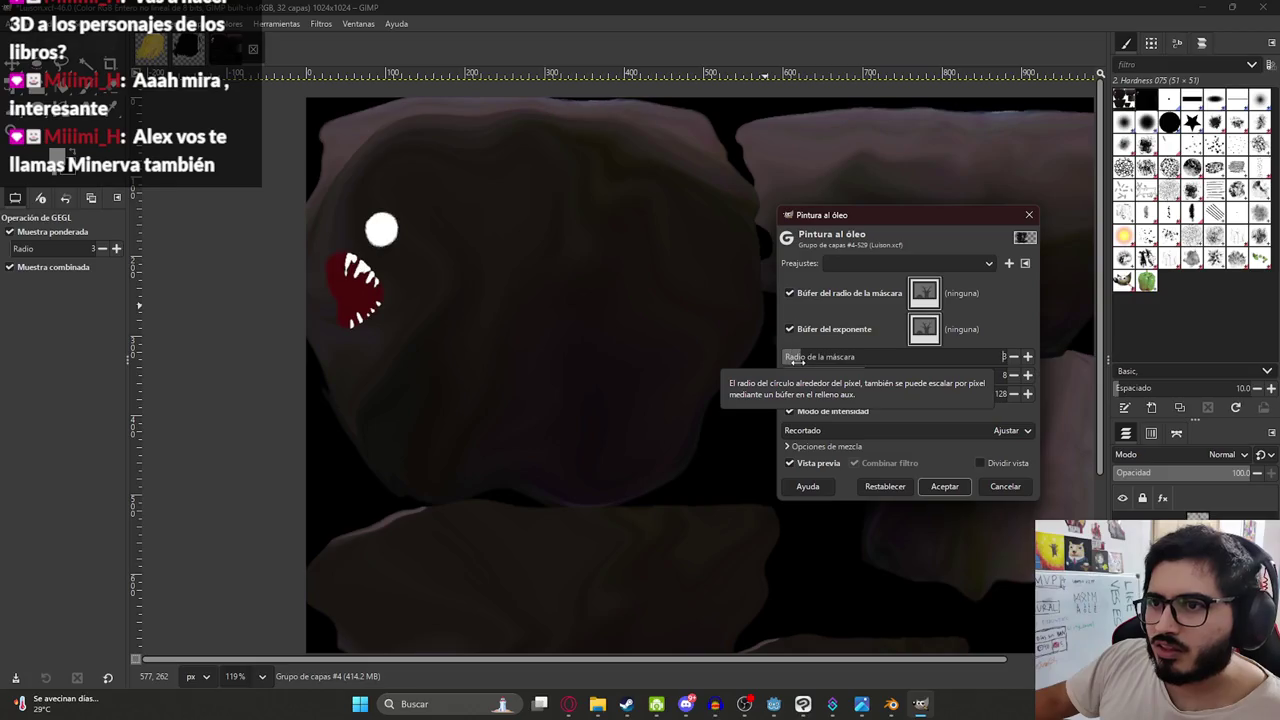
left_click(945, 486)
key("w")
scroll(663, 391, "down", 3, "ctrl")
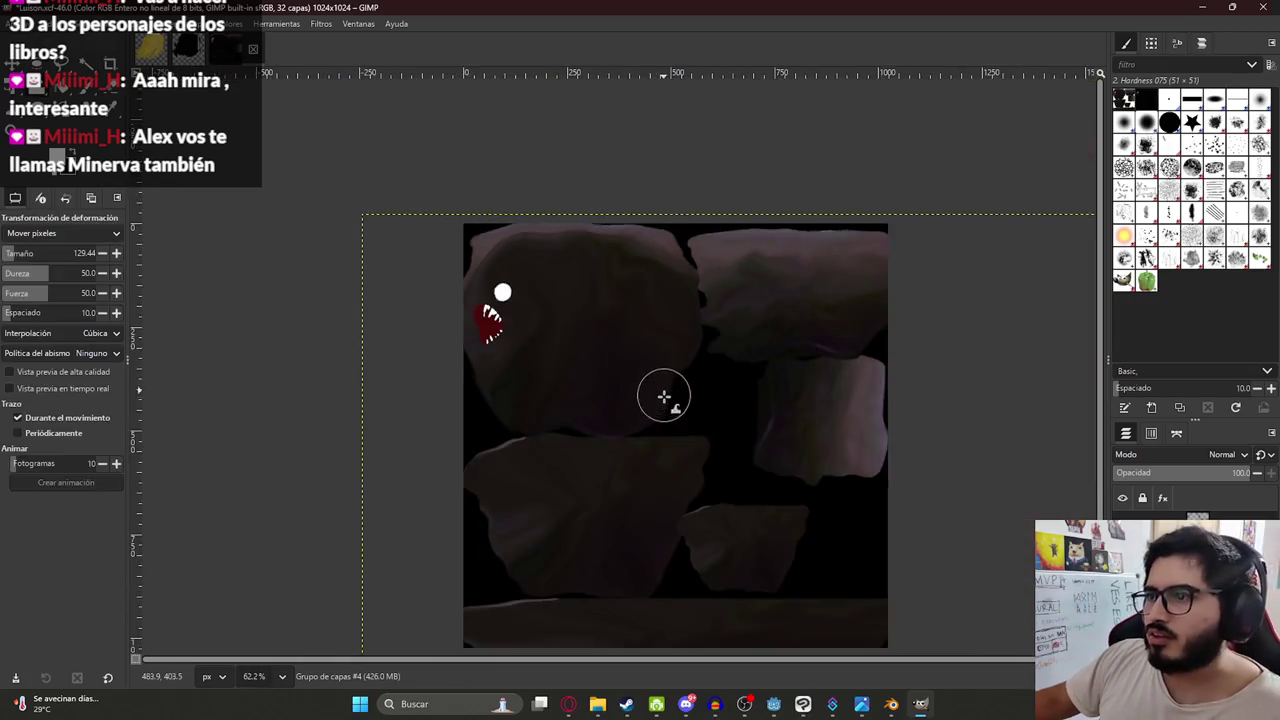
scroll(785, 518, "down", 2, "ctrl")
scroll(785, 518, "up", 2, "ctrl")
left_click(20, 23)
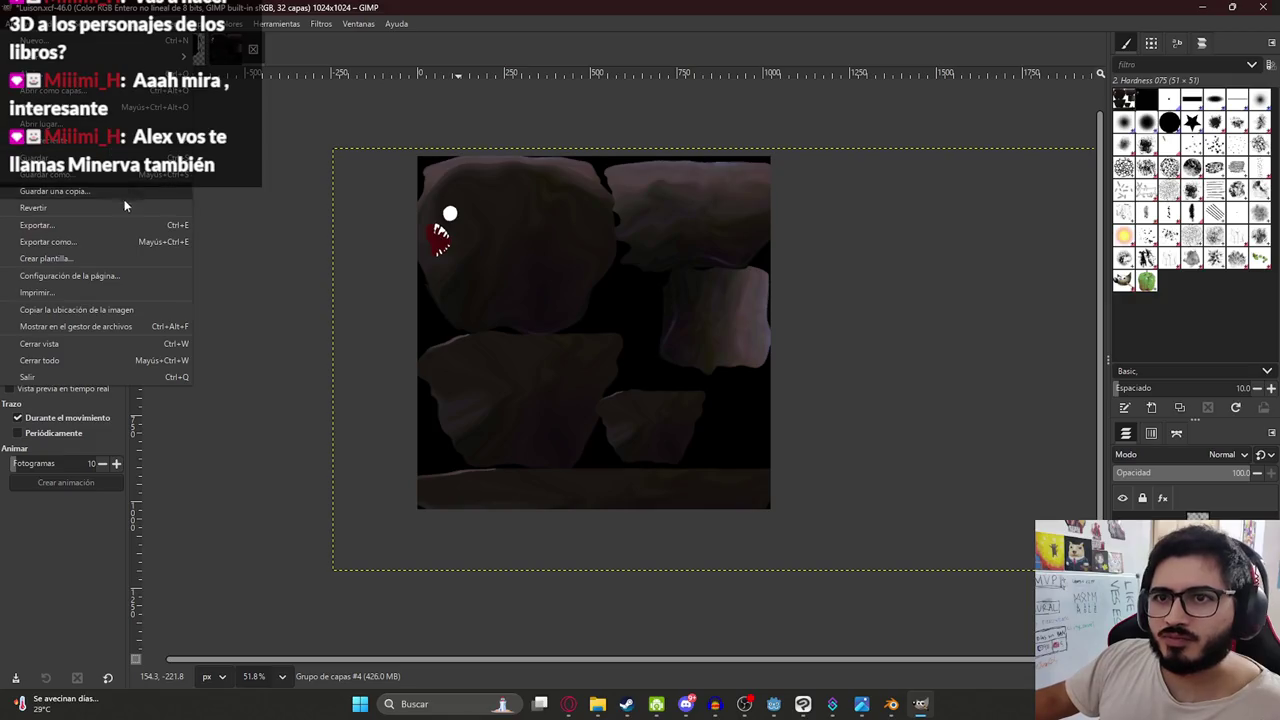
Export the painted texture as LuisonTexture.png to the Mis Videojuegos folder.
left_click(82, 242)
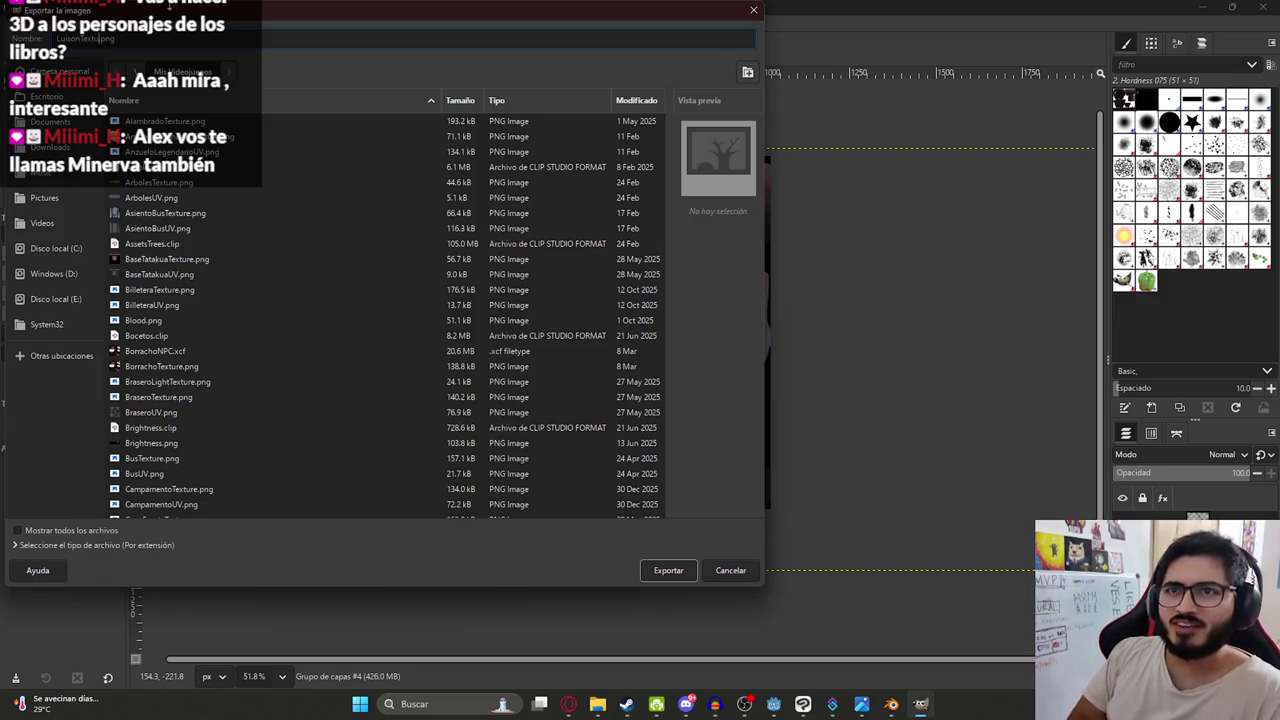
key("Return")
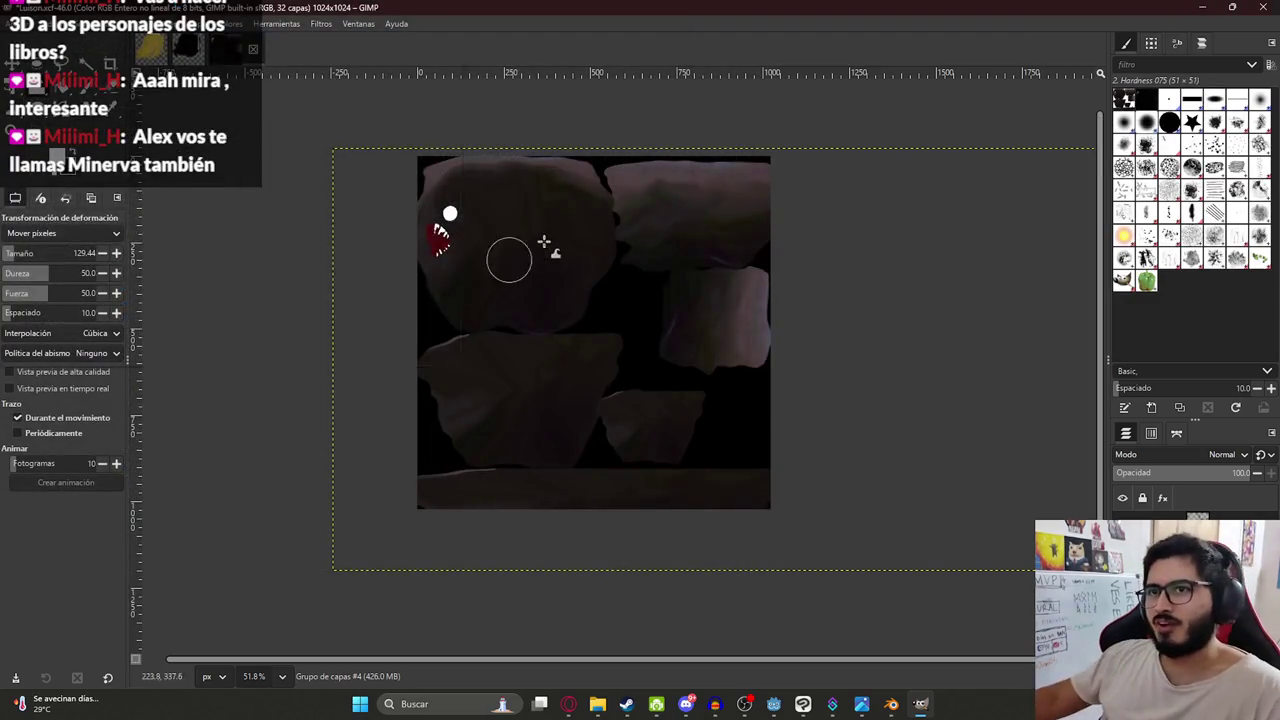
left_click(334, 390)
scroll(517, 243, "up", 2, "ctrl")
scroll(543, 226, "down", 1, "ctrl")
scroll(690, 312, "up", 7, "ctrl")
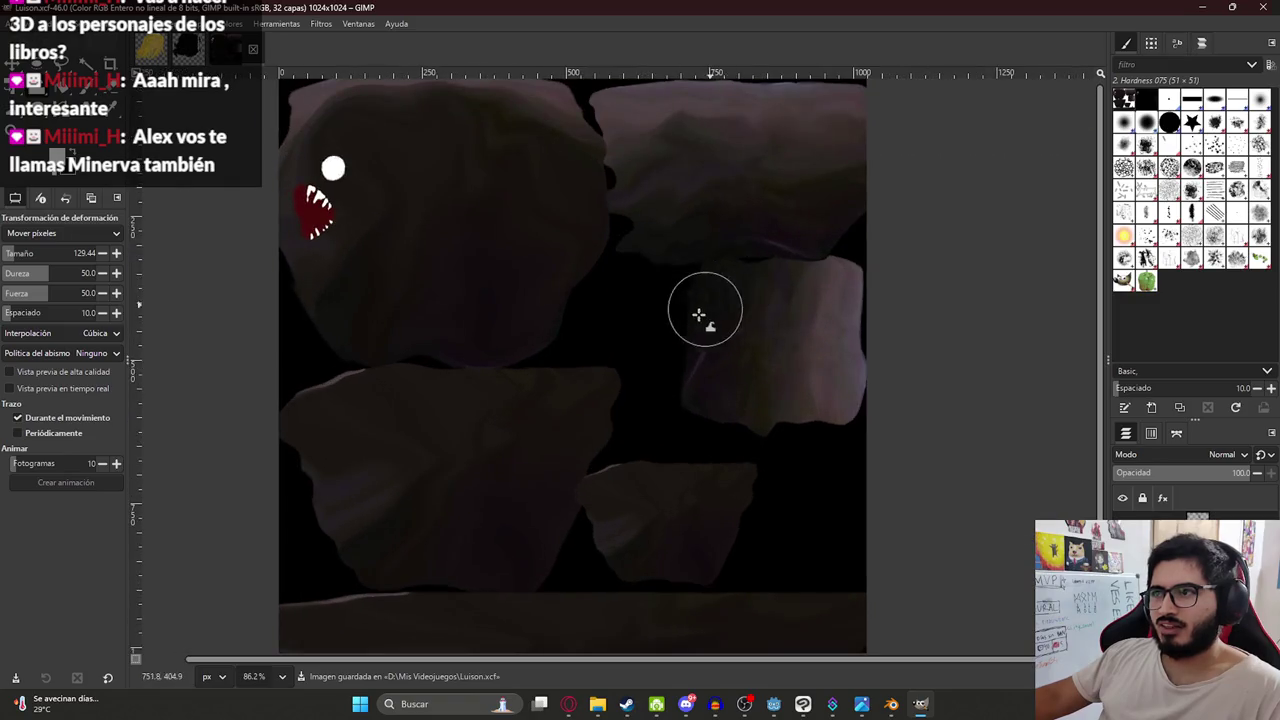
scroll(705, 320, "down", 6, "ctrl")
scroll(640, 270, "up", 5, "ctrl")
scroll(620, 240, "down", 3, "ctrl")
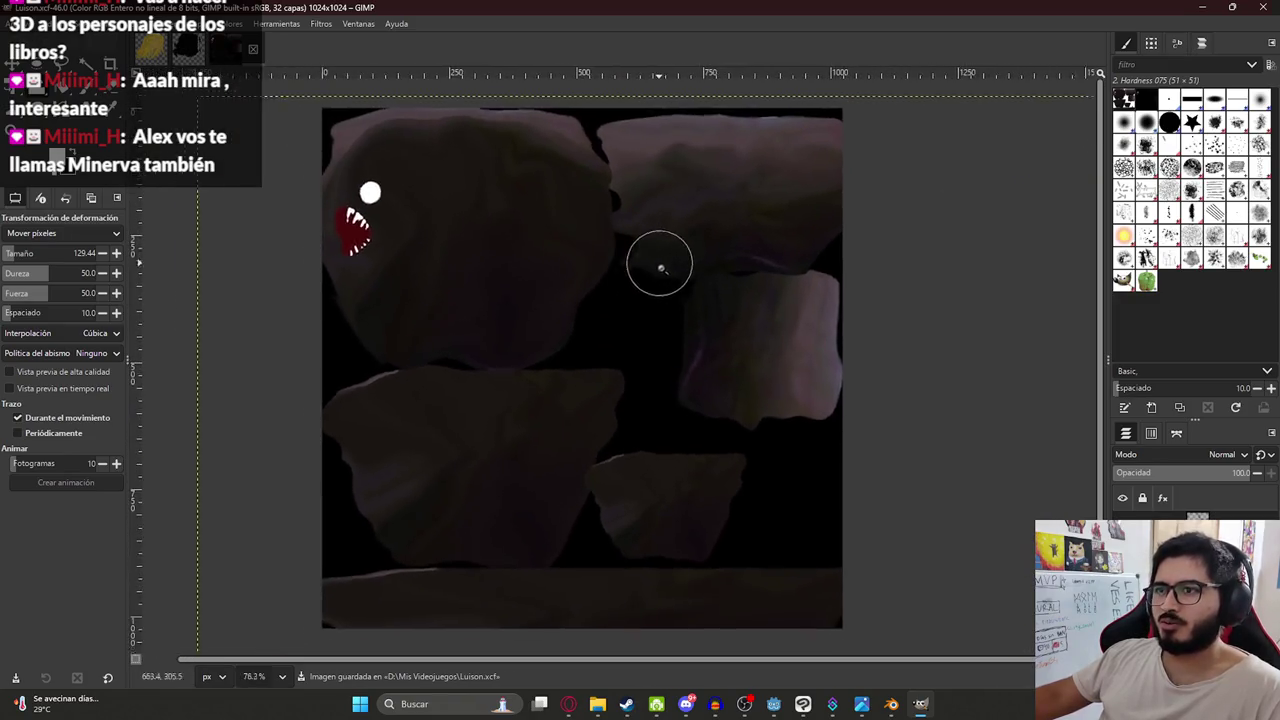
scroll(662, 285, "down", 1, "ctrl")
scroll(442, 362, "up", 2, "ctrl")
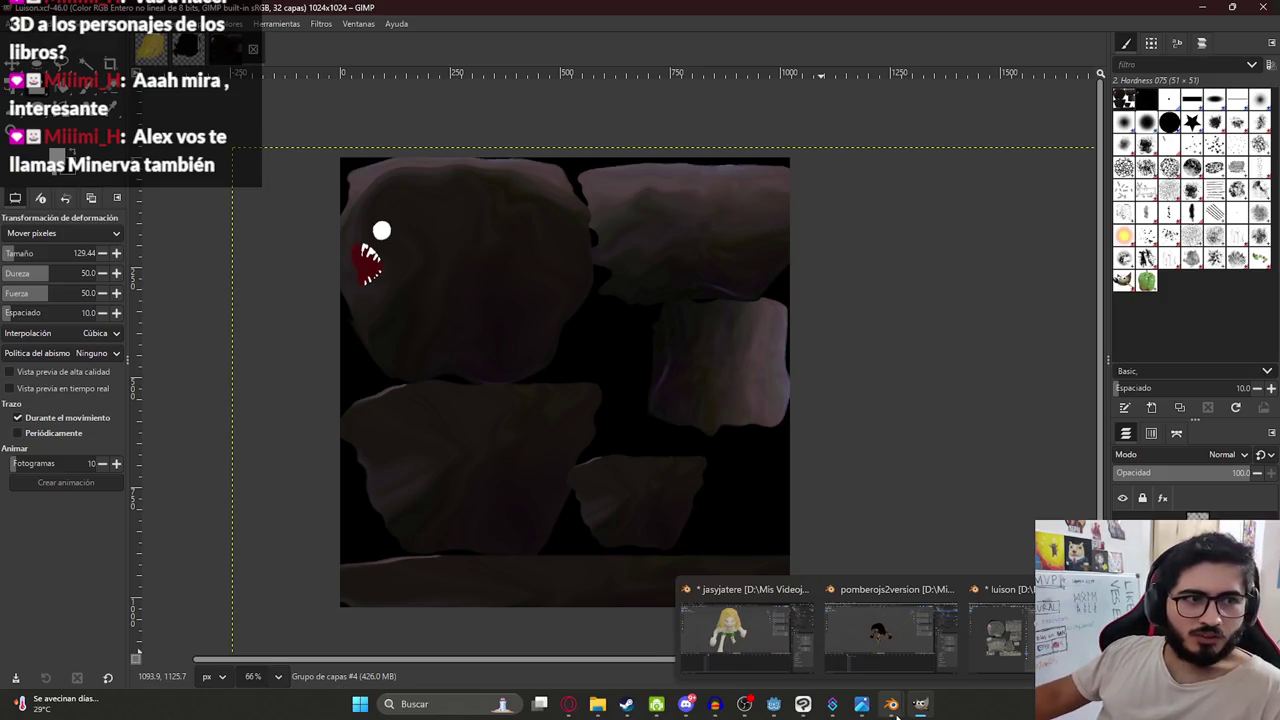
In Blender's Shading workspace, replace the texture node's old image with LuisonTexture.png.
left_click(890, 630)
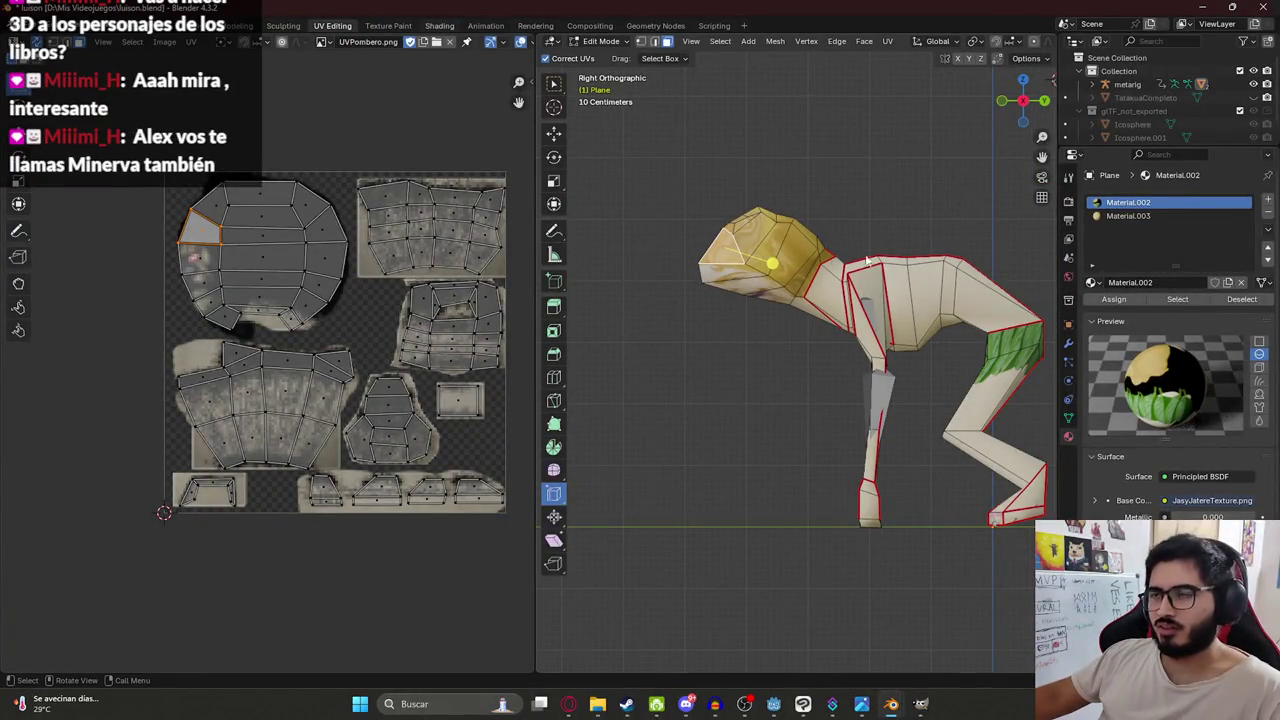
left_click(439, 25)
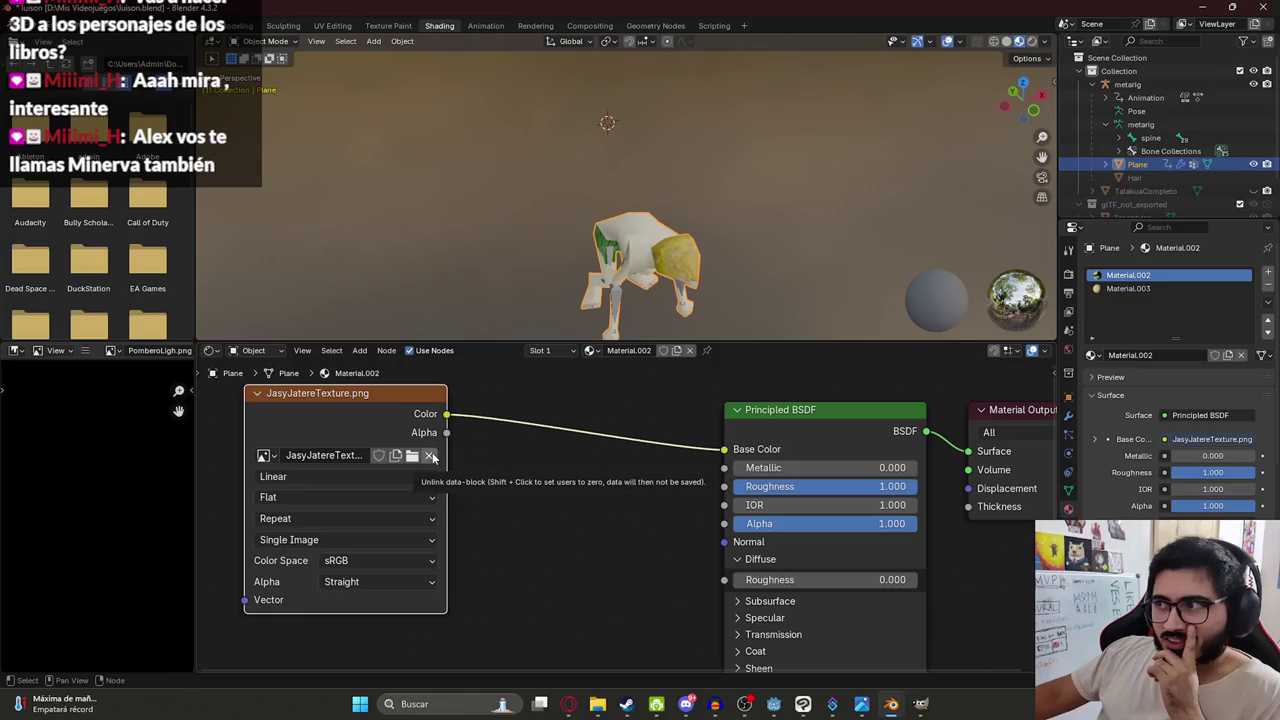
left_click(430, 456)
left_click(405, 456)
scroll(760, 367, "down", 5)
scroll(760, 367, "down", 5)
scroll(760, 367, "down", 3)
scroll(720, 372, "down", 3)
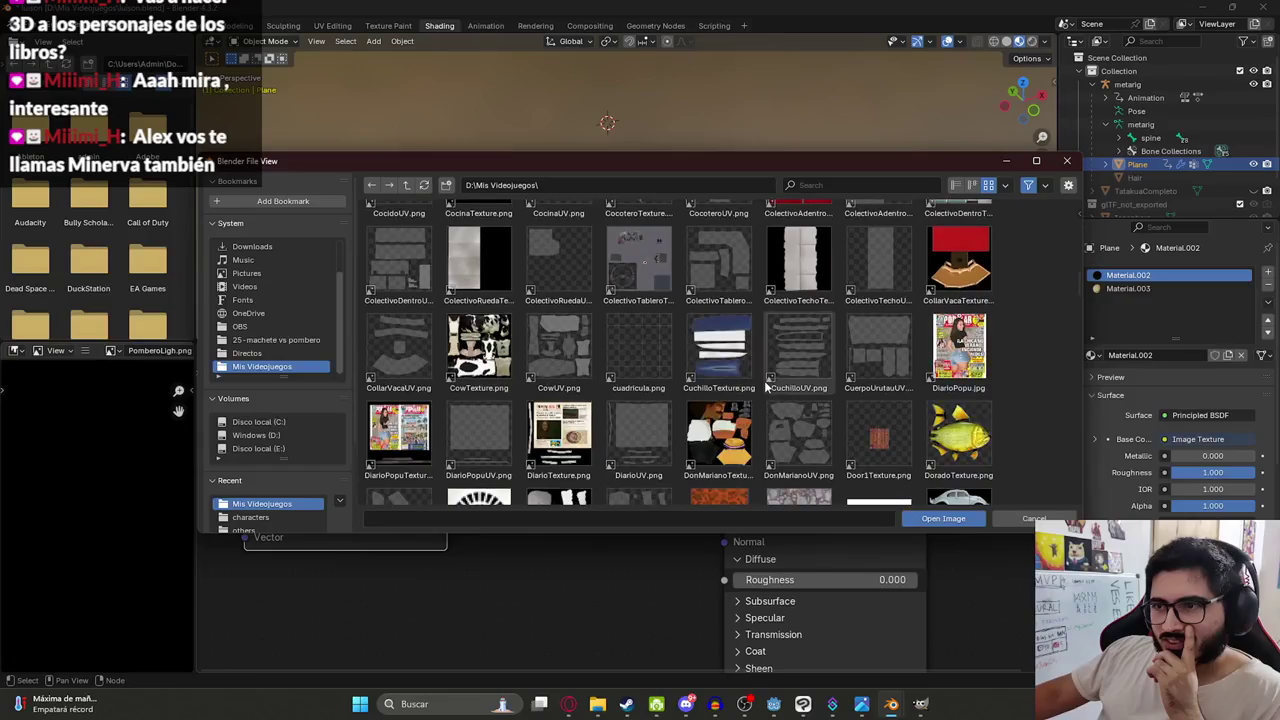
scroll(686, 378, "down", 3)
scroll(700, 380, "down", 3)
scroll(740, 382, "down", 3)
scroll(766, 383, "down", 3)
scroll(767, 383, "down", 3)
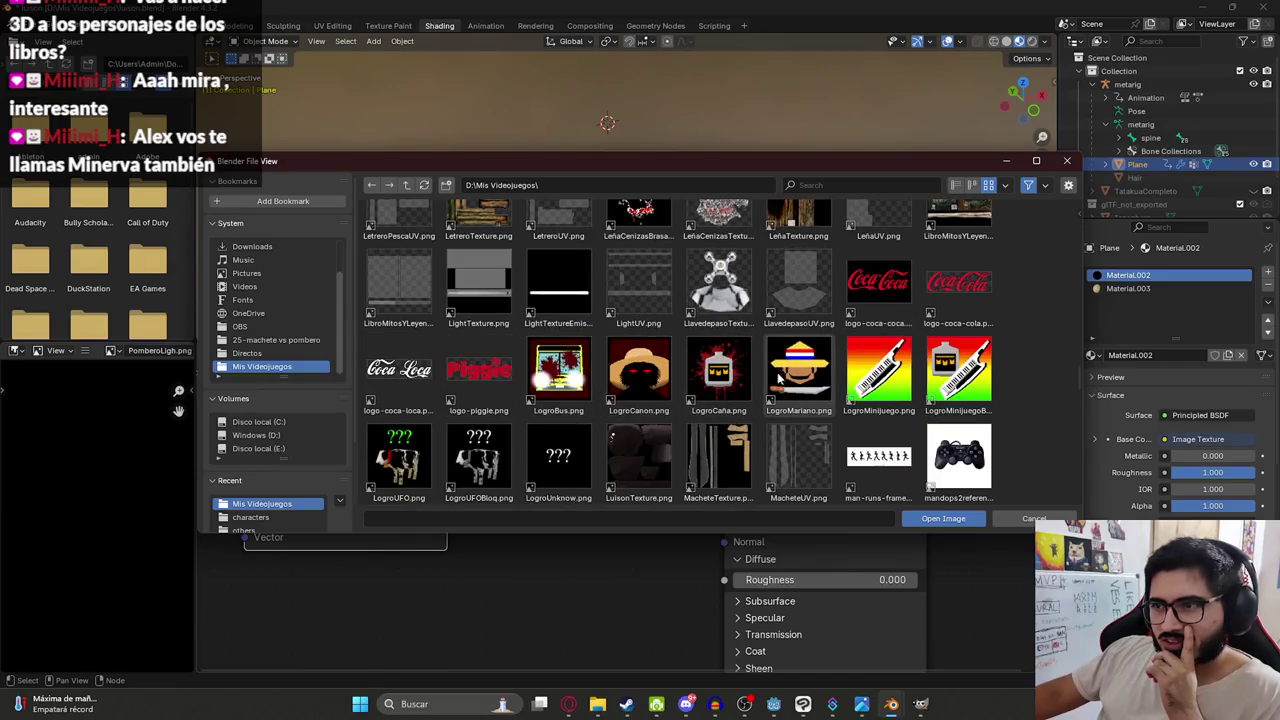
scroll(850, 374, "down", 2)
double_click(638, 322)
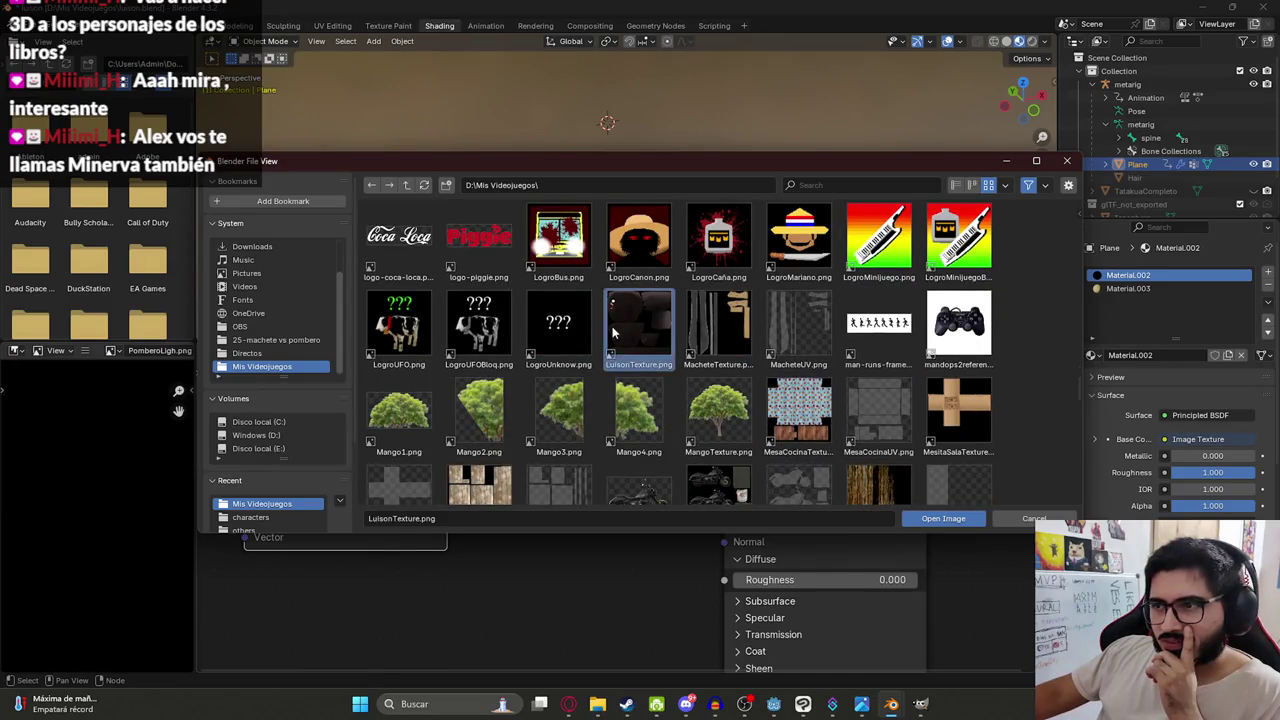
Inspect the newly textured character in the Animation workspace and save luison.blend.
key("alt+a")
mouse_move(657, 254)
middle_mouse_down()
mouse_move(694, 160)
mouse_move(502, 178)
mouse_move(592, 117)
middle_mouse_up()
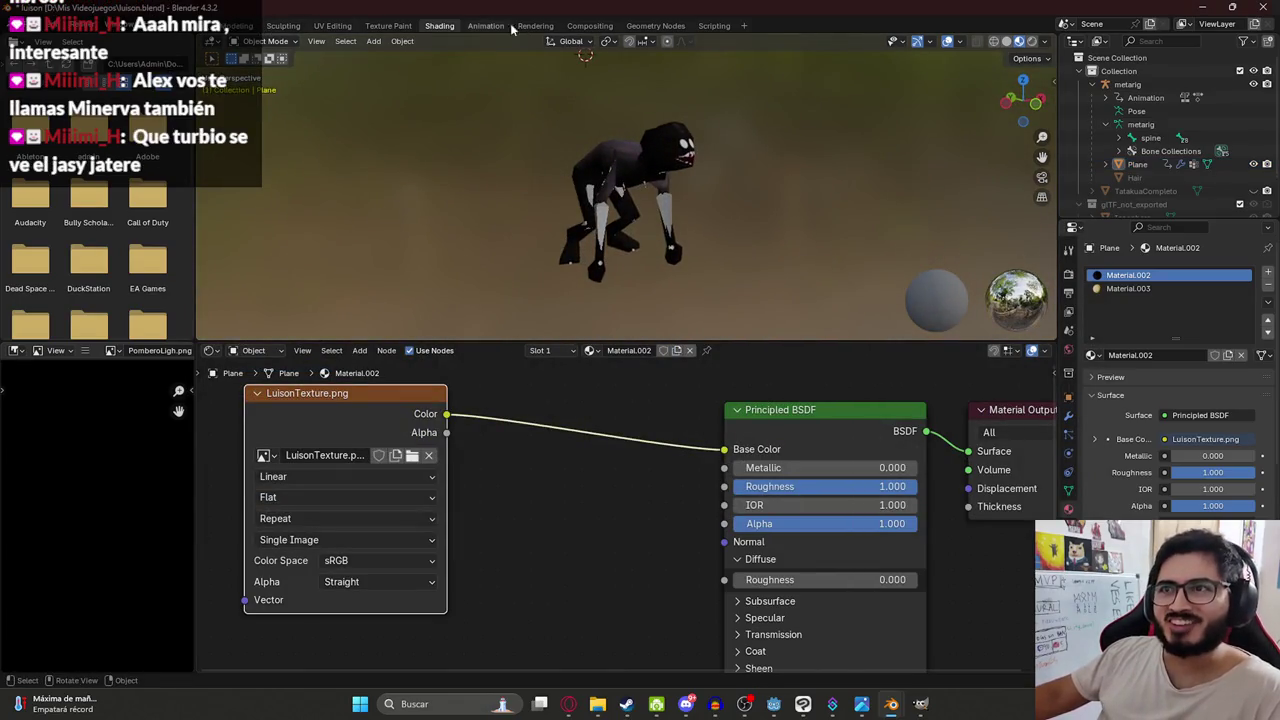
left_click(490, 26)
middle_click_drag(382, 164, 380, 250)
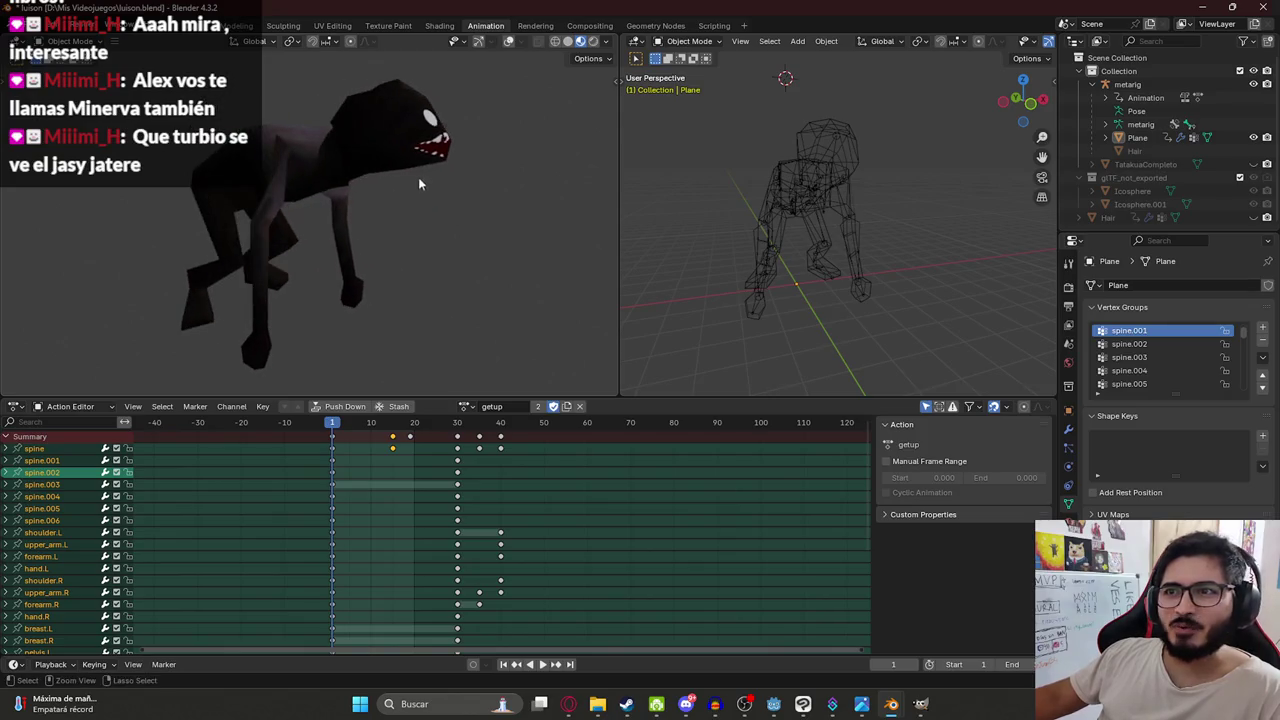
key("ctrl+s")
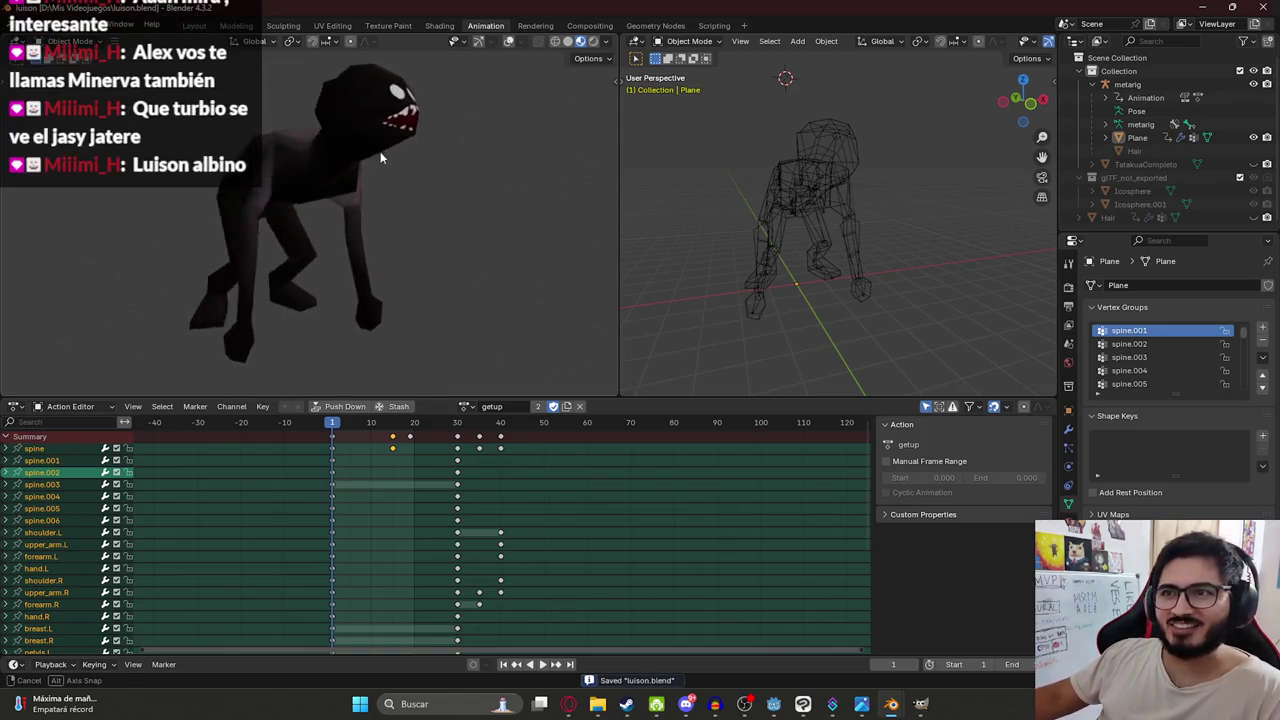